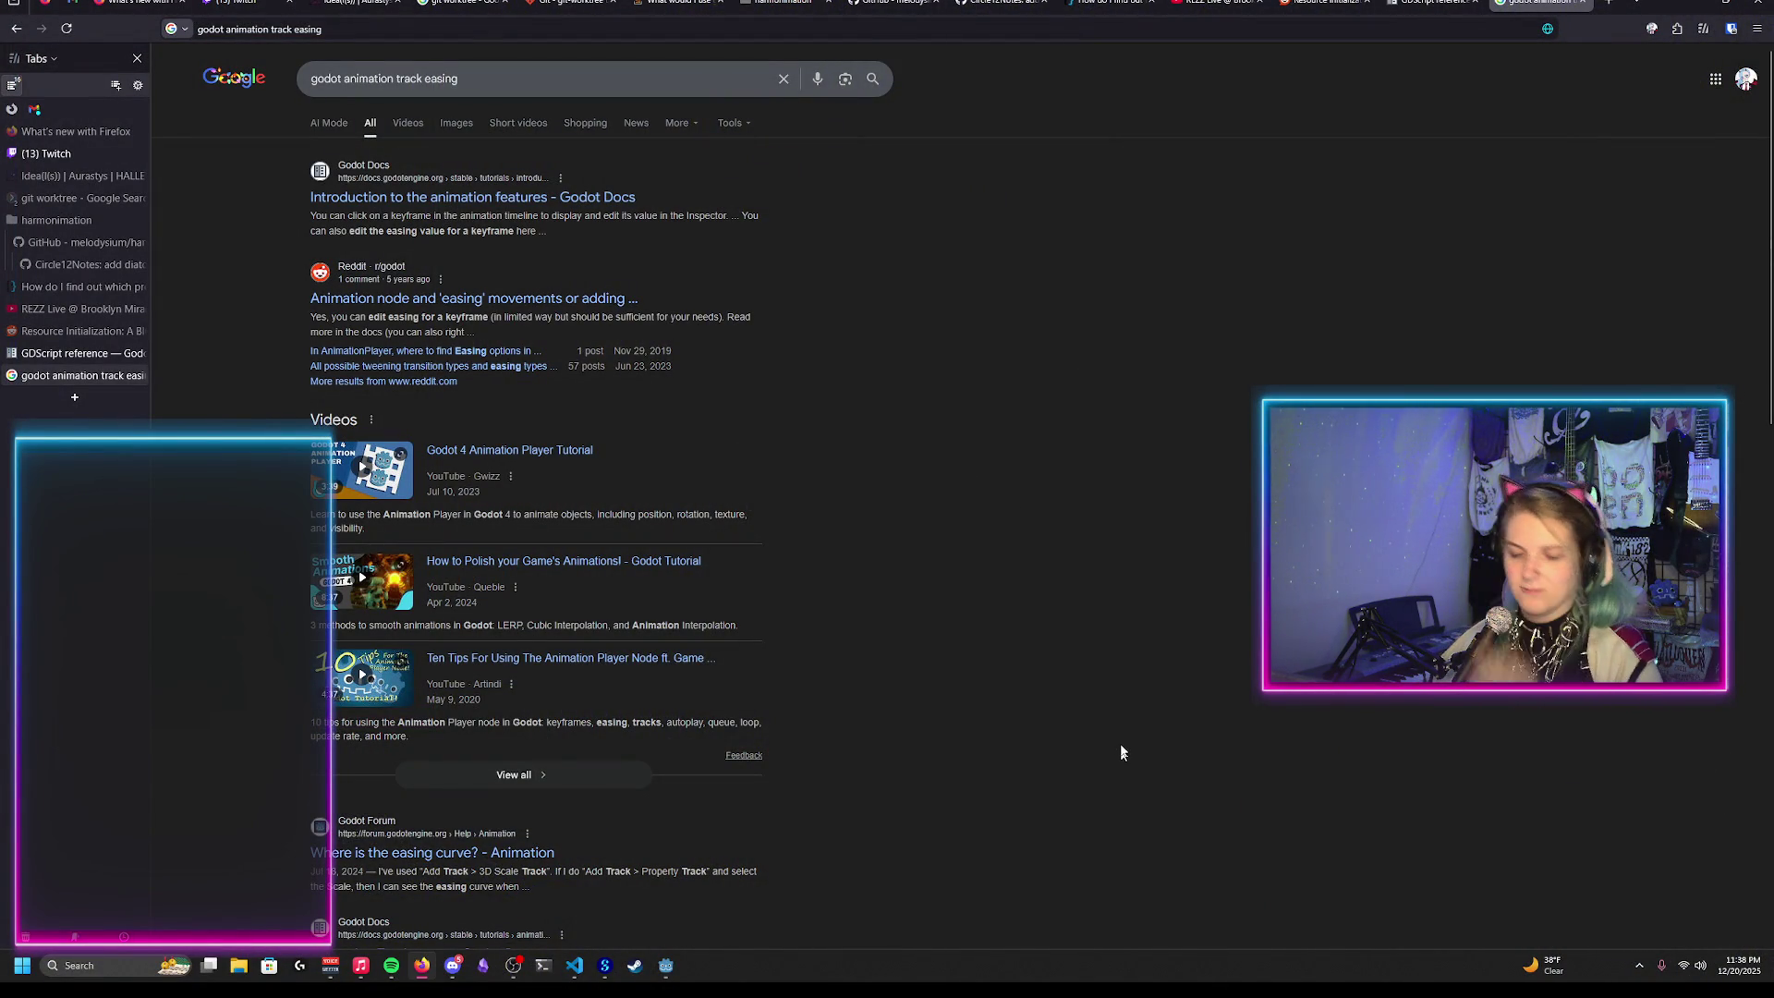
Step: Switch from Firefox back to the Godot editor showing the animation timeline
click(672, 964)
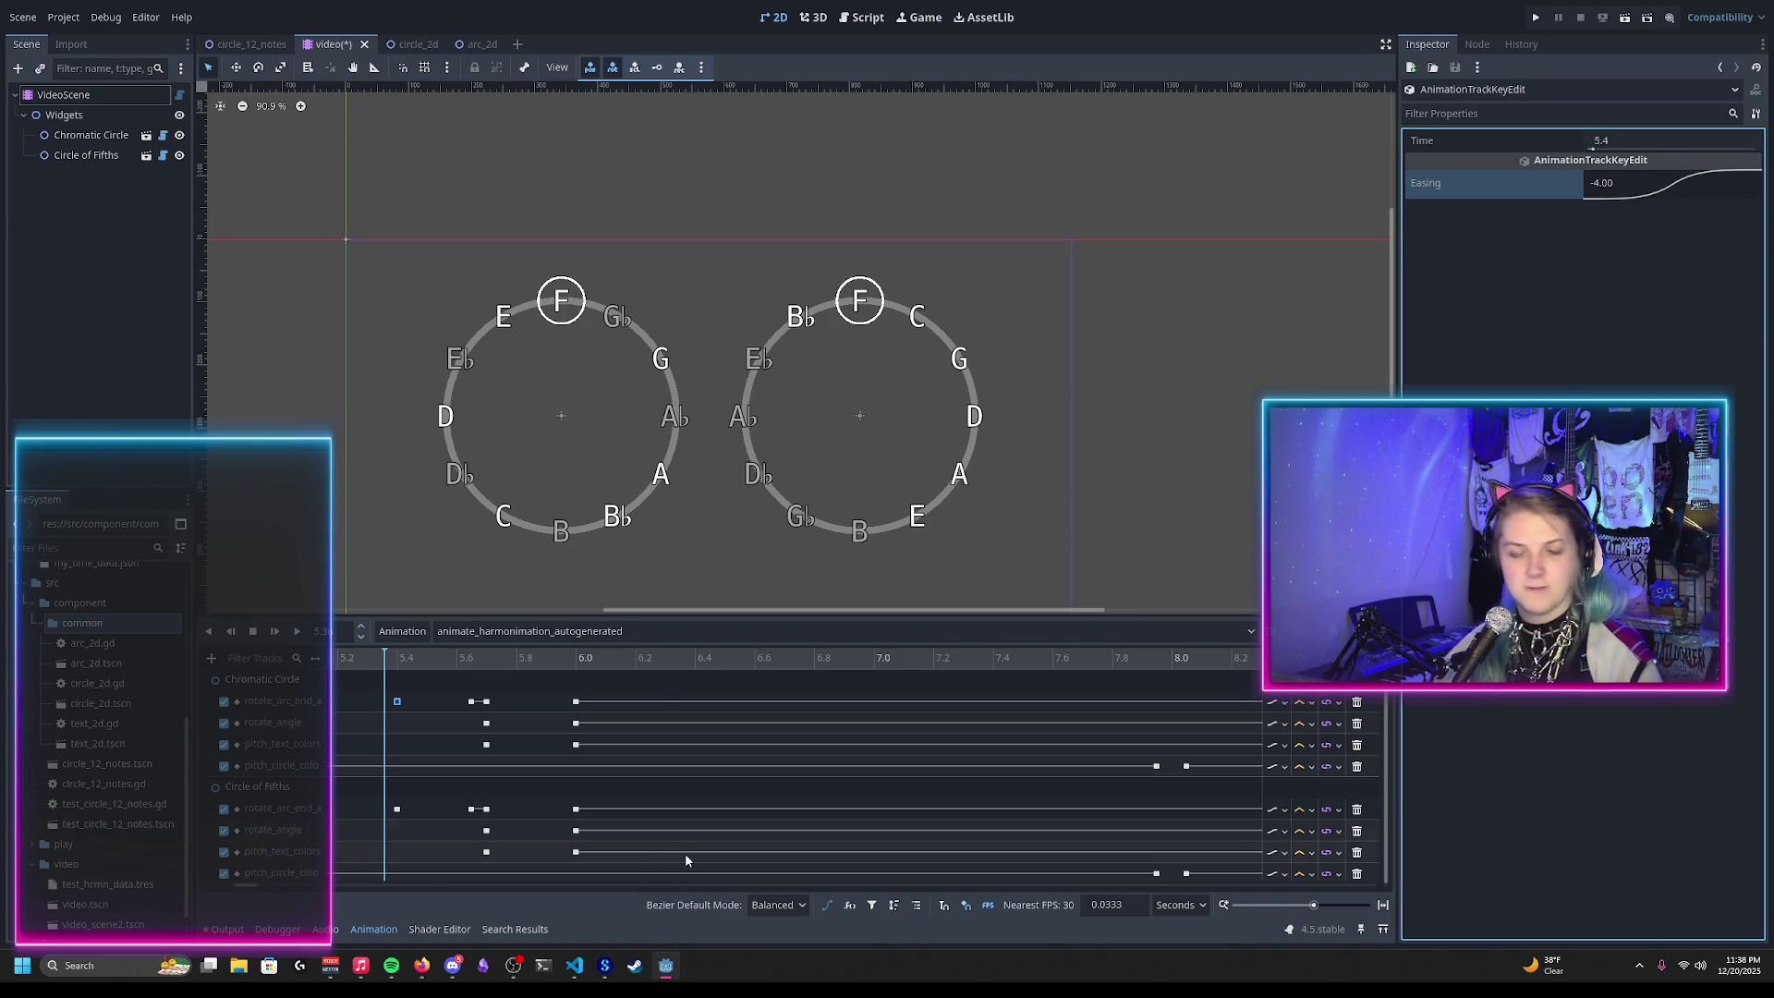
Step: Set the 5.4 s key's easing to the Ease In-Out preset (-2.00)
ctrl+scroll(366, 706, up, 5)
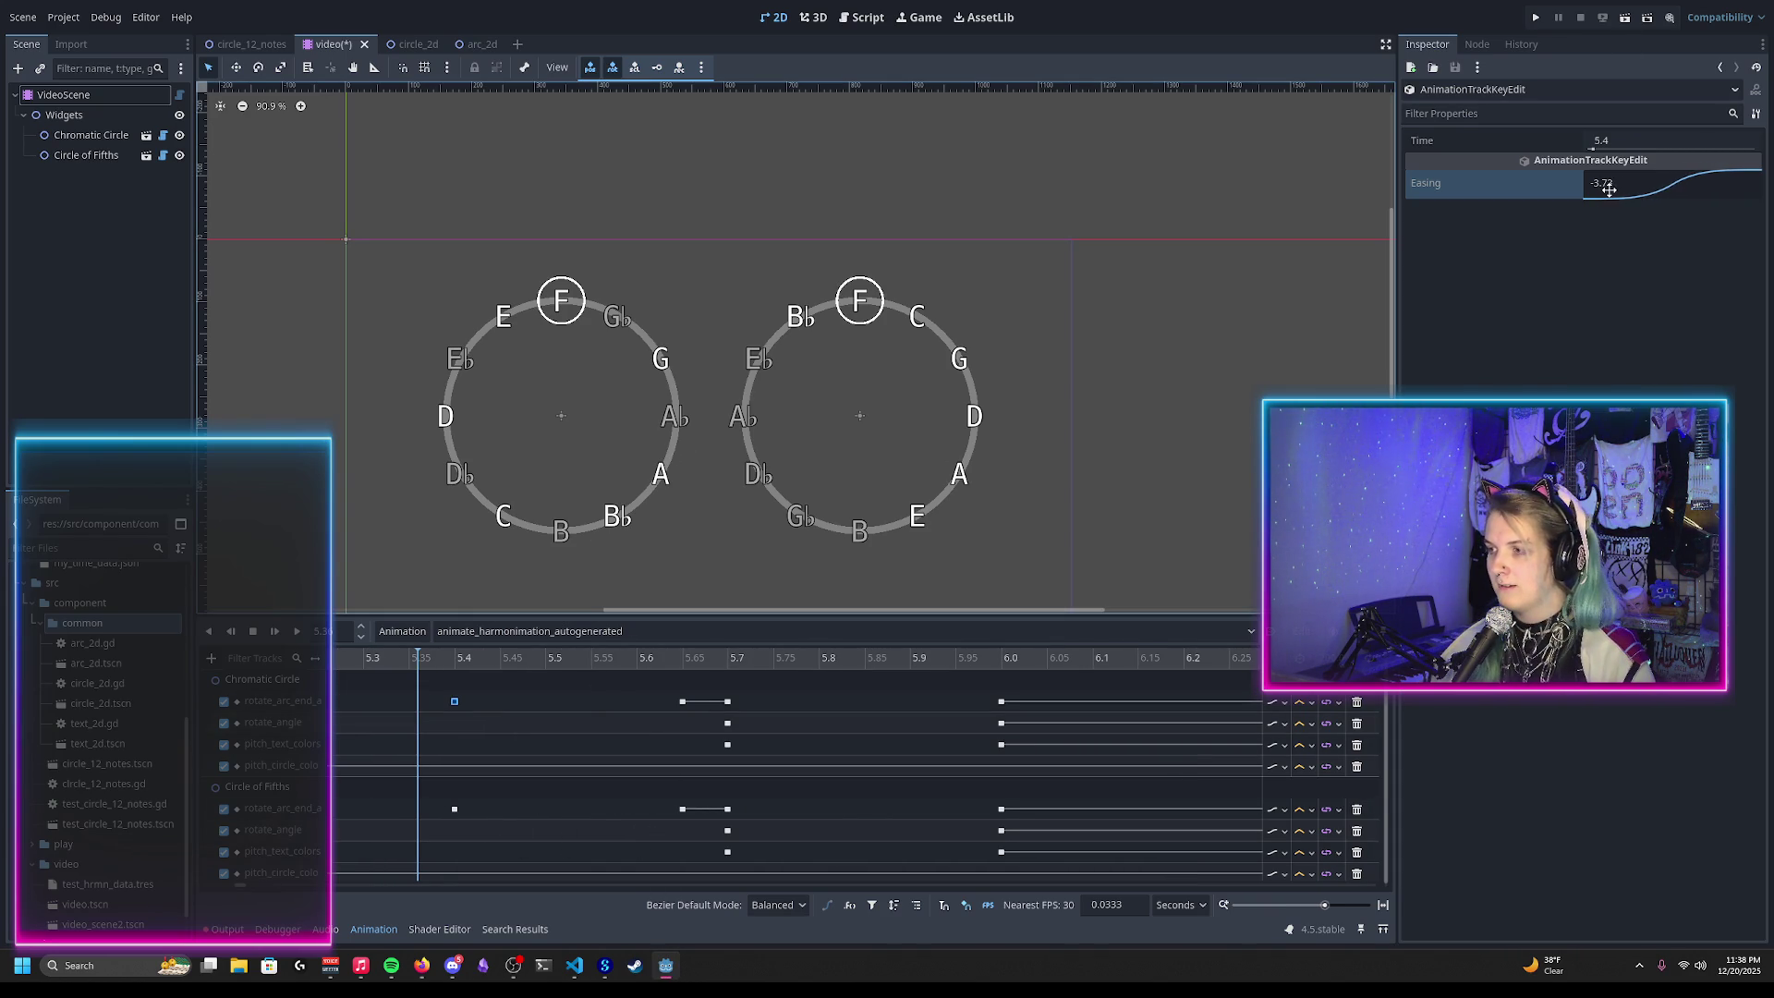
right_click(1604, 188)
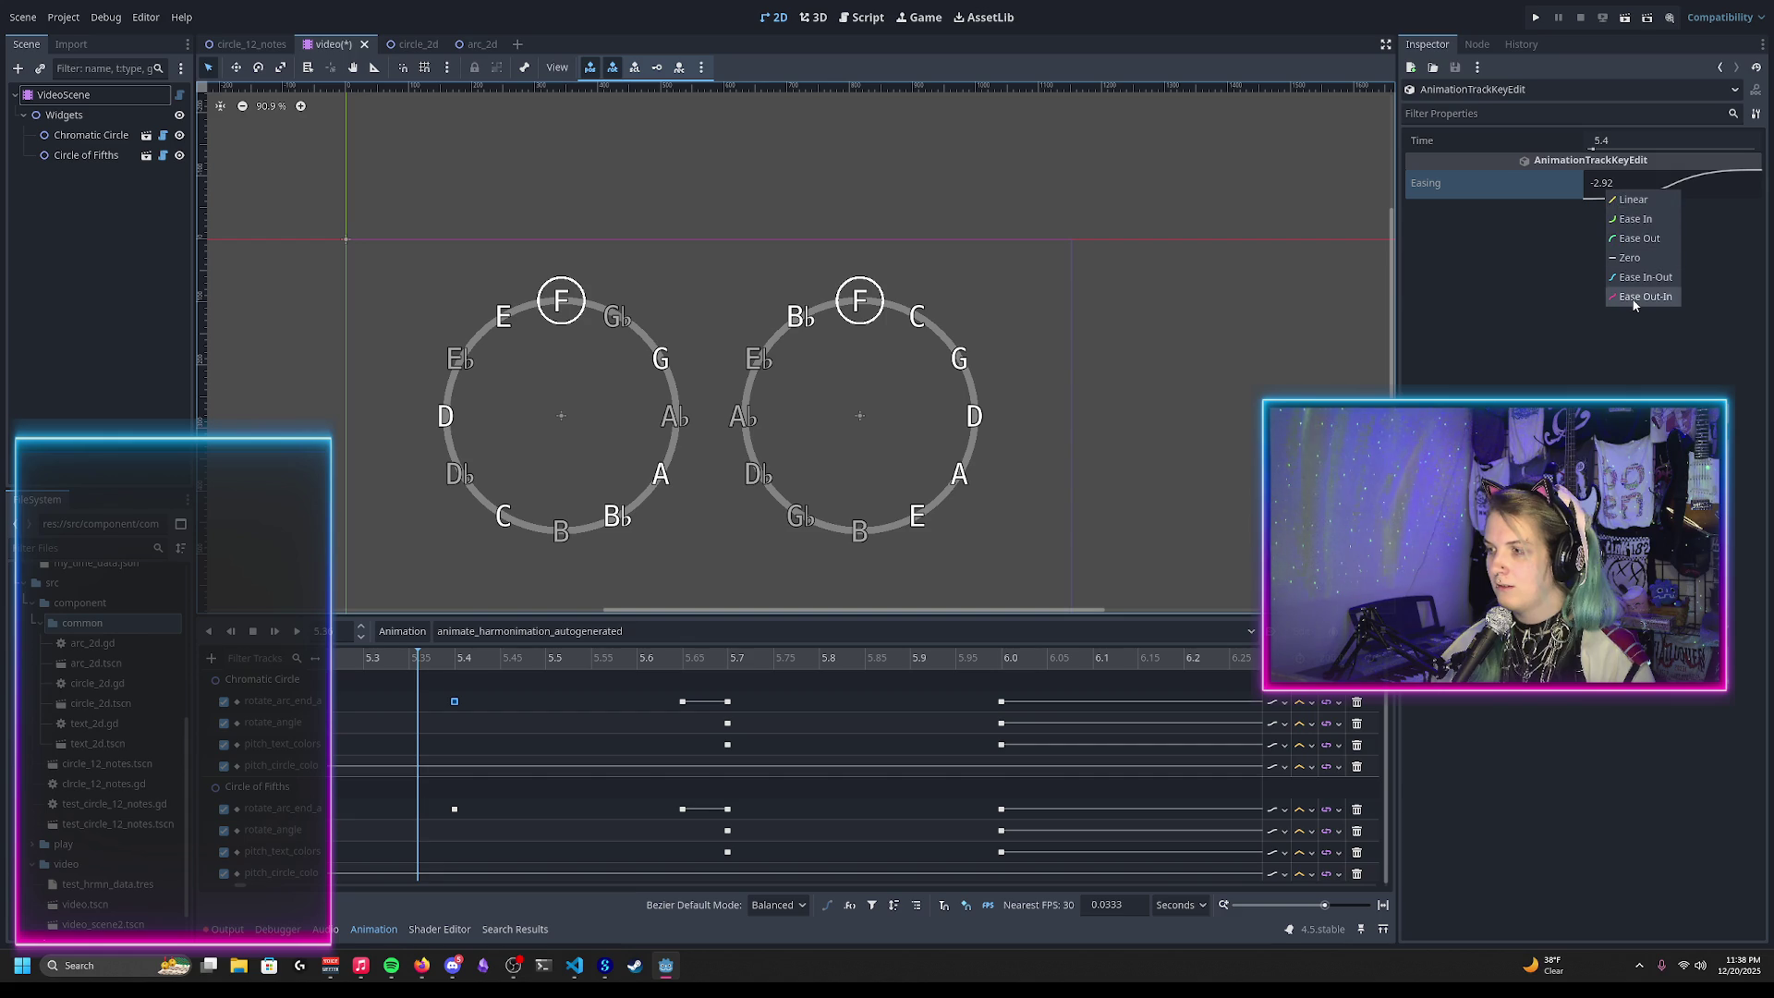
click(1634, 298)
right_click(1619, 195)
click(1640, 285)
Step: Insert a new key on the first Chromatic Circle track and set its time to 0.0
click(448, 662)
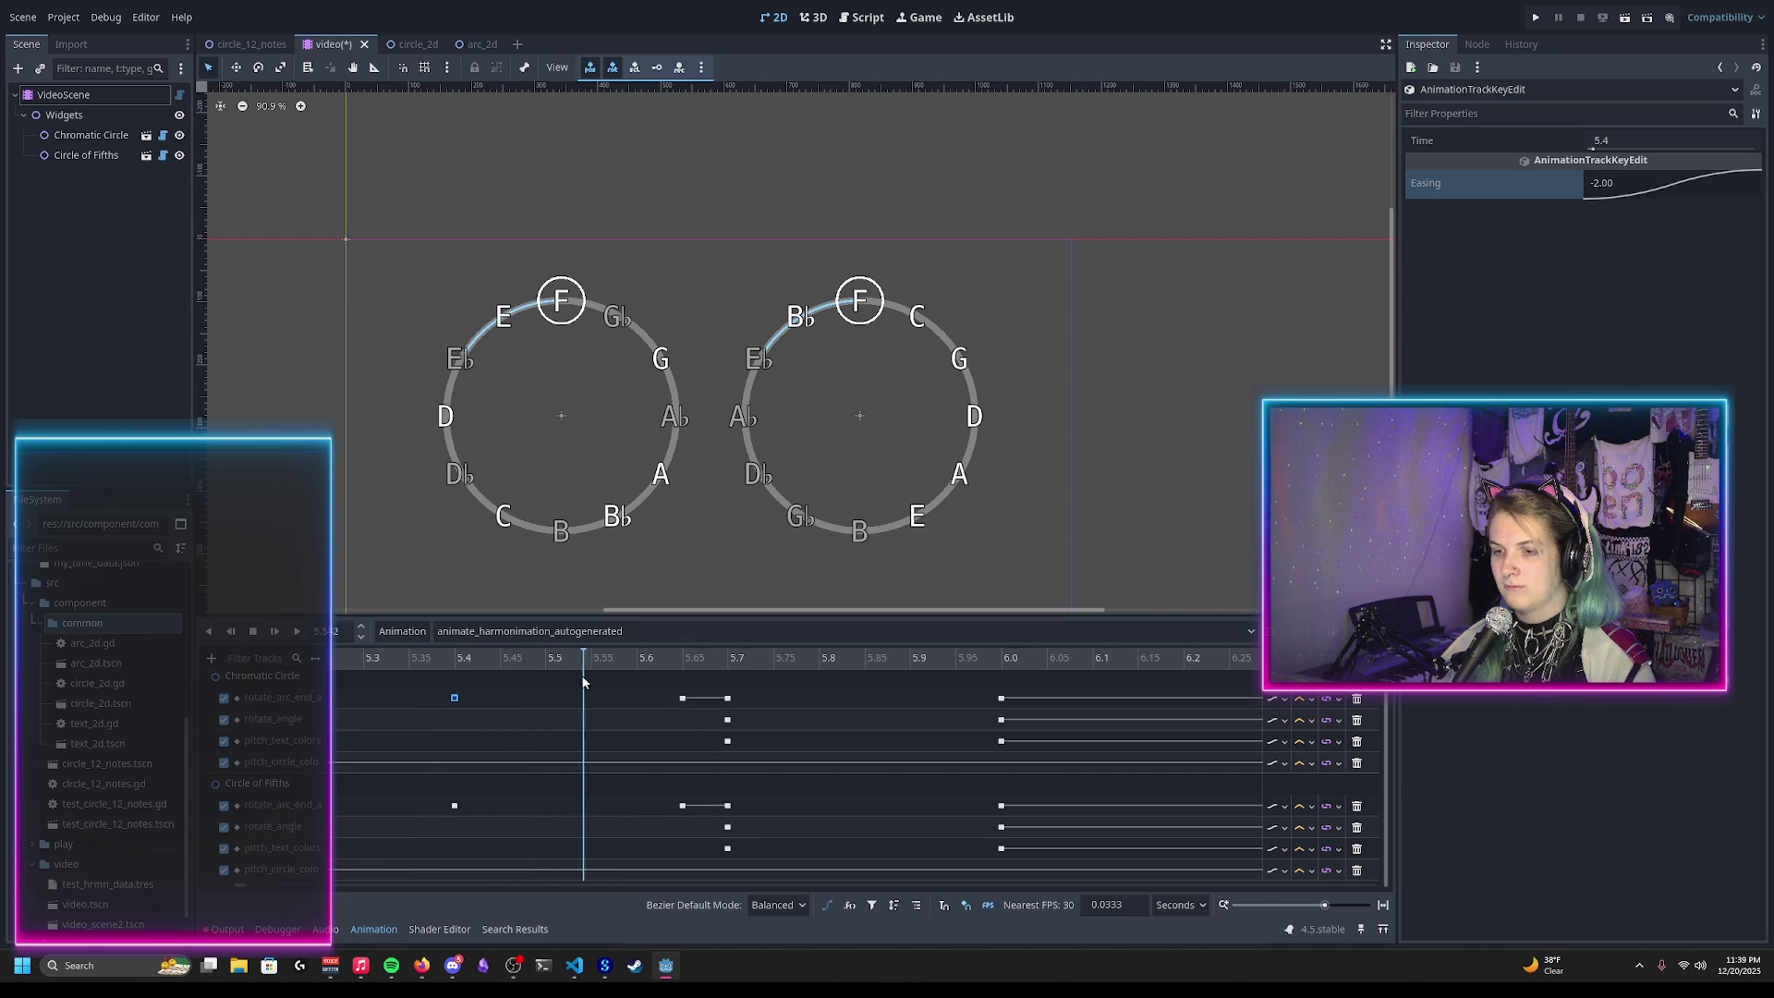
drag(465, 682, 463, 685)
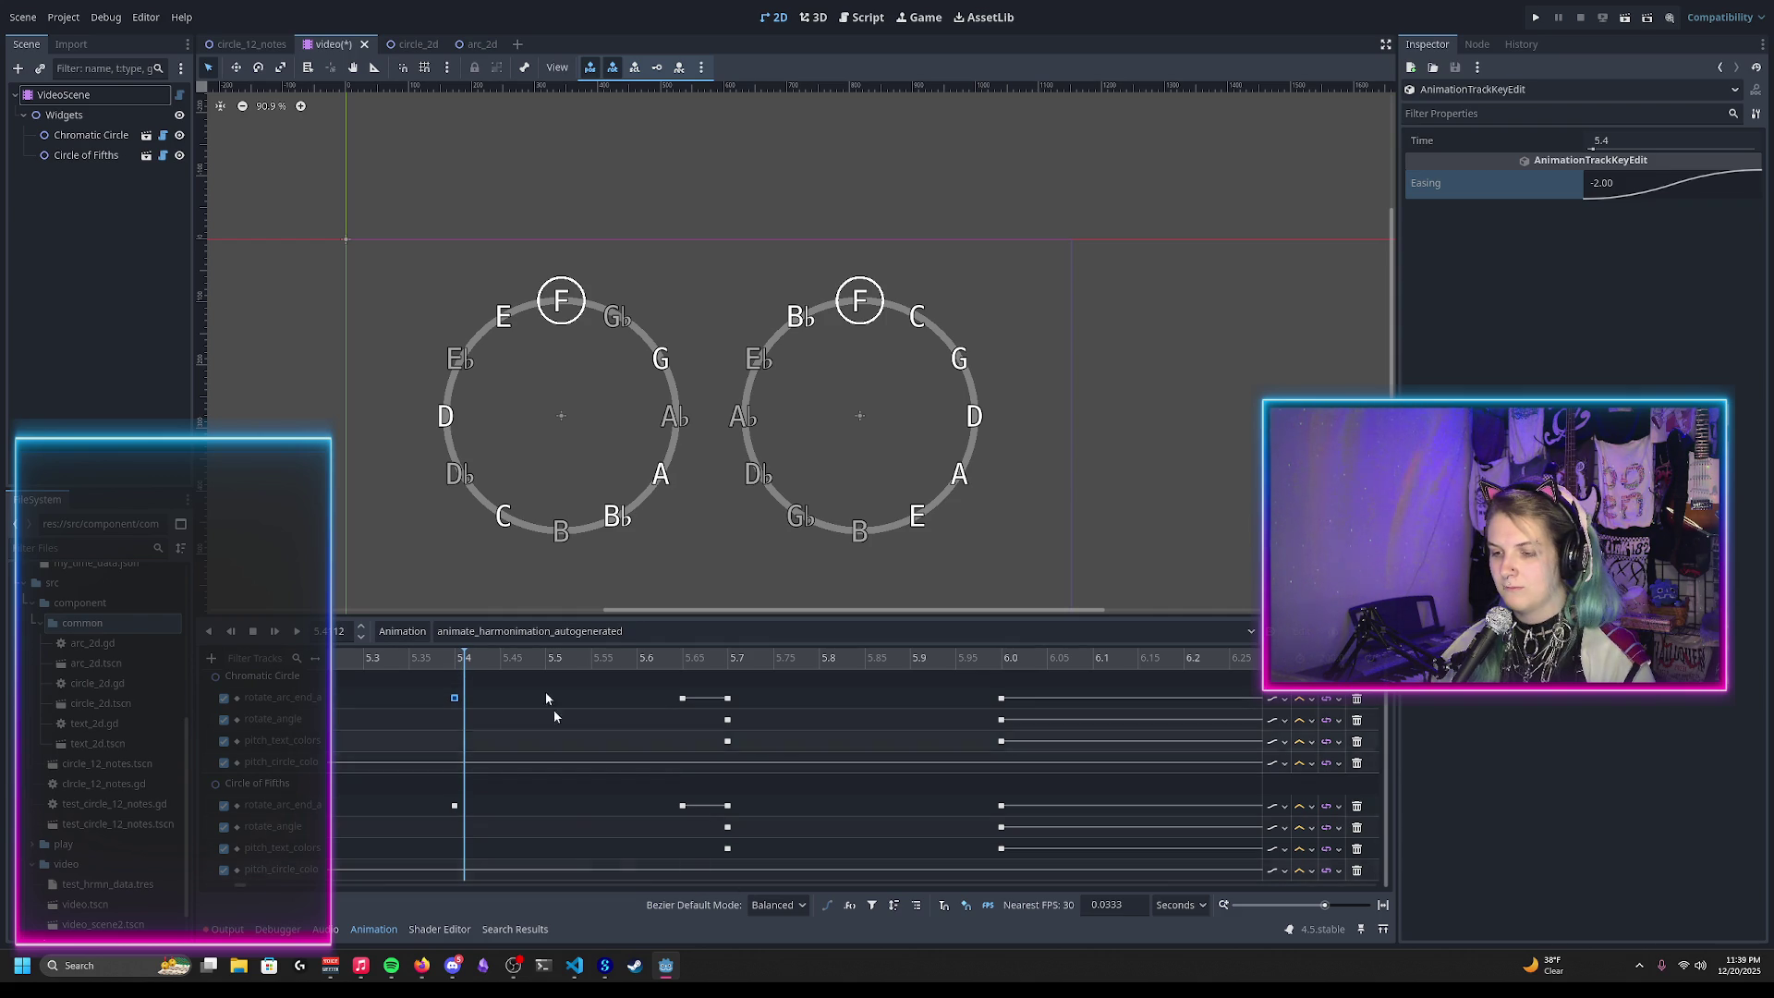
scroll(428, 691, down, 5)
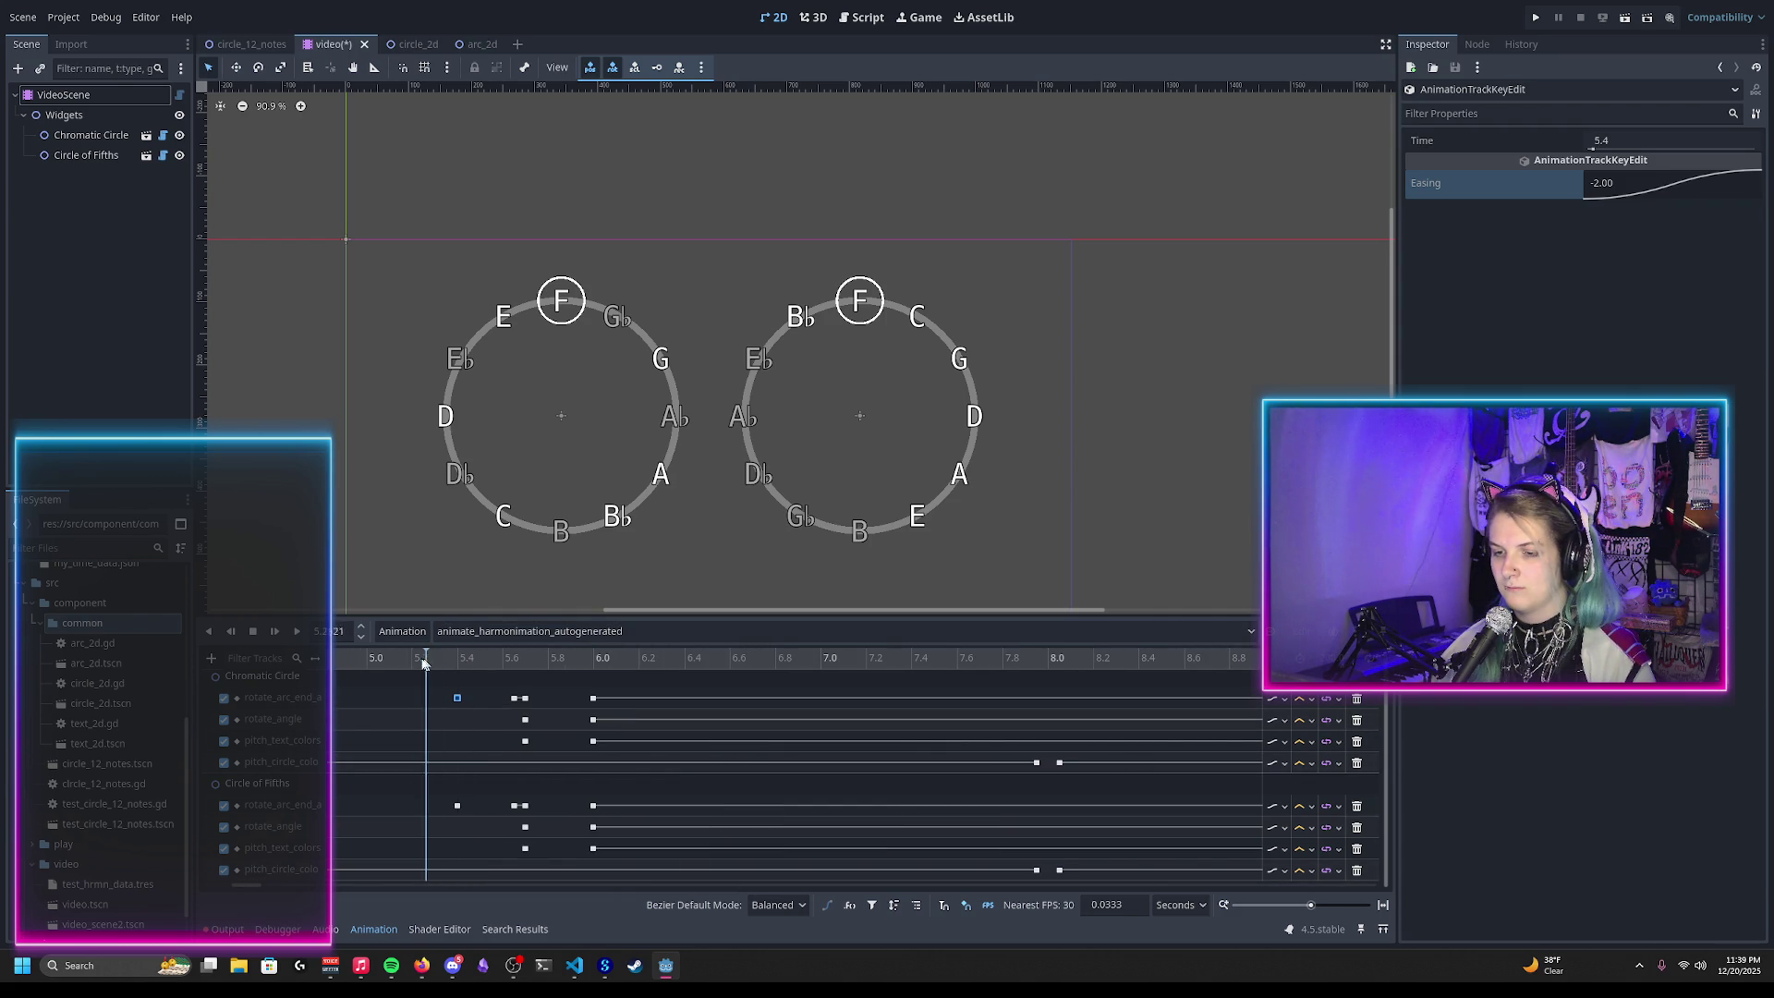
scroll(438, 680, down, 4)
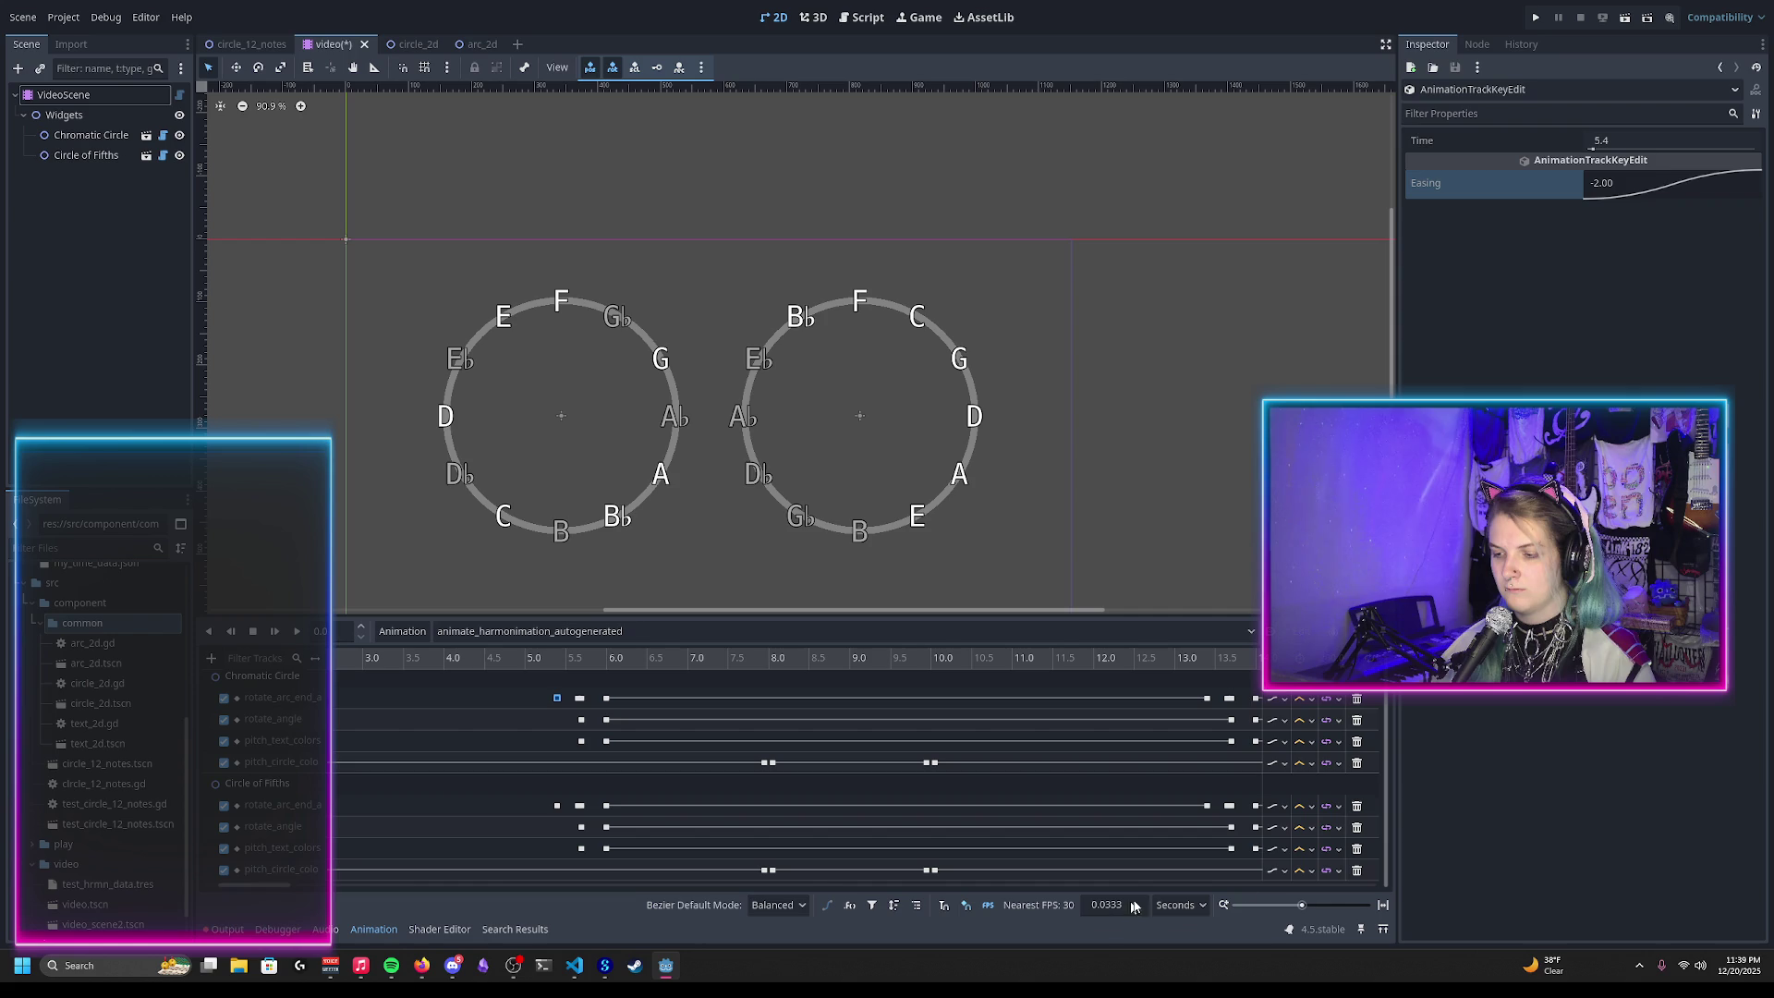
scroll(368, 708, left, 5)
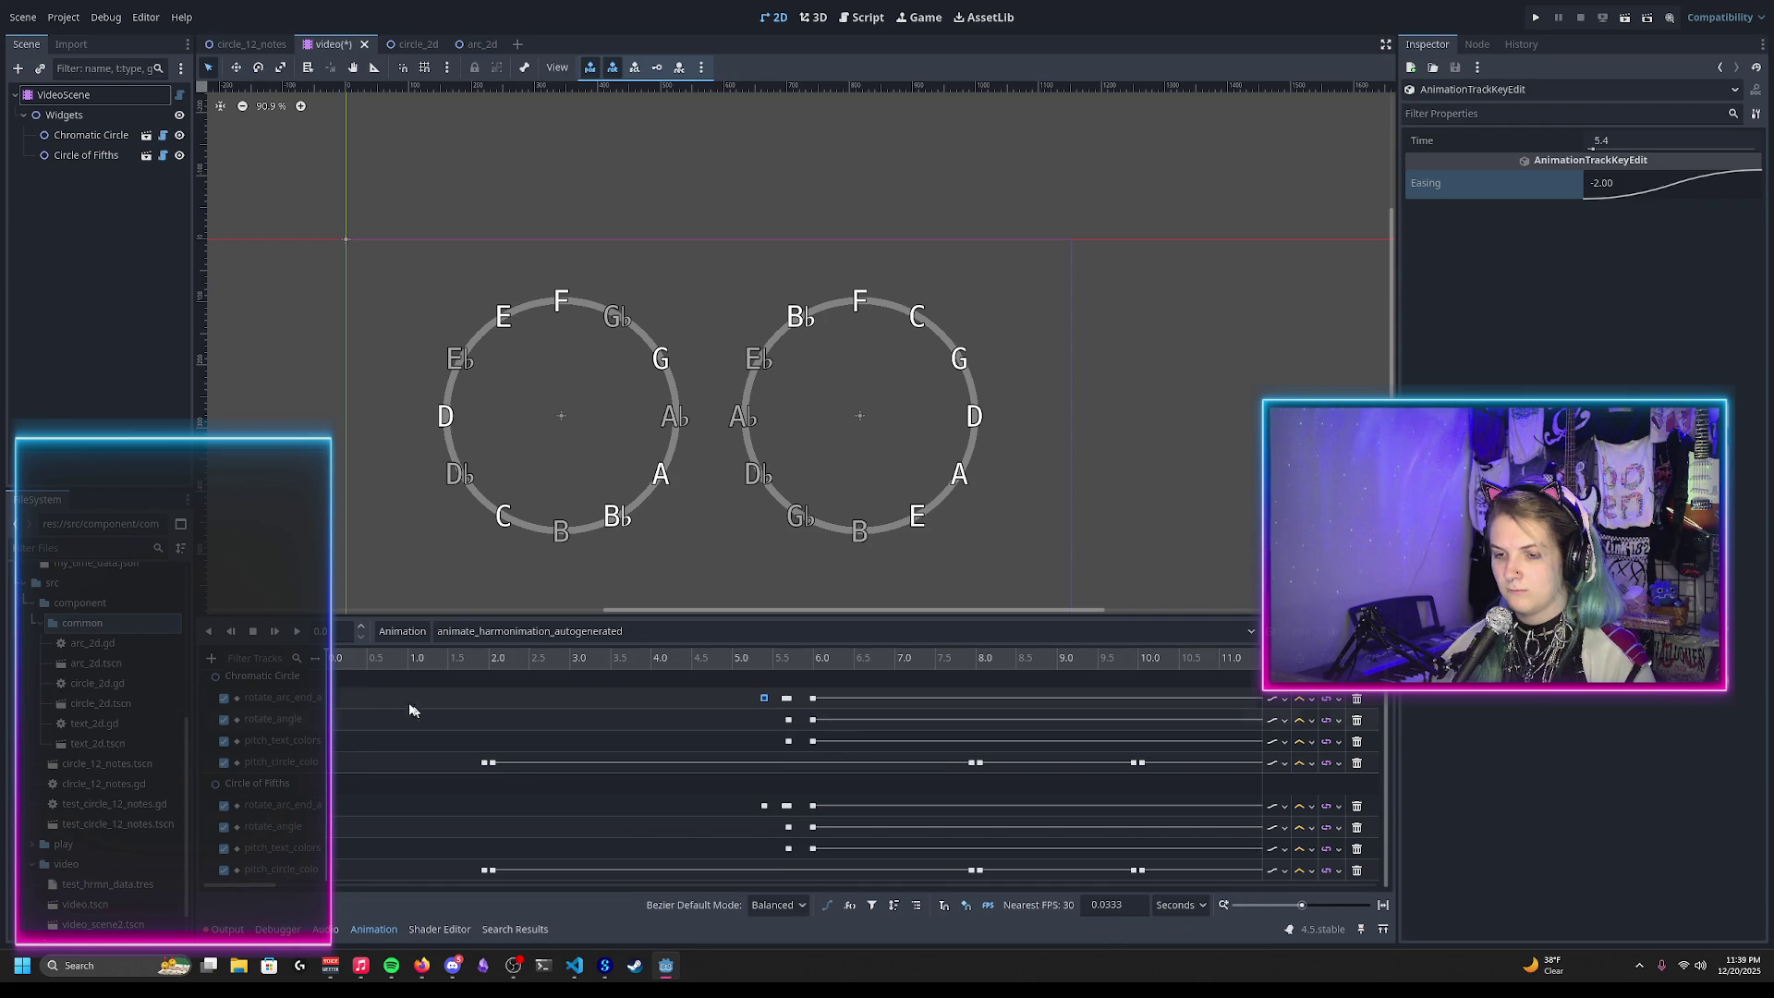
right_click(347, 697)
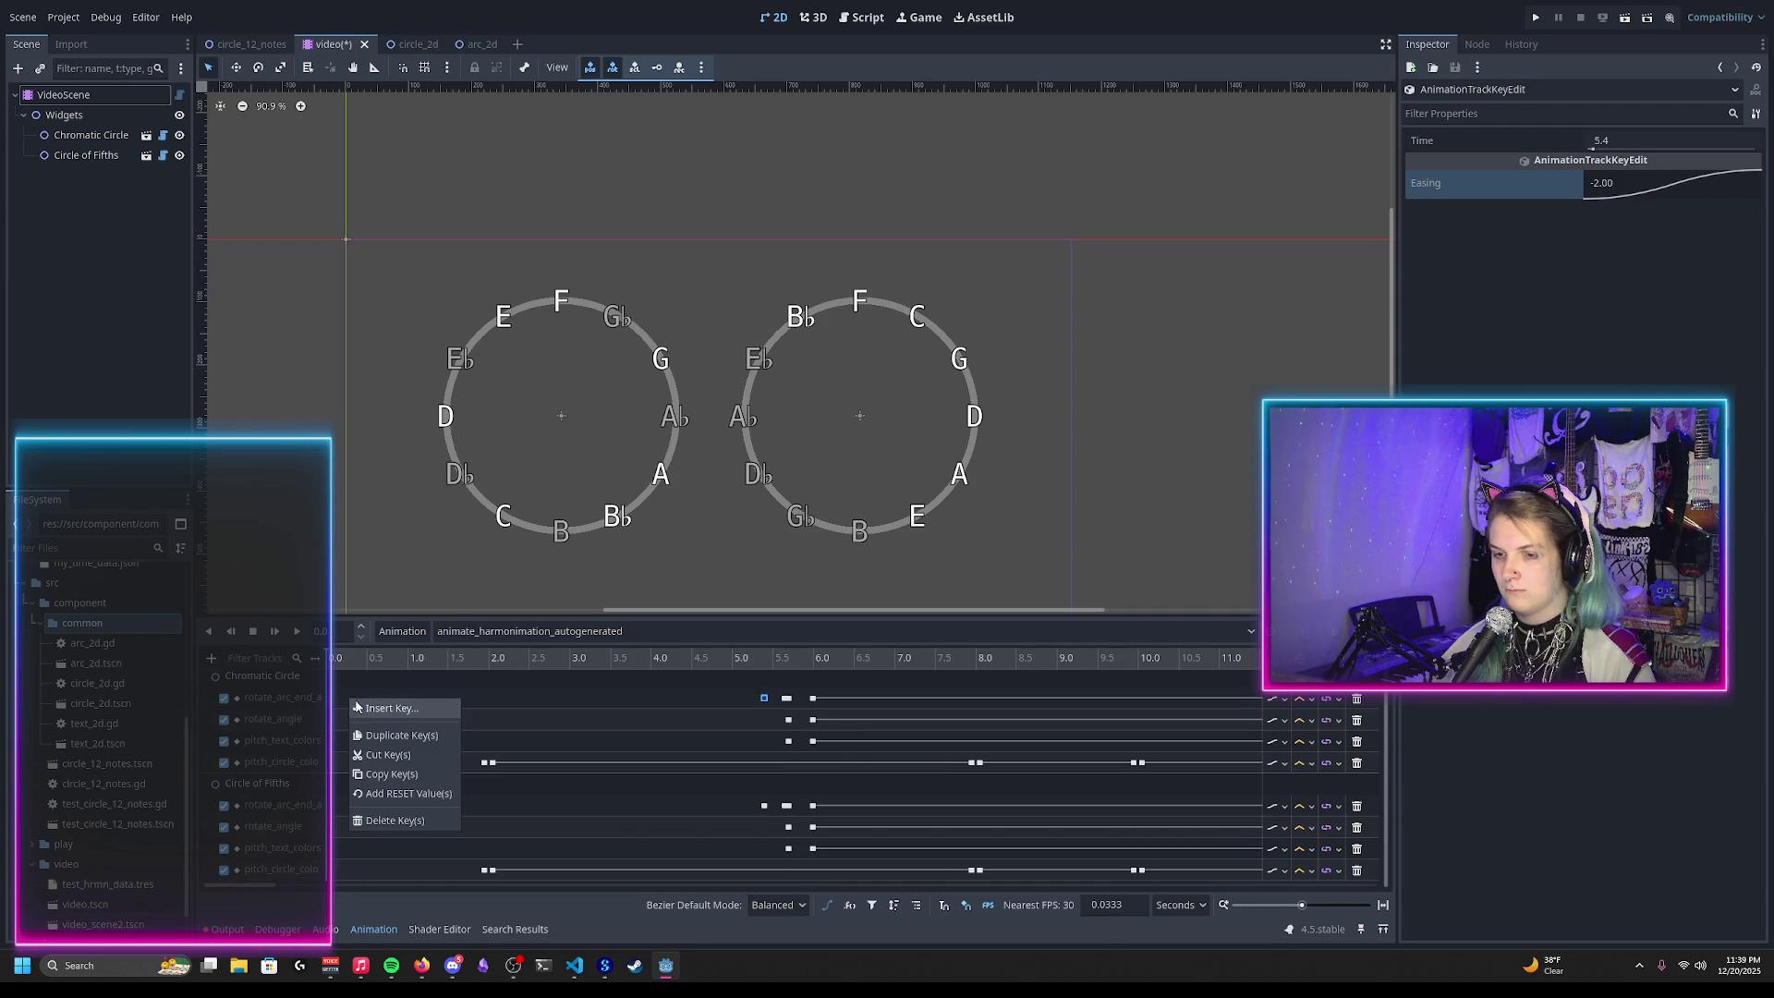
click(350, 706)
drag(1606, 145, 1617, 148)
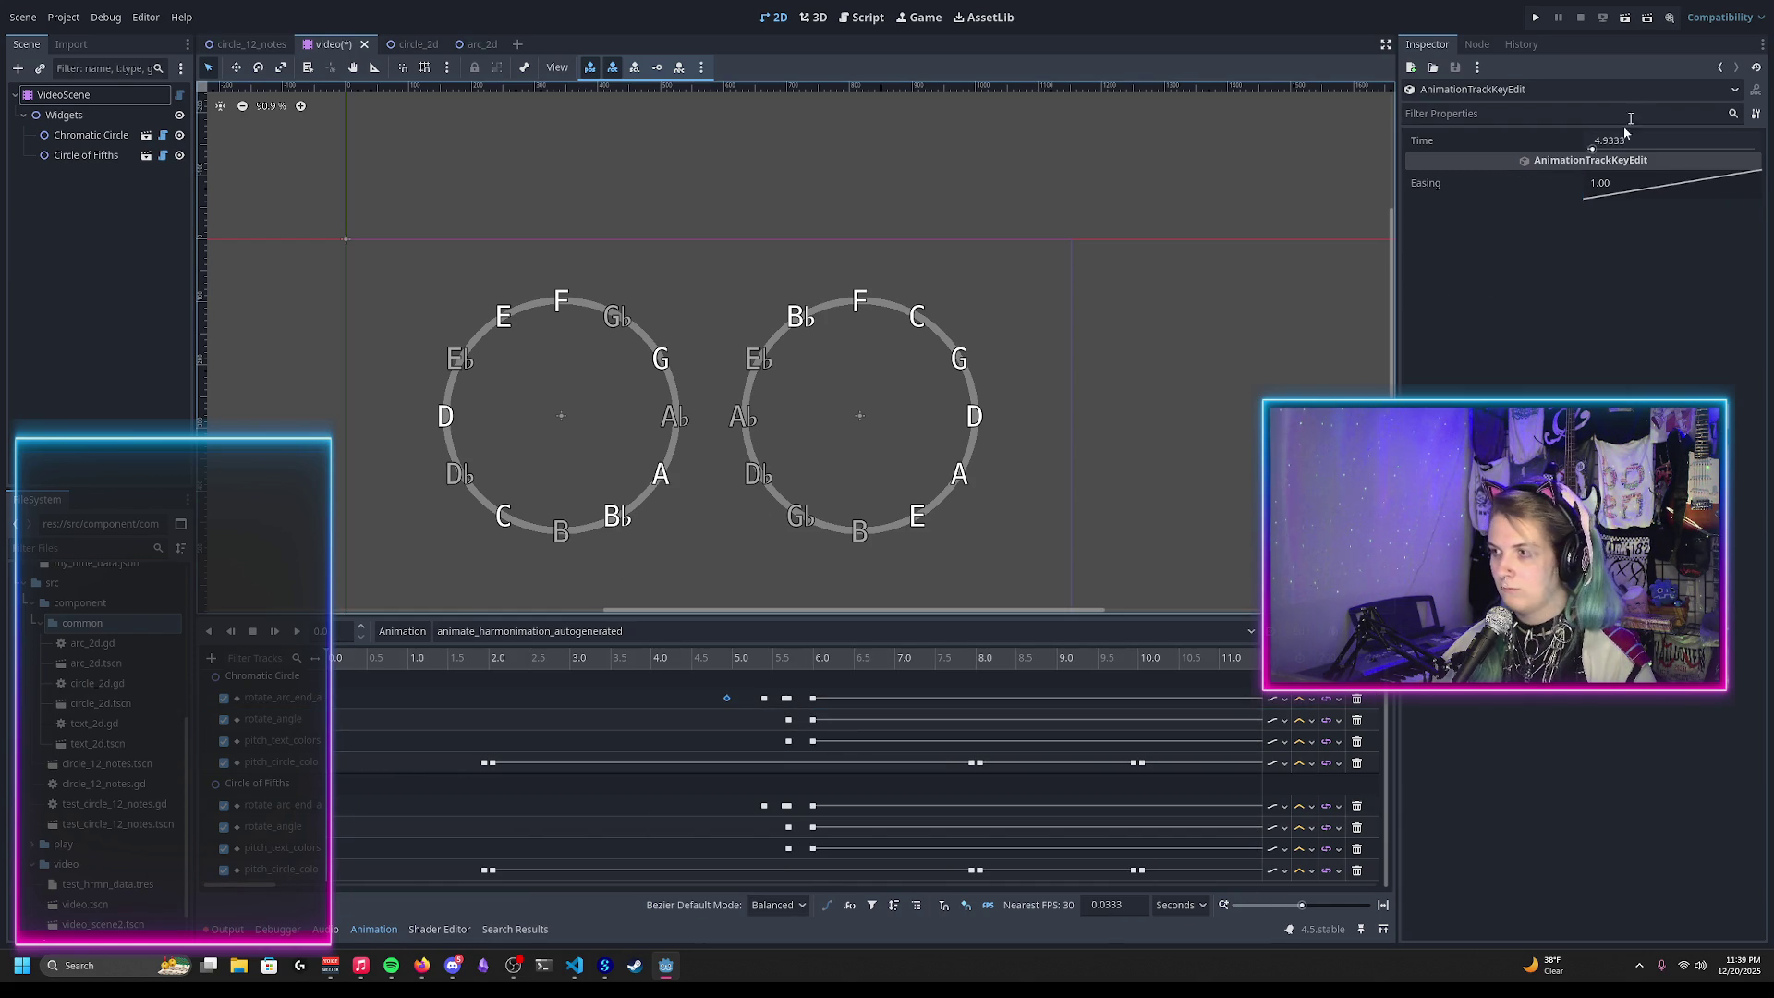
click(1592, 145)
text(0.0)
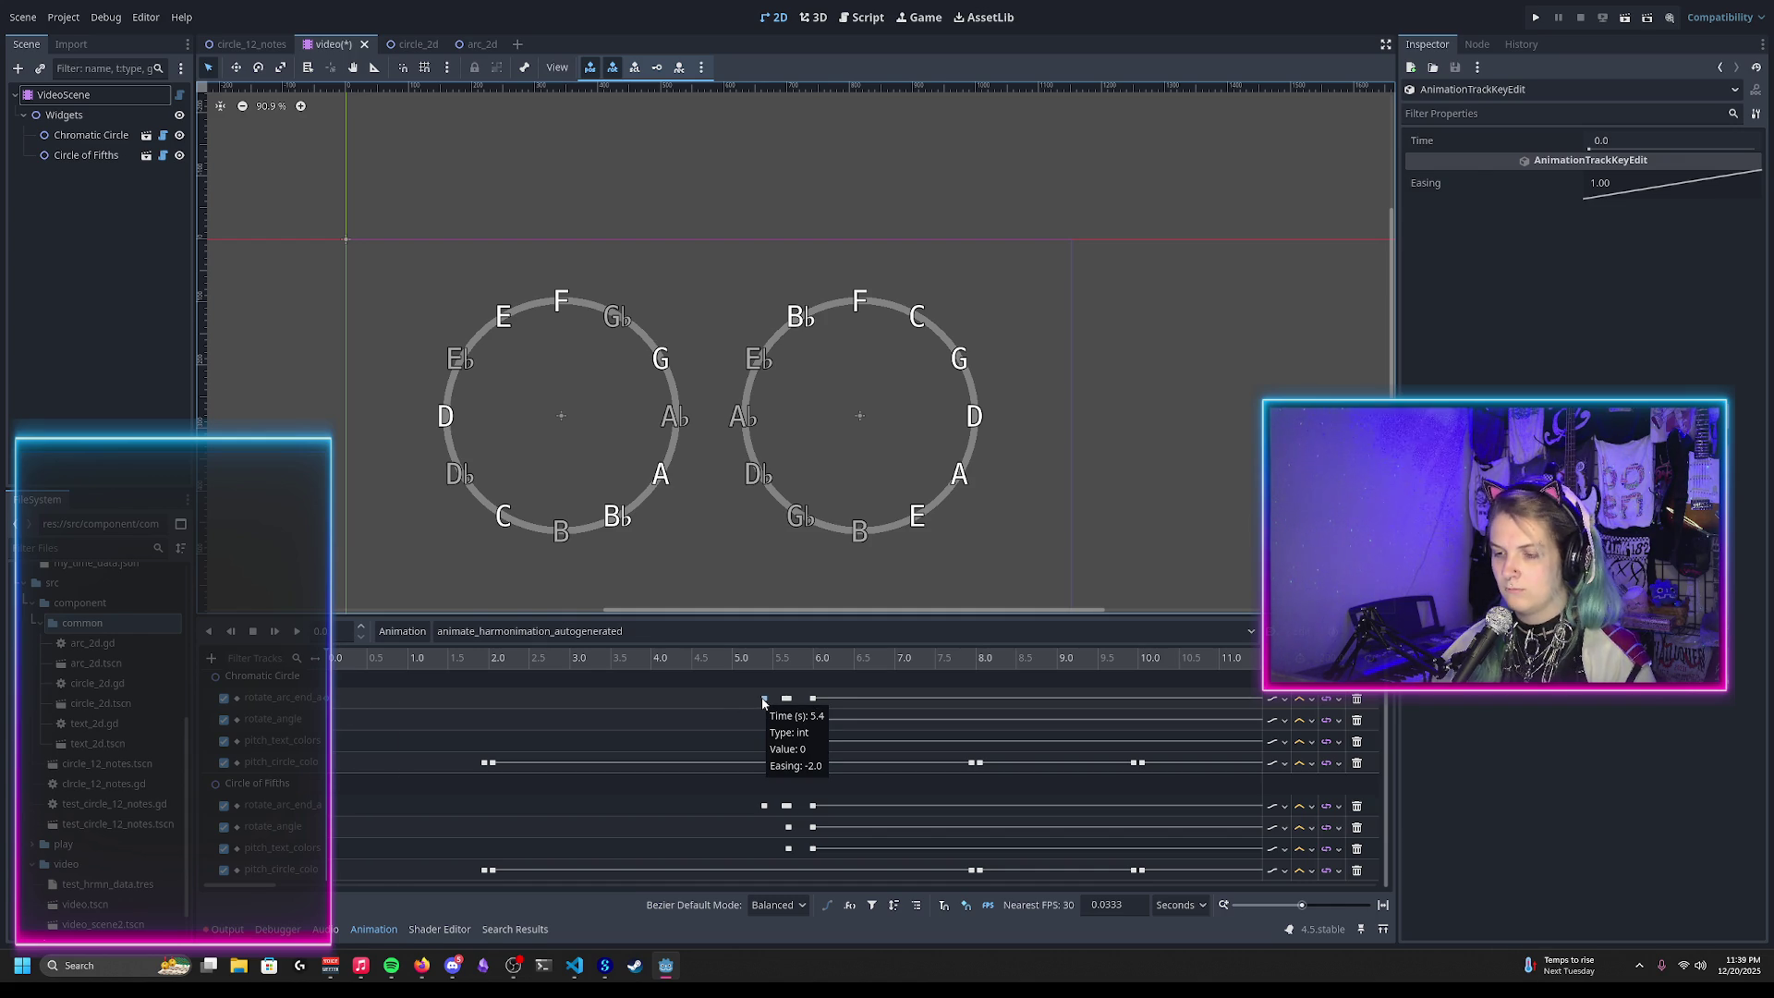
Step: Move the early key on the first Chromatic Circle track to just before the 5.4 s key
click(764, 700)
mouse_move(794, 717)
mouse_down()
mouse_move(341, 748)
mouse_move(330, 708)
mouse_up()
click(428, 704)
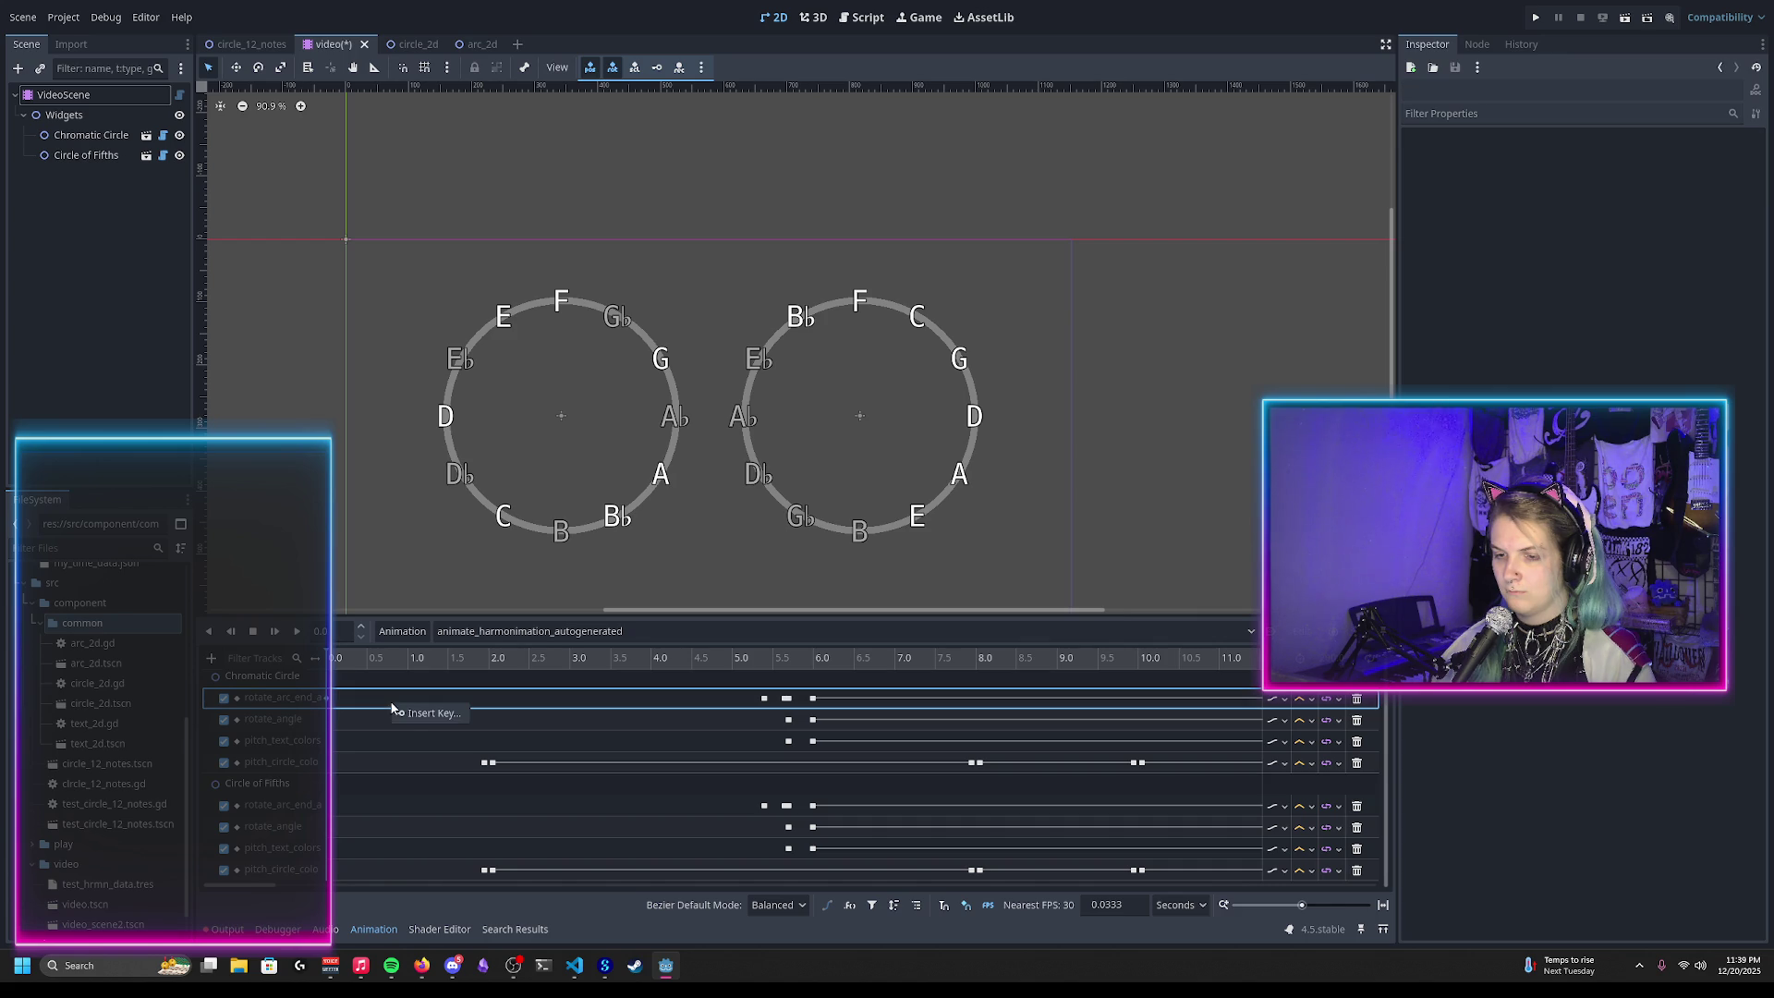
drag(394, 706, 436, 704)
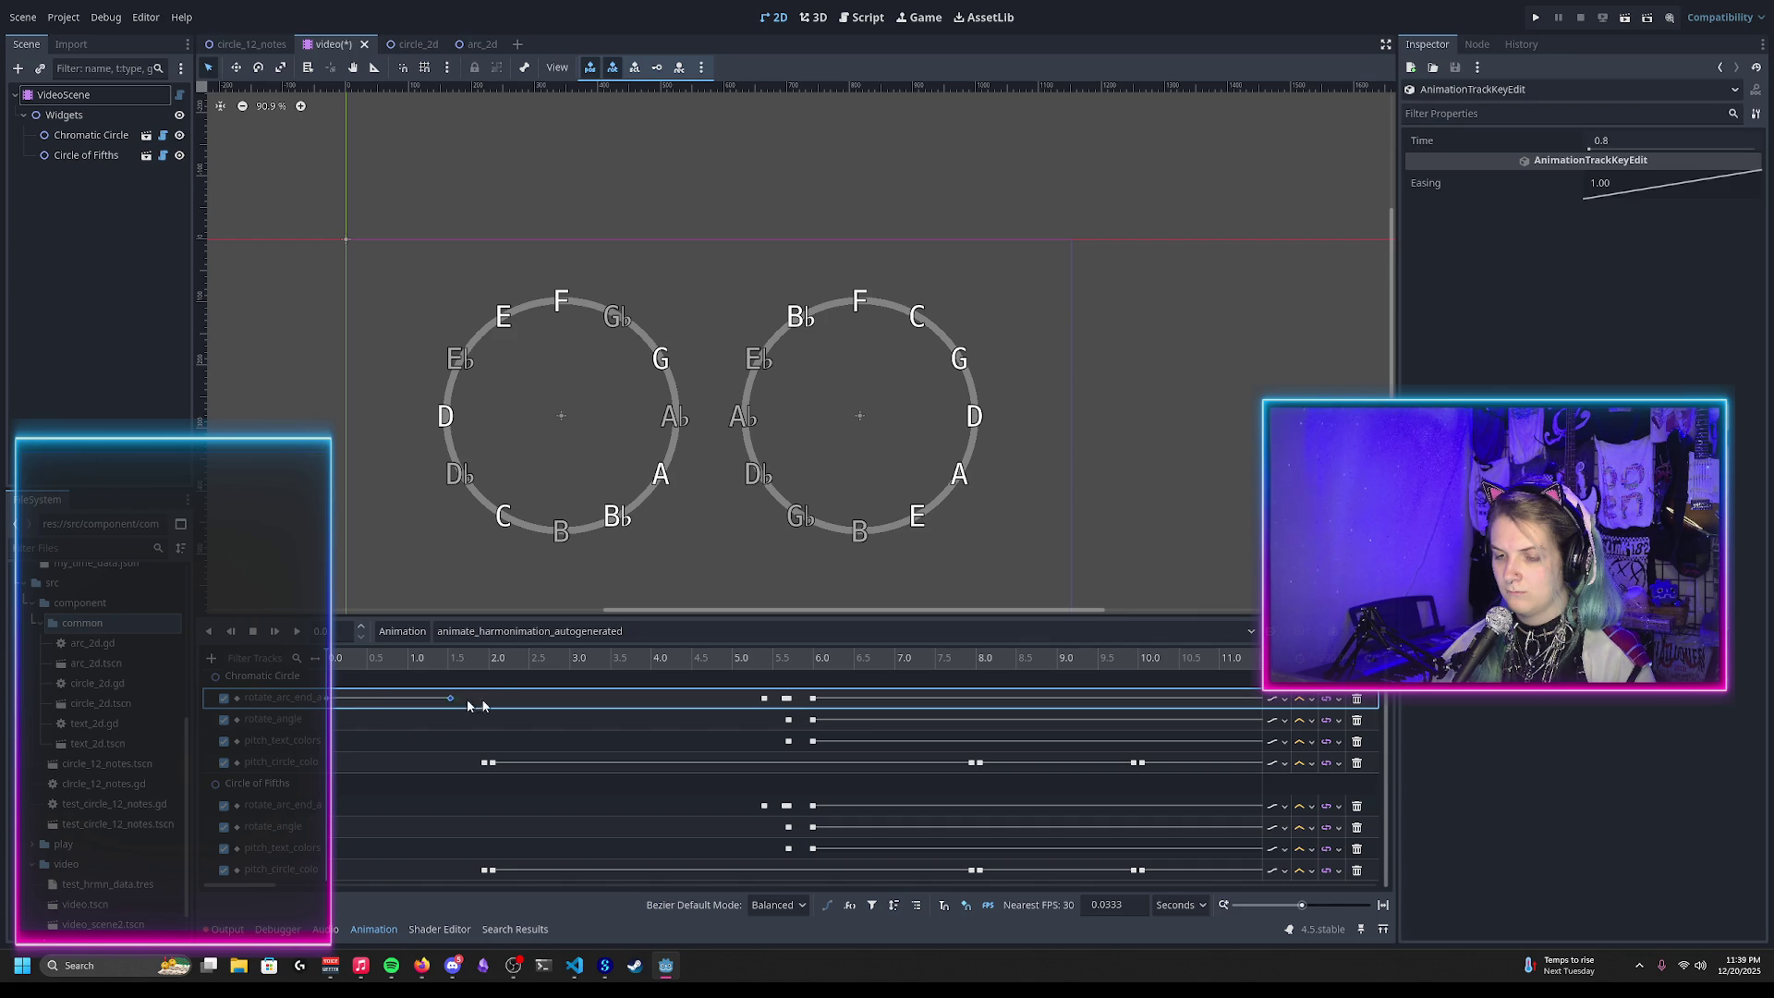
Step: Inspect the 5.4 s key, then bring up the circle_12_notes.gd script
click(764, 699)
right_click(762, 701)
key(Escape)
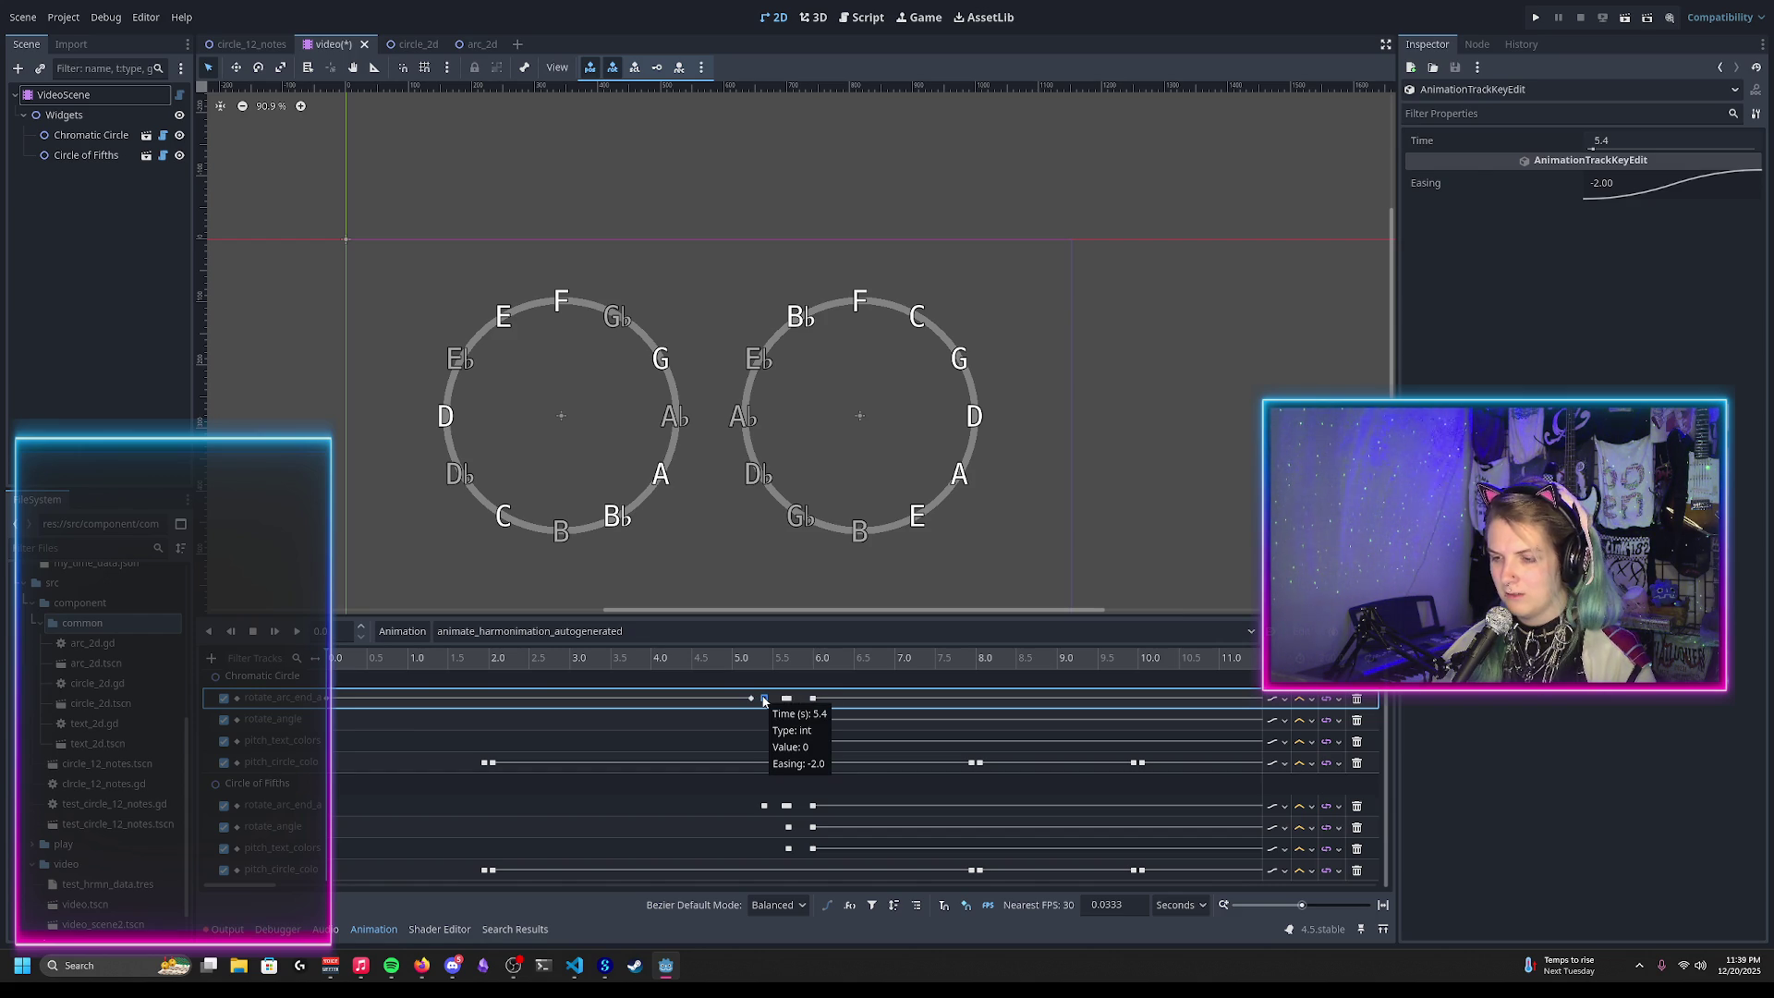
mouse_move(786, 705)
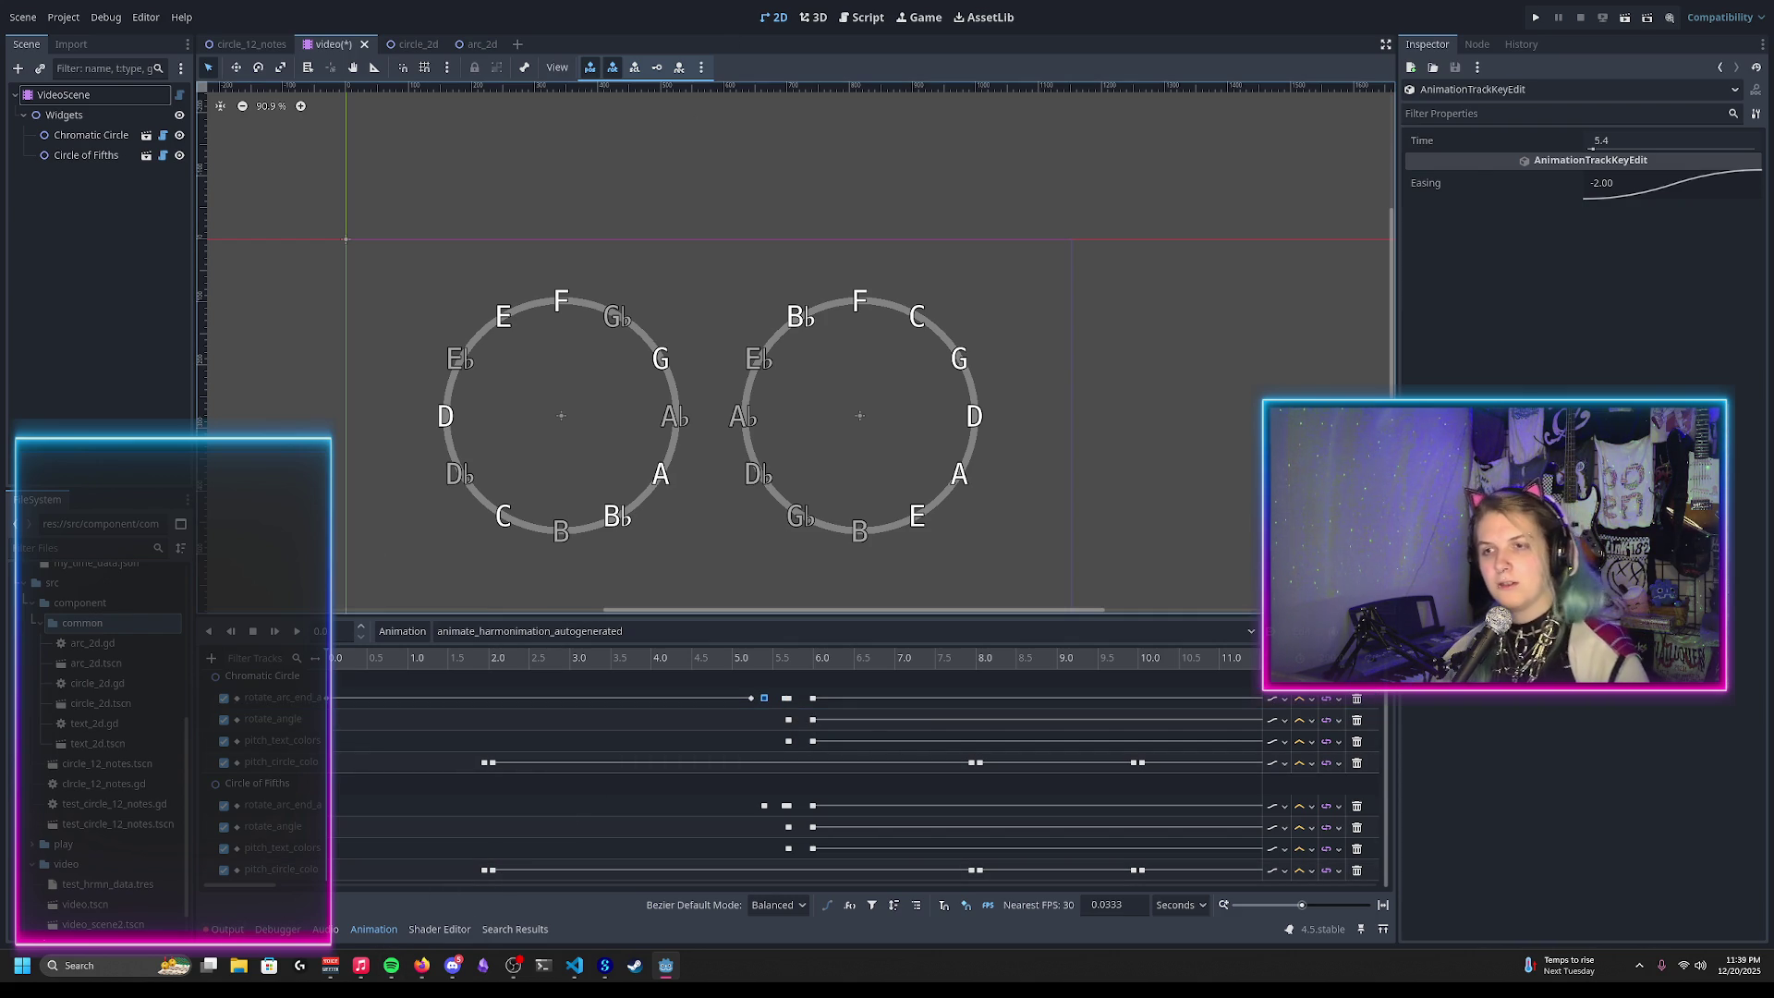
click(861, 18)
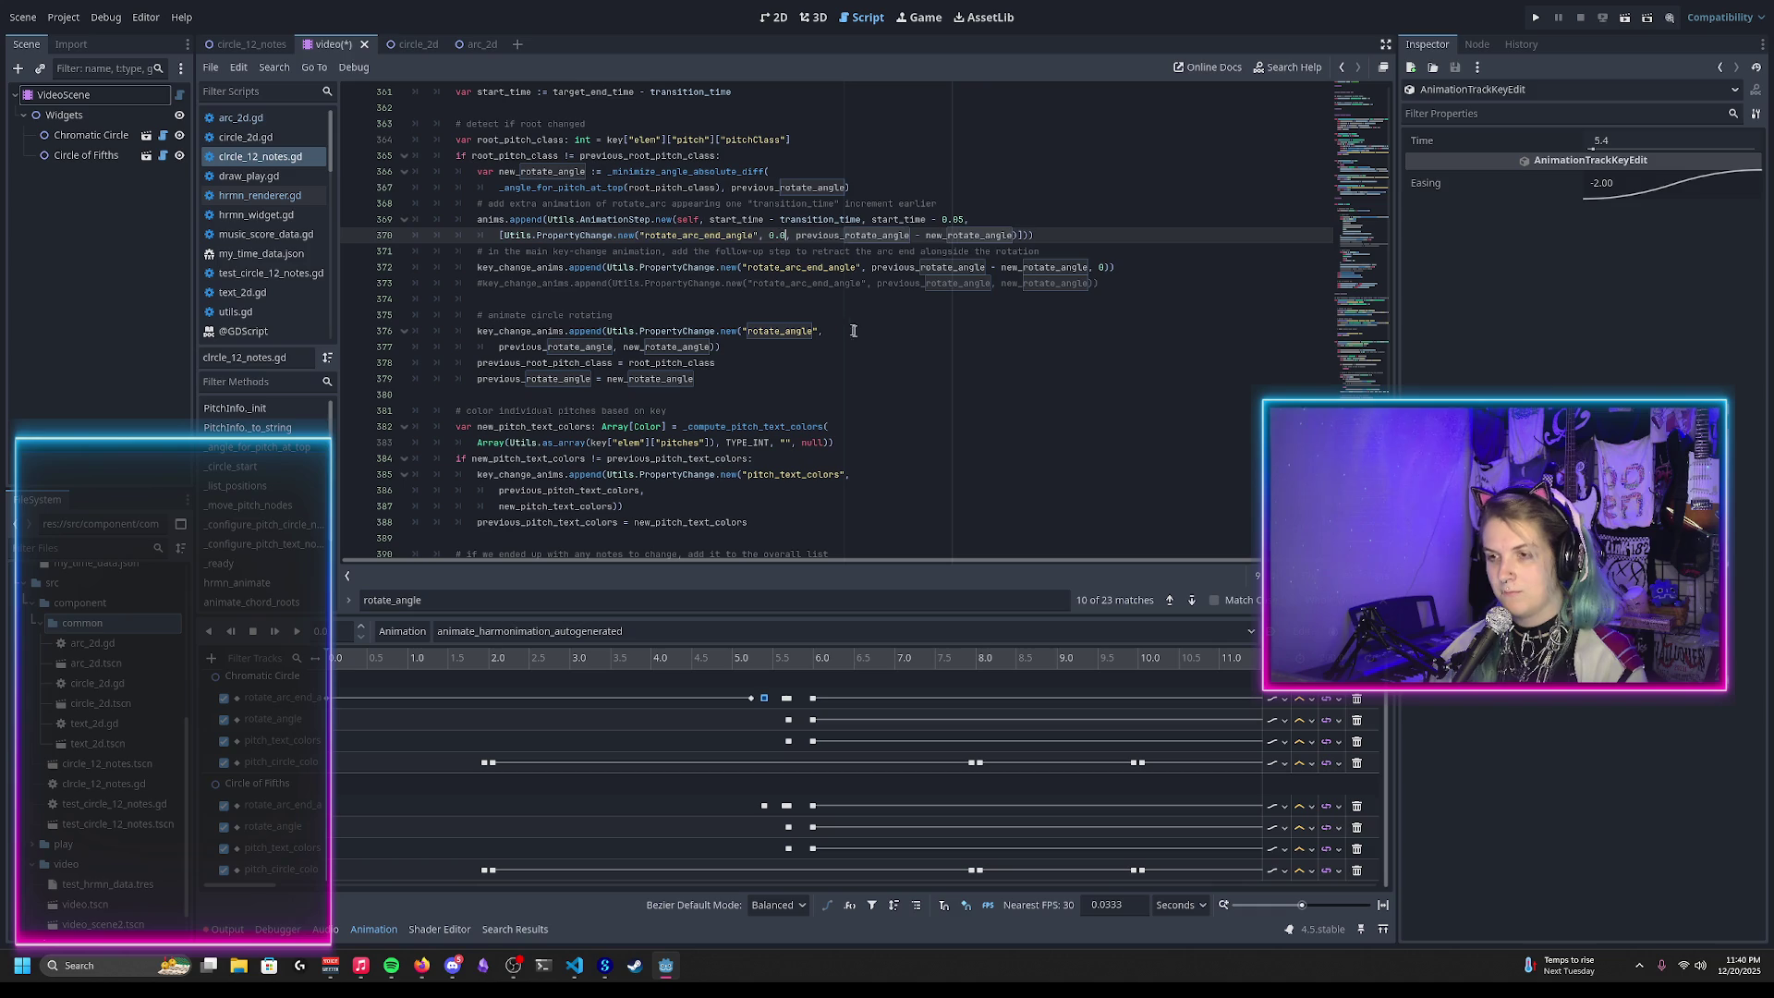
Step: Change line 370's rotate_arc_end_angle start value to 0.0 and save
text(0)
click(1104, 267)
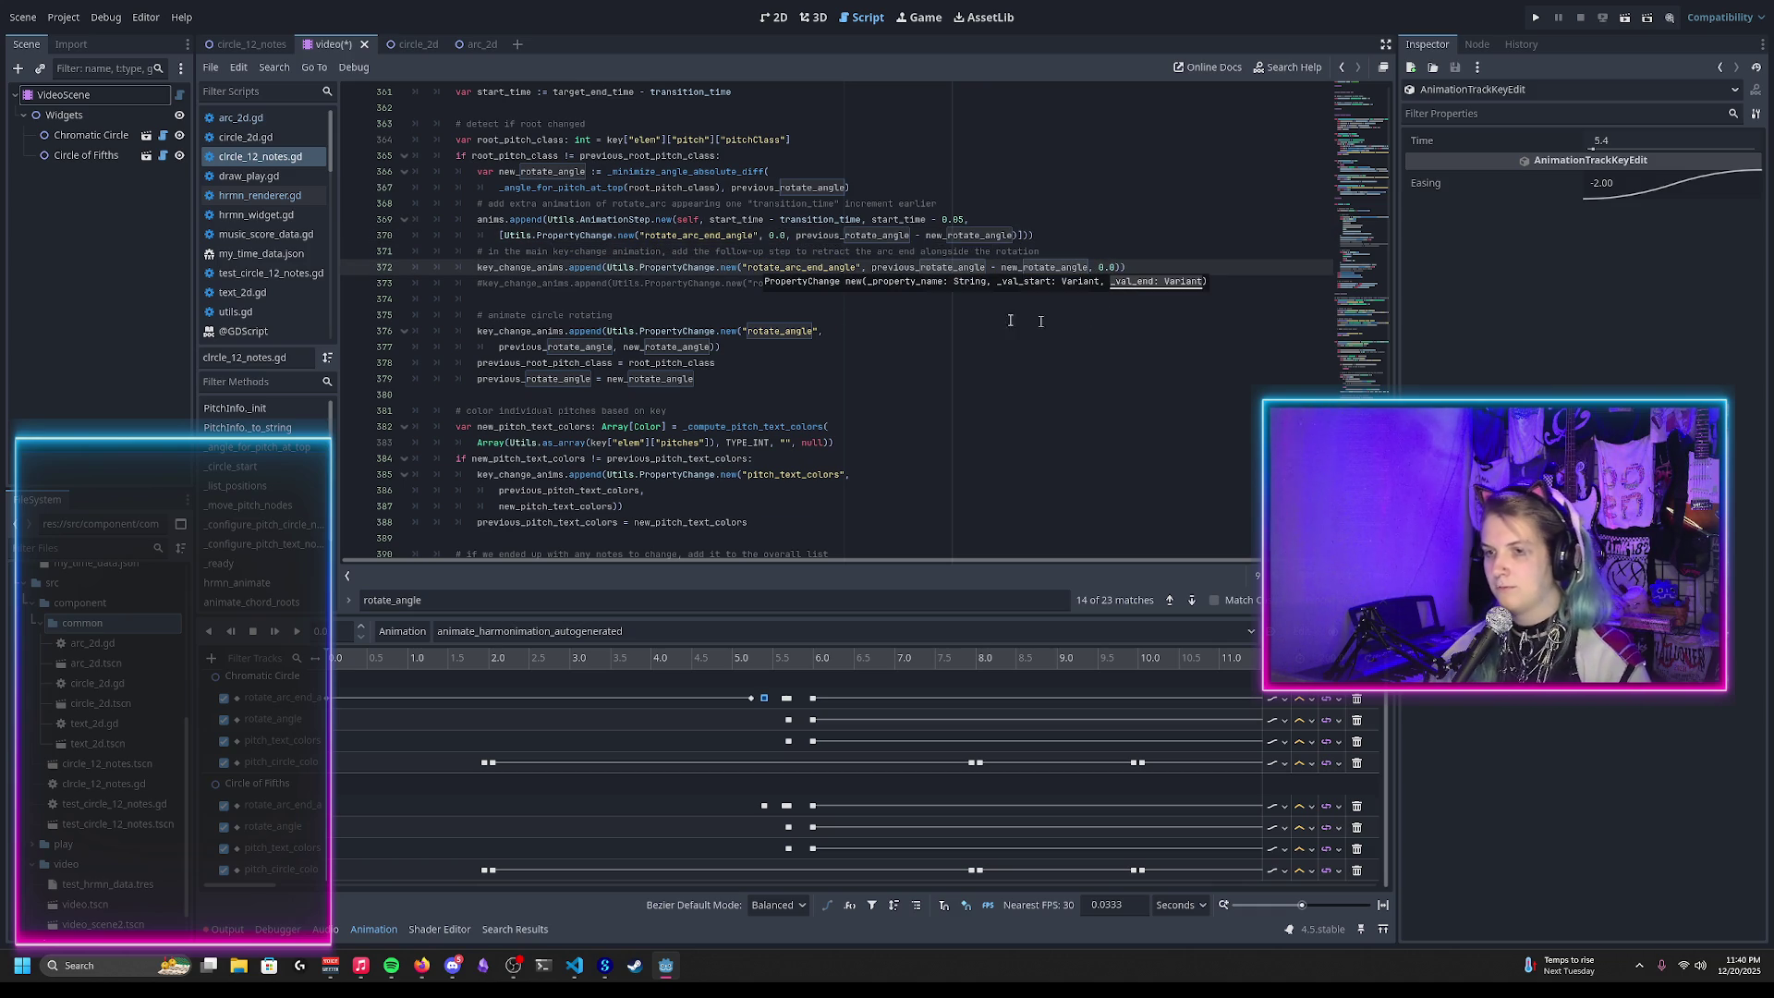
key(ctrl+s)
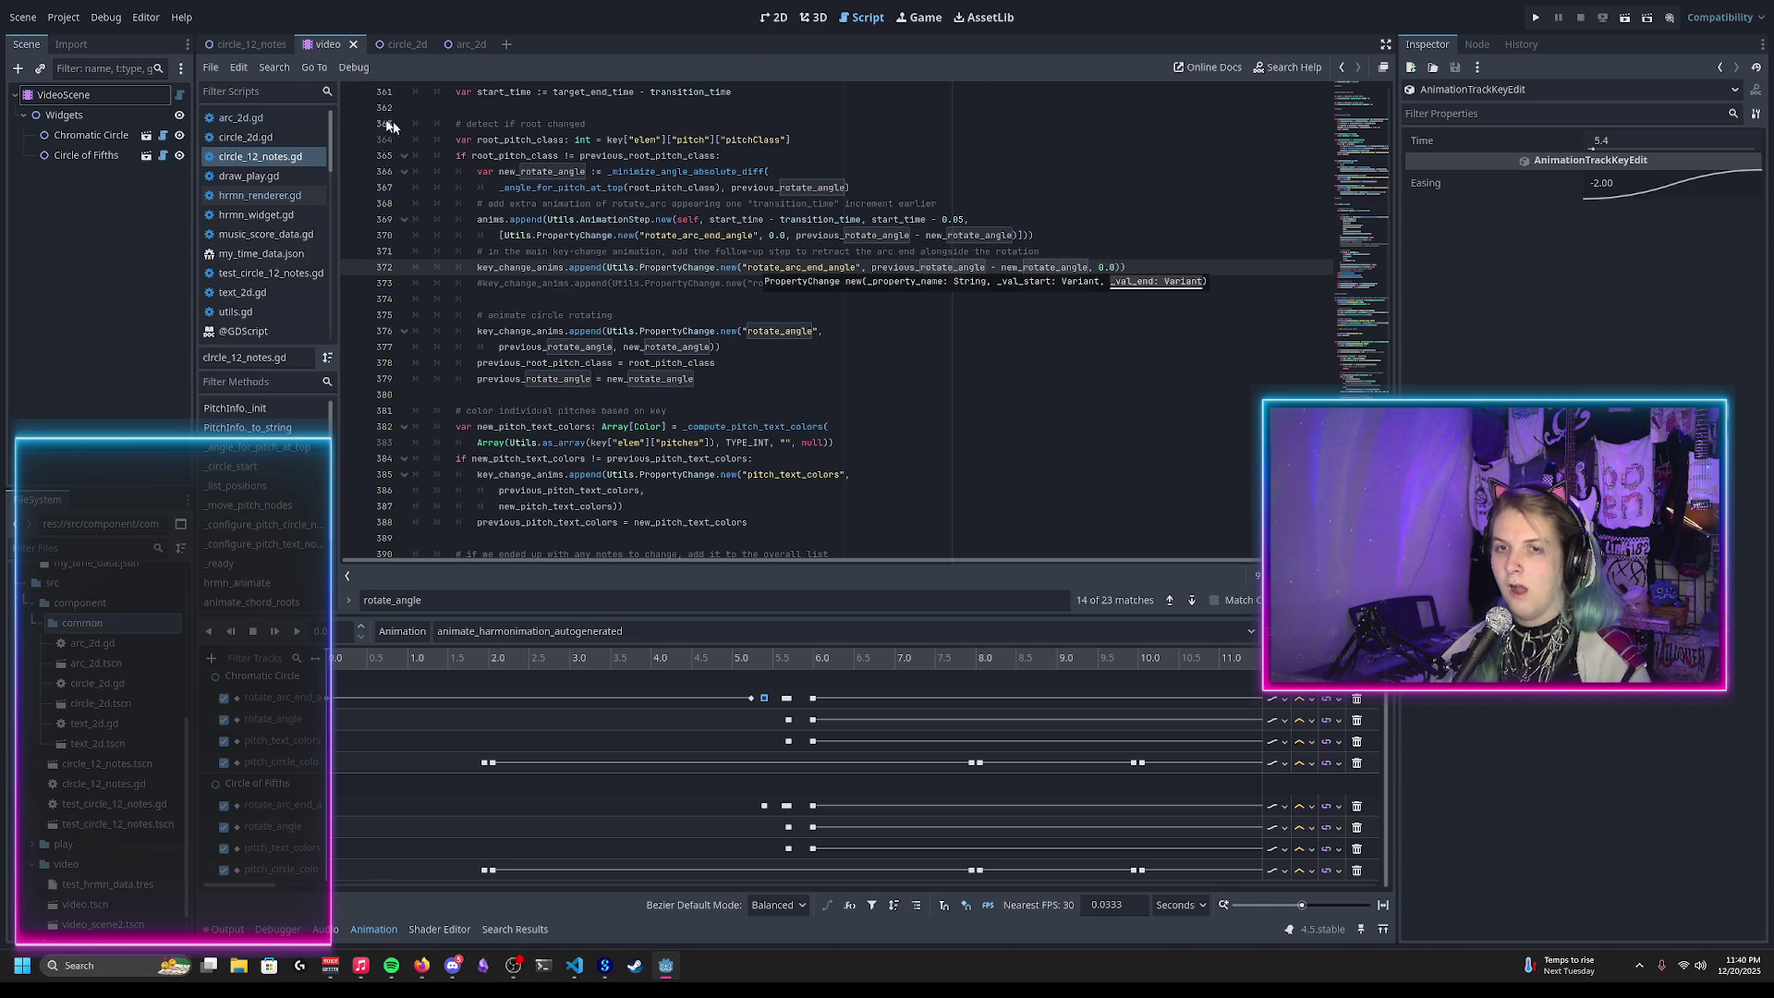
Step: Return to the 2D view of the circles and save the scene again
click(776, 16)
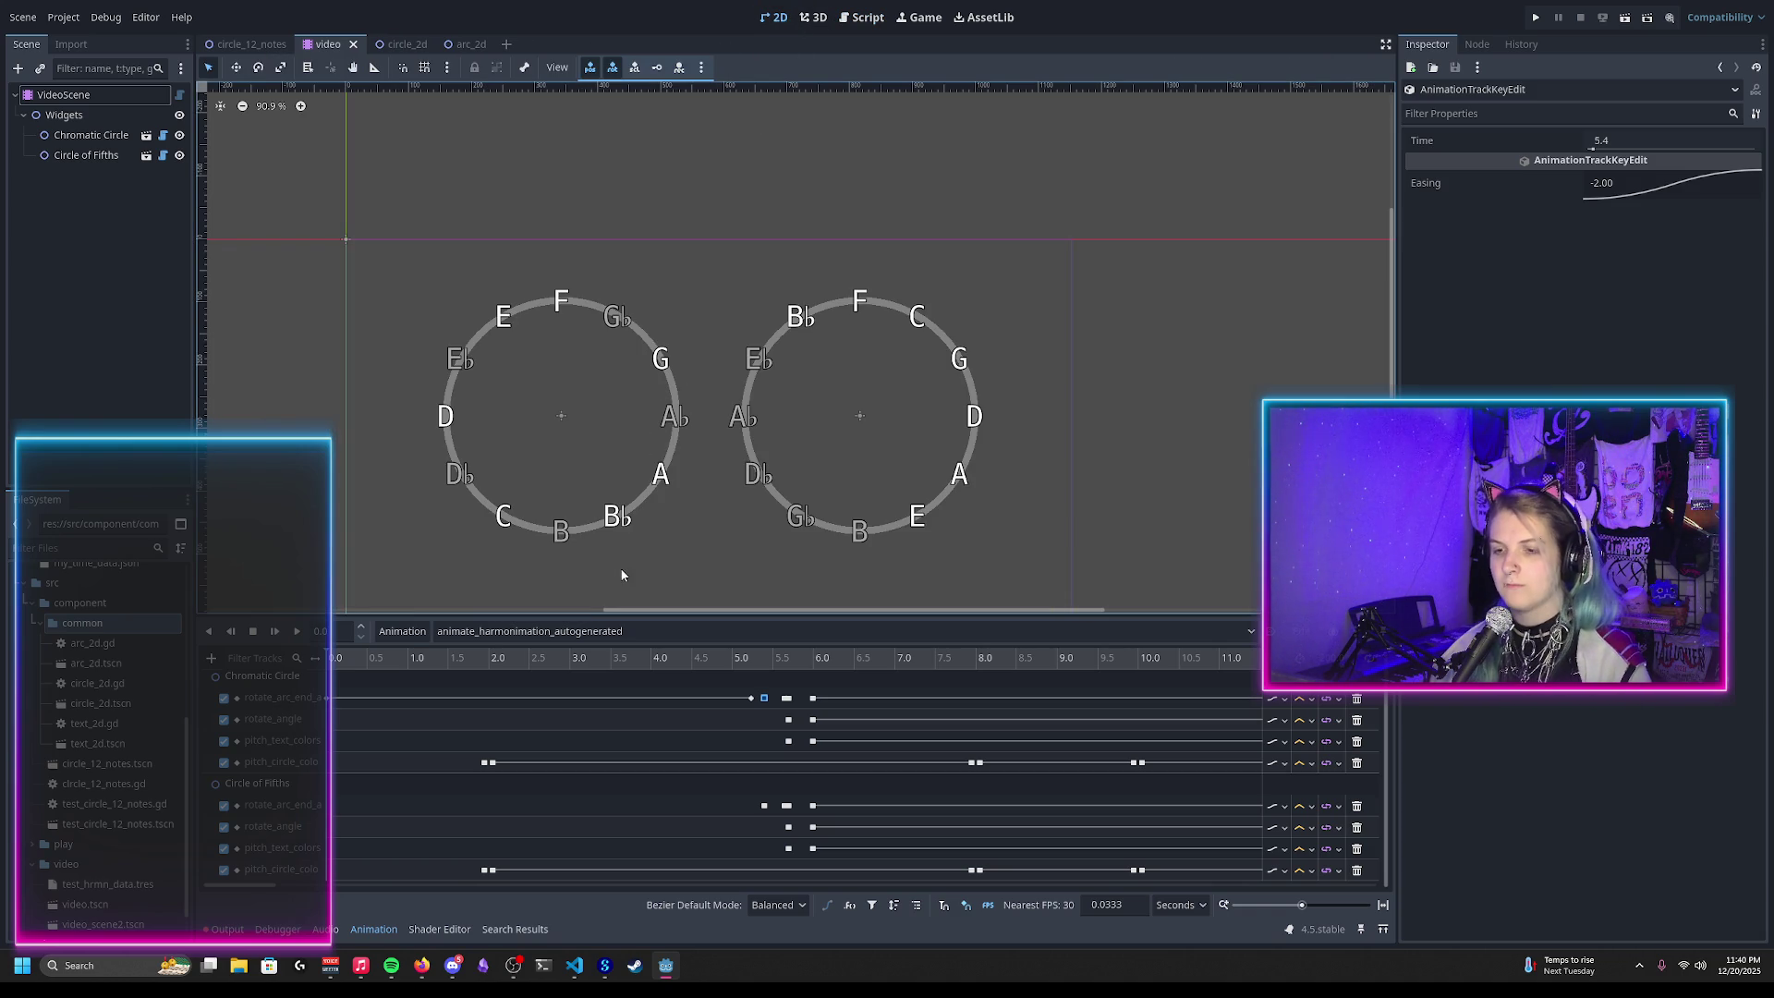
key(ctrl+s)
click(23, 16)
Step: Reload the saved scene and make animate_harmonimation_autogenerated the current animation
click(126, 358)
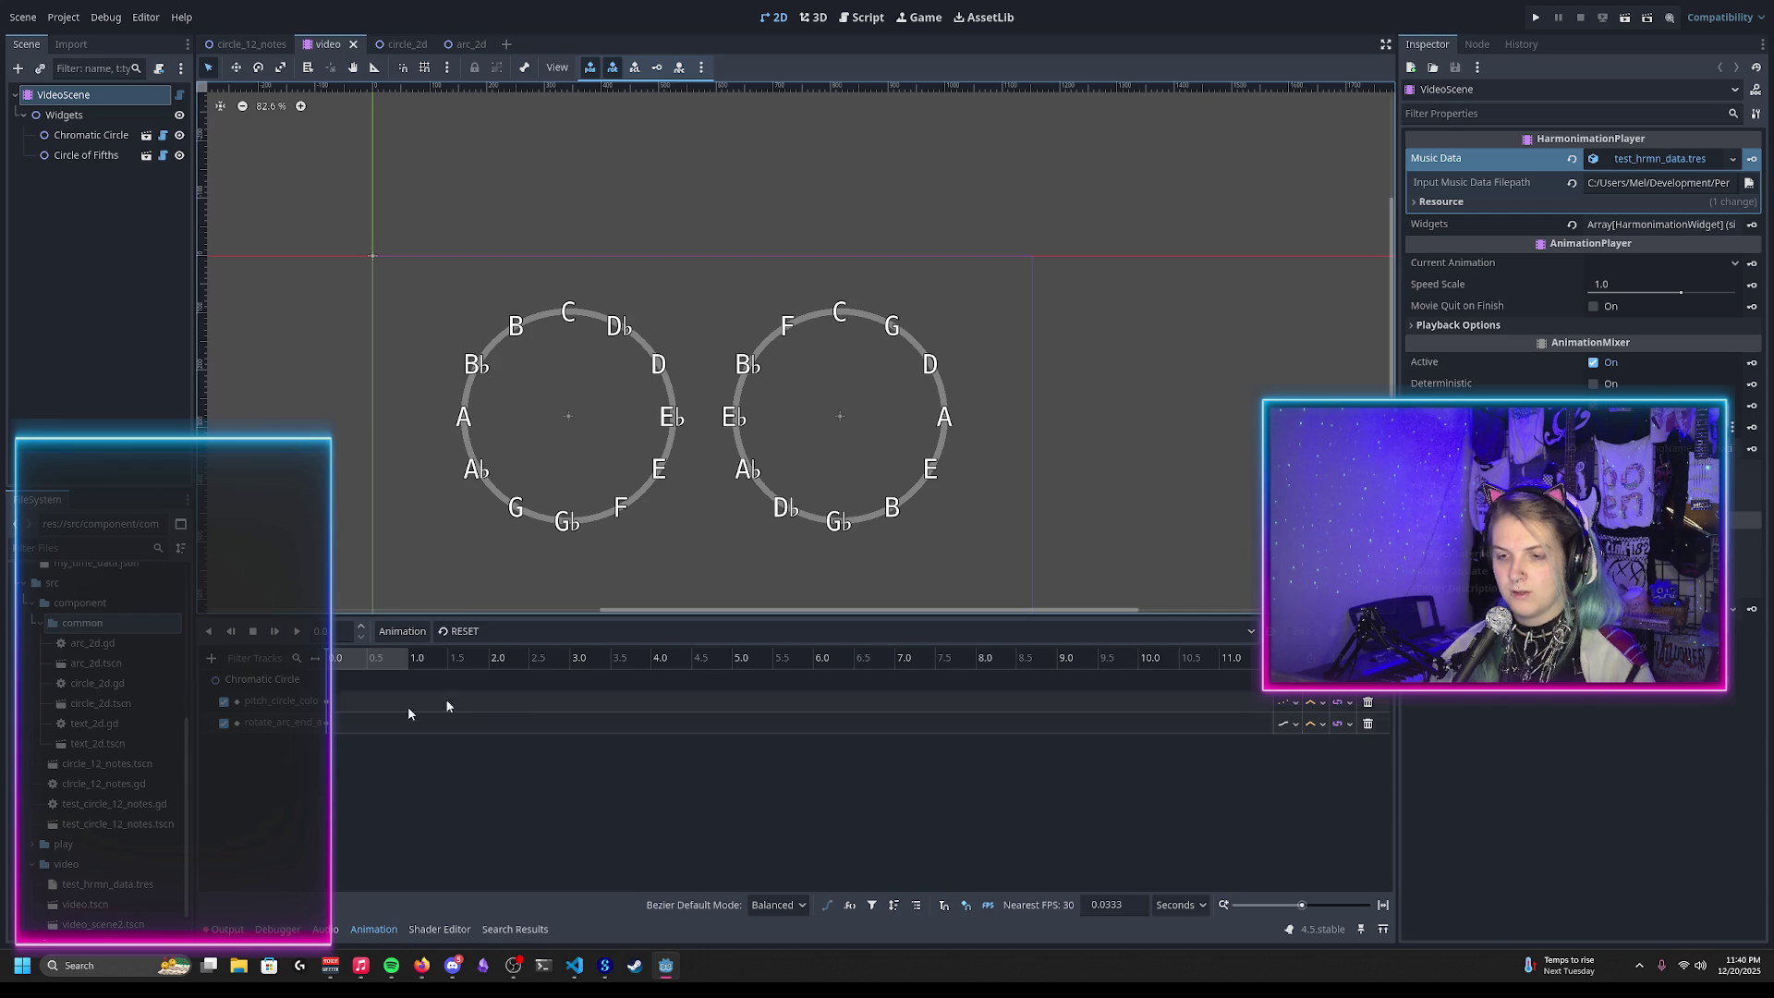
click(499, 632)
click(504, 674)
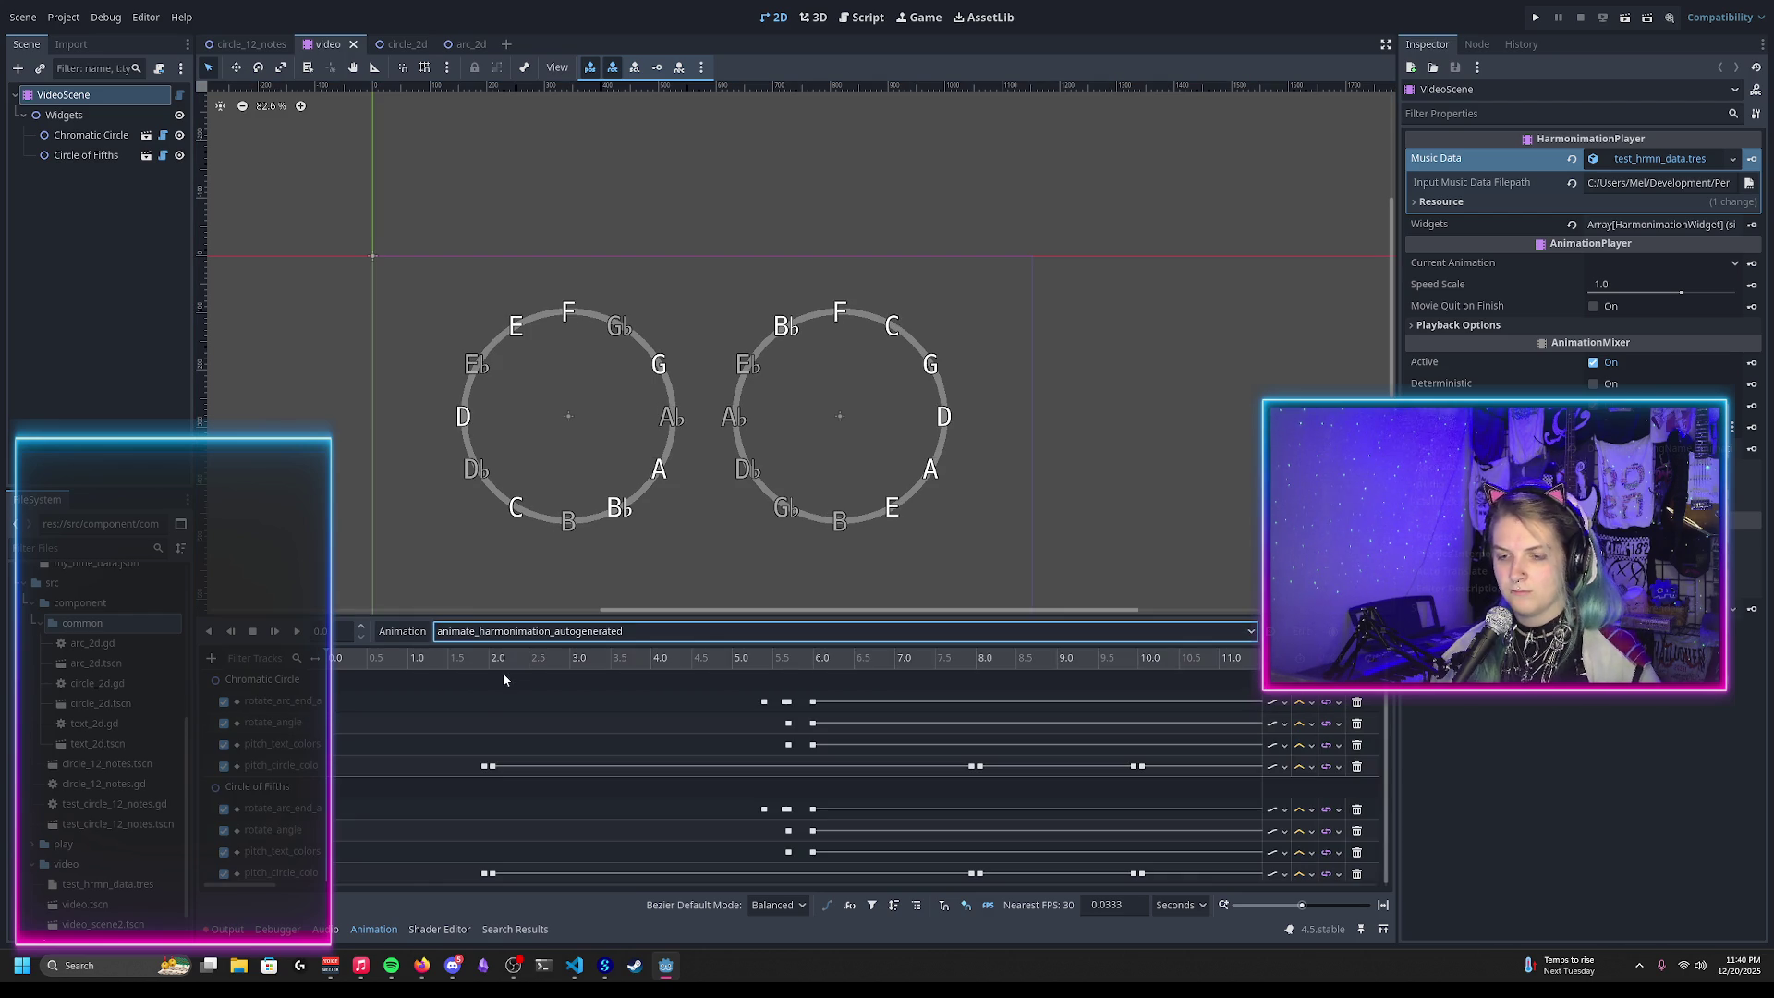
Step: Scrub and play the animation from about 5.0 s and 2.2 s, then pause to review rotation
mouse_move(448, 665)
mouse_down()
mouse_move(811, 665)
mouse_move(777, 667)
mouse_up()
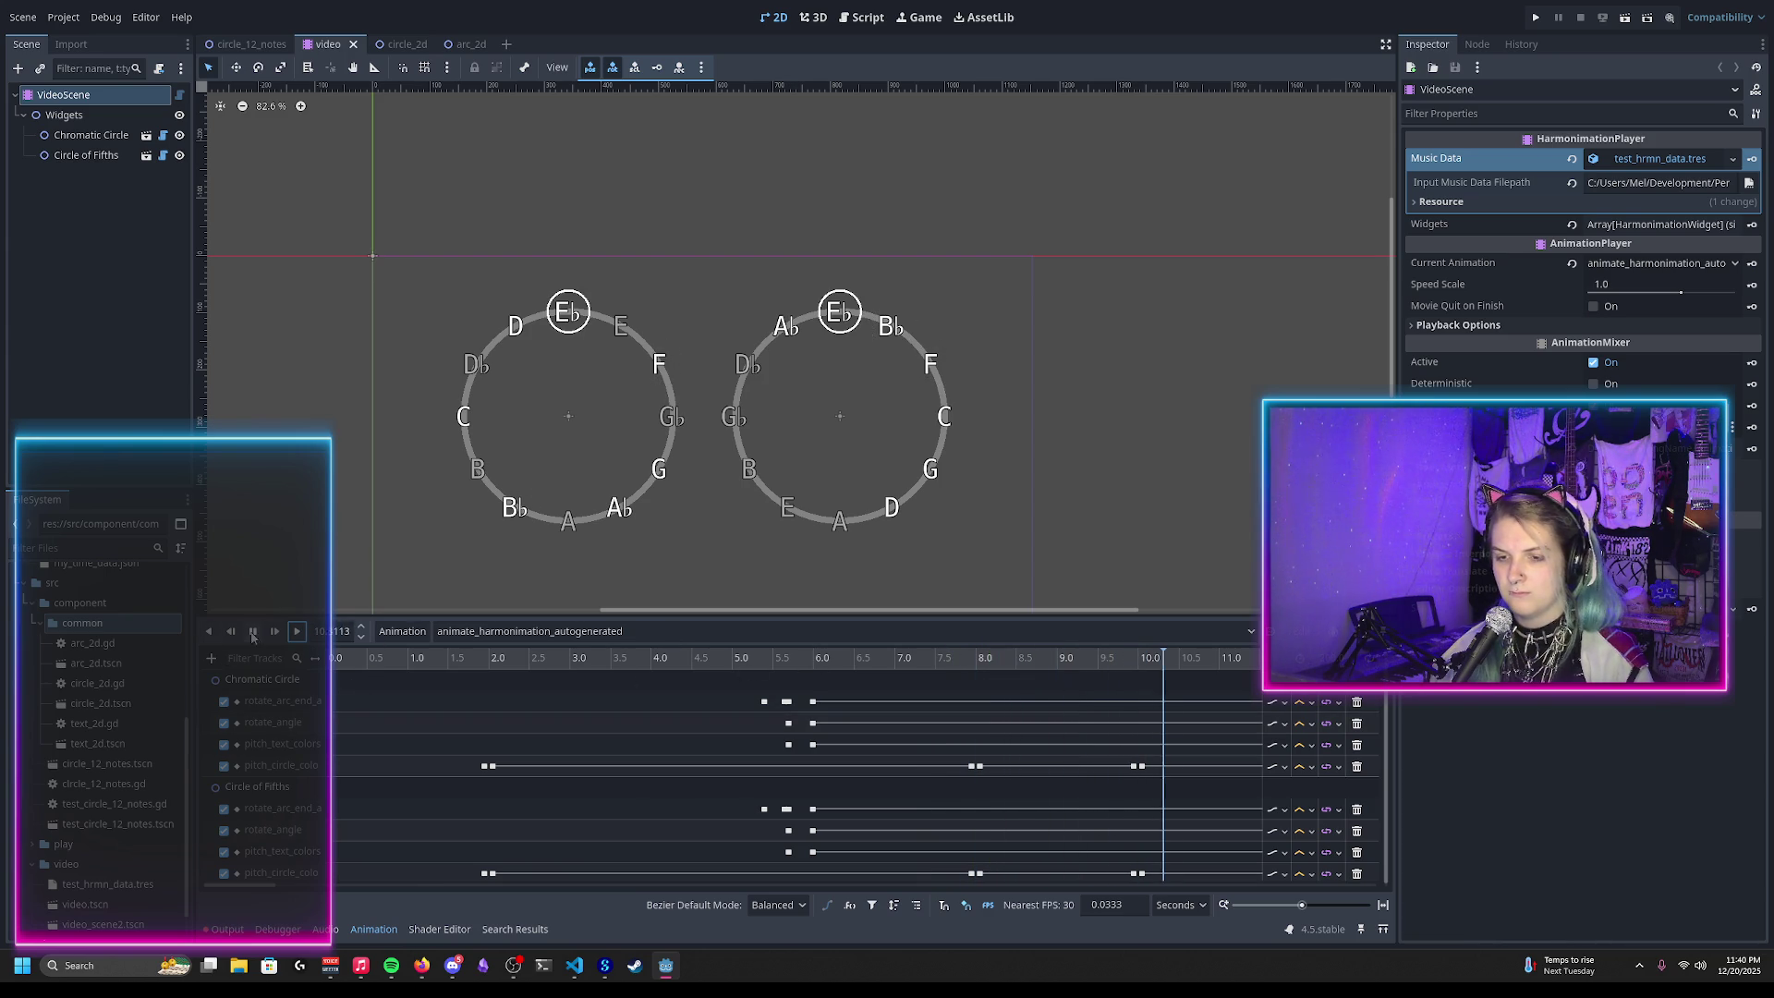
mouse_move(756, 662)
mouse_down()
mouse_move(790, 672)
mouse_move(737, 665)
mouse_move(816, 677)
mouse_move(739, 680)
mouse_up()
click(296, 632)
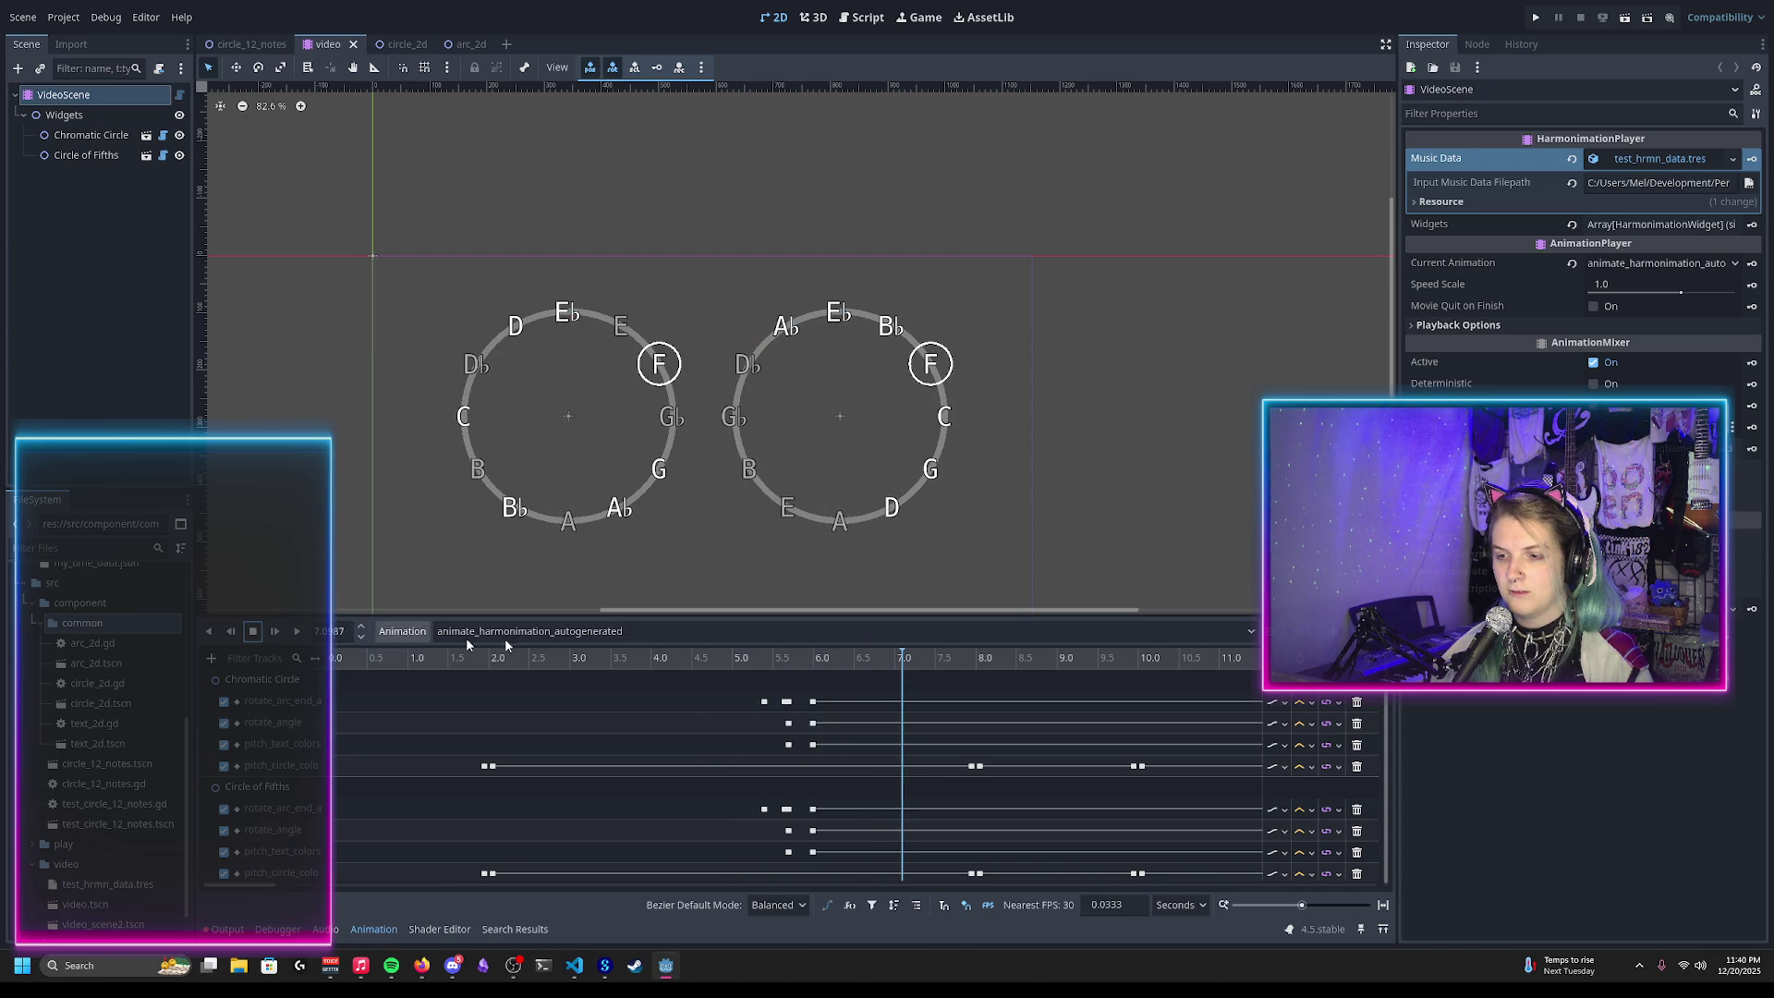
drag(725, 662, 753, 669)
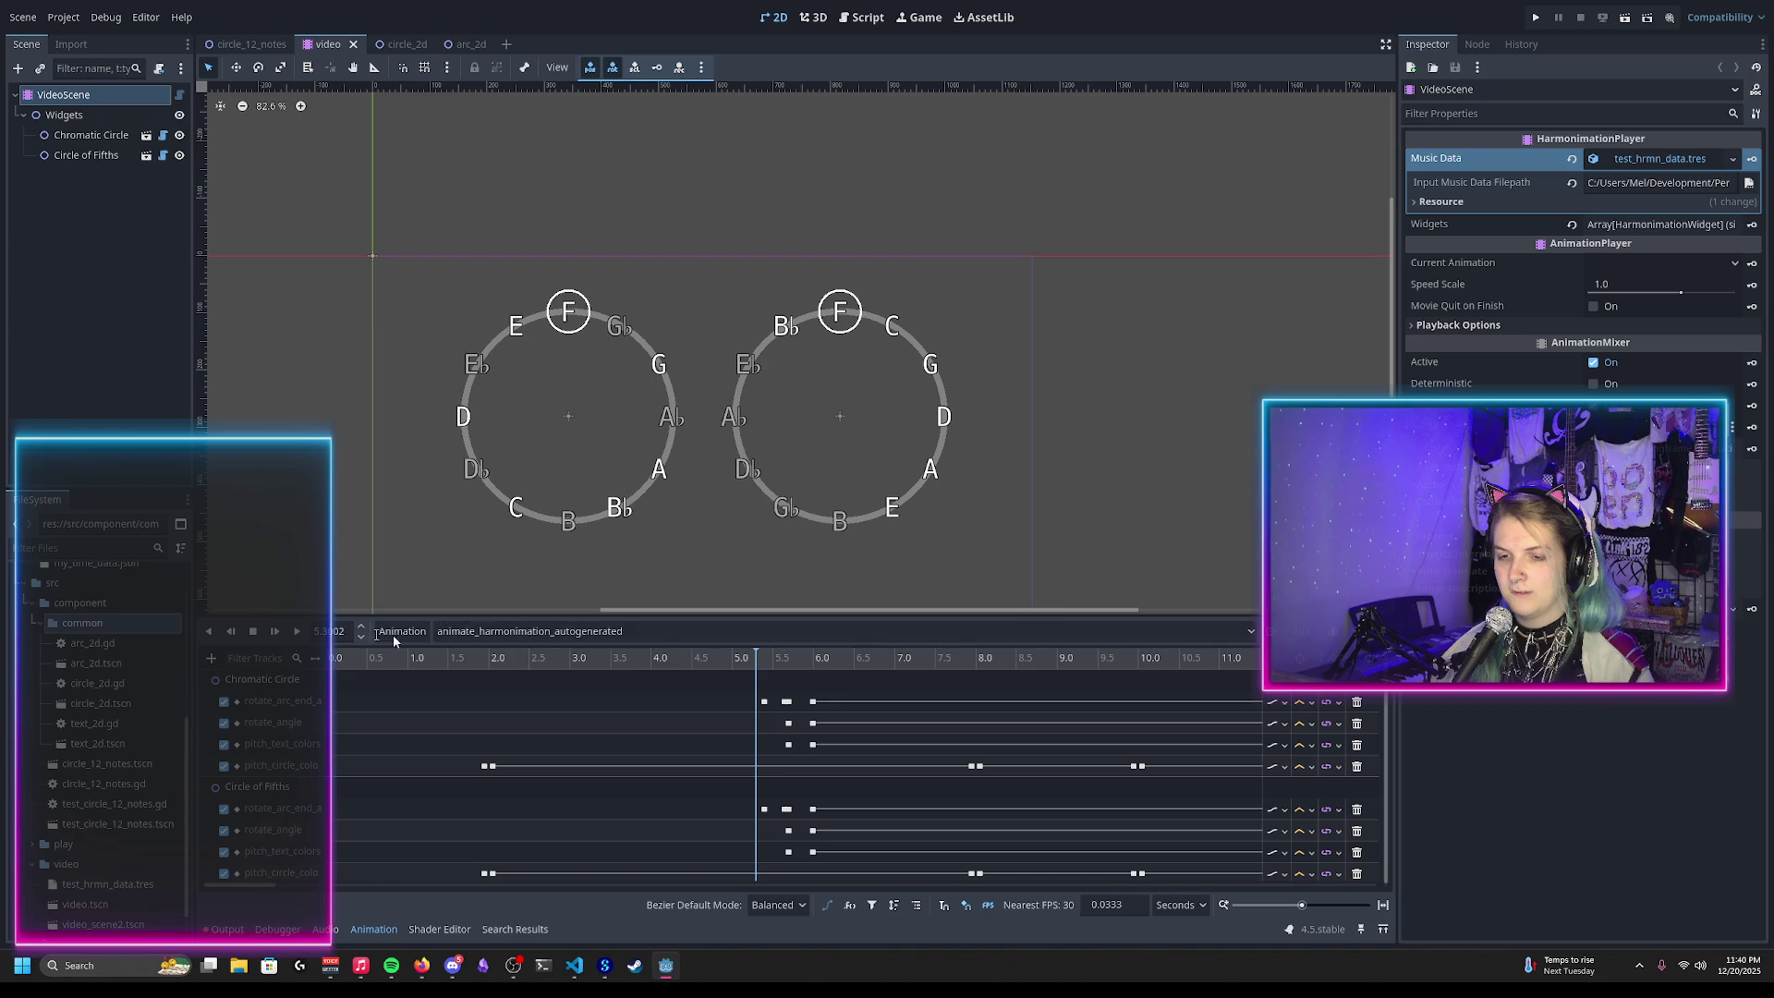
click(507, 658)
click(298, 634)
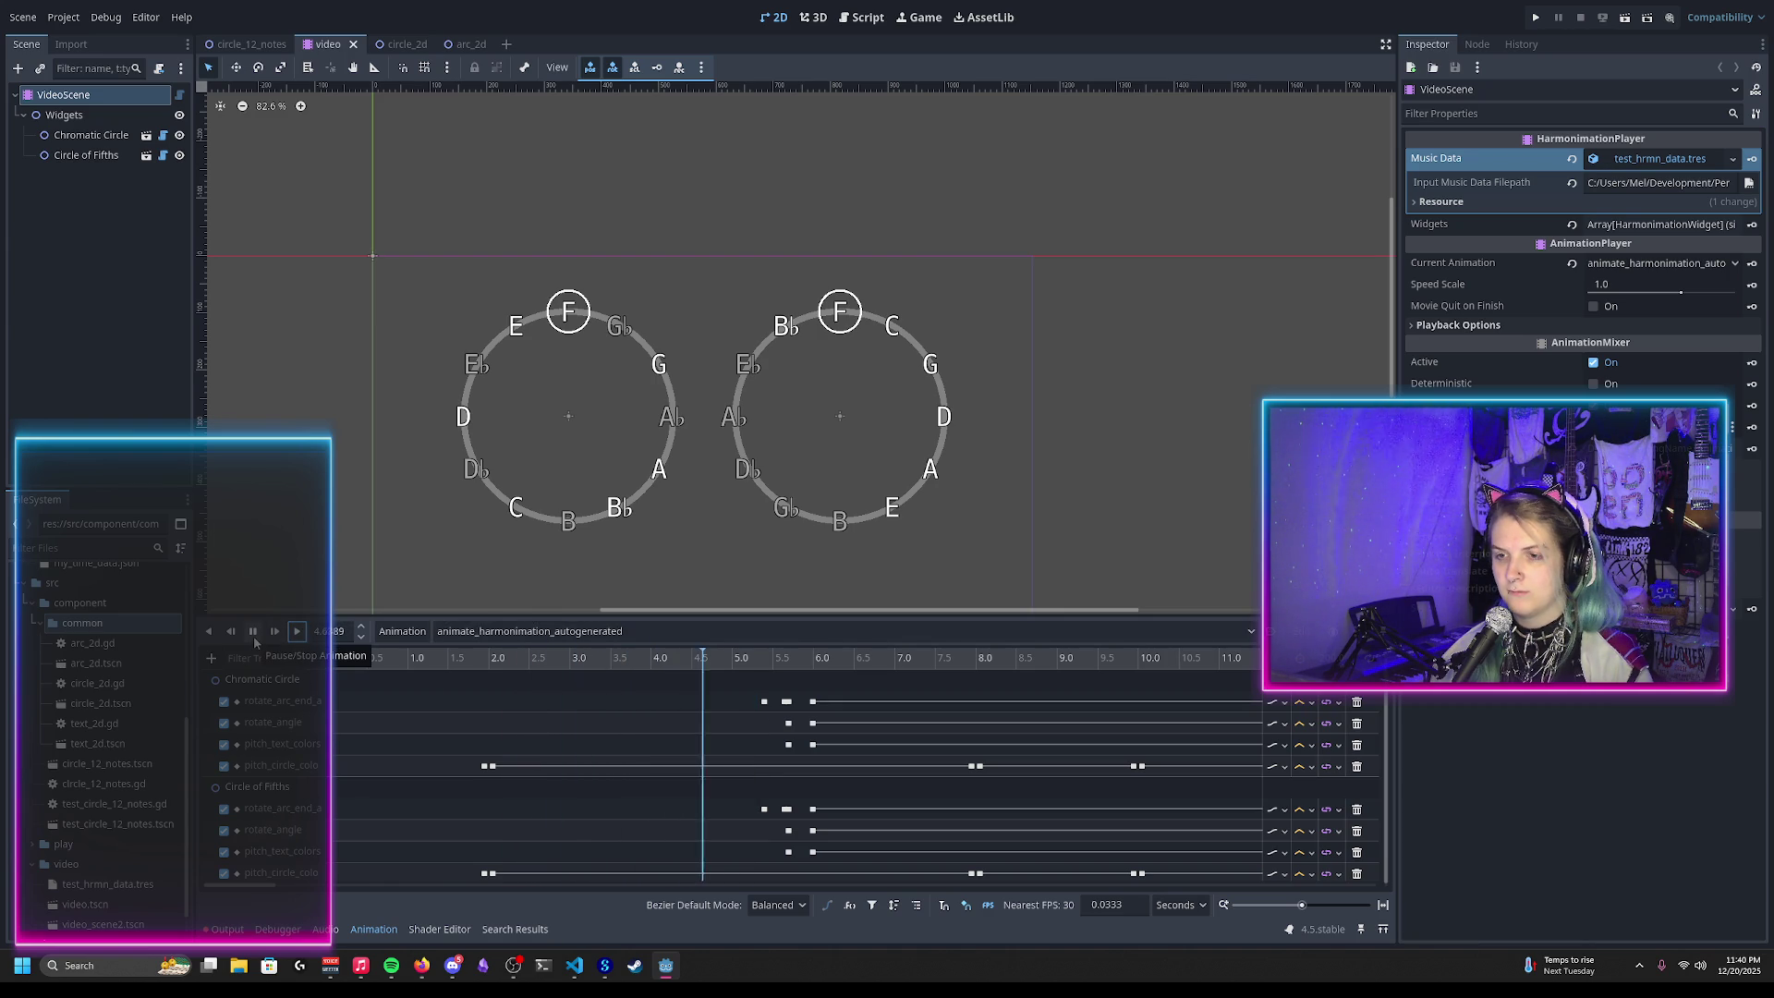
click(255, 636)
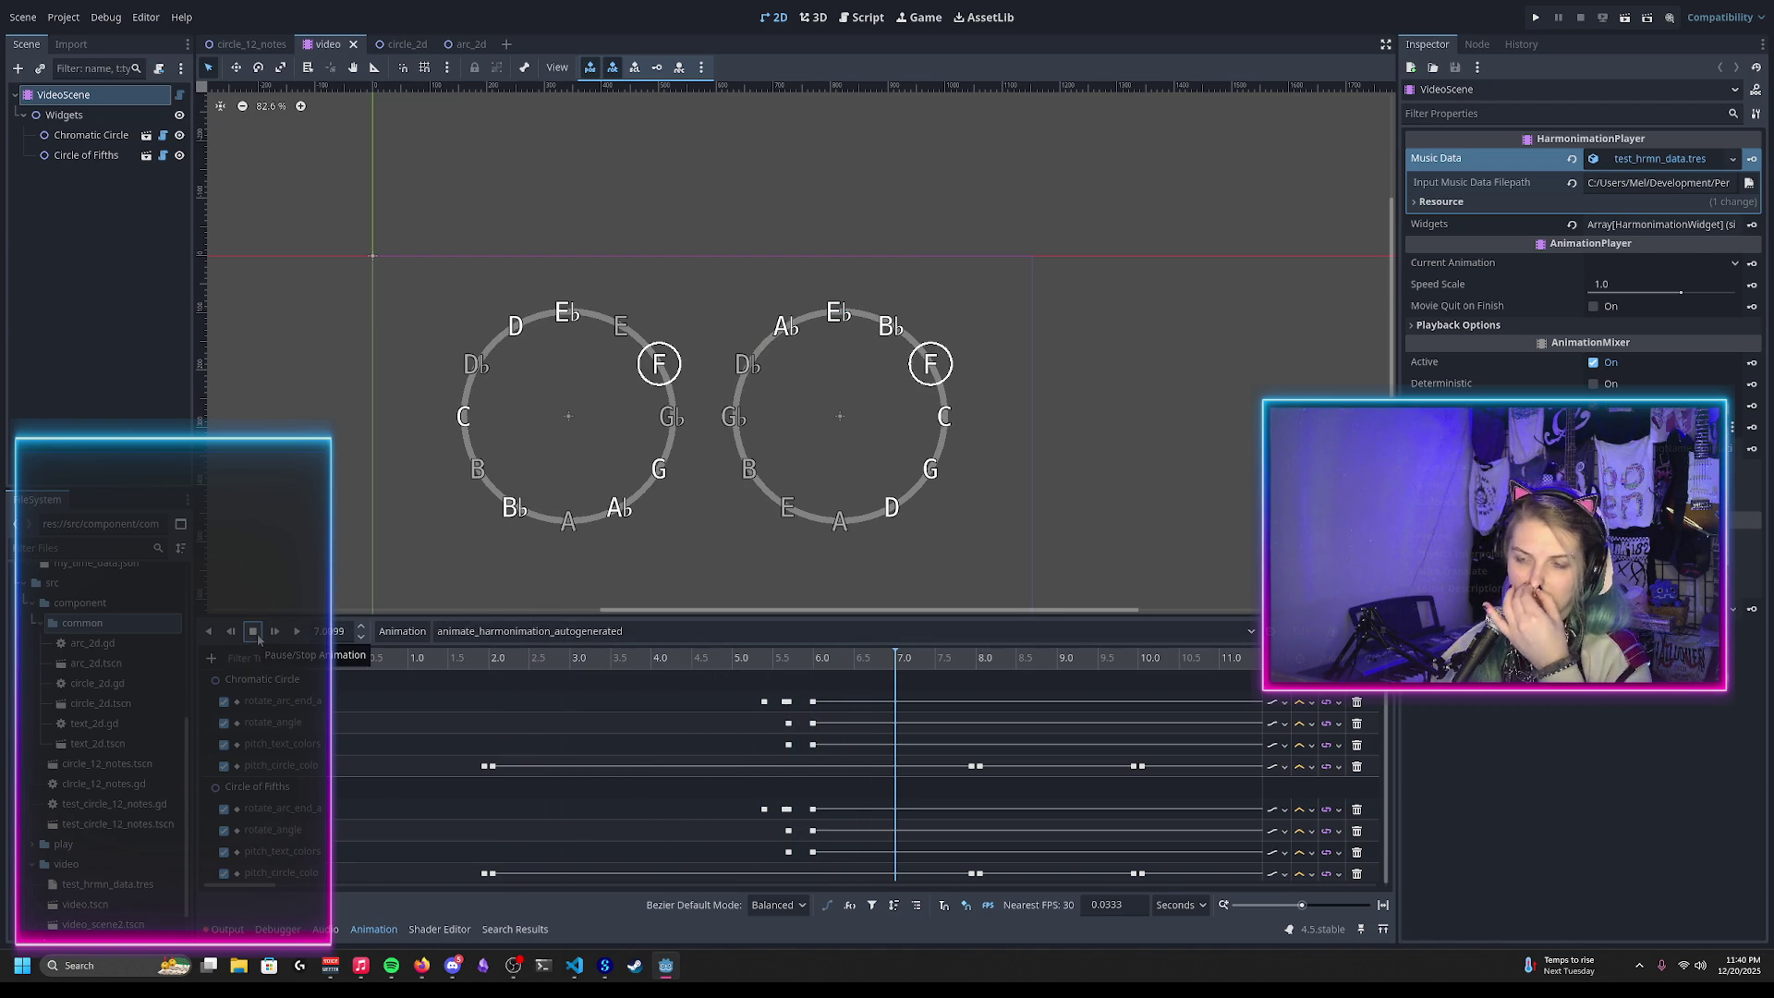
click(869, 18)
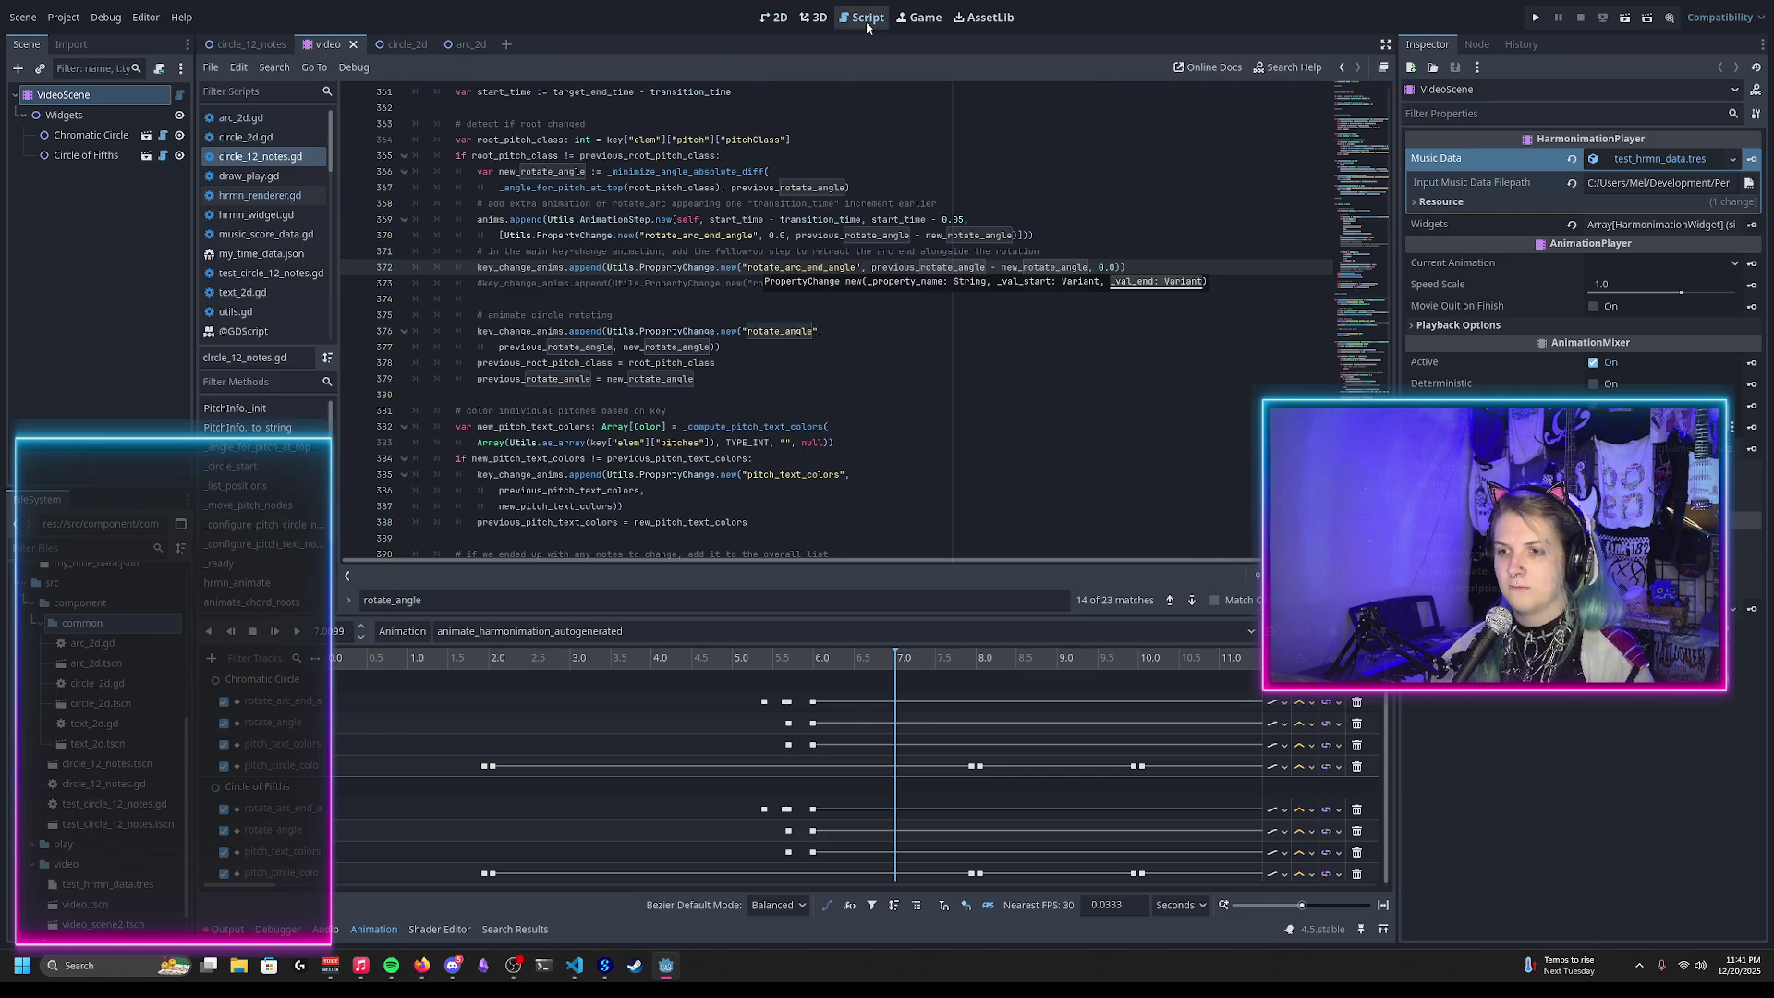
Step: Rewrite line 369's timing to start at start_time - transition_time + 2
text())
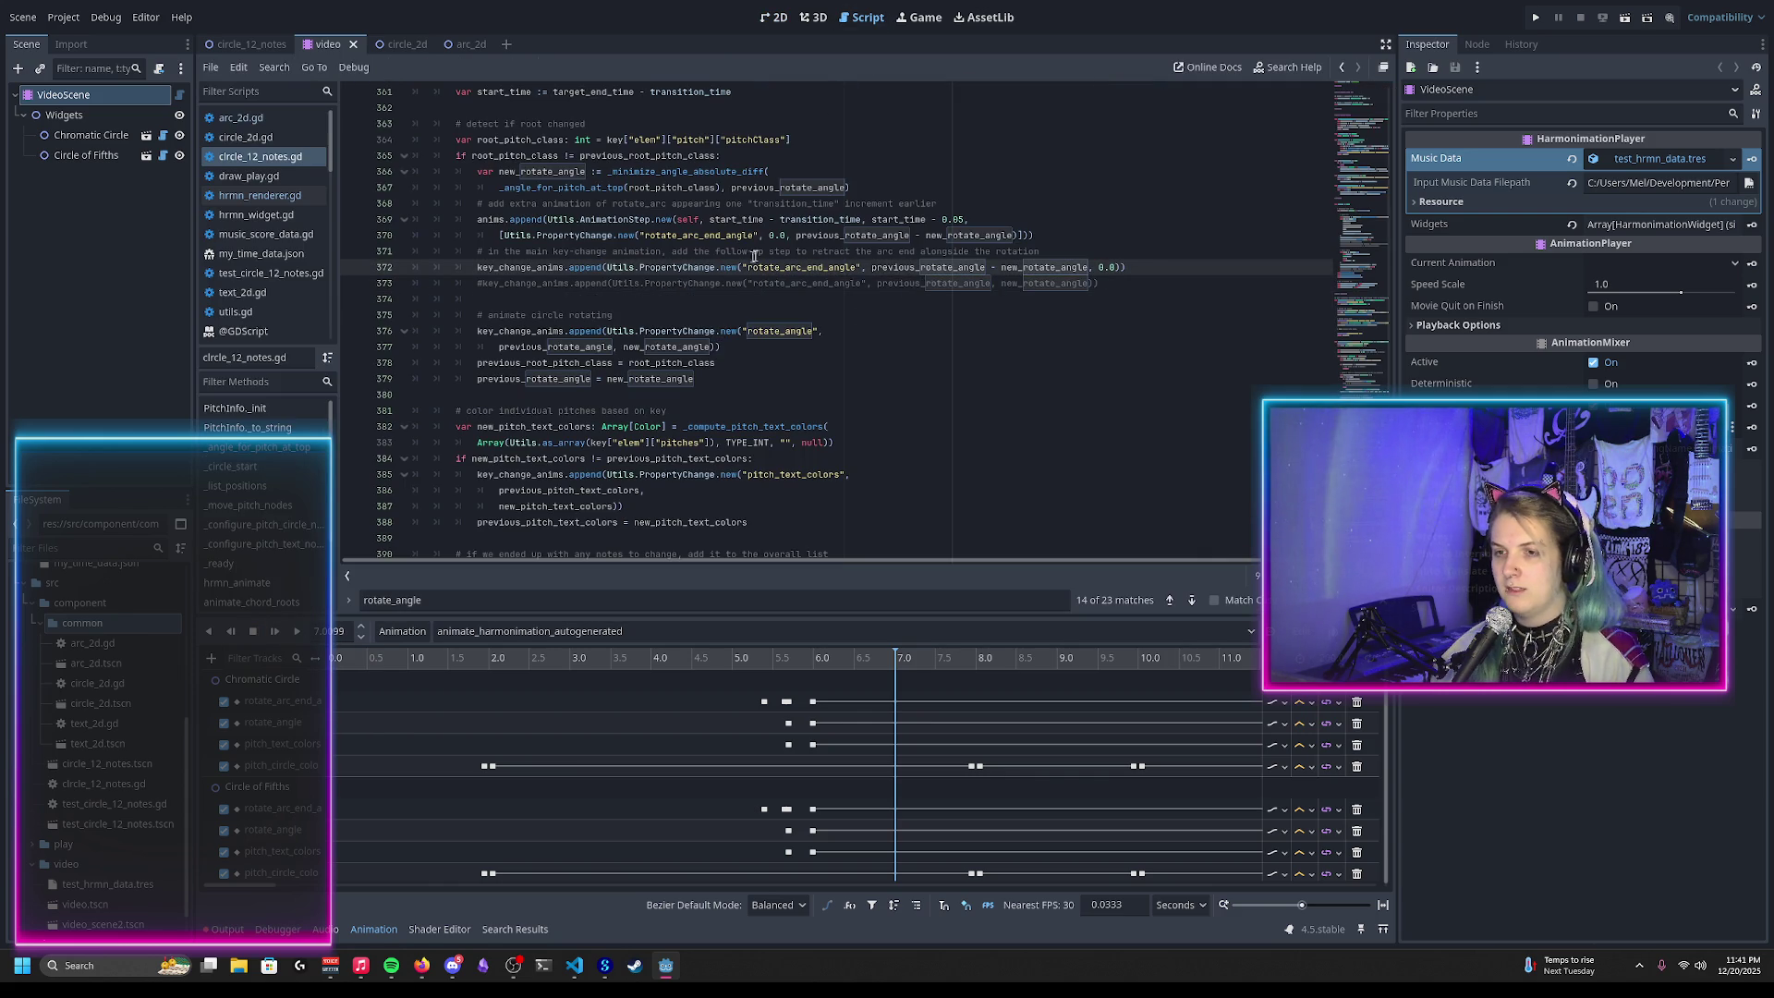
click(831, 235)
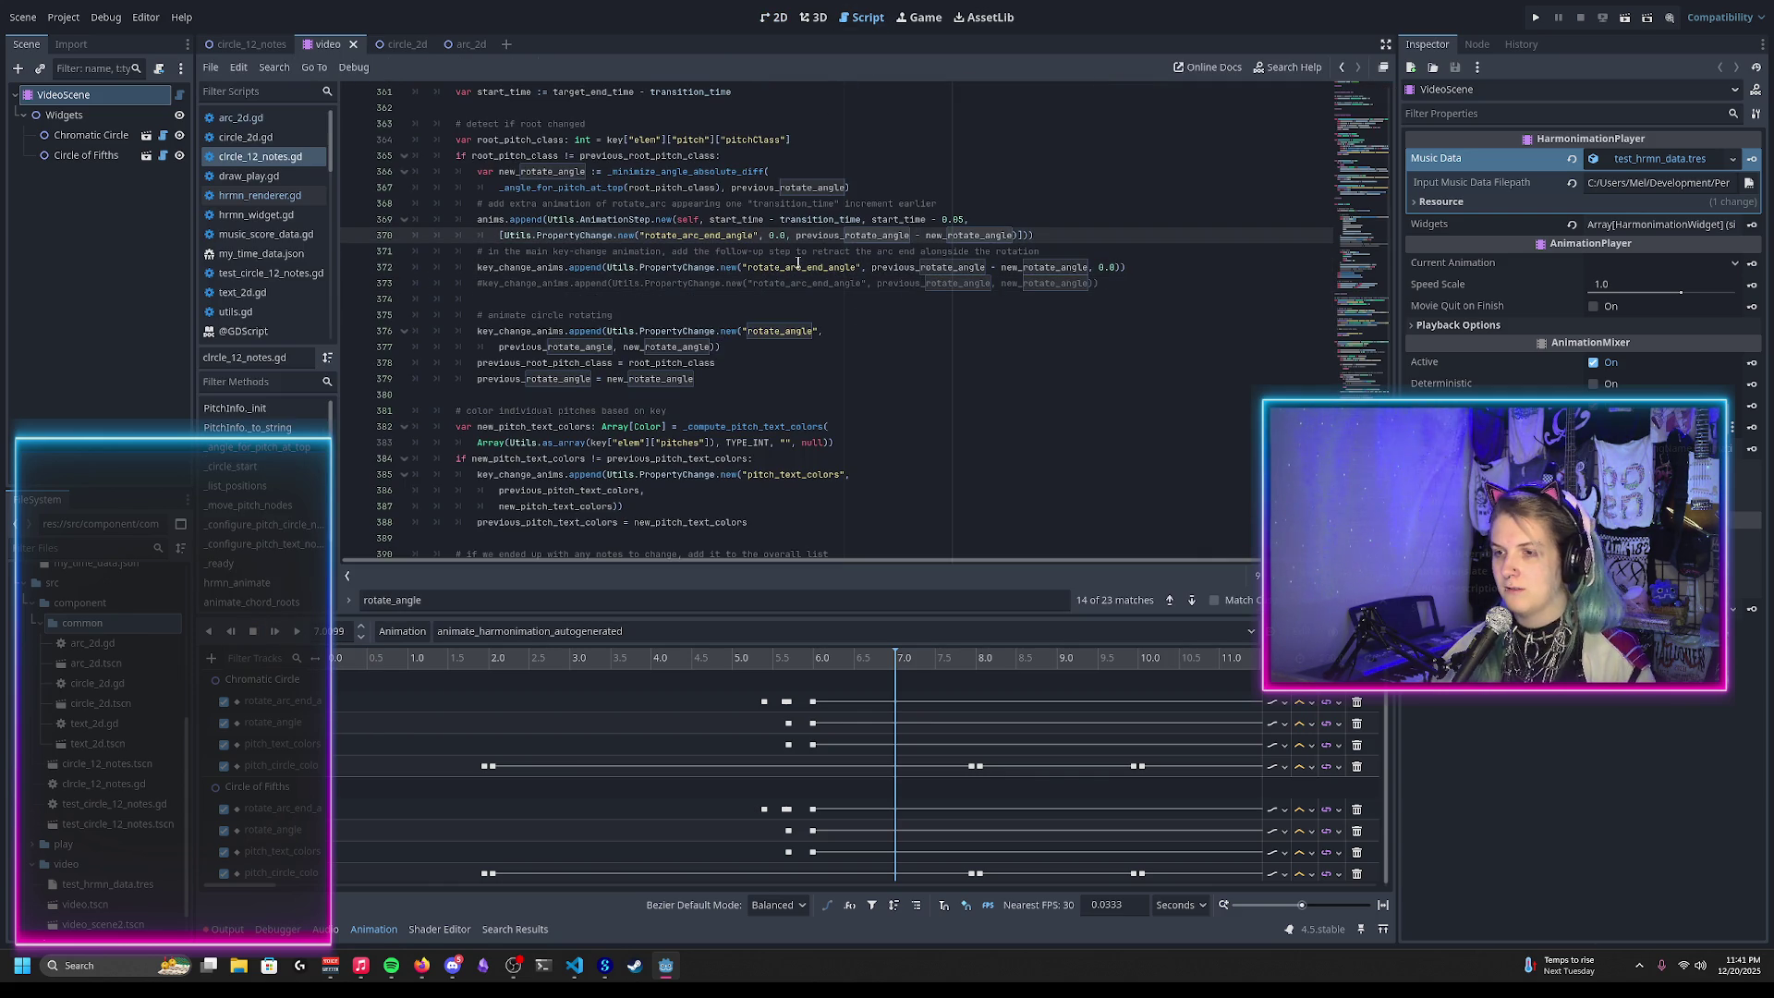
click(859, 220)
text(* 2)
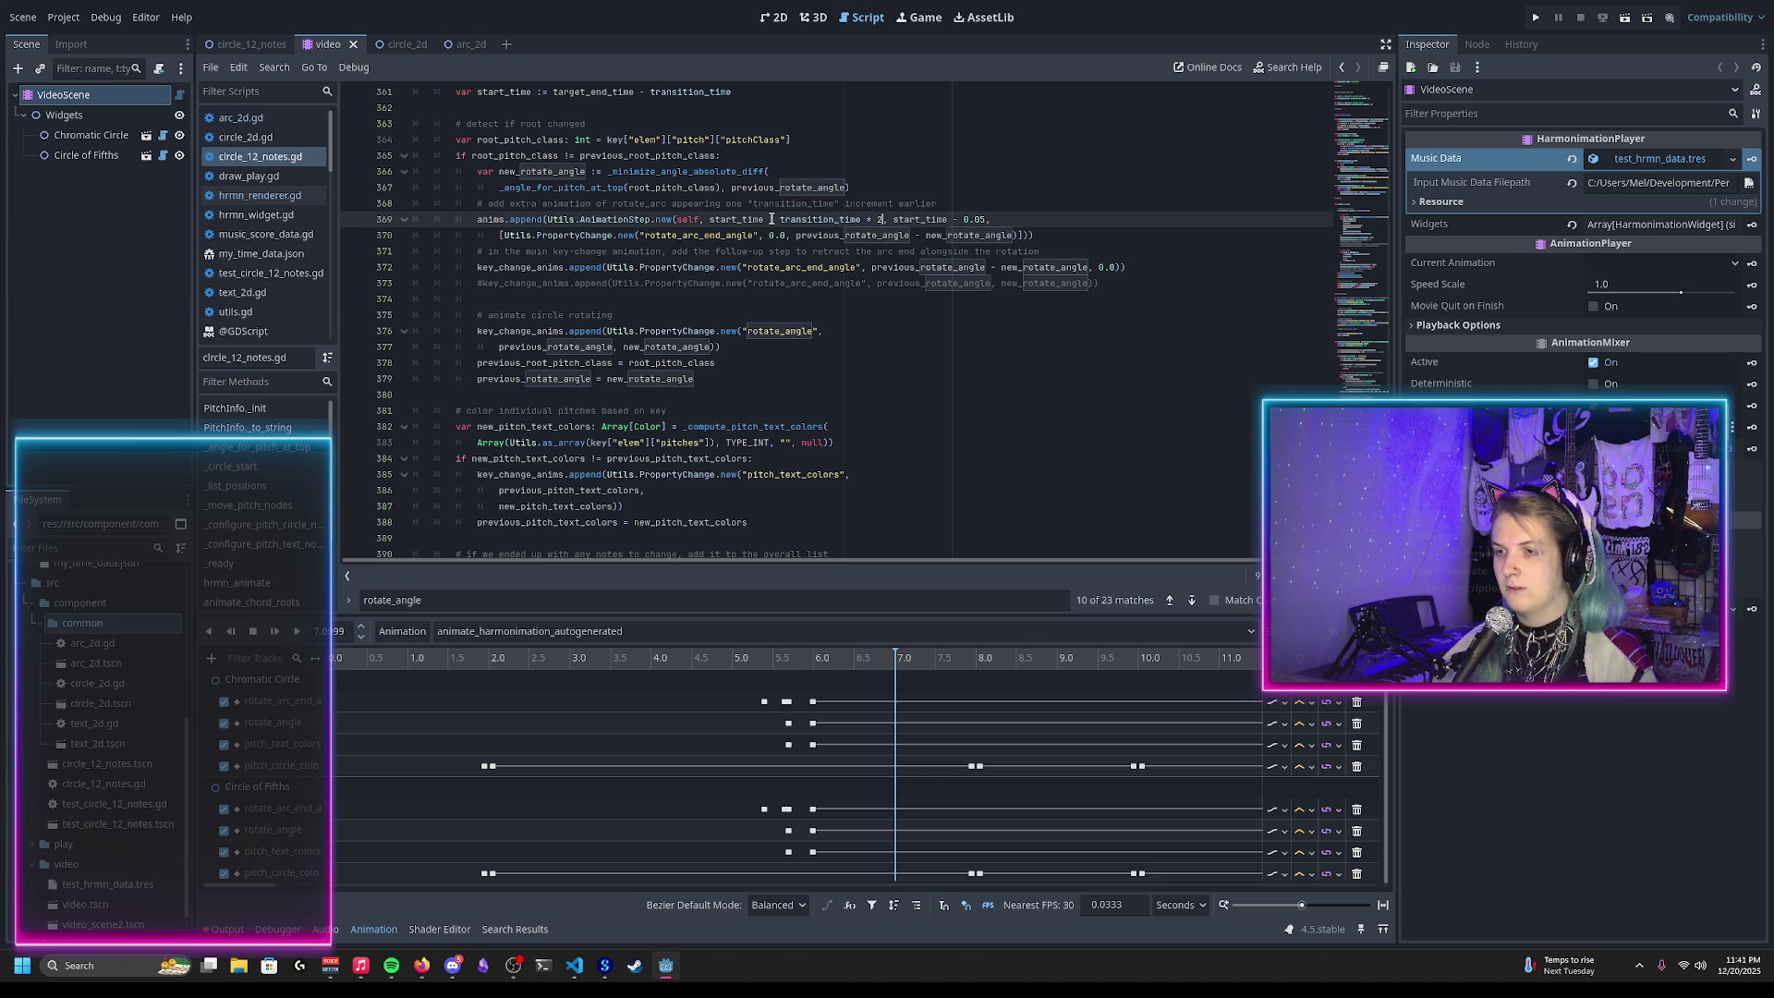
drag(813, 222, 863, 219)
click(951, 219)
Step: Save the script and reload the saved scene in the 2D view
key(ctrl+s)
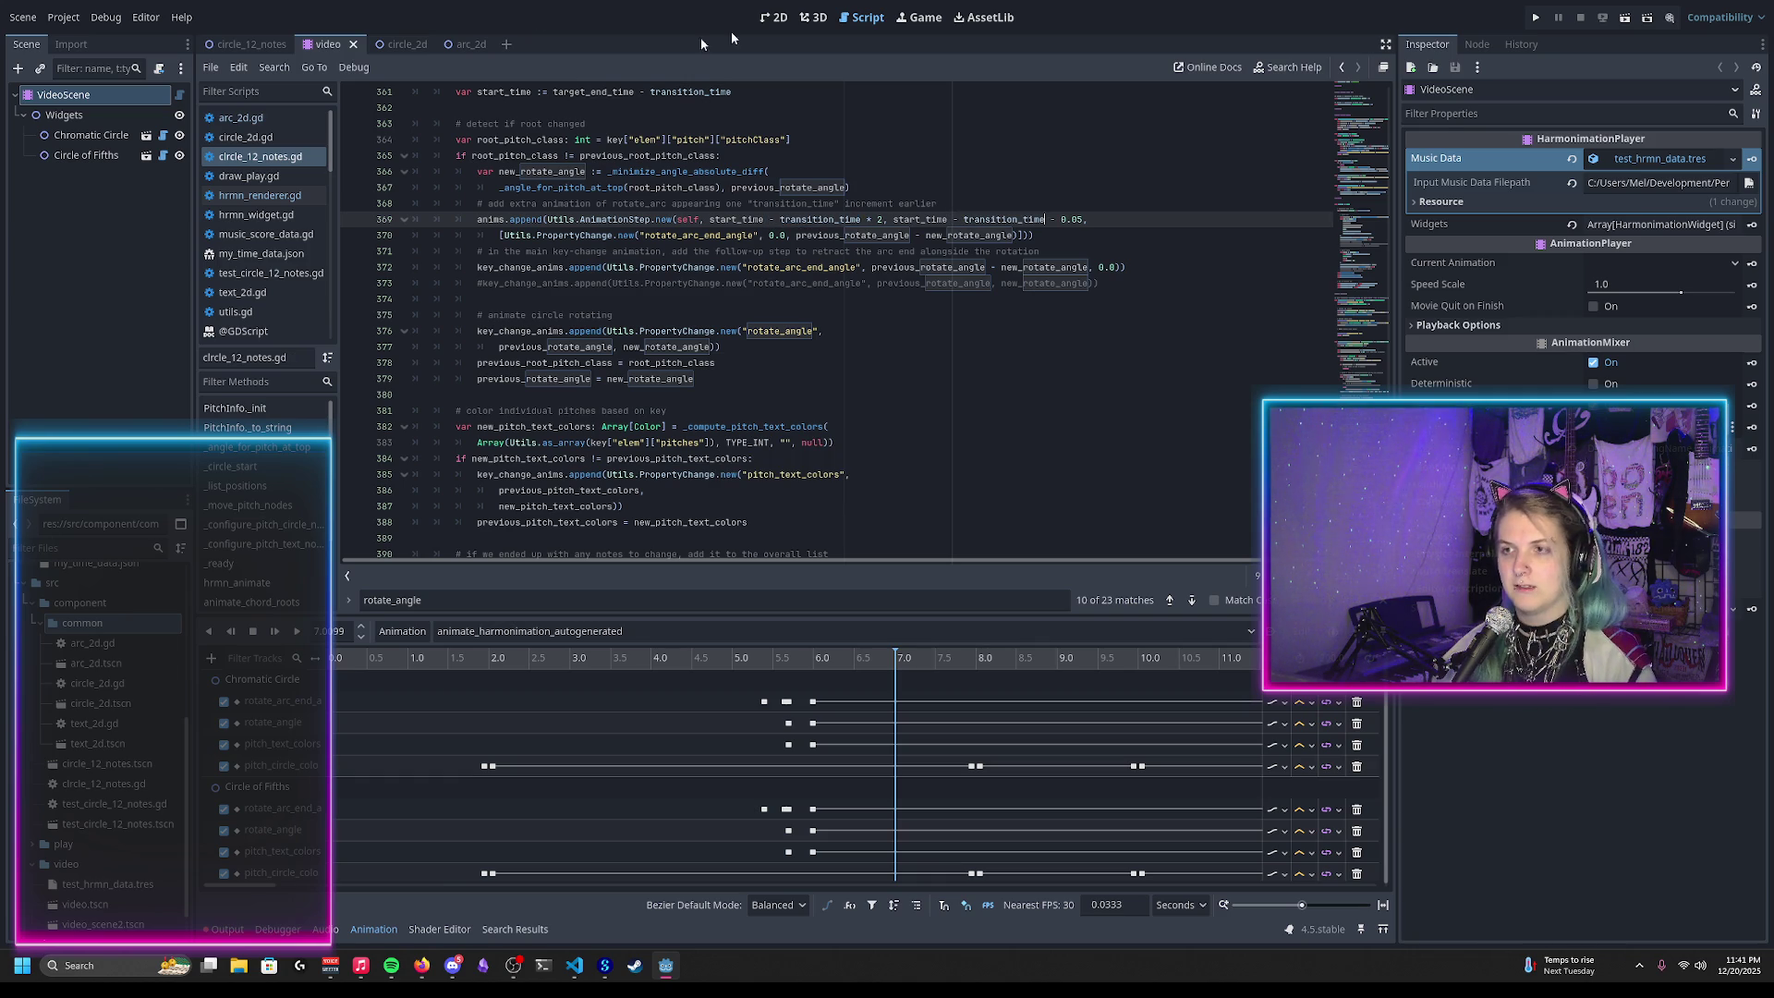
click(773, 22)
click(19, 23)
click(92, 347)
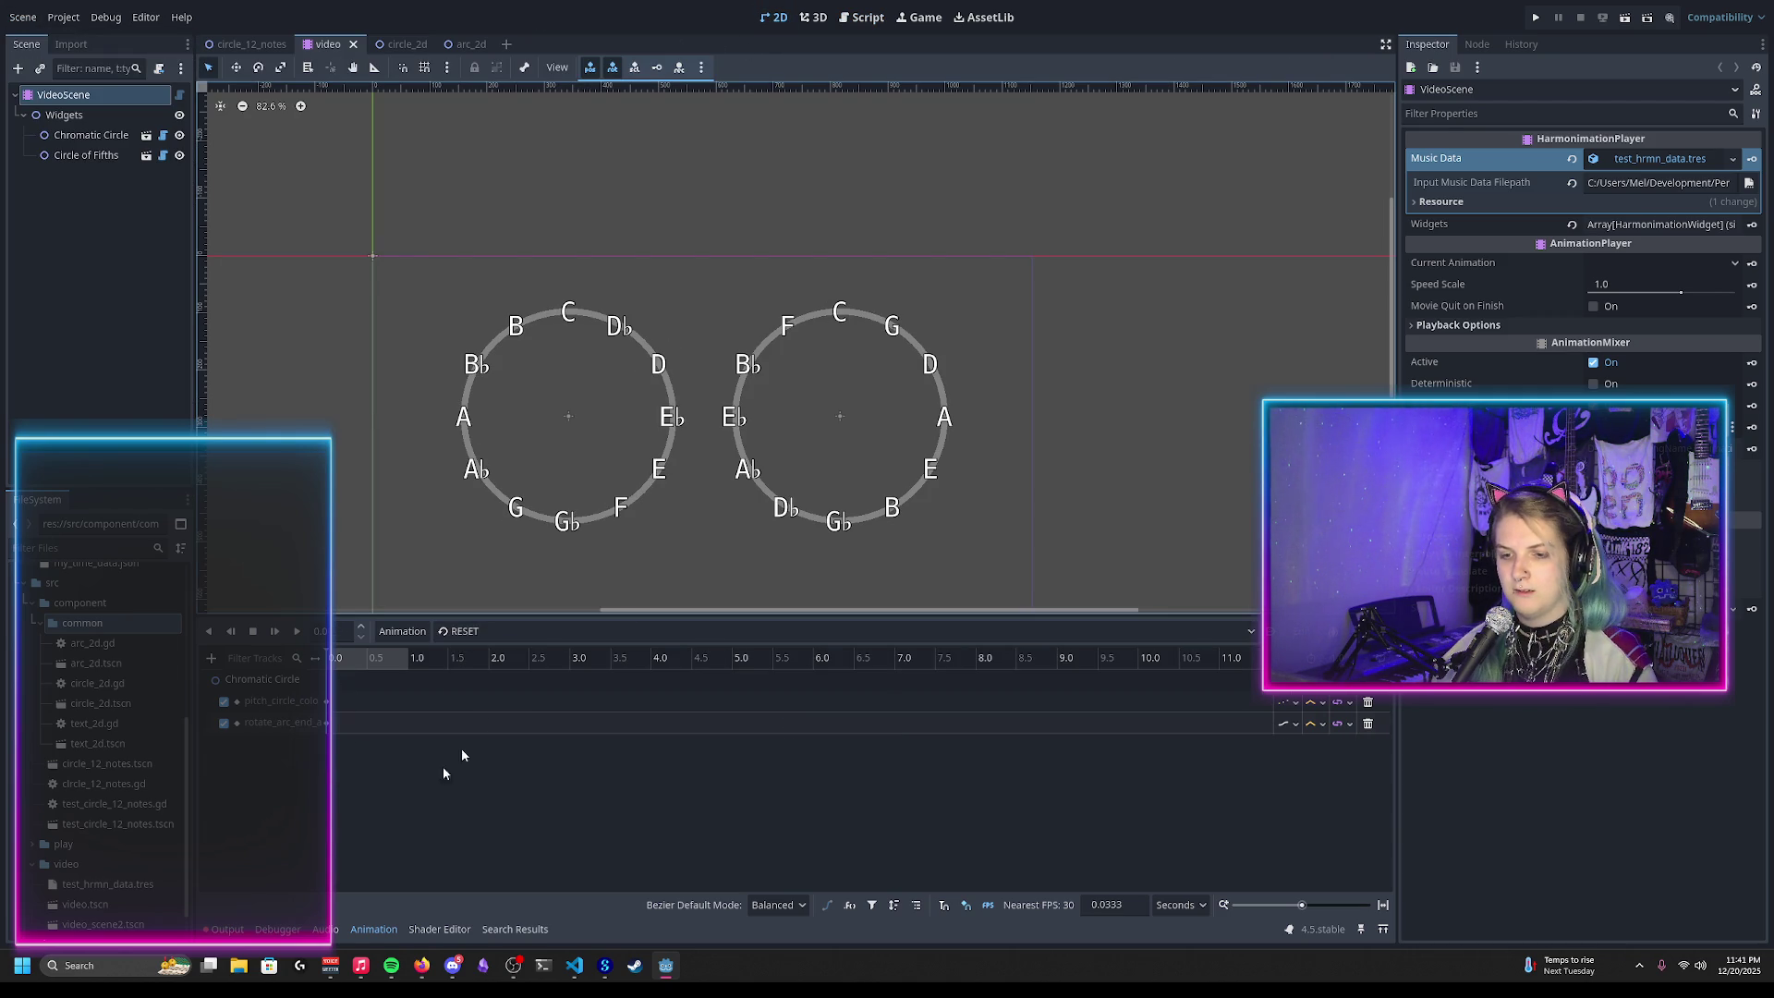
Step: Select animate_harmonimation_autogenerated and play it from about 4.25 s
click(592, 631)
click(596, 674)
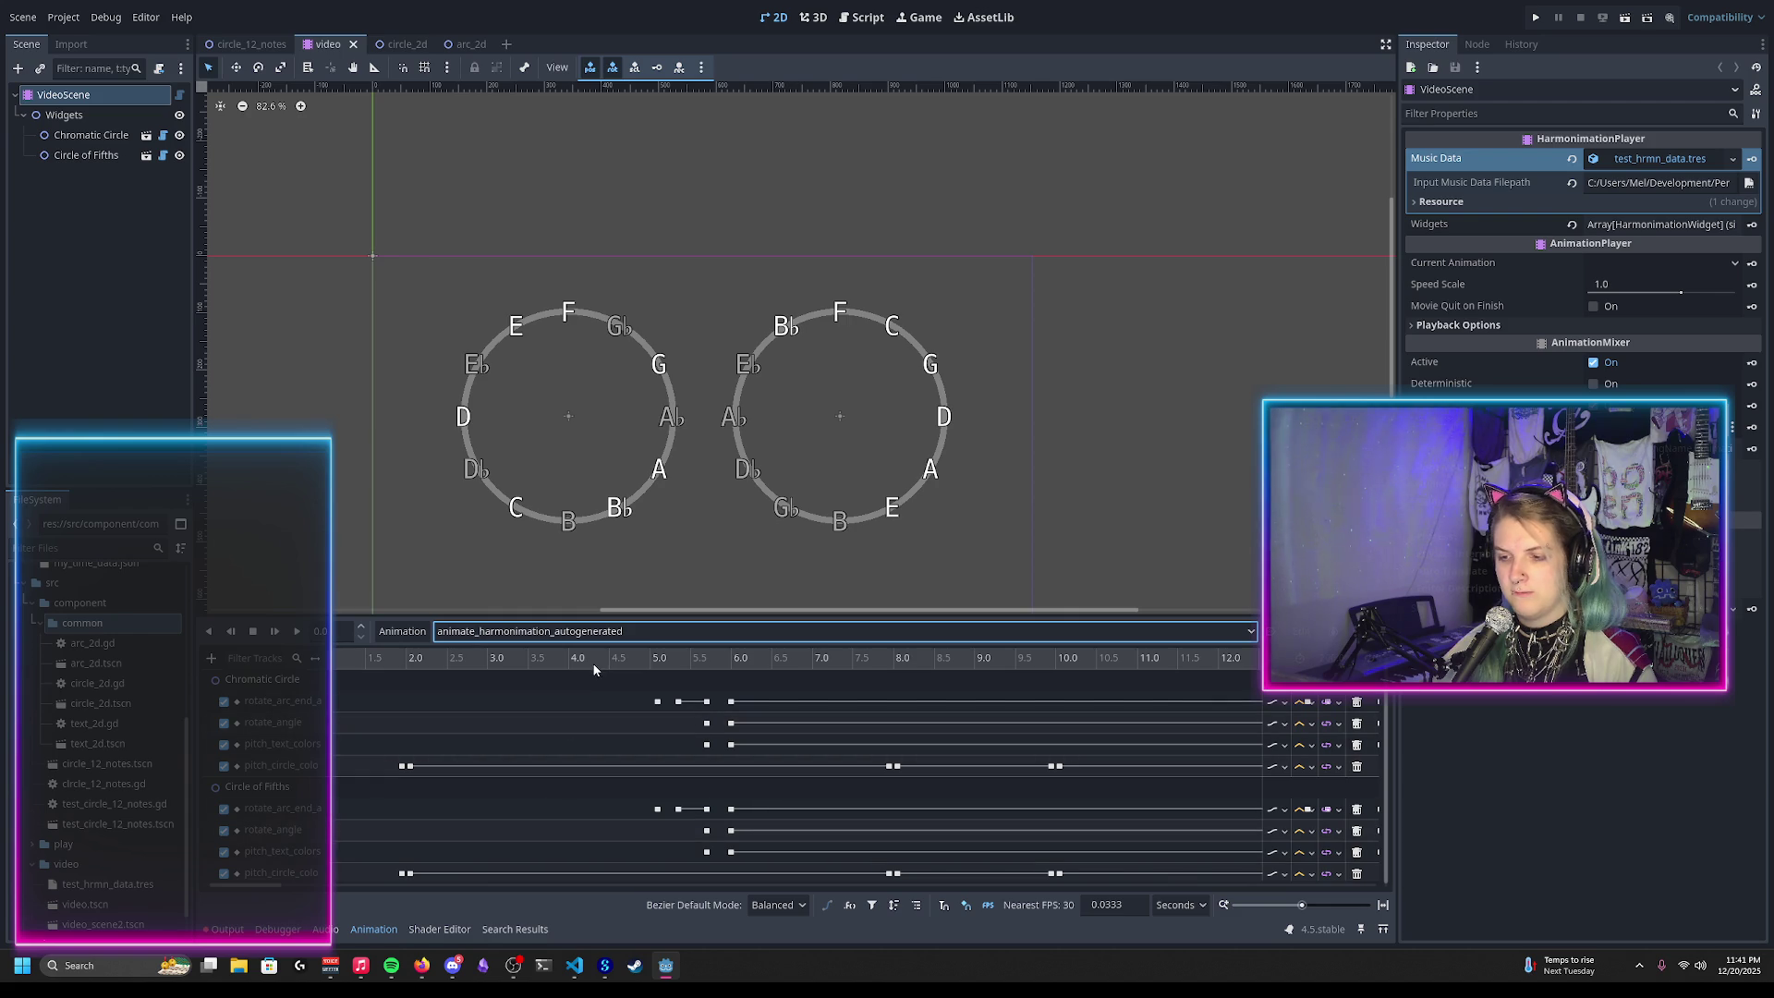
mouse_move(450, 661)
mouse_down()
mouse_move(368, 660)
mouse_move(596, 671)
mouse_up()
click(297, 631)
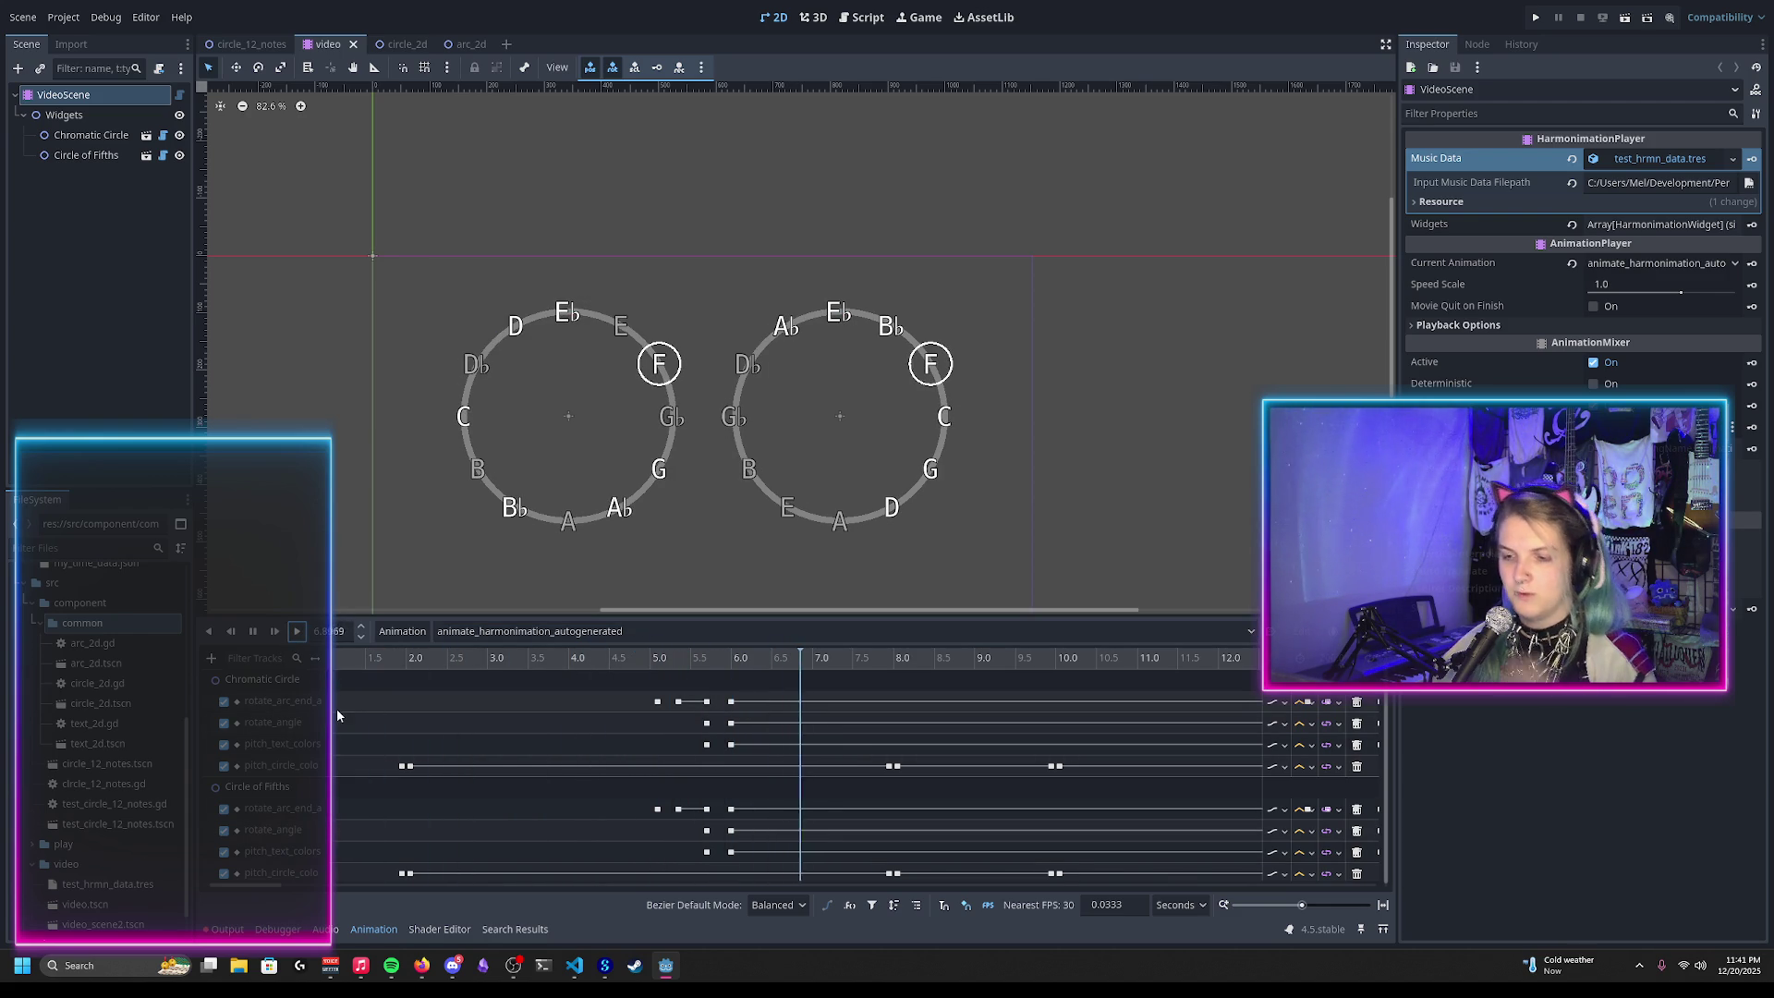
Step: Replay the animation from about 3.6 s, stop it, and return to the script
click(591, 658)
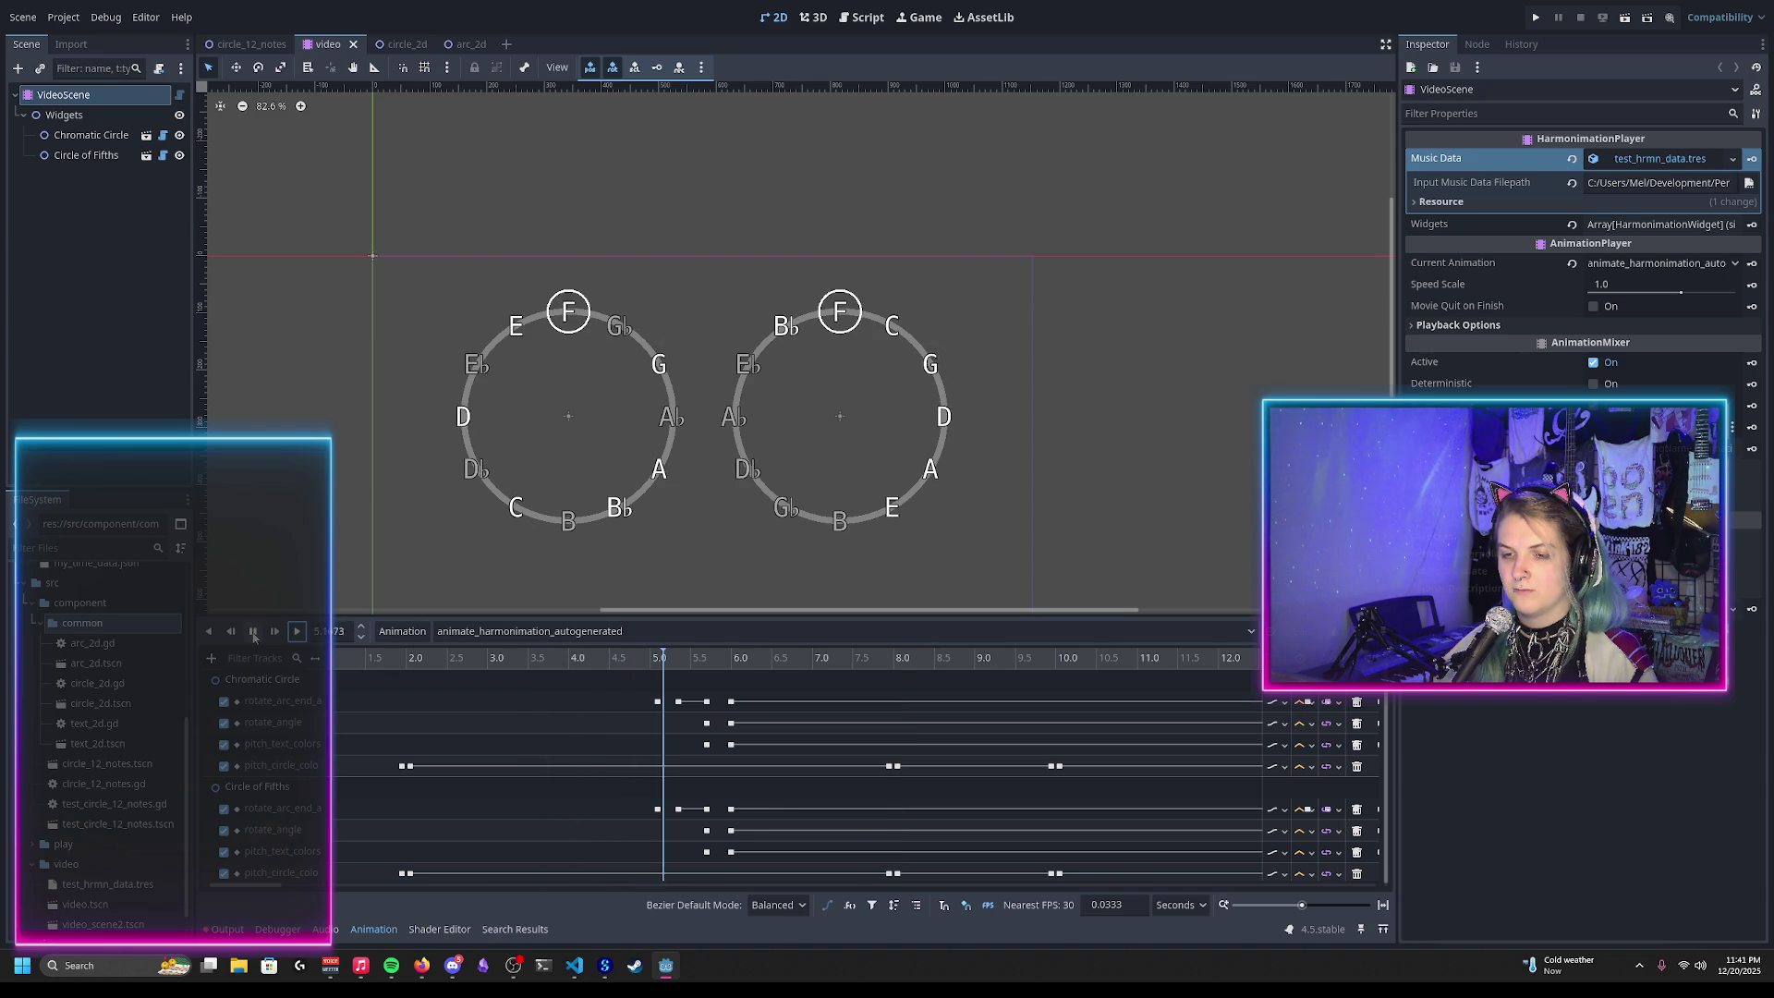
click(530, 661)
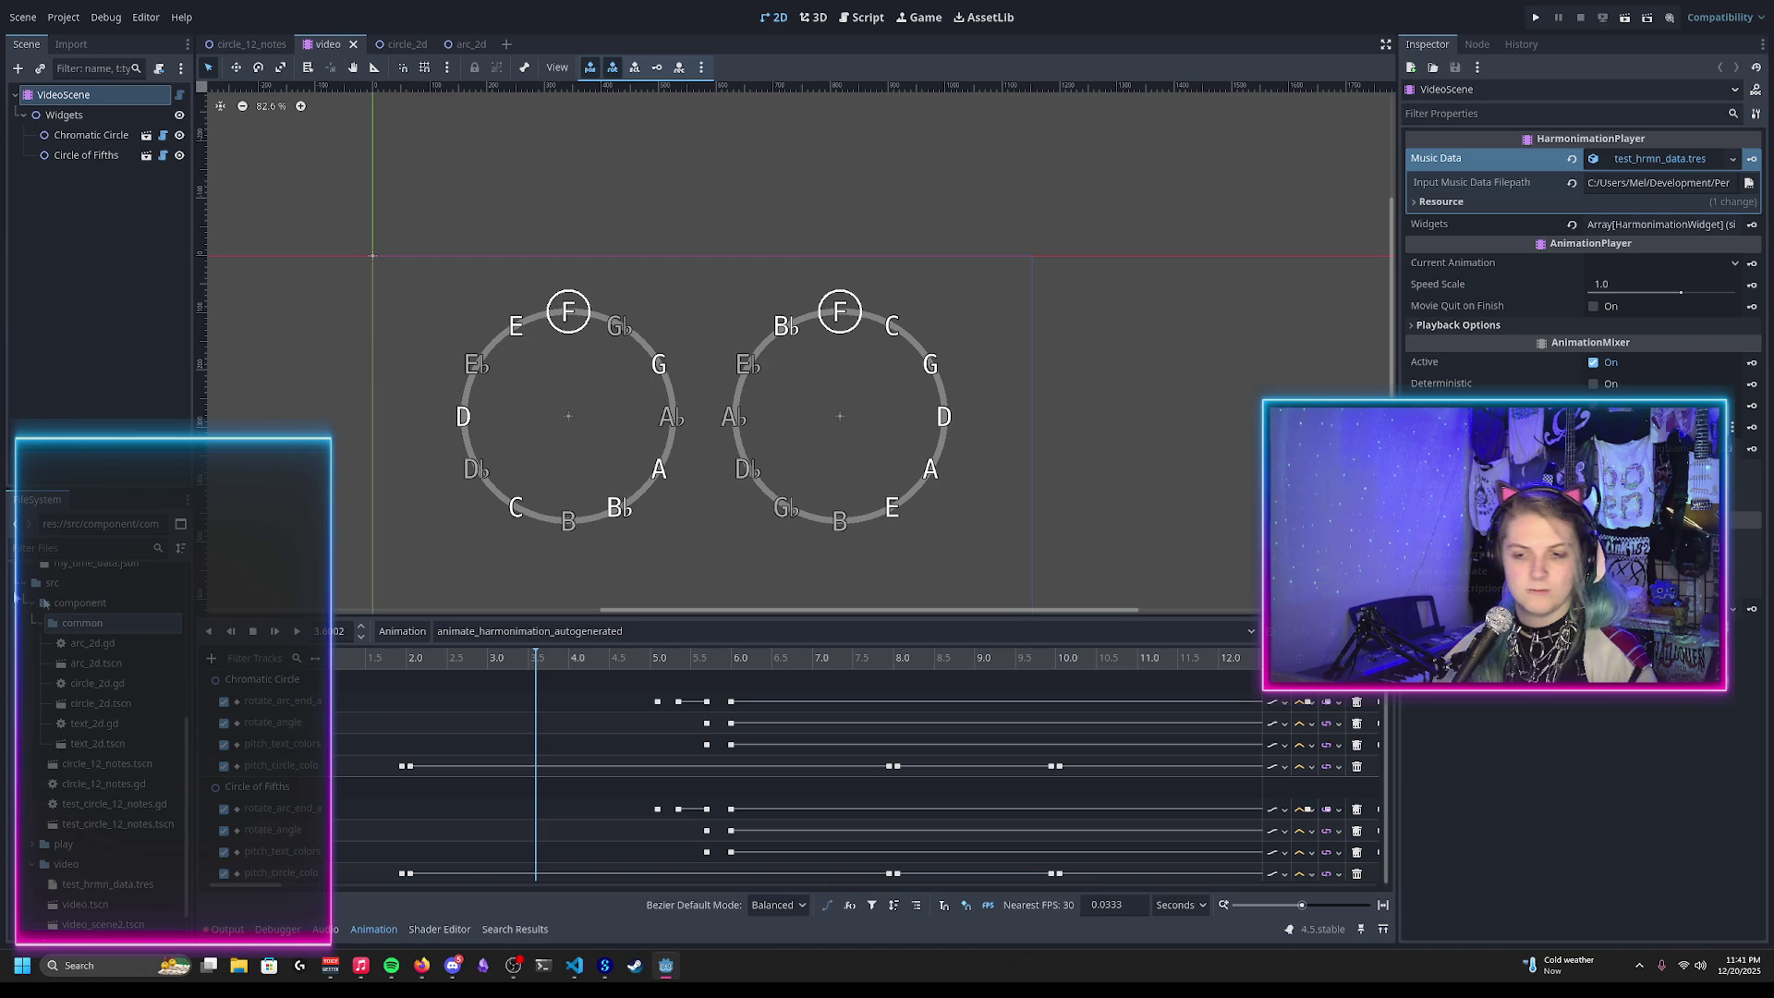
click(275, 631)
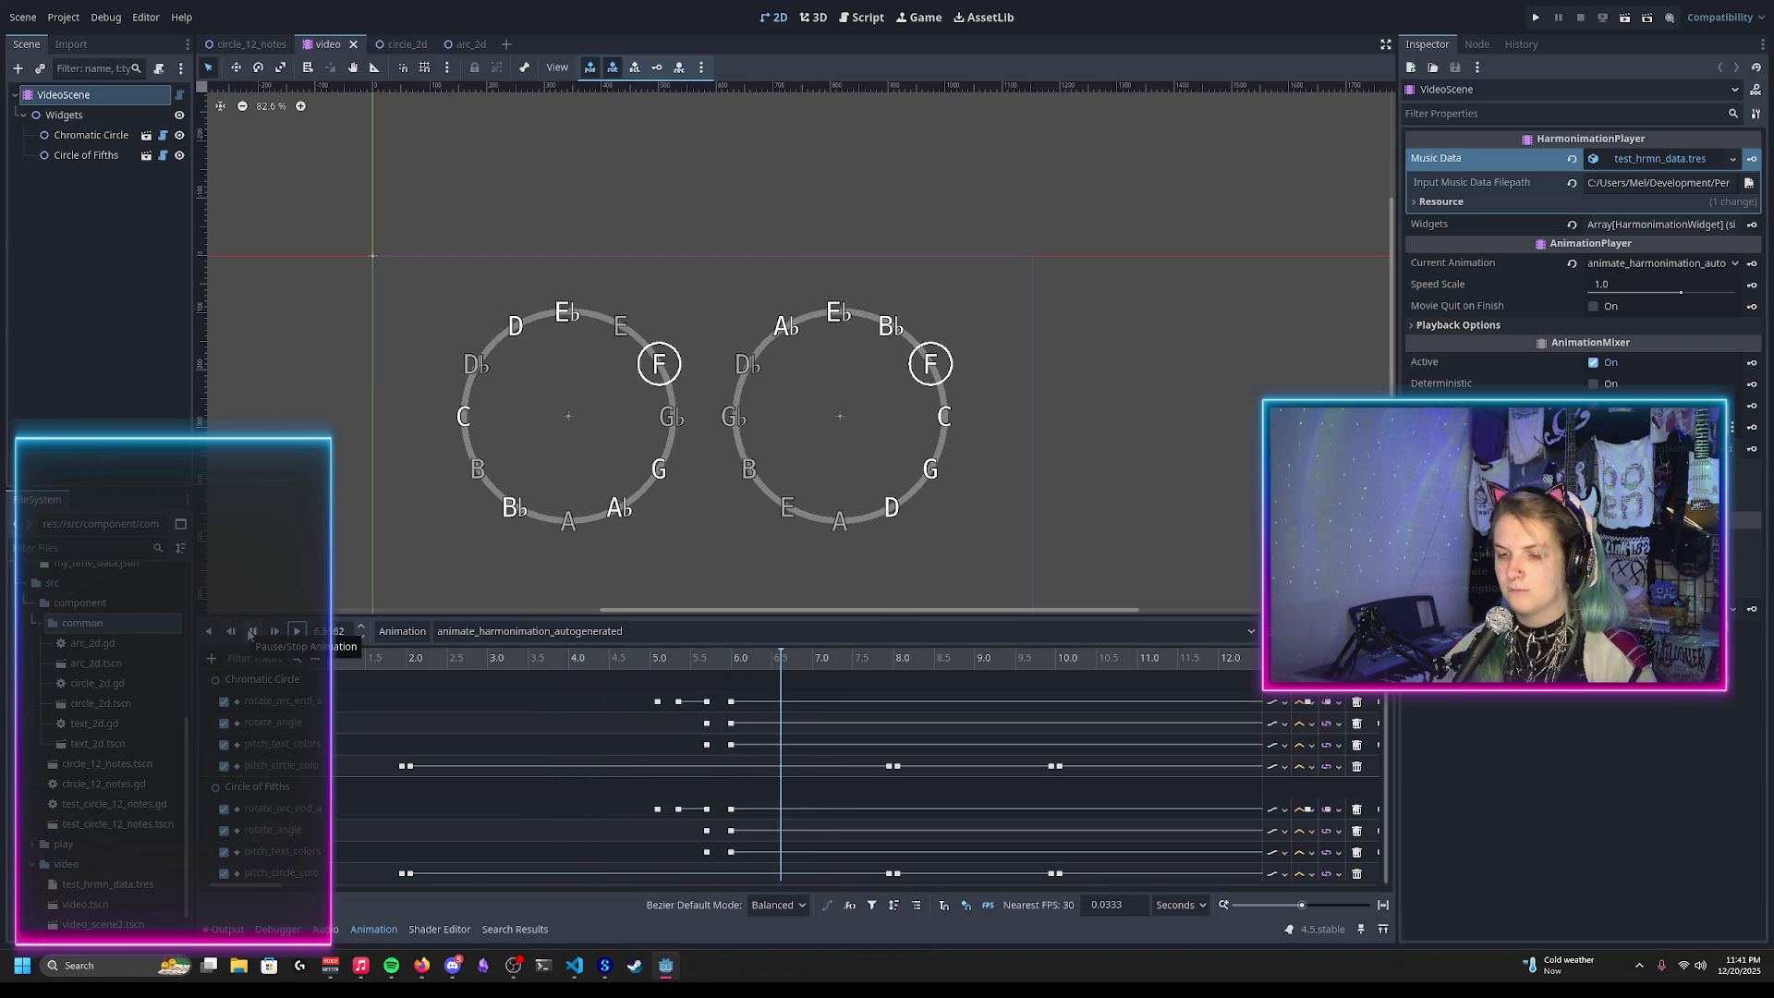
click(249, 633)
click(861, 17)
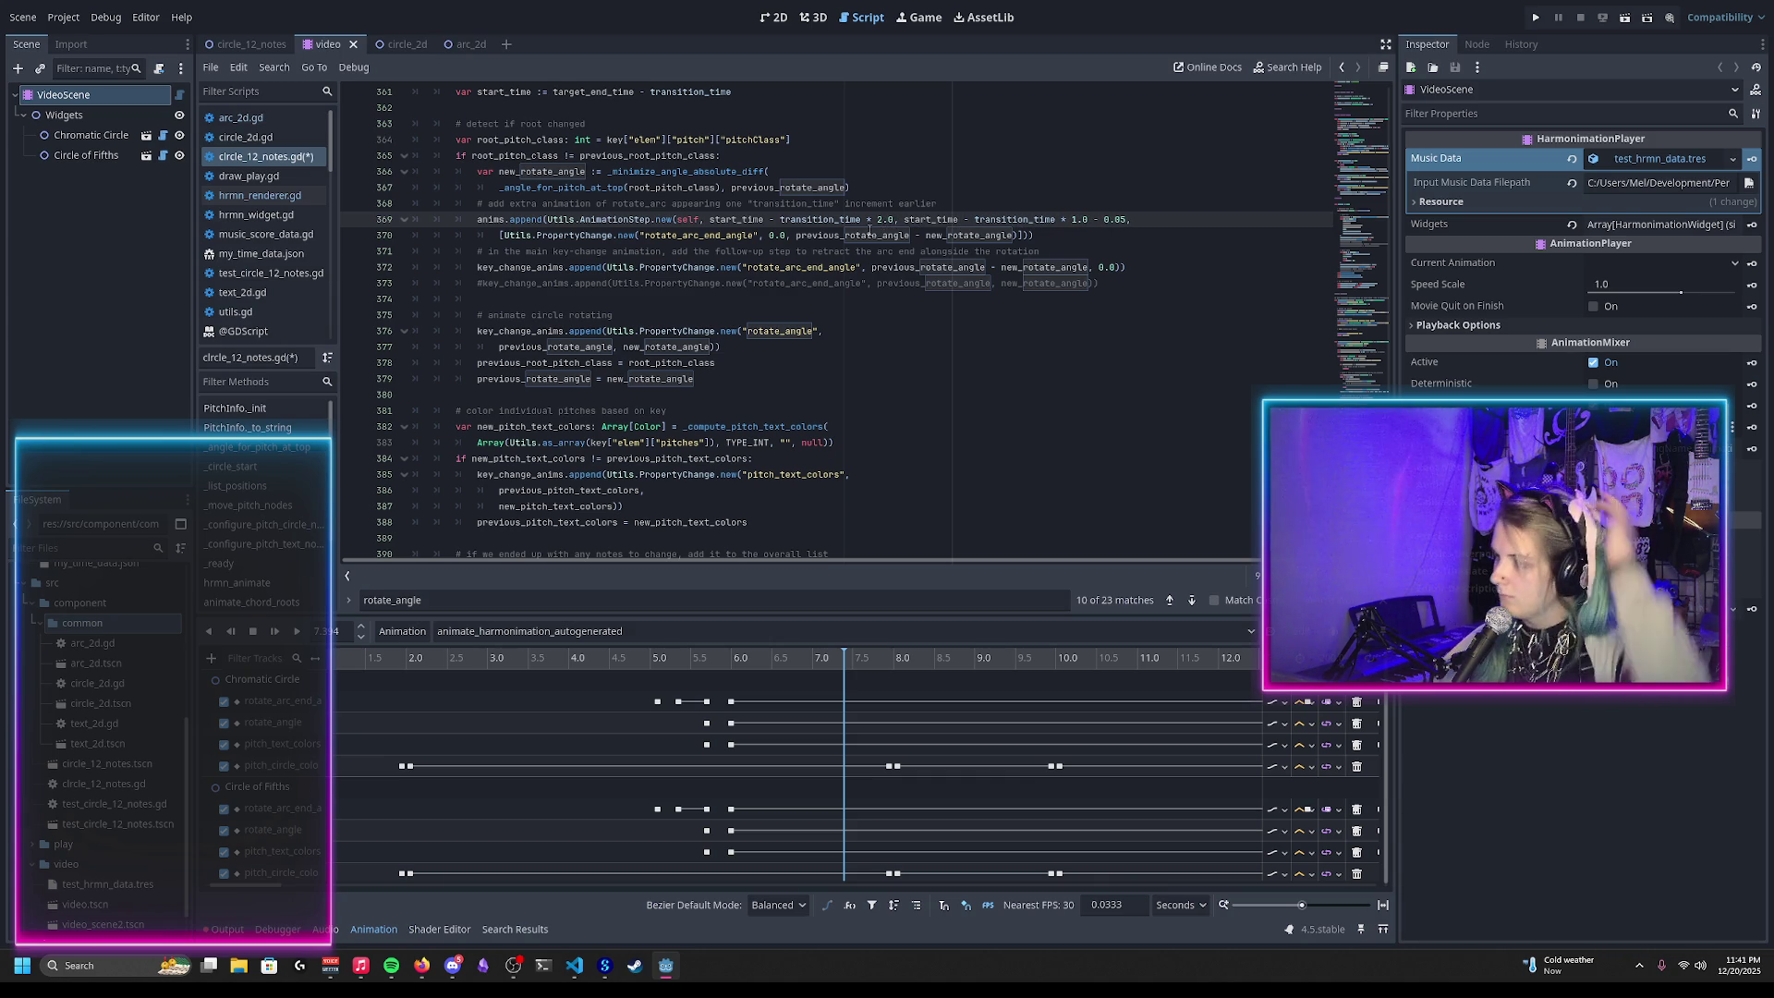
Step: Change line 369's offsets from transition_time to 1.5 and 0.5
mouse_move(870, 233)
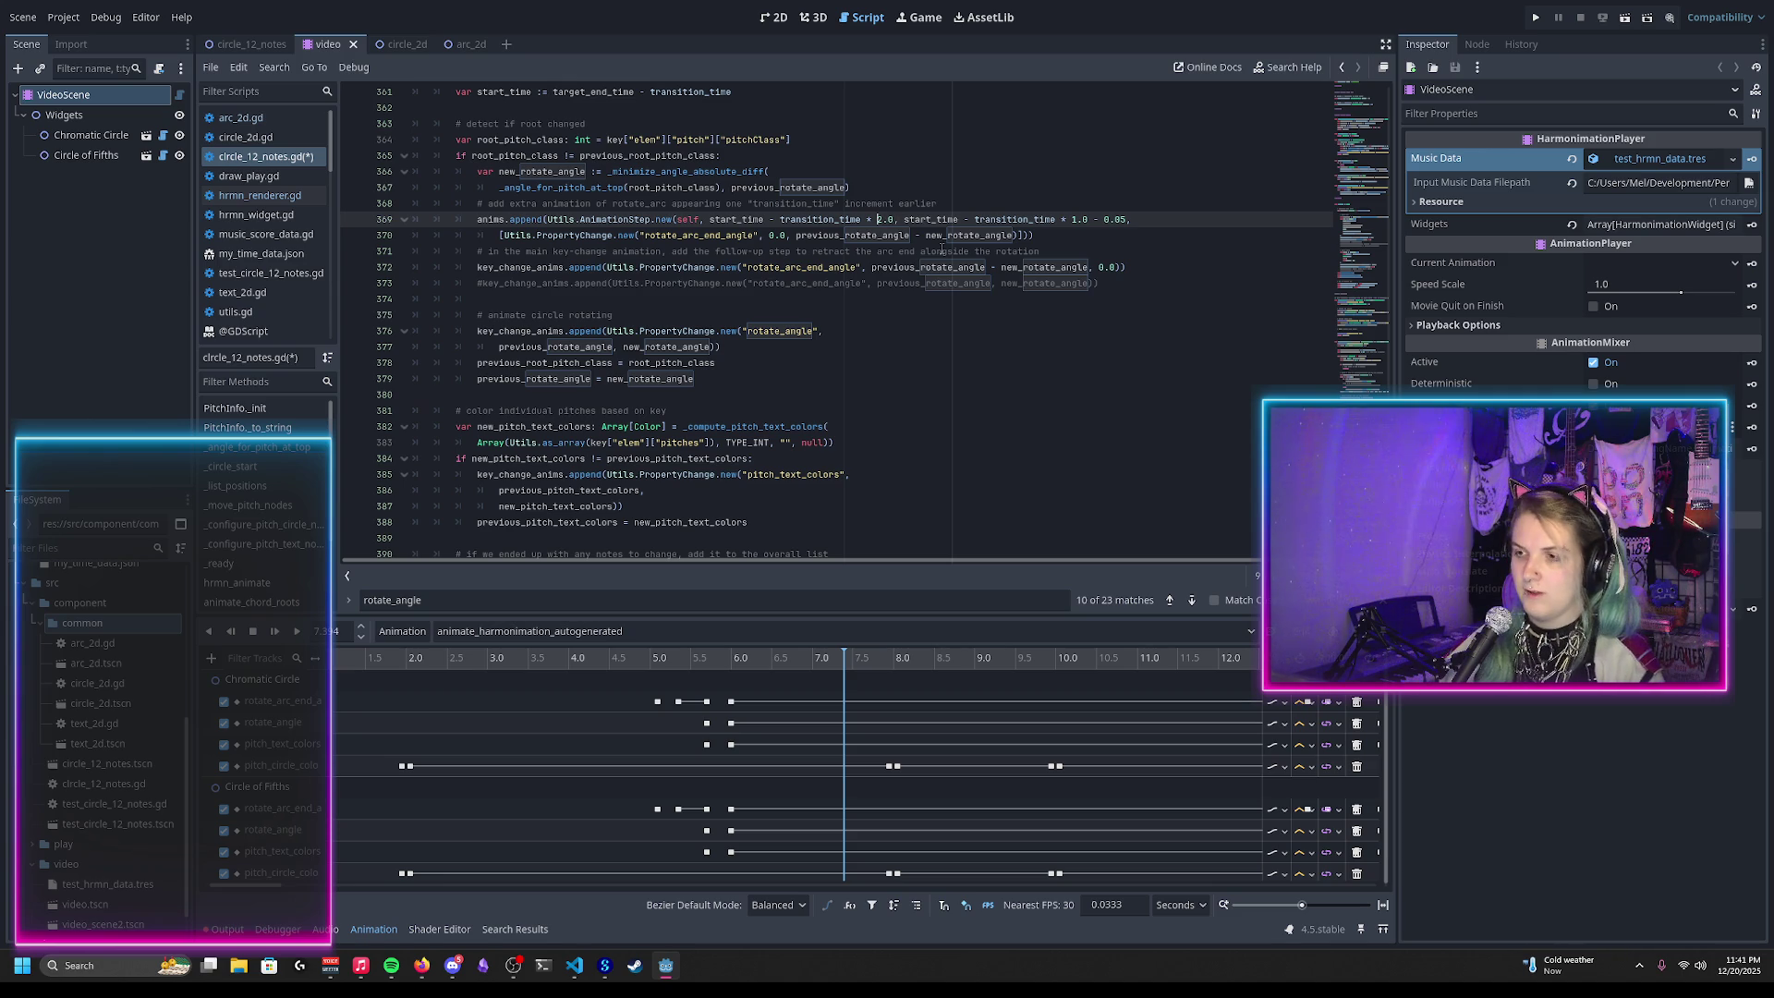
text(3.5)
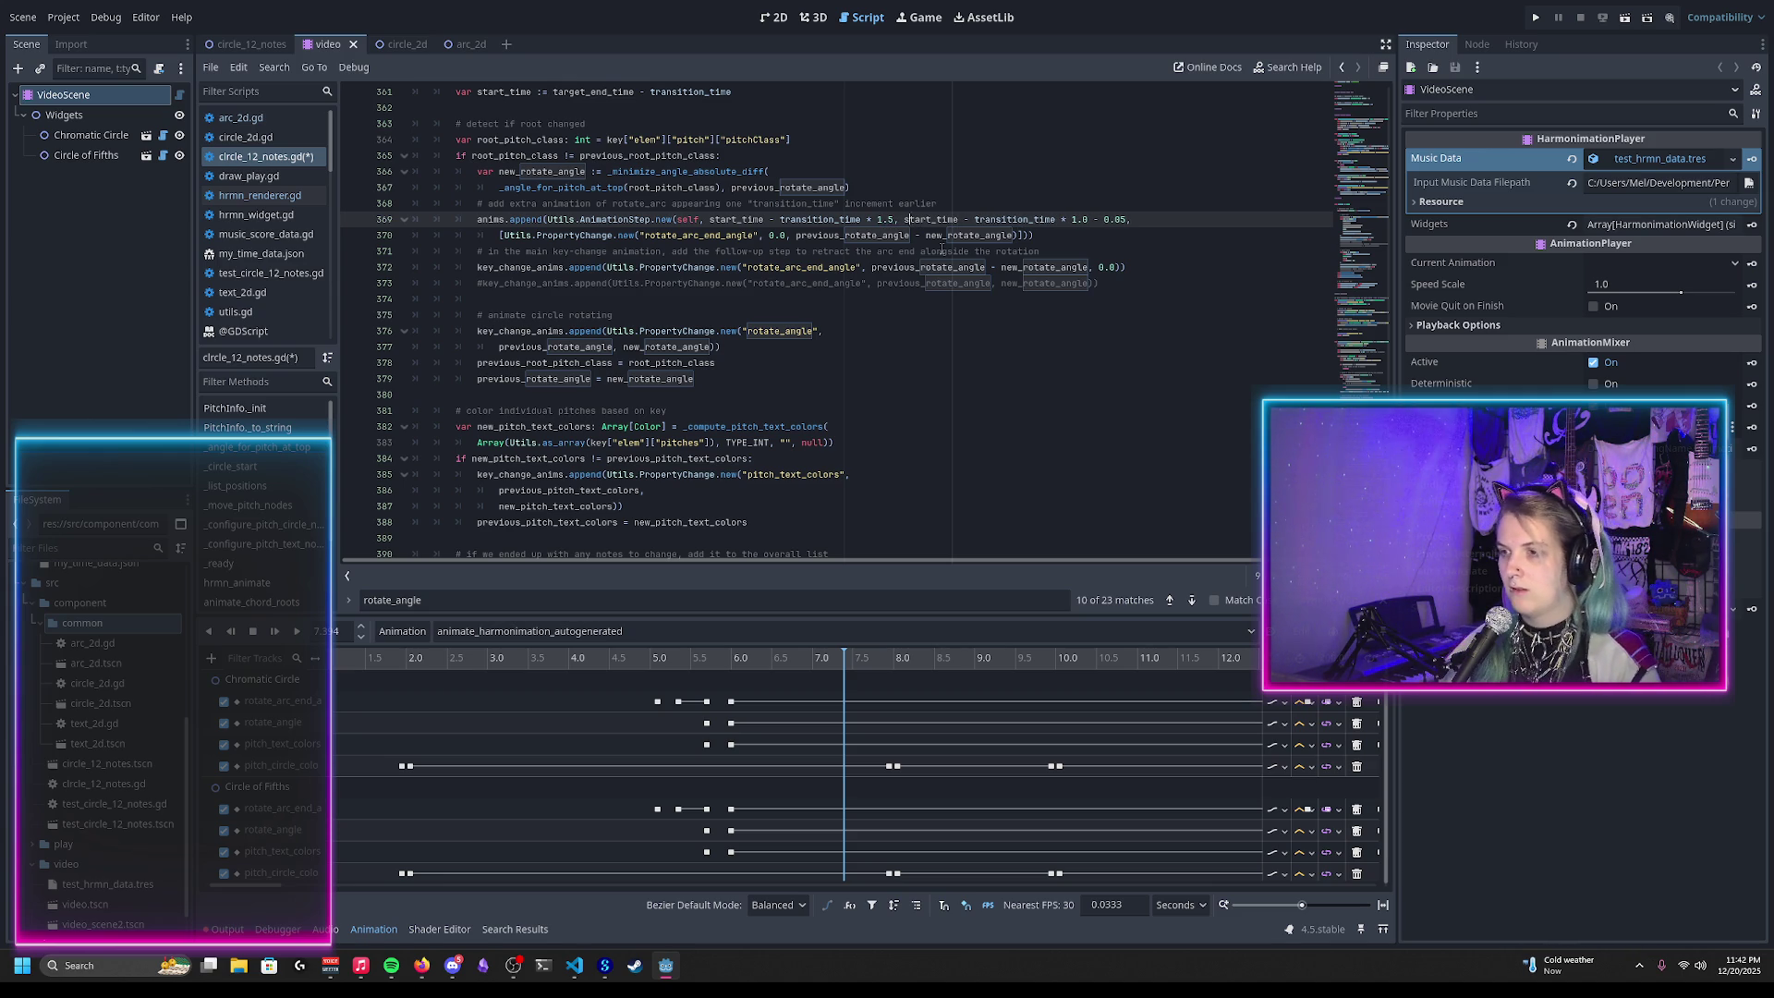
key(Right)
key(Right)
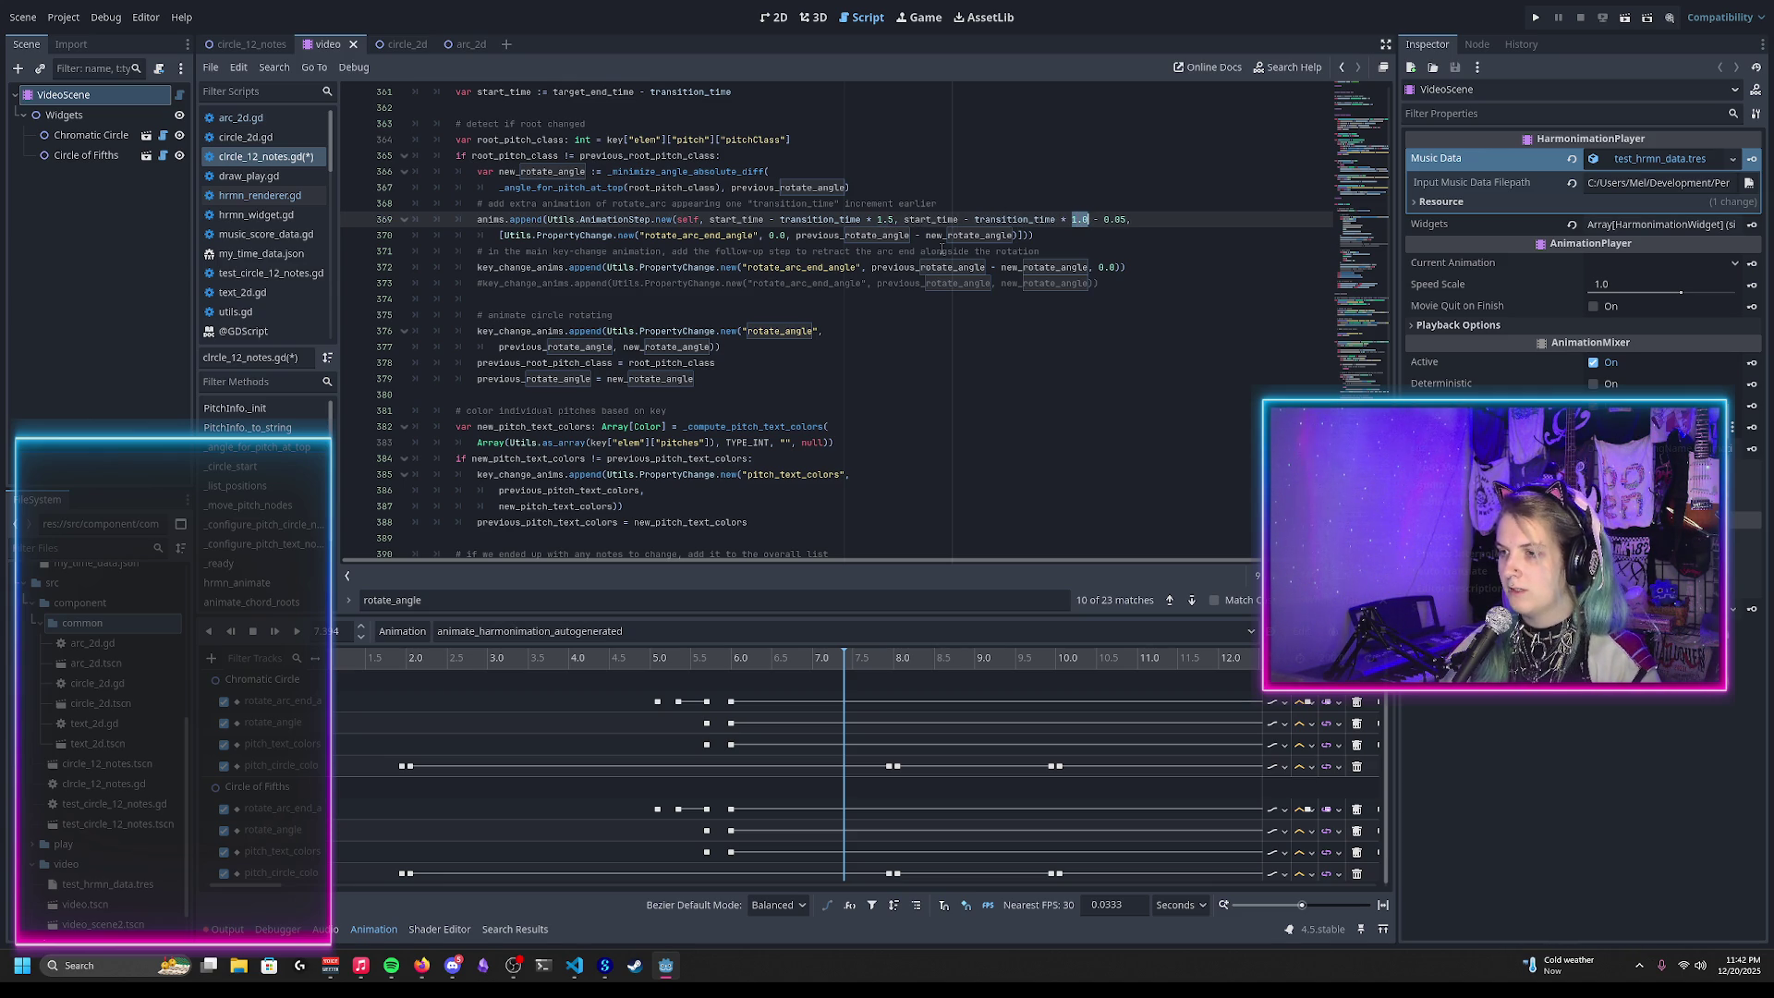
Step: Save the script and return to the 2D scene view
key(ctrl+s)
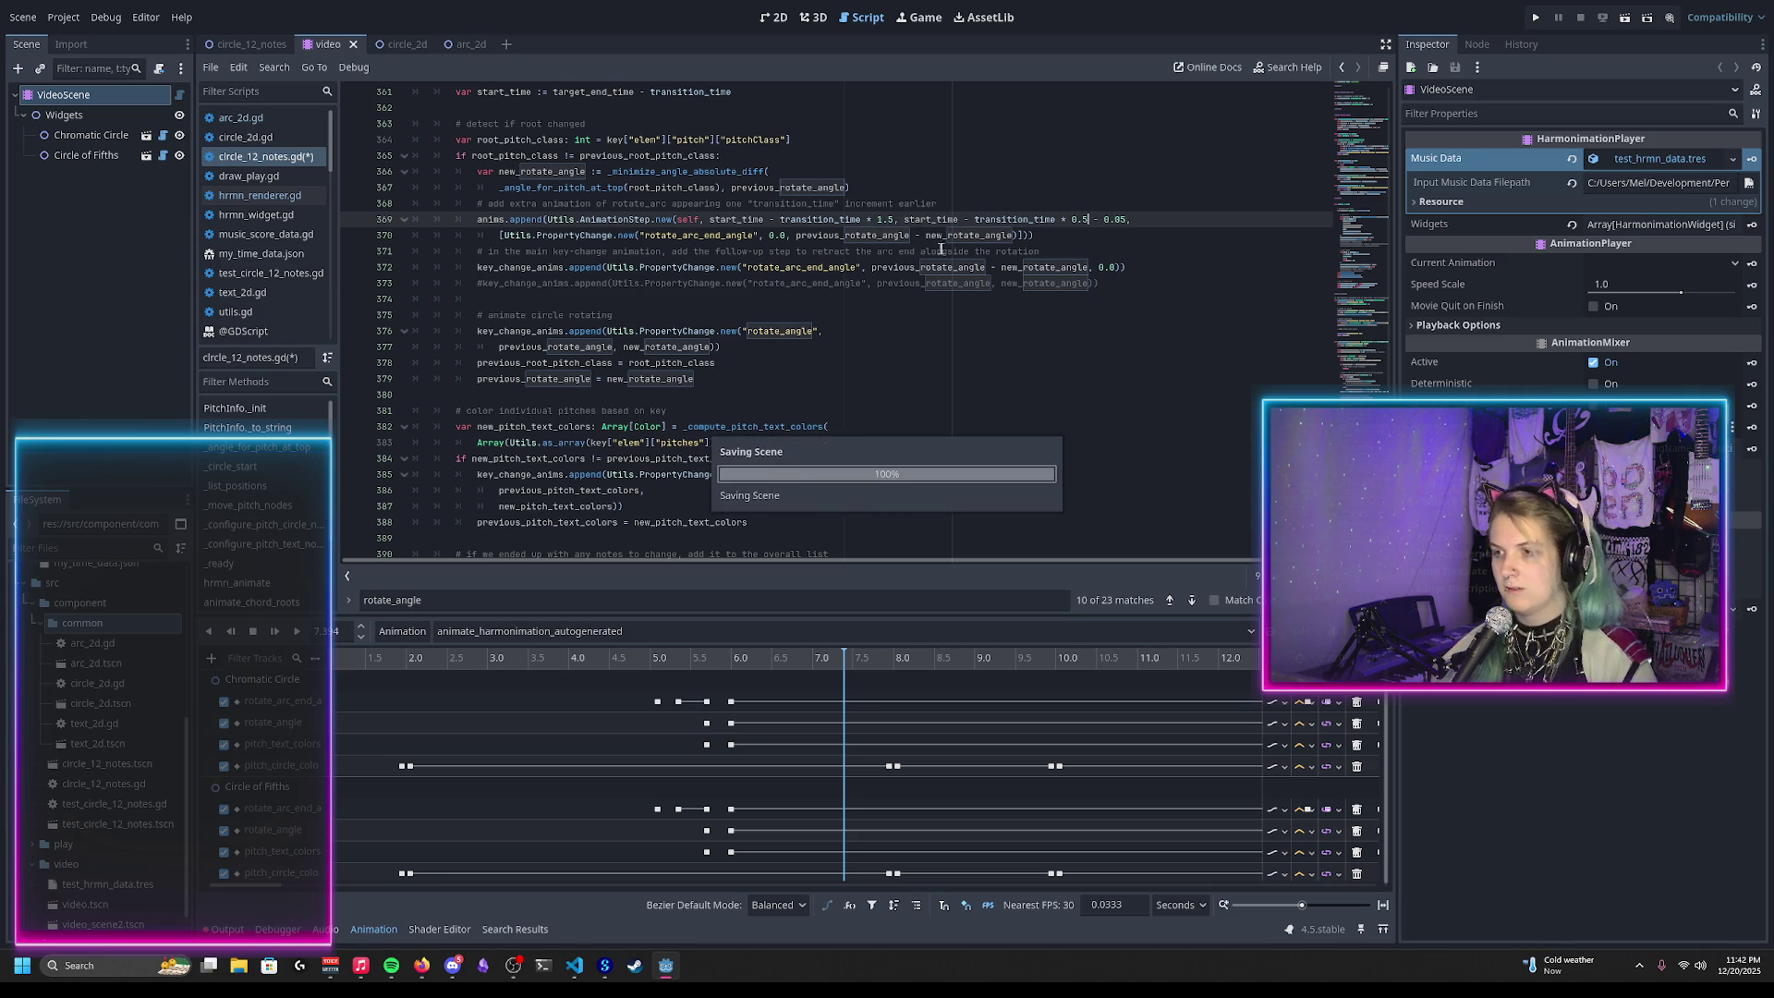
click(774, 18)
click(22, 17)
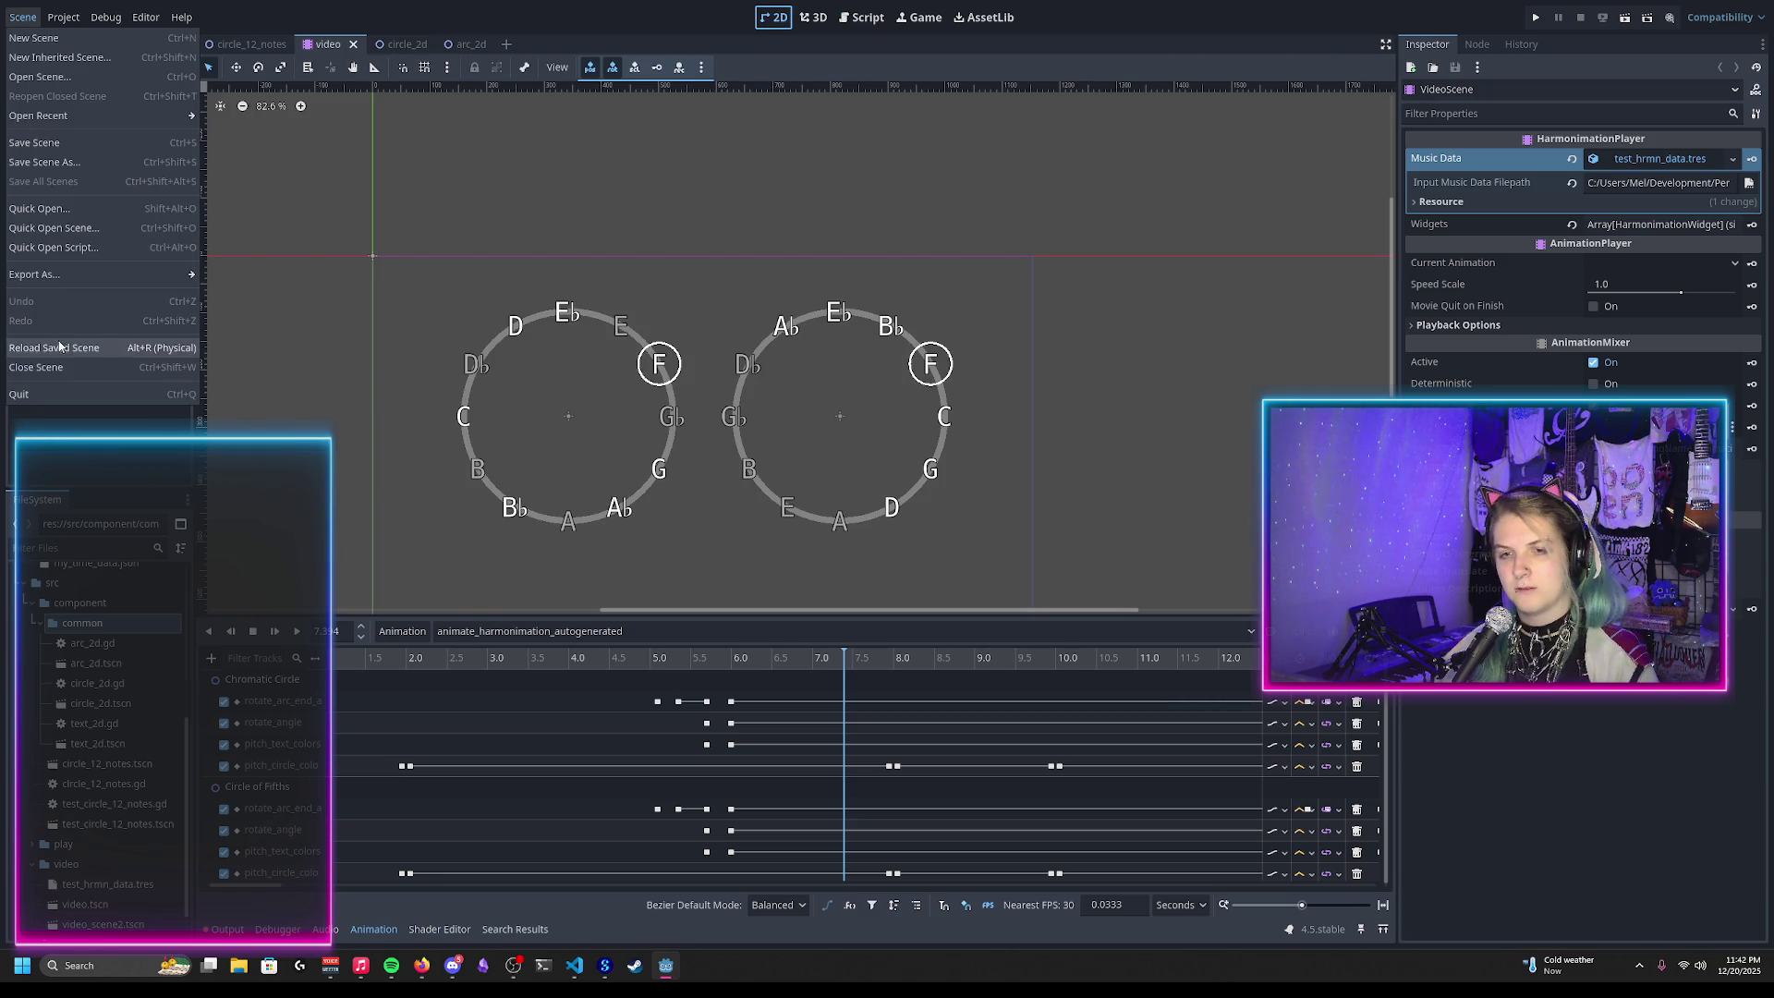
Step: Reload the saved scene, select animate_harmonimation_autogenerated, and play from about 4.5 s
click(55, 347)
click(523, 632)
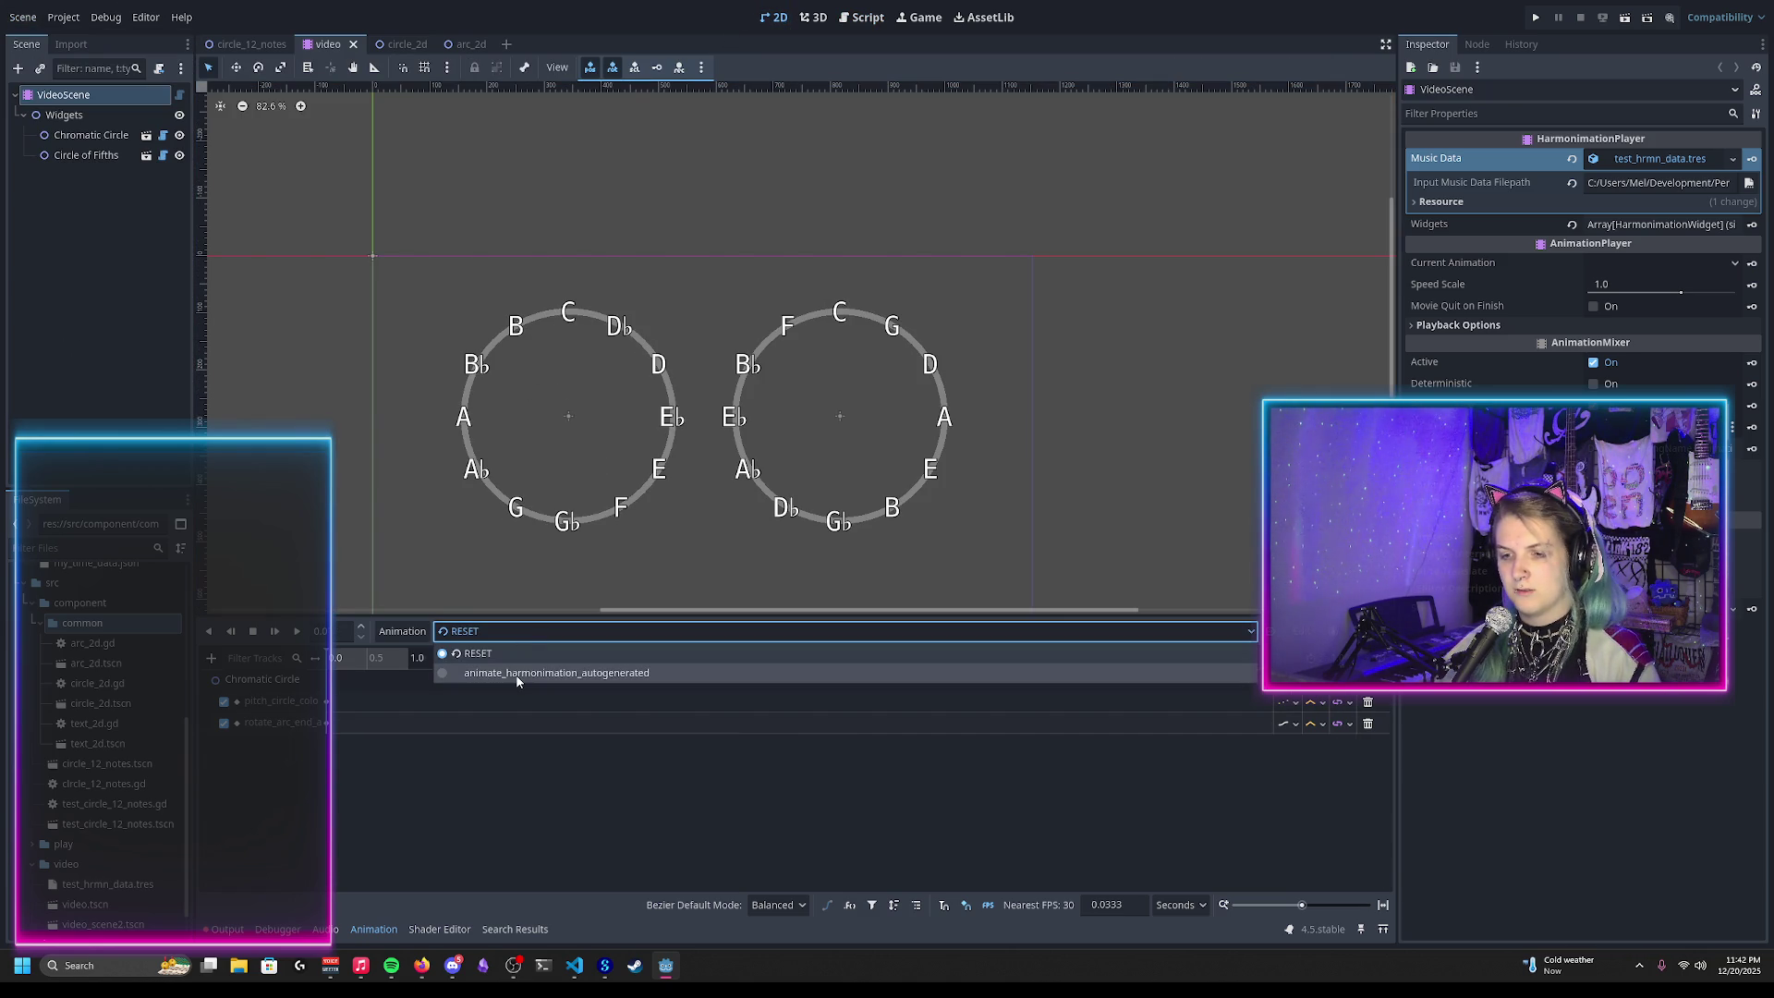
click(518, 674)
click(582, 658)
click(296, 634)
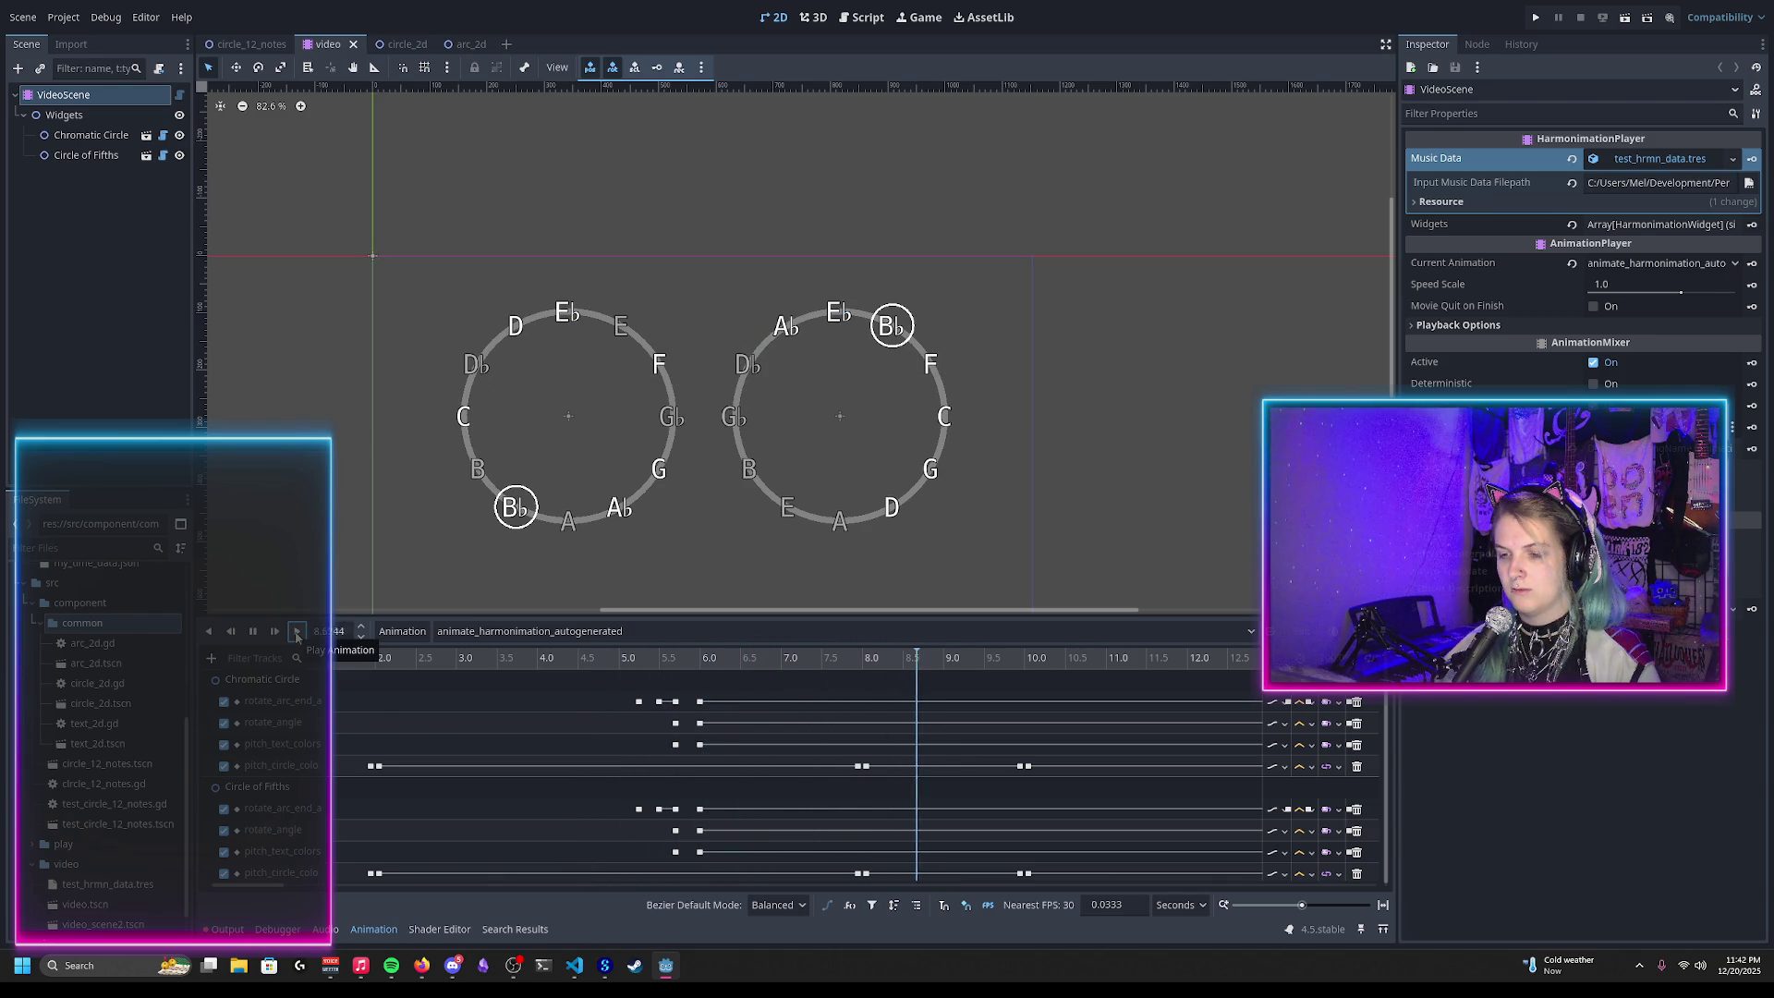
Step: Replay from about 4.7 s and stop with the playhead near 4.9 s
scroll(734, 823, down, 2)
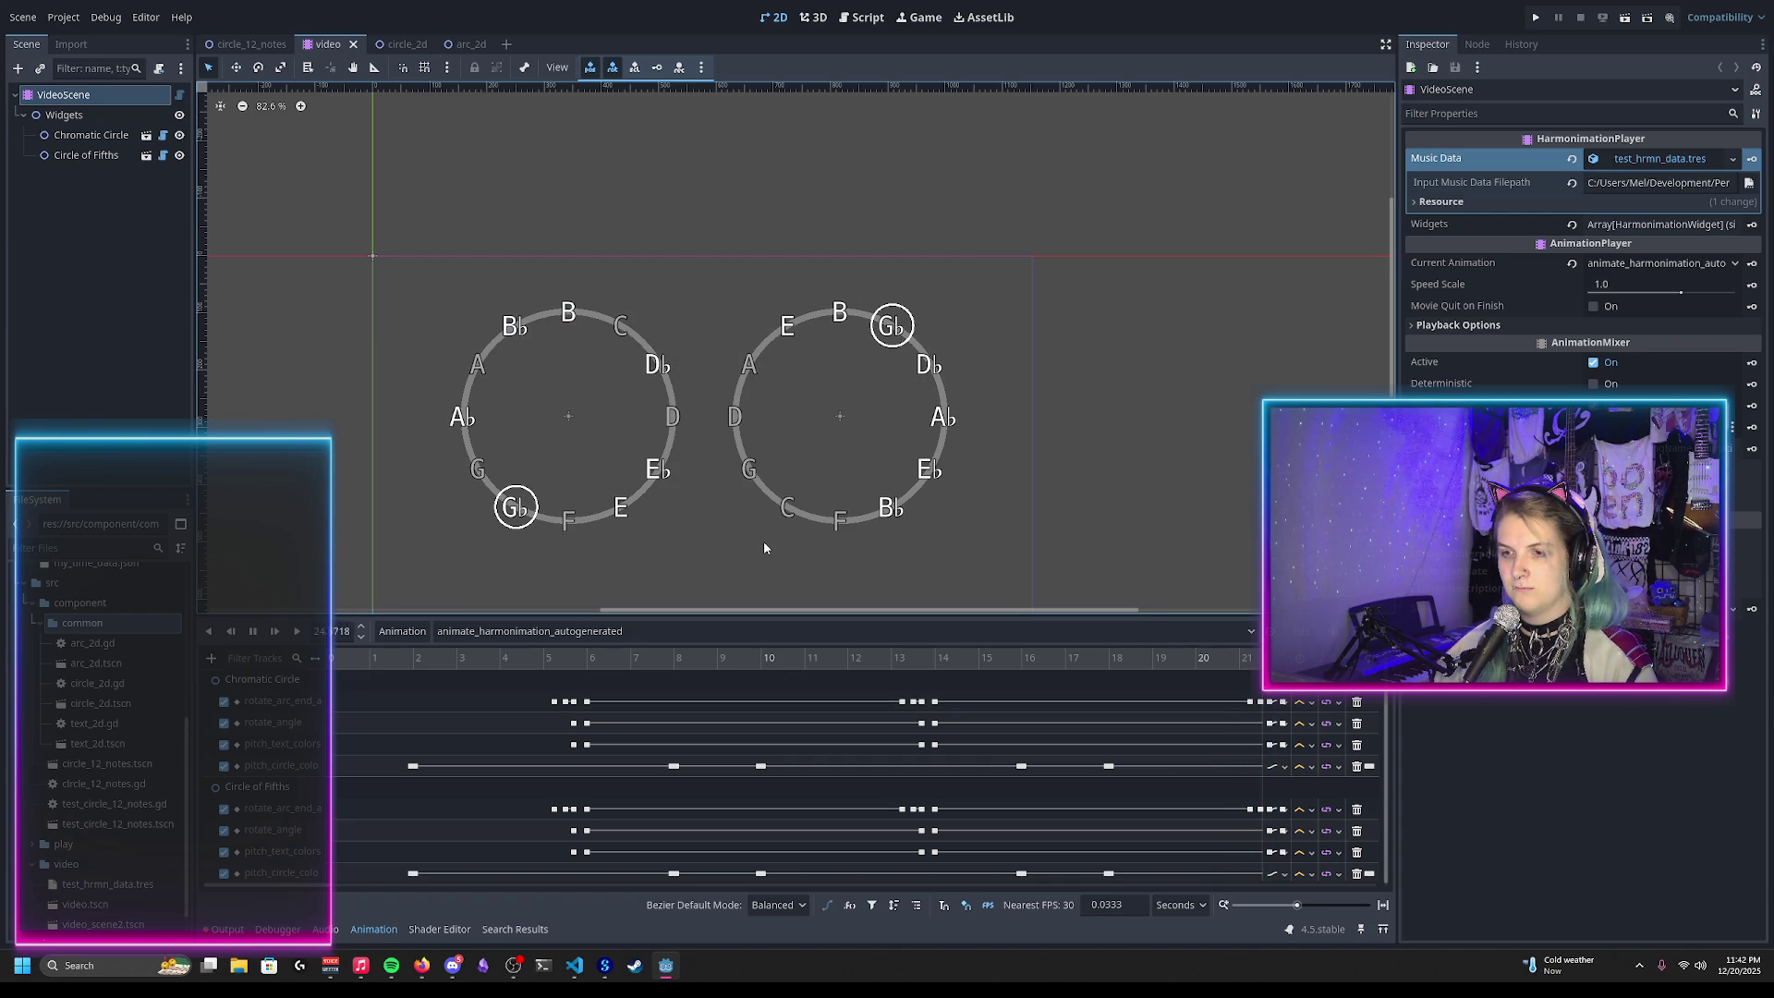
scroll(590, 723, down, 2)
scroll(589, 724, down, 1)
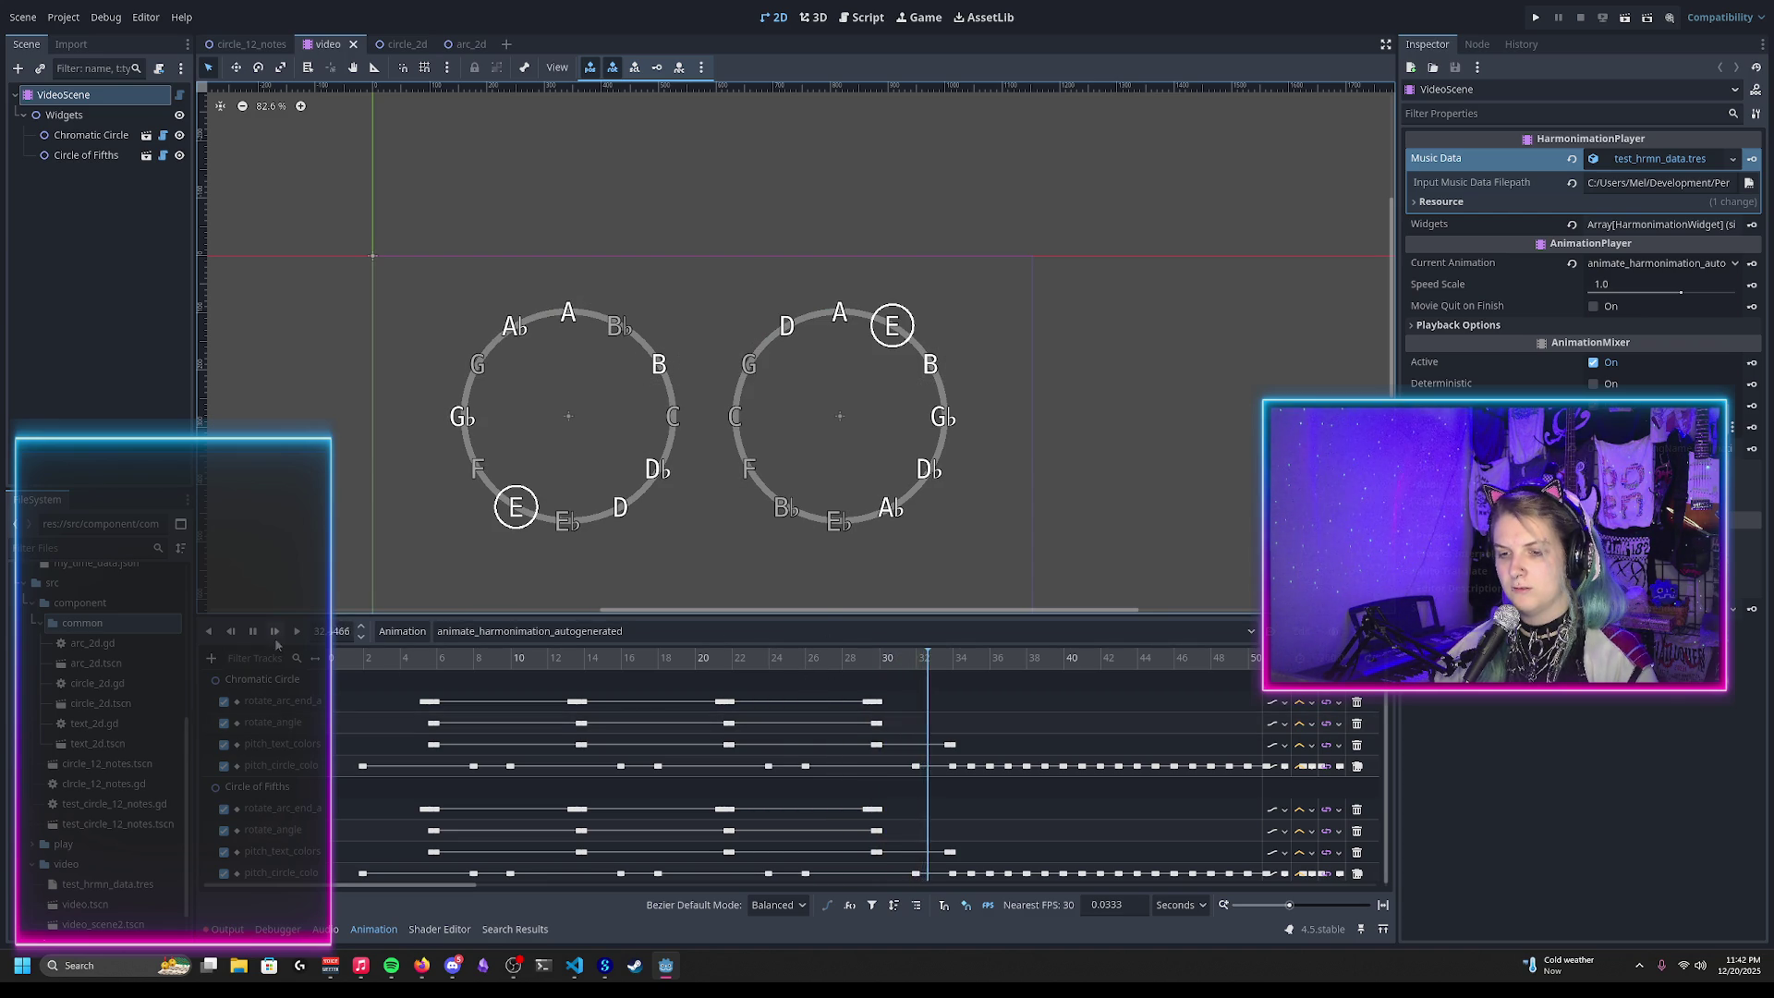
click(412, 658)
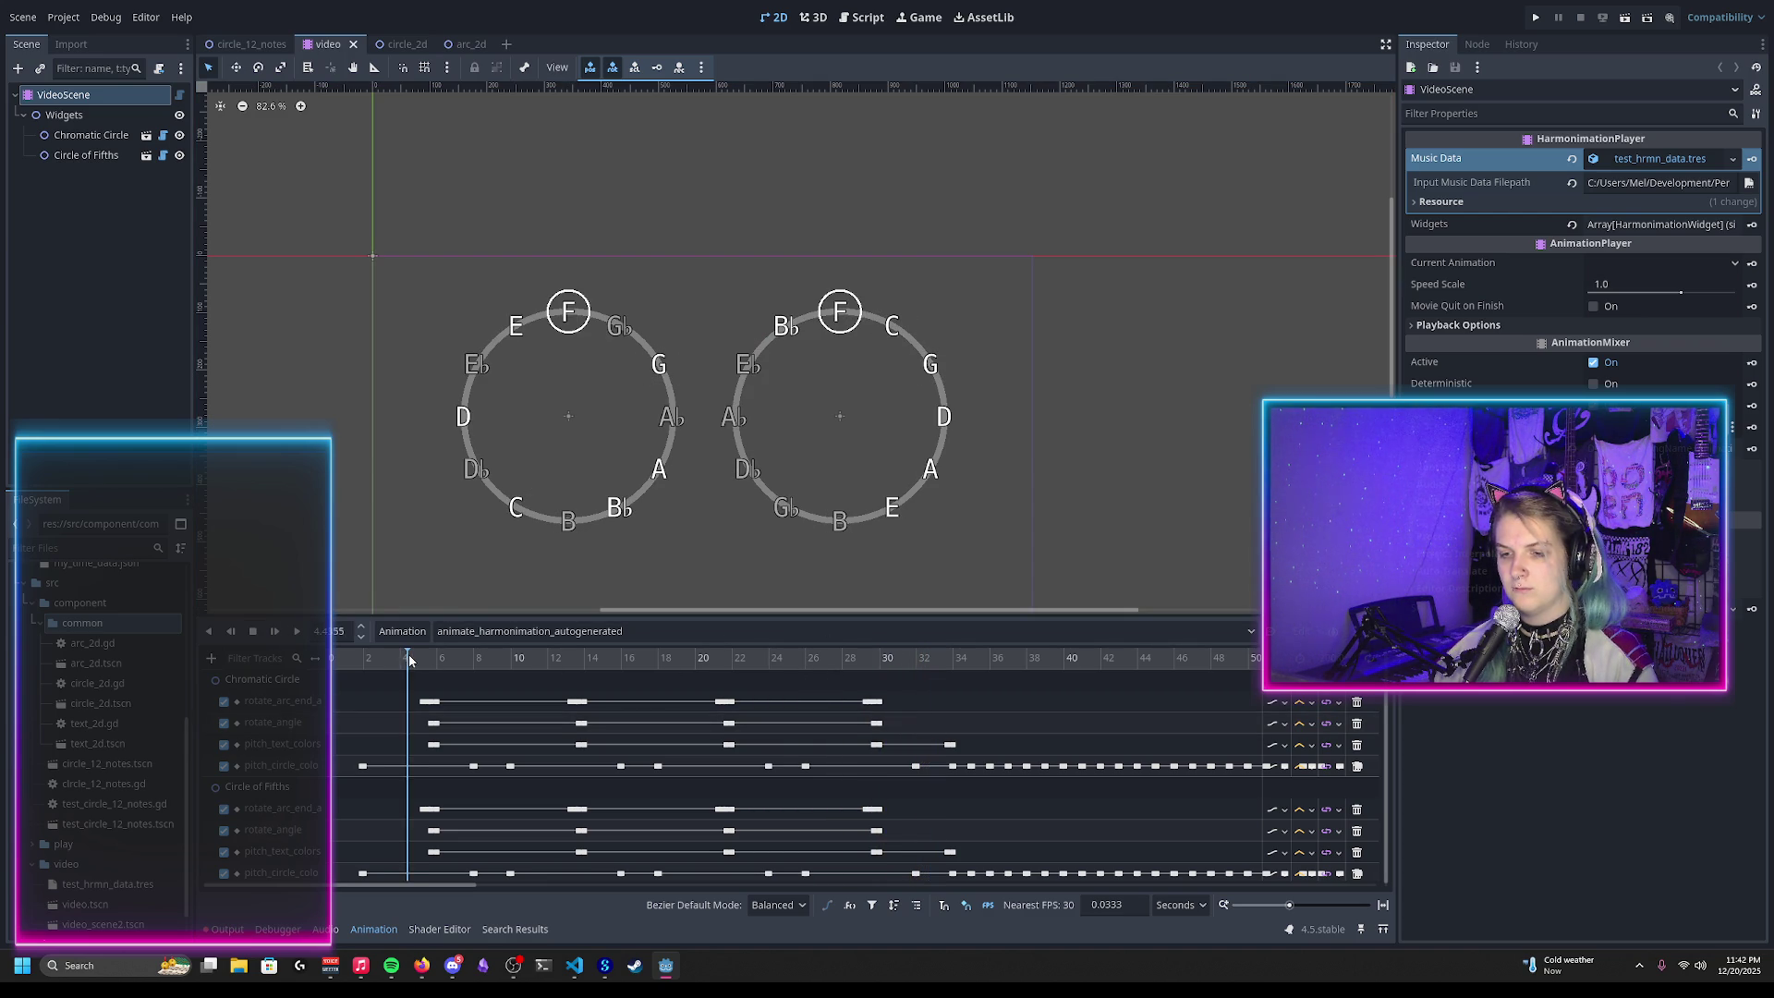
scroll(671, 465, up, 3)
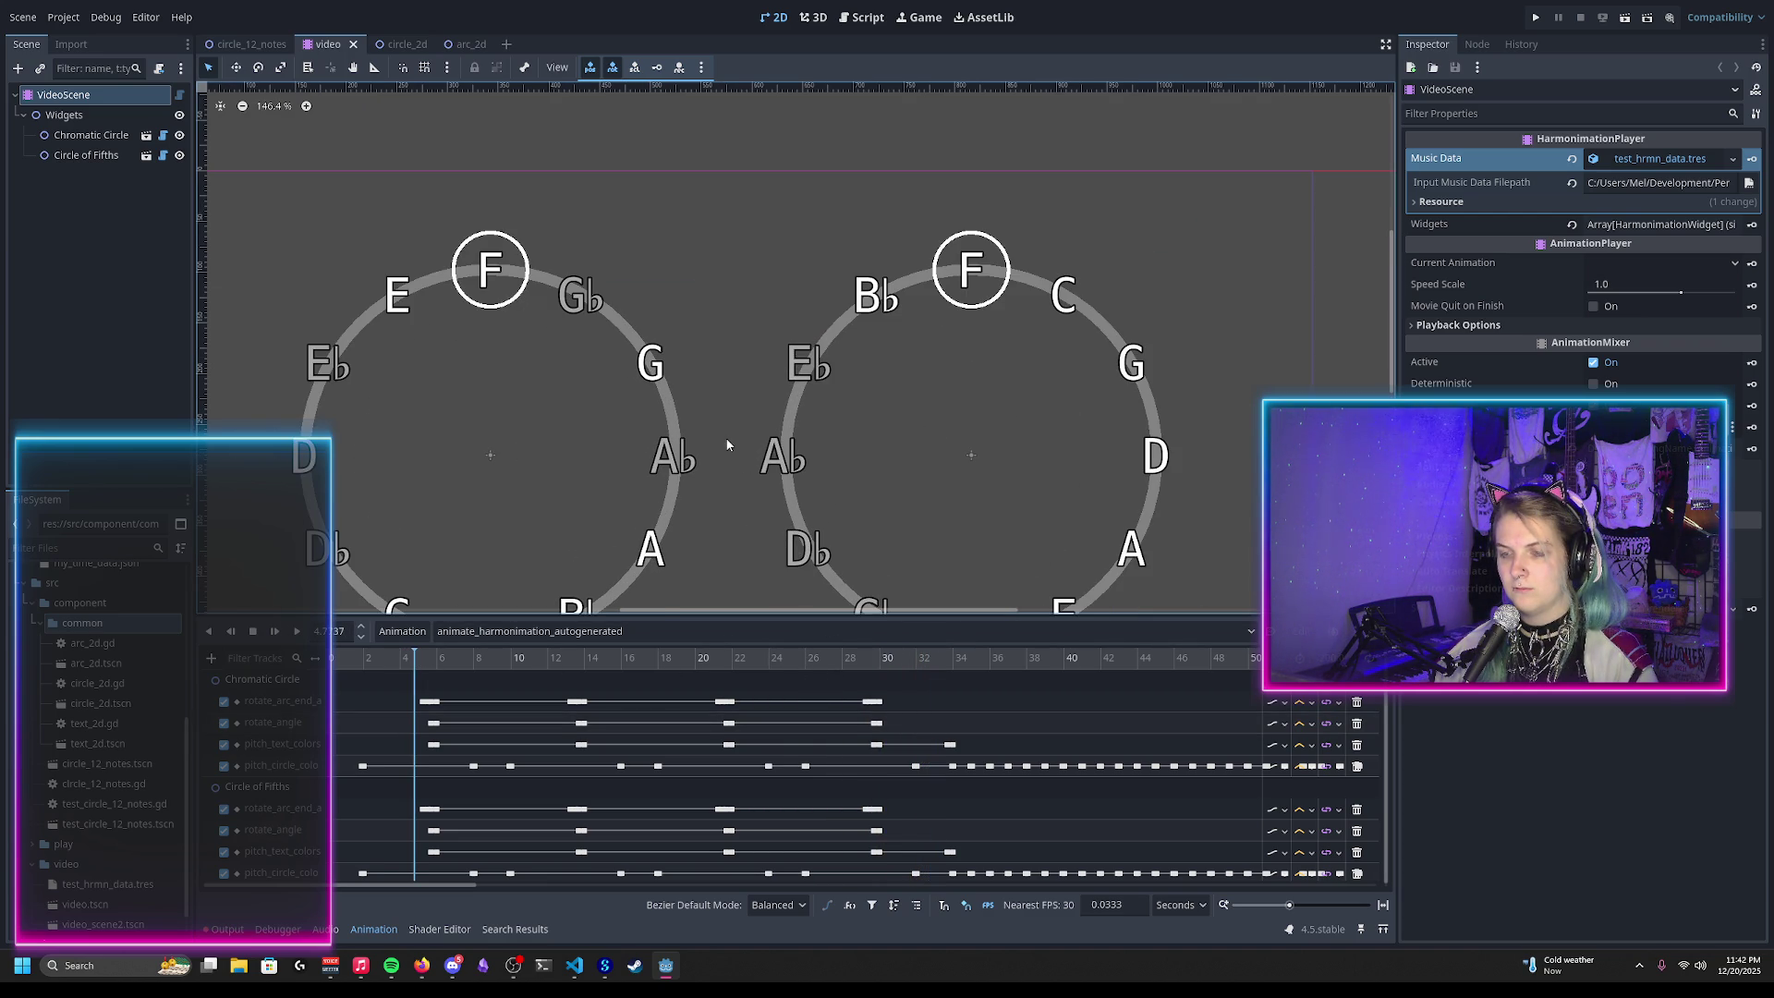
scroll(550, 591, up, 2)
click(296, 636)
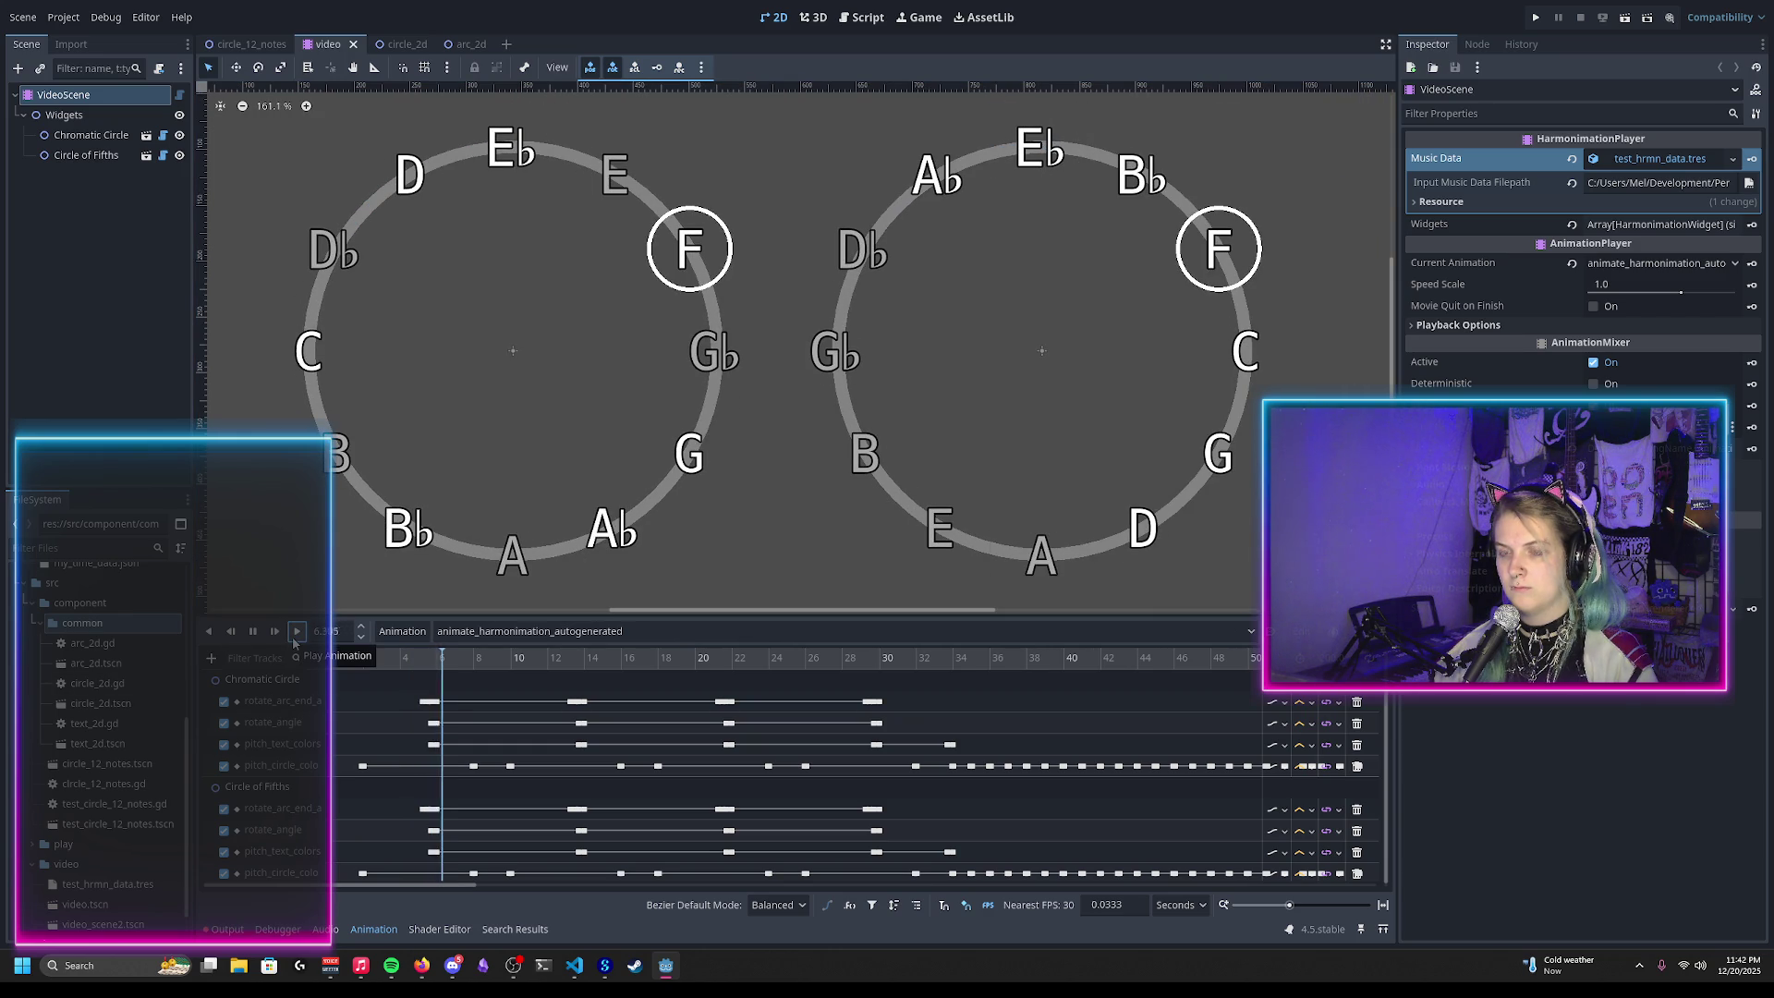
click(253, 632)
click(420, 662)
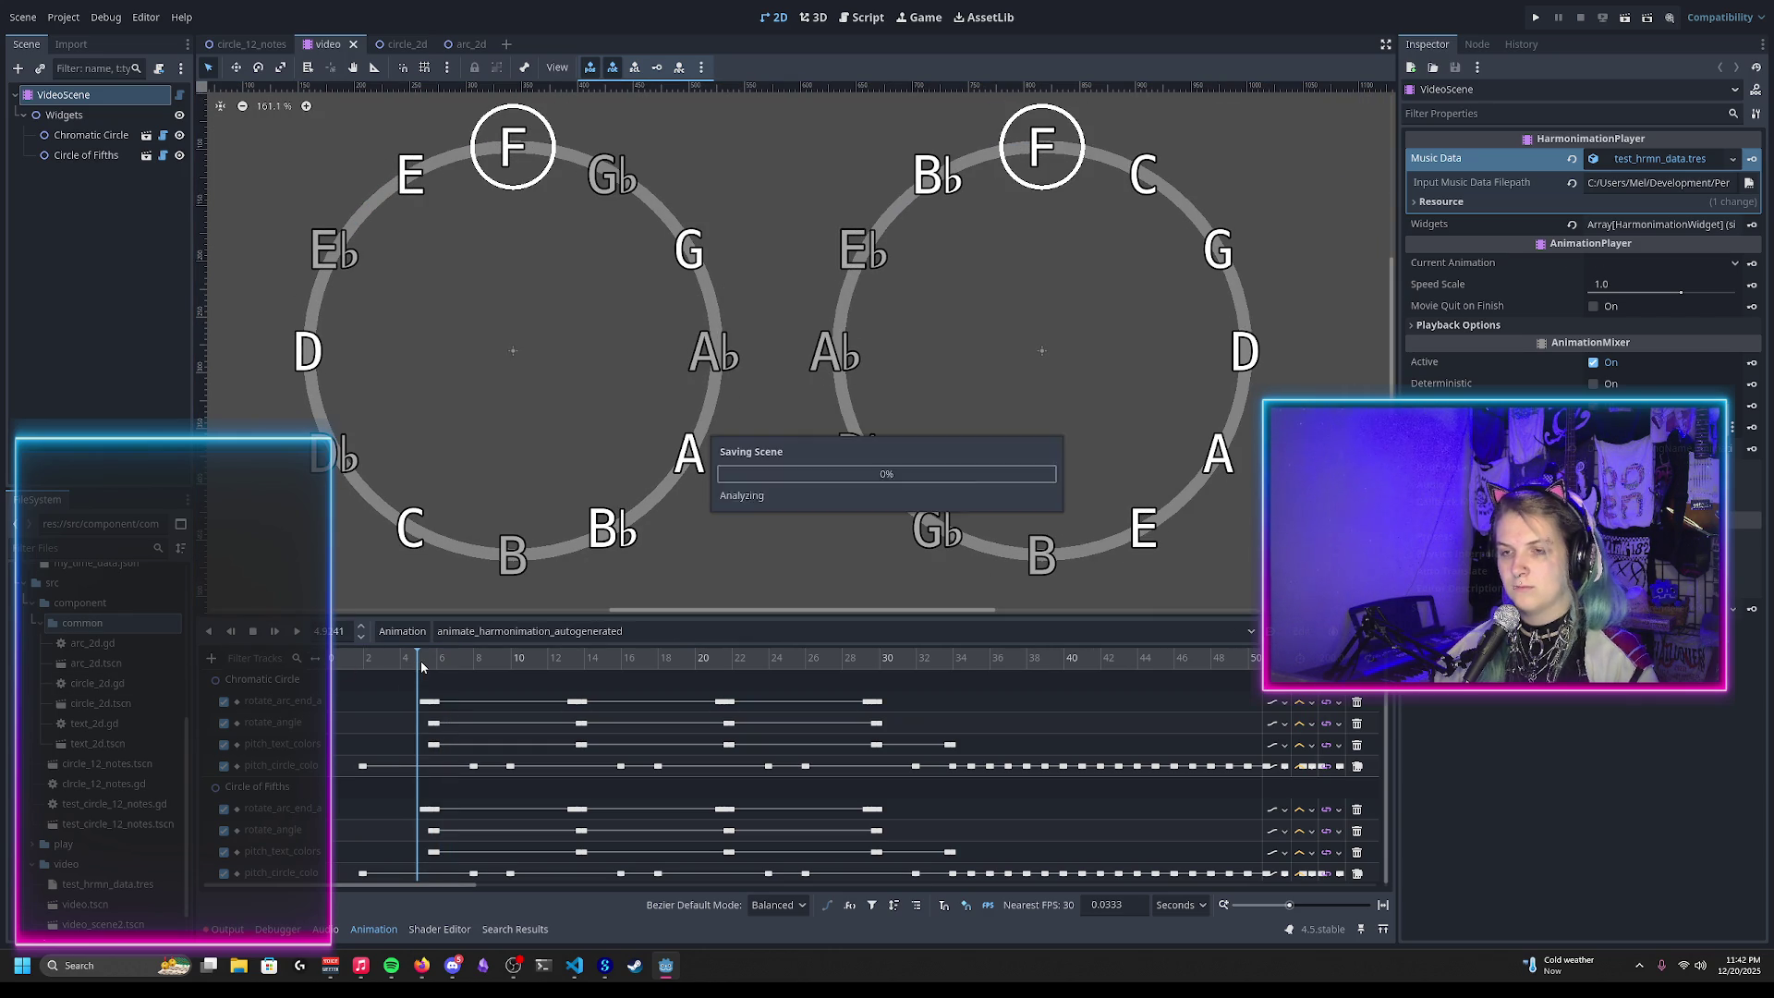
Step: Zoom the canvas to inspect both circles with F highlighted at the top
scroll(519, 354, down, 1)
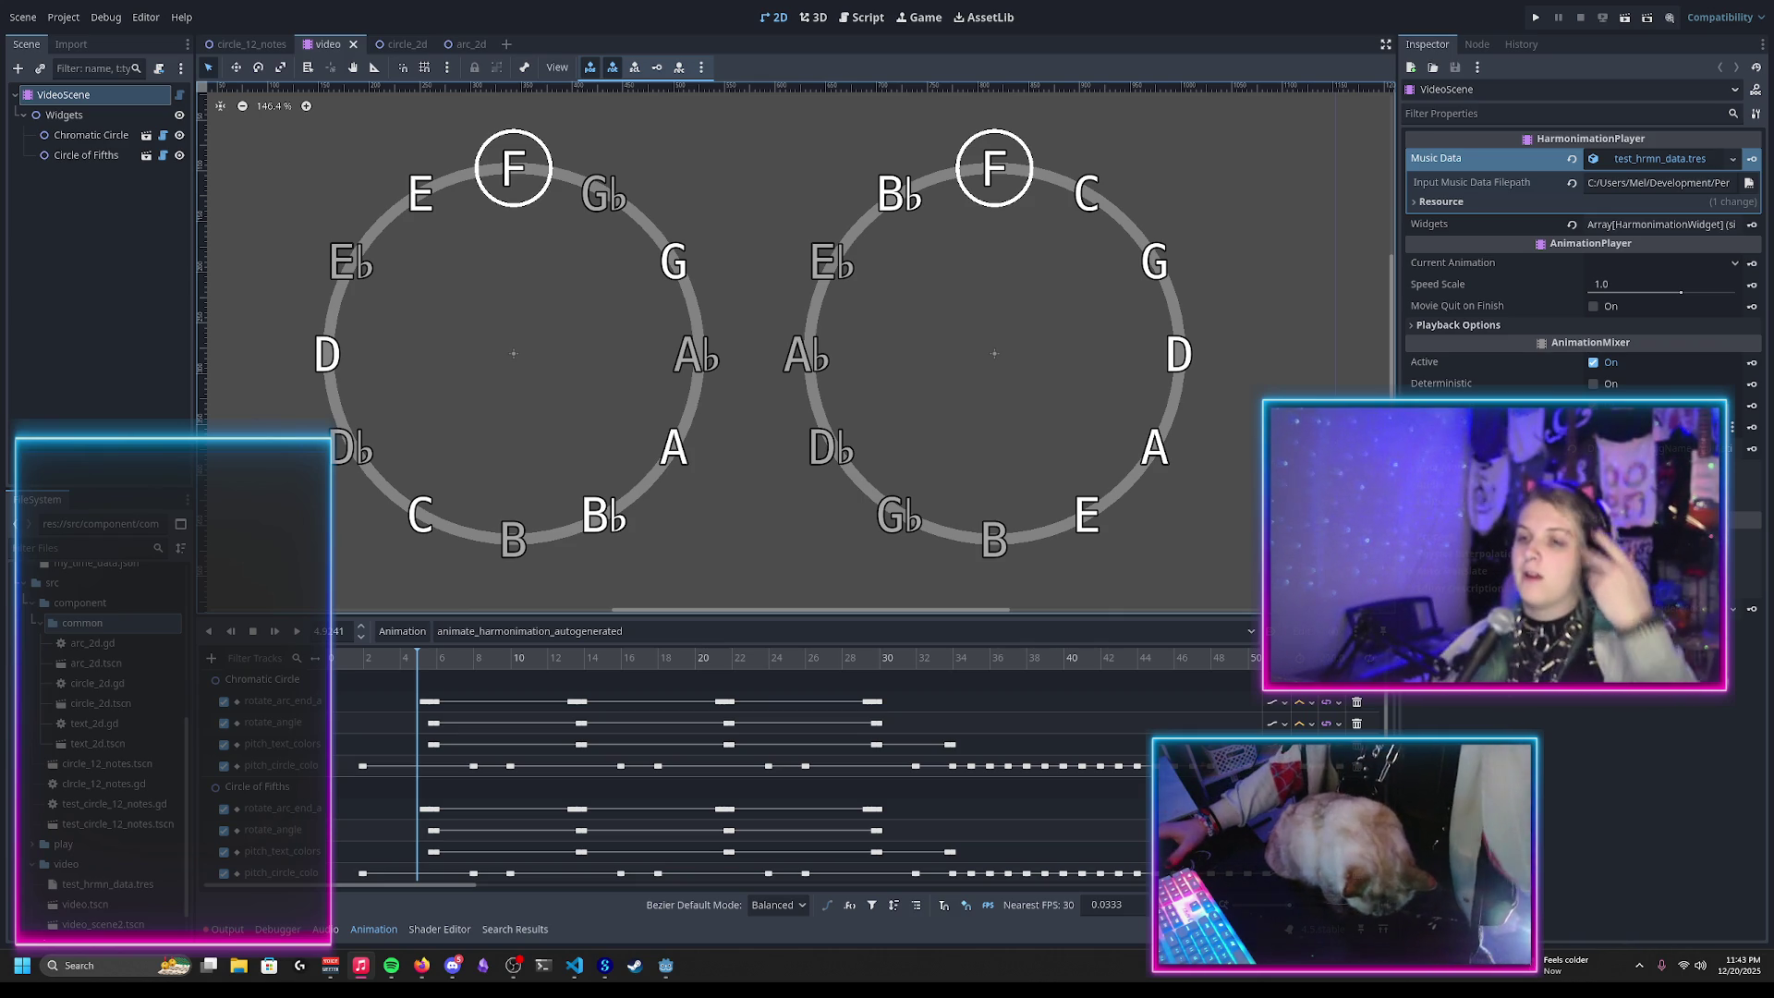
scroll(545, 252, down, 1)
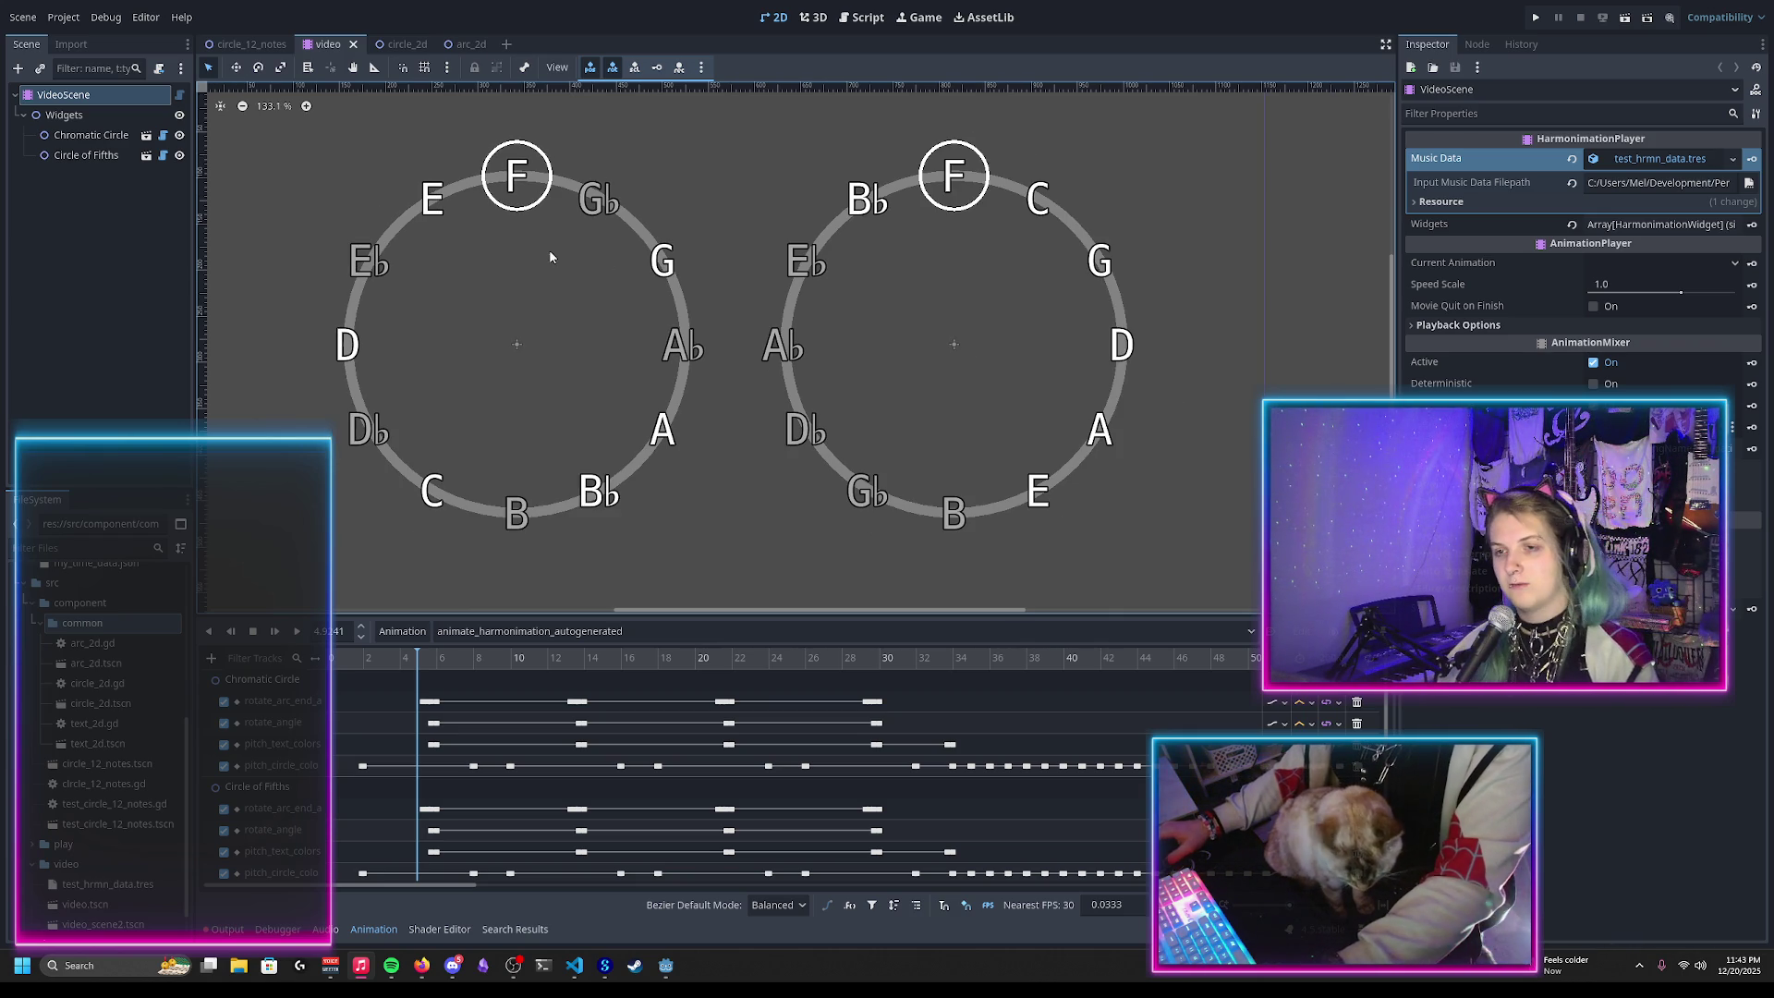
scroll(554, 287, up, 1)
scroll(610, 314, down, 1)
scroll(665, 370, down, 1)
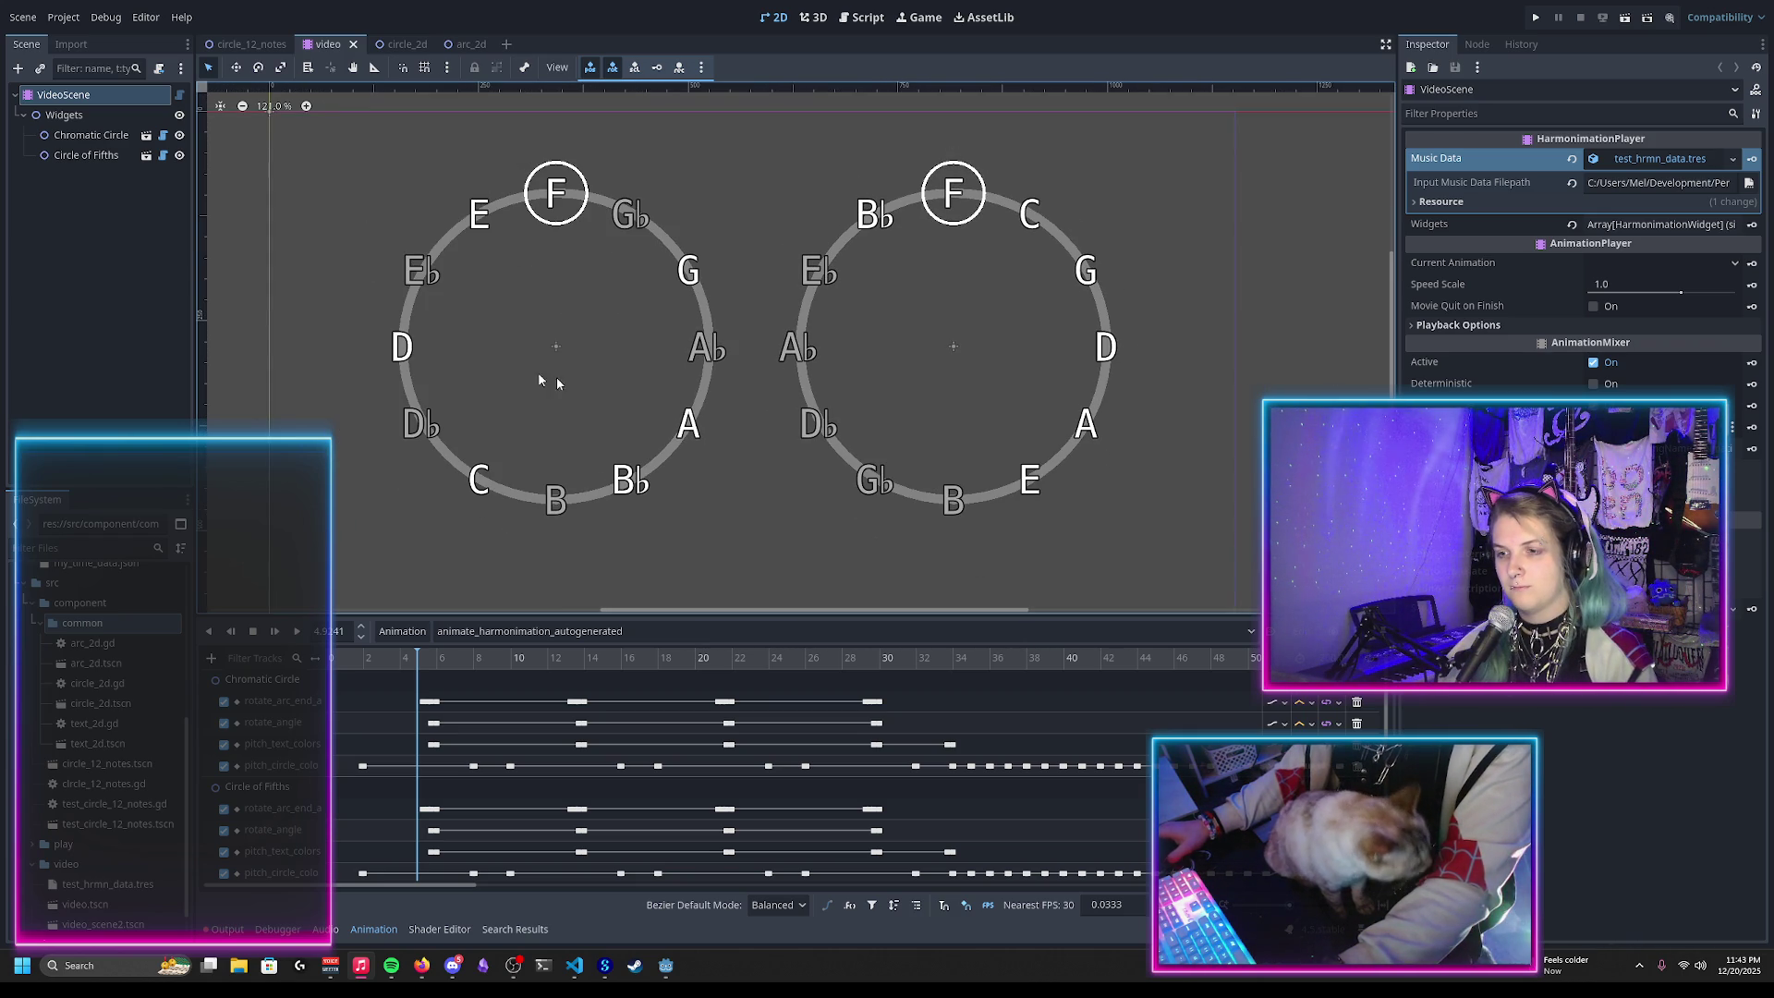
scroll(519, 199, up, 1)
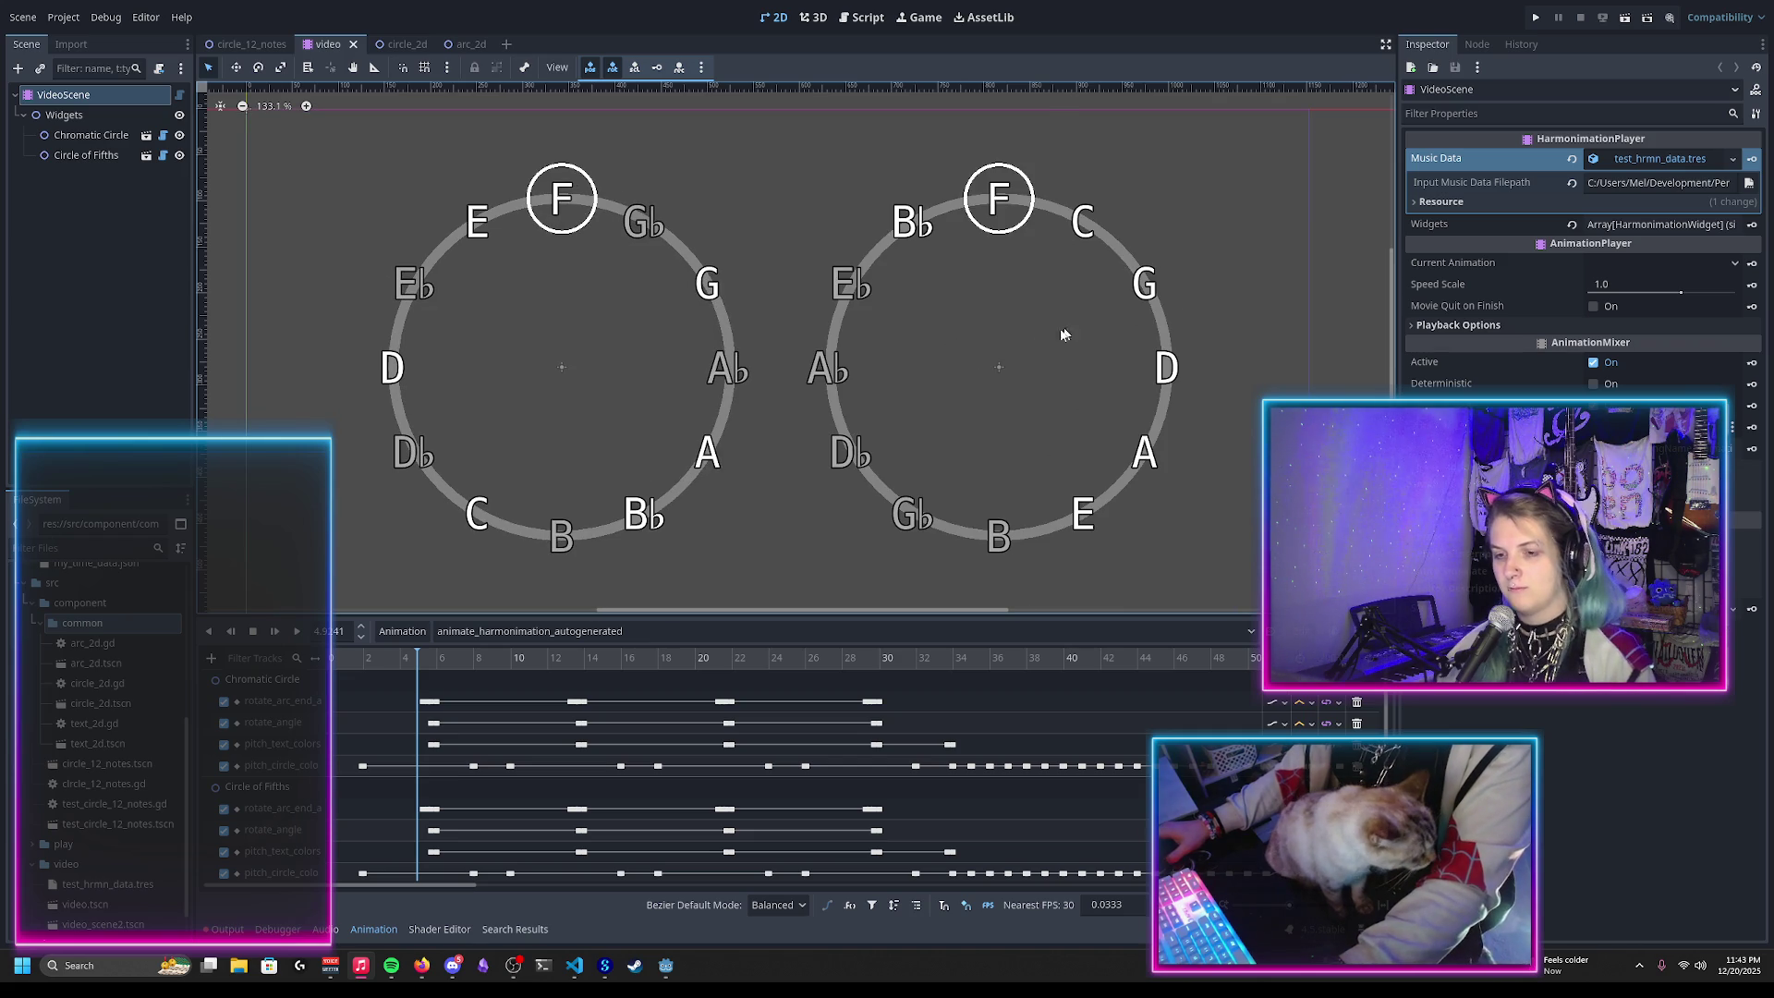
Step: In circle_2d.gd, remove the stray 'draw_cir' line after line 81 and save
click(851, 22)
scroll(495, 326, down, 5)
scroll(494, 325, down, 2)
scroll(490, 436, down, 1)
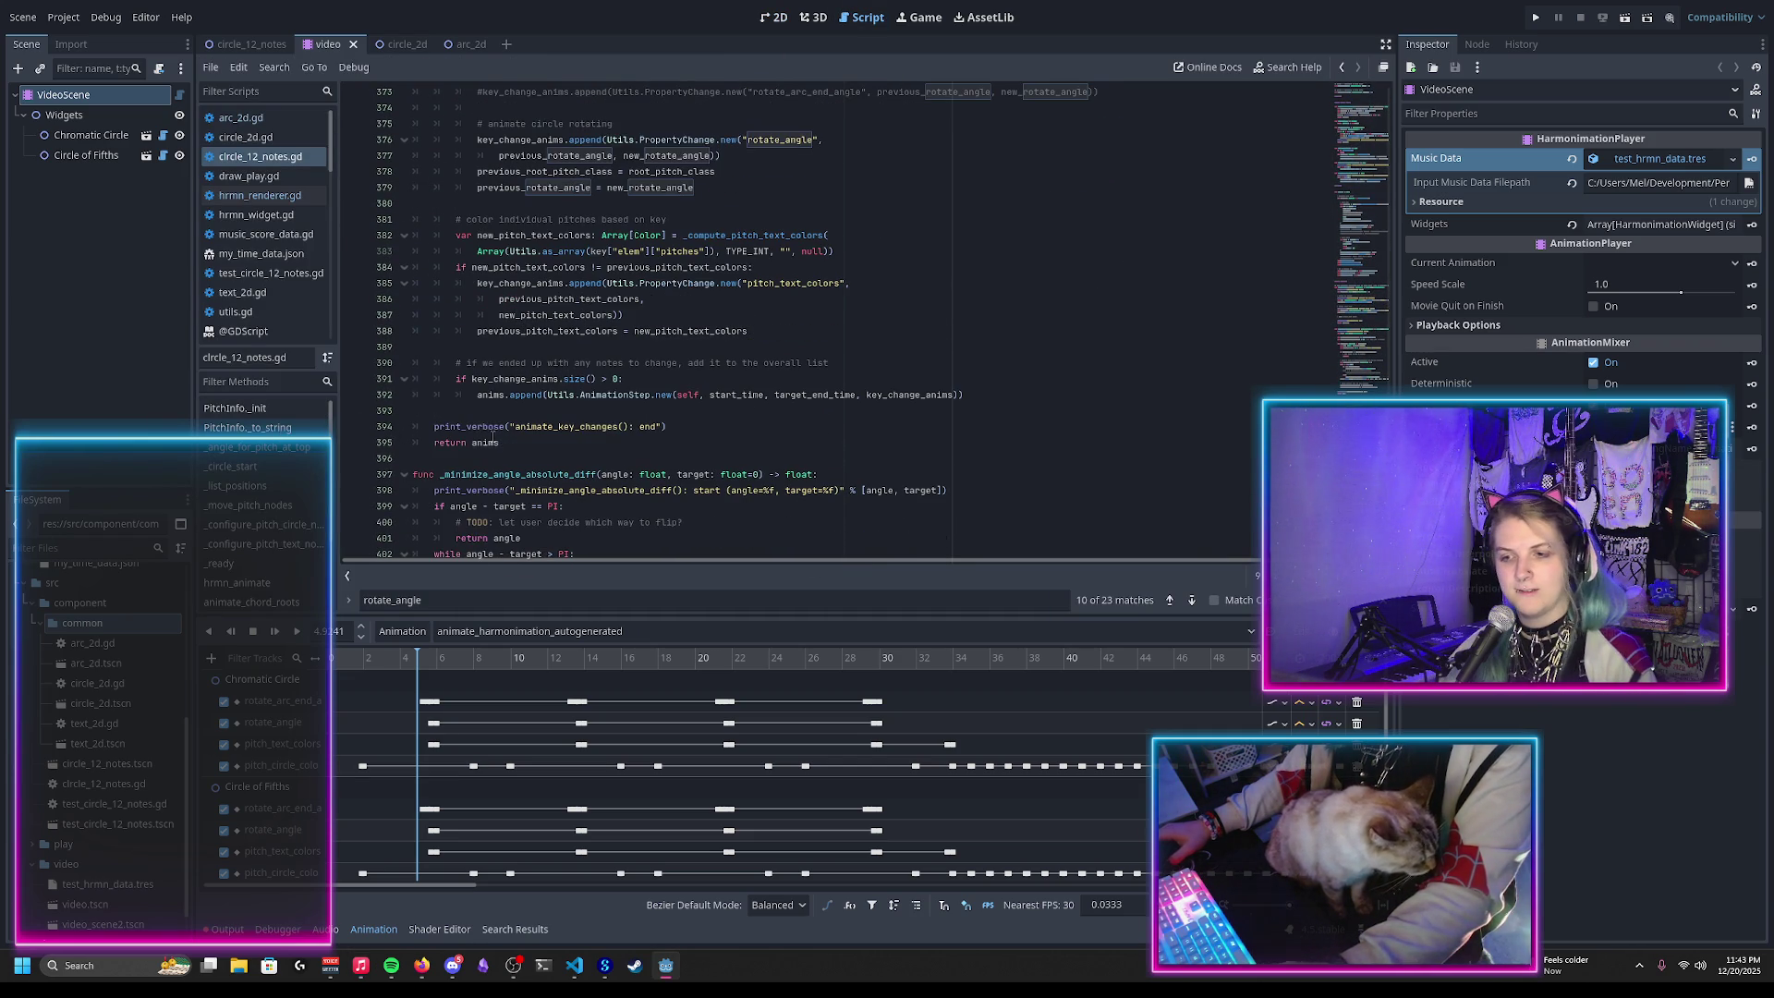
click(145, 134)
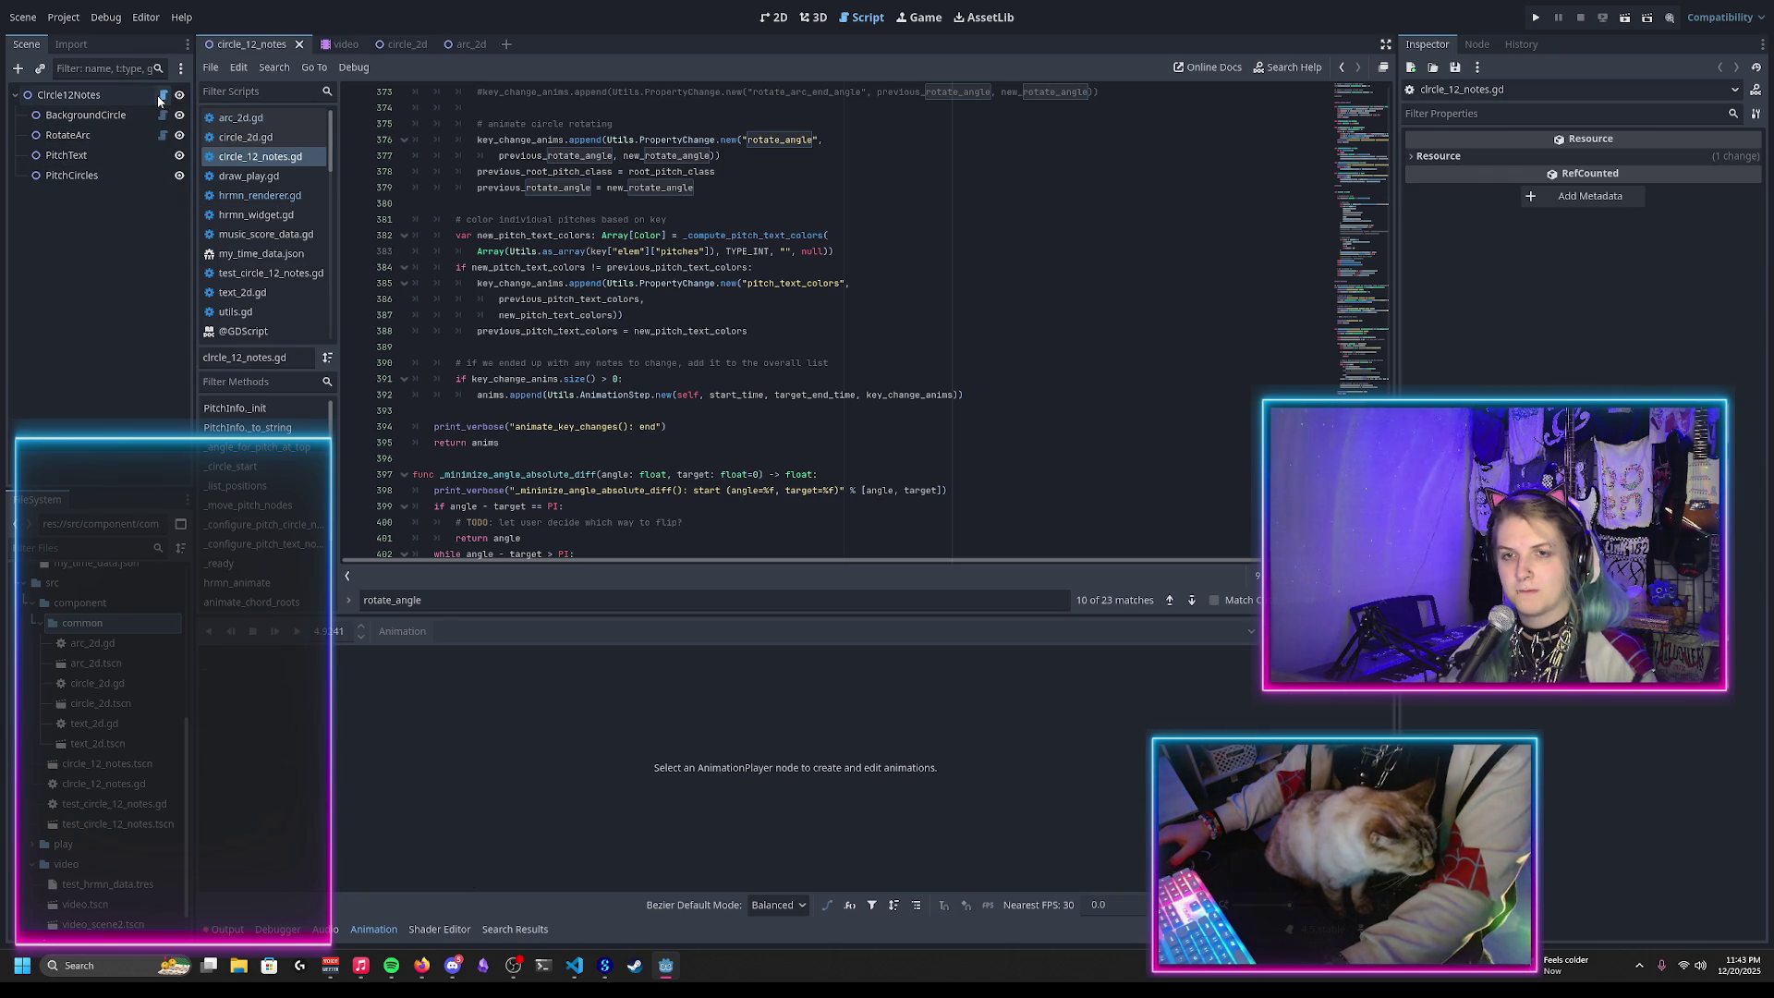
click(244, 137)
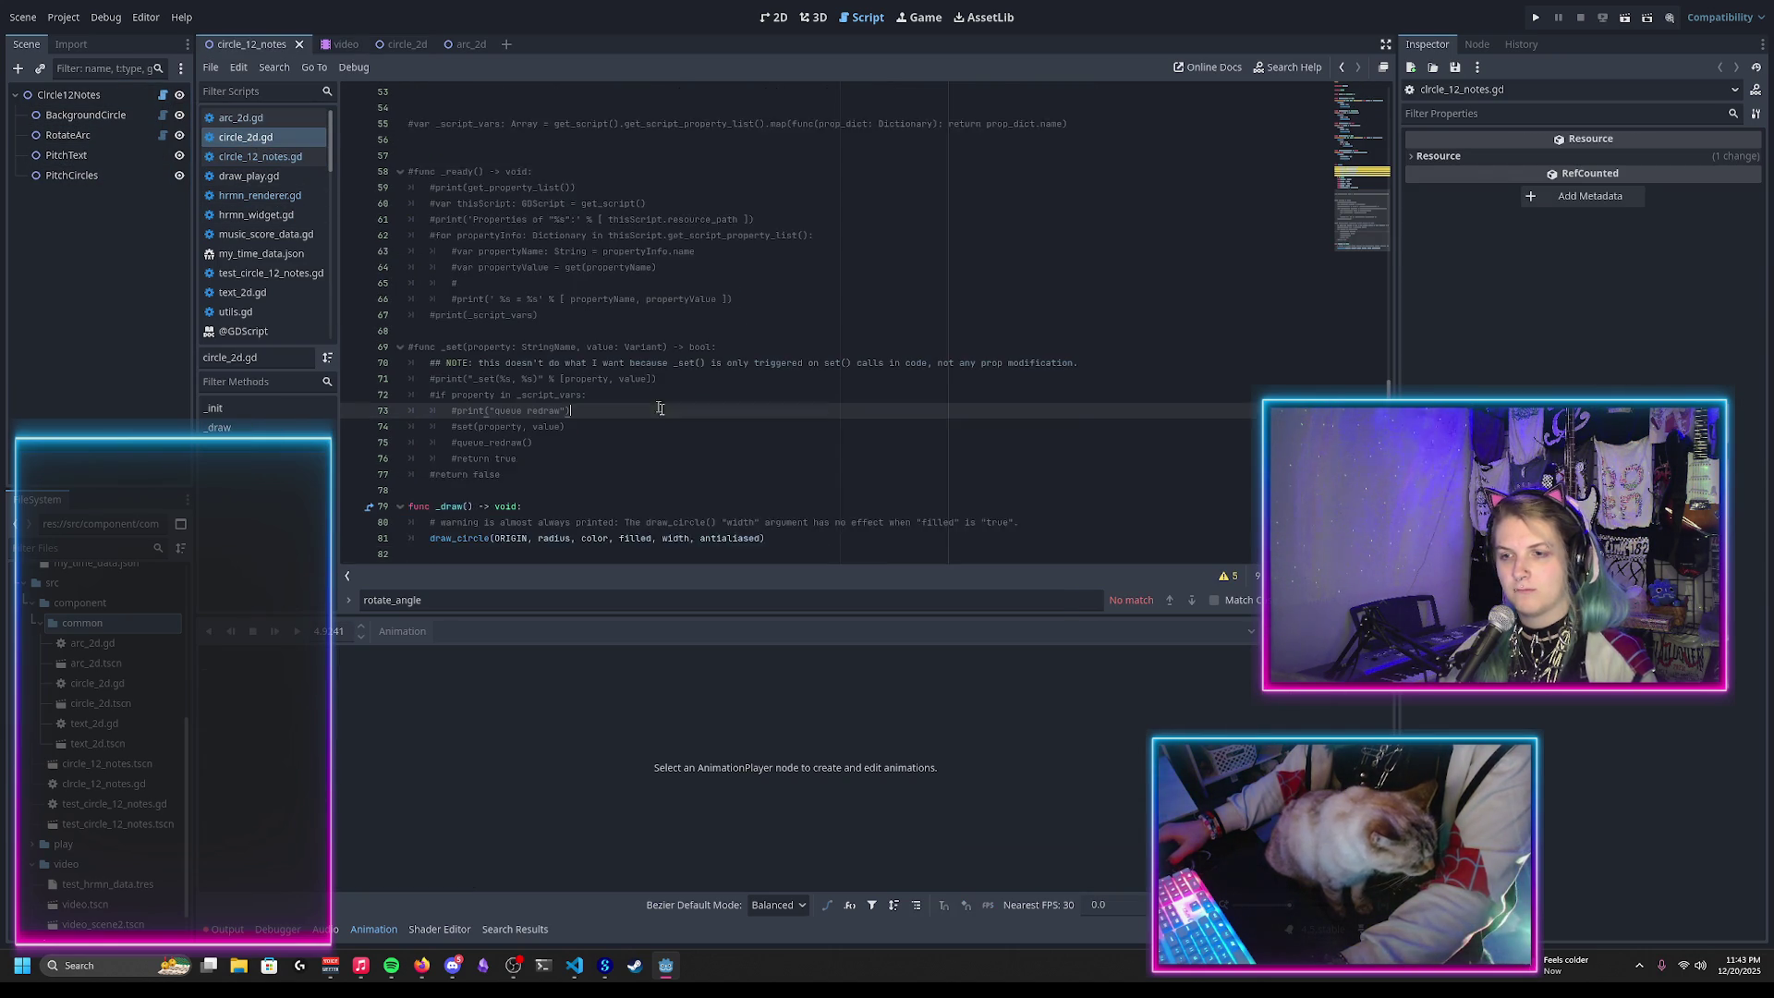
click(790, 525)
key(Return)
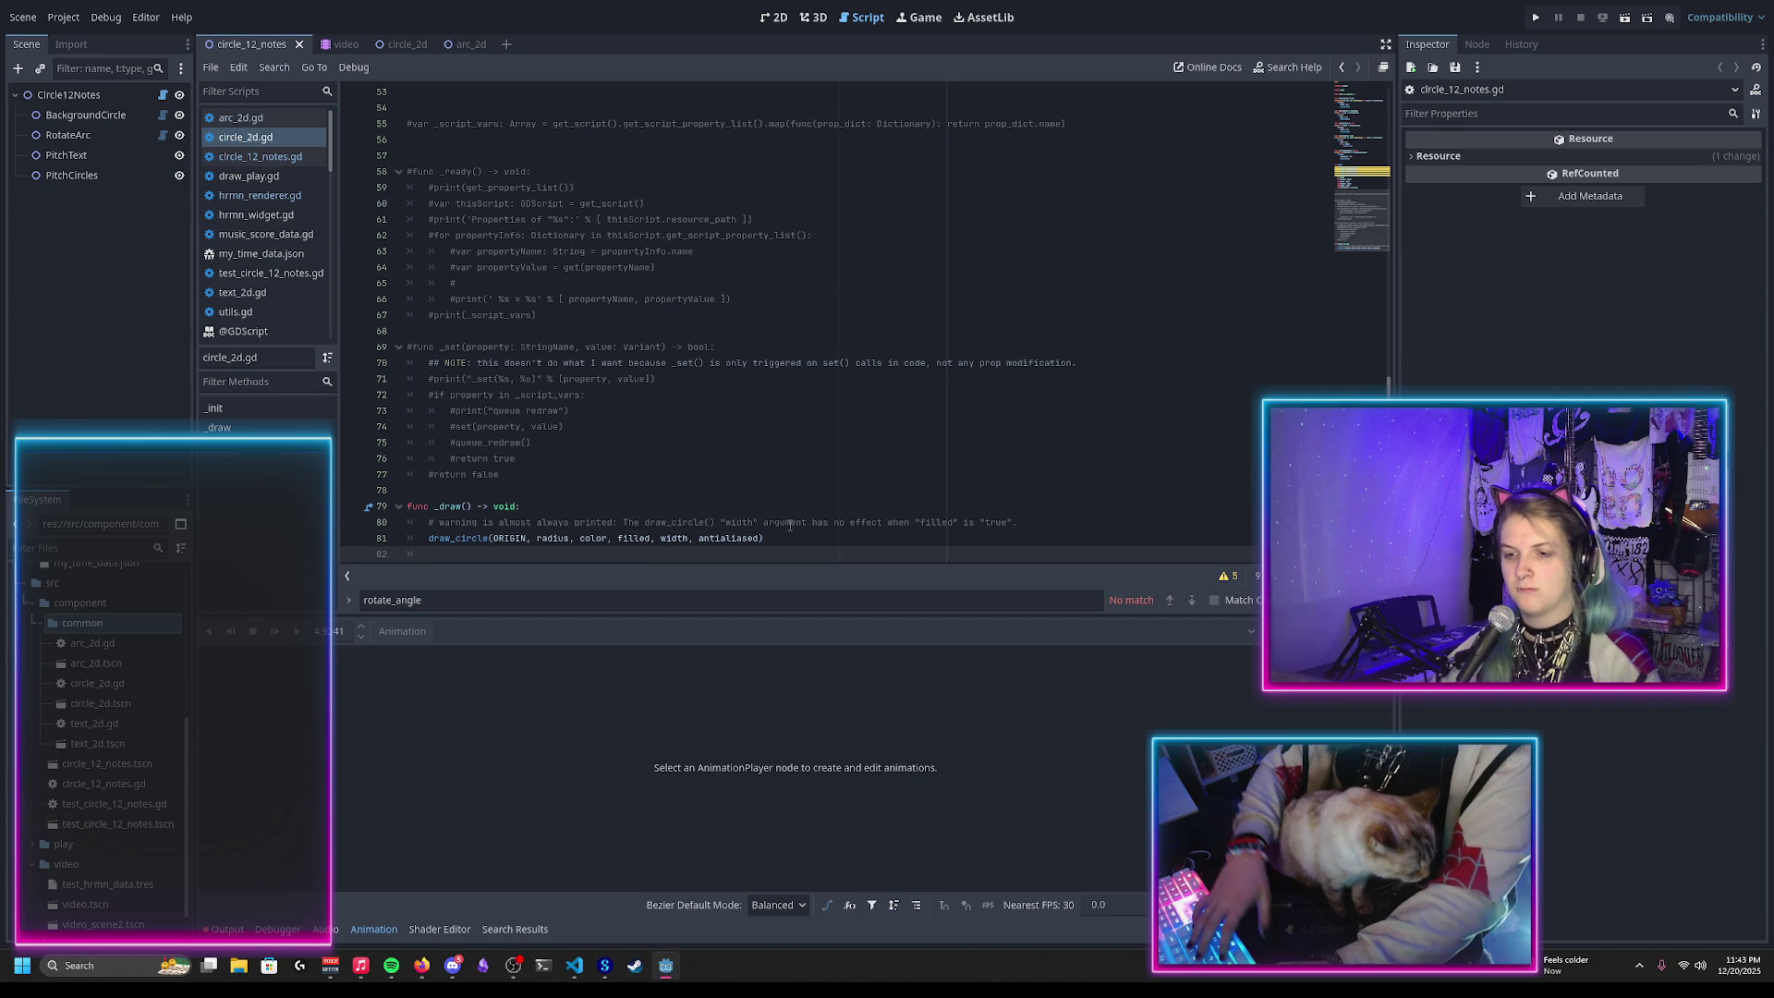
text(draw_cir)
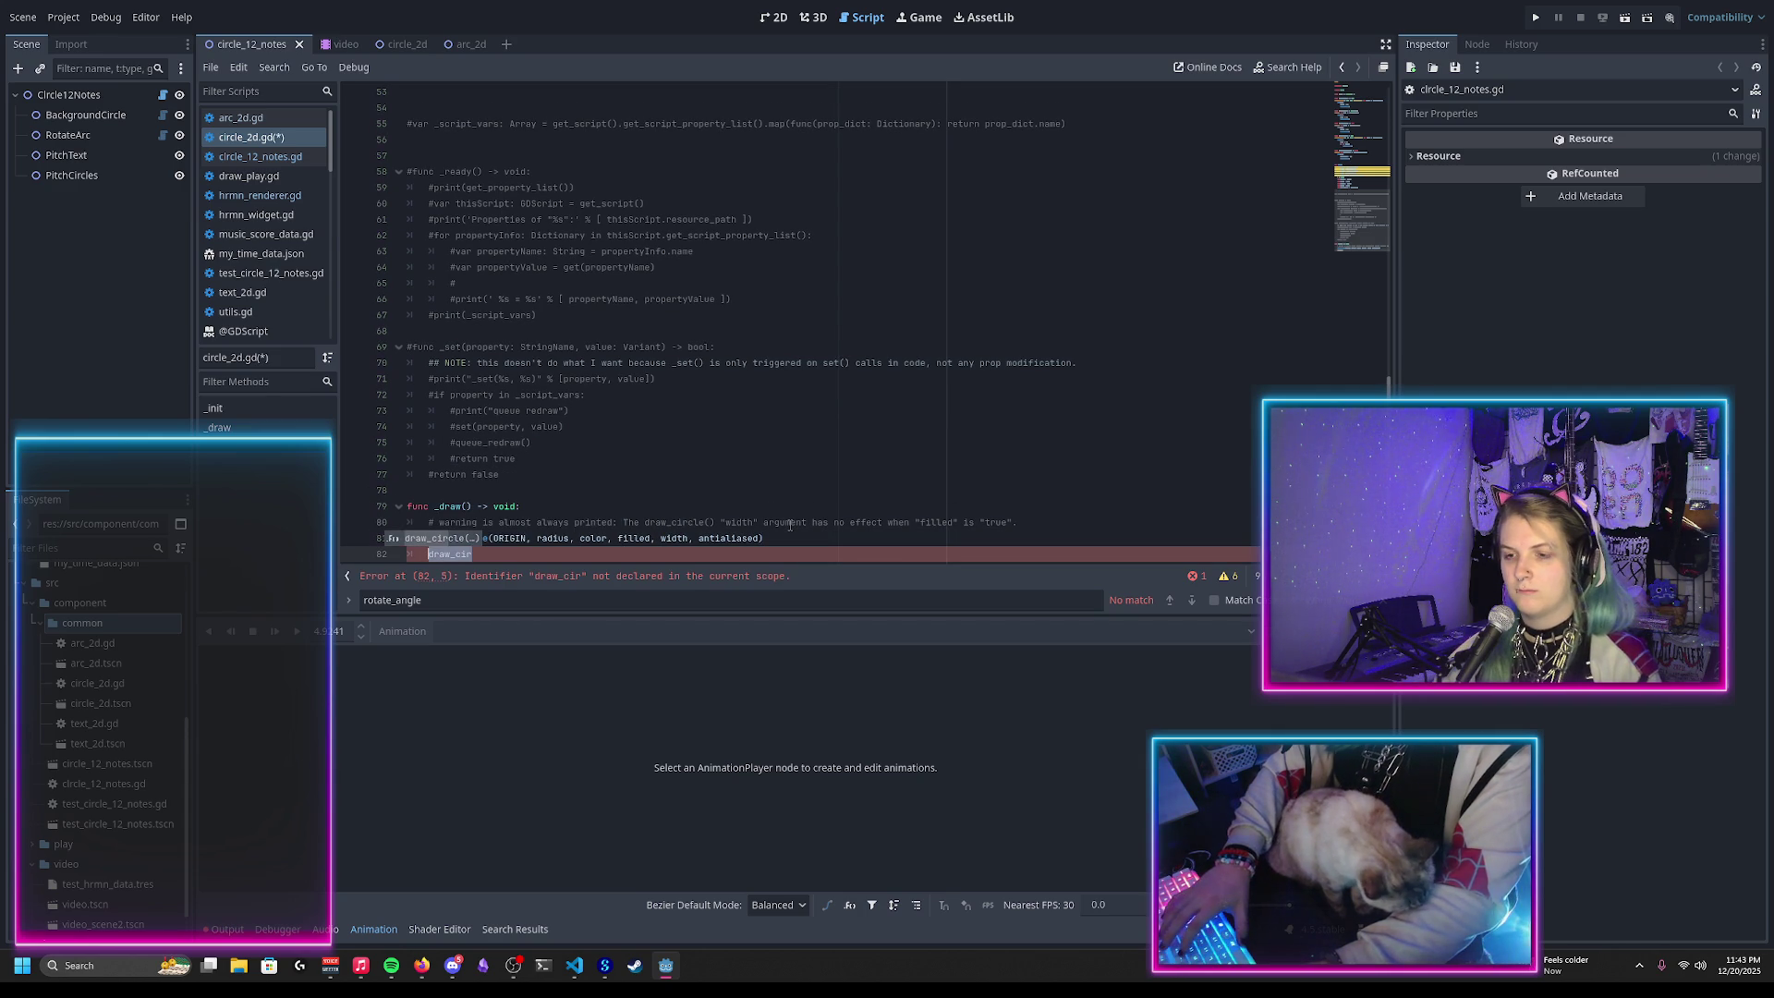
key(BackSpace)
key(BackSpace)
key(BackSpace)
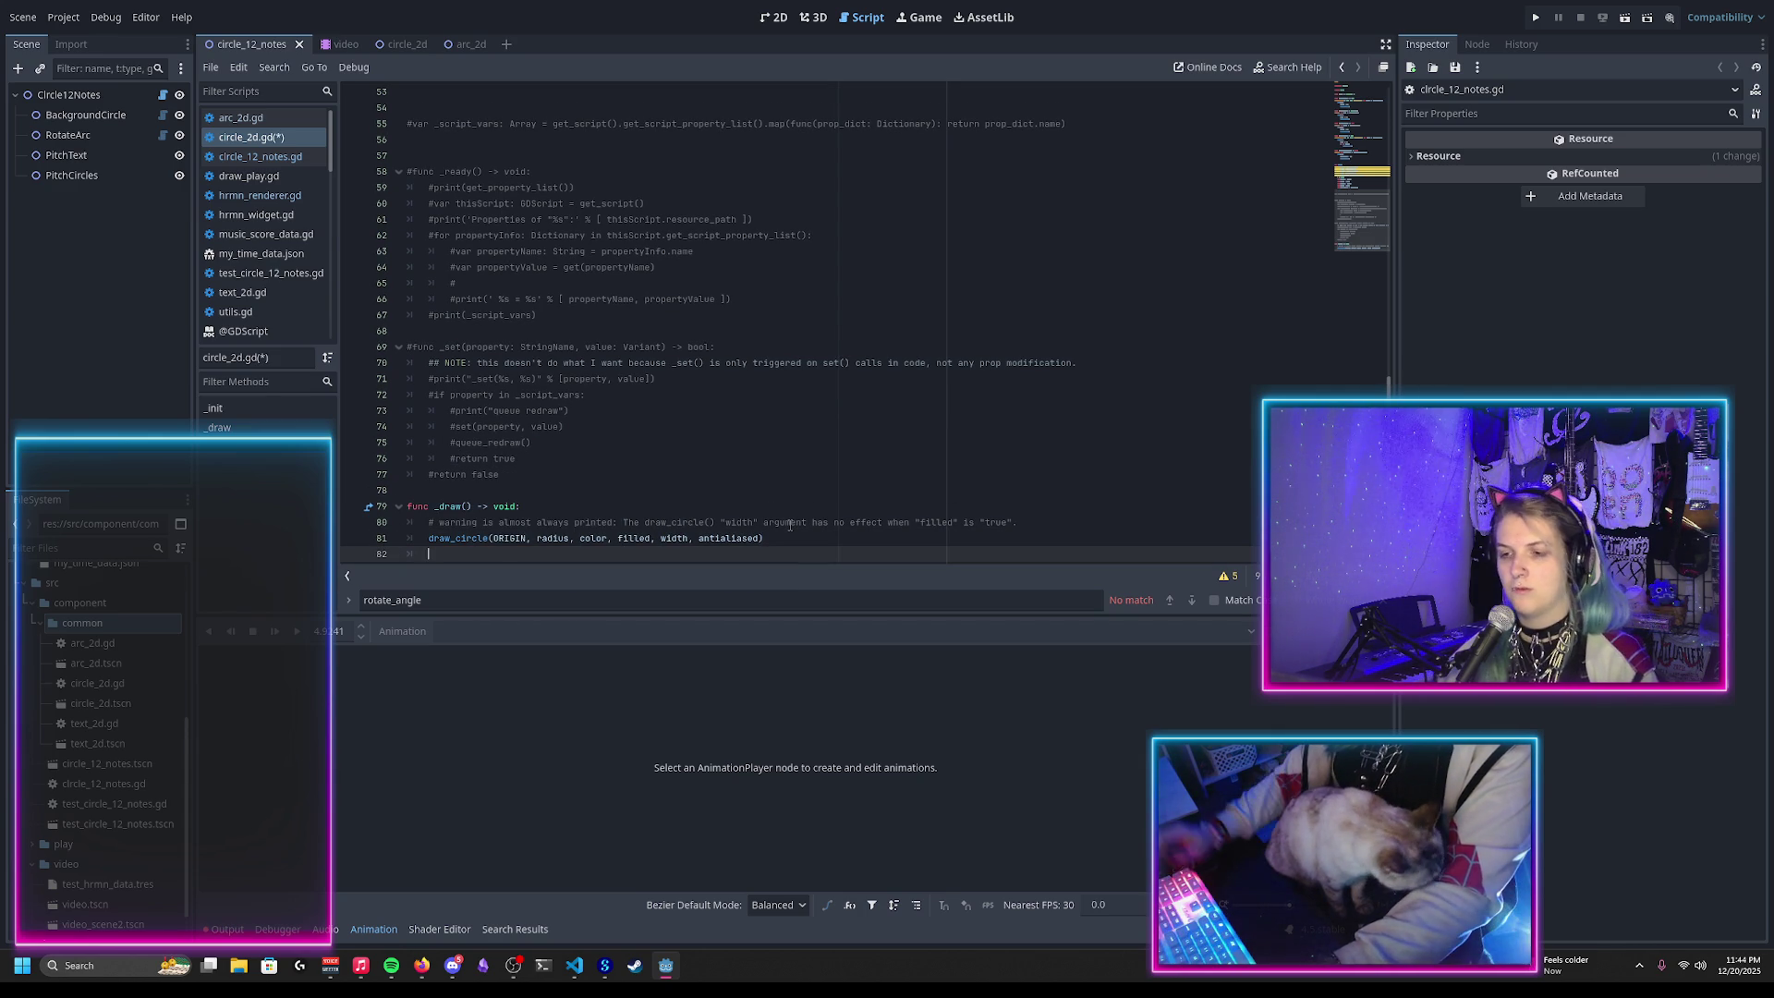
key(ctrl+s)
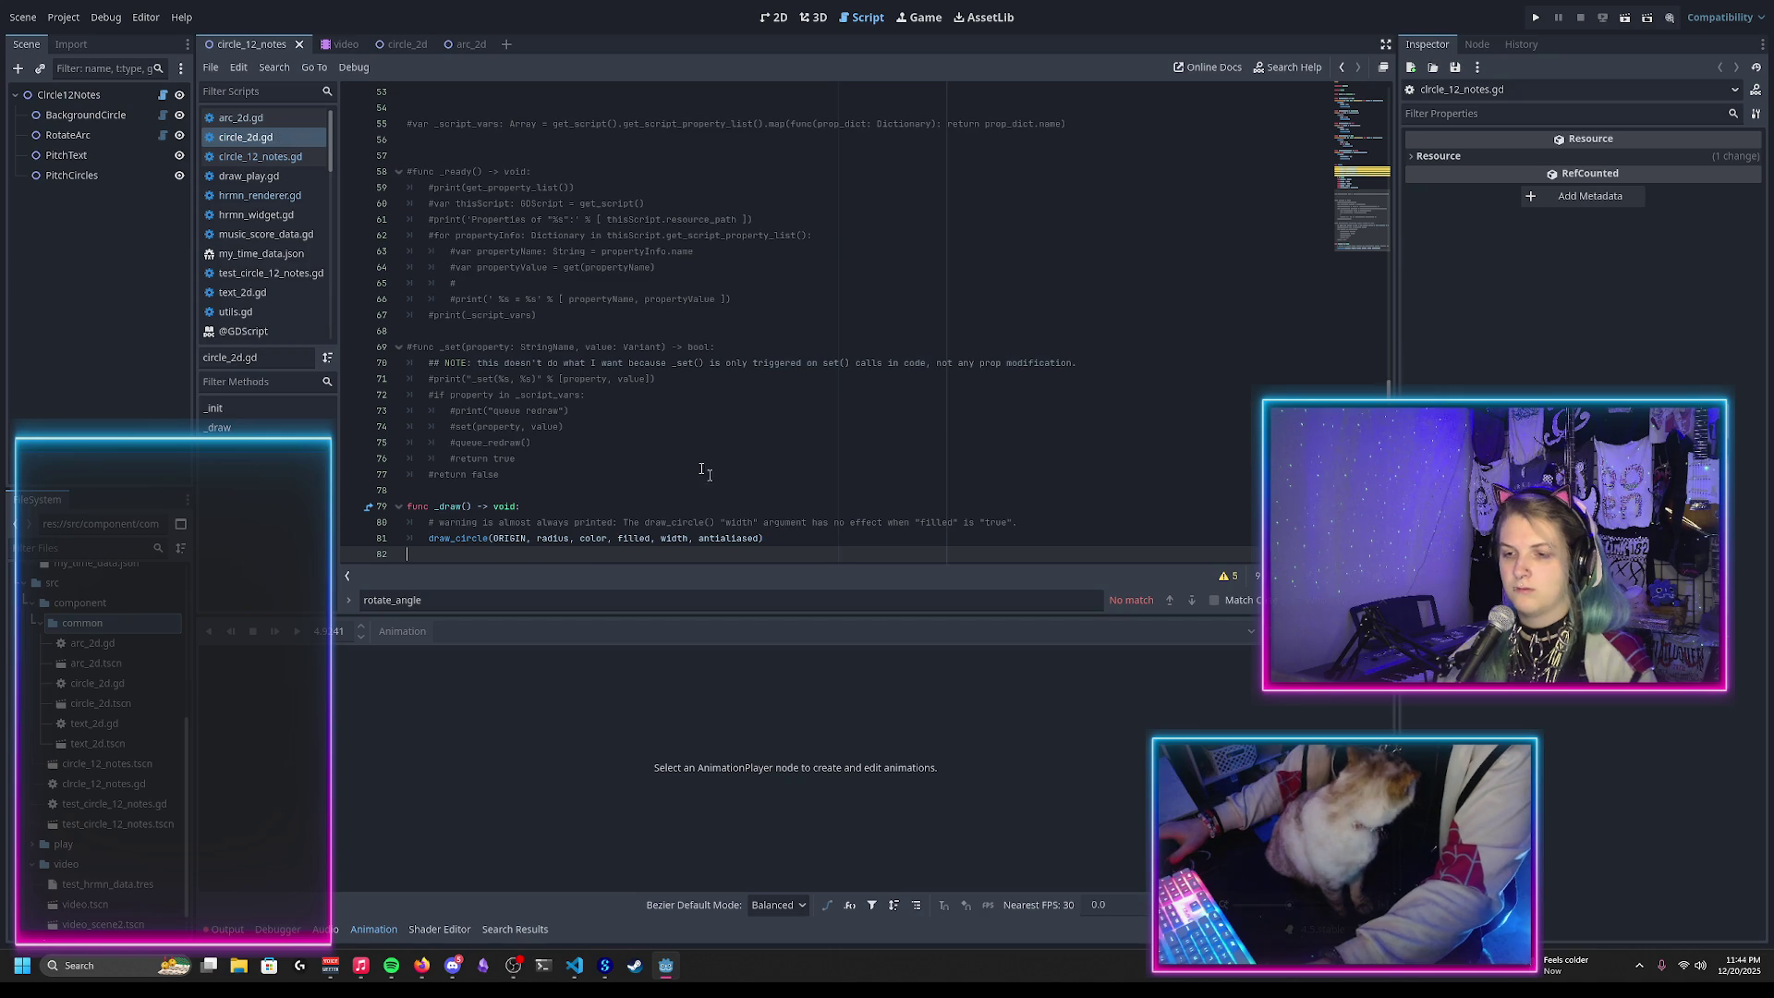
Step: Switch to Firefox and start a new tab for a web search
mouse_move(426, 967)
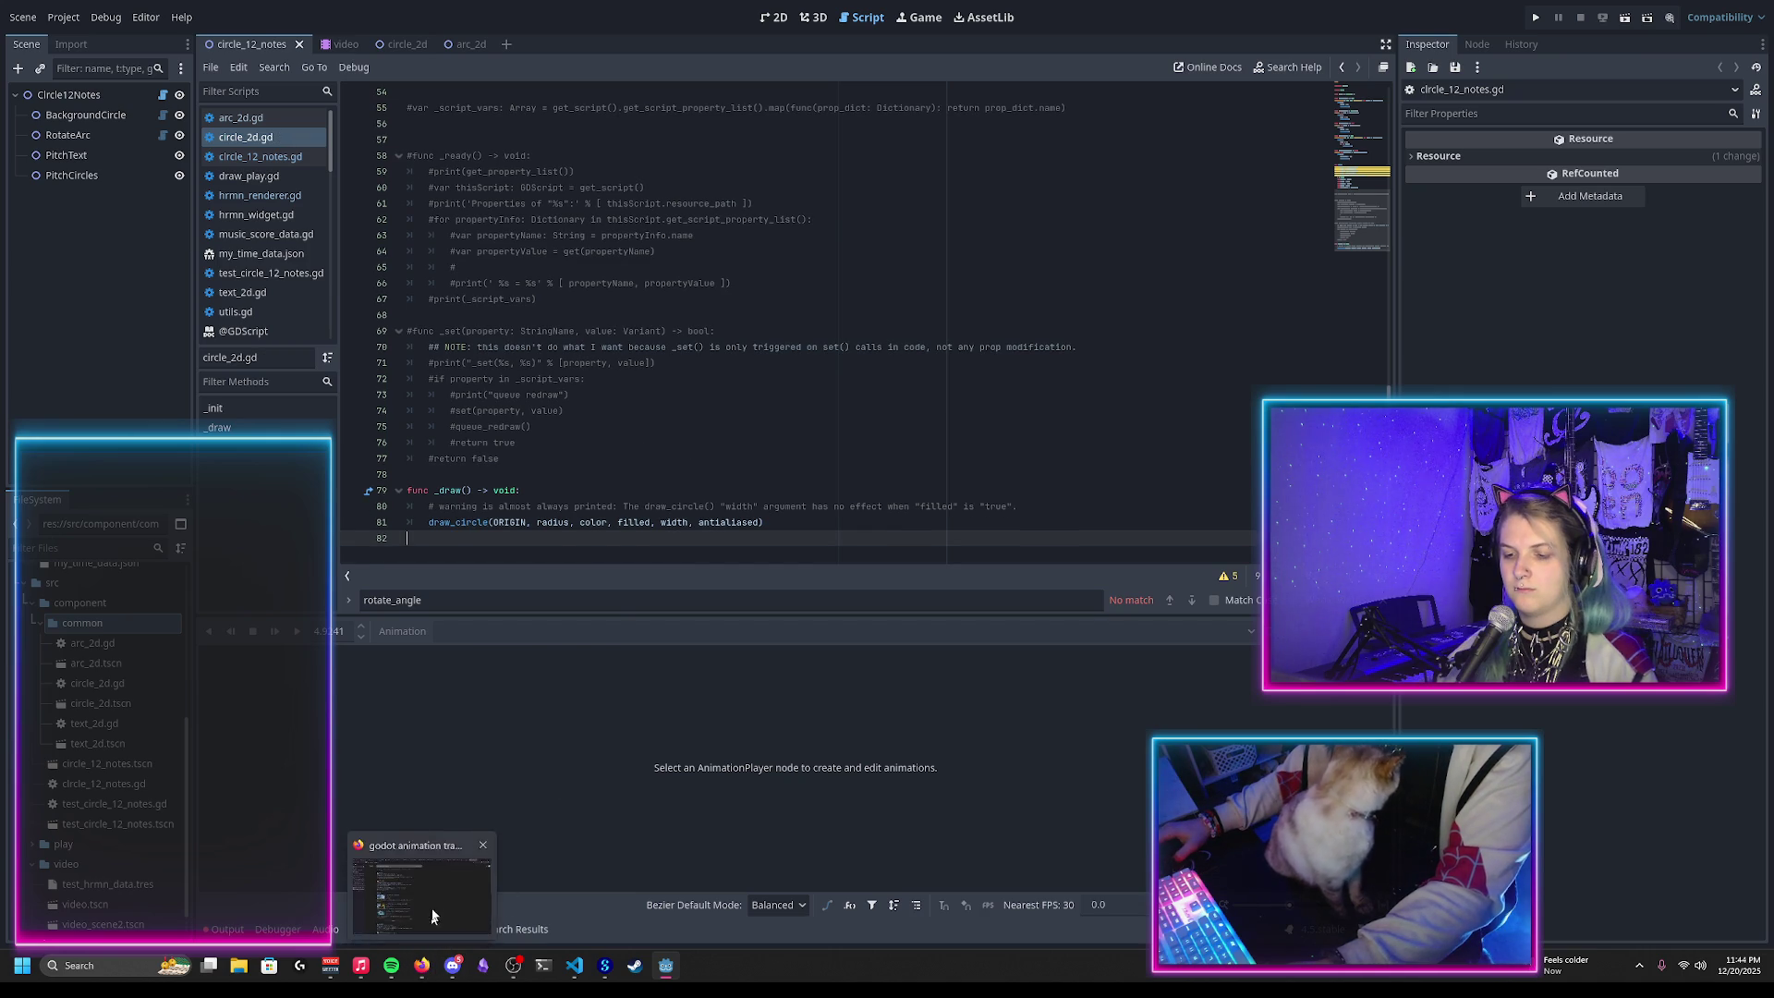
click(435, 902)
key(ctrl+t)
Step: Search Firefox for 'godot draw_circle outline' and read through the expanded AI Overview
text(godot dra)
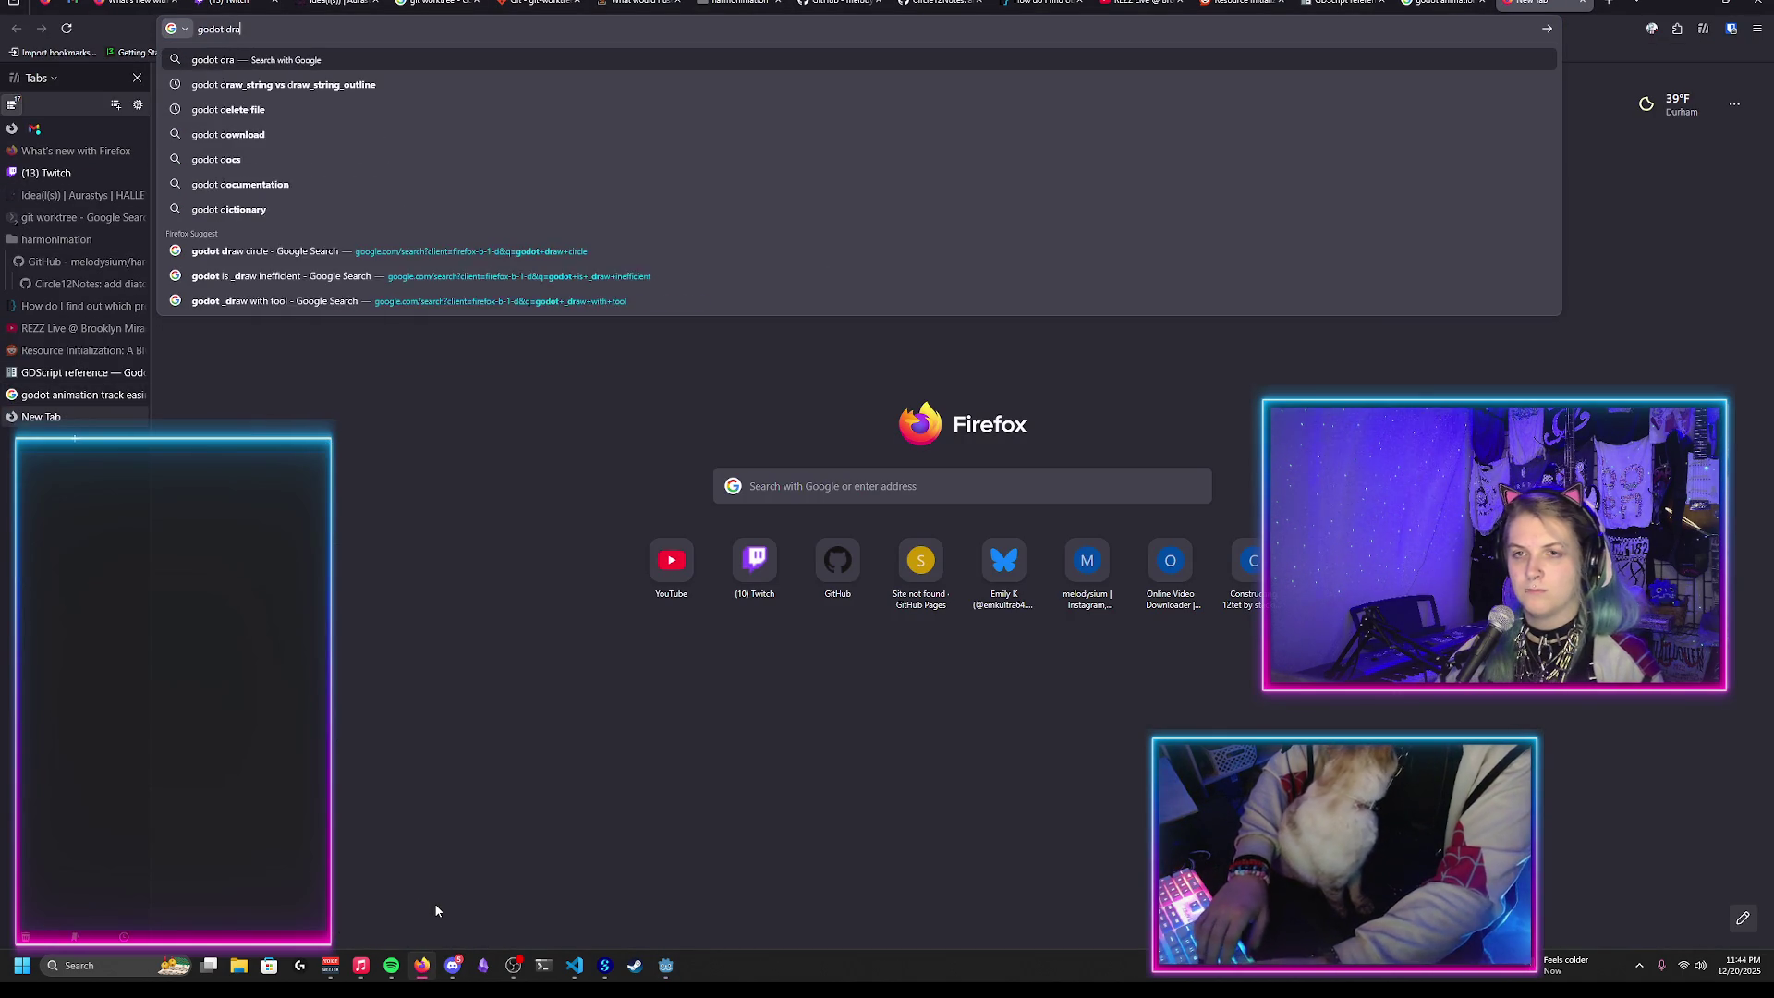
text(w_circle outline)
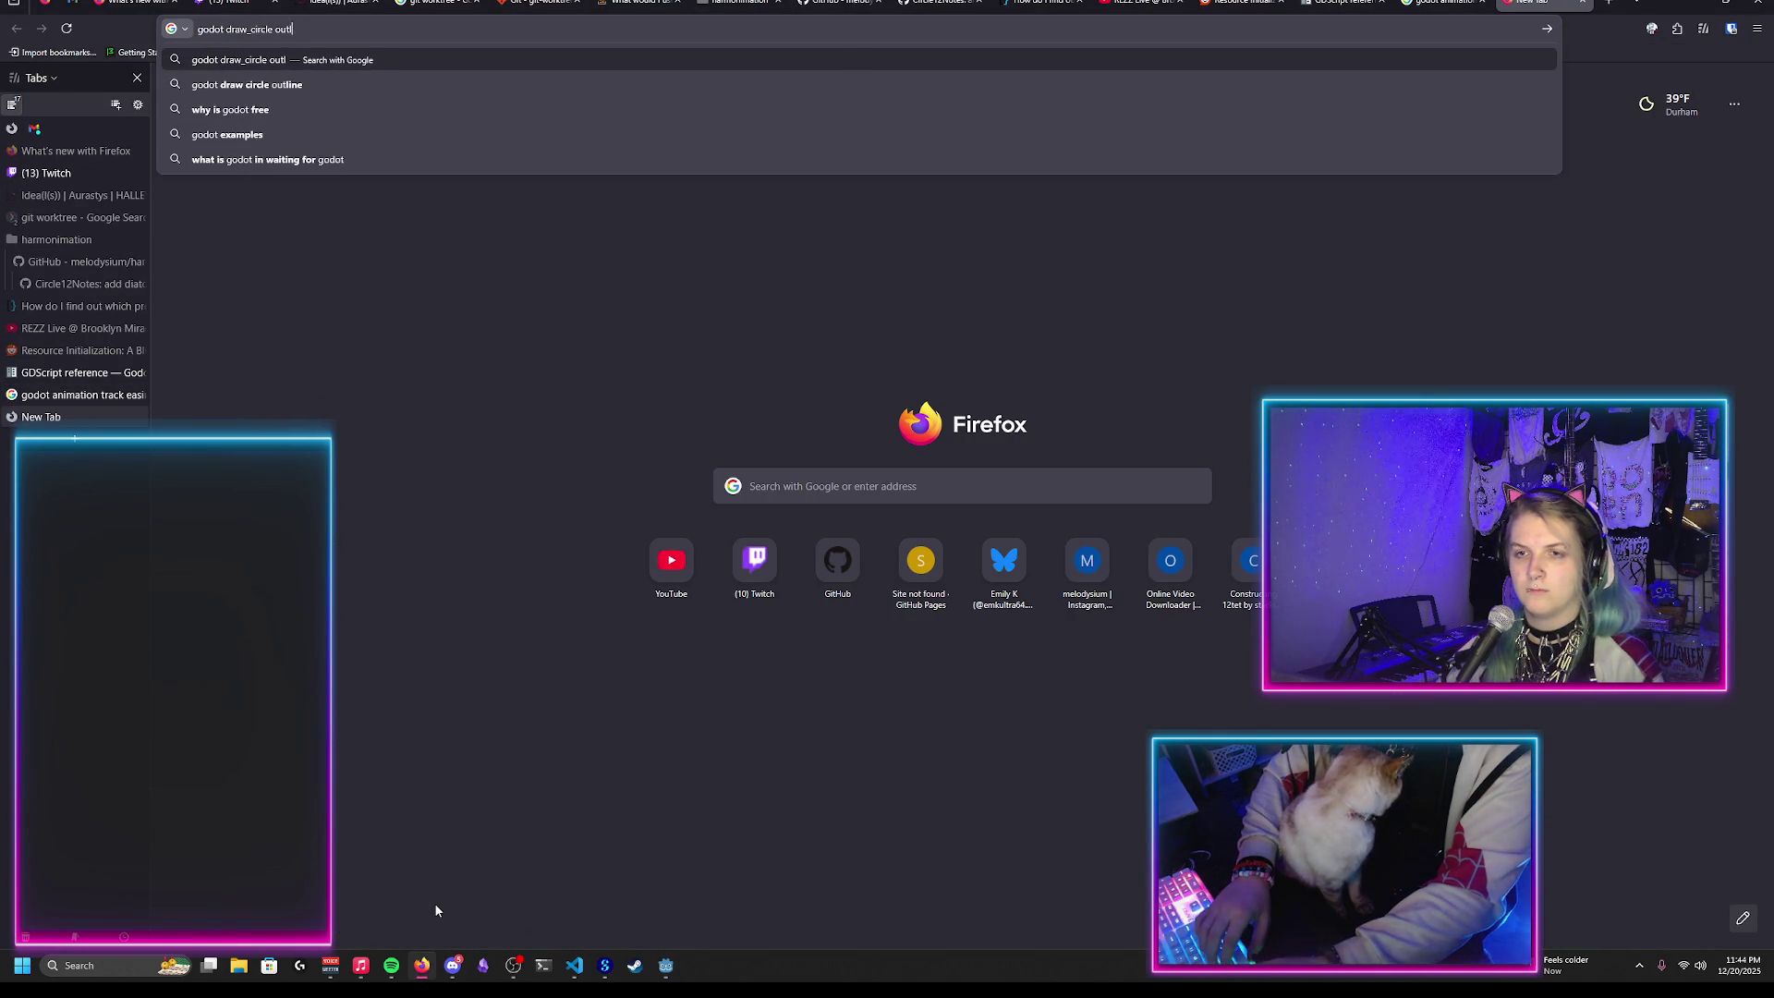
key(Down)
key(Return)
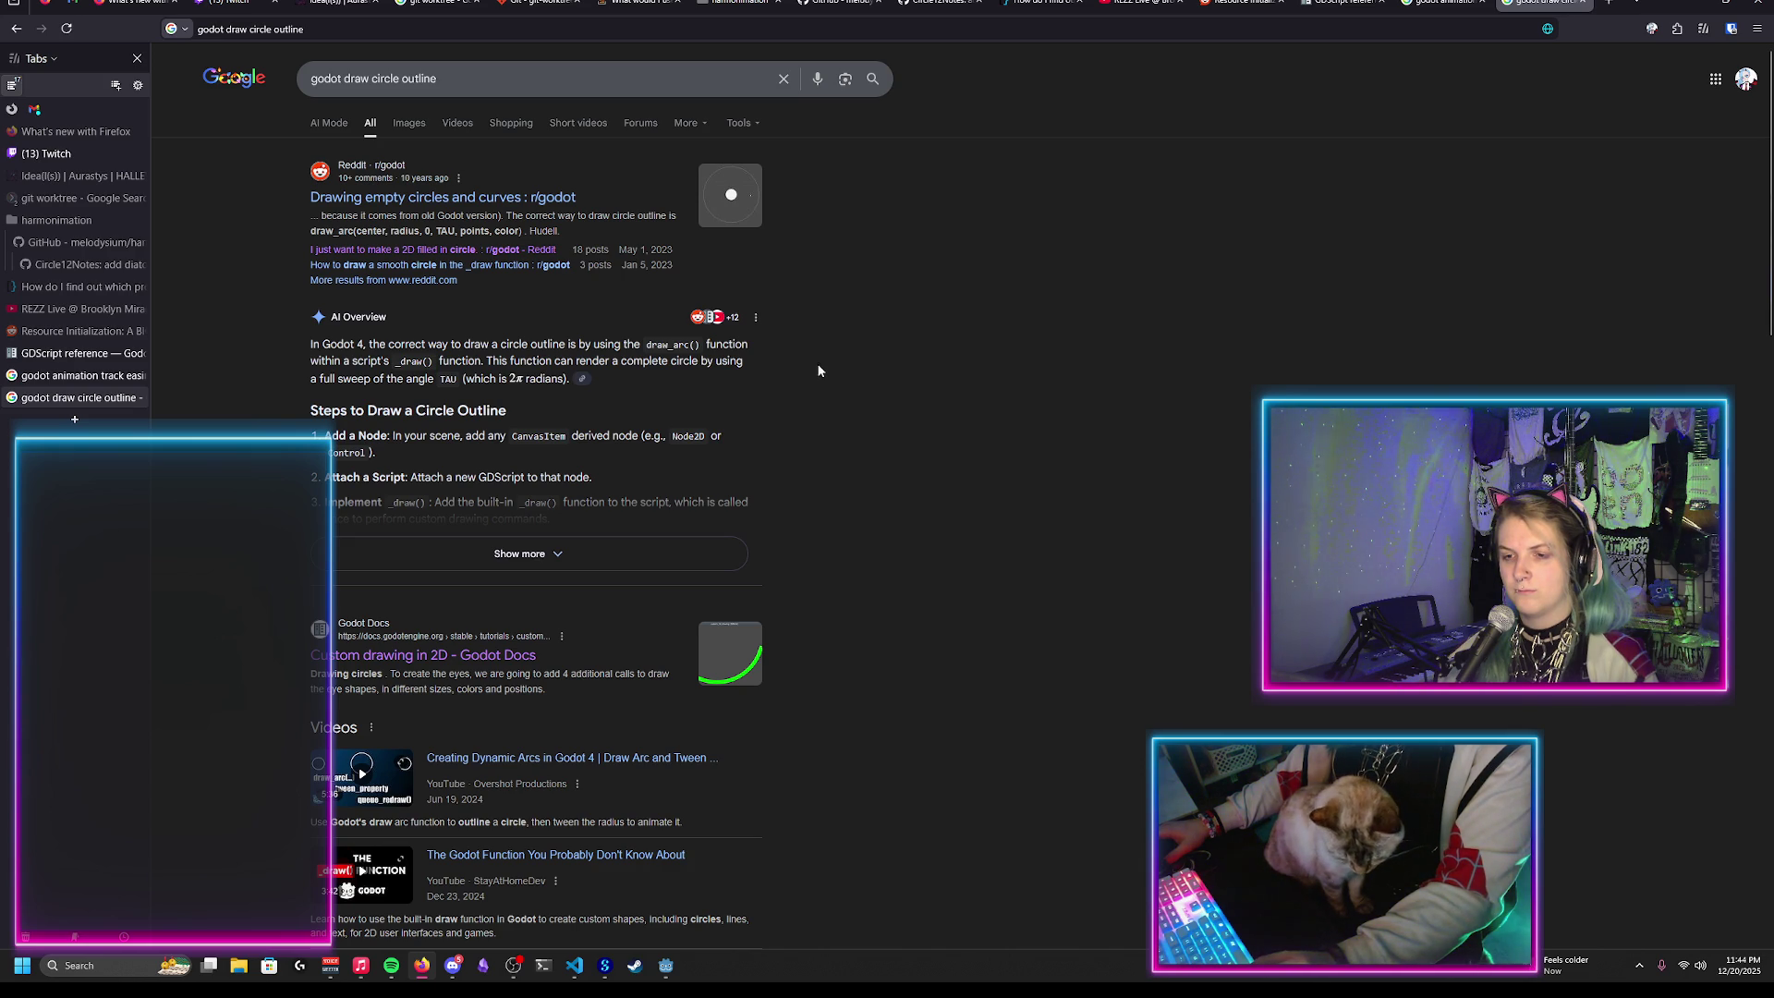
click(570, 559)
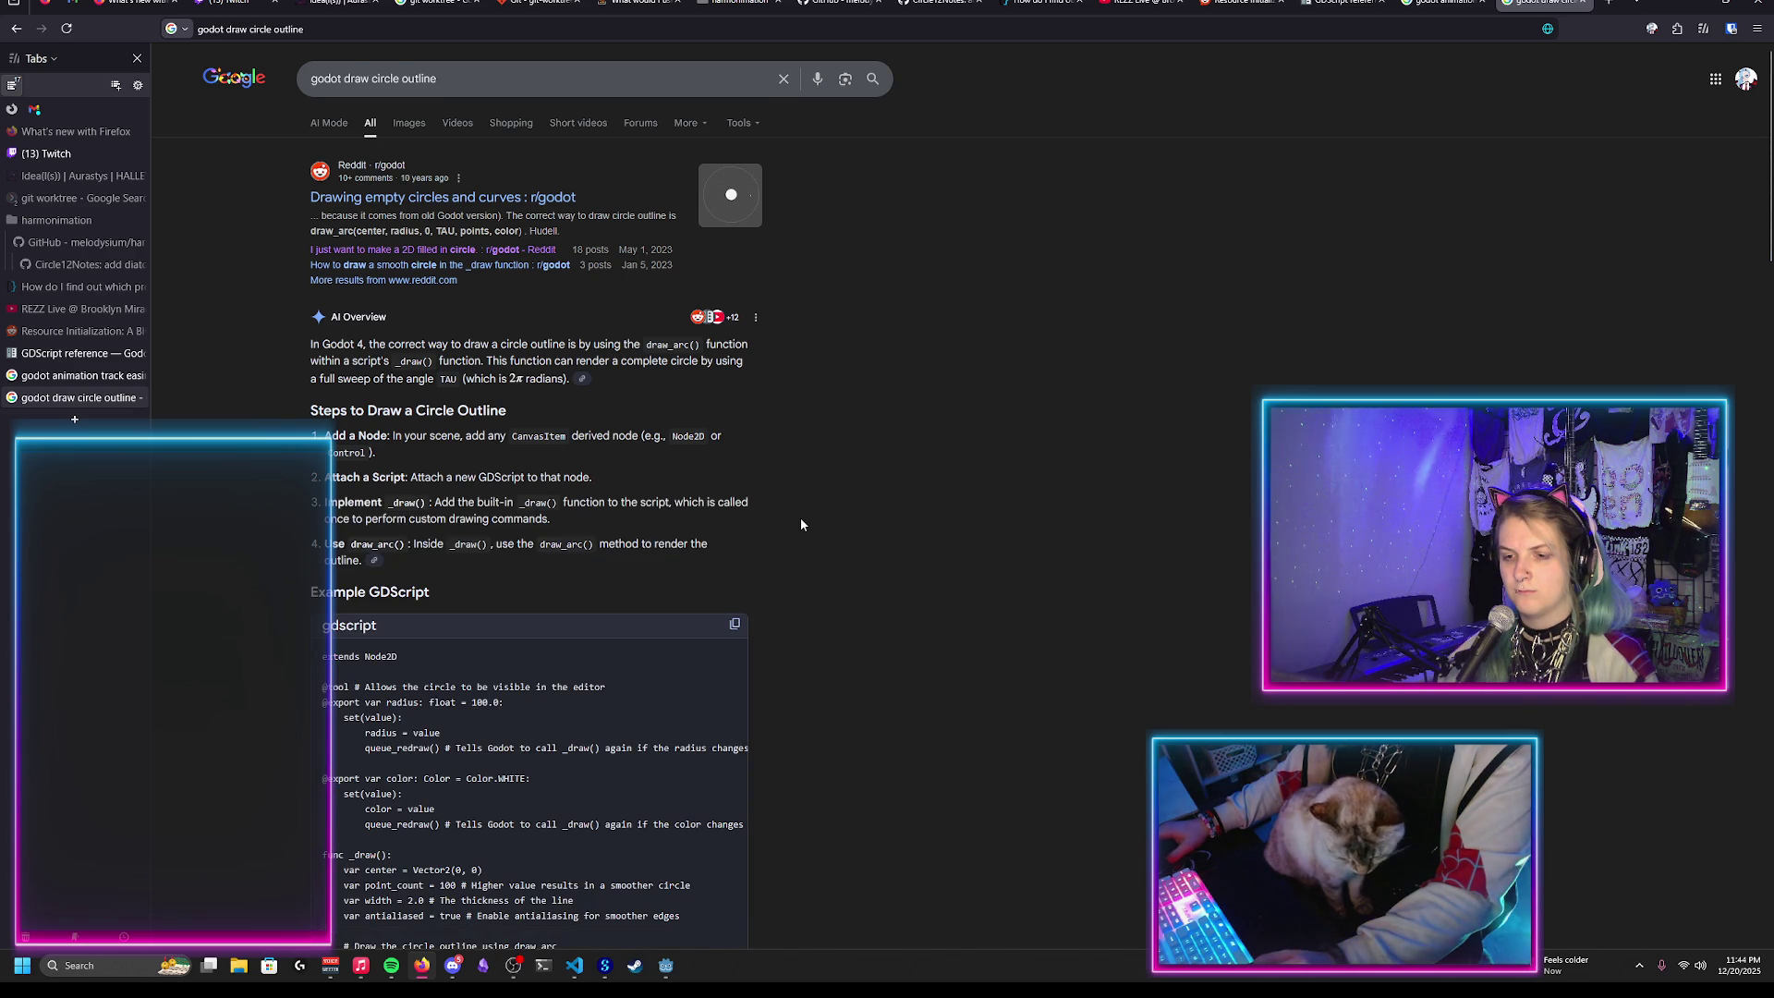
scroll(800, 522, down, 3)
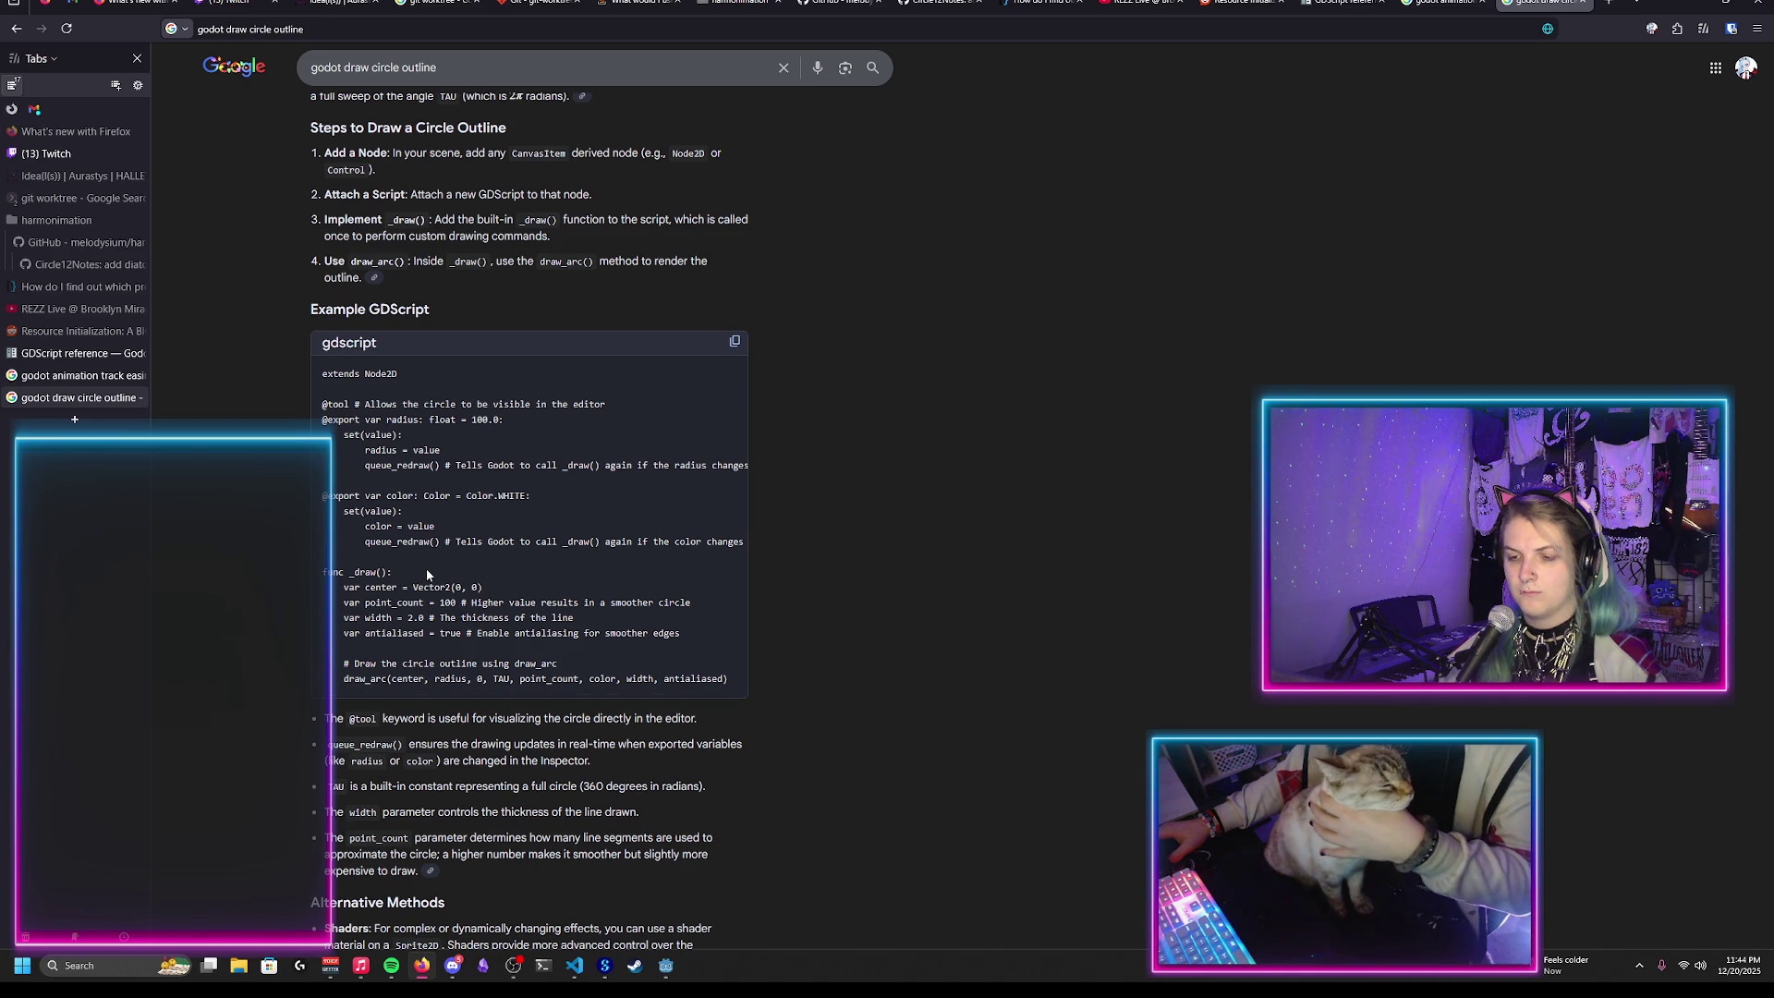
scroll(503, 624, down, 4)
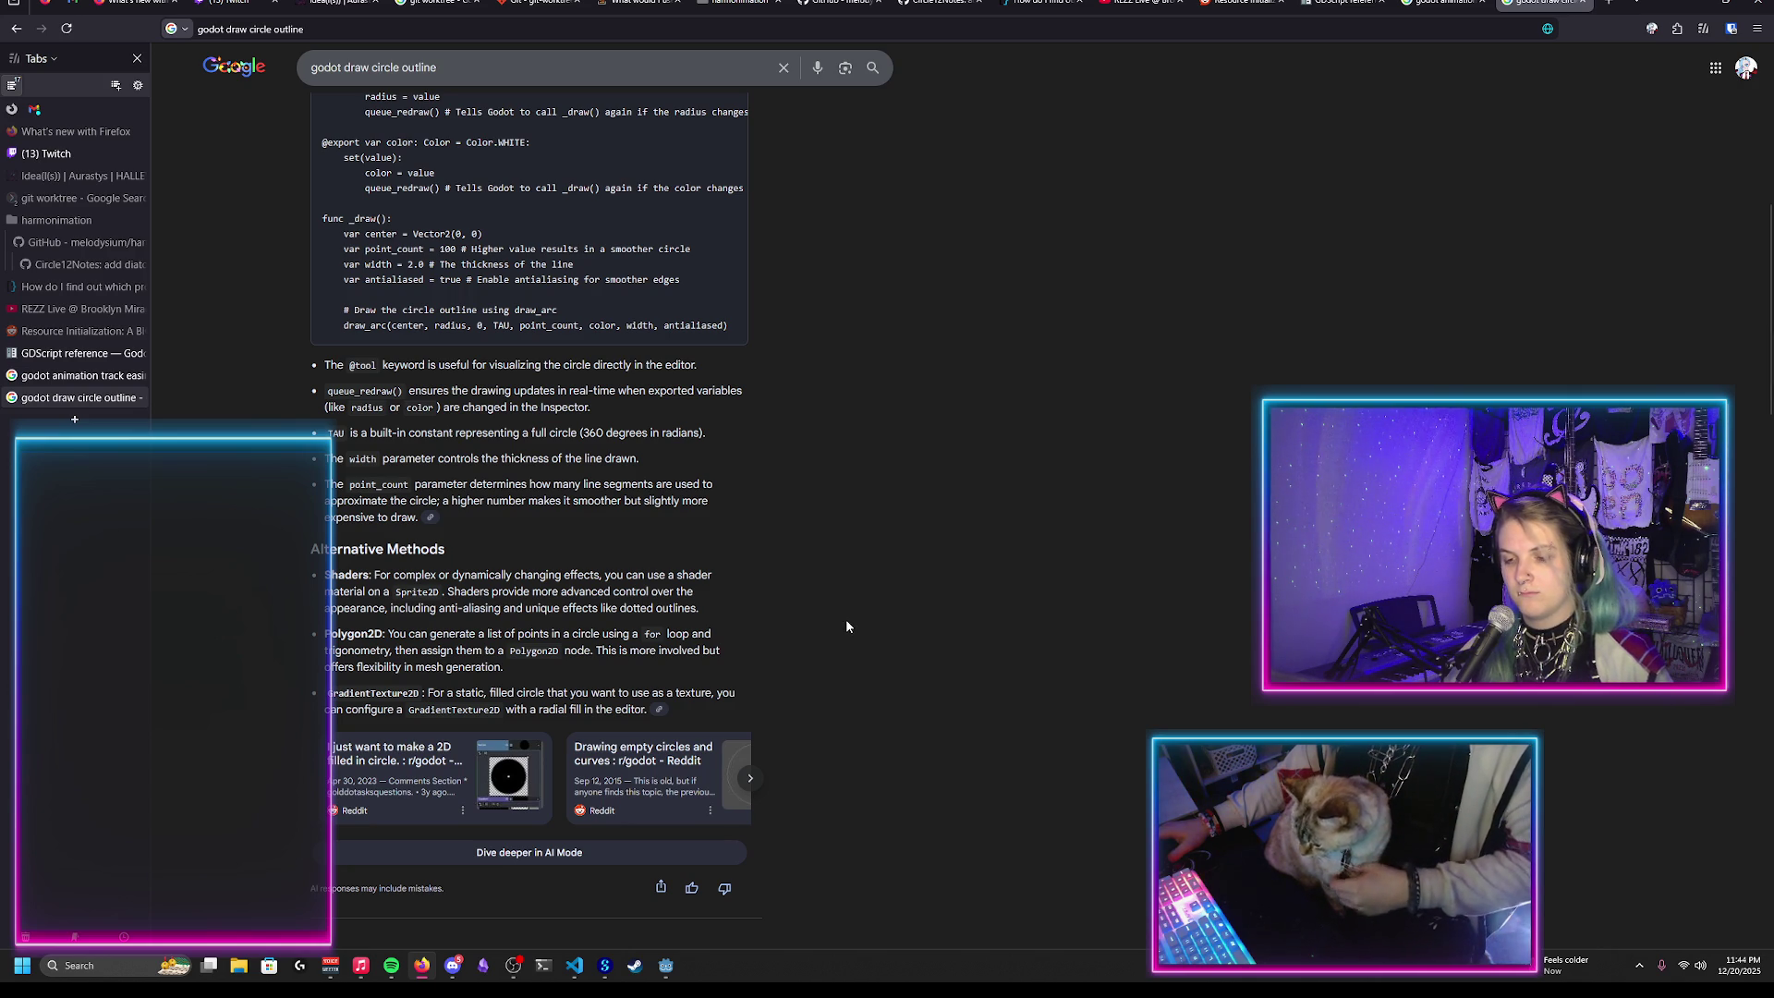
scroll(846, 626, down, 4)
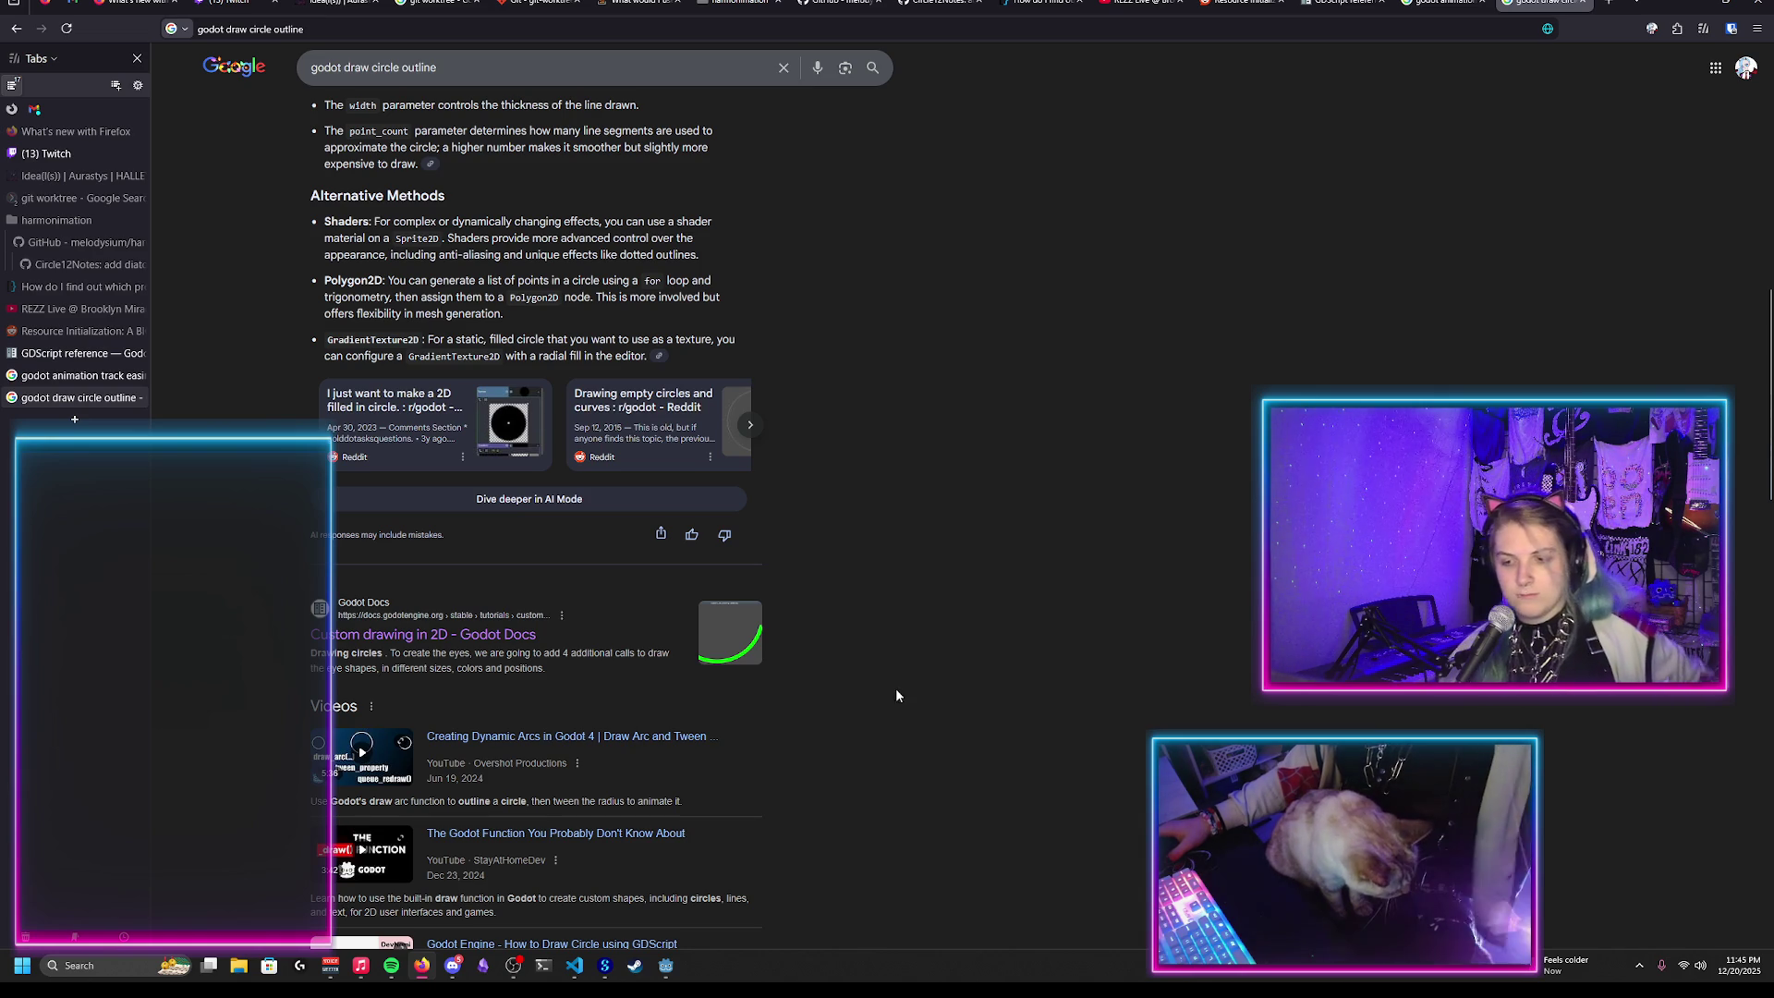
scroll(827, 709, down, 3)
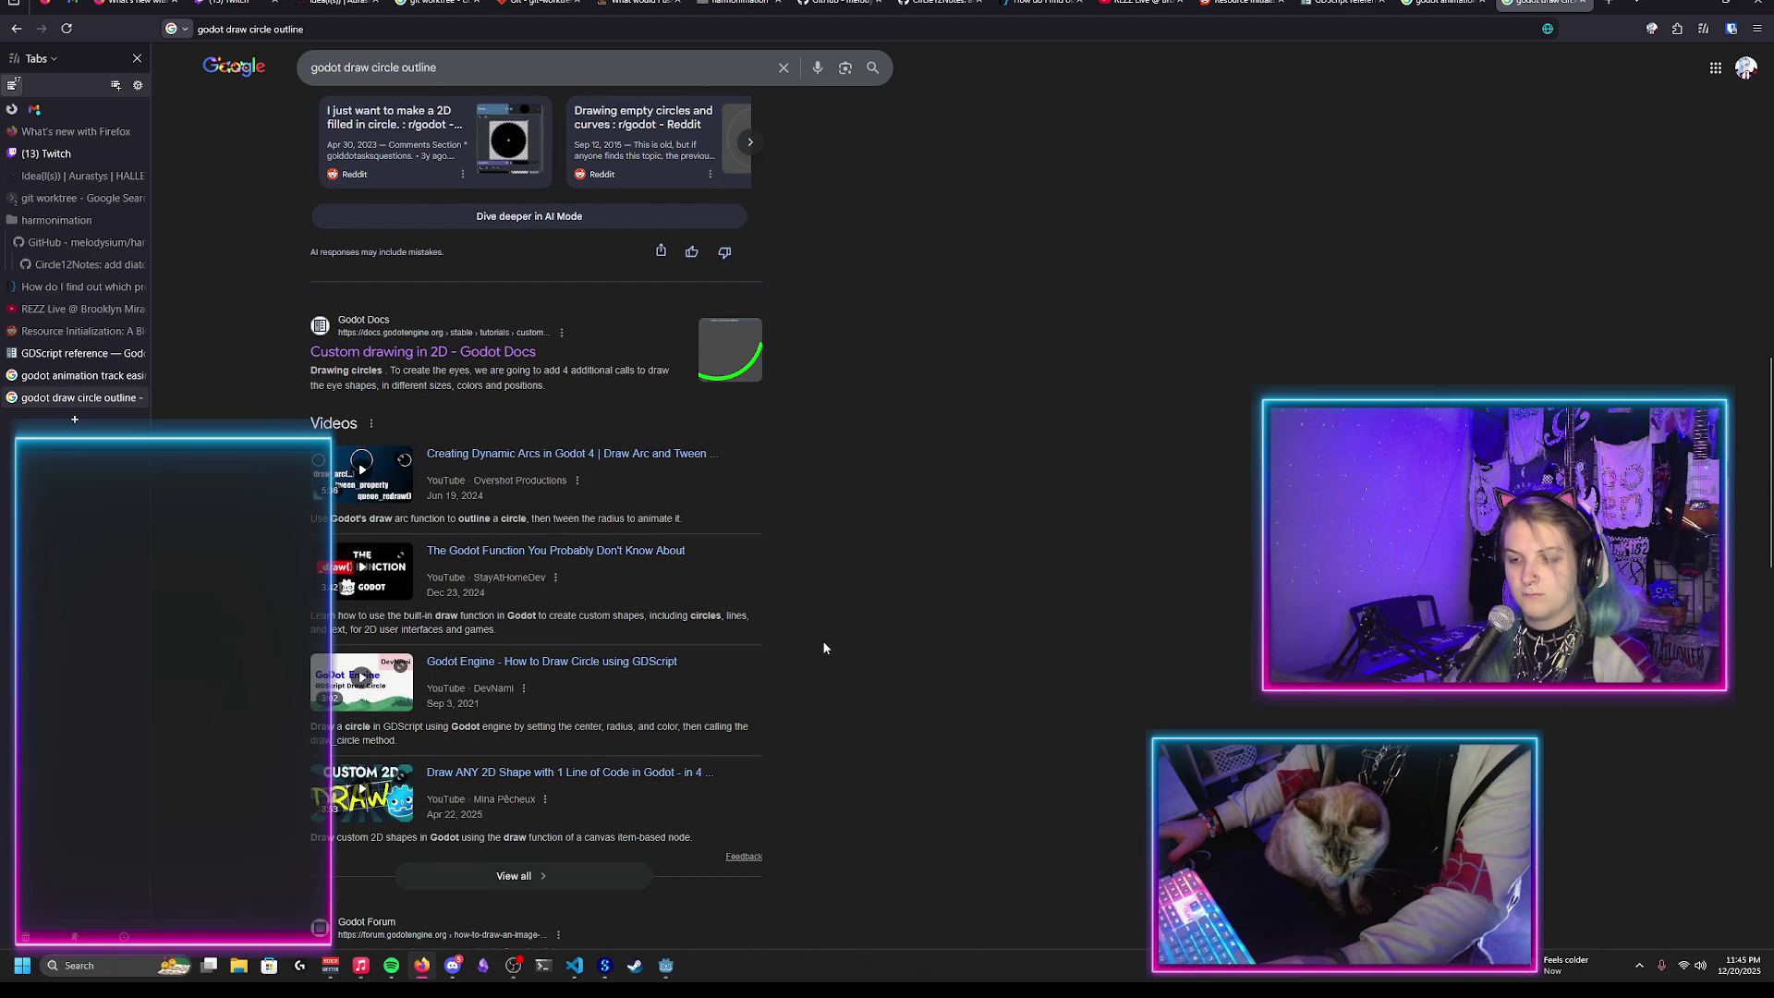
scroll(935, 648, down, 4)
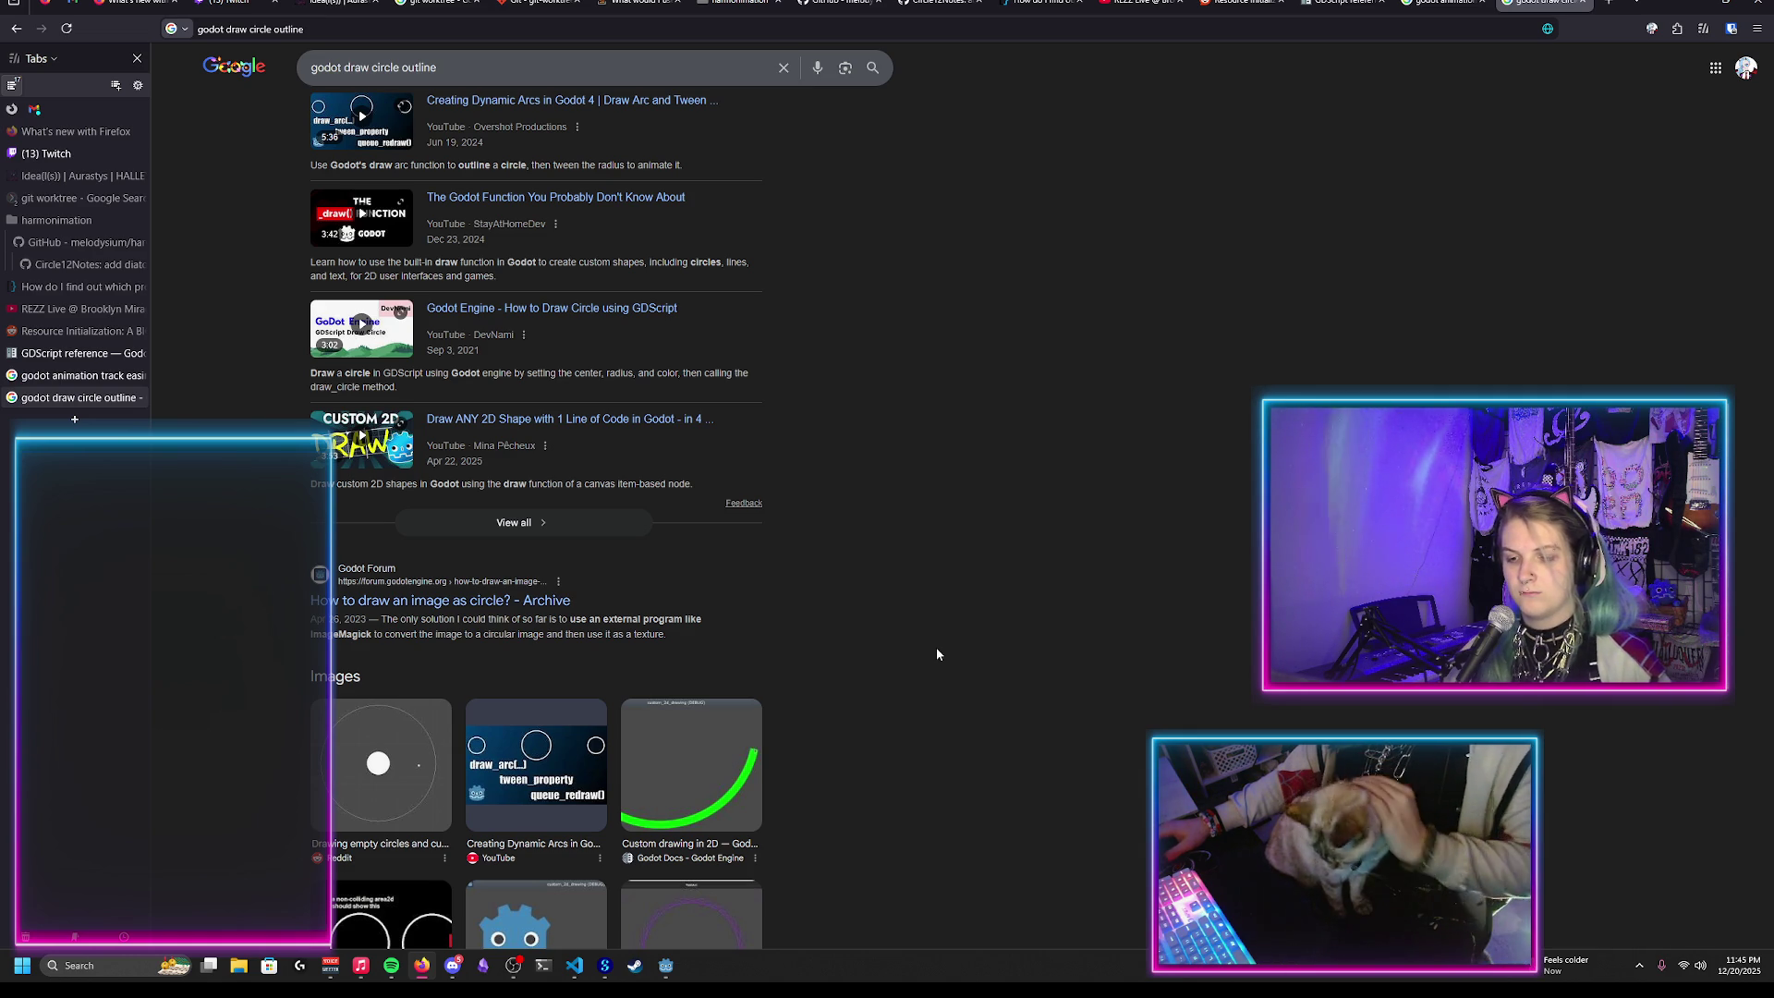
Step: Close the search tabs and return to the Godot editor
key(ctrl+w)
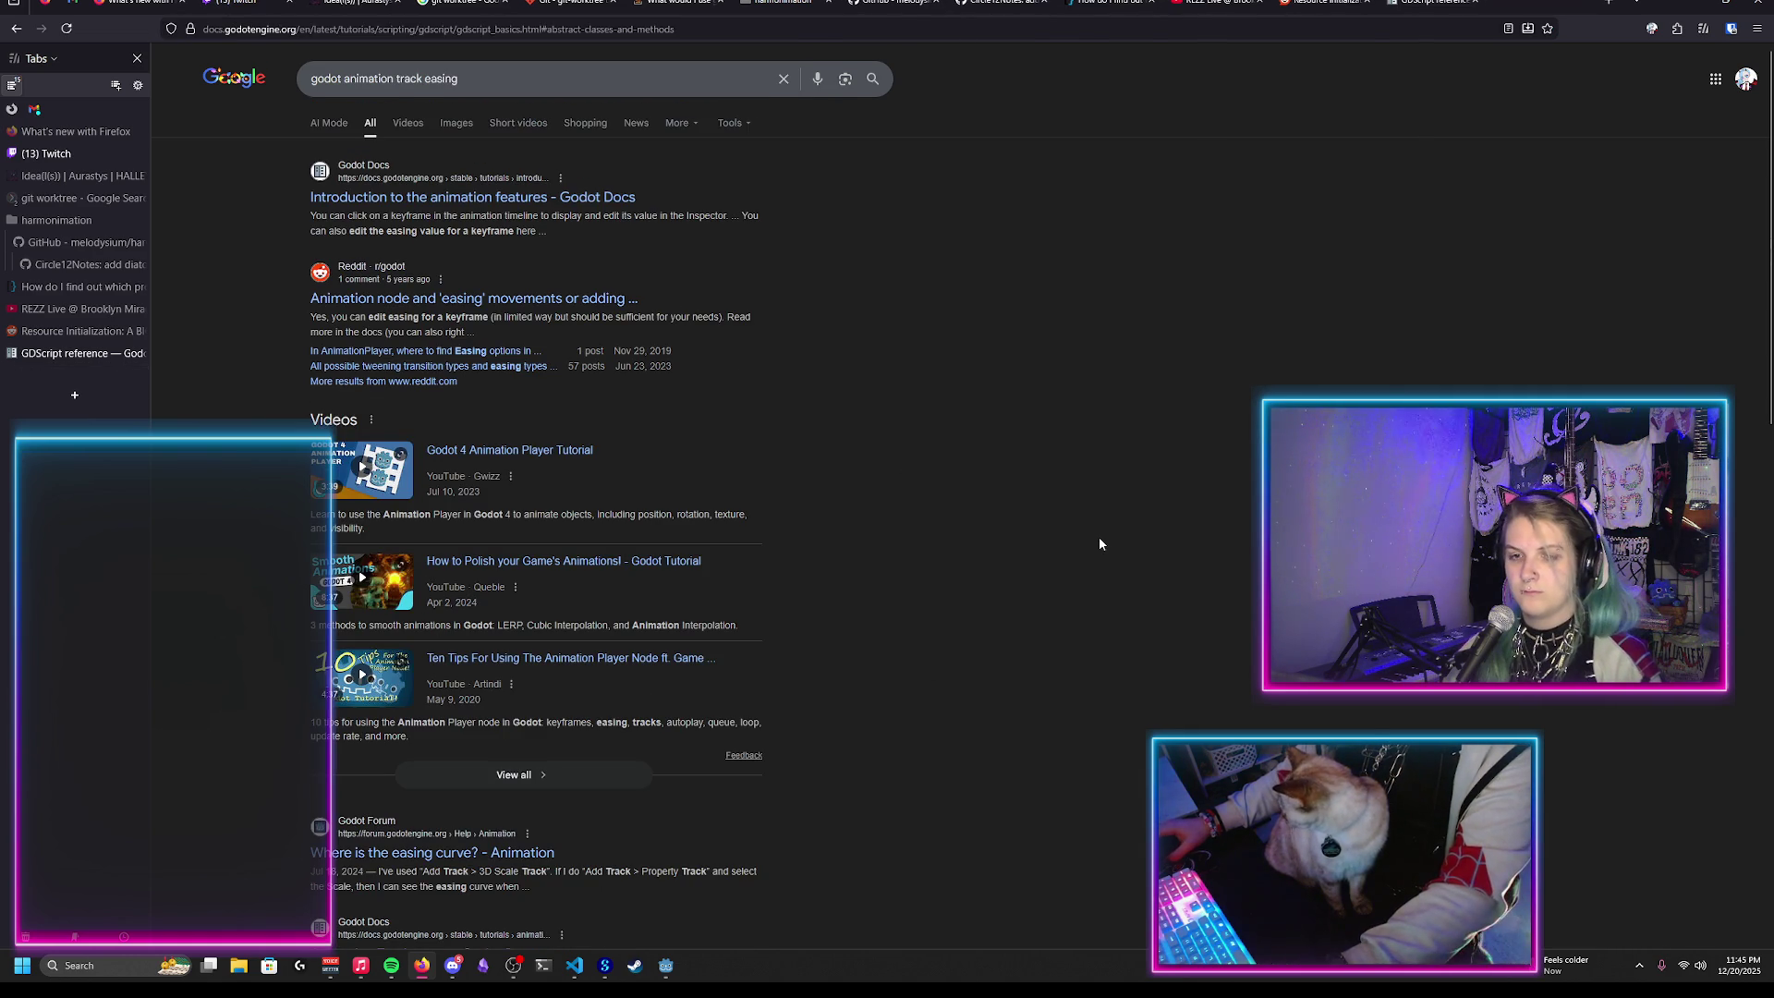
key(ctrl+w)
key(alt+Tab)
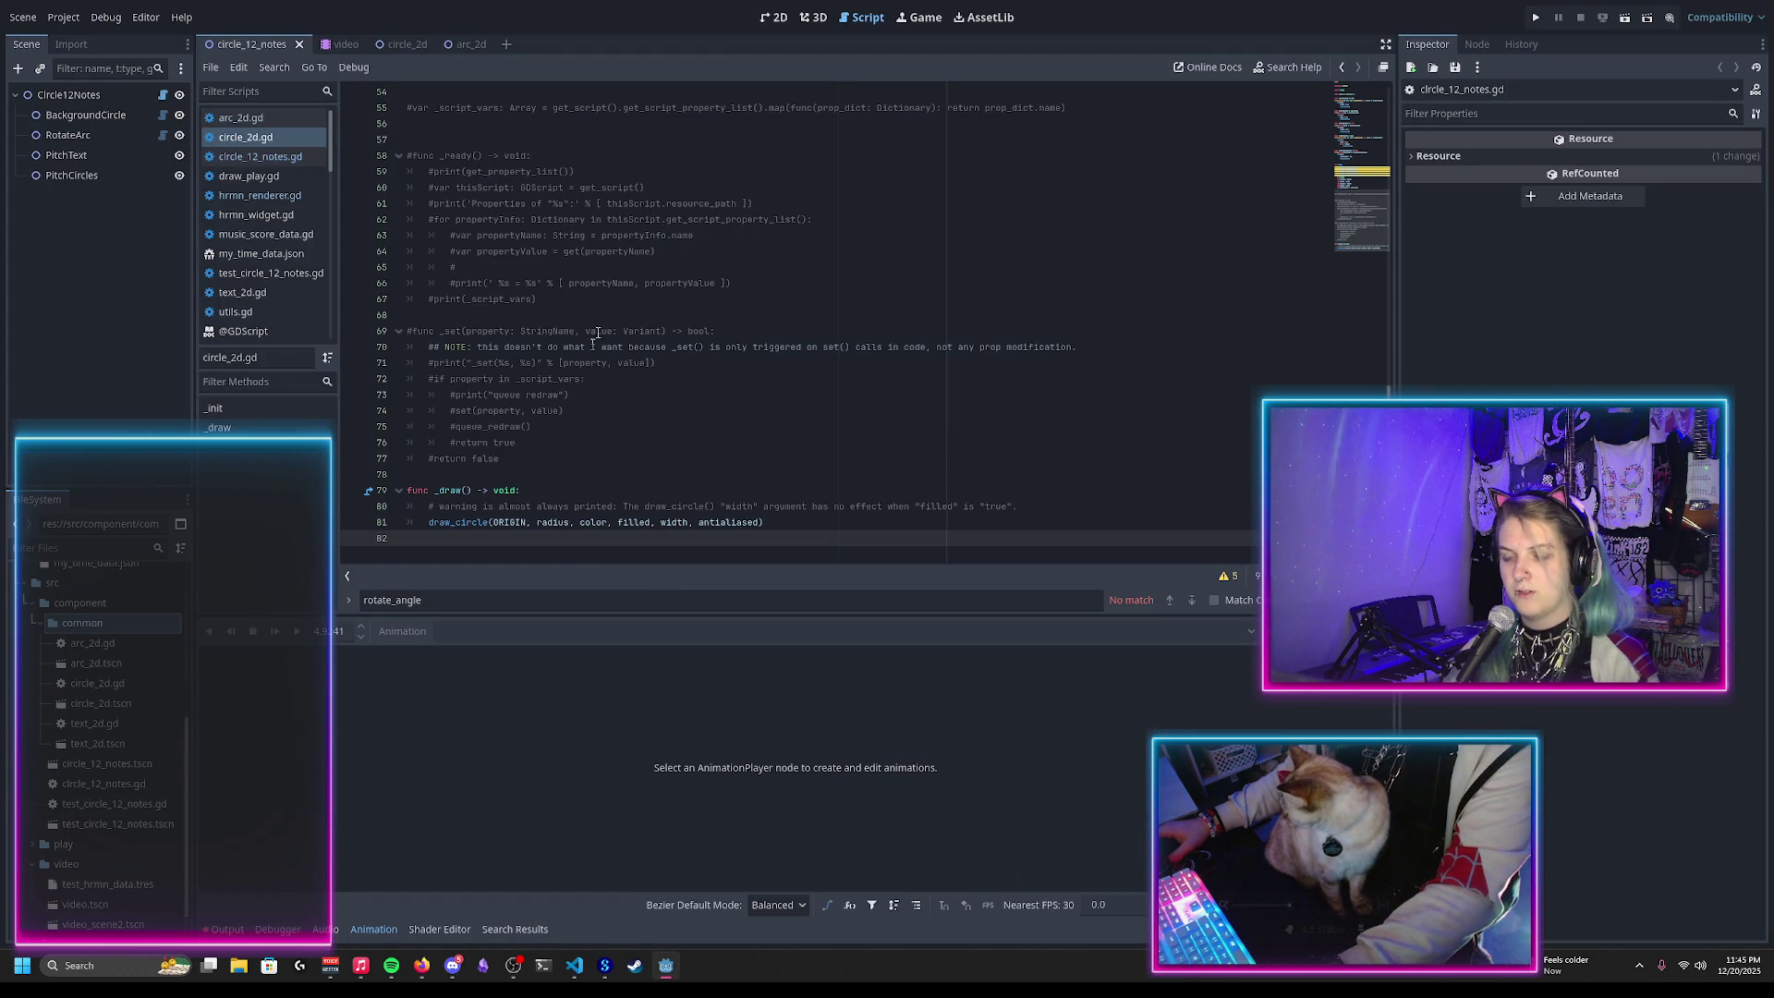
Step: Bring up the 2D canvas with the video scene containing both note circles
click(774, 16)
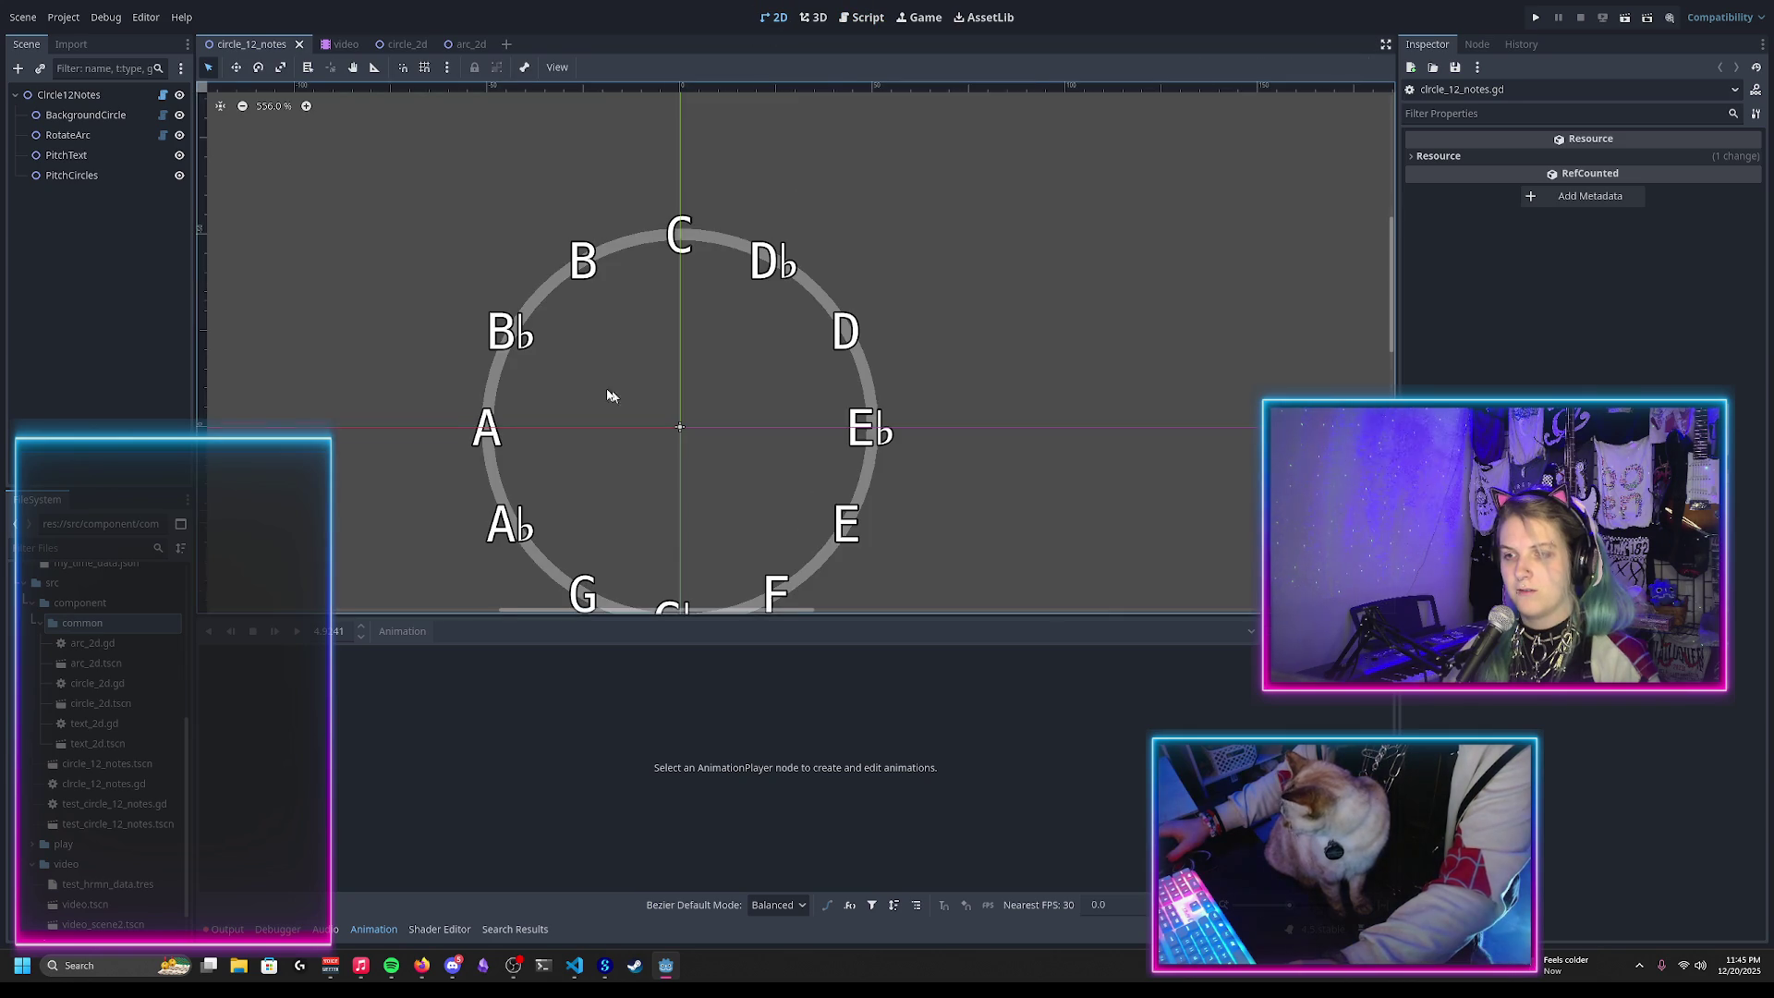
scroll(577, 346, down, 2)
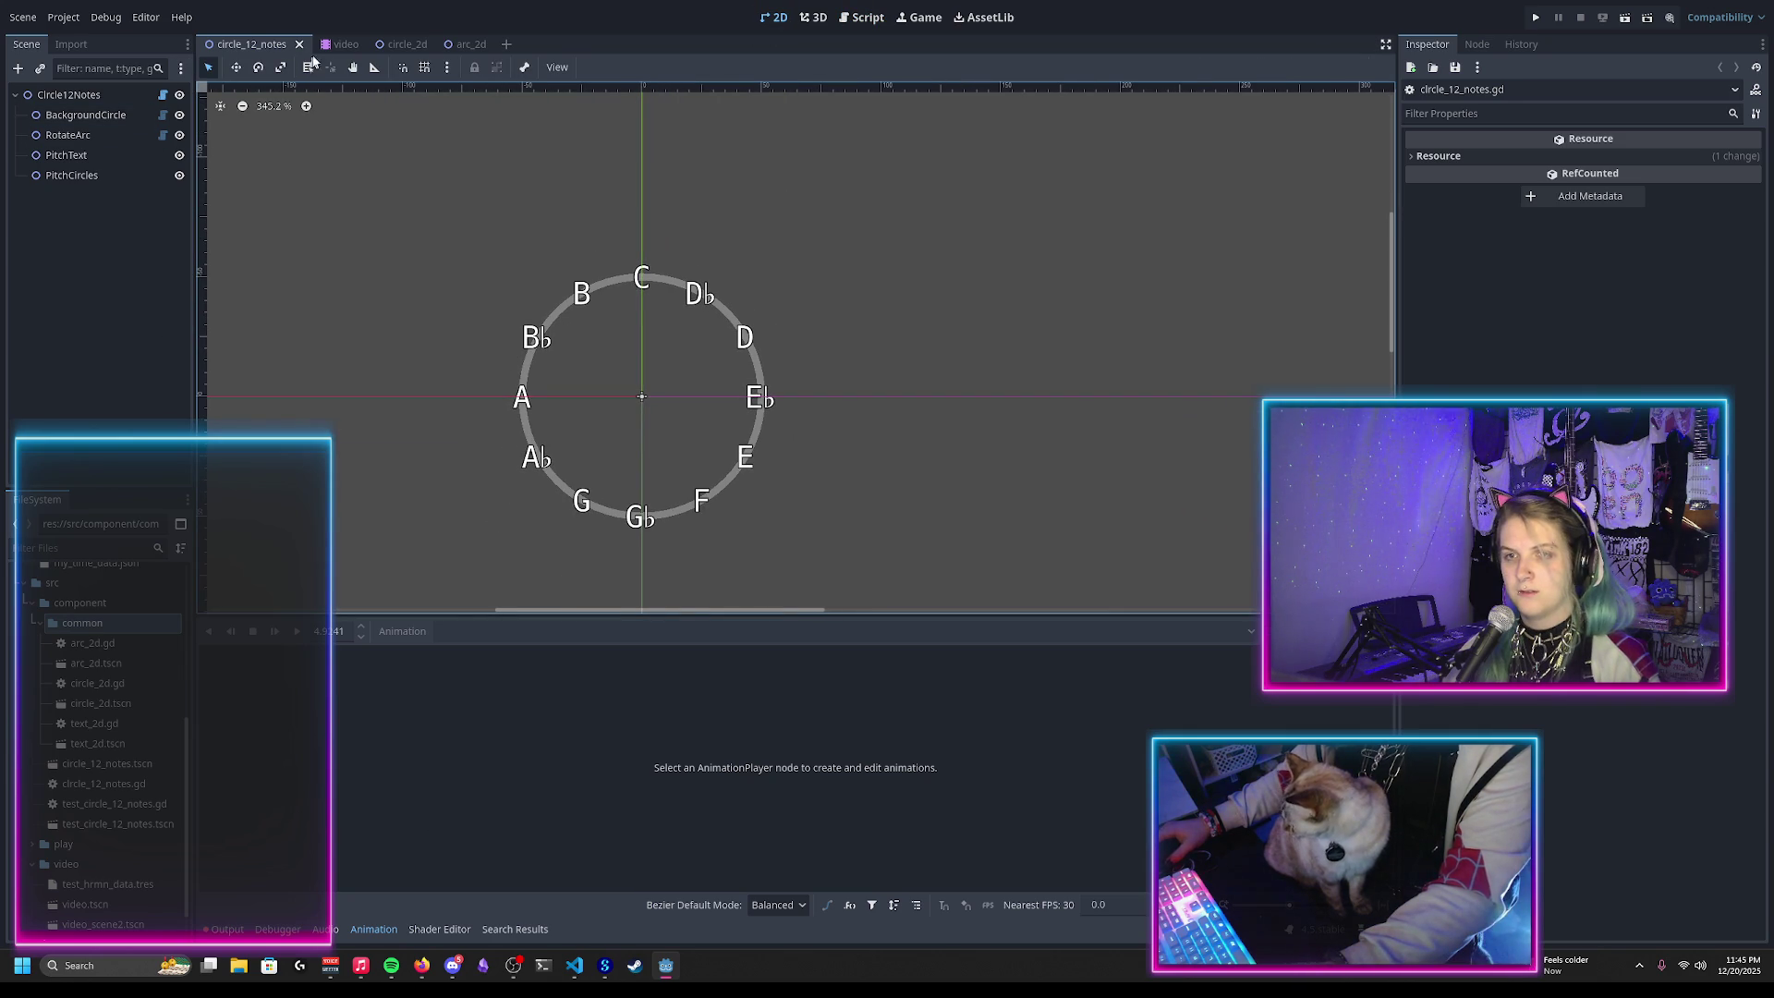
click(342, 44)
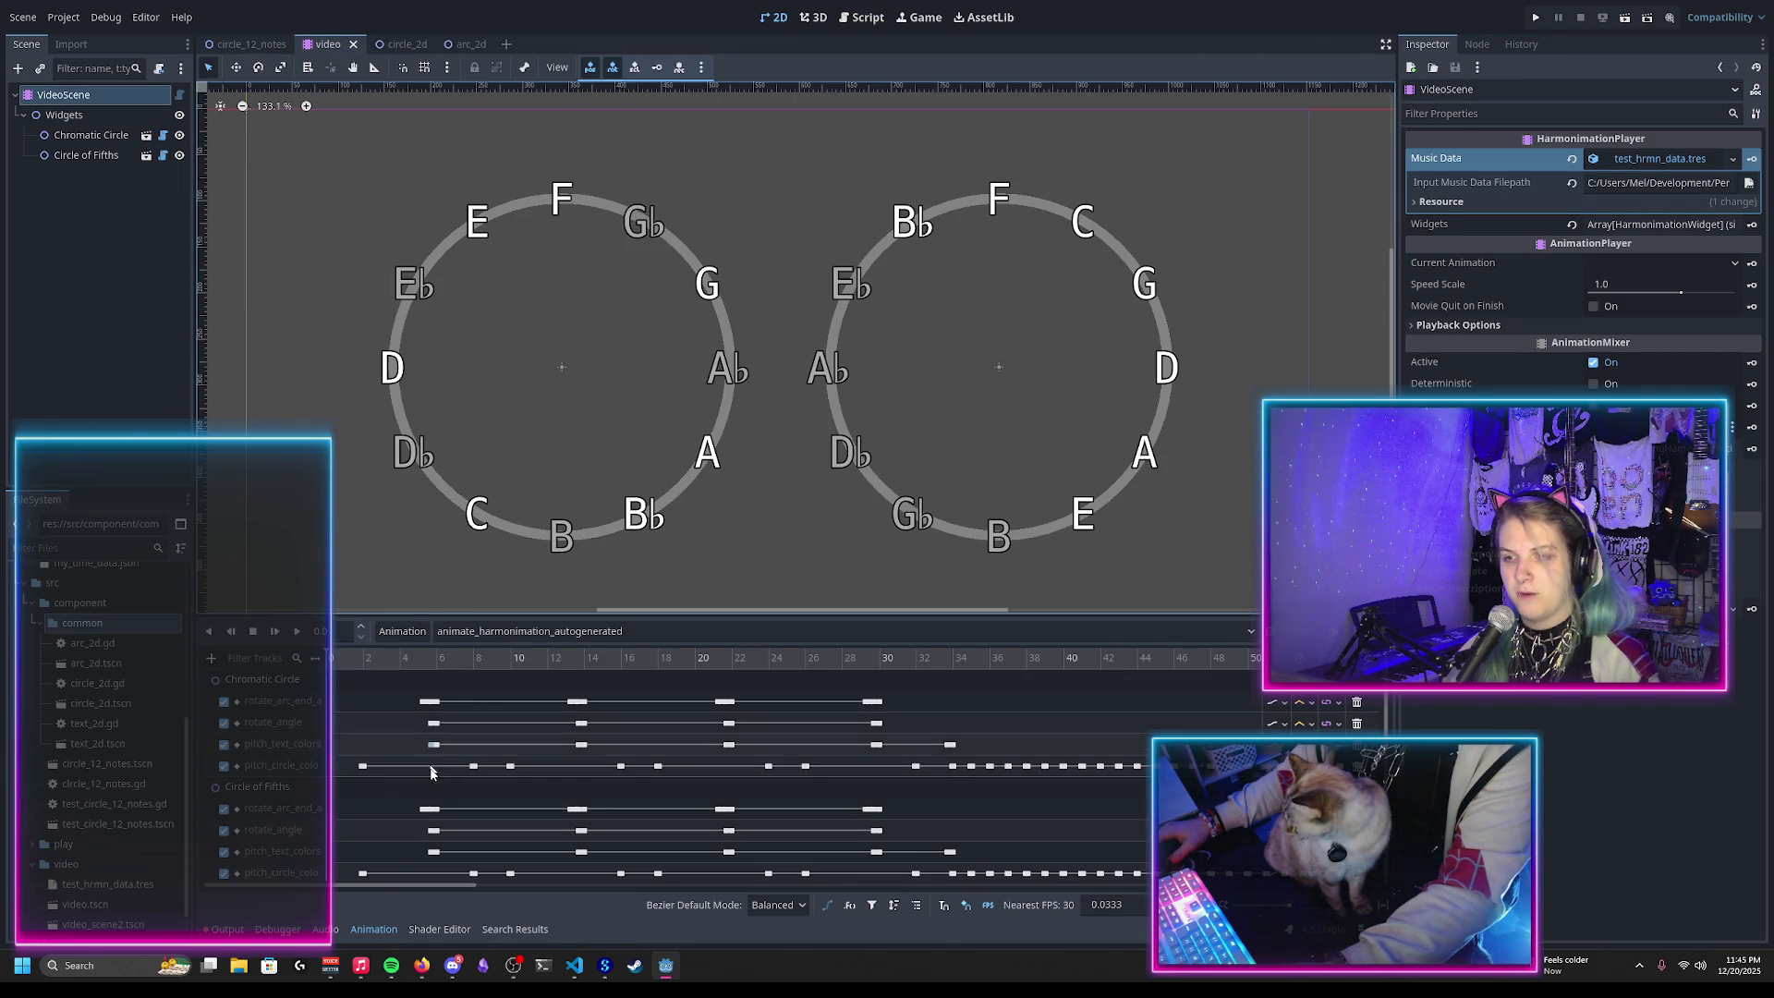
Step: Play the note circle animation and pause it near 6.8 s with F highlighted
click(344, 658)
mouse_move(344, 658)
mouse_down()
mouse_move(441, 657)
mouse_move(405, 655)
mouse_up()
click(297, 631)
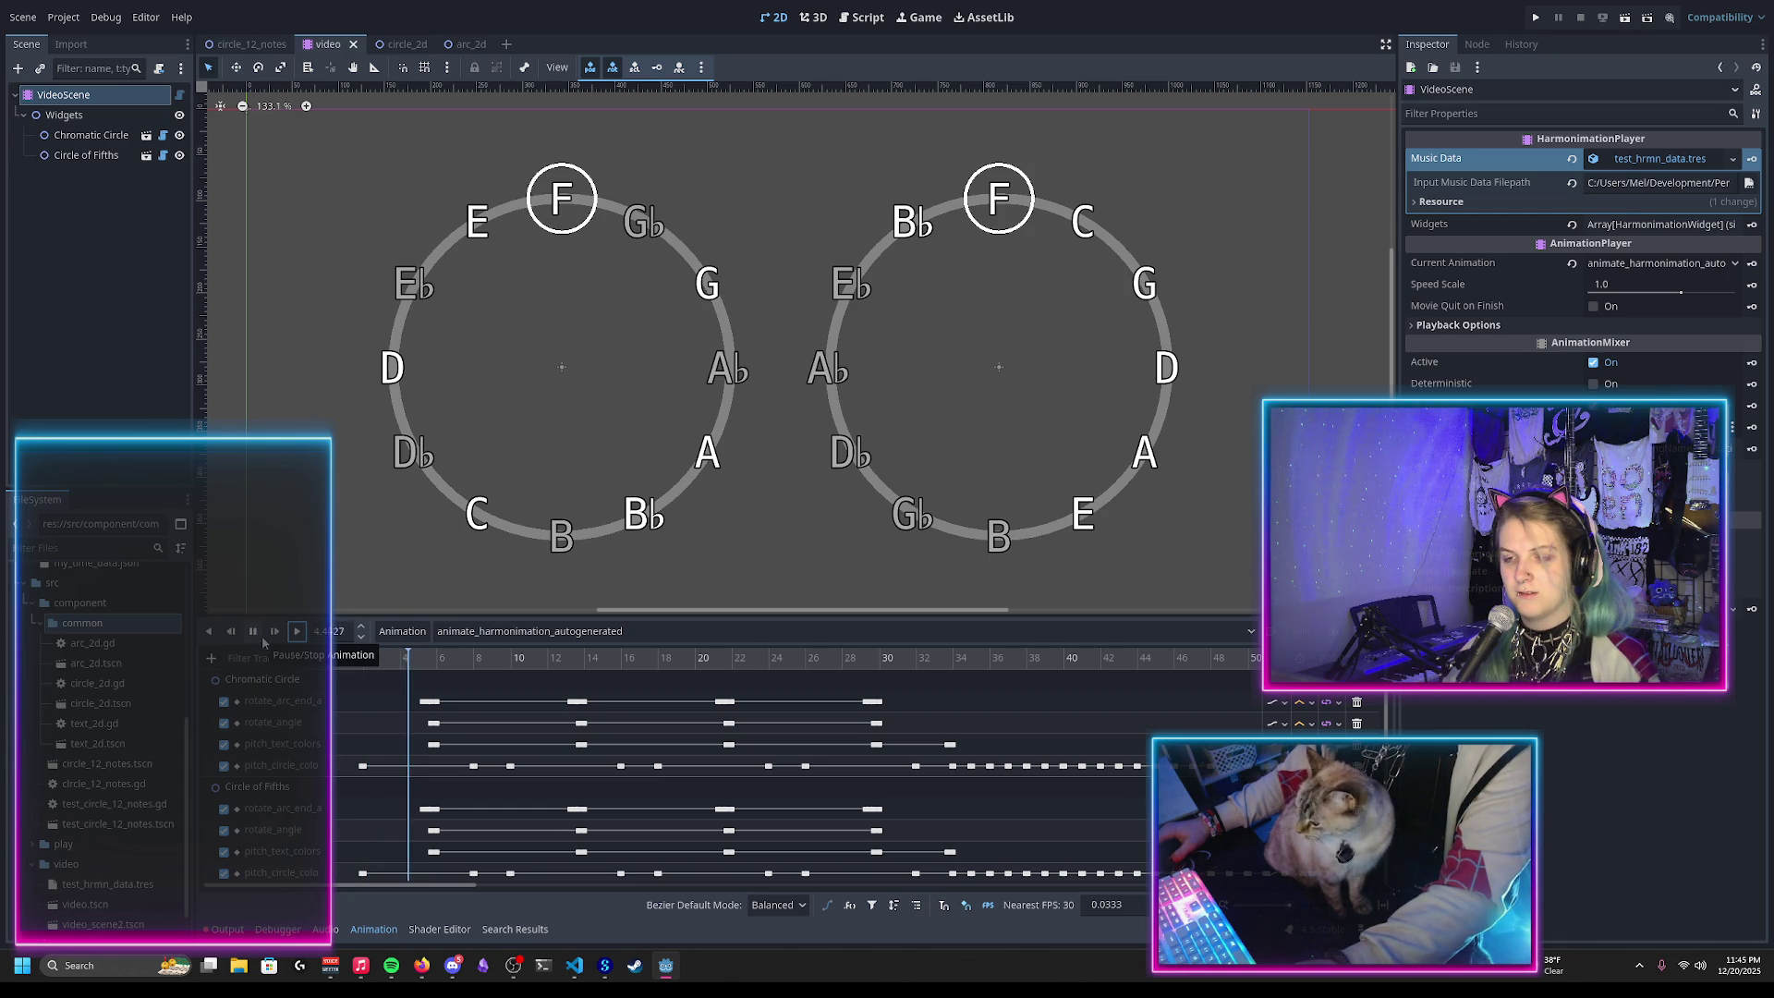
click(263, 642)
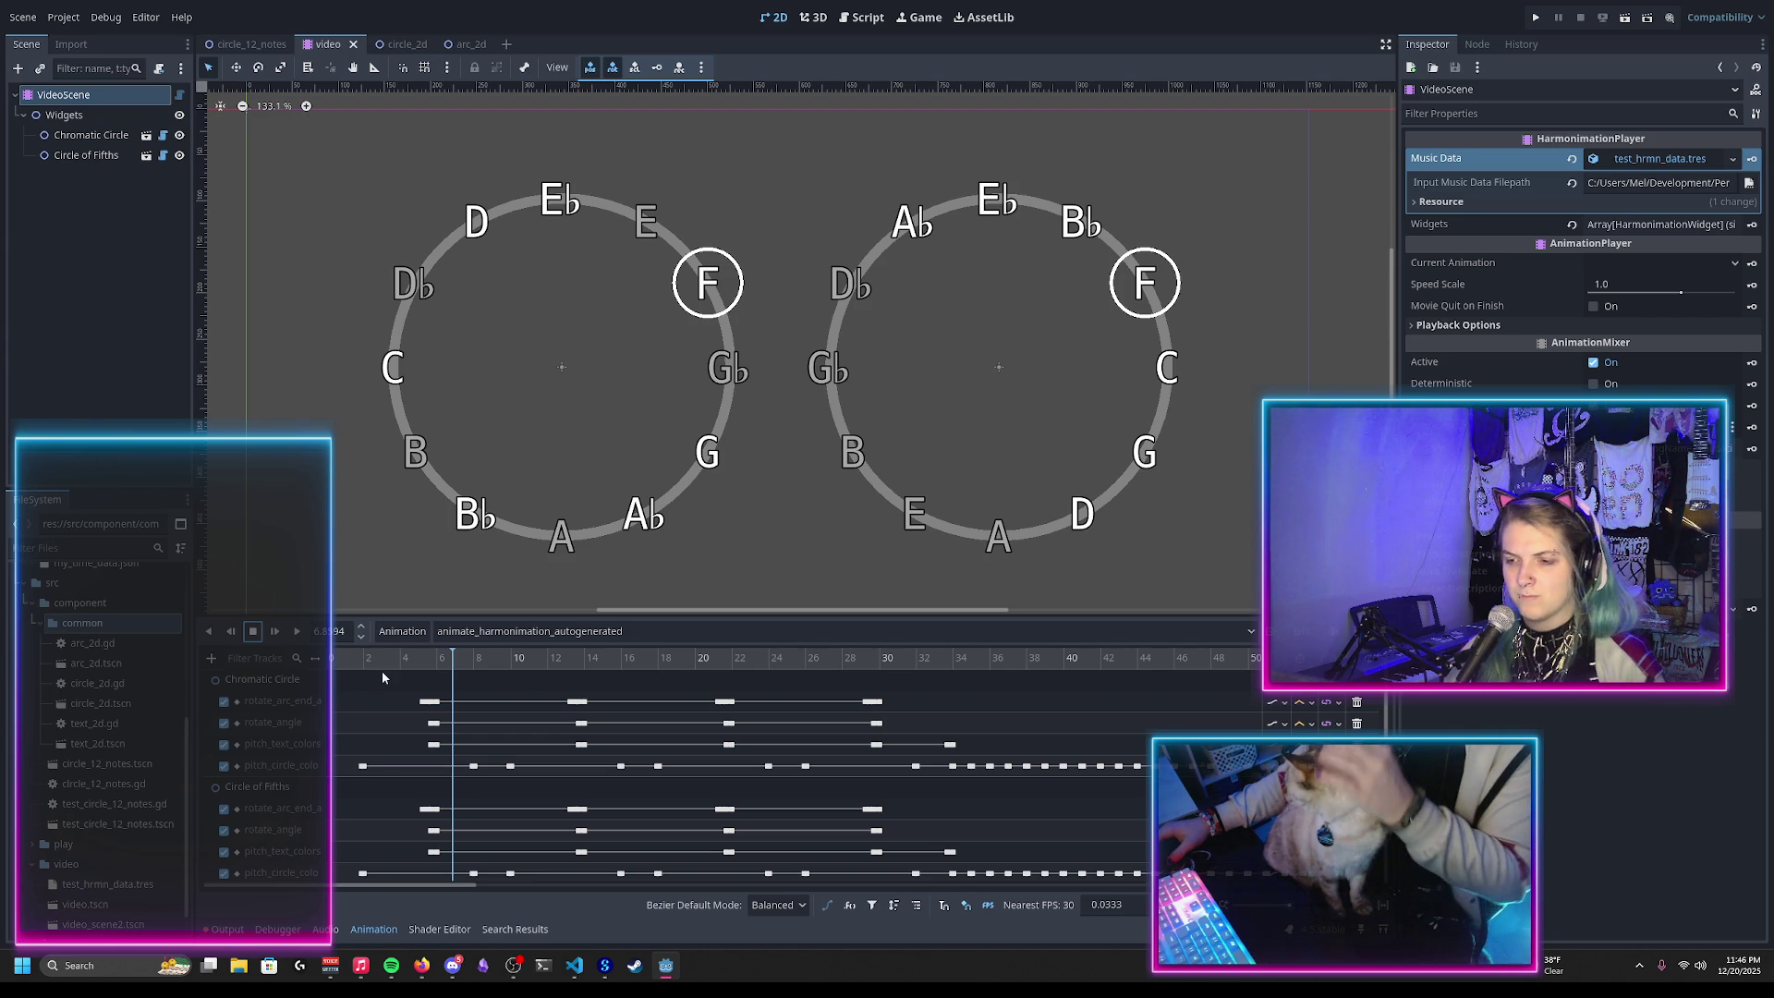
Step: Scrub the animation timeline from F through Bb to find the note switch
mouse_move(443, 658)
mouse_down()
mouse_move(522, 688)
mouse_move(461, 696)
mouse_up()
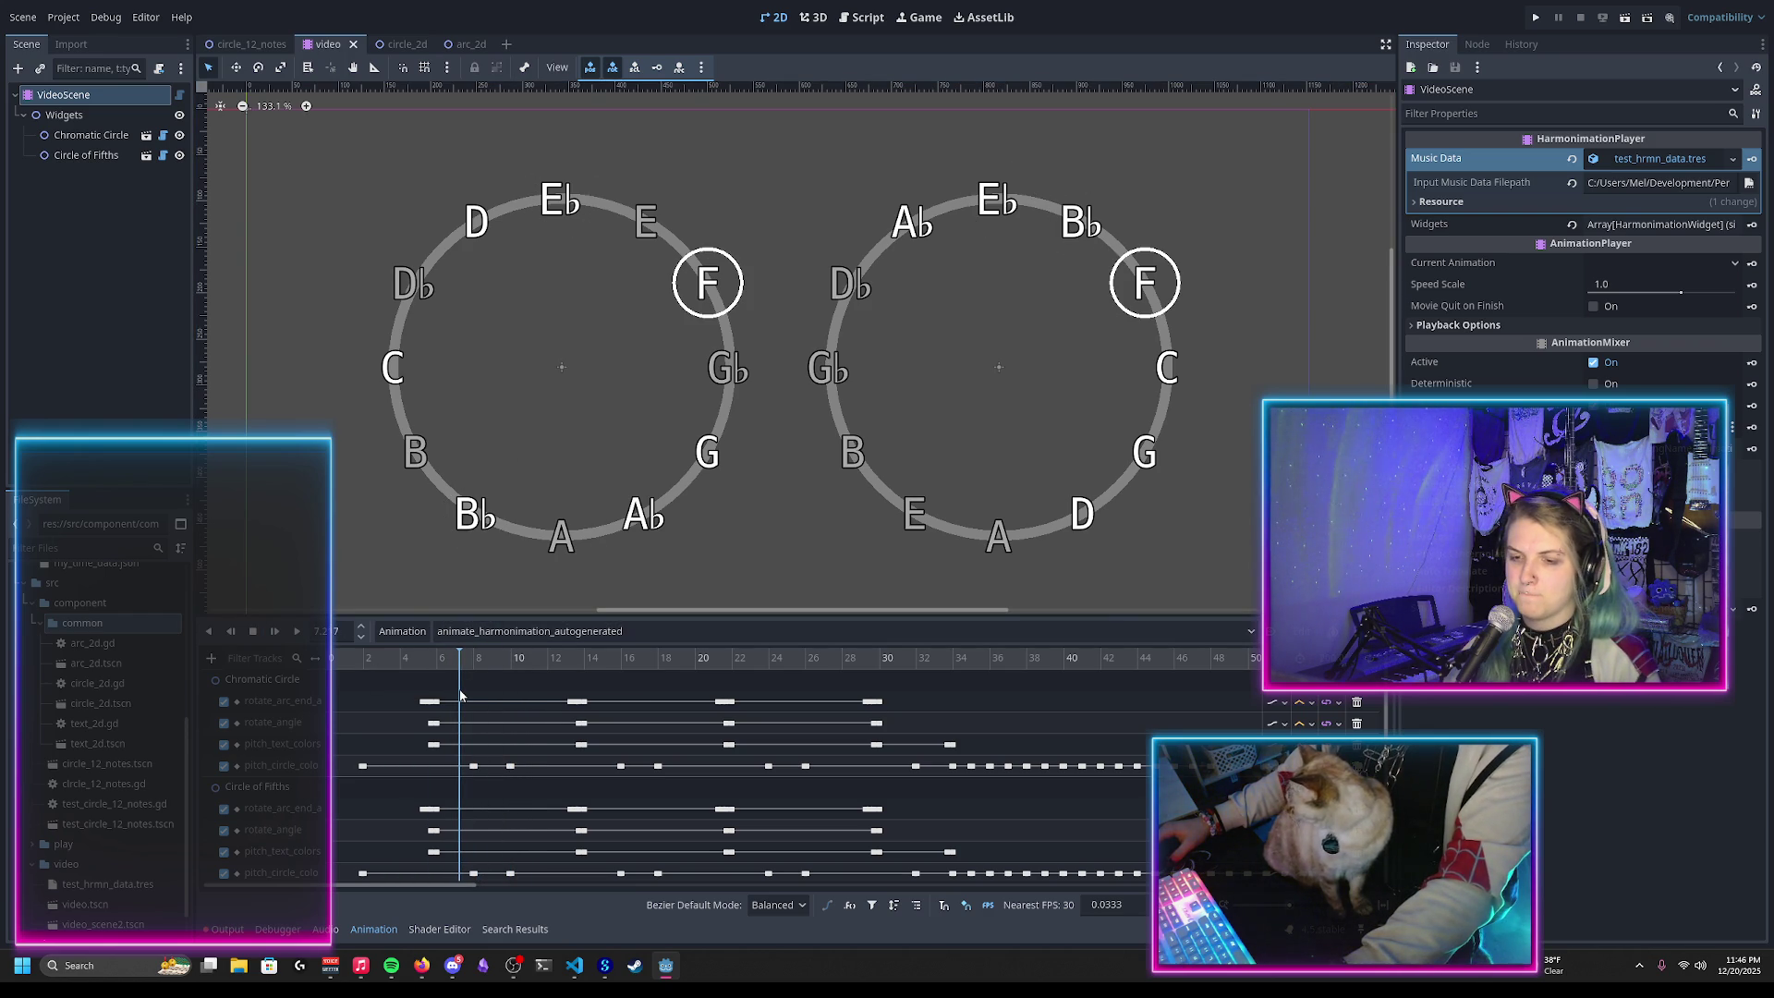
click(457, 662)
drag(457, 662, 475, 667)
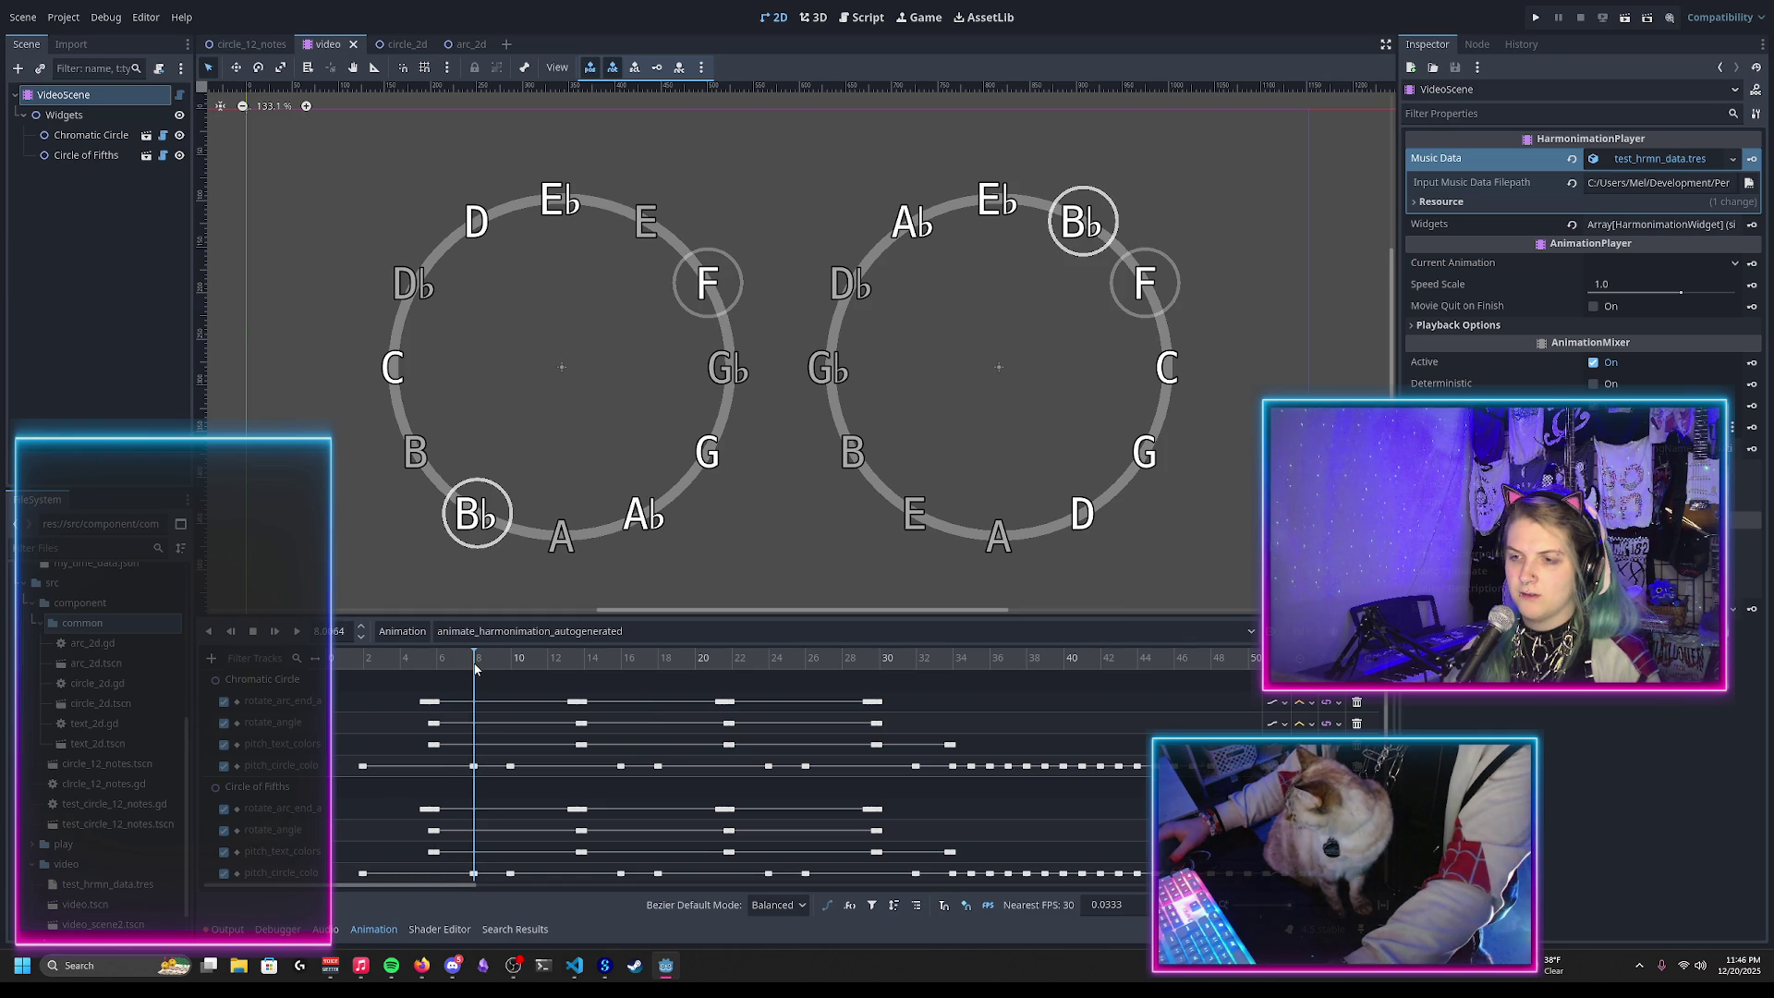
Step: Zoom the timeline in around 8 s and park the playhead just before Bb
ctrl+scroll(463, 775, up, 5)
ctrl+scroll(549, 778, up, 6)
click(553, 662)
mouse_move(553, 661)
mouse_down()
mouse_move(525, 666)
mouse_move(638, 673)
mouse_move(514, 676)
mouse_move(628, 689)
mouse_up()
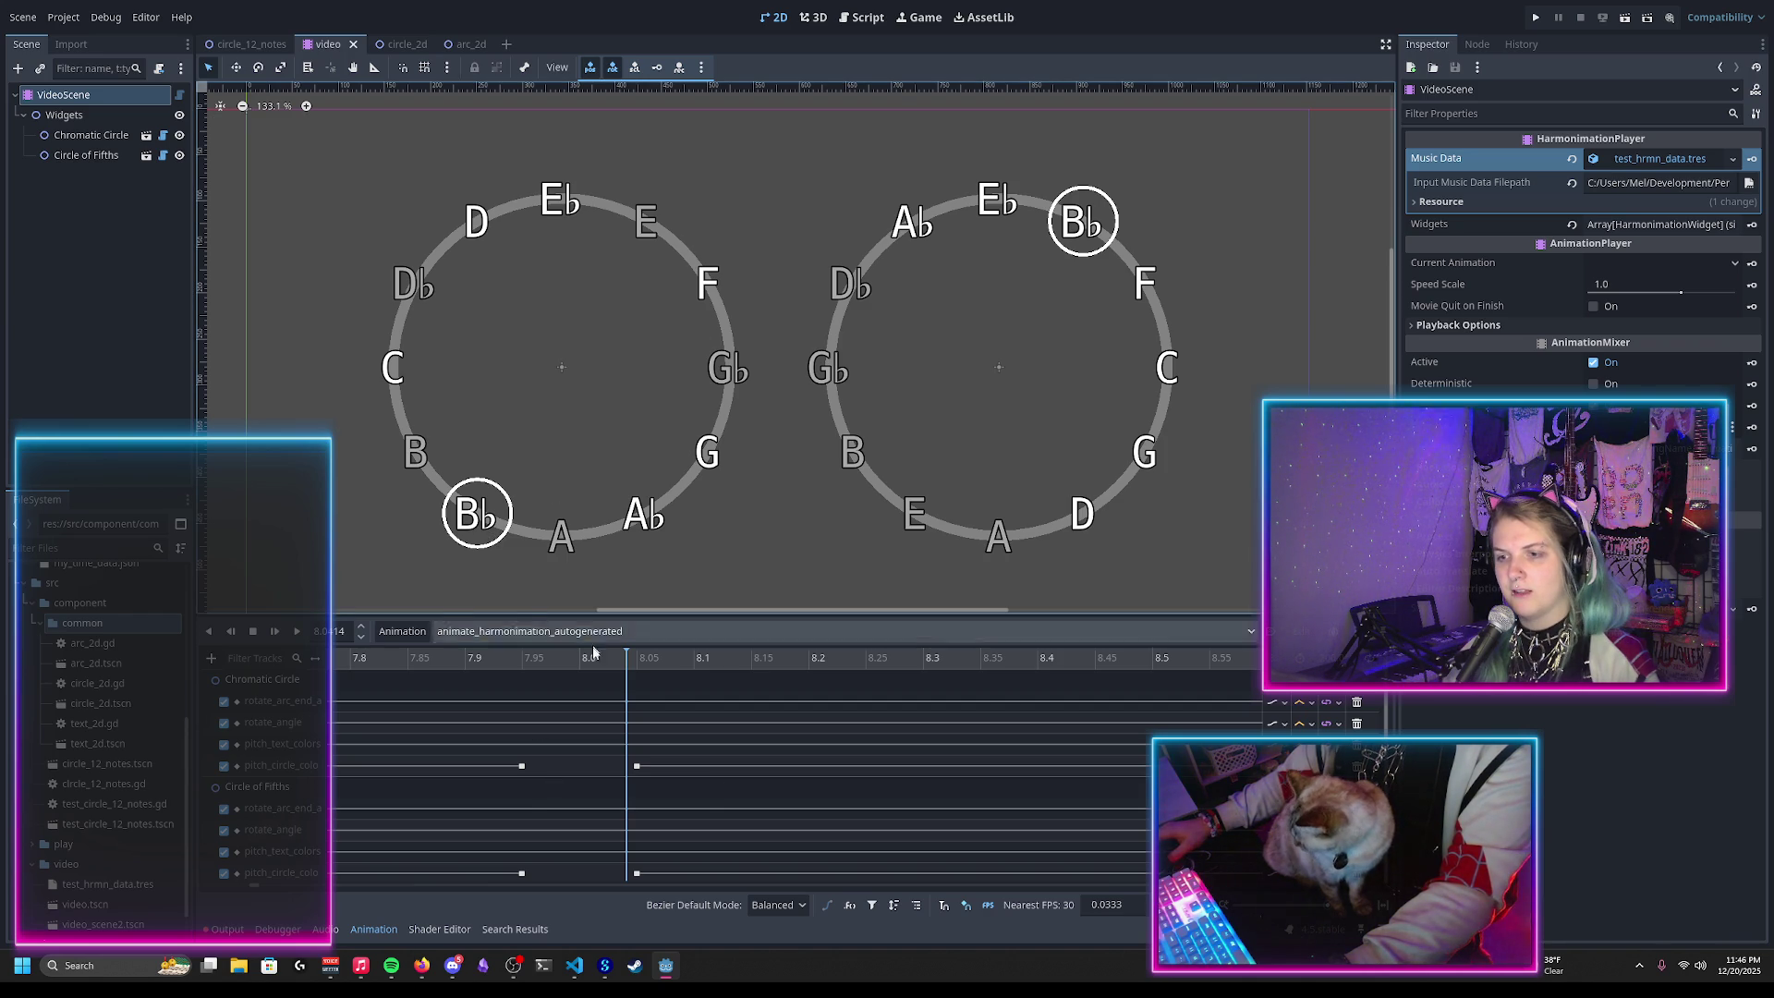
click(501, 658)
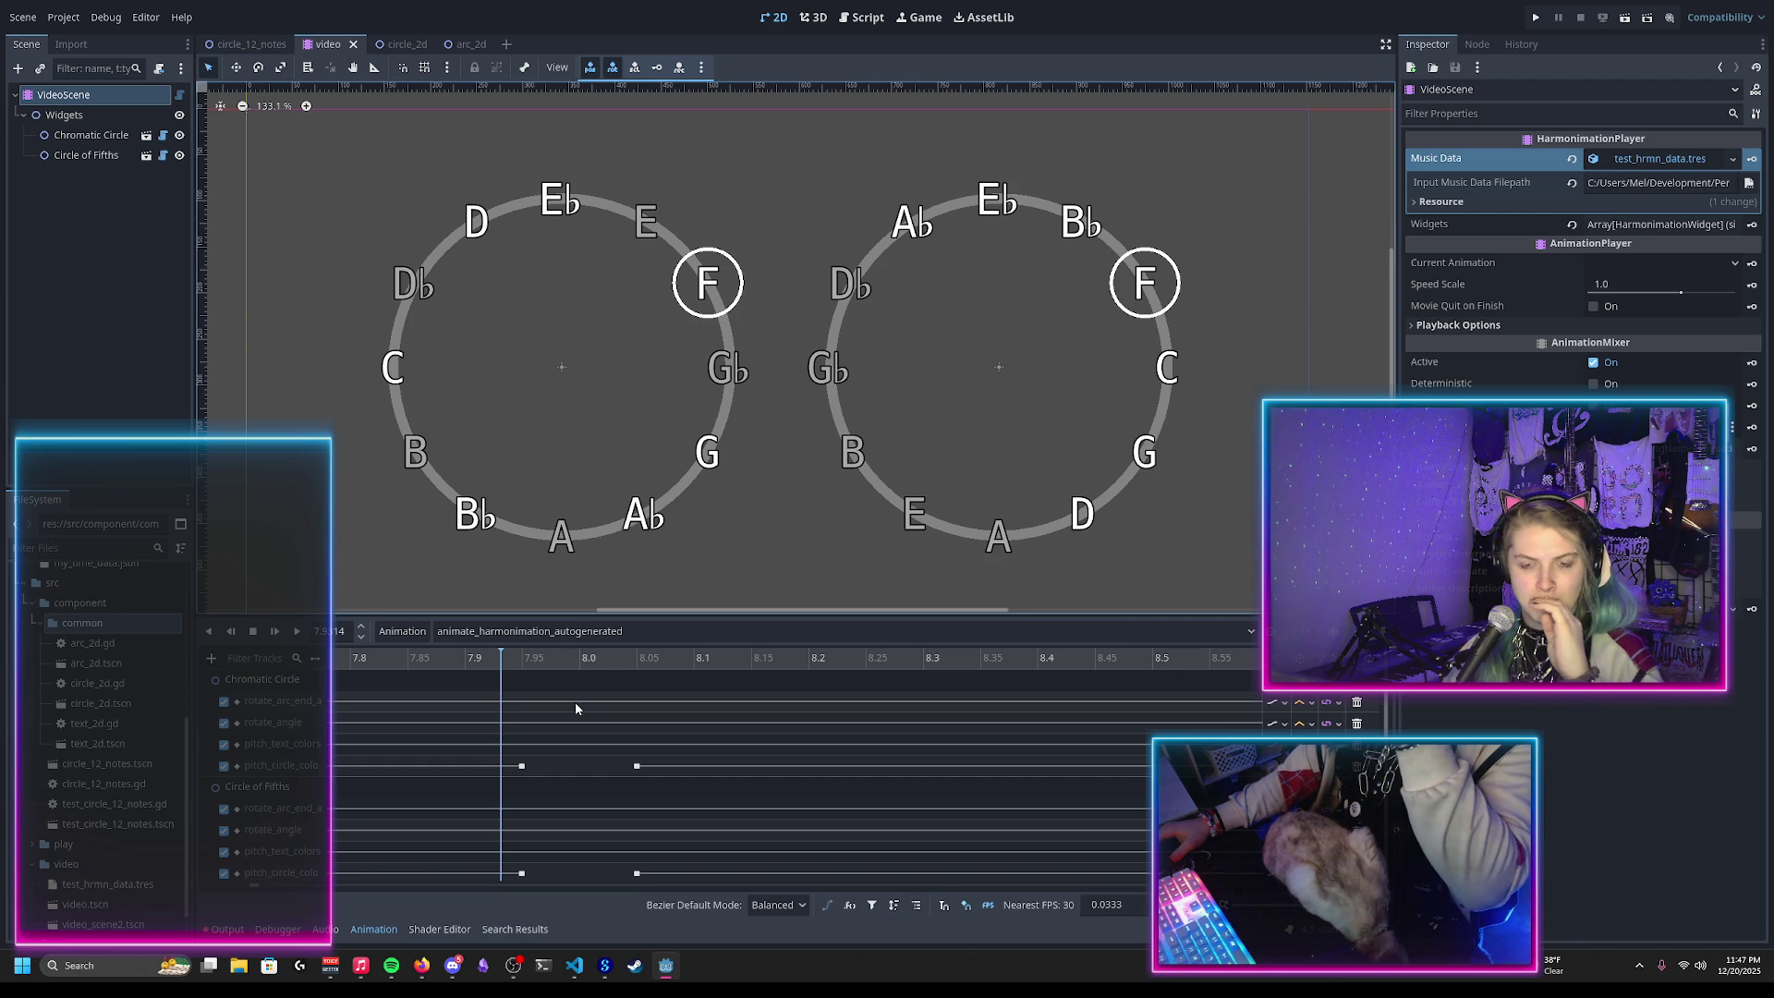
mouse_move(734, 658)
mouse_down()
mouse_move(573, 658)
mouse_move(531, 673)
mouse_move(622, 680)
mouse_move(516, 685)
mouse_move(564, 692)
mouse_move(621, 685)
mouse_move(501, 672)
mouse_move(633, 682)
mouse_up()
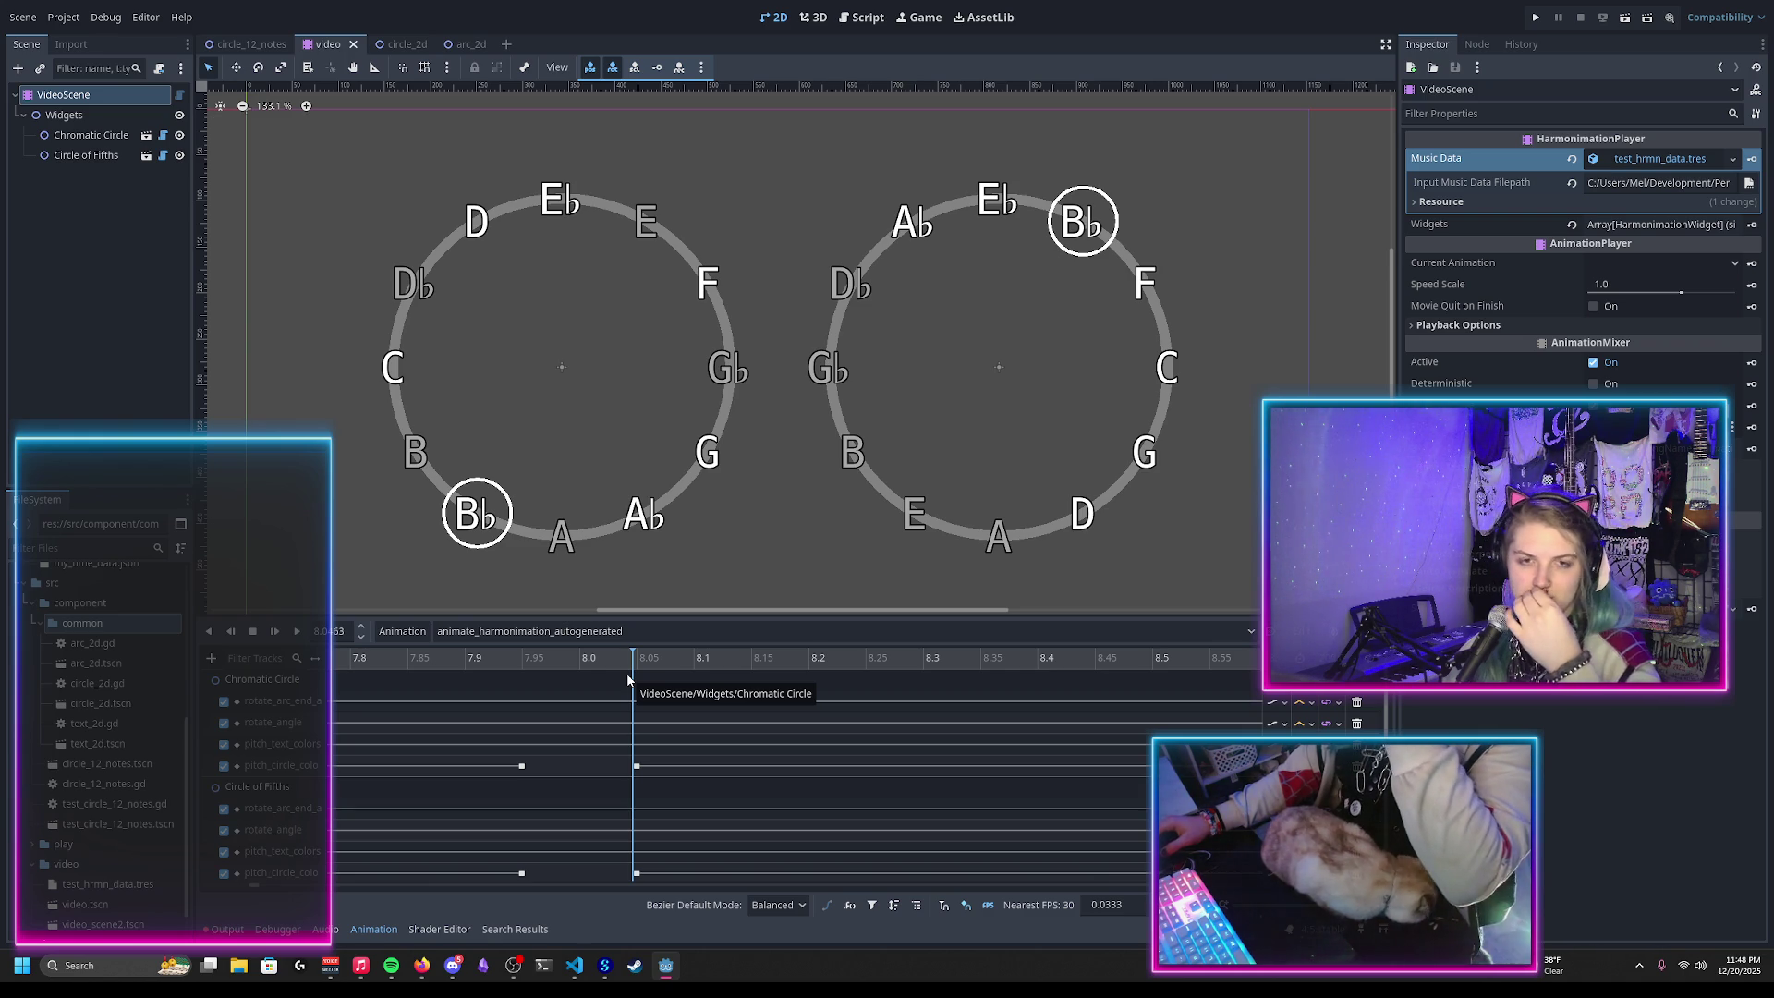
scroll(629, 702, down, 1)
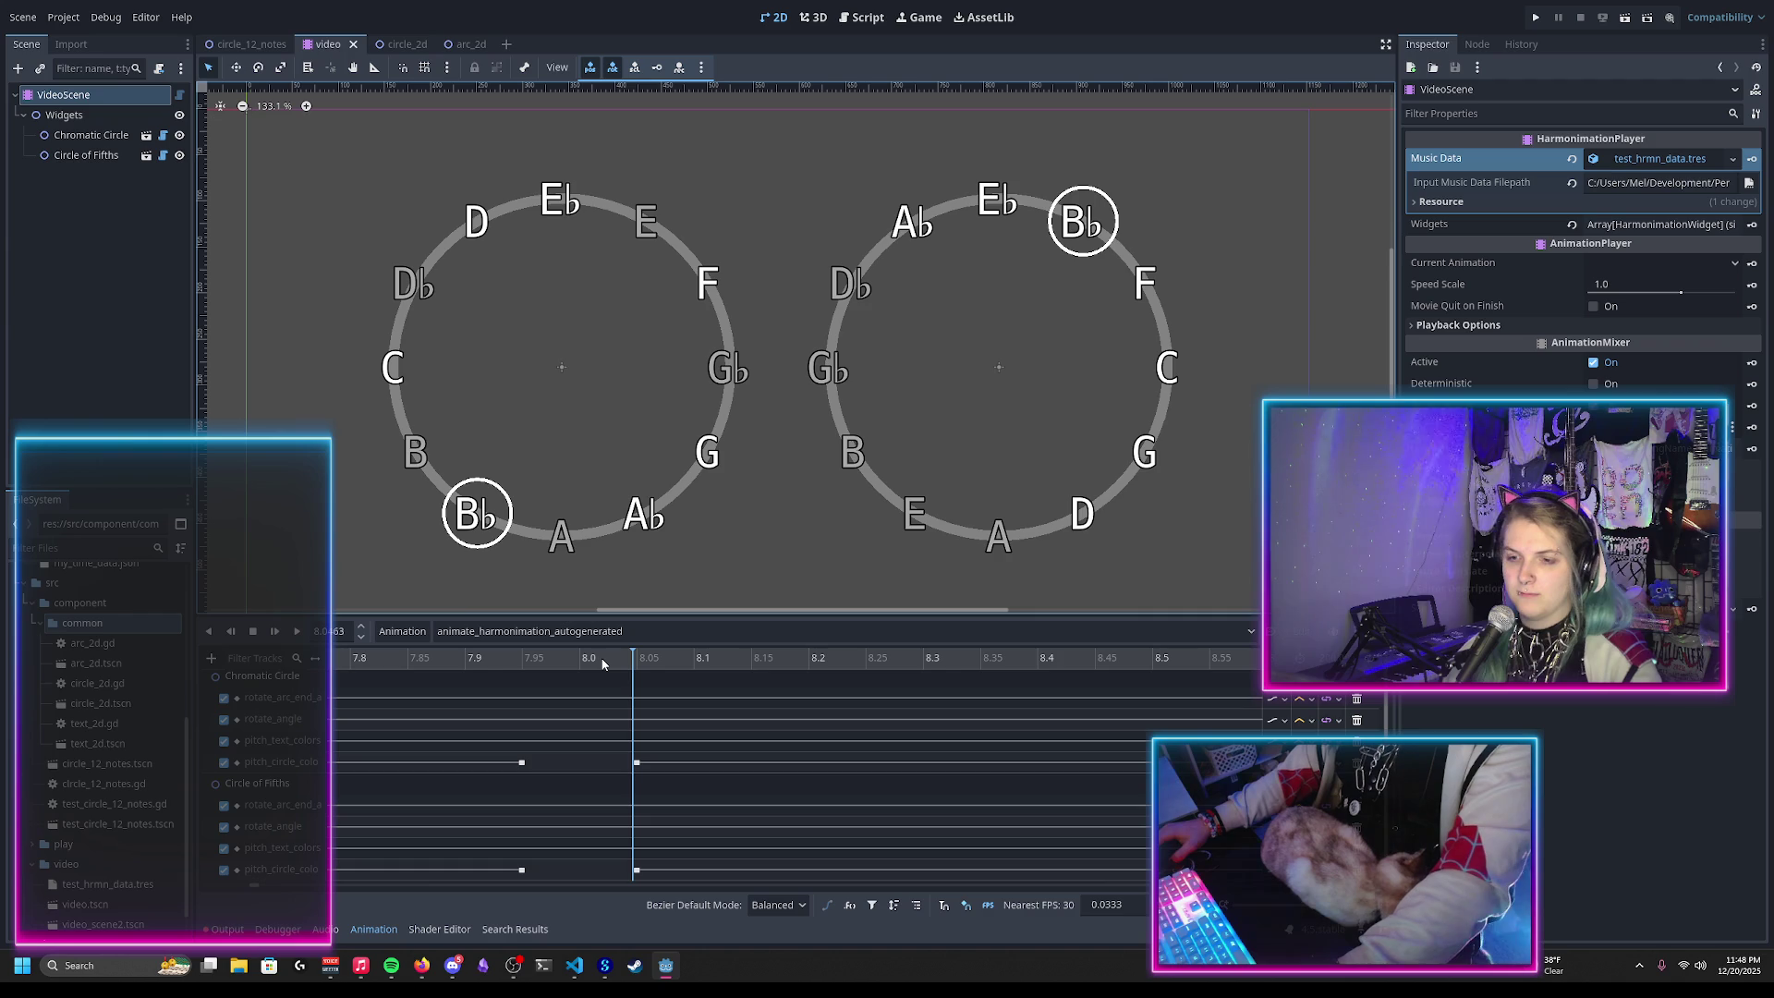
mouse_move(601, 663)
mouse_down()
mouse_move(546, 659)
mouse_move(618, 660)
mouse_move(548, 675)
mouse_move(614, 675)
mouse_up()
scroll(562, 684, down, 1)
scroll(567, 685, down, 3)
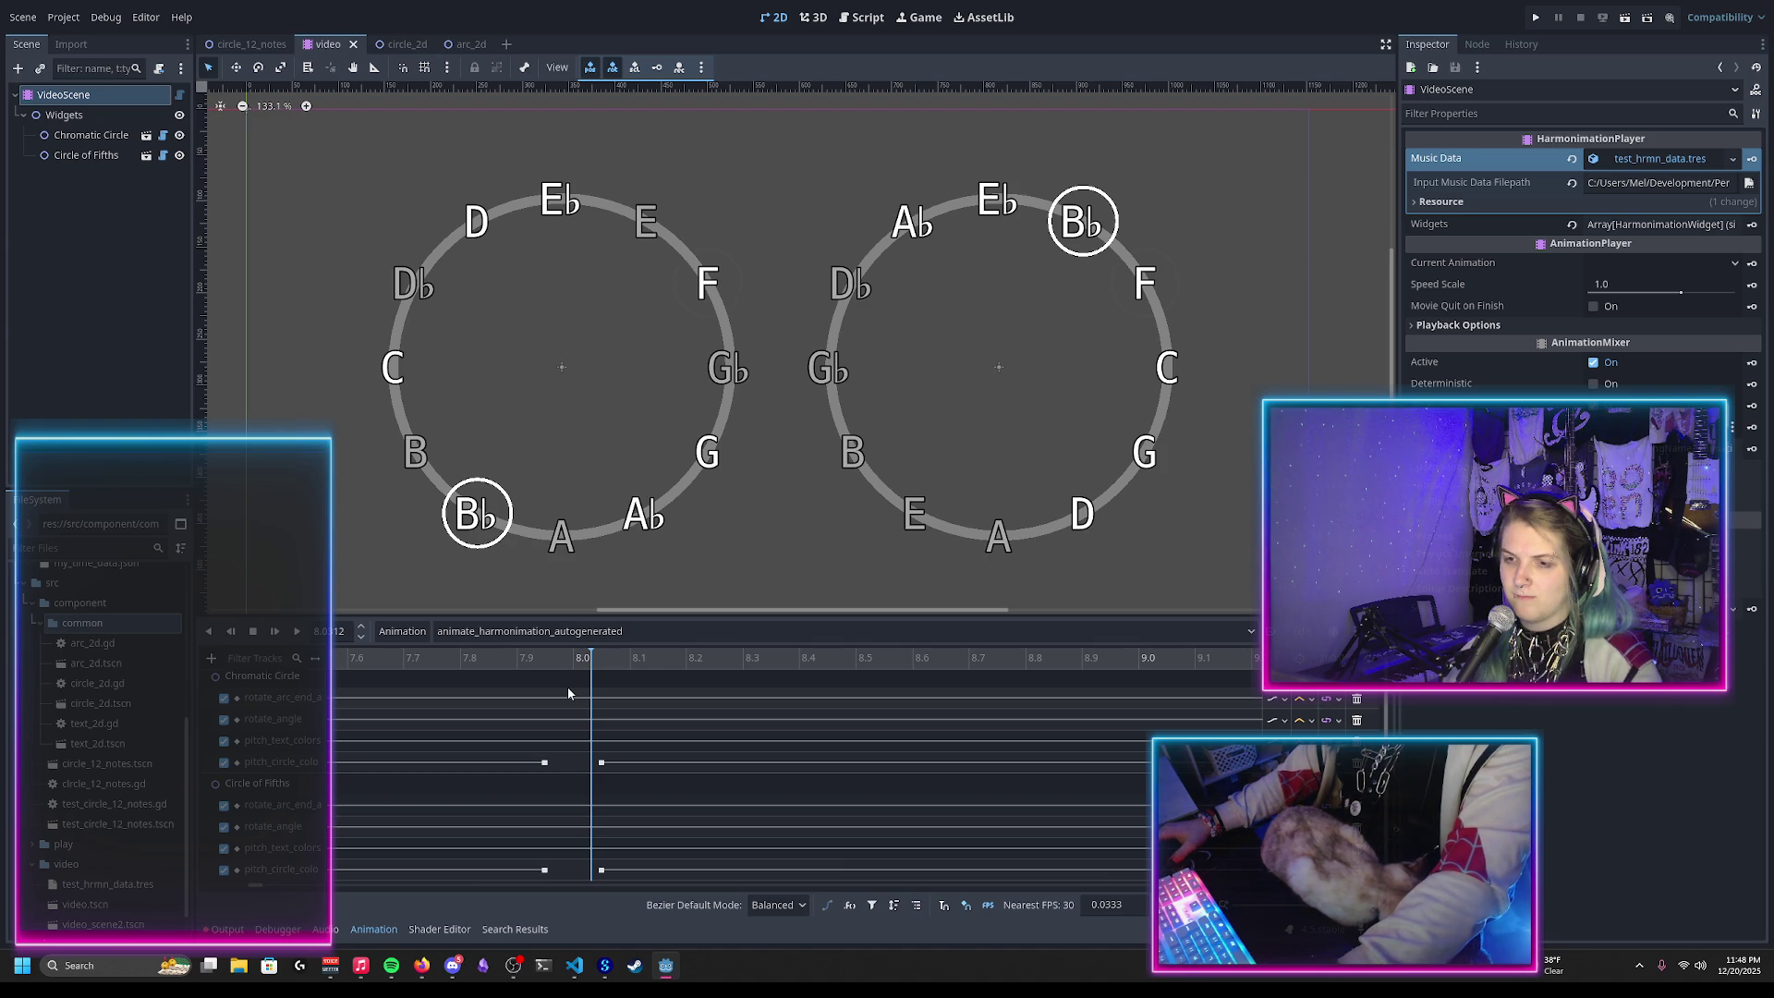
scroll(559, 697, down, 1)
mouse_move(566, 659)
mouse_down()
mouse_move(549, 657)
mouse_move(596, 666)
mouse_move(546, 663)
mouse_up()
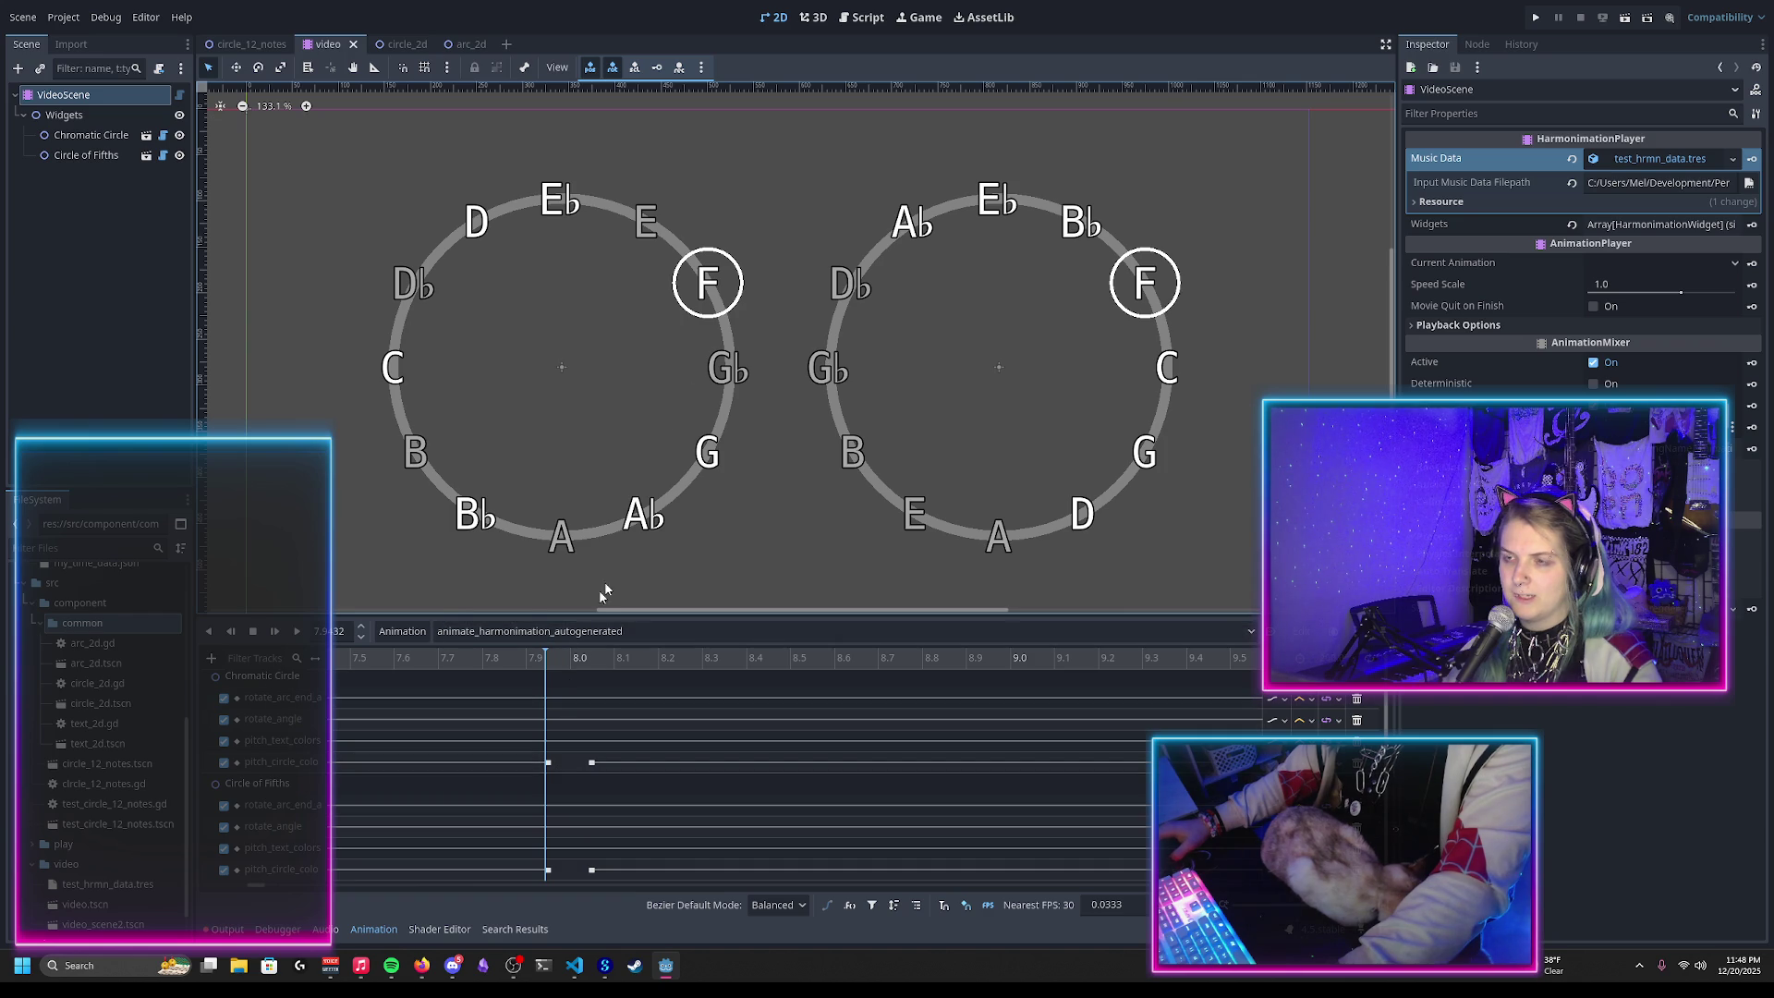
click(873, 20)
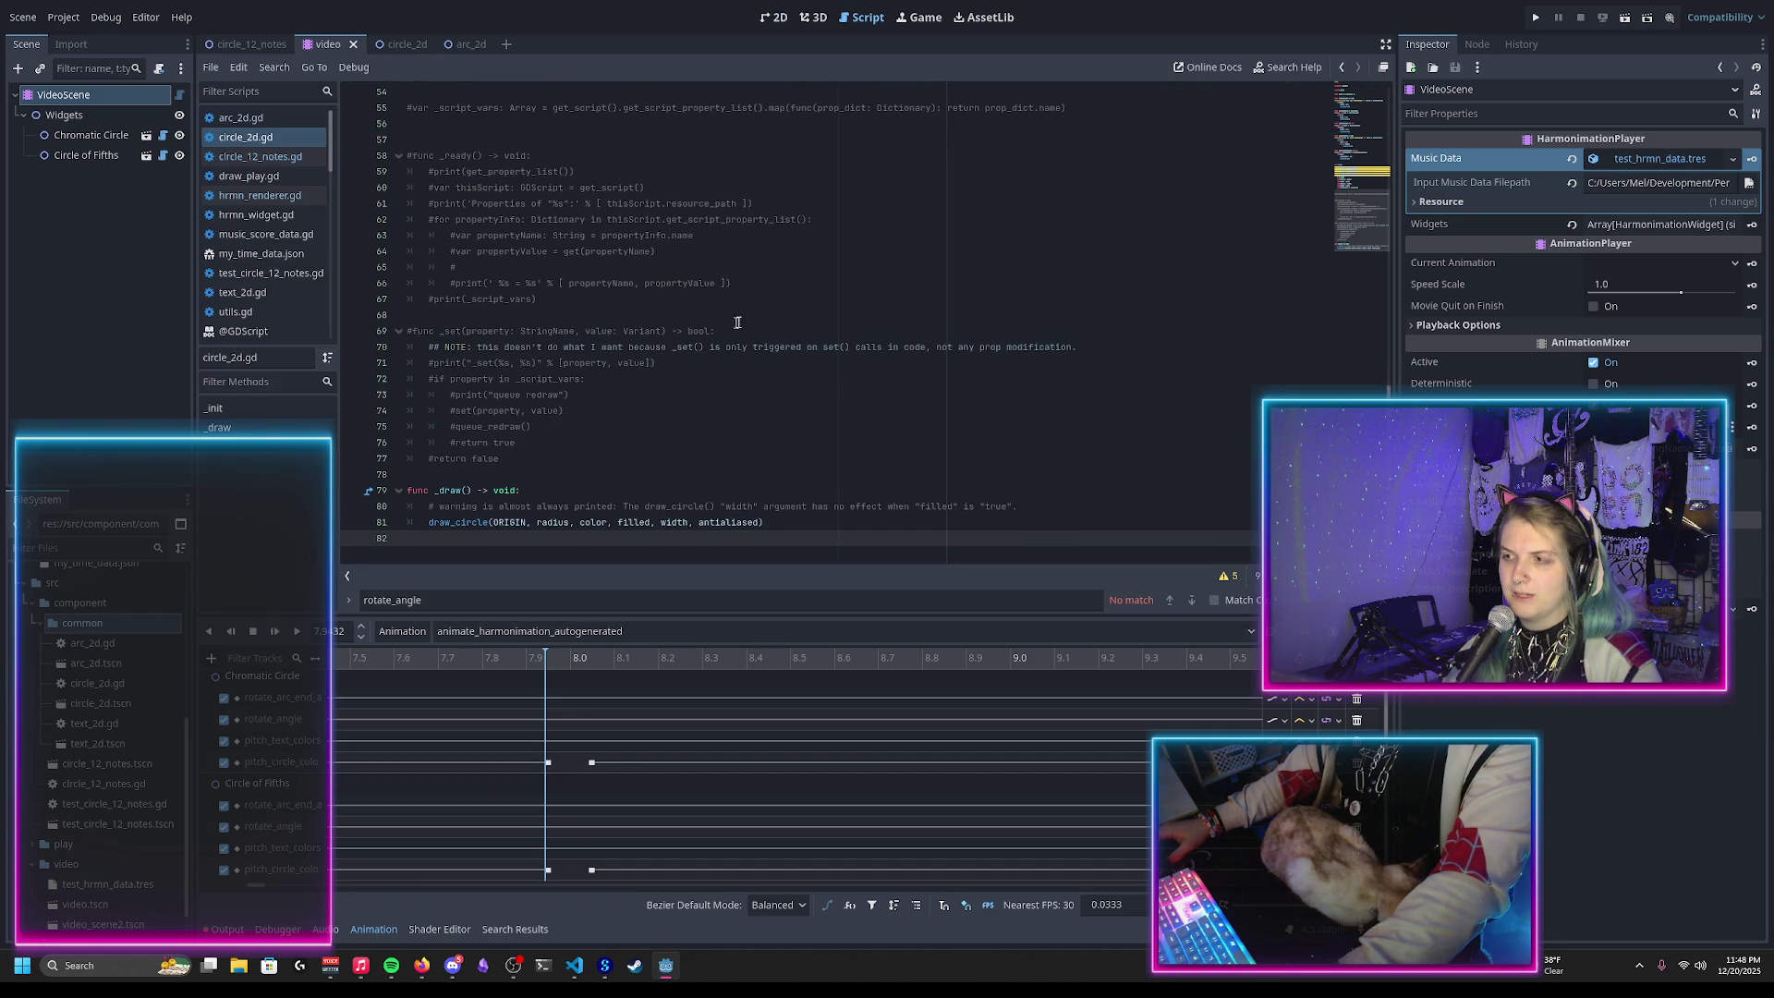
Step: Open circle_12_notes.gd and scroll down to the internal state vars region
scroll(593, 370, up, 15)
scroll(593, 387, down, 3)
scroll(593, 386, up, 2)
click(269, 157)
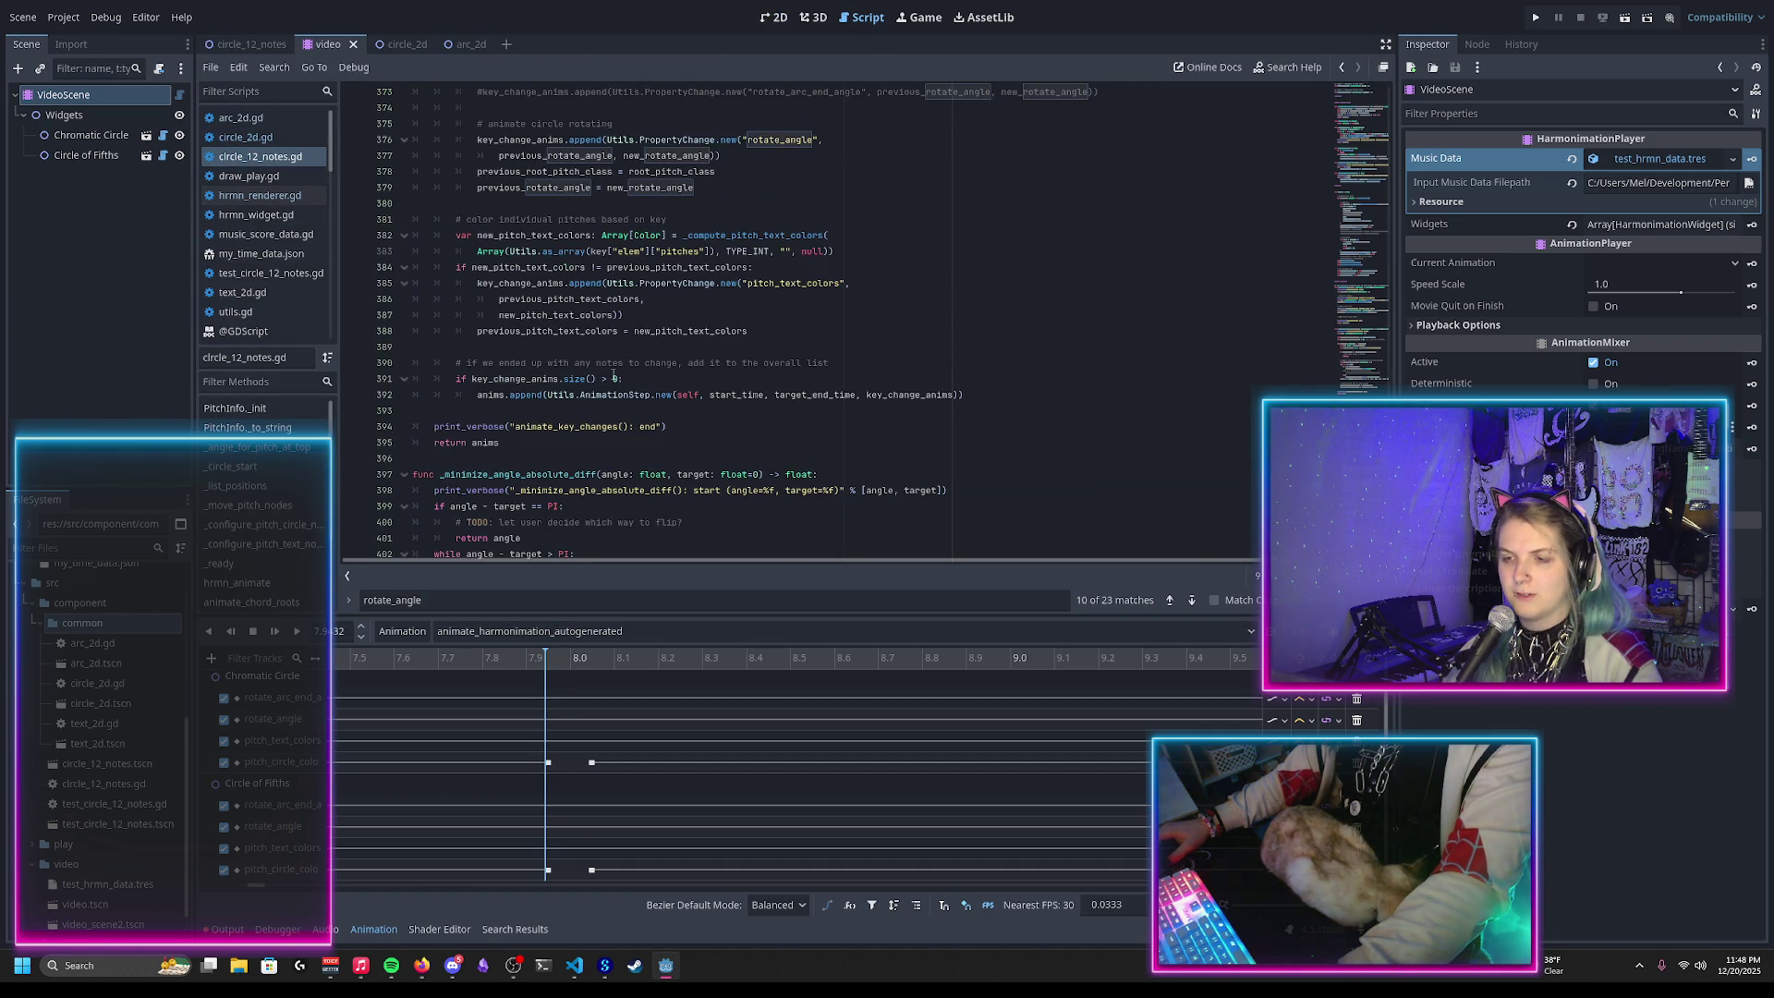
scroll(613, 375, up, 20)
scroll(842, 291, down, 4)
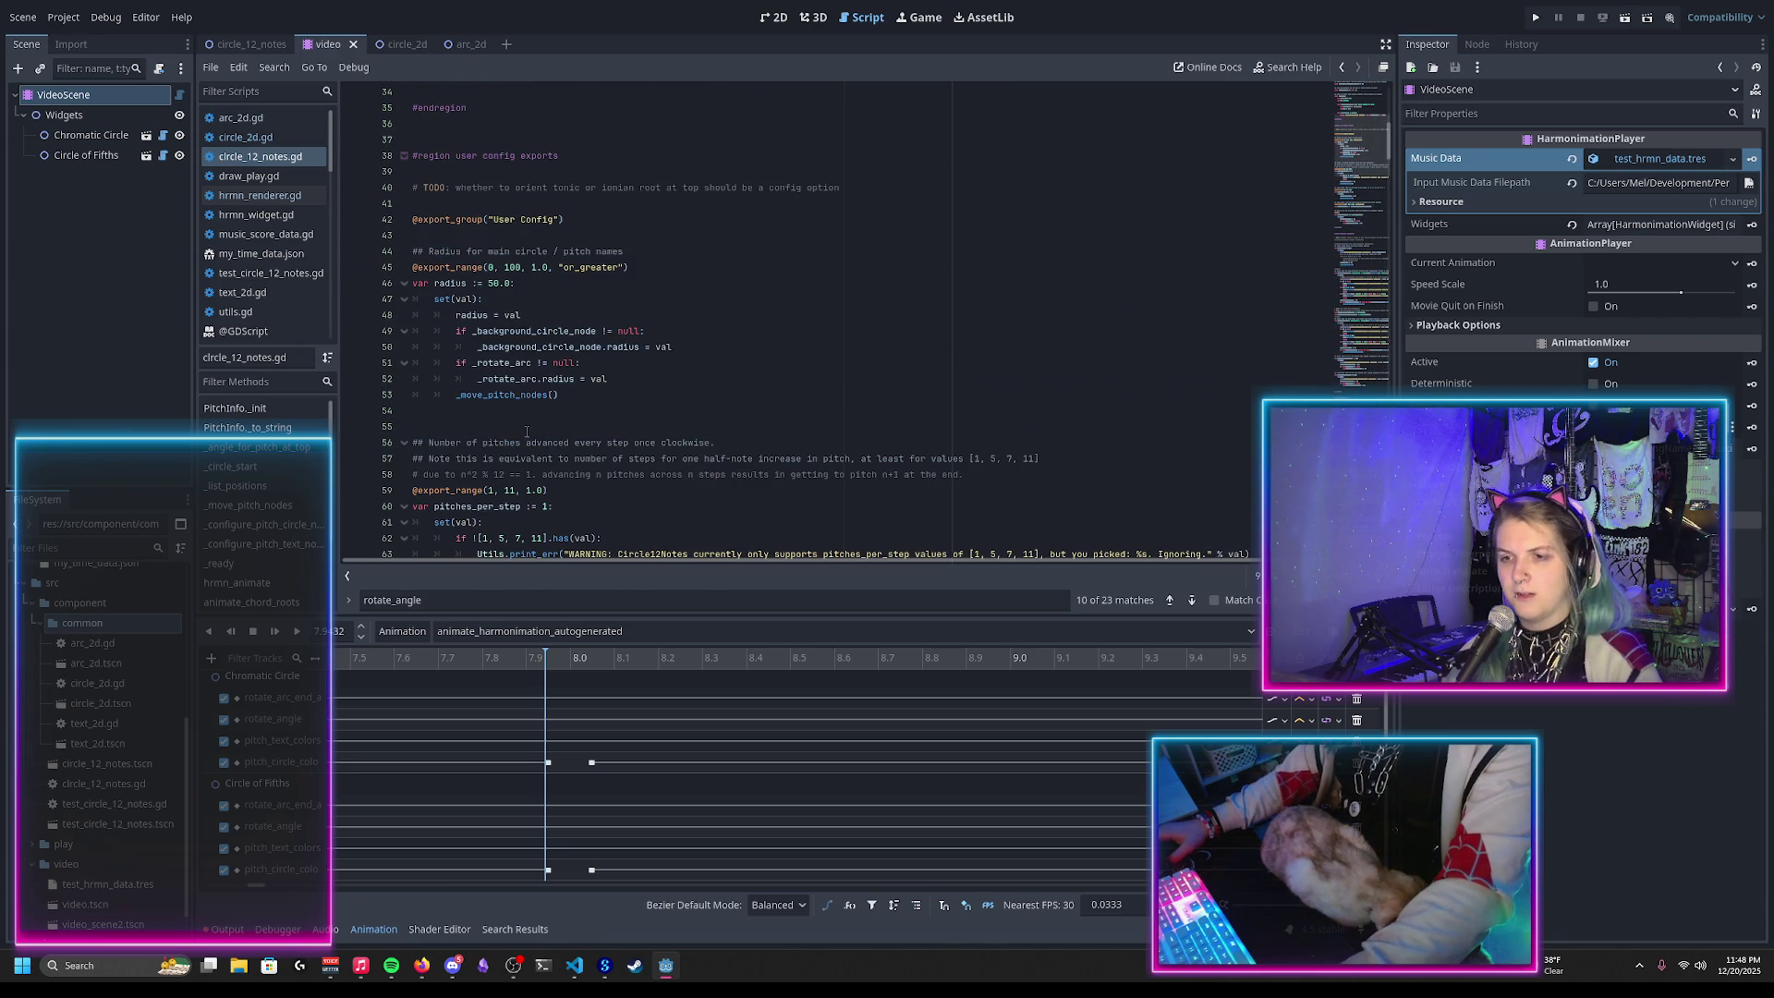
scroll(527, 432, down, 17)
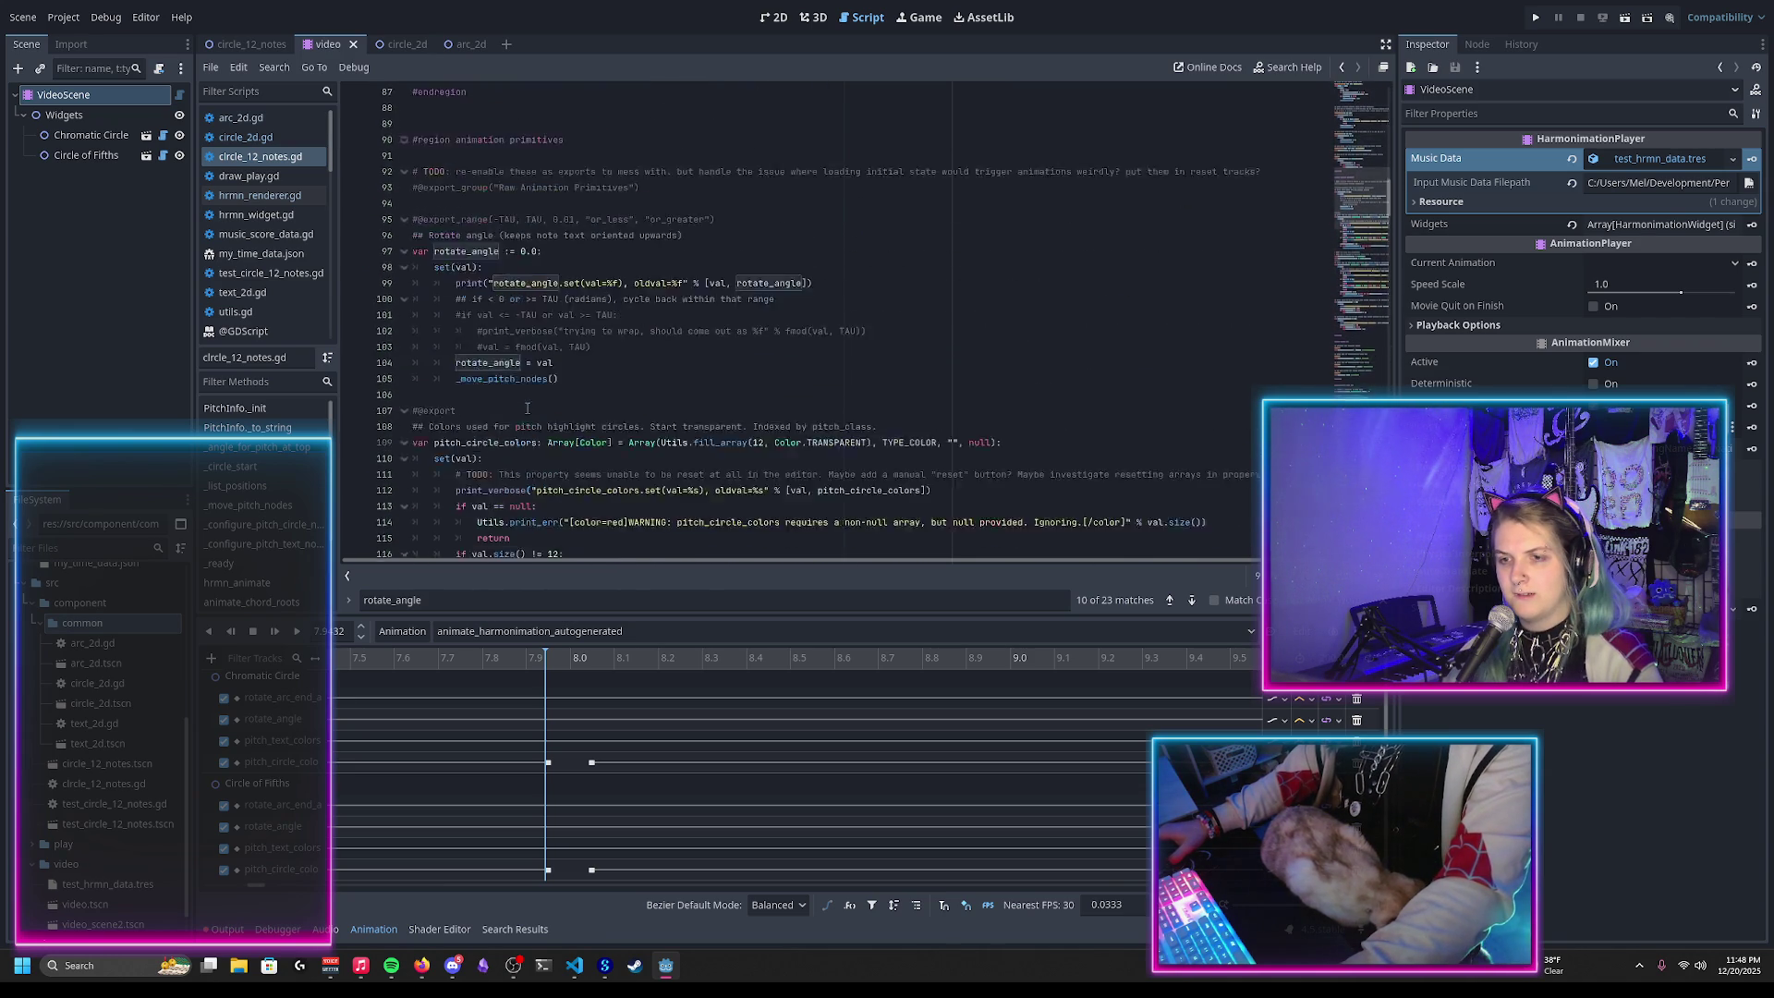
scroll(518, 389, down, 3)
double_click(479, 329)
scroll(479, 325, down, 4)
scroll(478, 329, down, 16)
scroll(479, 330, down, 6)
scroll(535, 339, down, 2)
Step: Add a '## Recently selected pitches' comment and selected_pitches line after the pitch circle mapping
click(719, 389)
key(Return)
key(Return)
text(##)
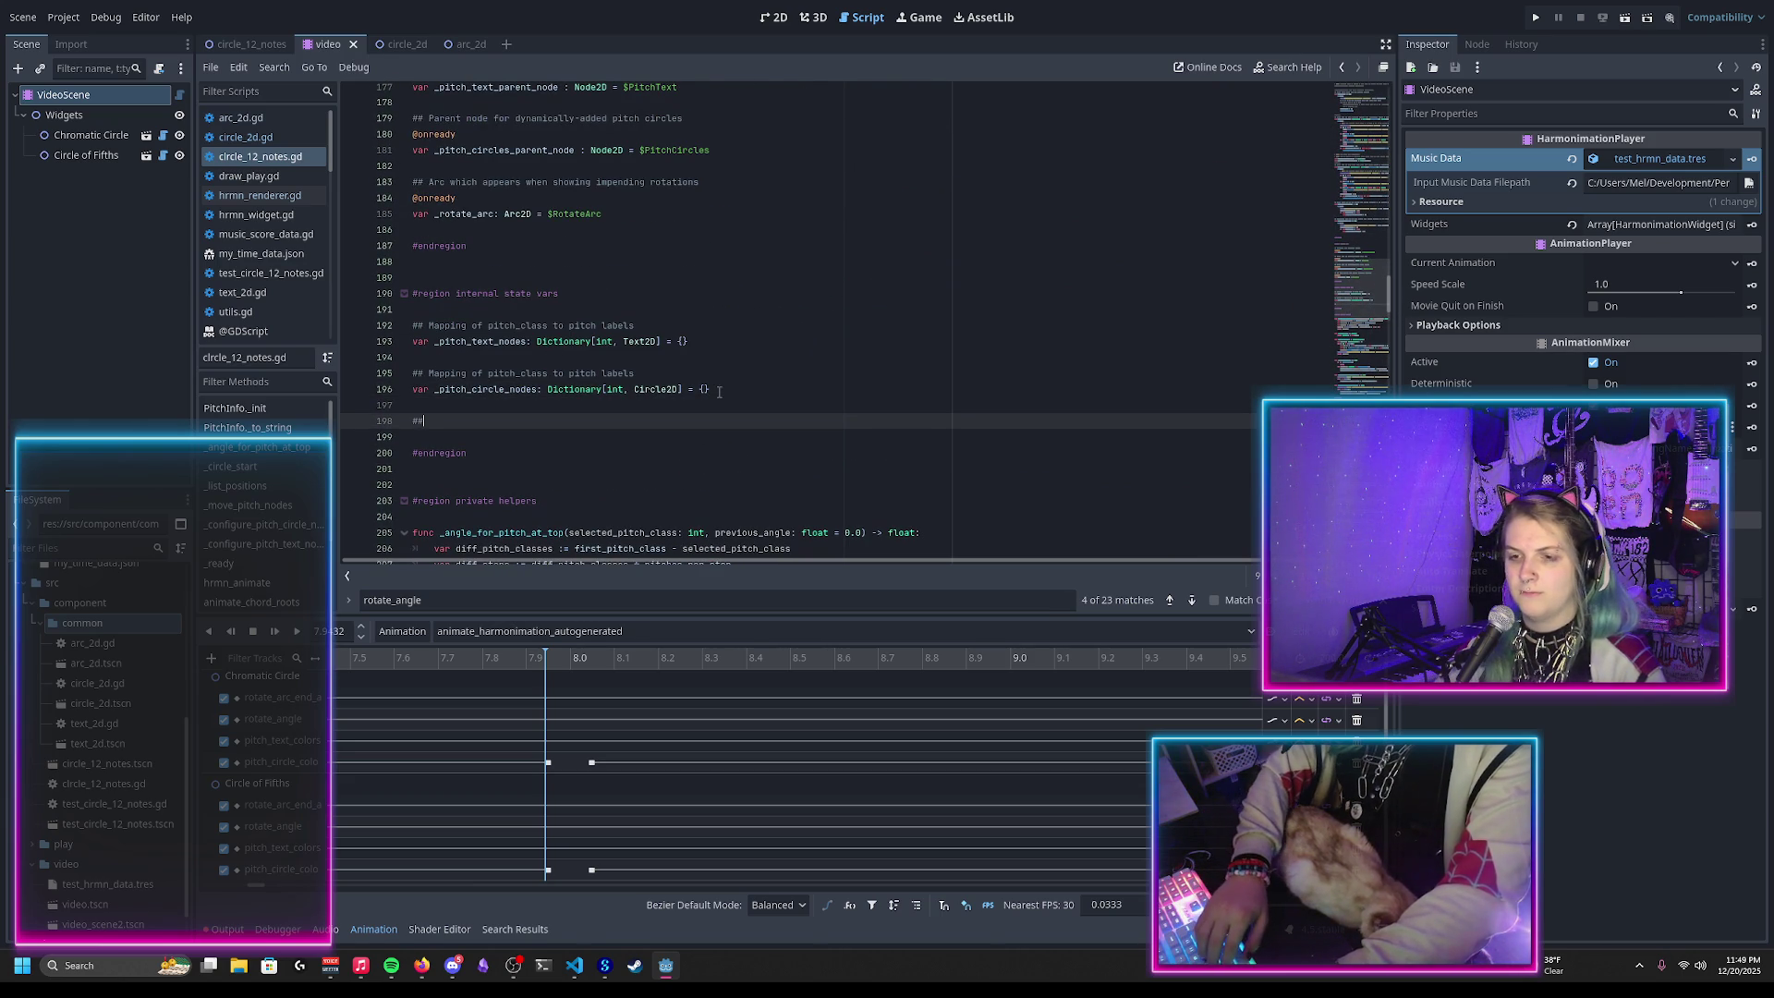
text(ele)
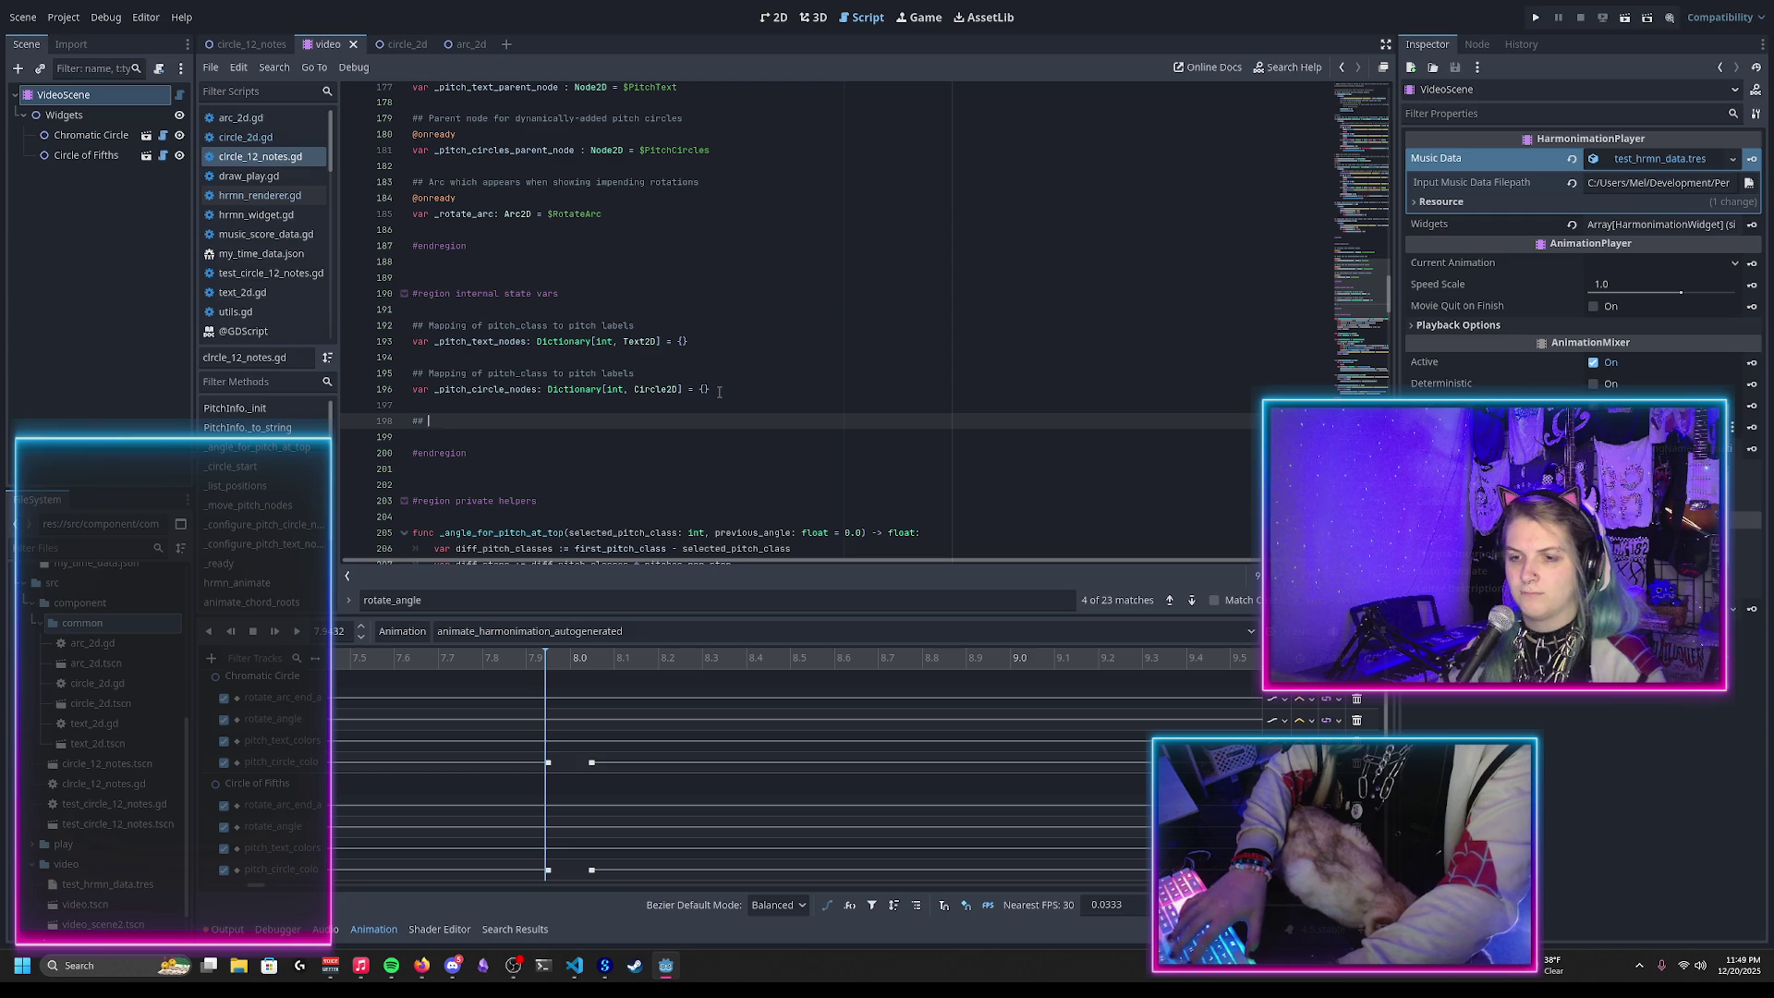
text(sele)
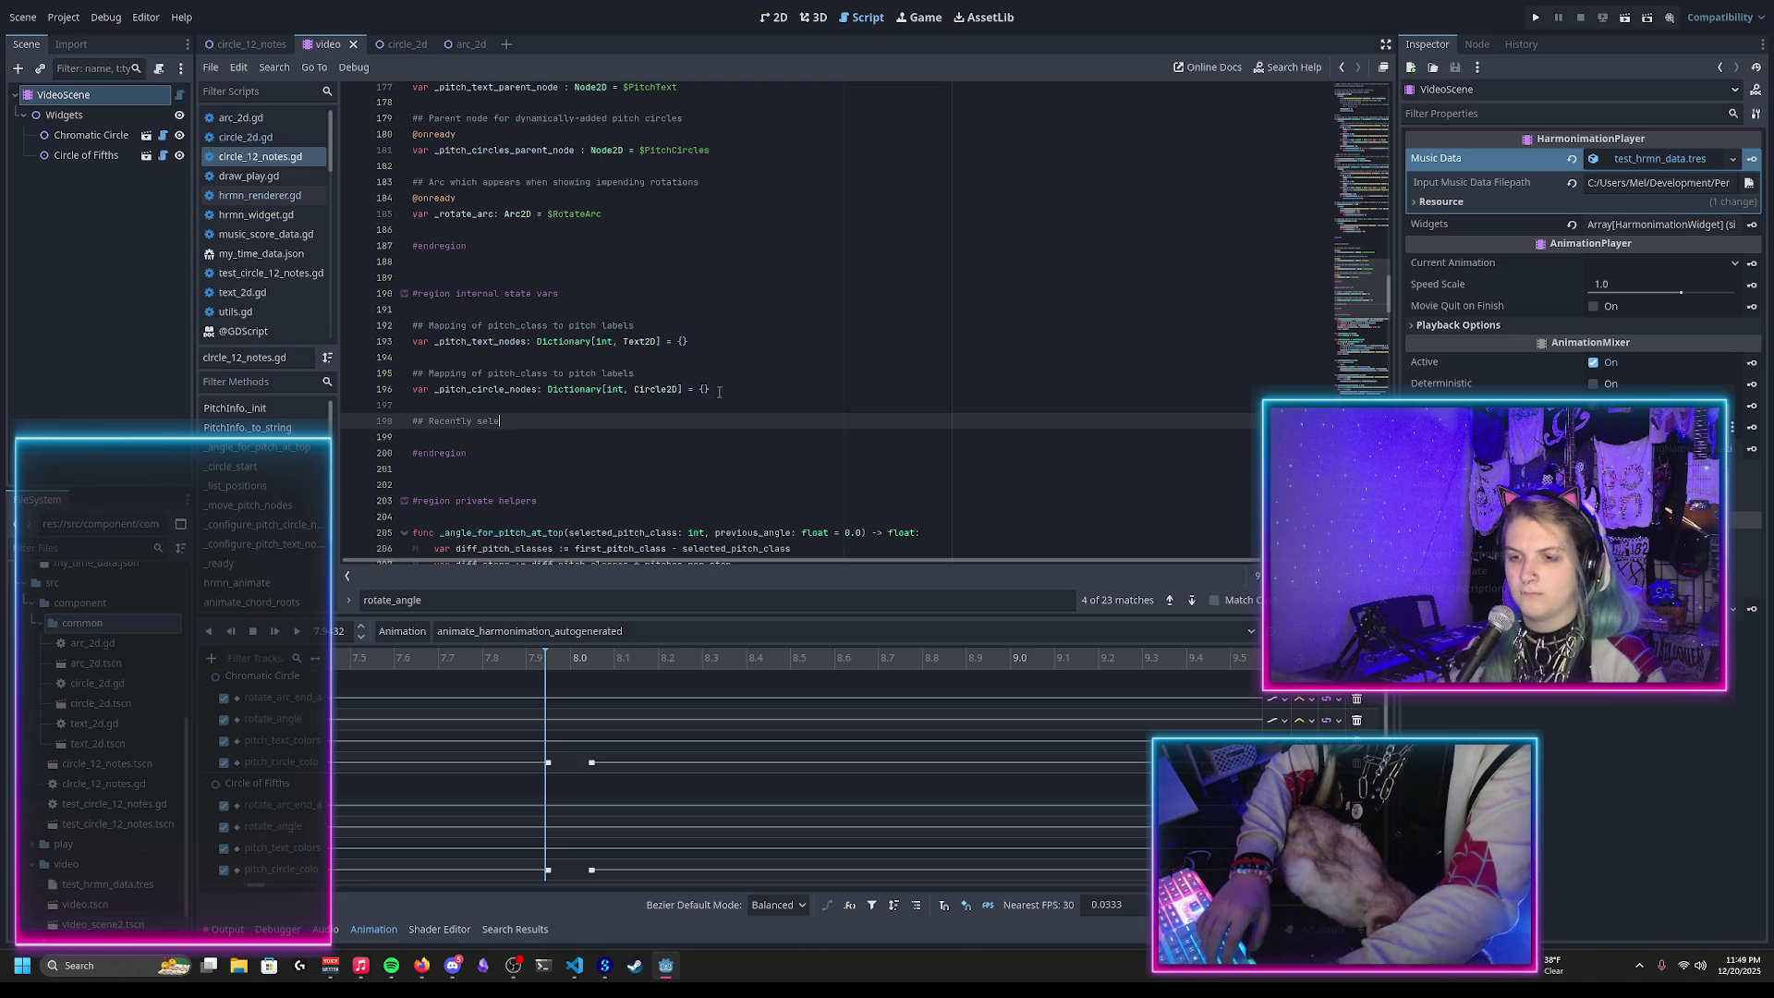
text(hes)
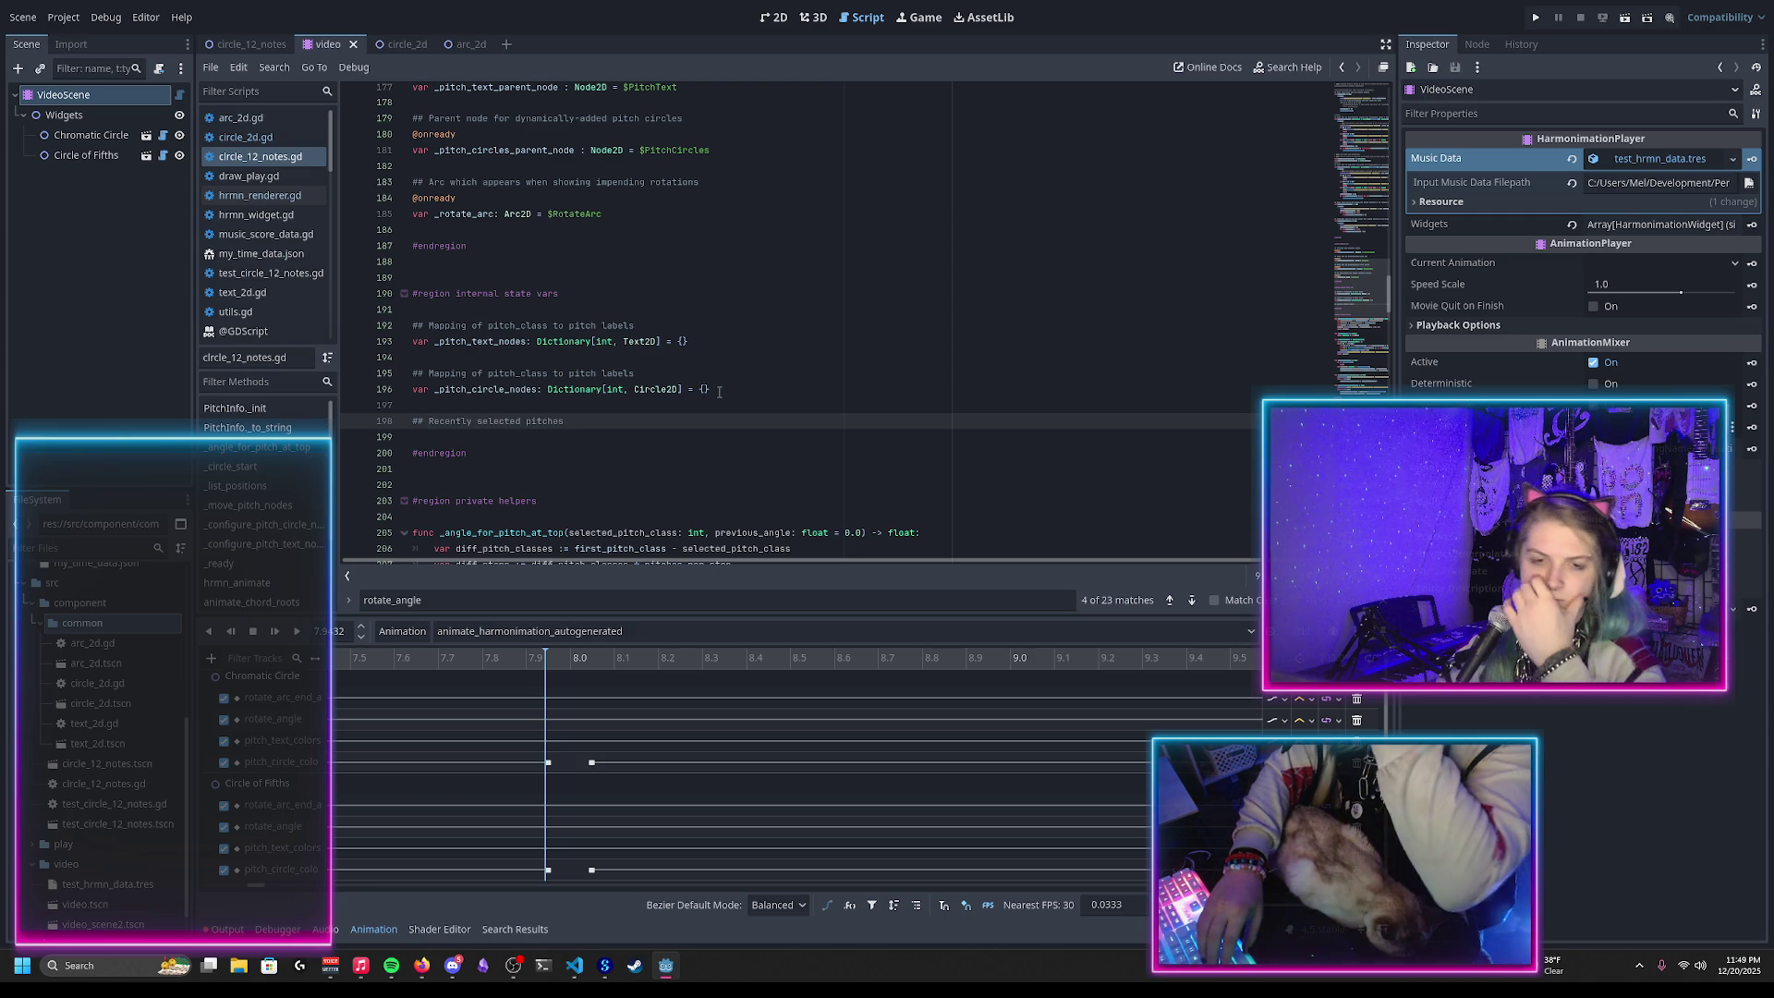
text( 4)
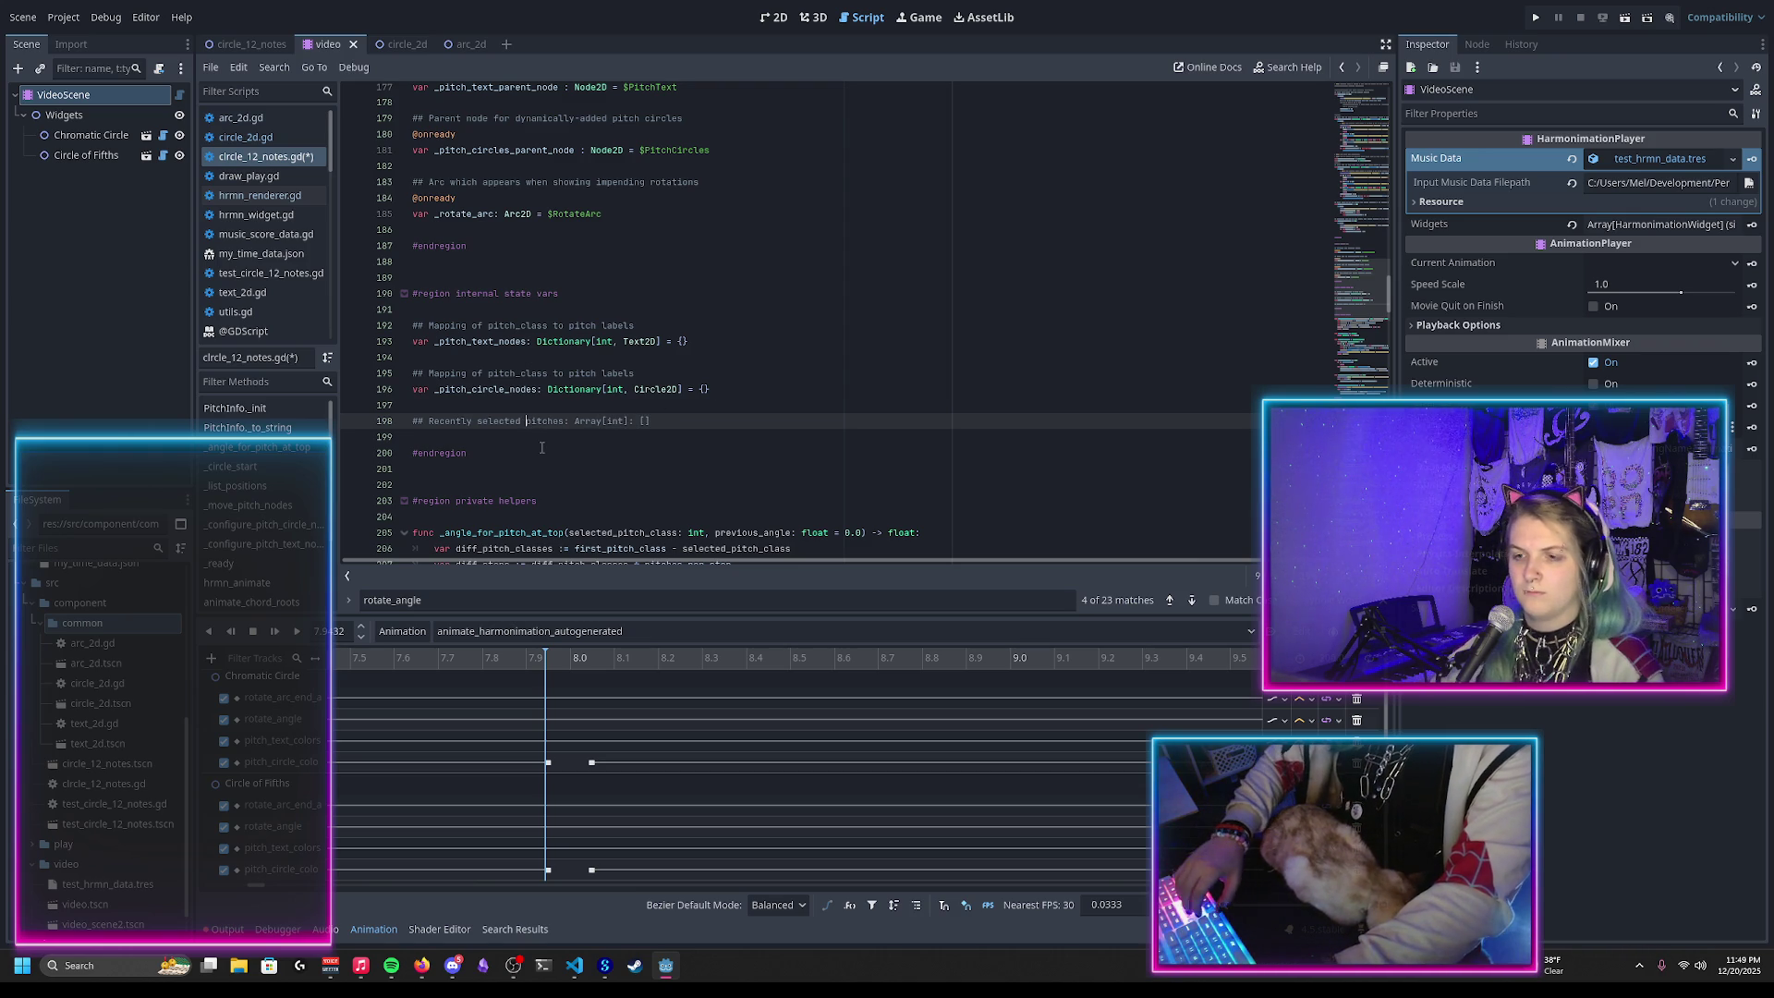
key(Return)
text(recent)
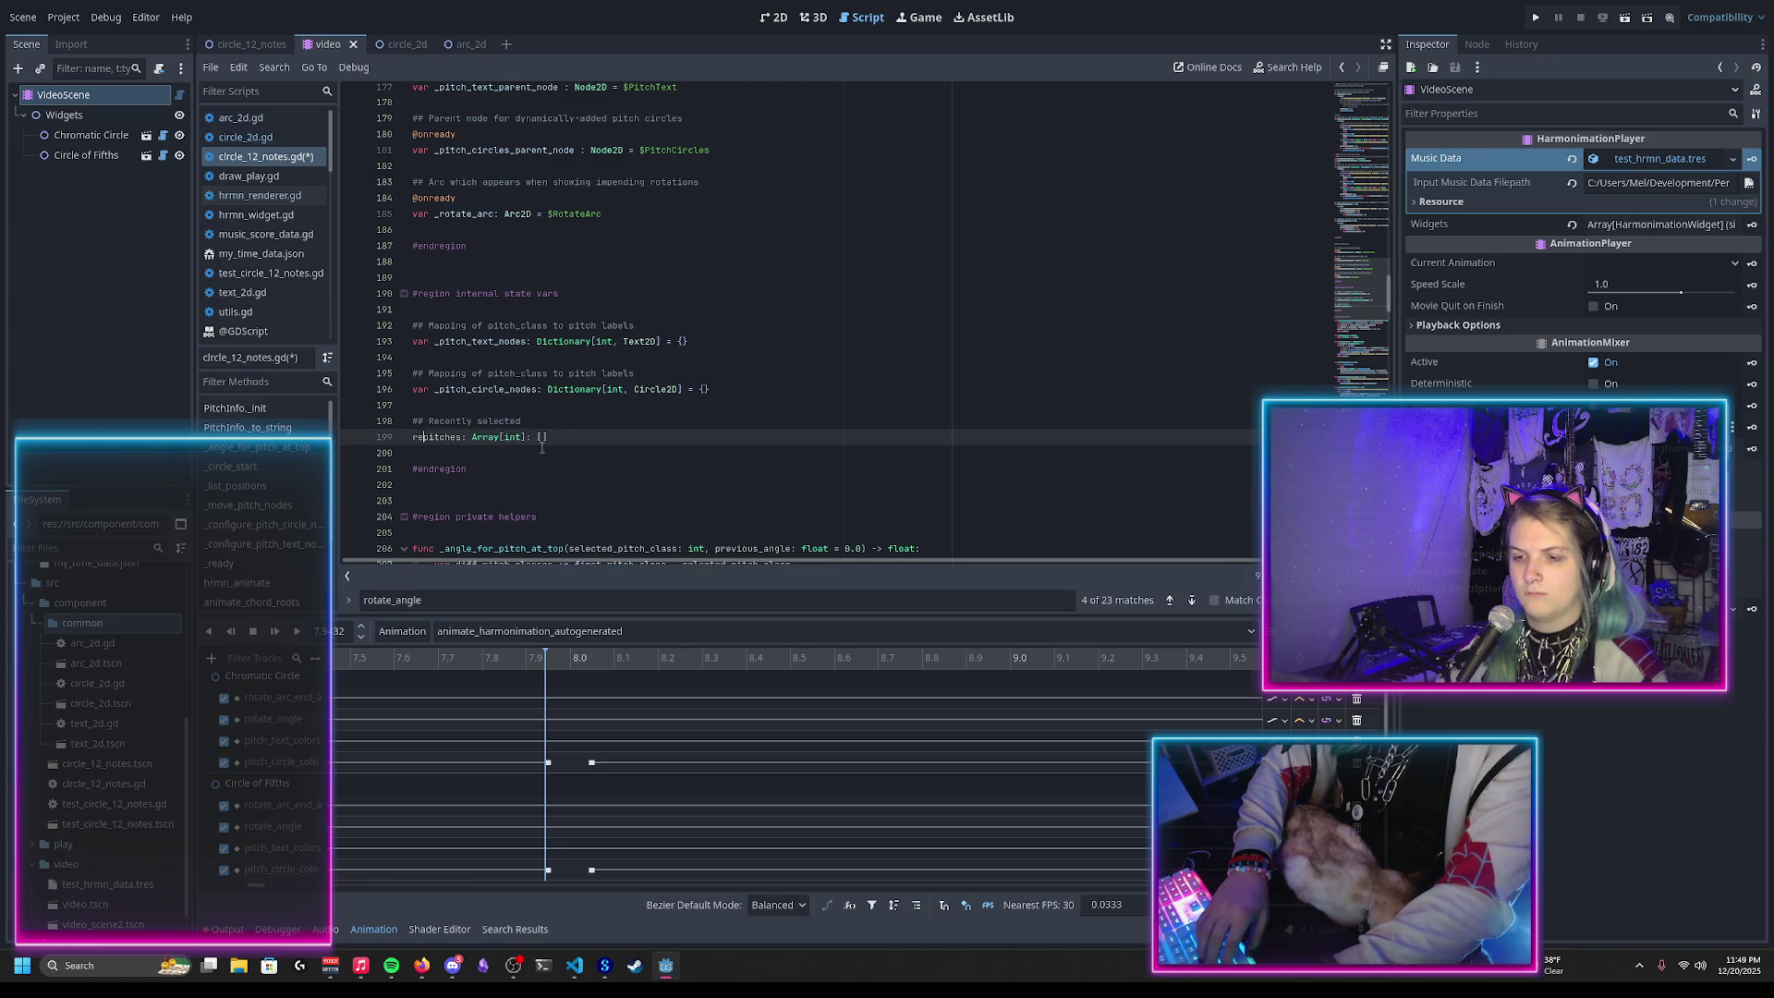
text(_)
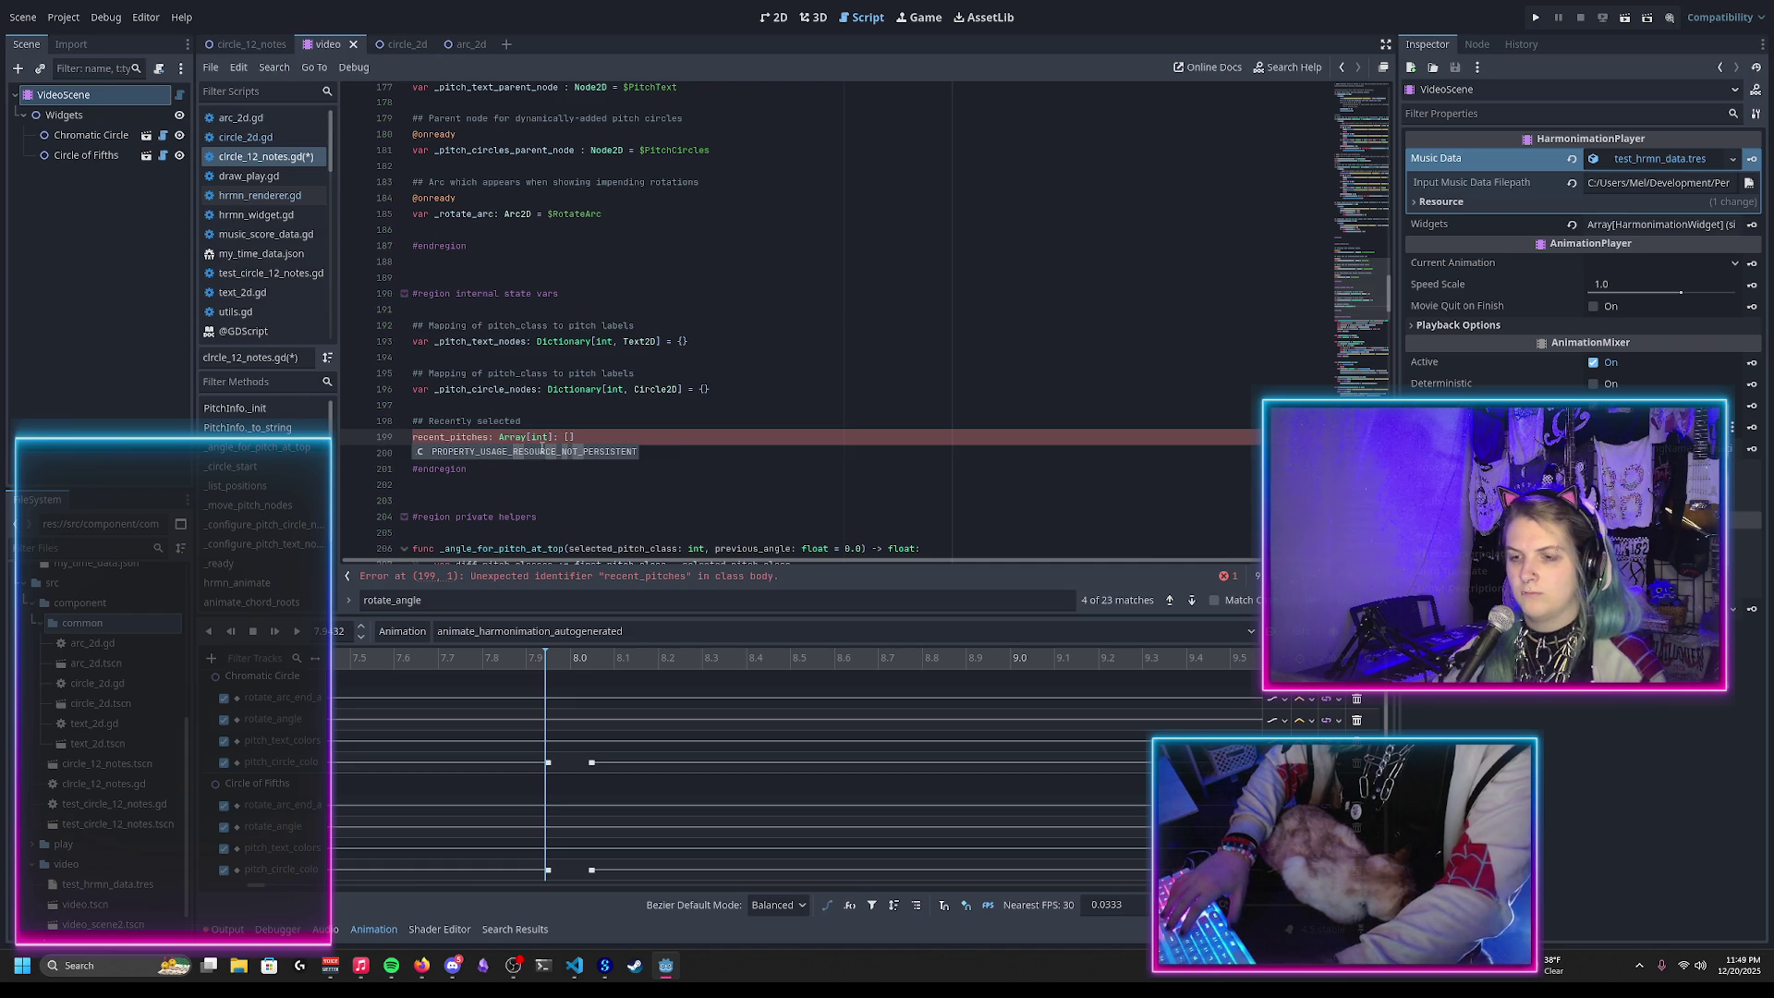
key(BackSpace)
key(BackSpace)
key(BackSpace)
text(selected)
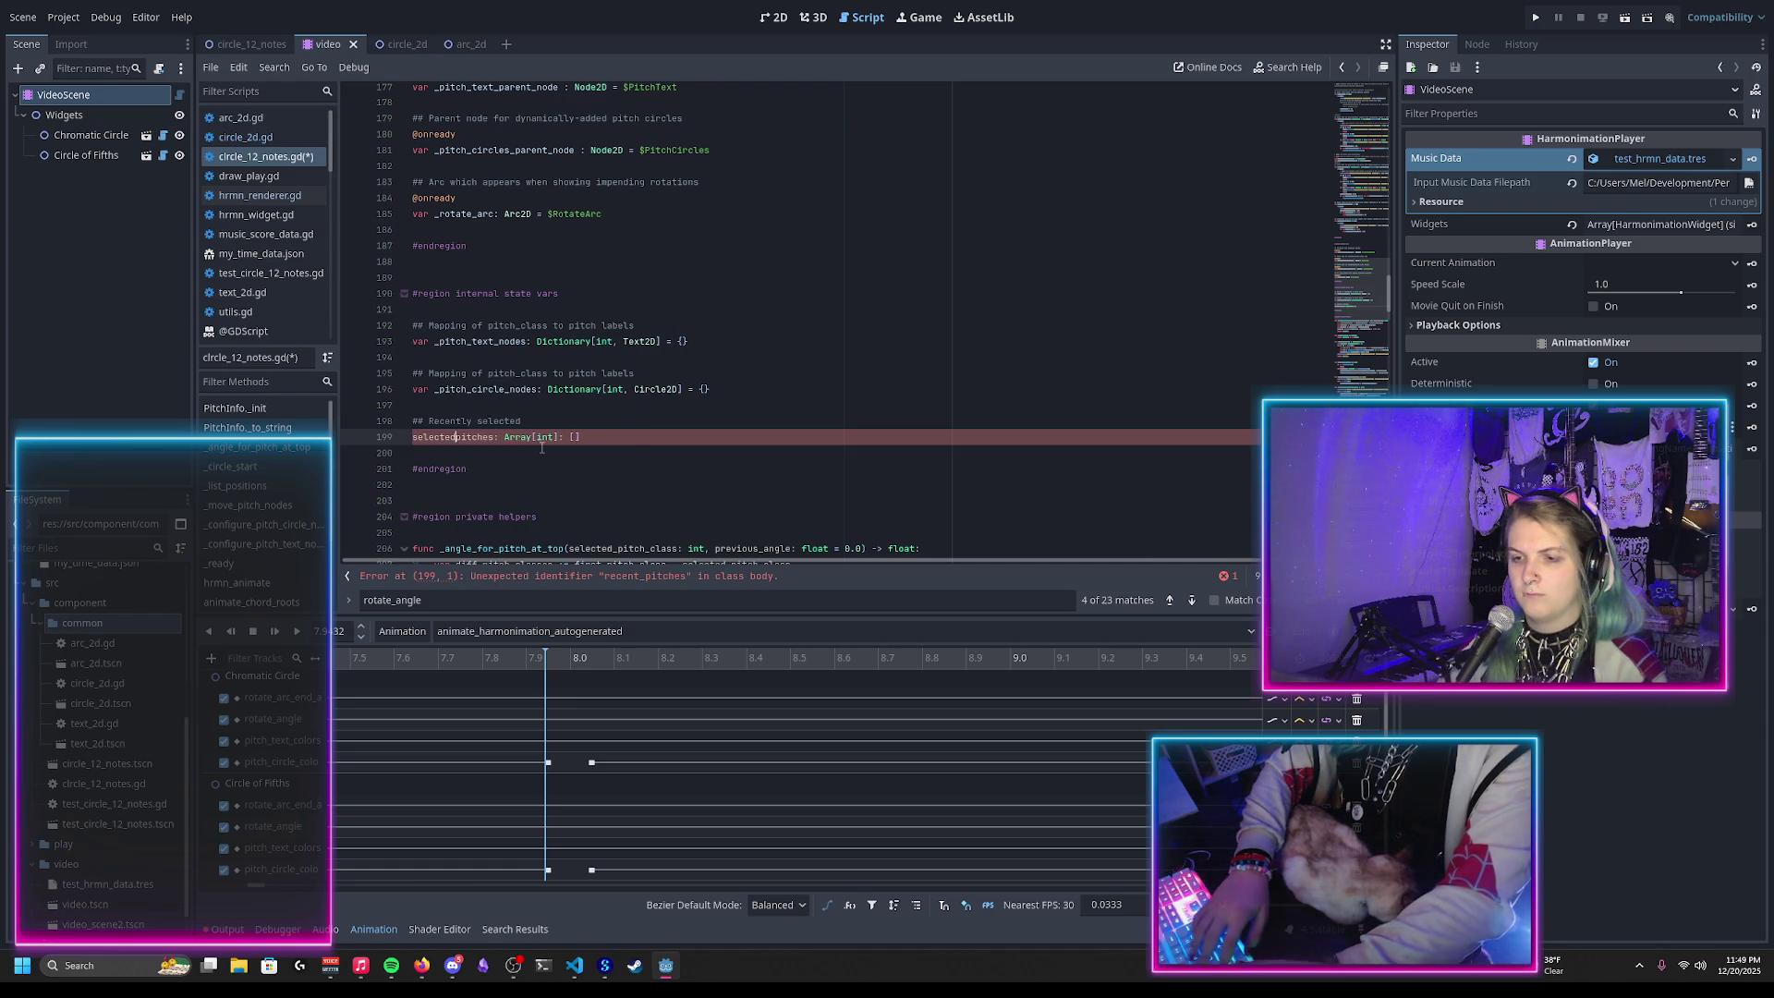
key(End)
key(Up)
text(pitches)
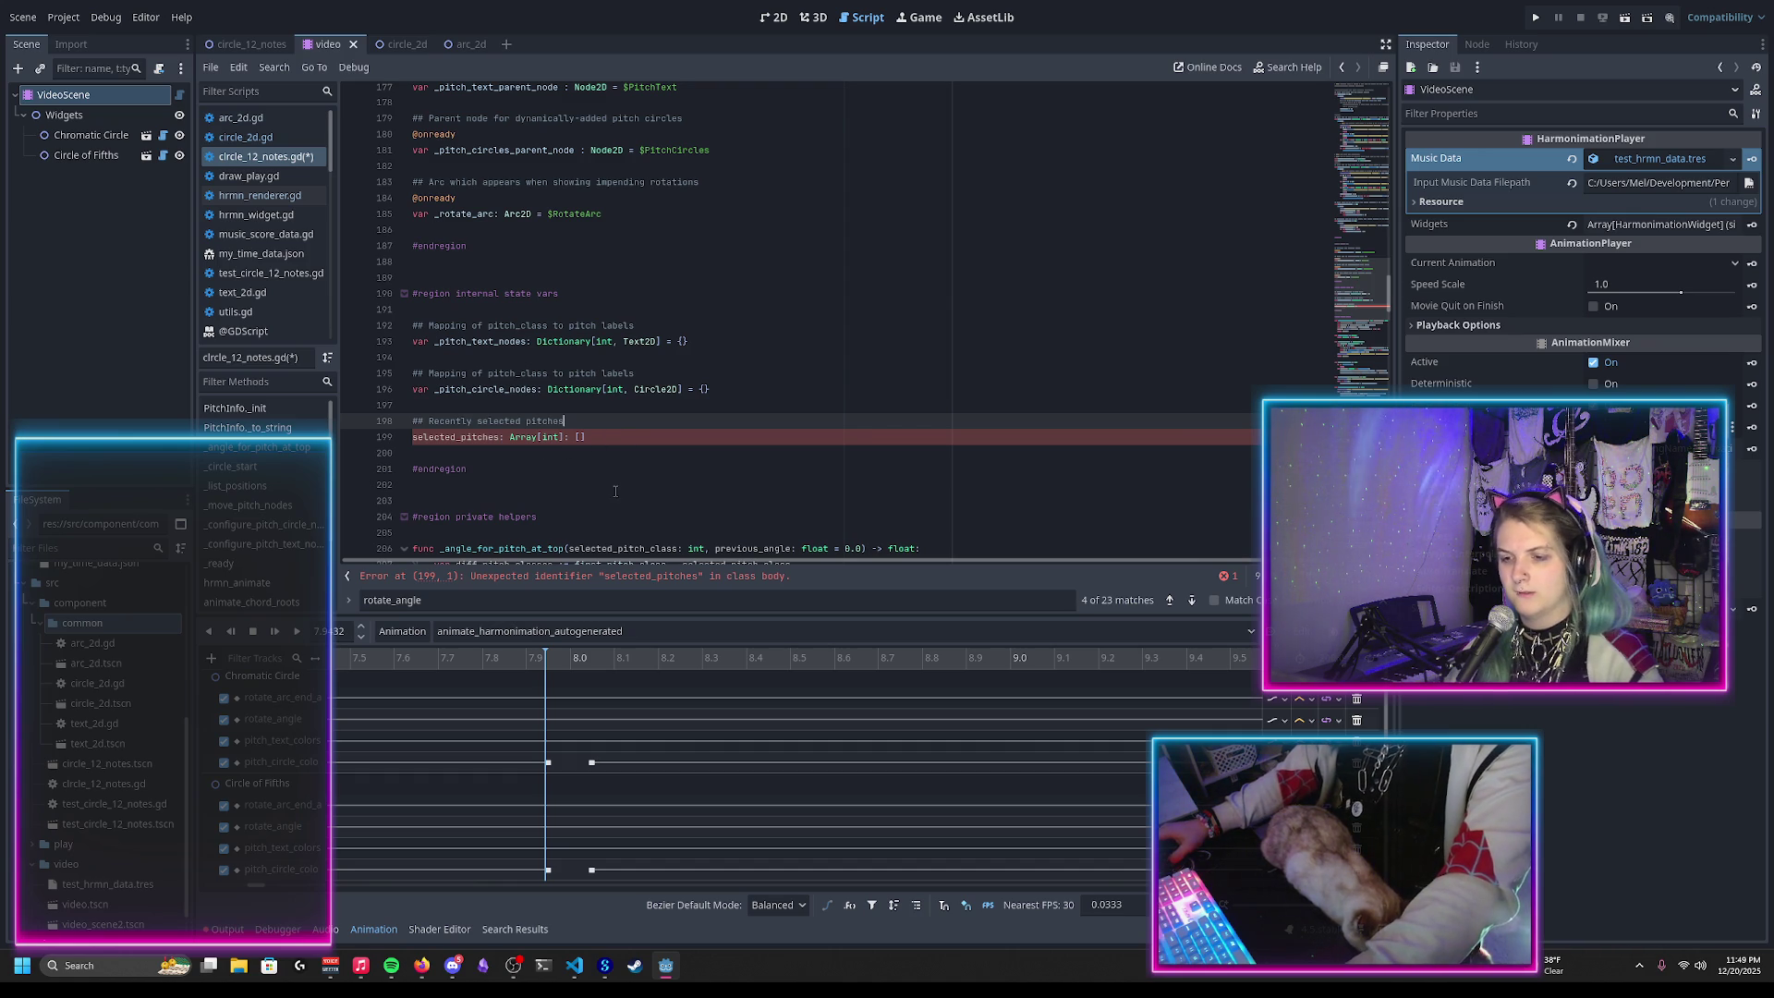
mouse_move(555, 669)
mouse_down()
mouse_move(594, 677)
mouse_move(523, 658)
mouse_move(591, 674)
mouse_move(549, 664)
mouse_move(577, 661)
mouse_up()
Step: Complete the declaration as 'var selected_pitches: Array[int] = []' and save the script
click(776, 18)
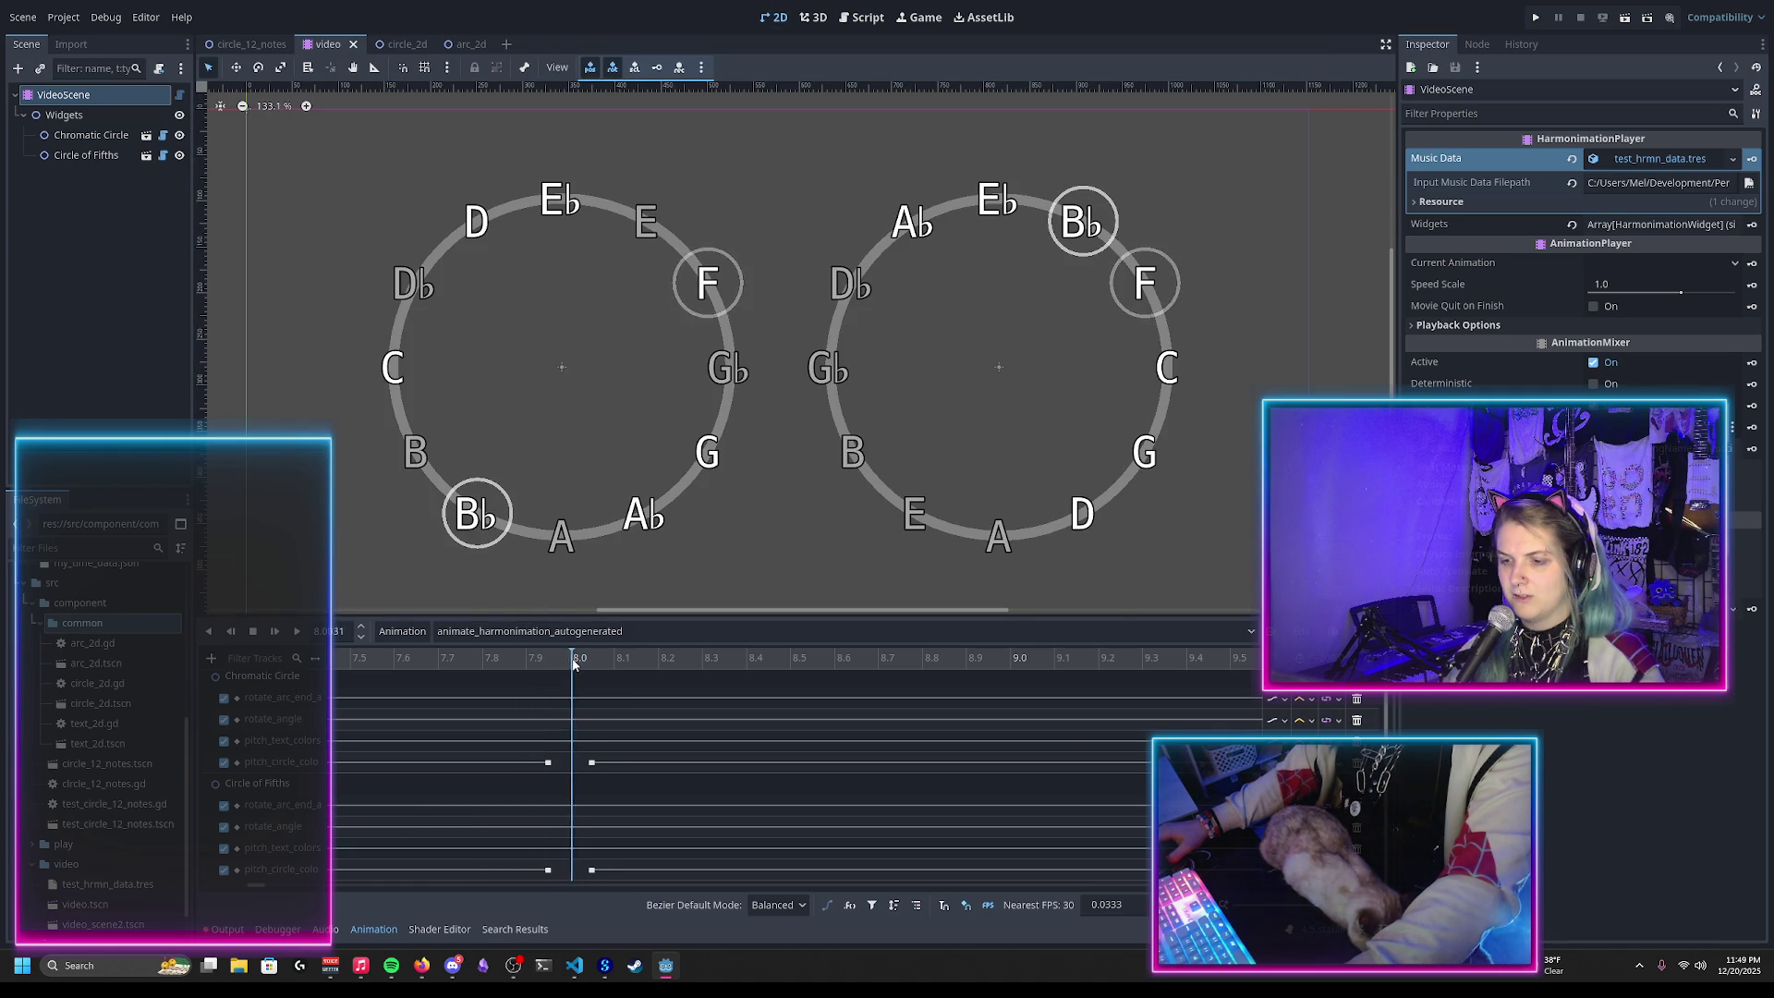
click(860, 18)
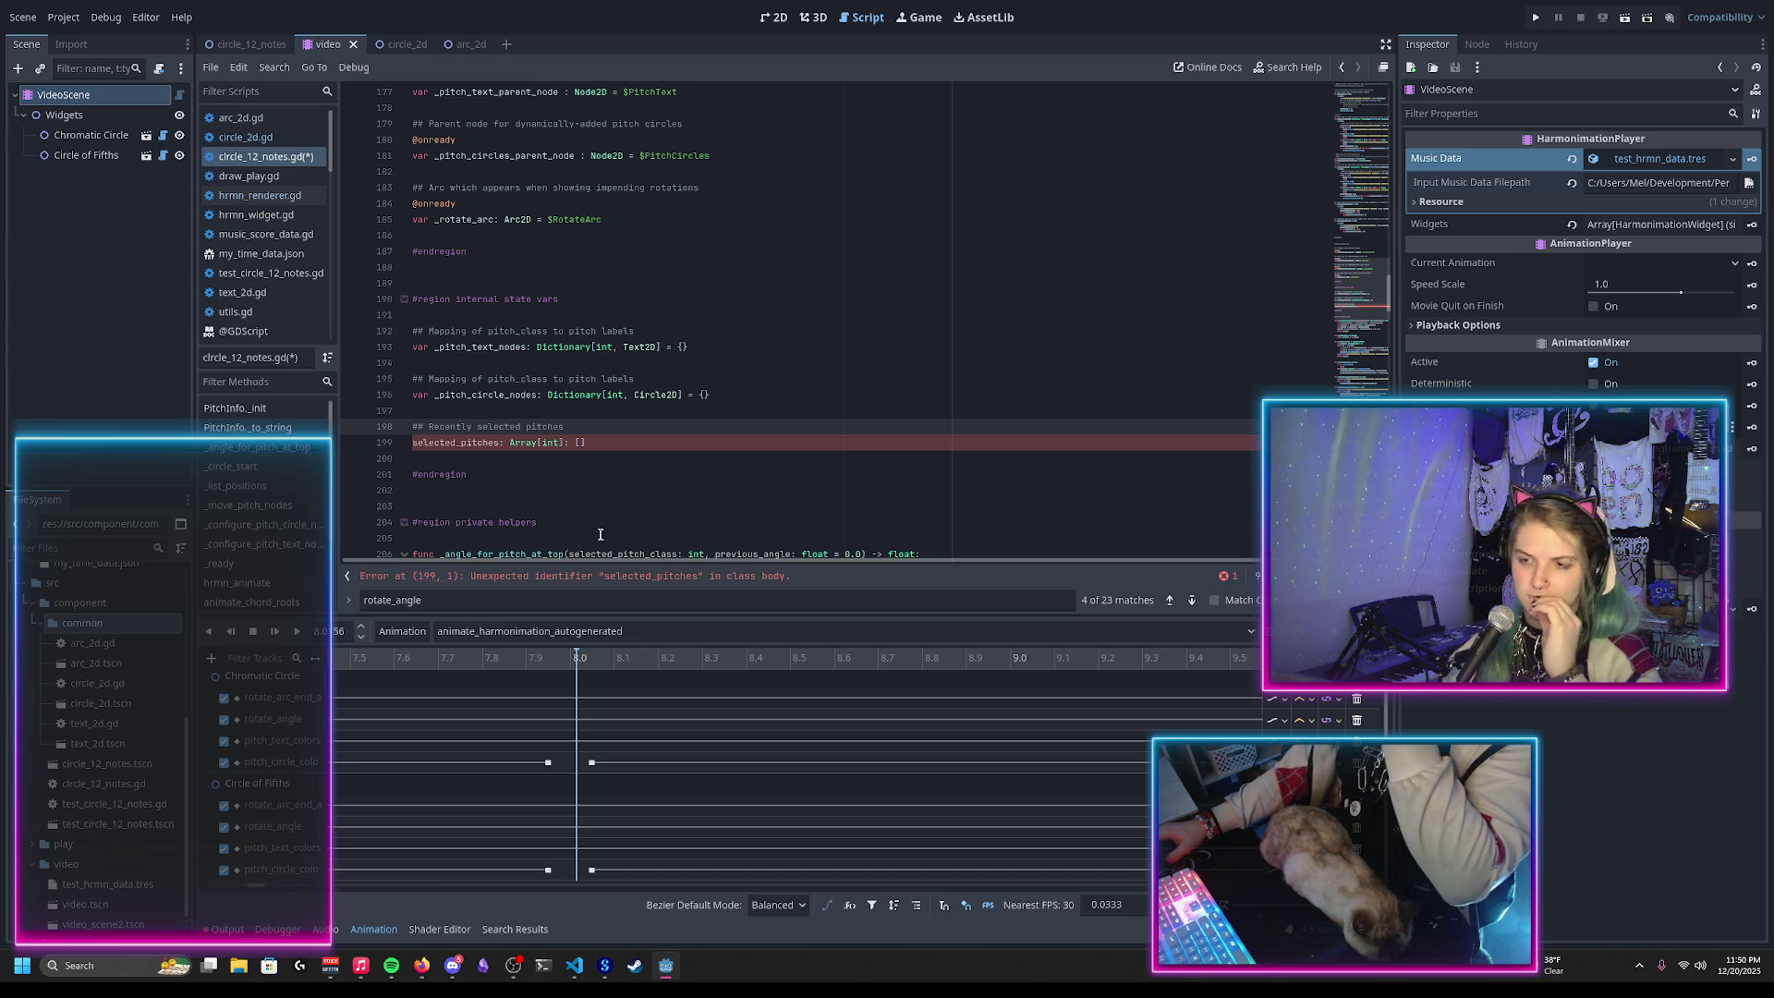
click(612, 444)
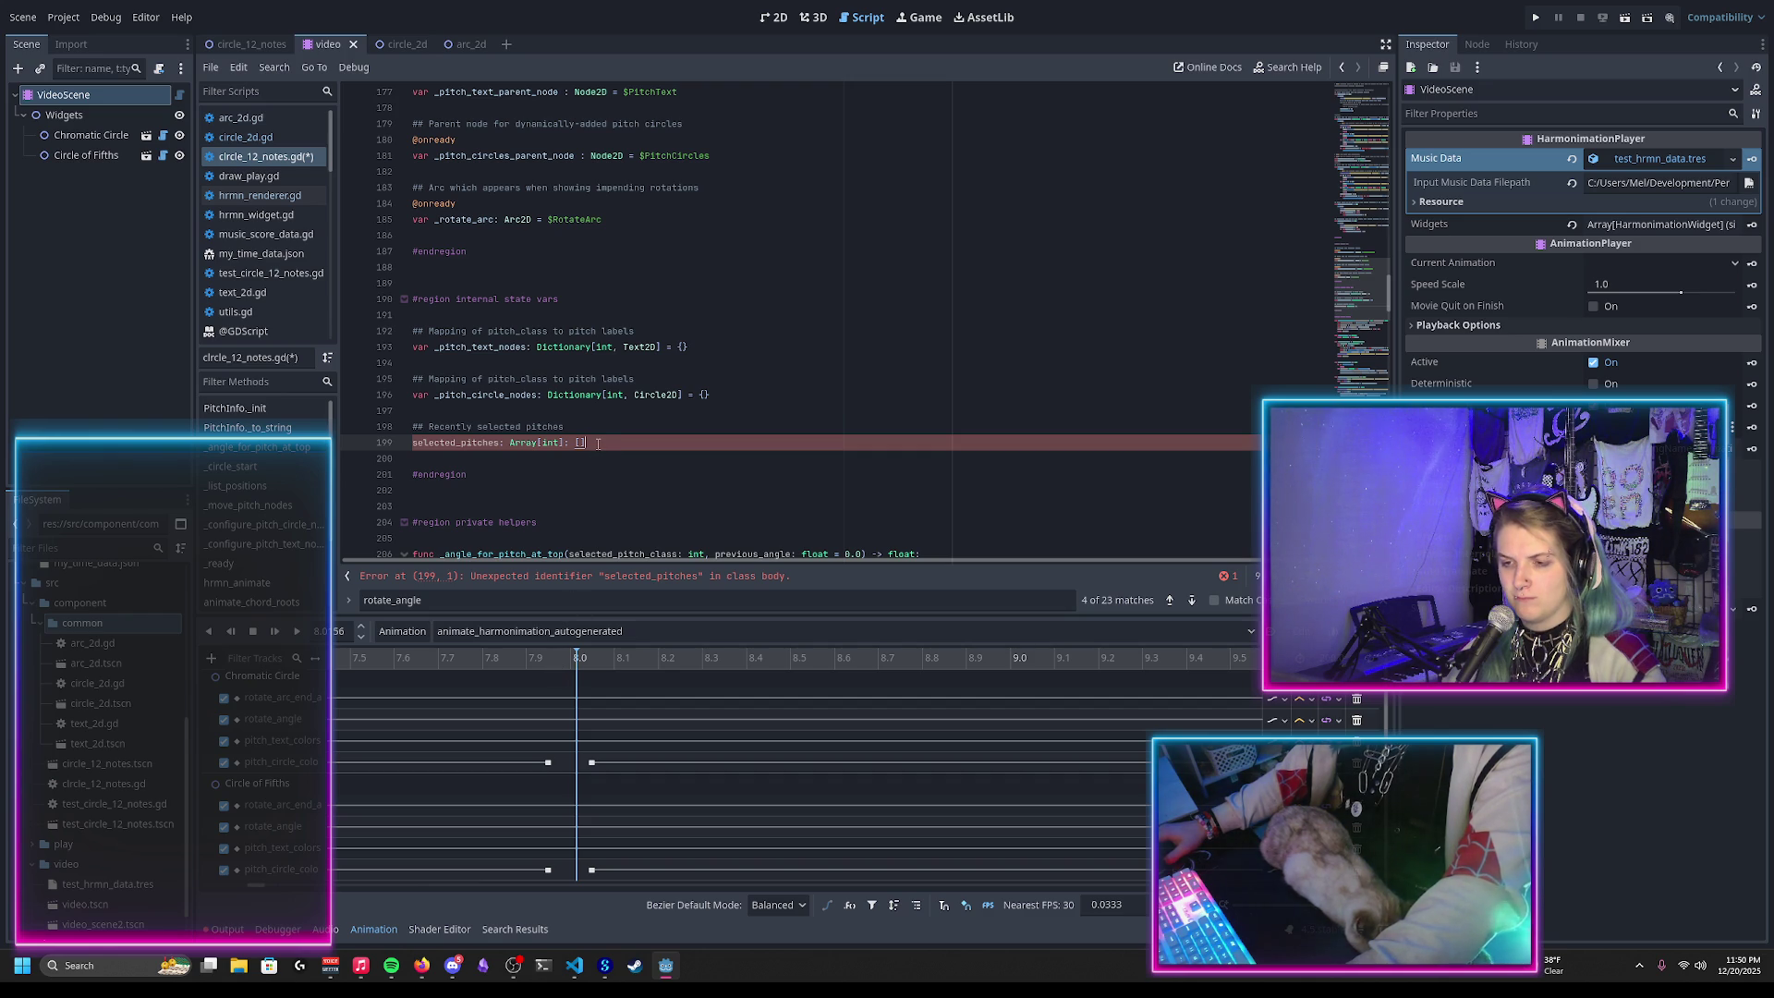
click(570, 443)
text(=)
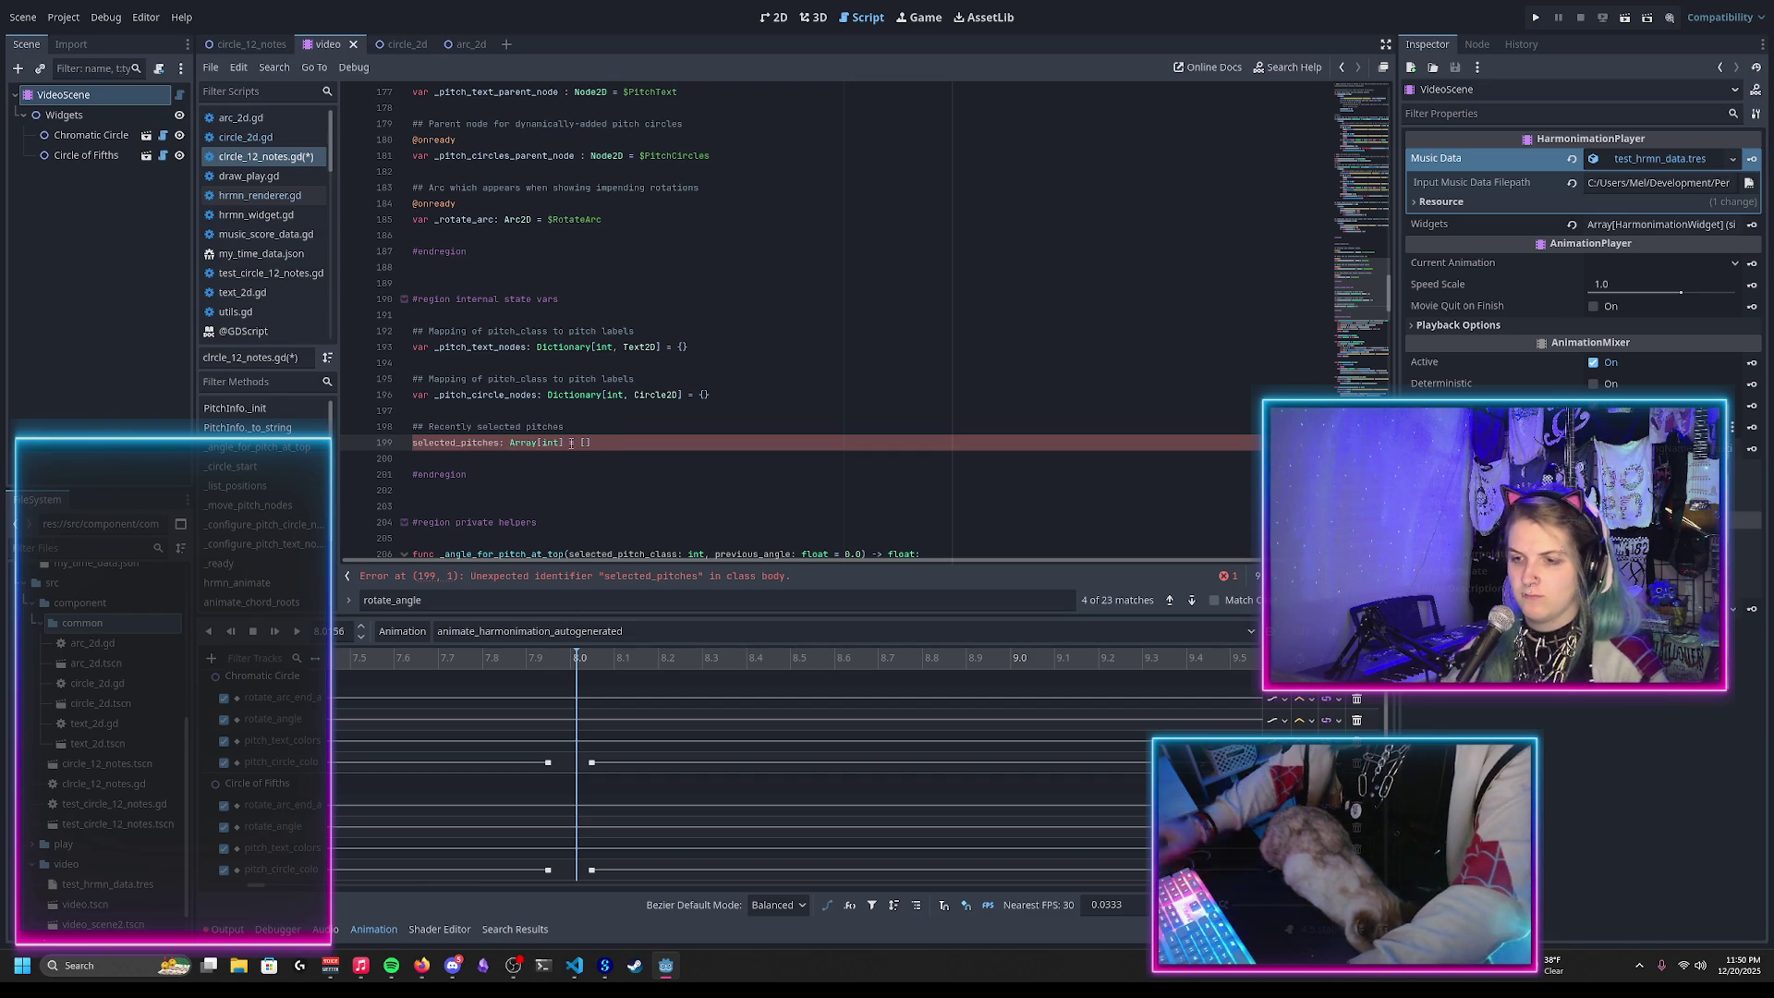
key(Home)
text(var)
key(Escape)
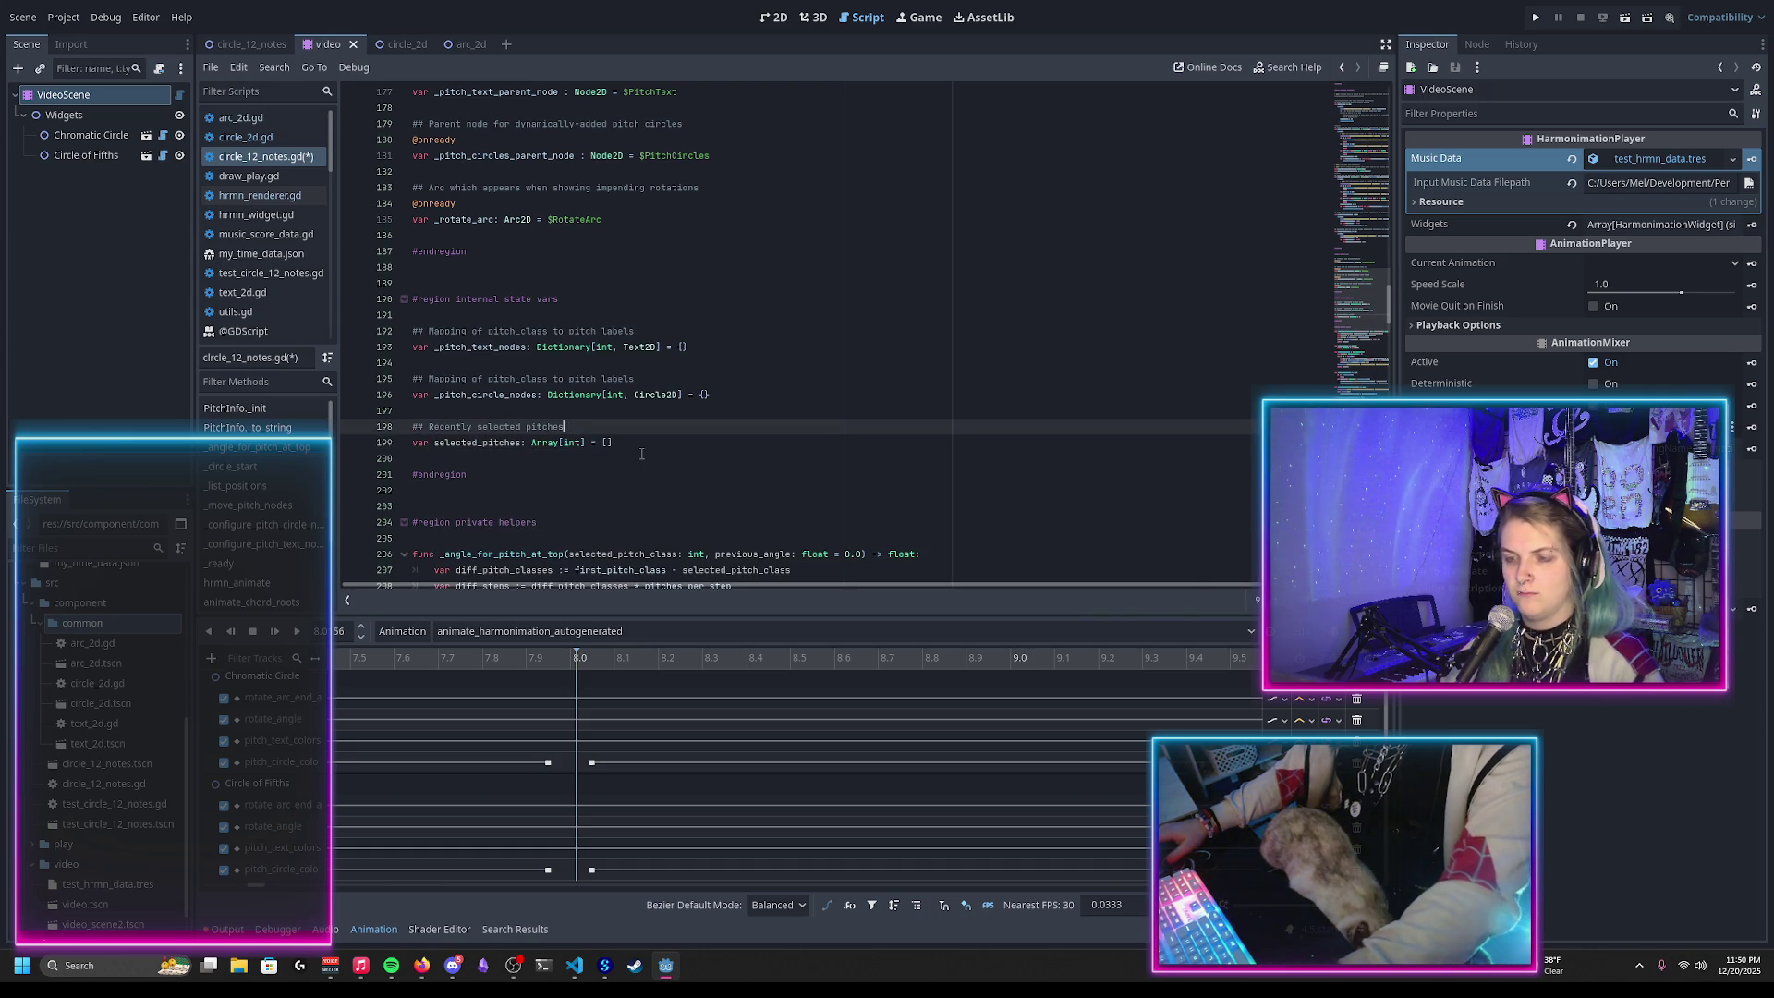
key(ctrl+s)
key(Down)
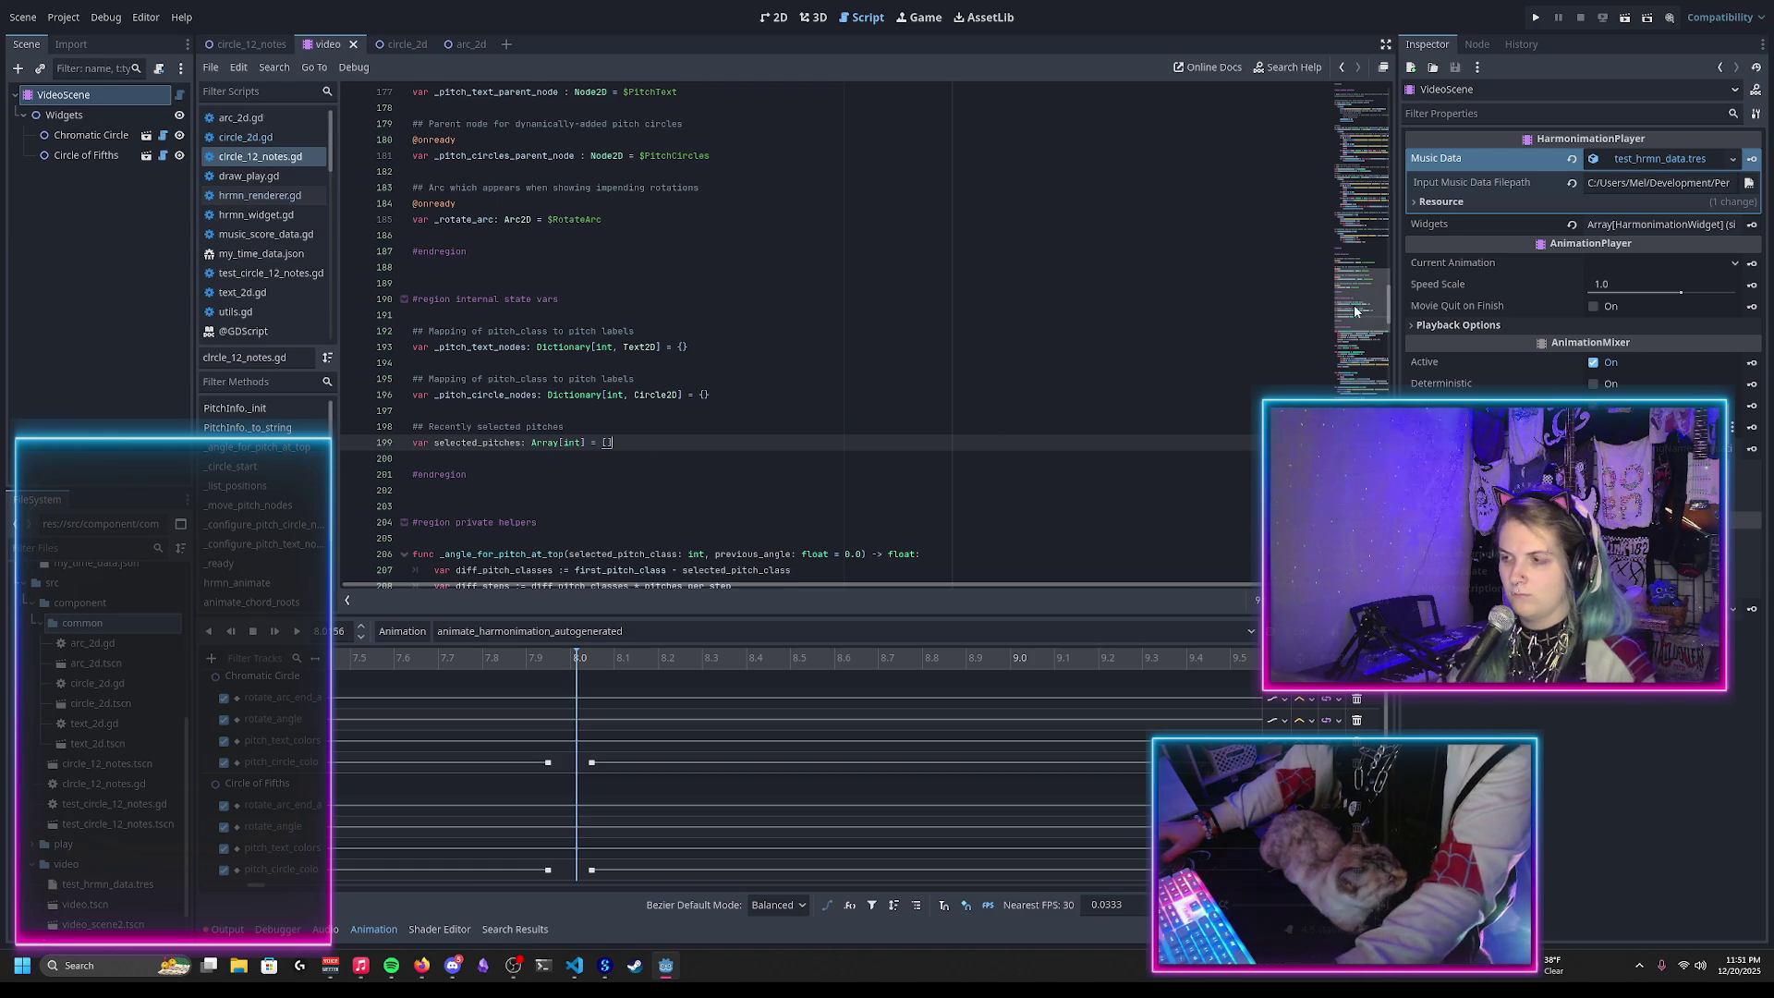
Step: Scroll through circle_12_notes.gd to review where selected_pitches should go
scroll(1357, 310, up, 1)
scroll(1357, 311, down, 4)
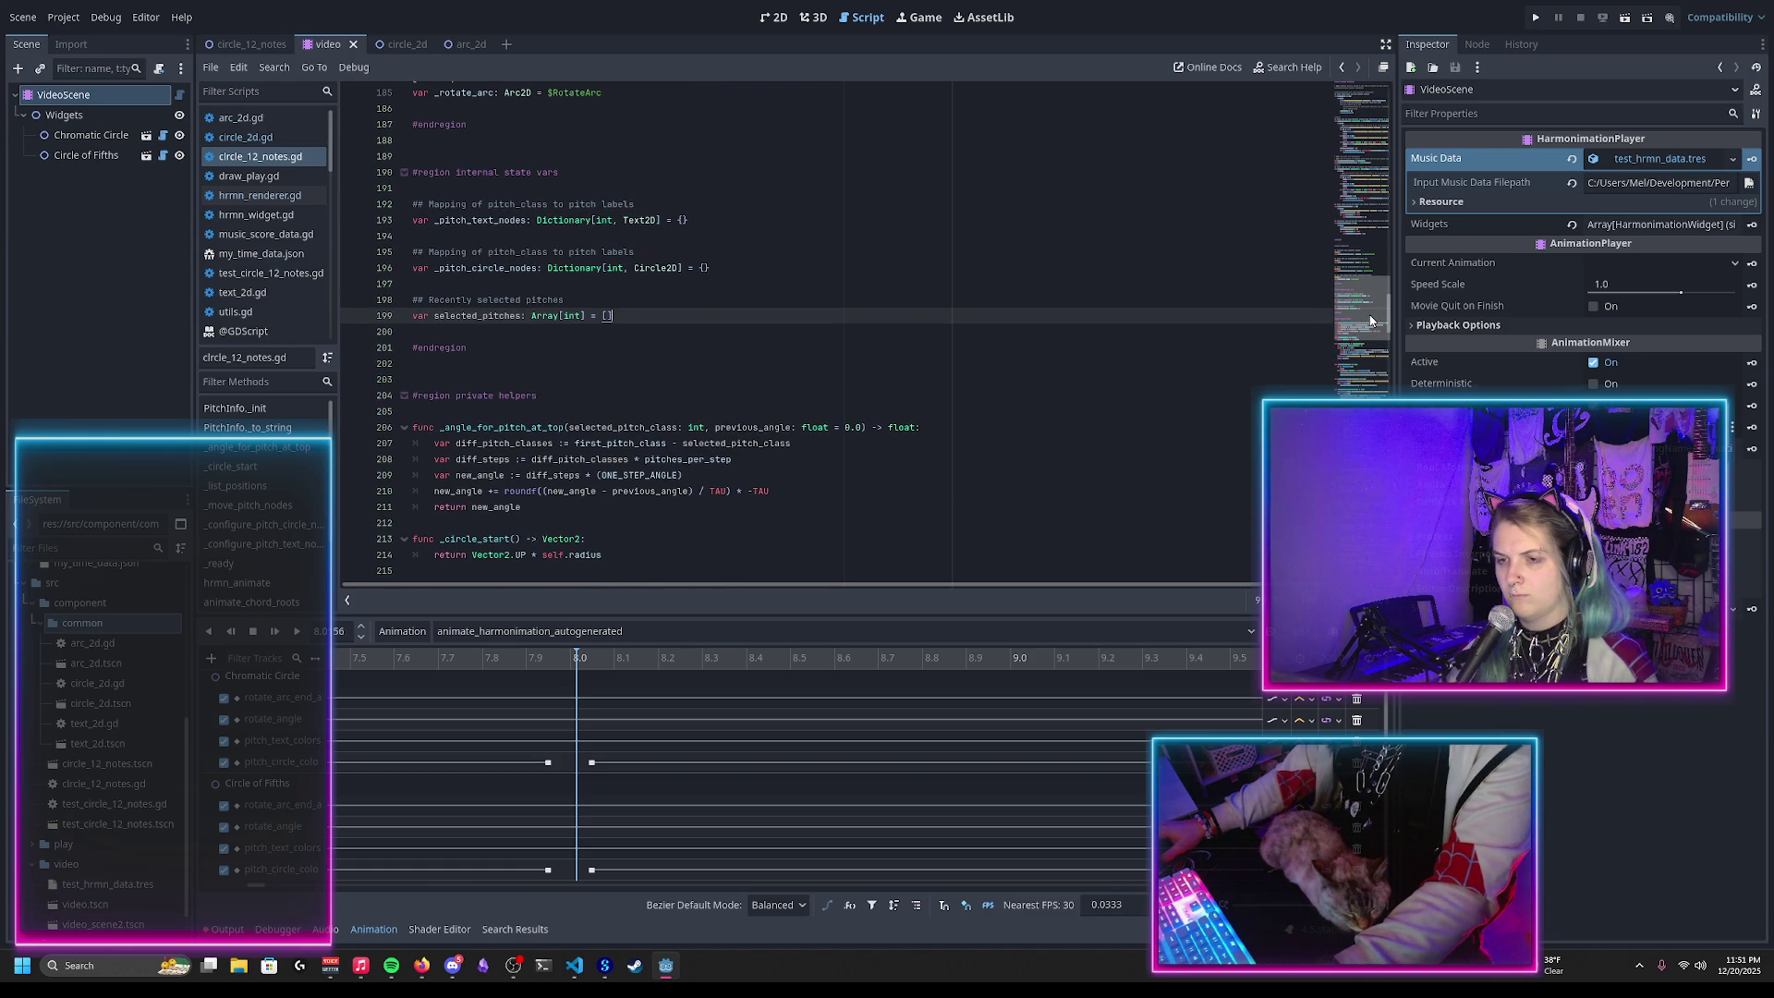
scroll(1368, 321, up, 1)
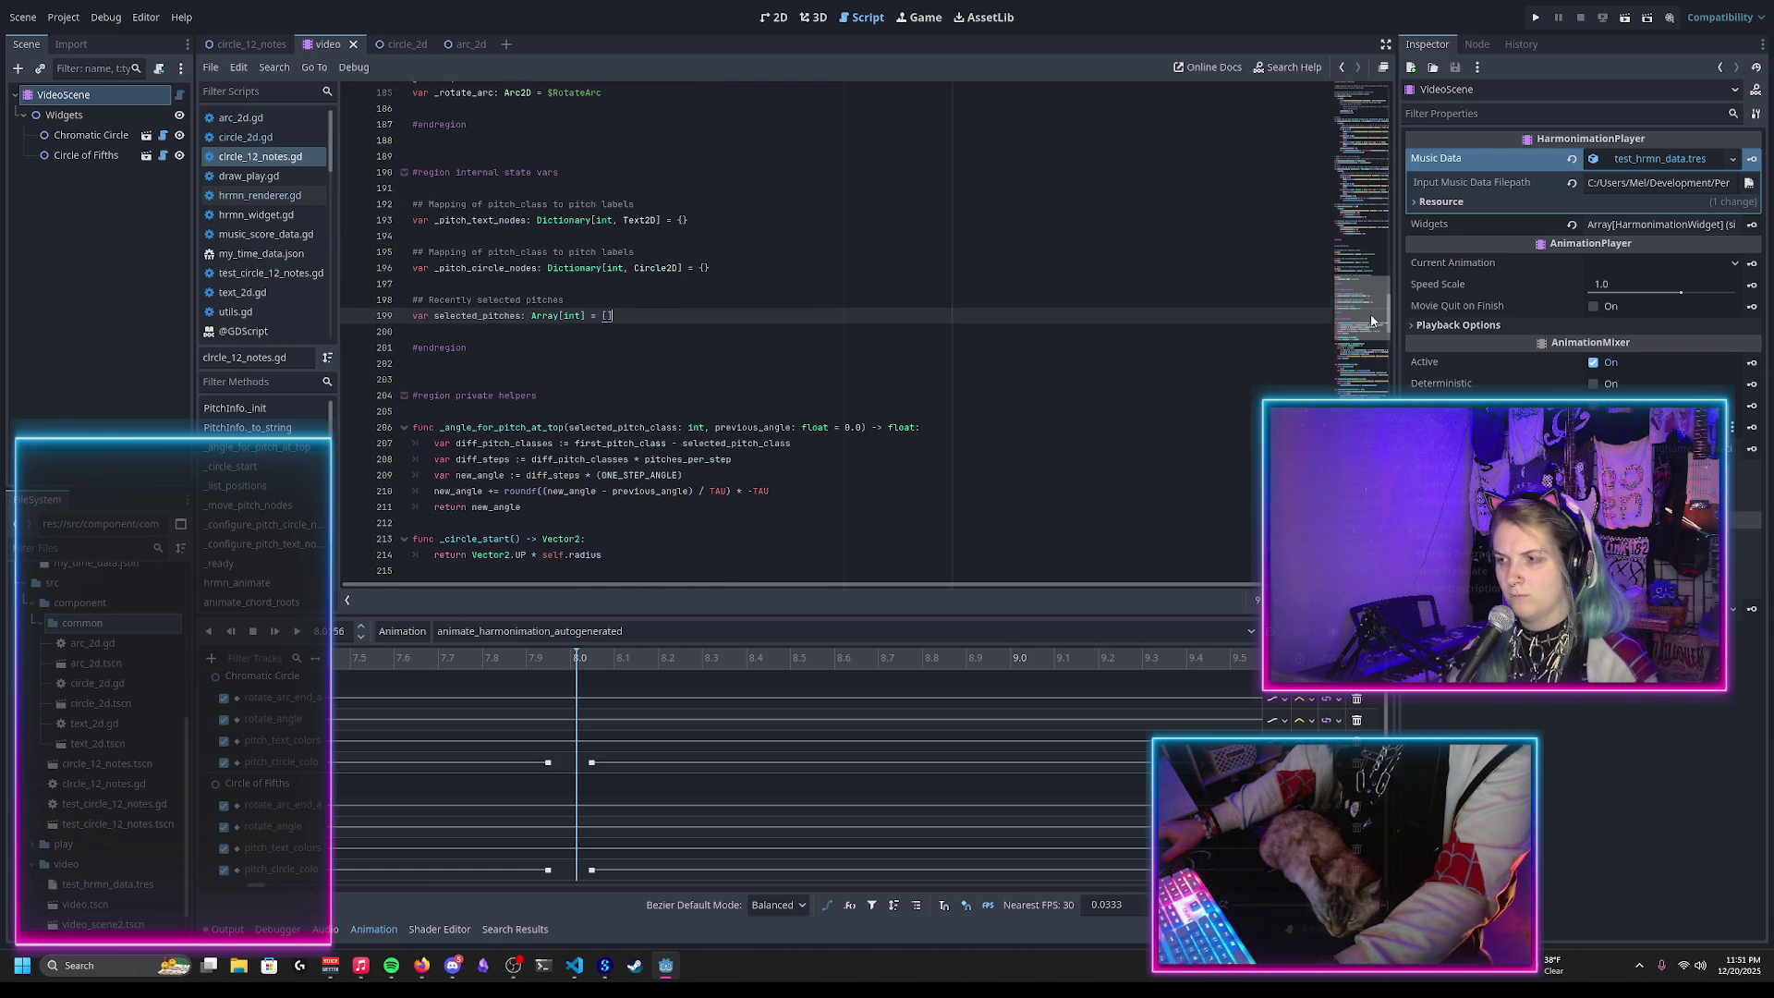
scroll(1371, 320, down, 1)
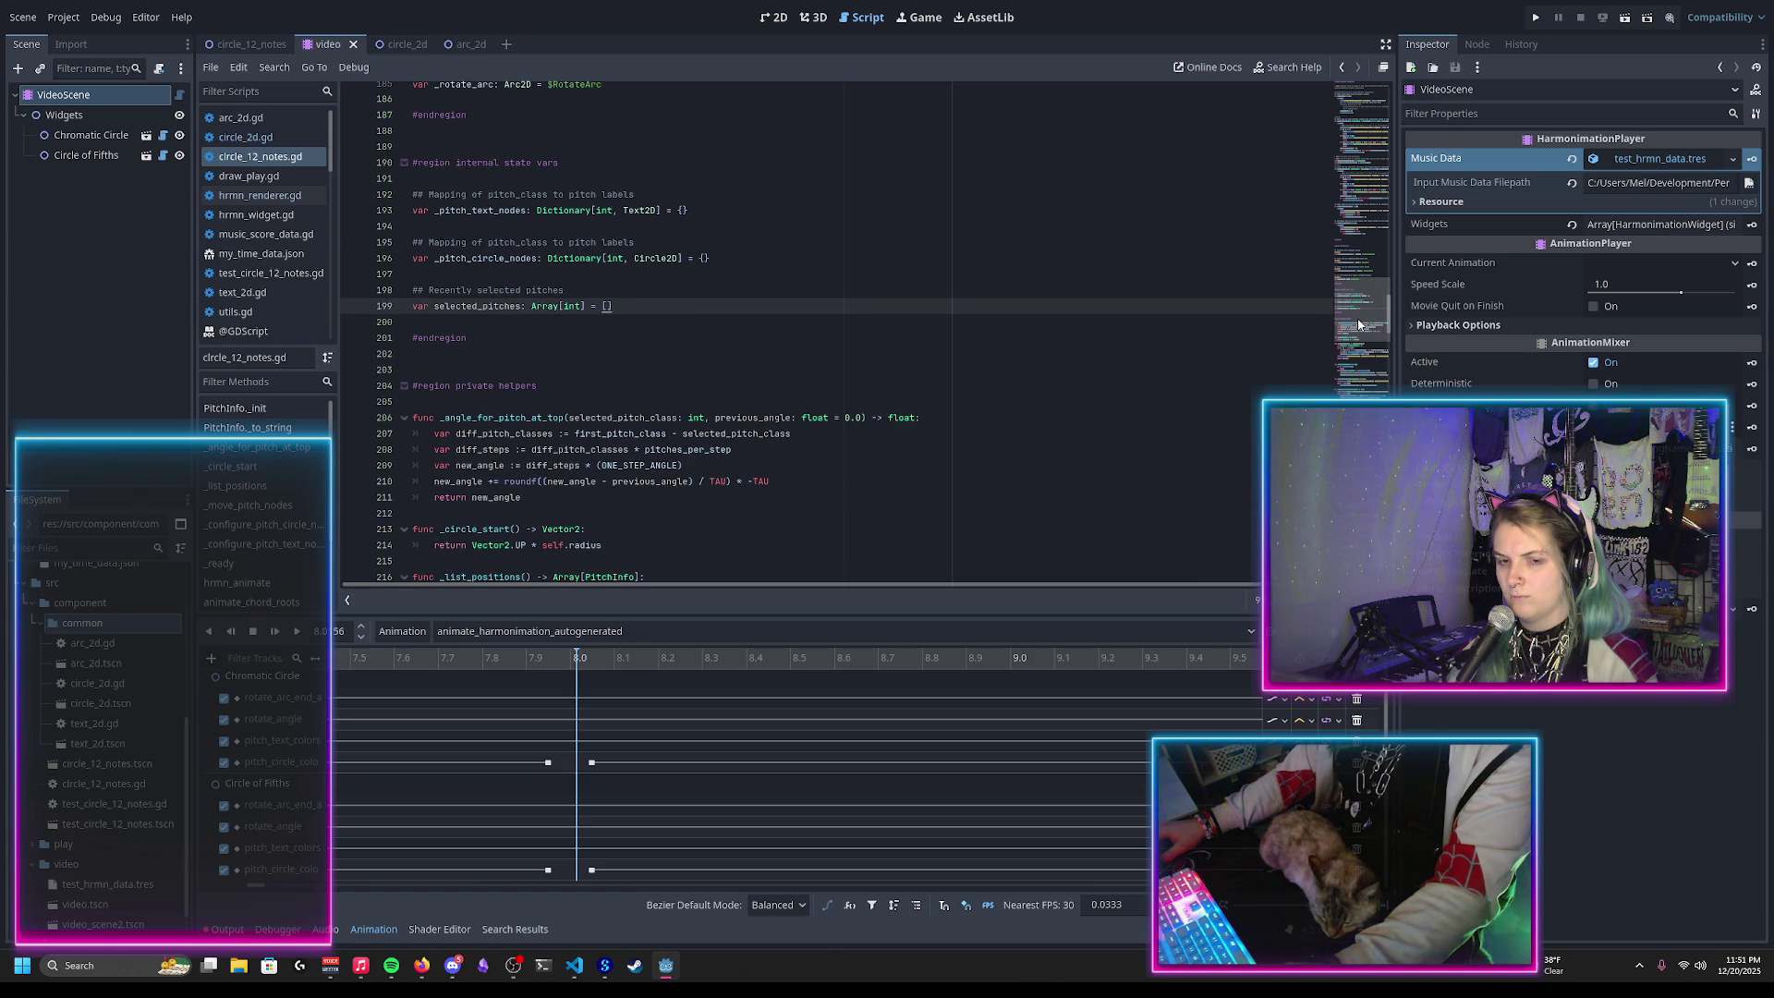
scroll(1359, 323, down, 20)
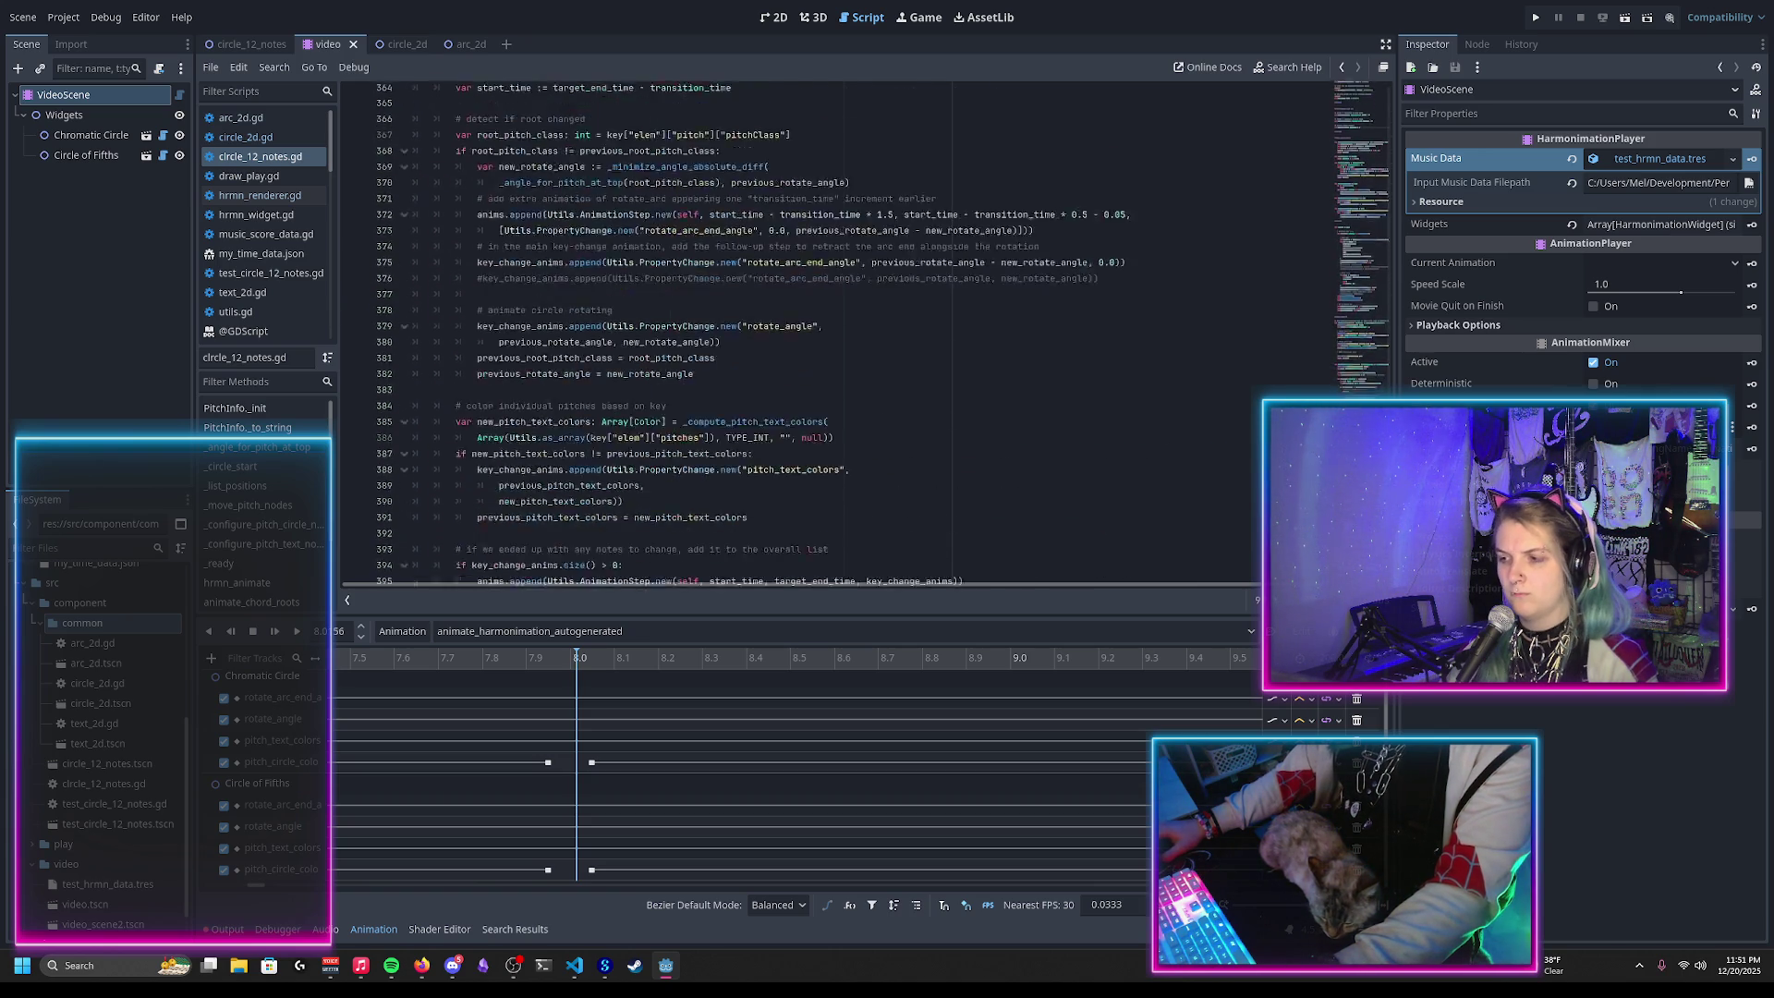
scroll(1358, 323, down, 5)
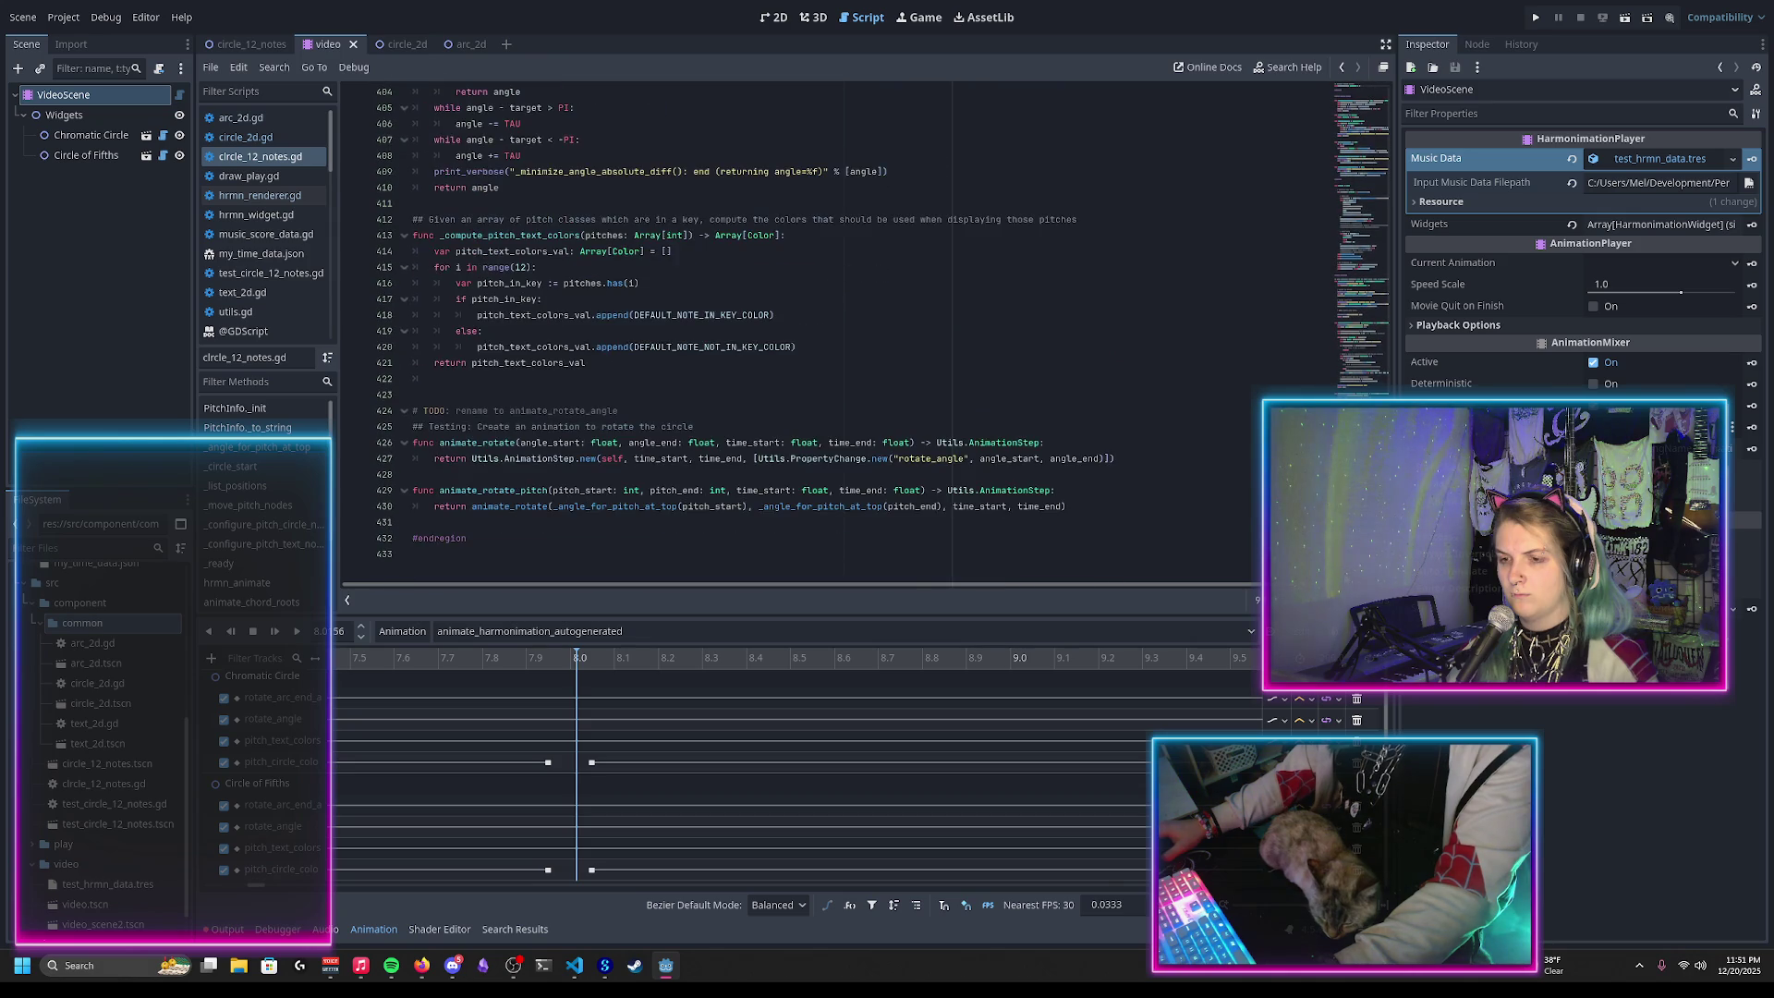
scroll(717, 447, up, 20)
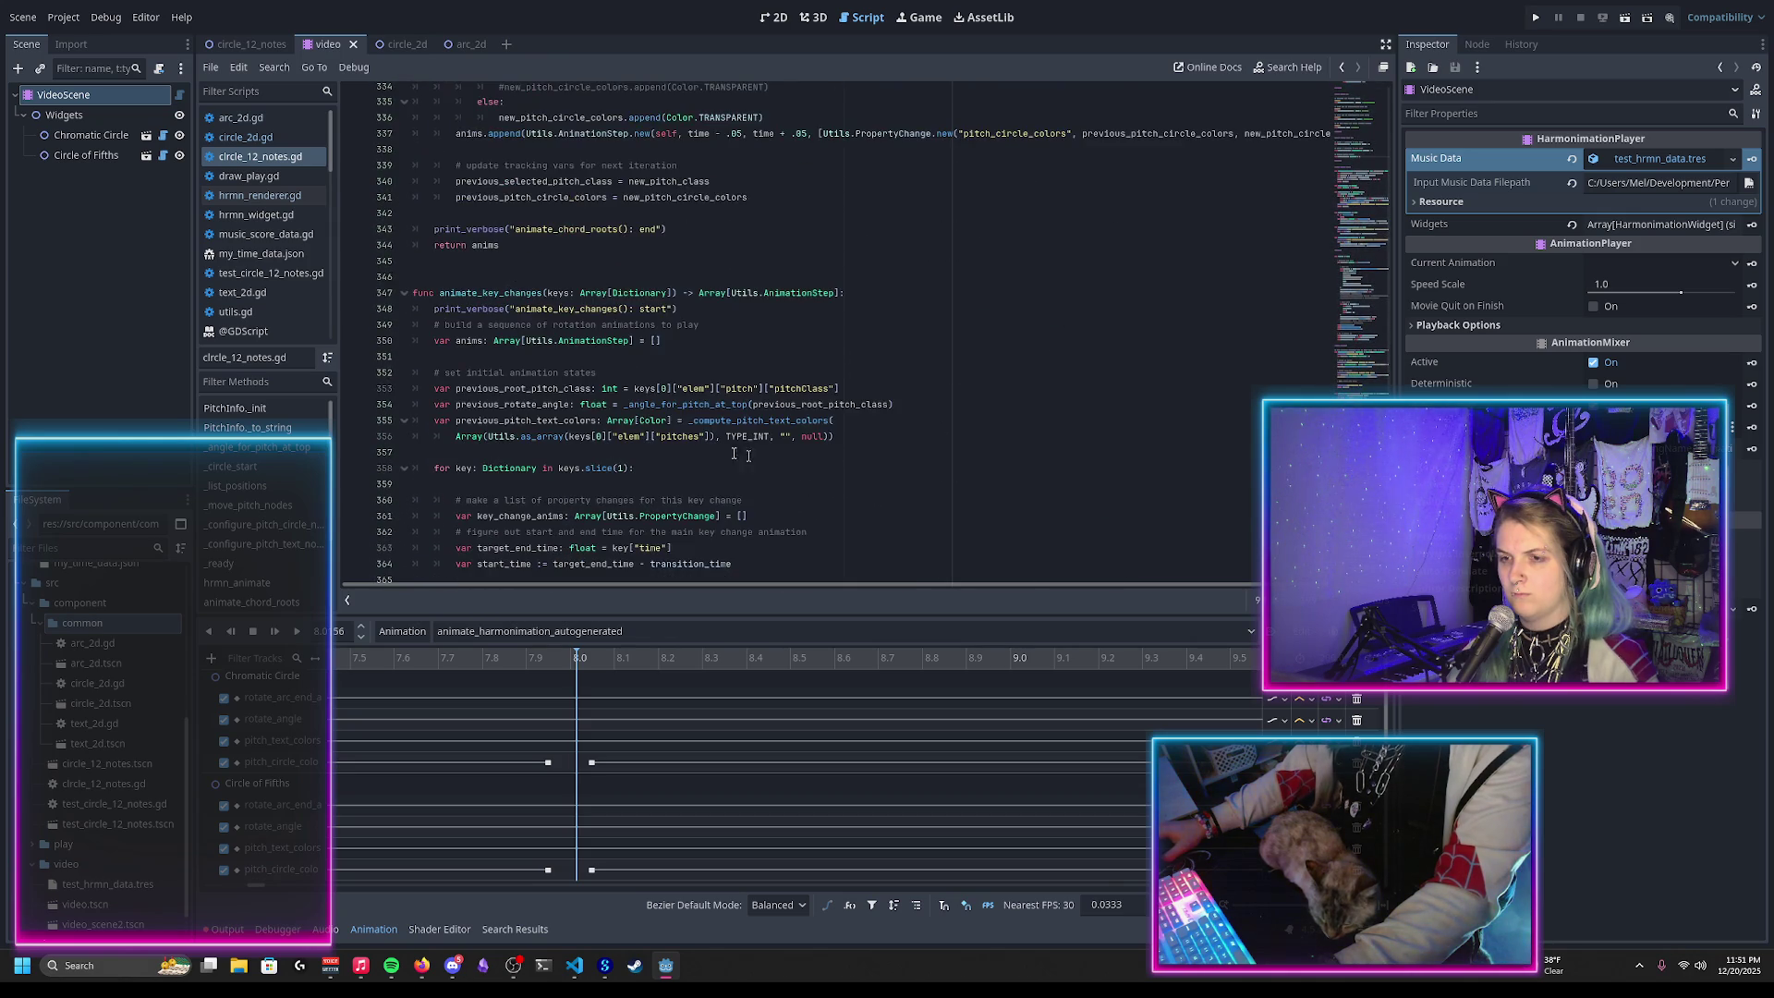
scroll(717, 447, up, 9)
scroll(567, 459, down, 3)
scroll(566, 460, up, 2)
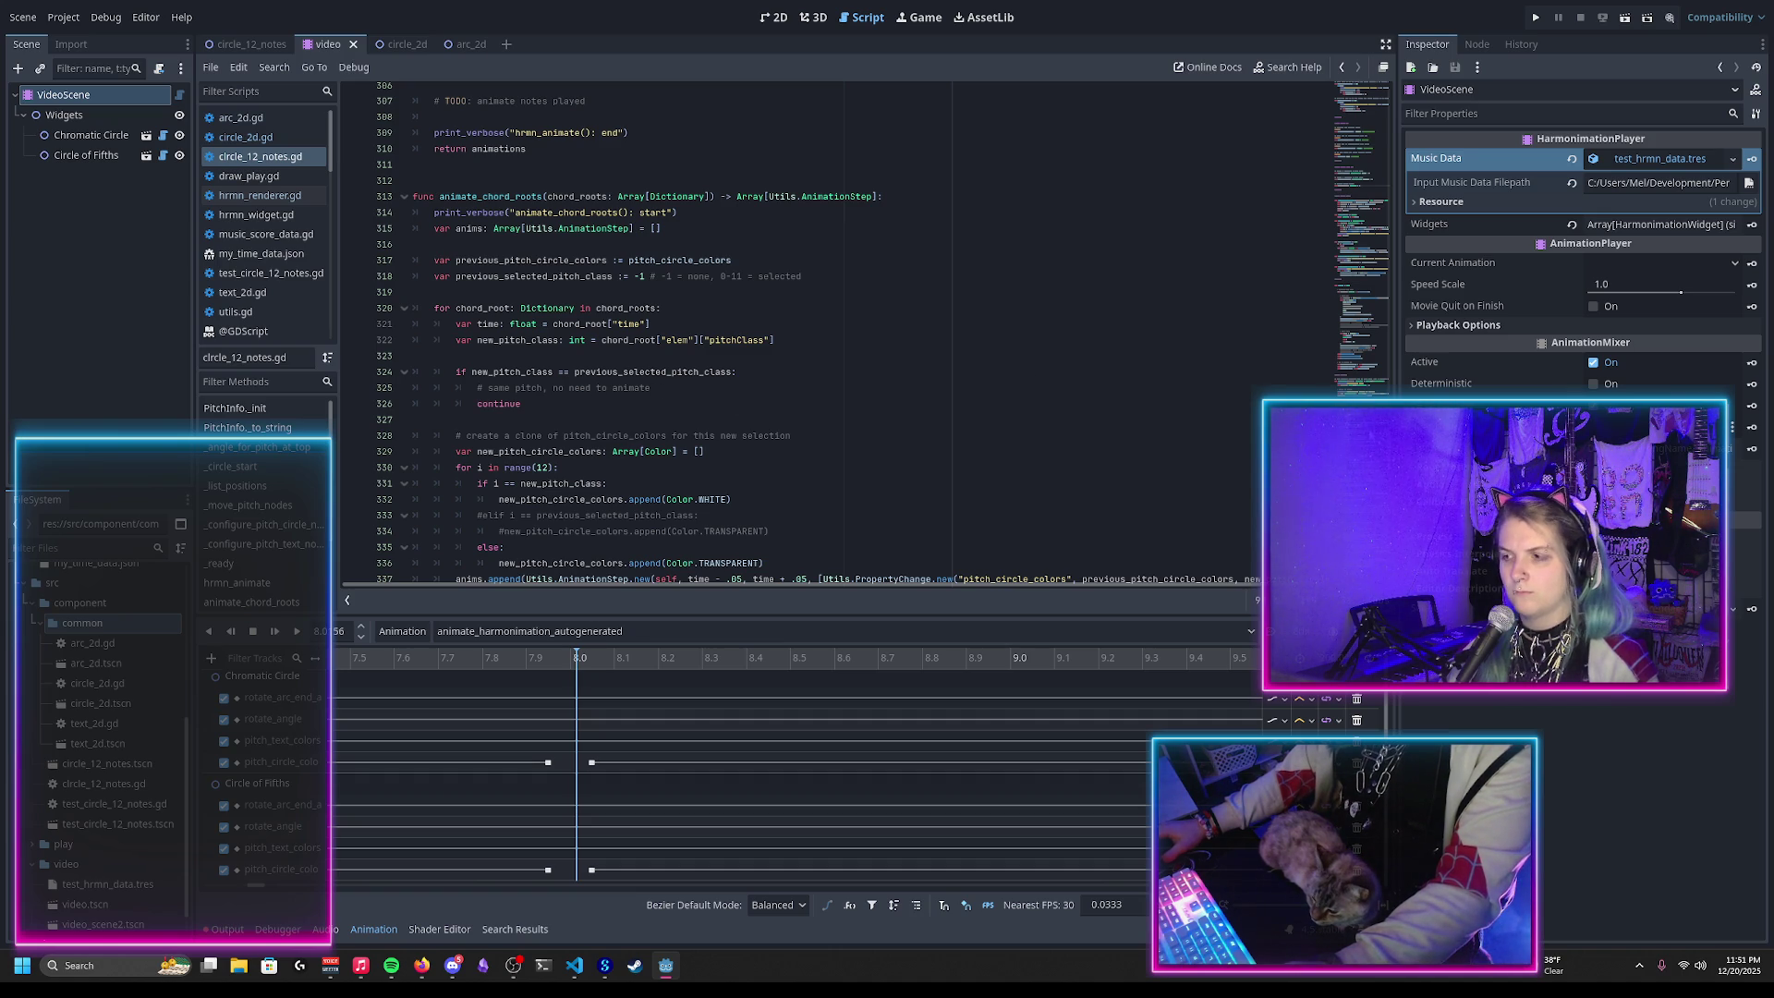
scroll(1360, 257, up, 15)
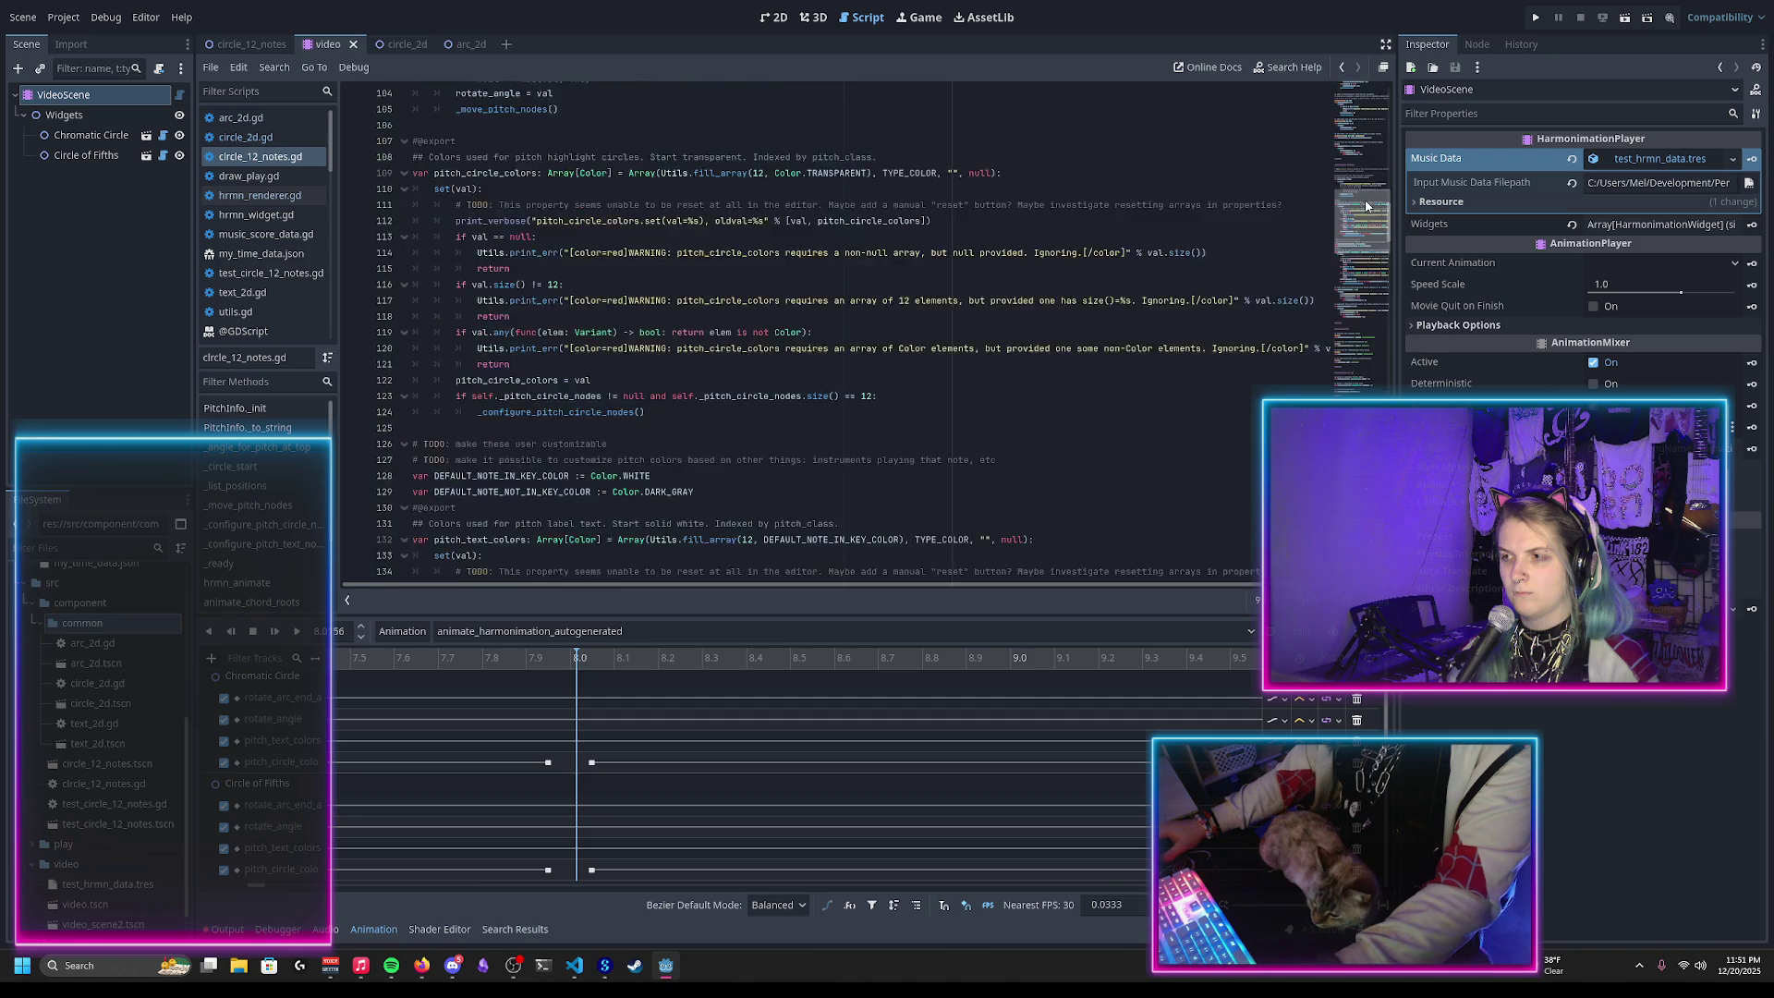
drag(1360, 263, 1364, 285)
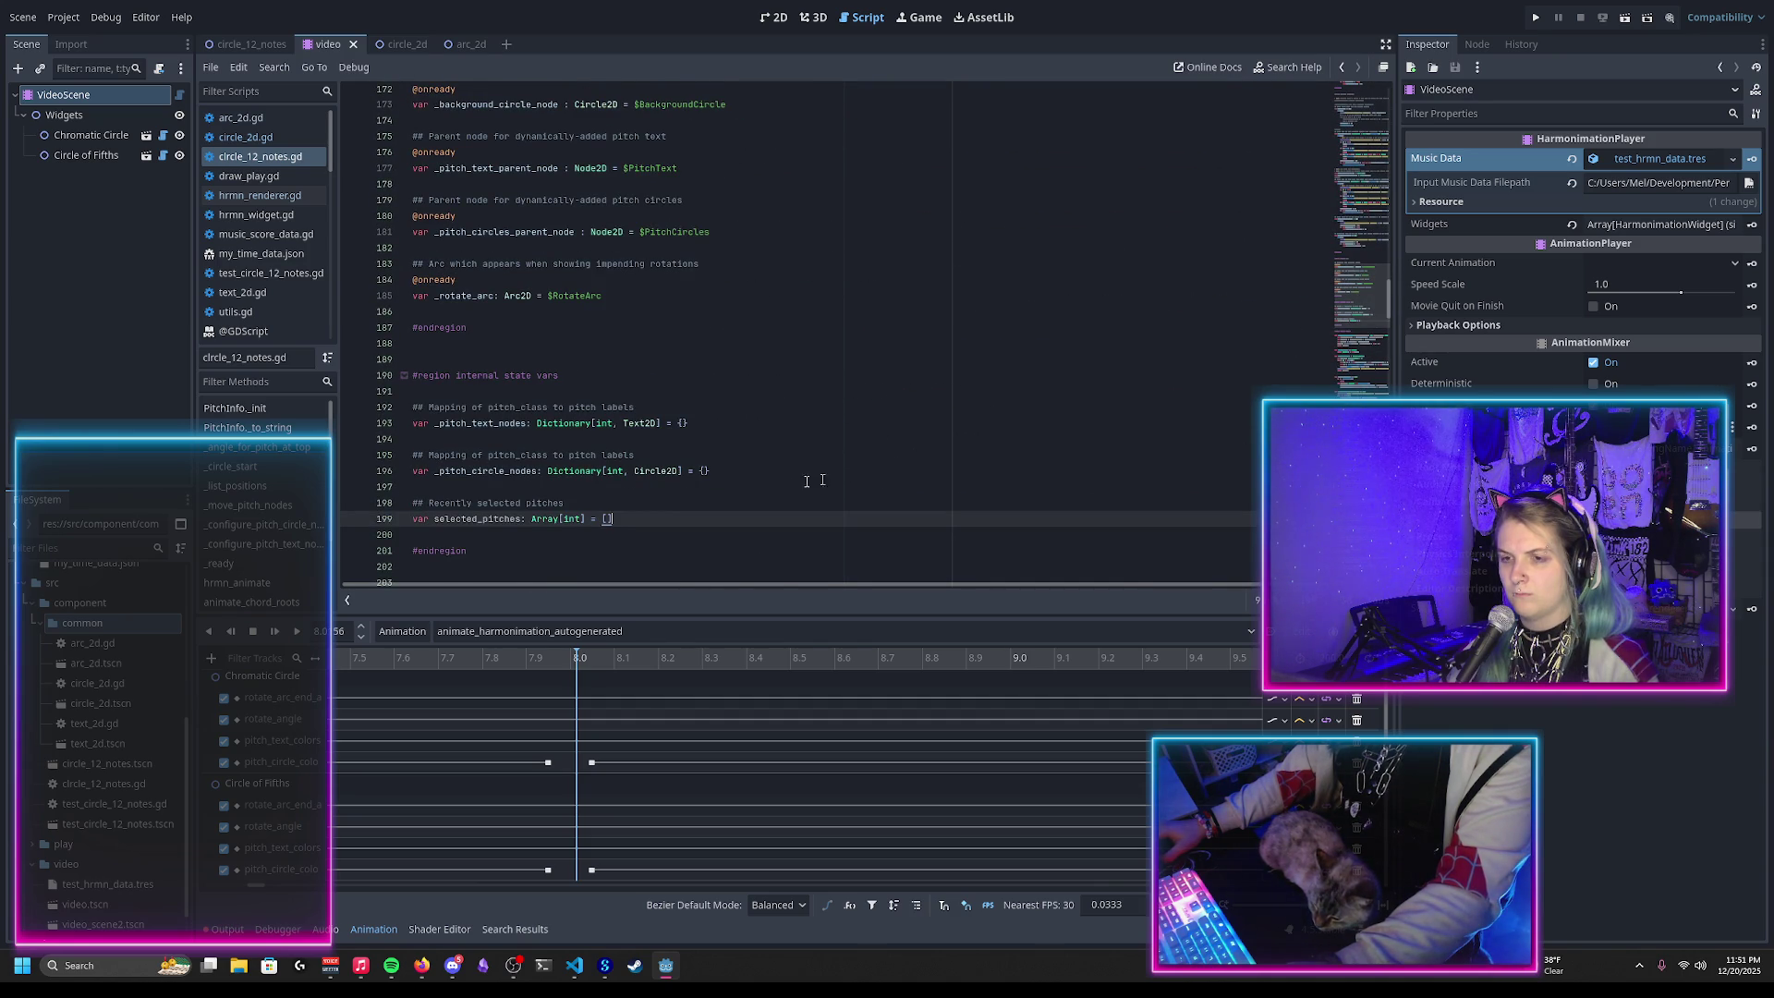
scroll(687, 454, down, 1)
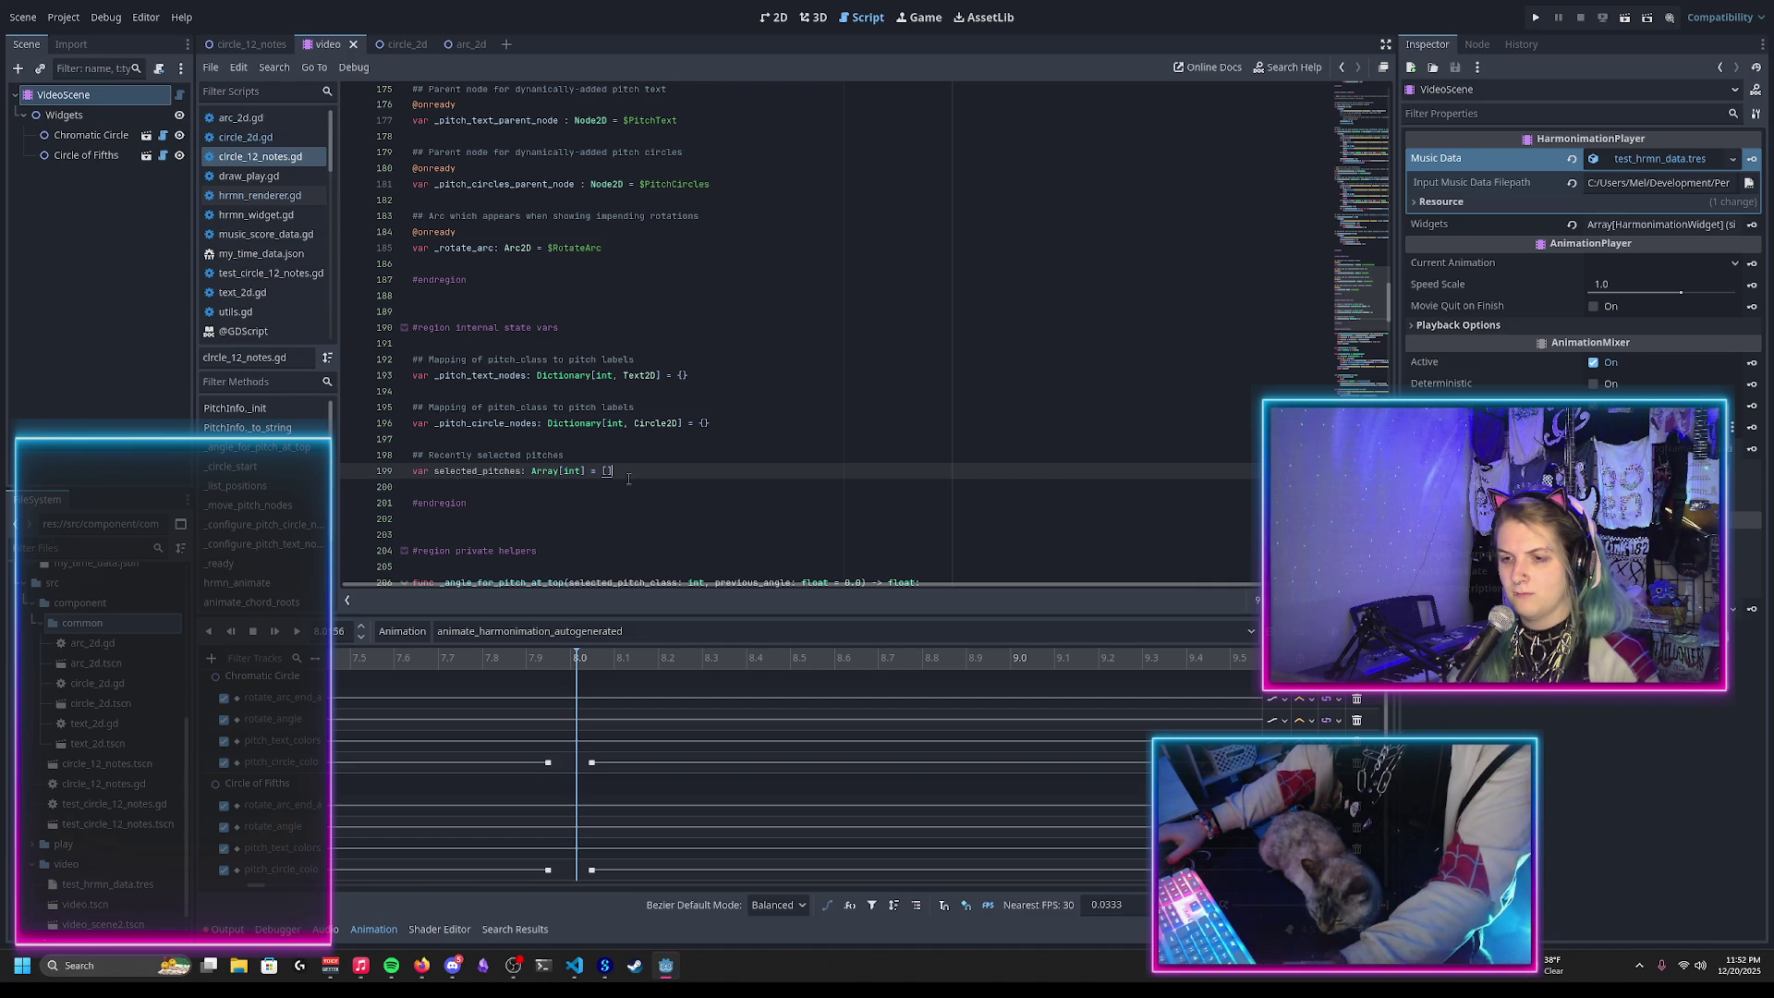
Step: Remove the recently selected pitches comment and declaration from the internal state vars
drag(626, 480, 679, 444)
key(BackSpace)
key(BackSpace)
scroll(1361, 304, down, 20)
scroll(653, 440, up, 20)
scroll(658, 433, up, 12)
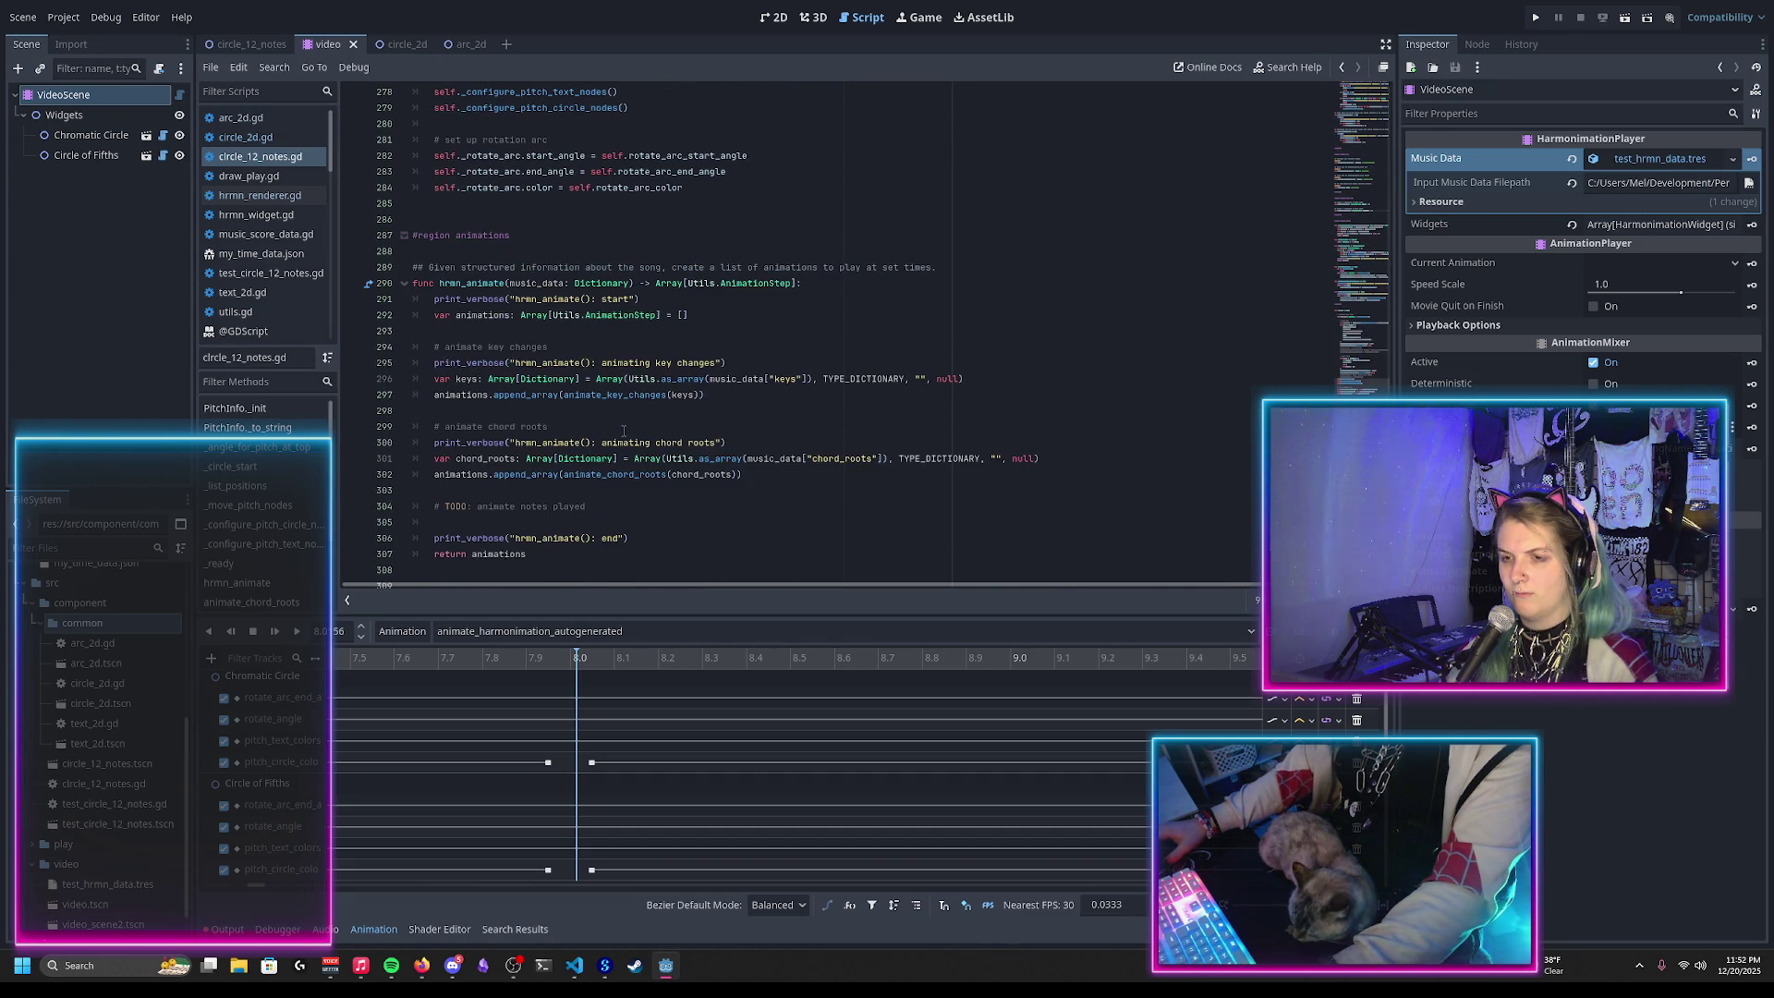
scroll(624, 431, down, 9)
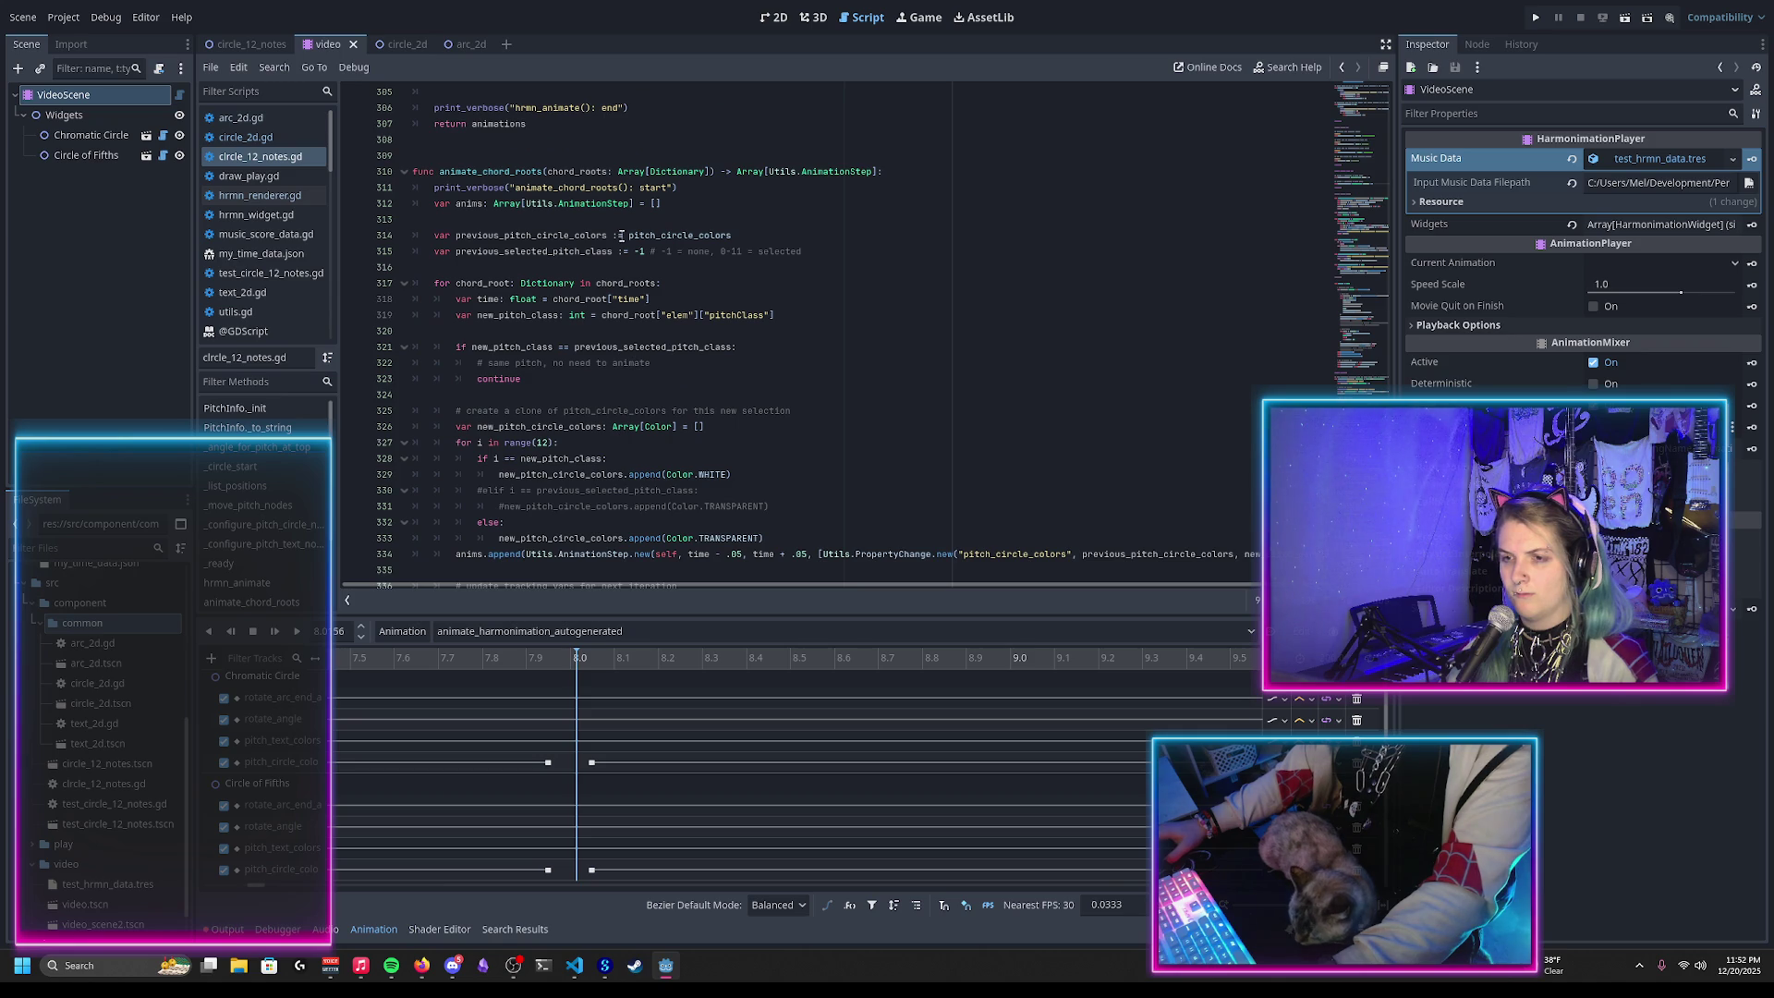
Step: Paste the selected_pitches declaration into animate_chord_roots, indent it, drop its comment, and save
click(594, 222)
key(ctrl+v)
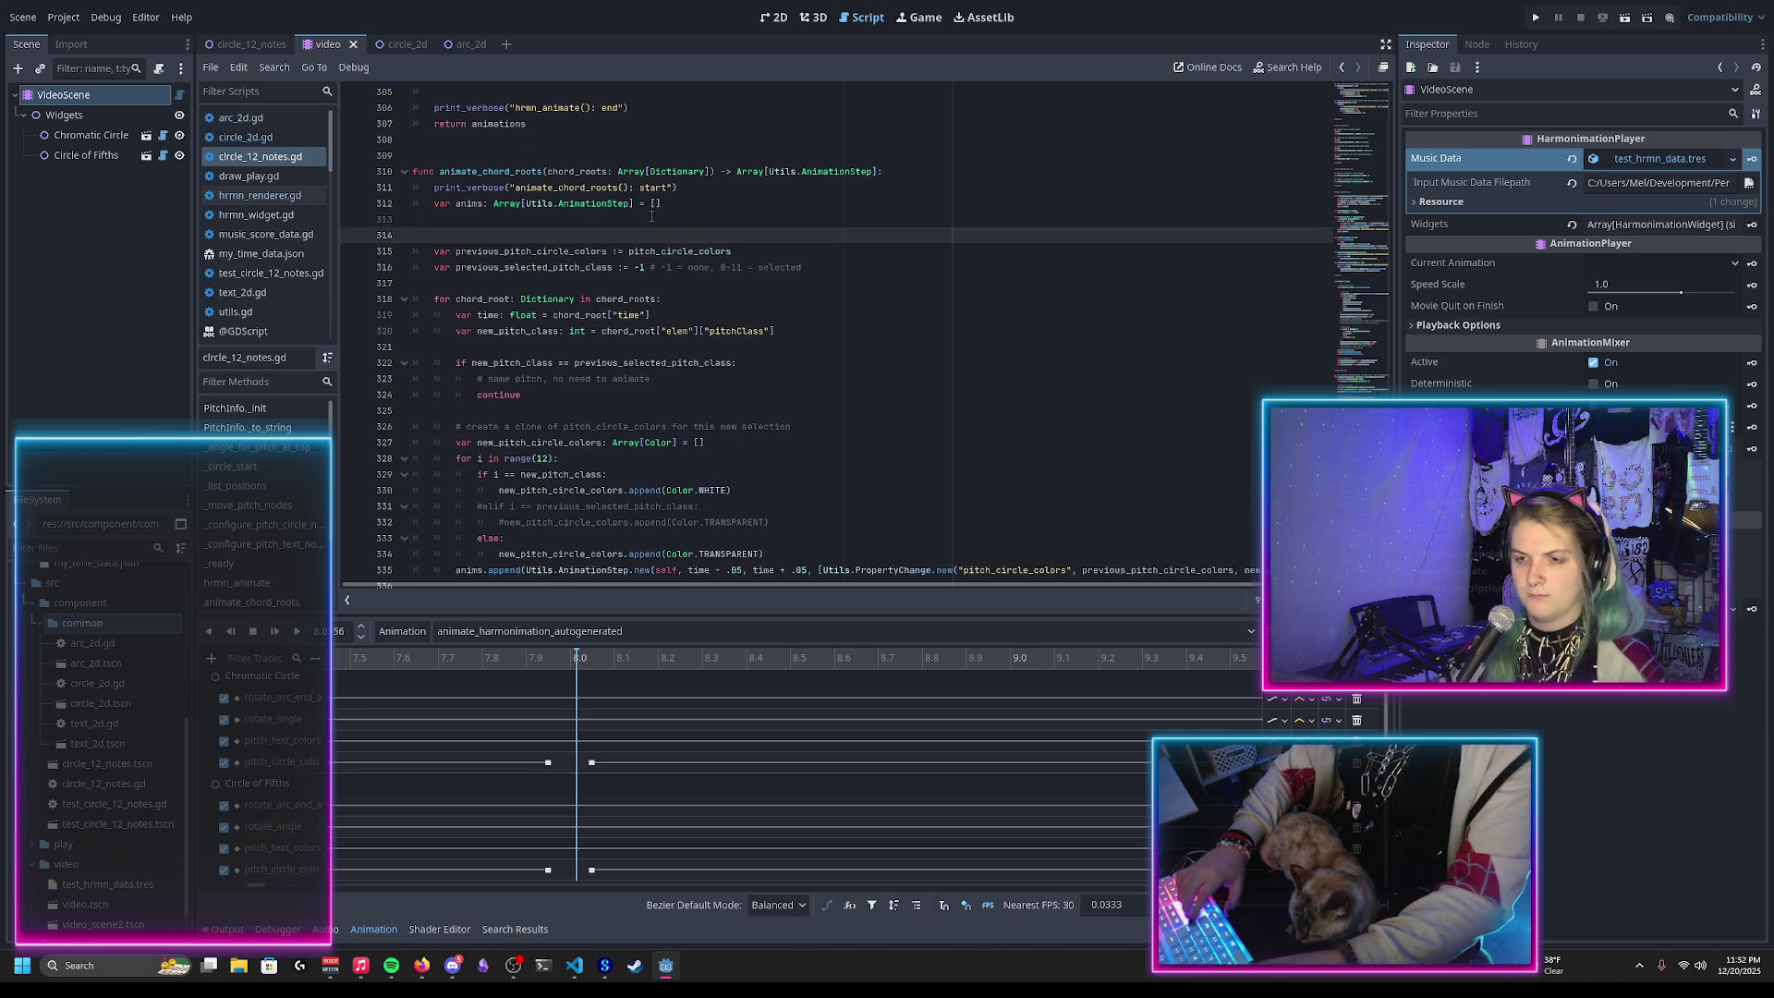
drag(613, 267, 430, 254)
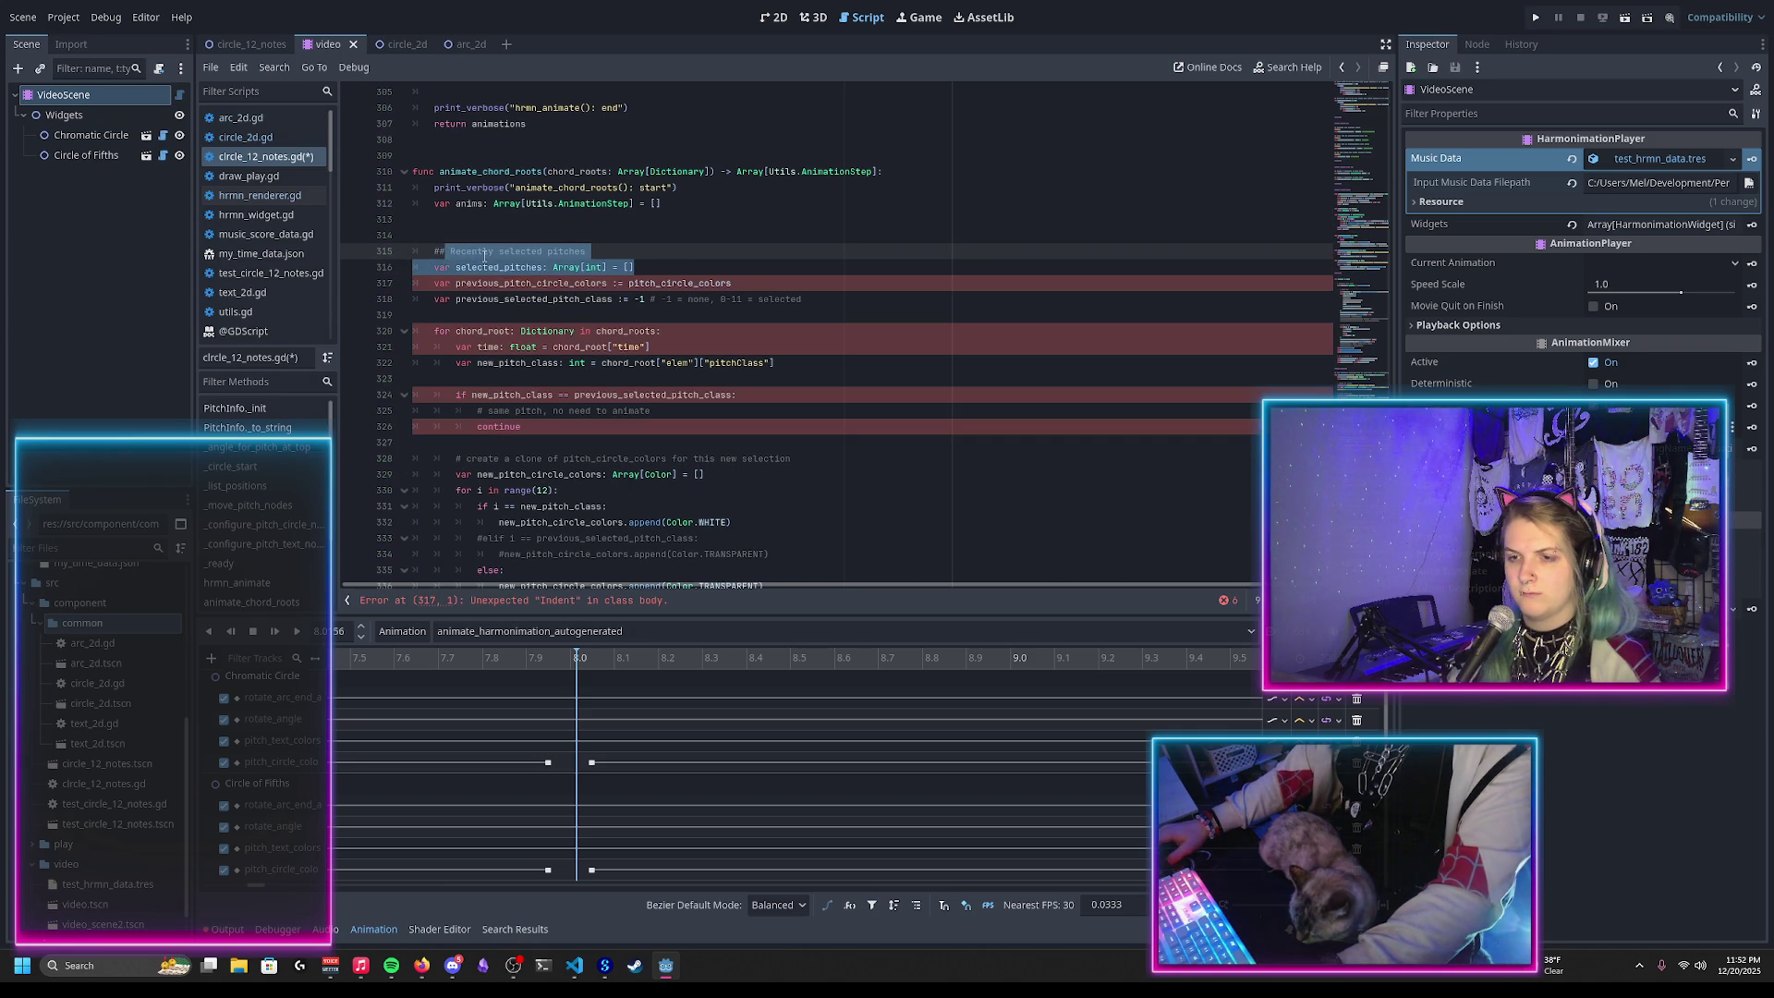
key(Tab)
click(454, 255)
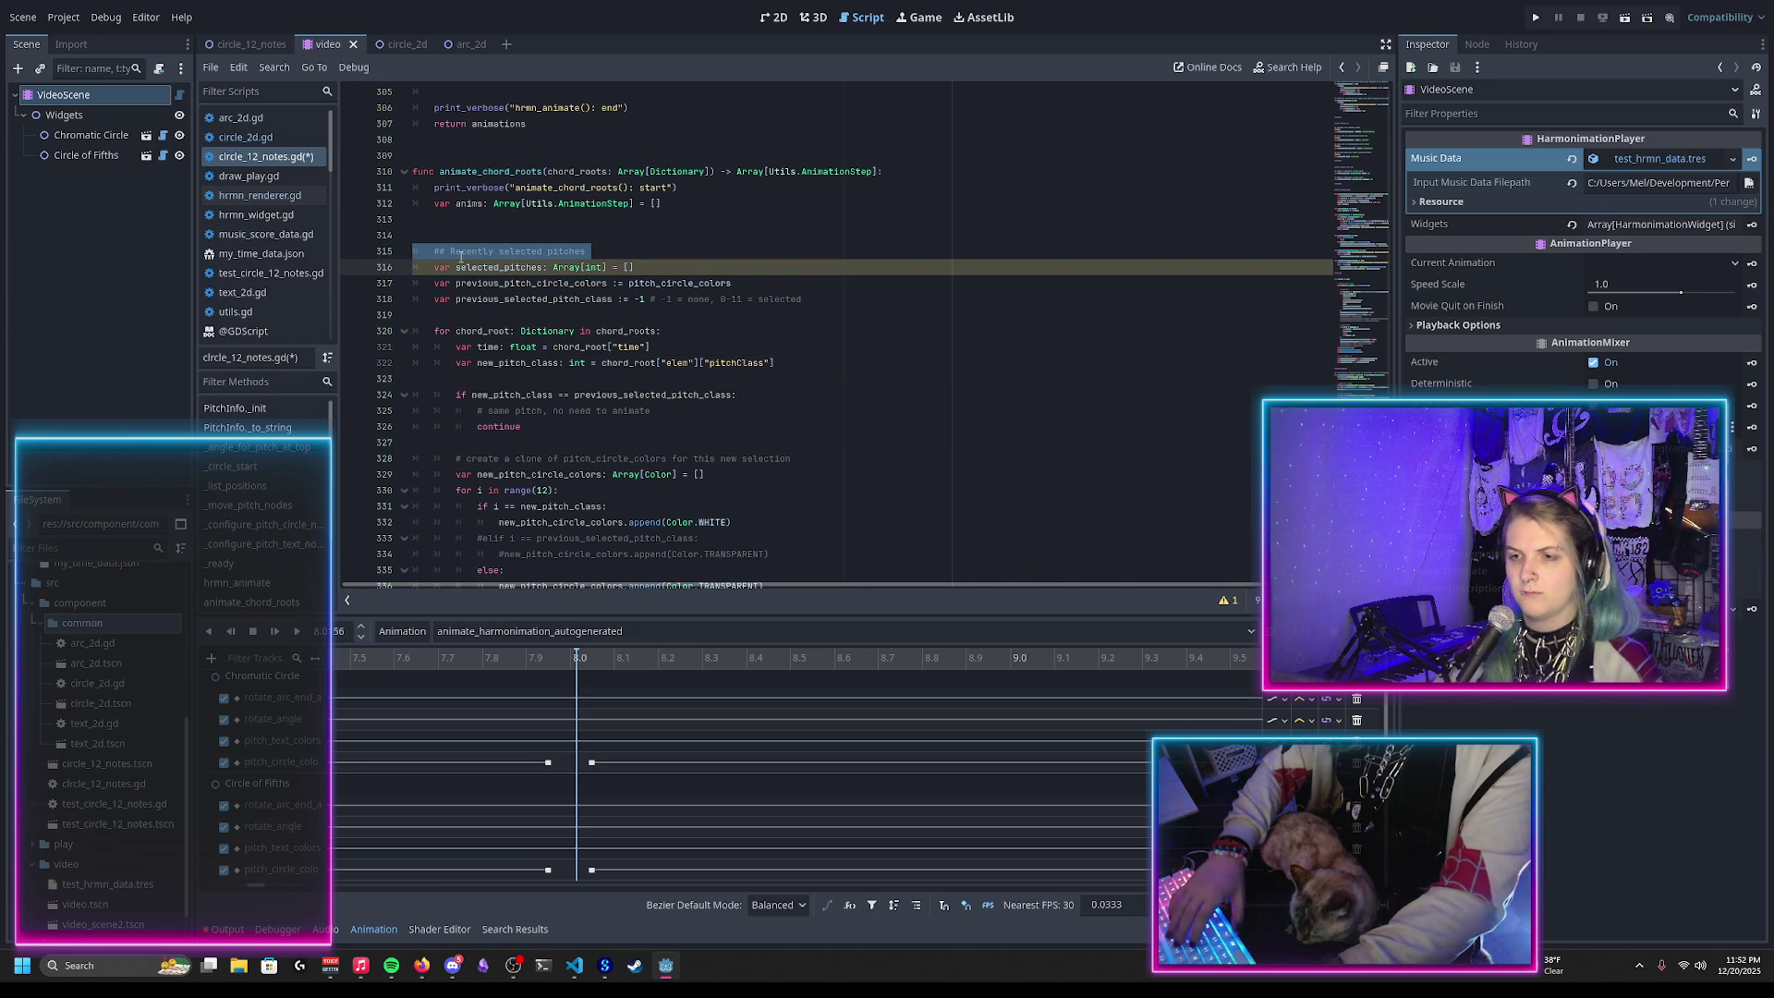
key(ctrl+shift+k)
click(647, 254)
key(ctrl+s)
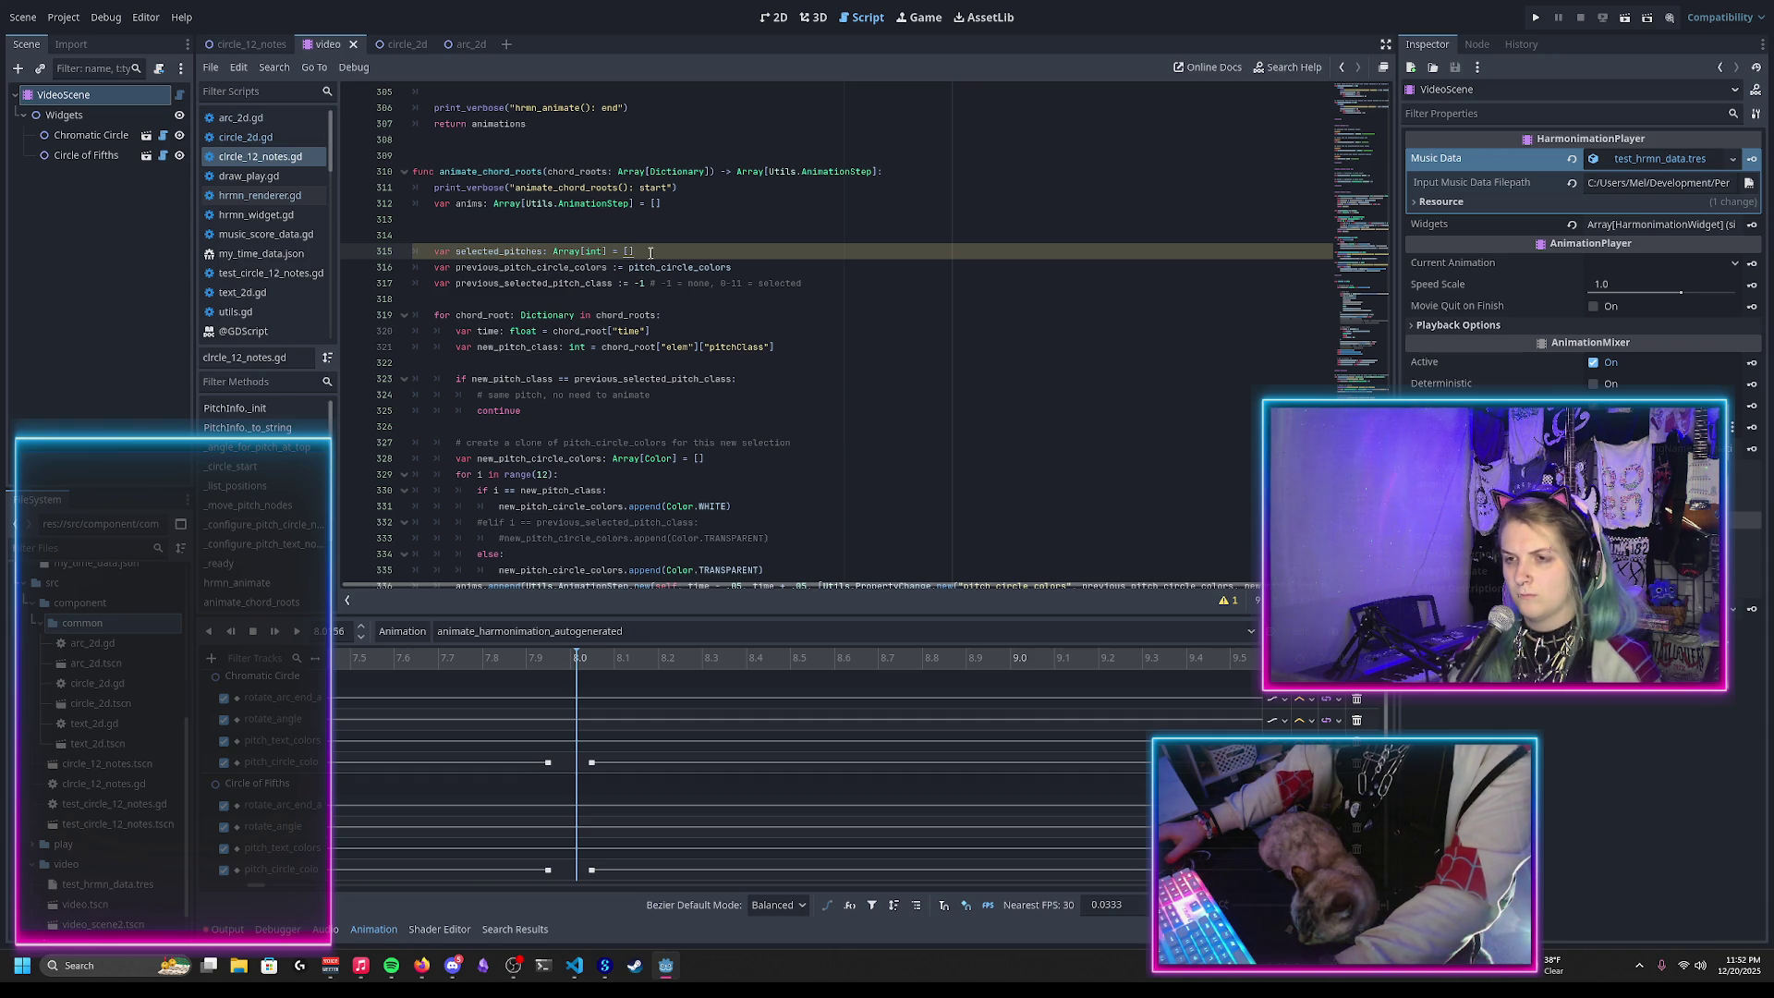
Step: Add a '# record this pitch in the selected_pitches array' comment after the continue line
double_click(565, 283)
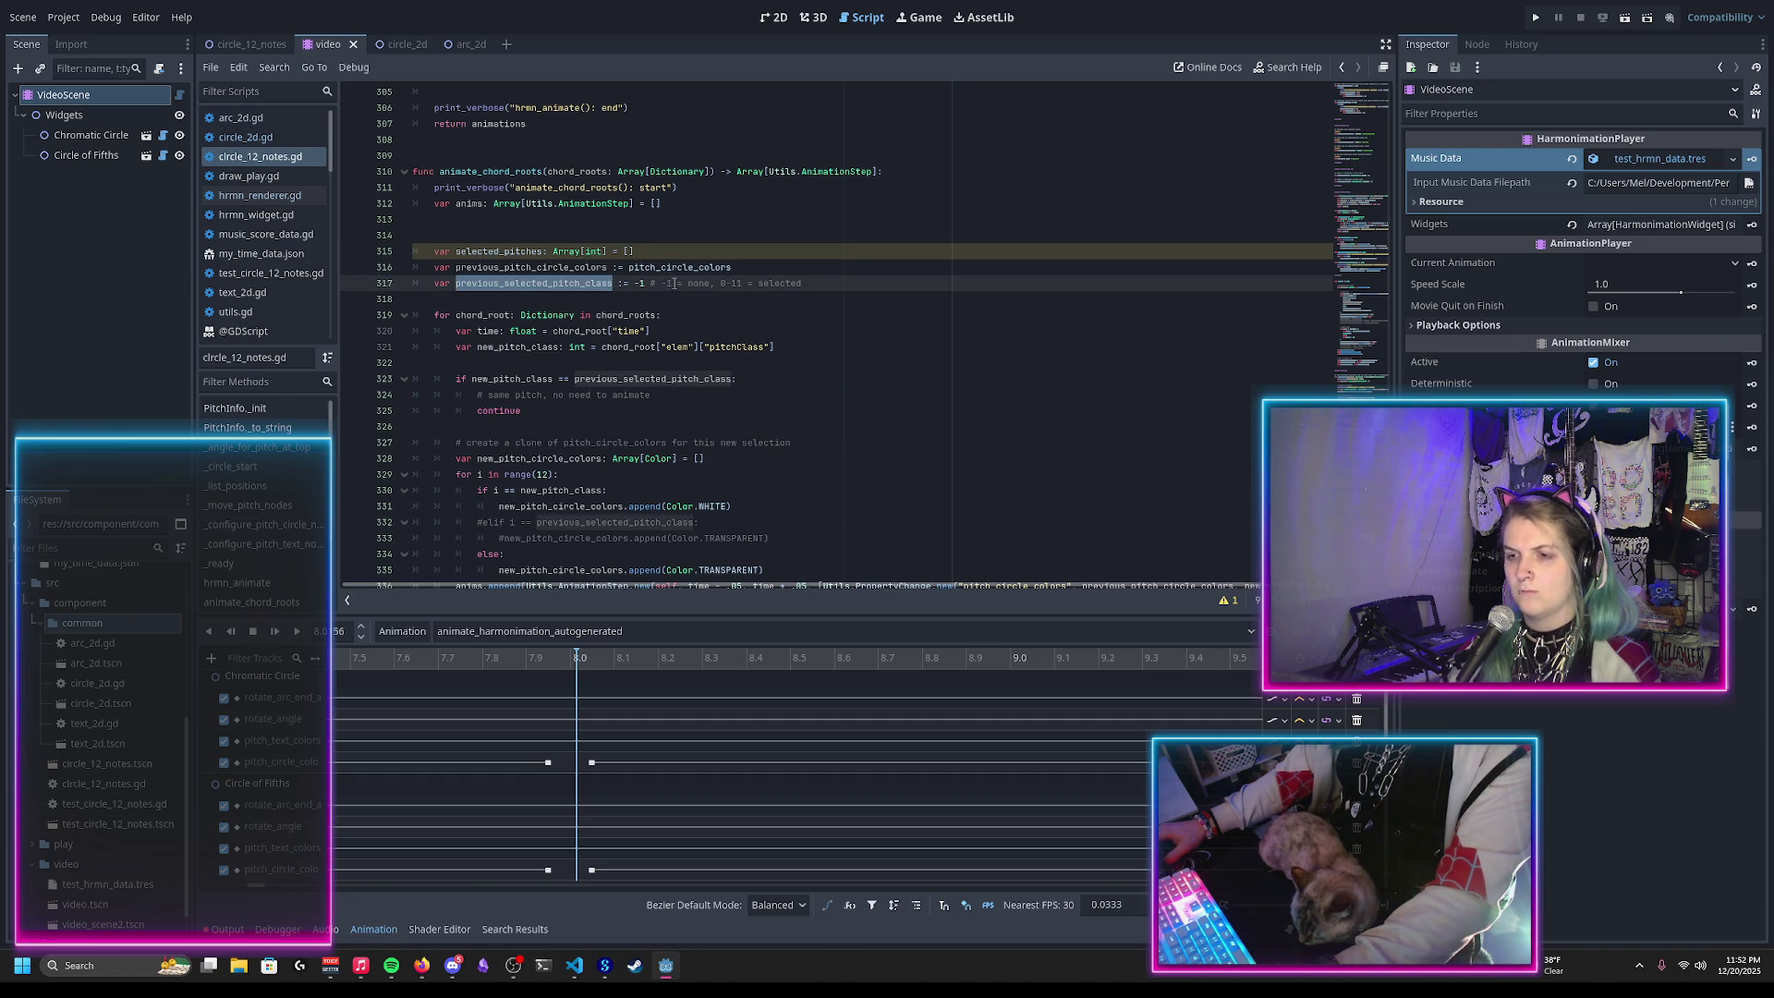
scroll(675, 293, down, 2)
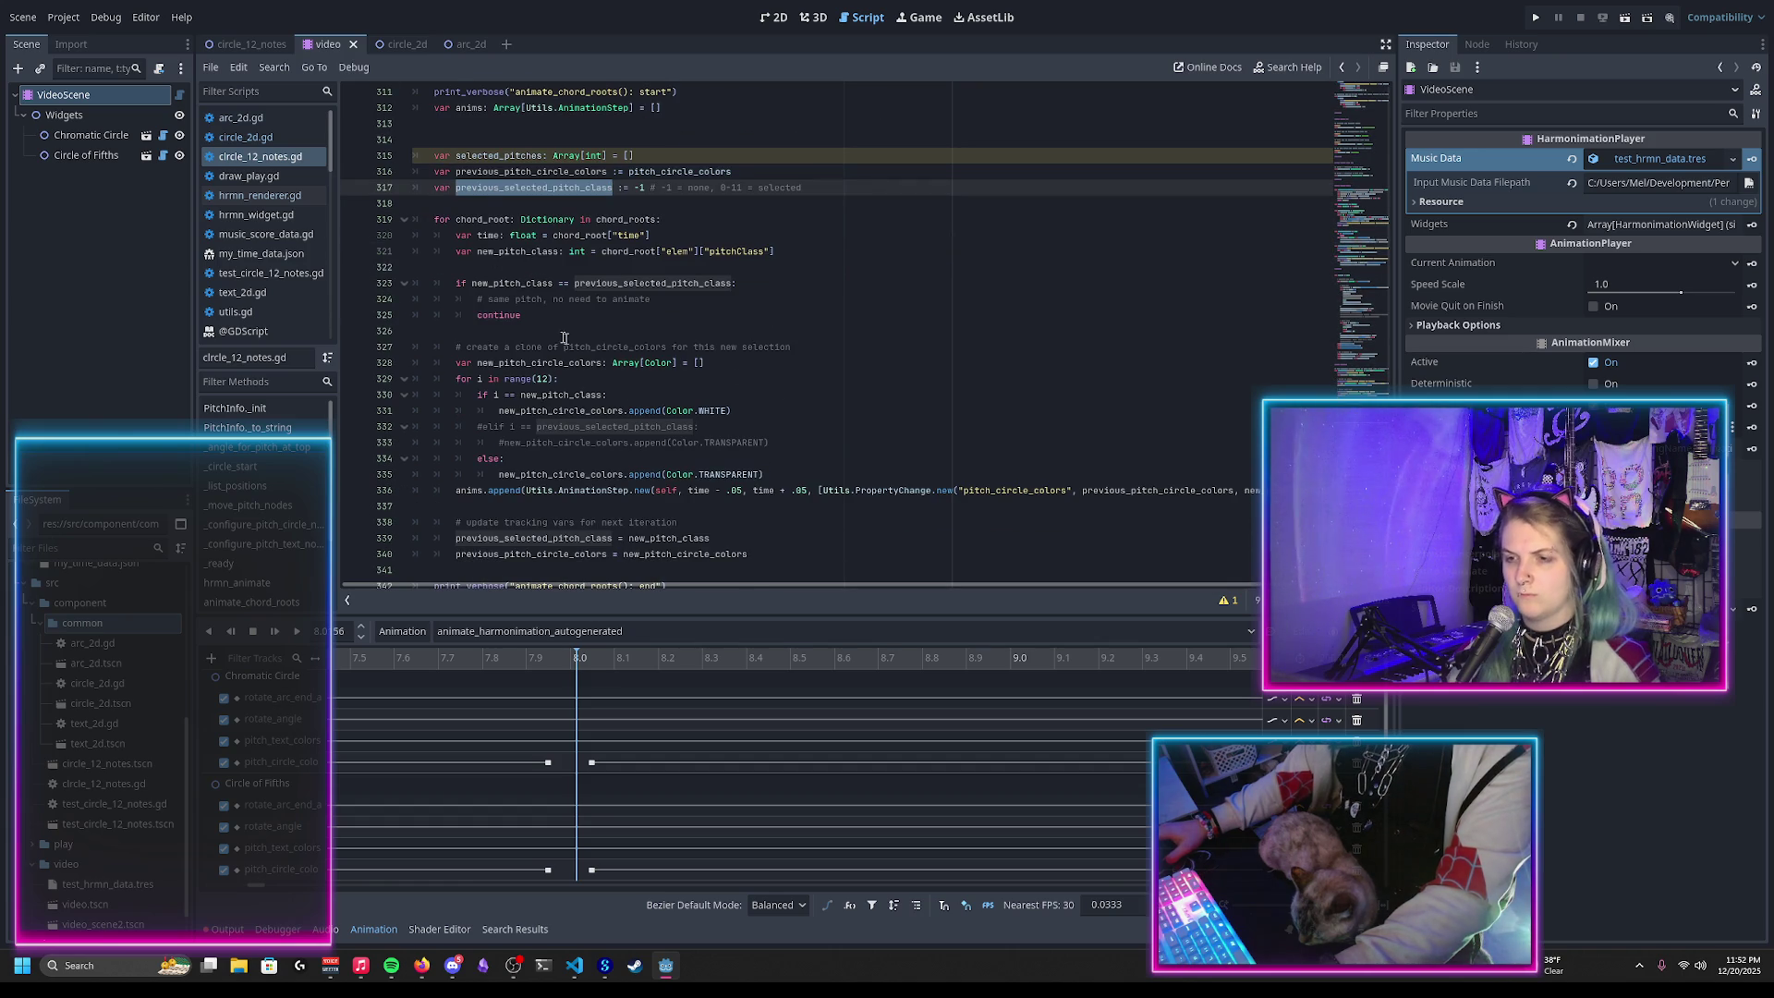
scroll(552, 330, down, 1)
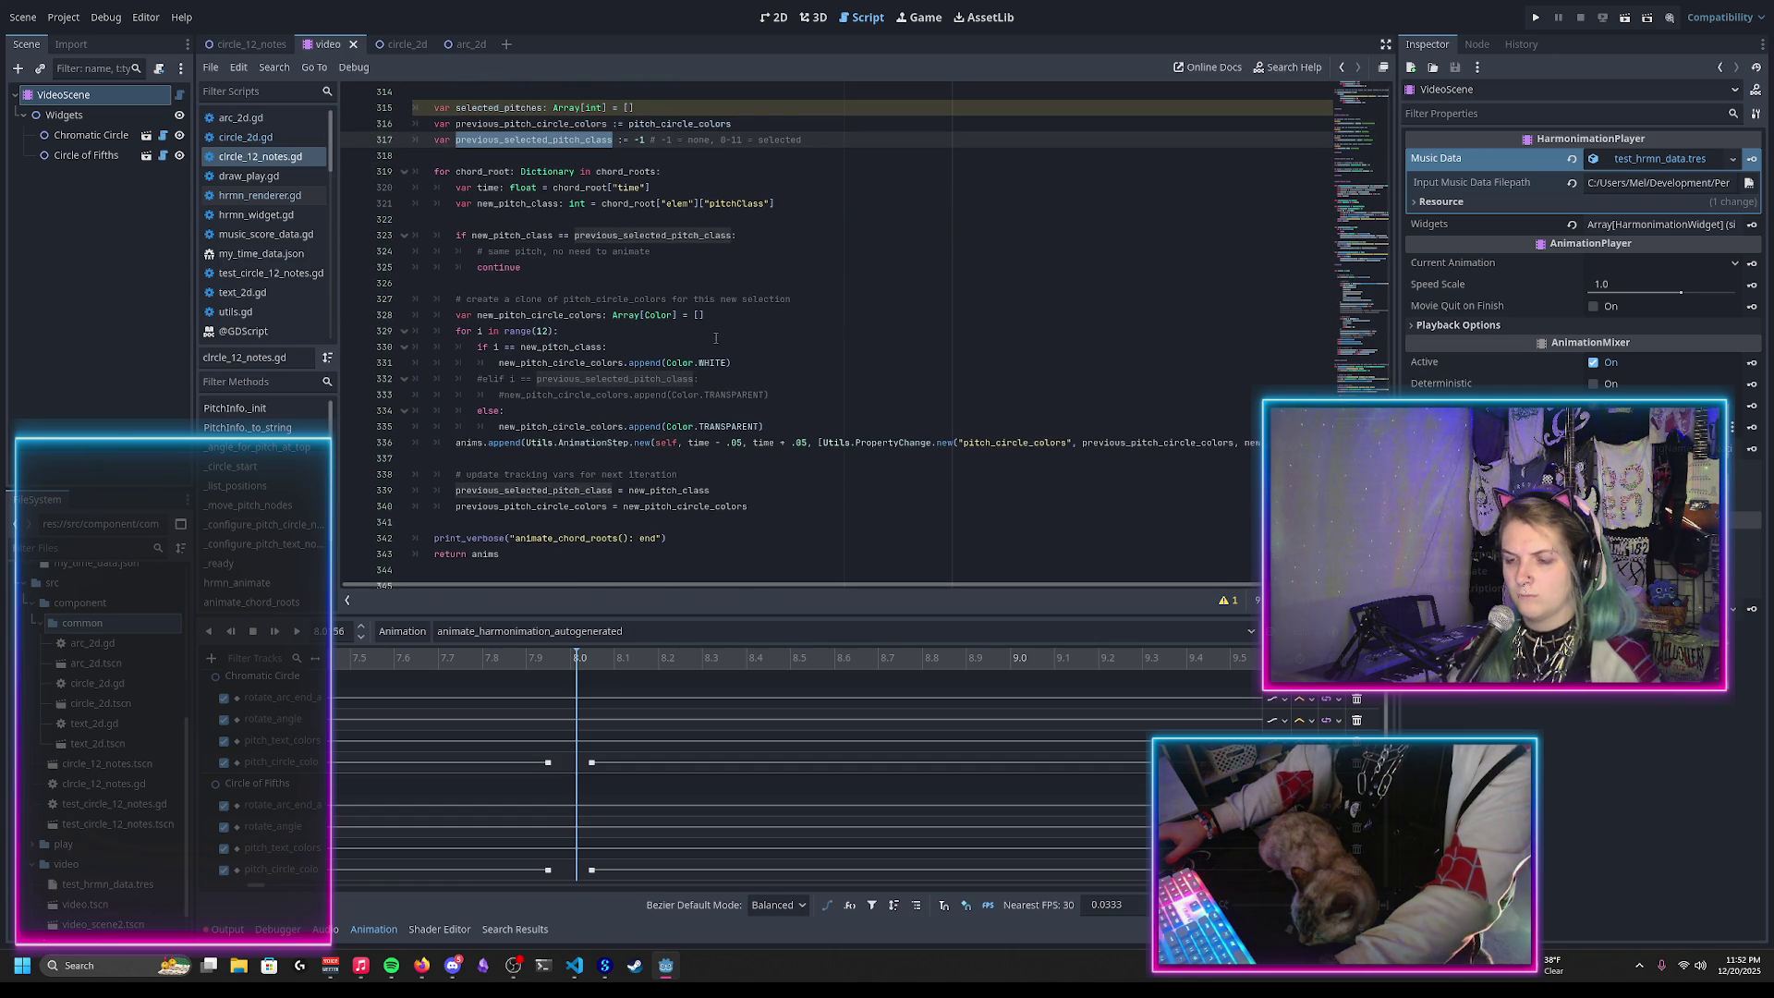
scroll(797, 318, down, 1)
scroll(594, 347, up, 2)
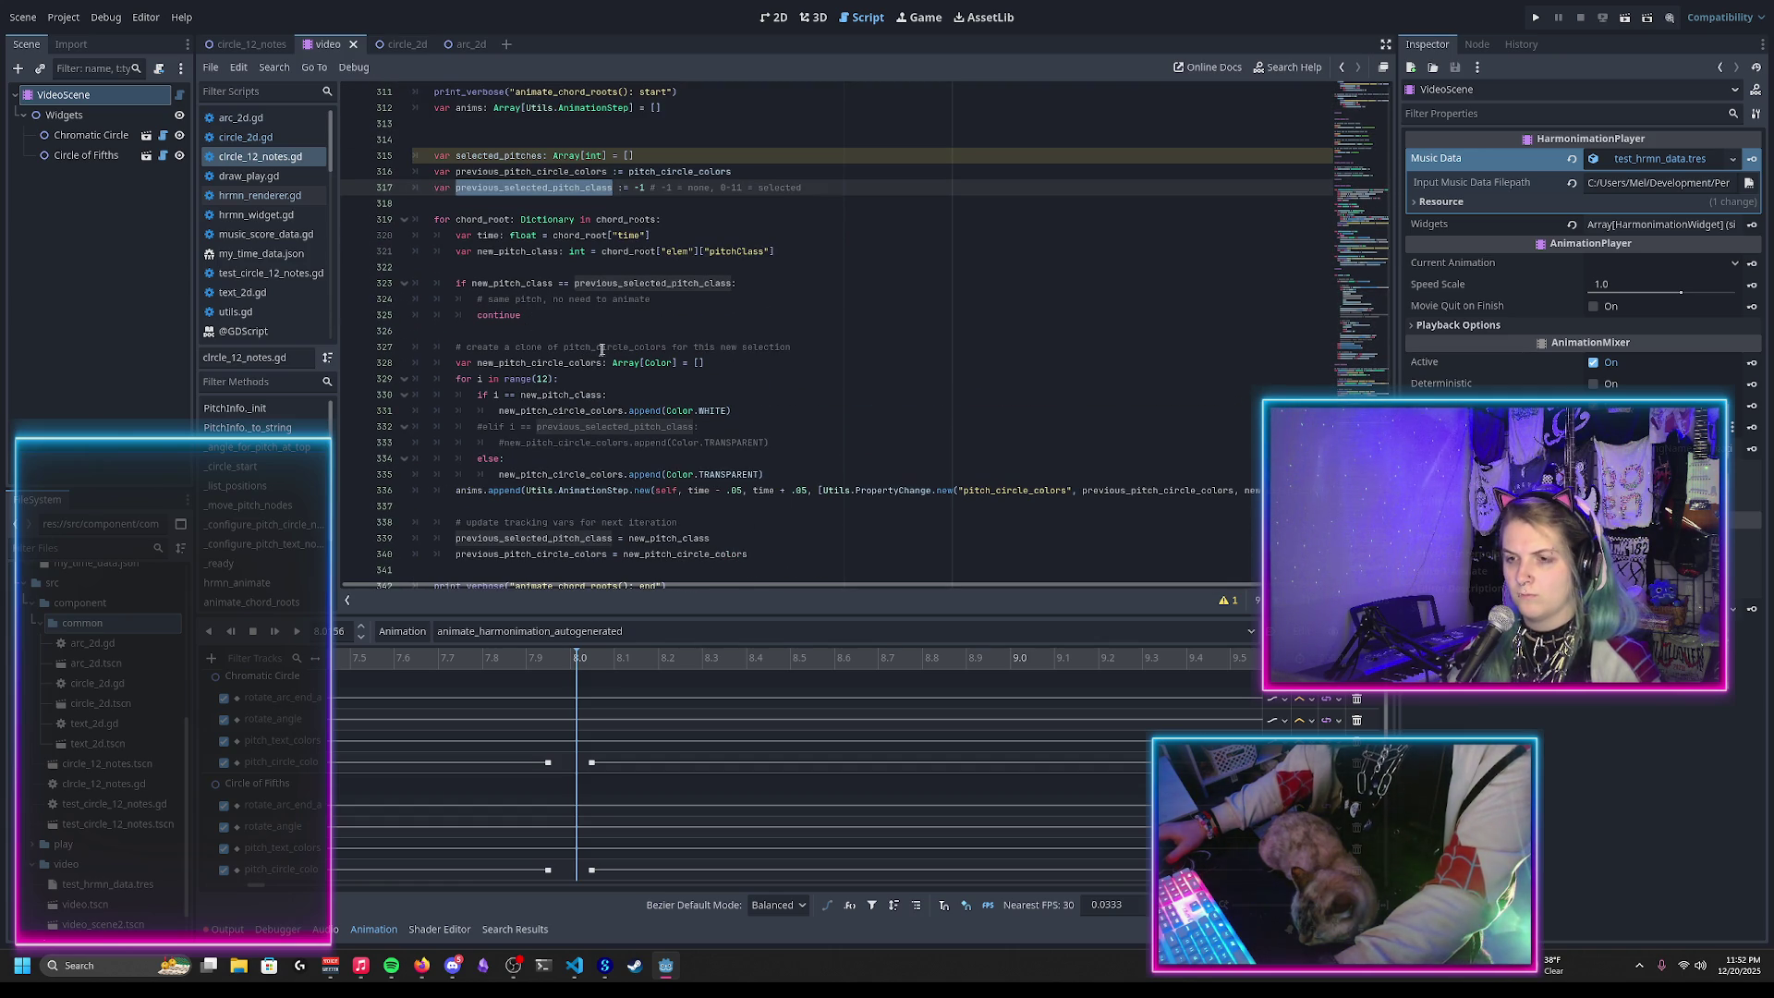
click(534, 316)
key(Return)
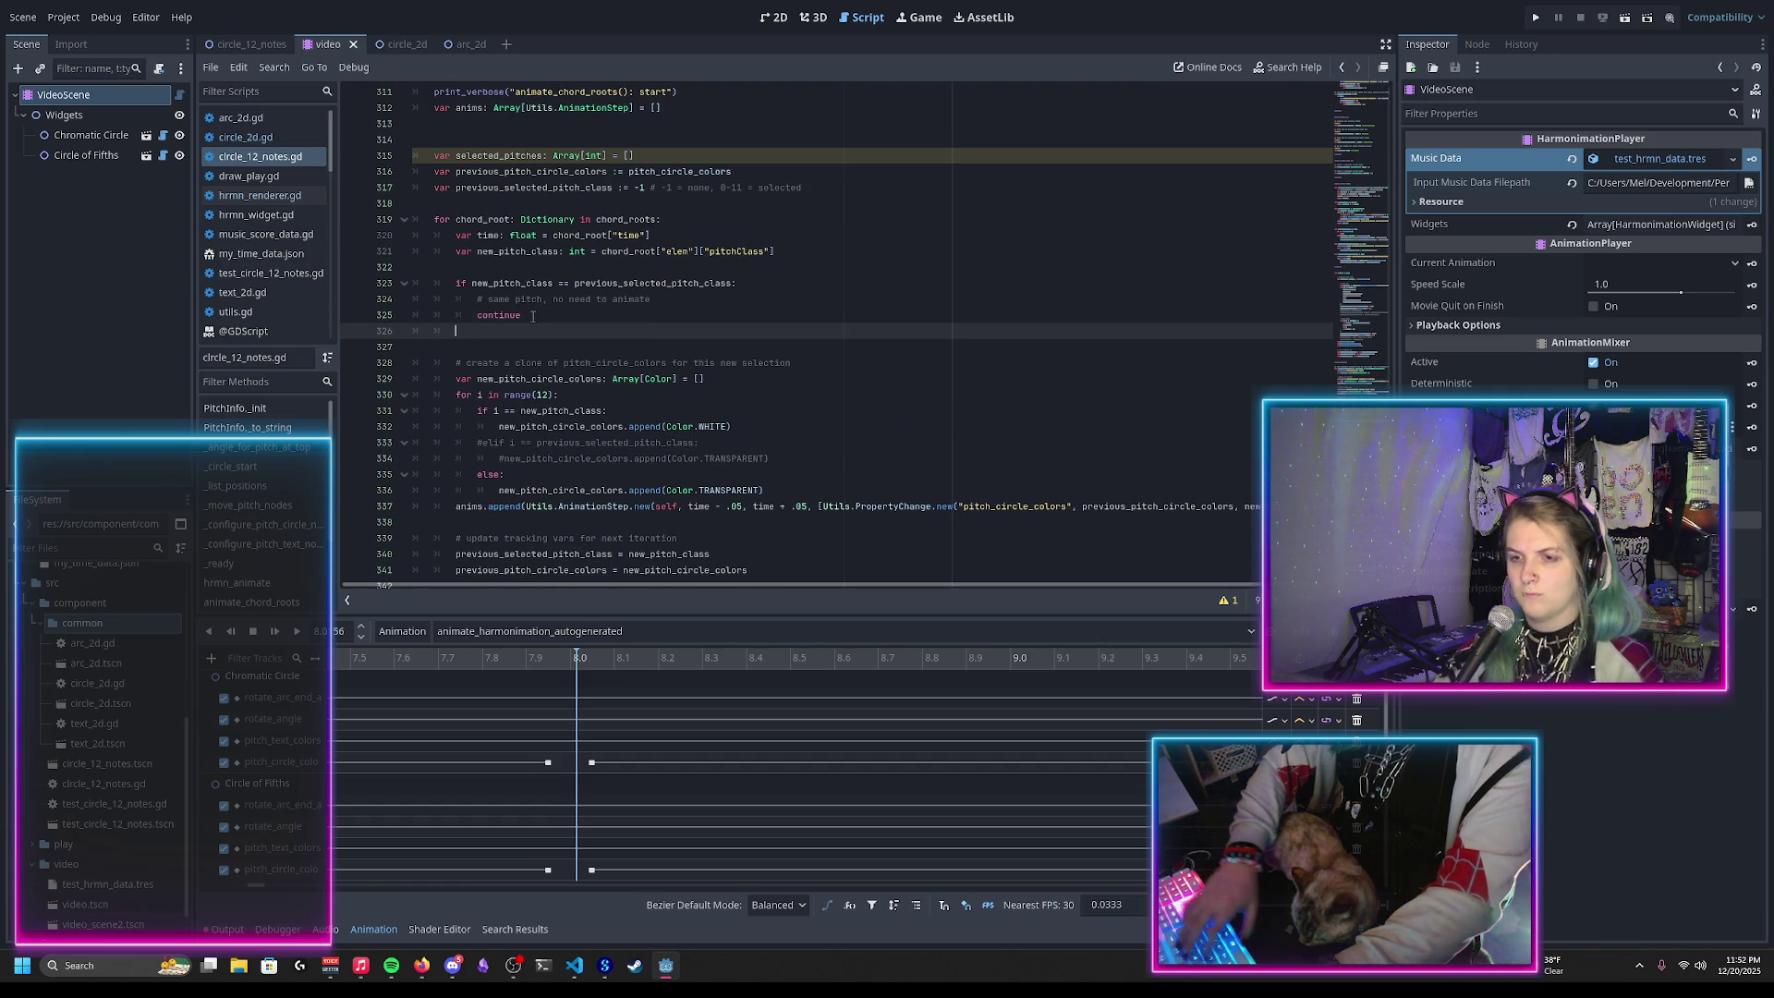
key(Return)
text(# record this pitch in the selected_pitches array)
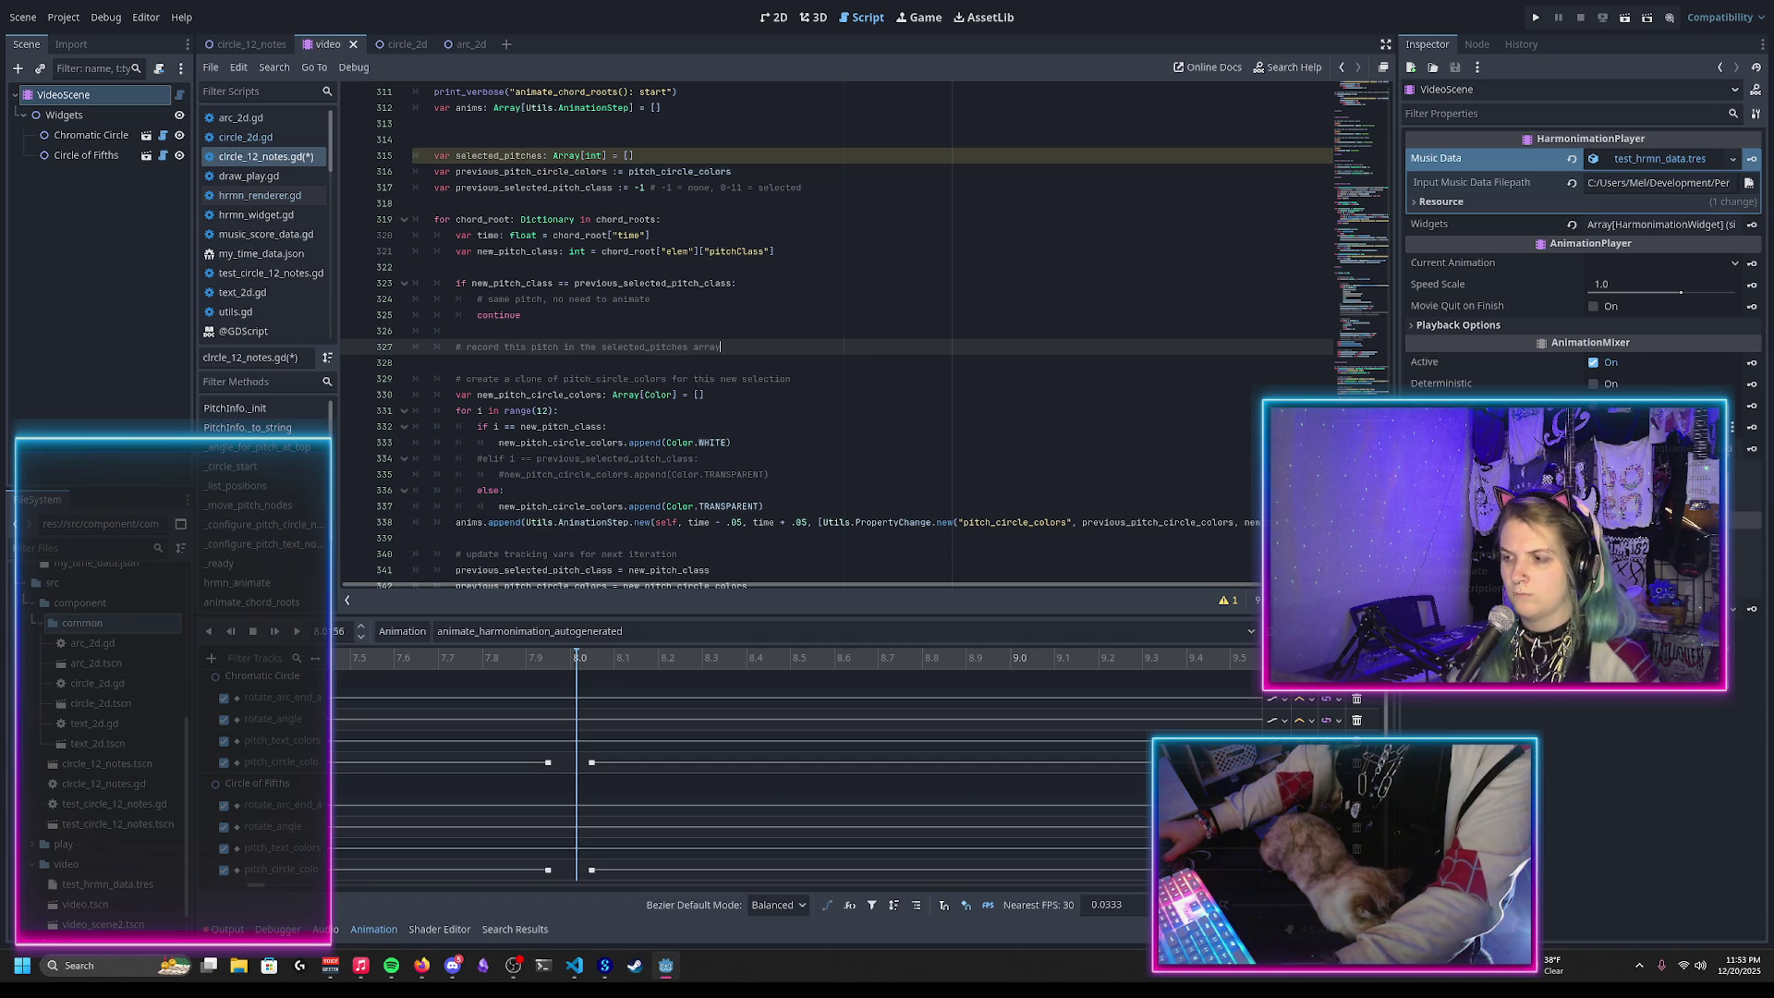
Step: Open a blank line after the rotate_arc_color setter, before #endregion
scroll(1367, 100, up, 20)
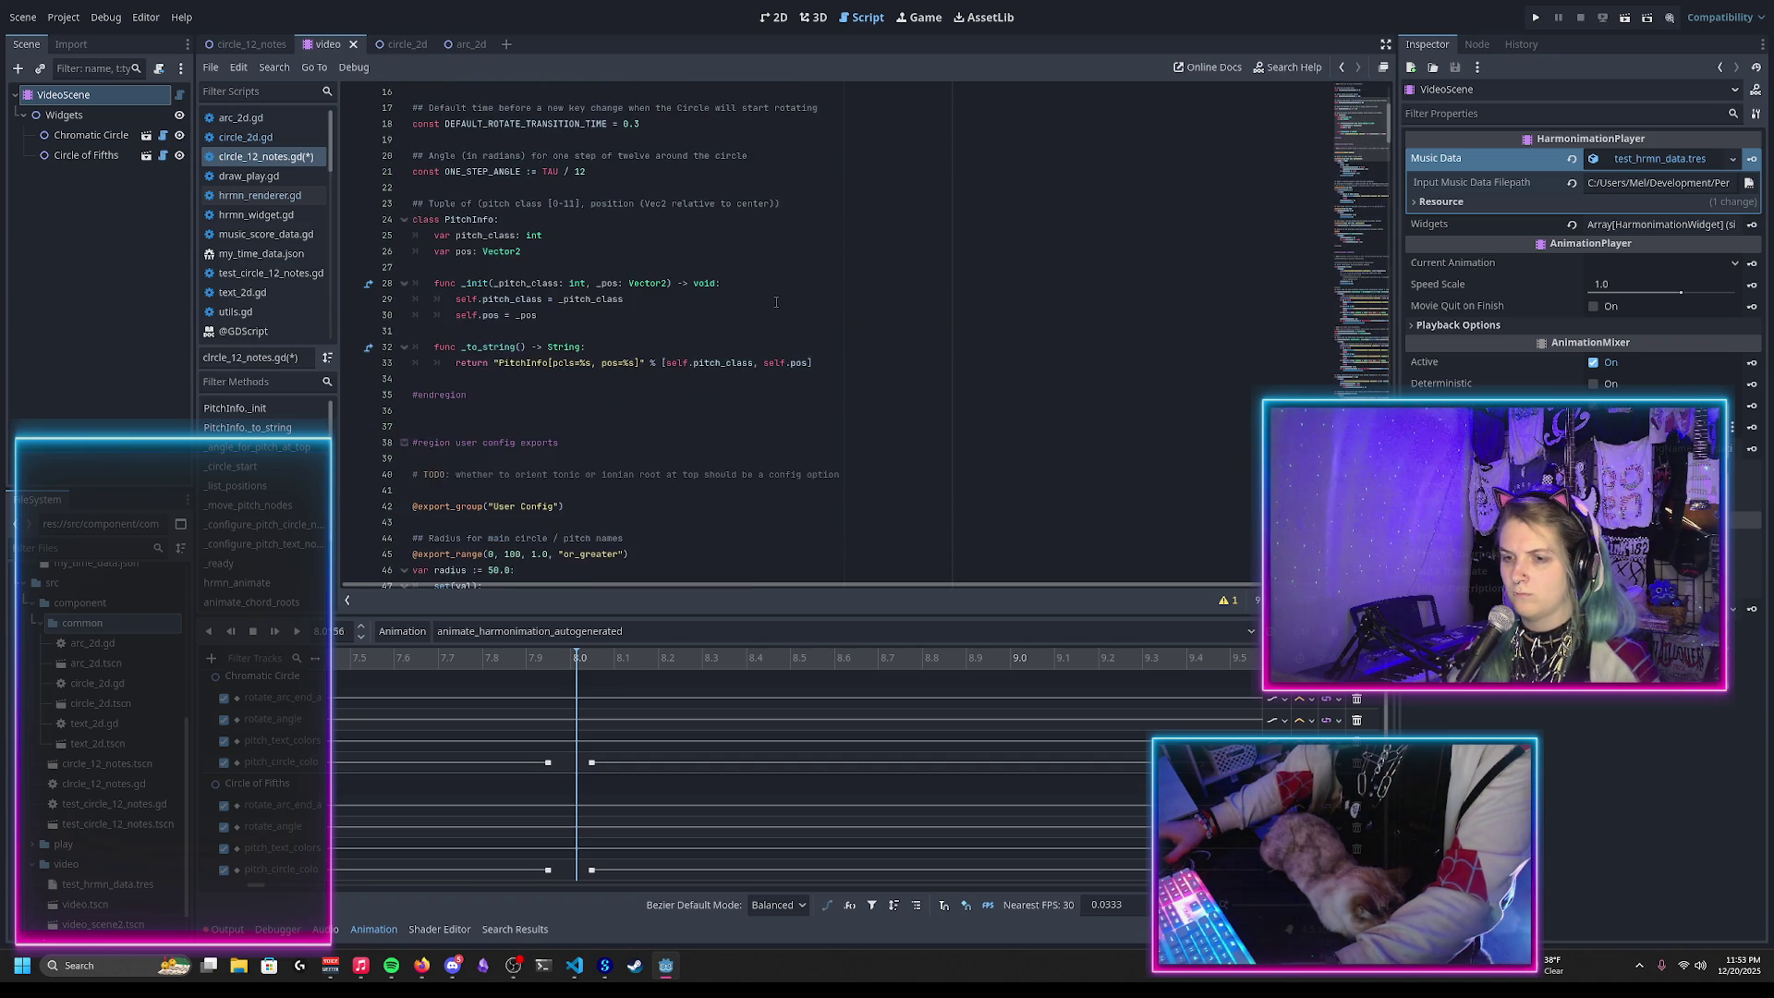
scroll(776, 302, up, 5)
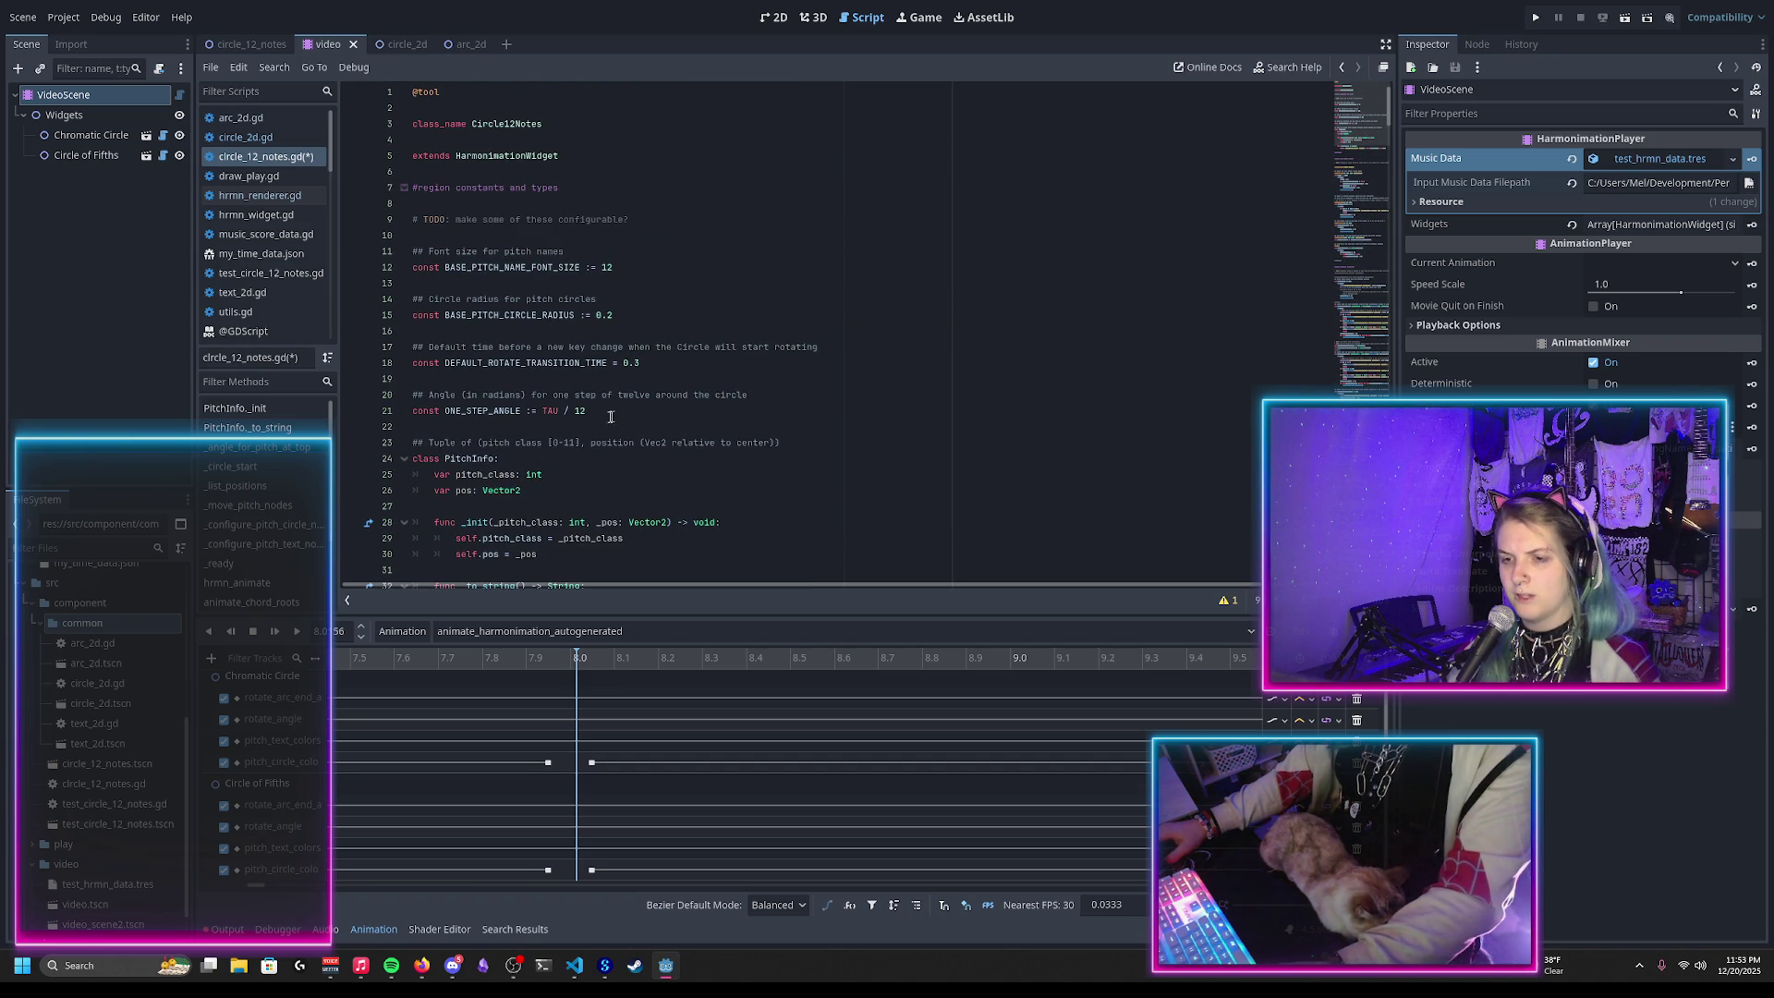
click(619, 412)
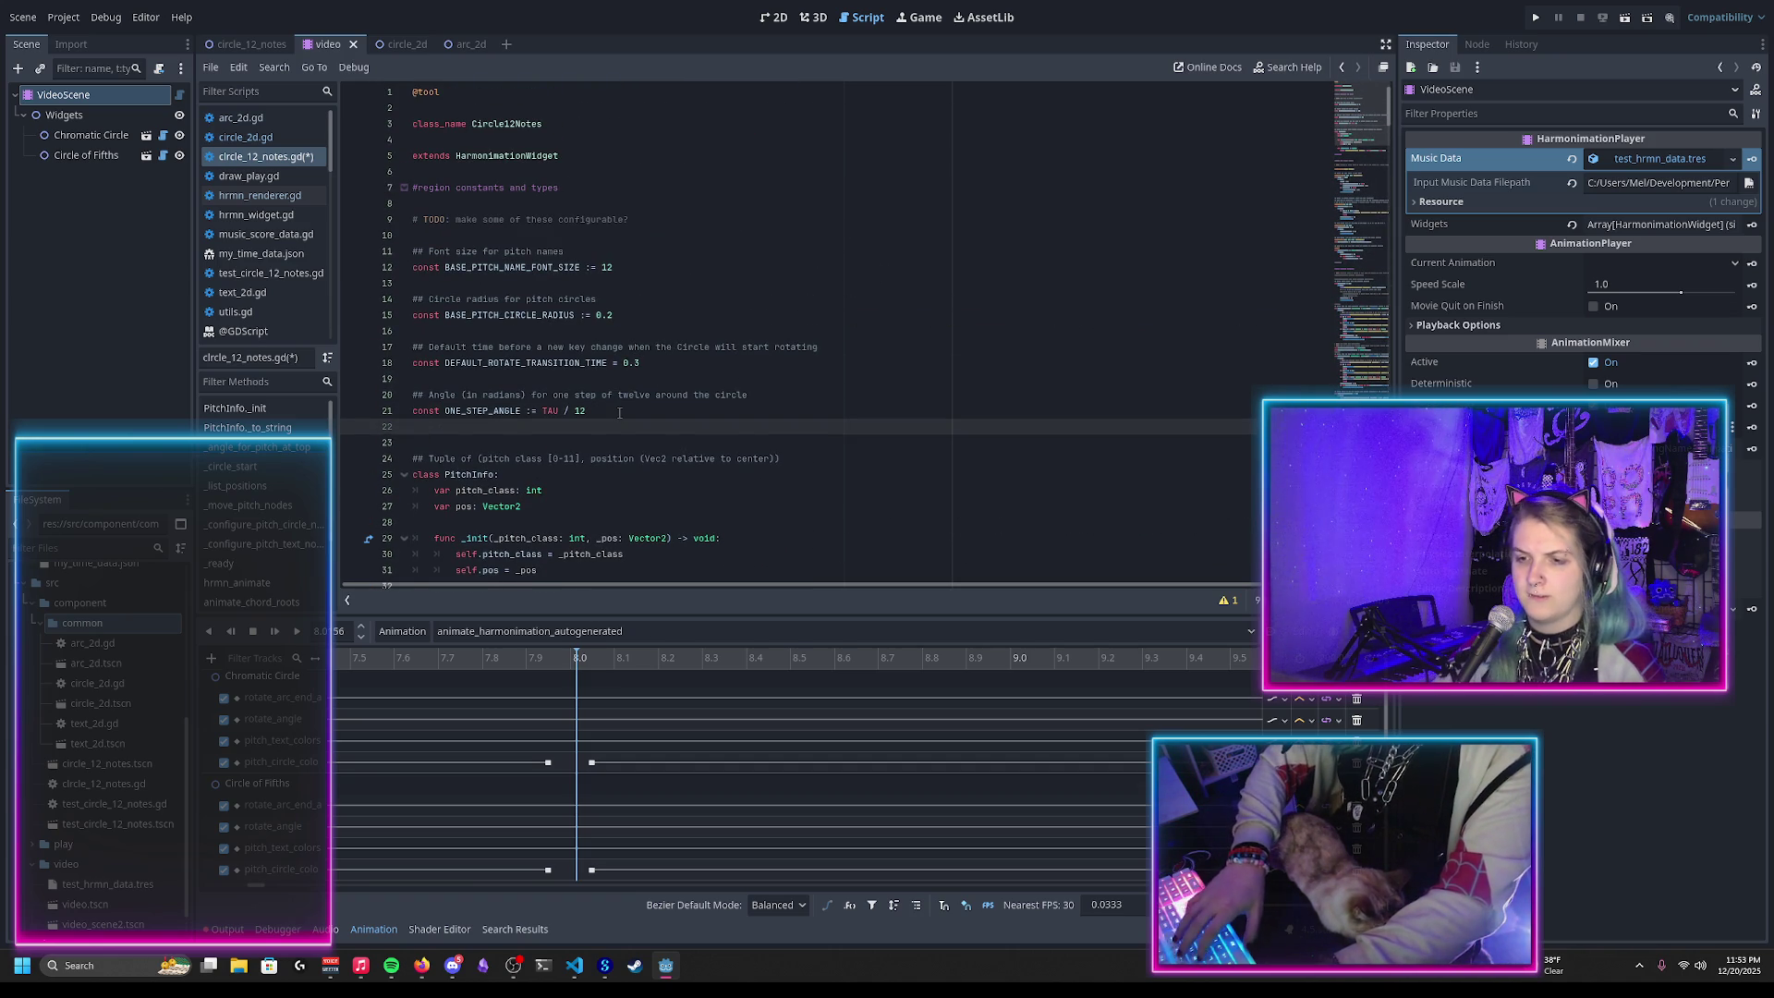
scroll(605, 393, down, 12)
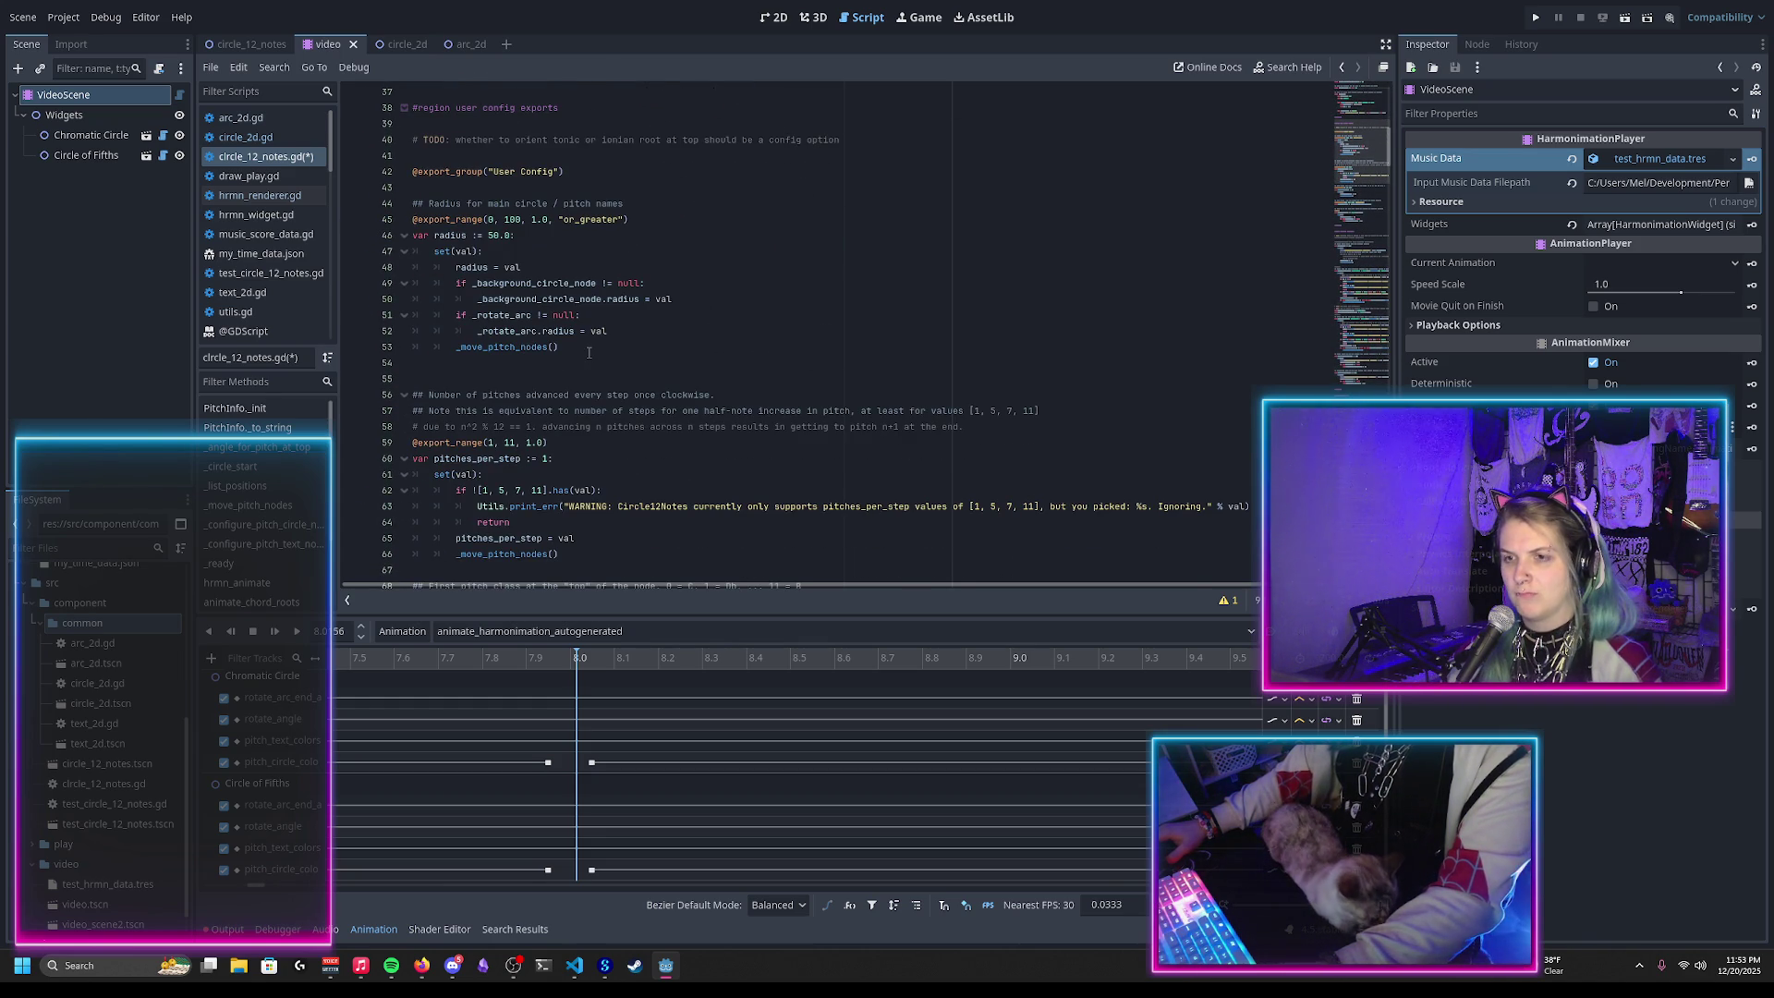
scroll(590, 360, up, 1)
scroll(589, 352, down, 11)
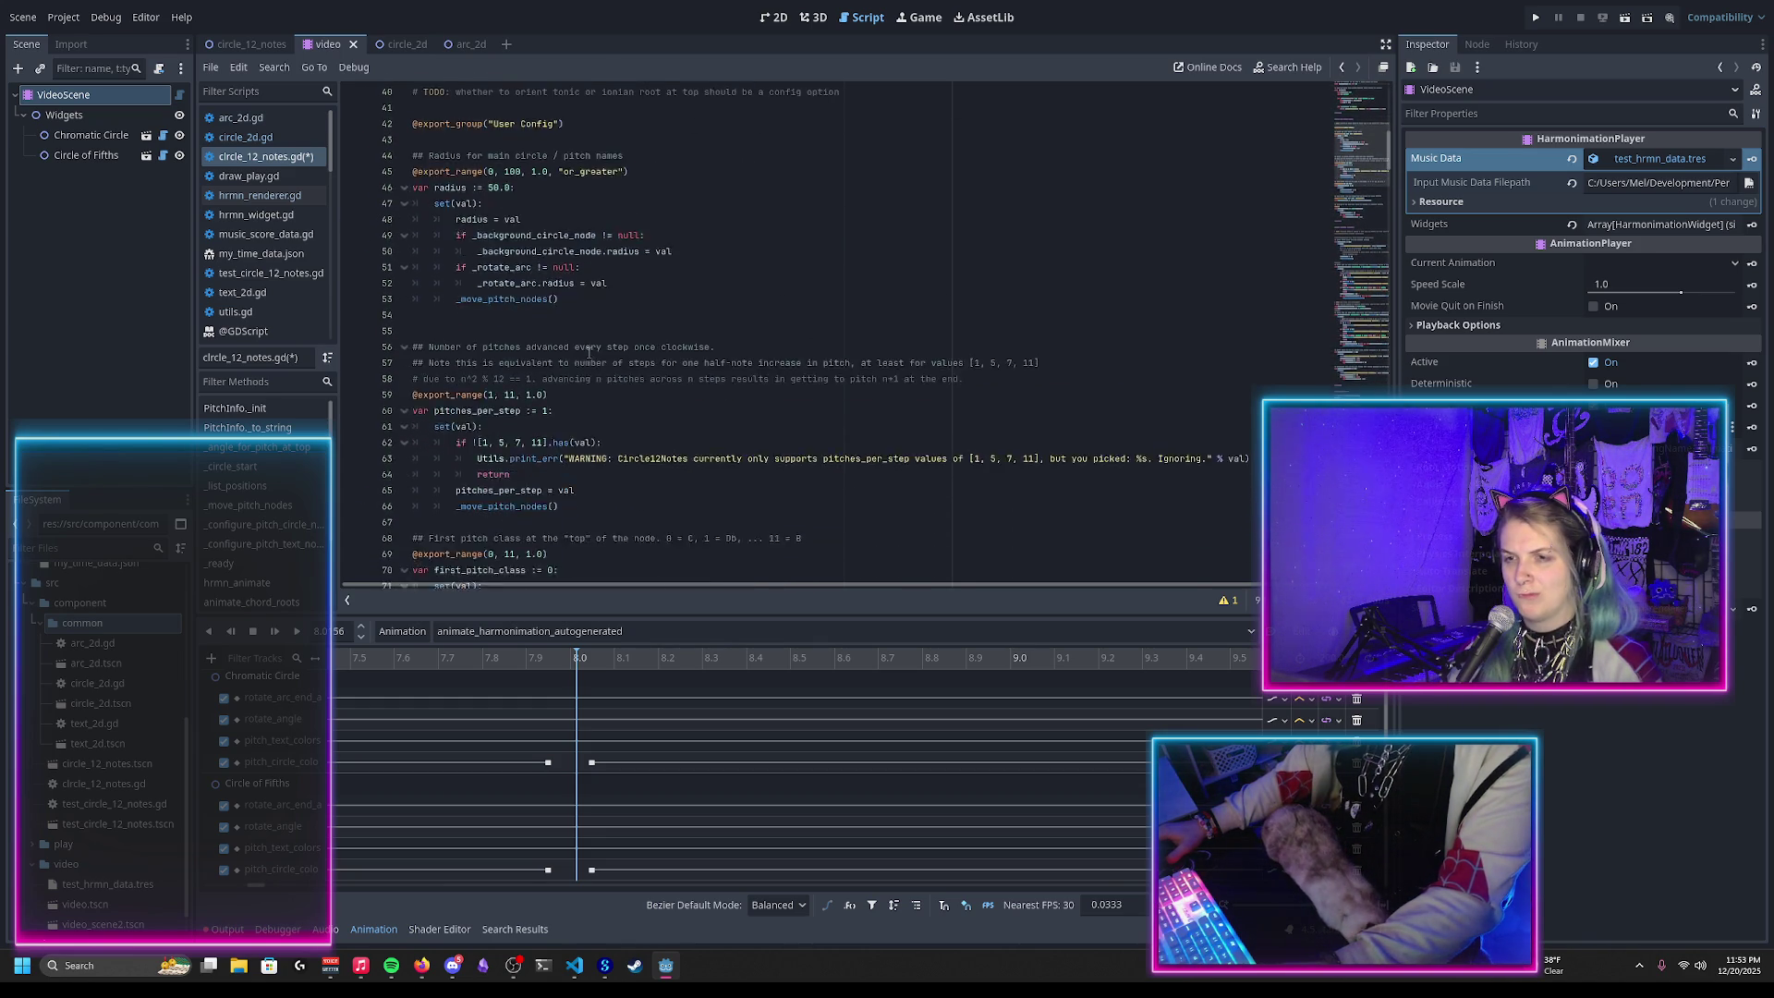
scroll(588, 354, down, 1)
click(652, 343)
key(Return)
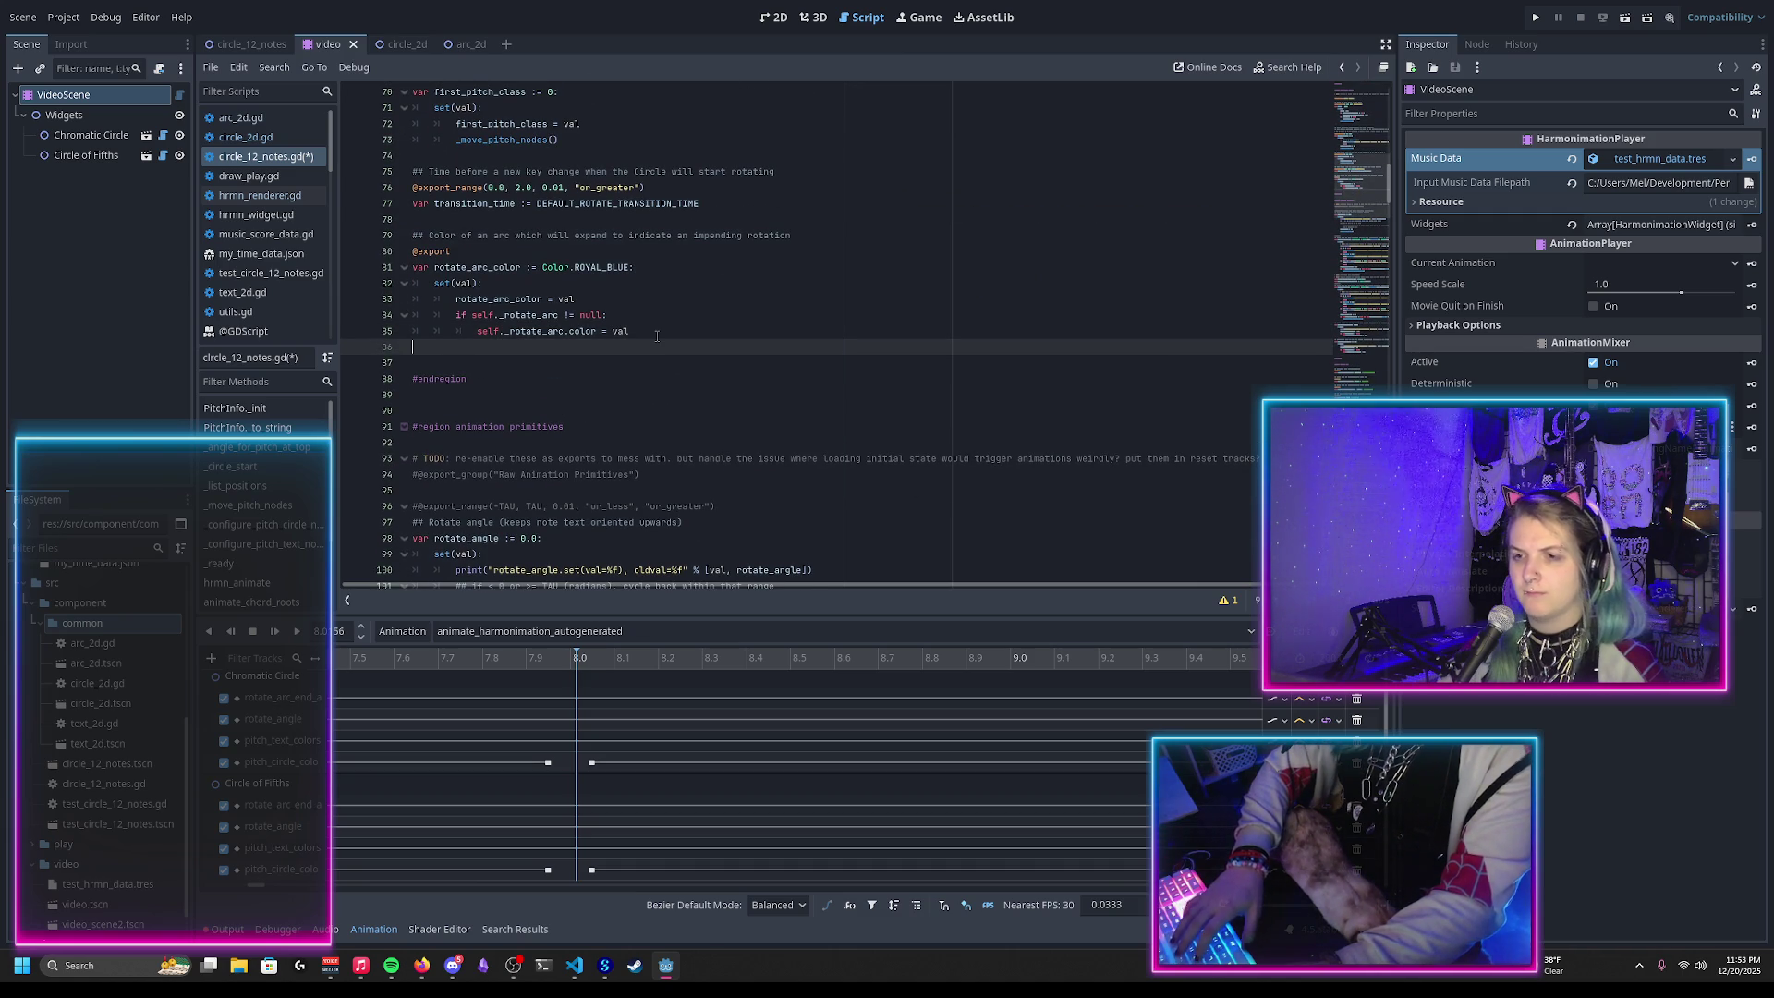
Step: Add a pitch circles comment and 'var num_pitch_circles_selectable := 3', then save
scroll(642, 356, up, 8)
scroll(631, 379, up, 4)
scroll(542, 417, down, 4)
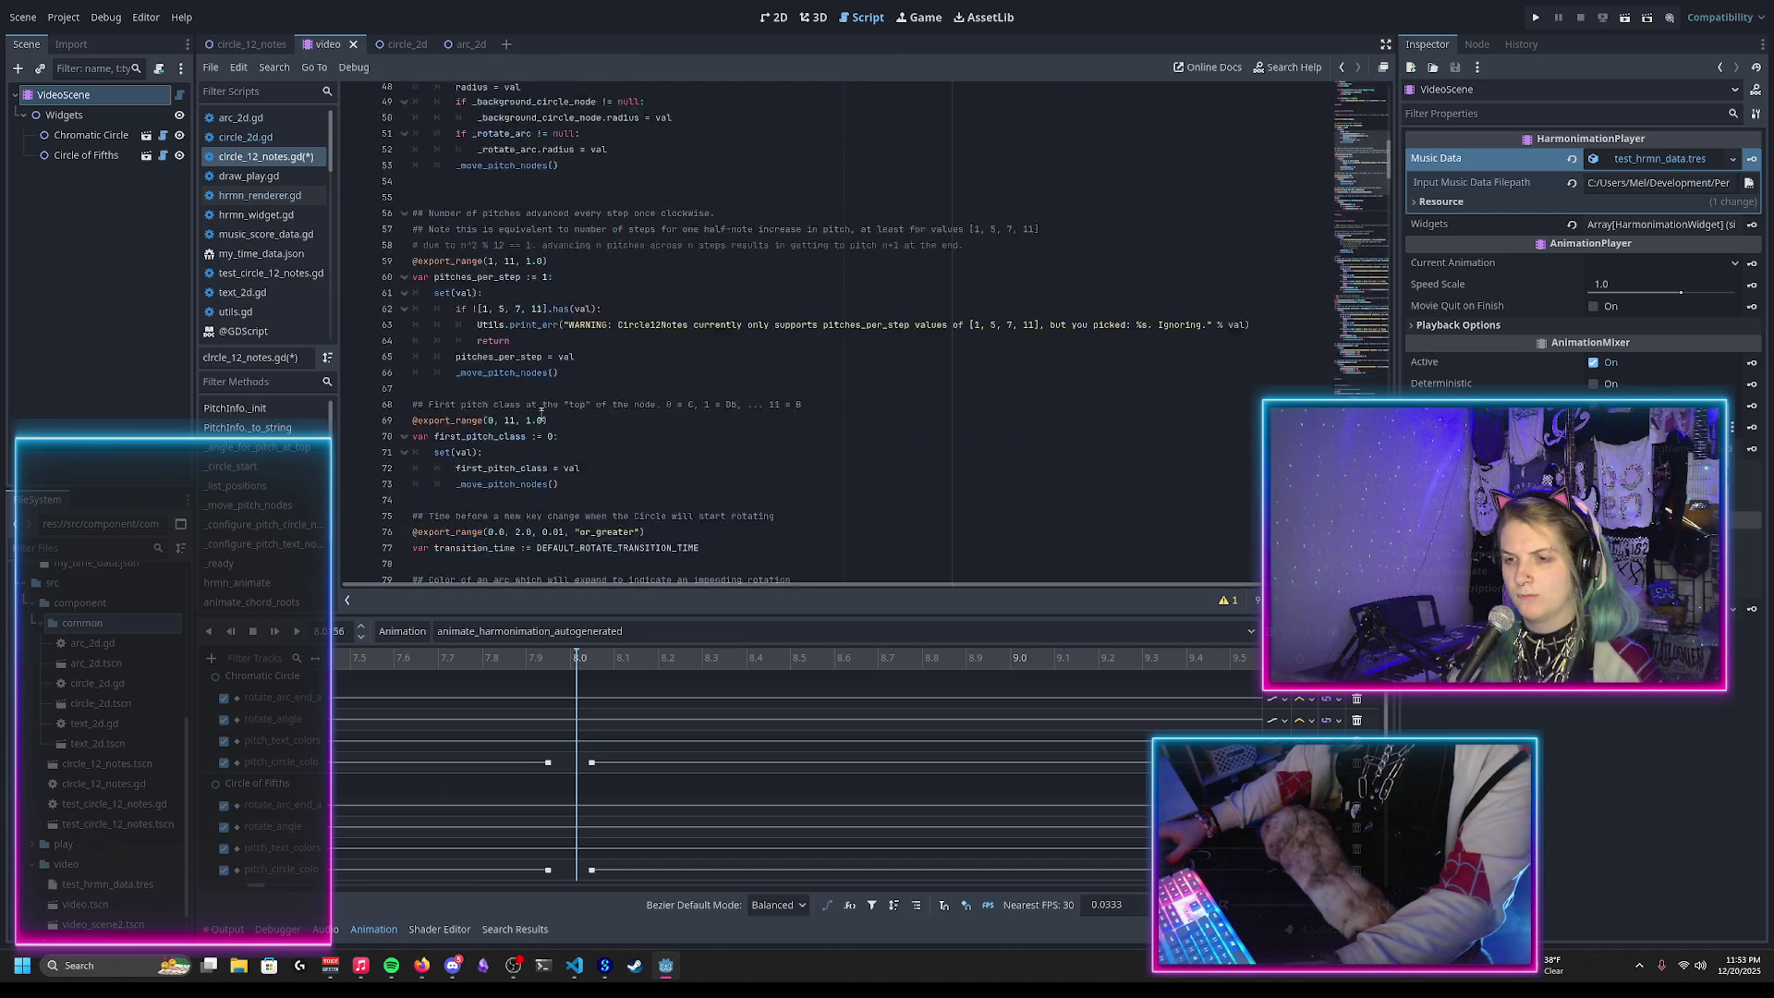
scroll(542, 417, down, 7)
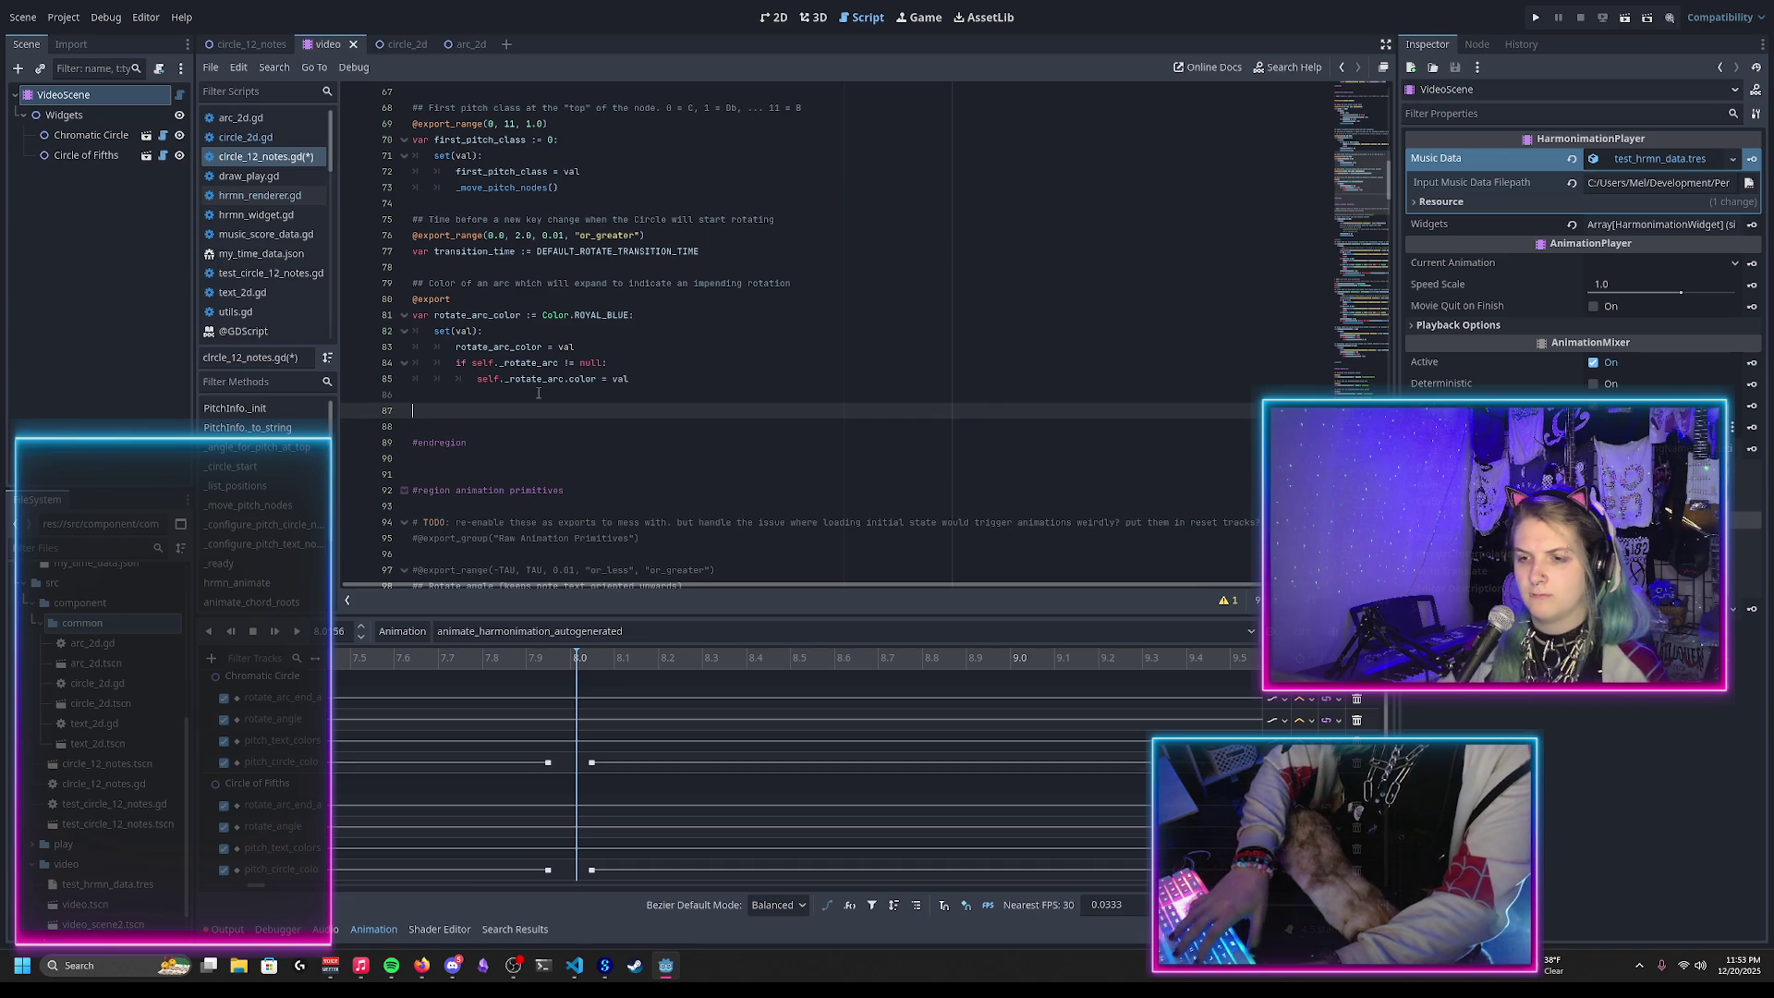
text(## Number of)
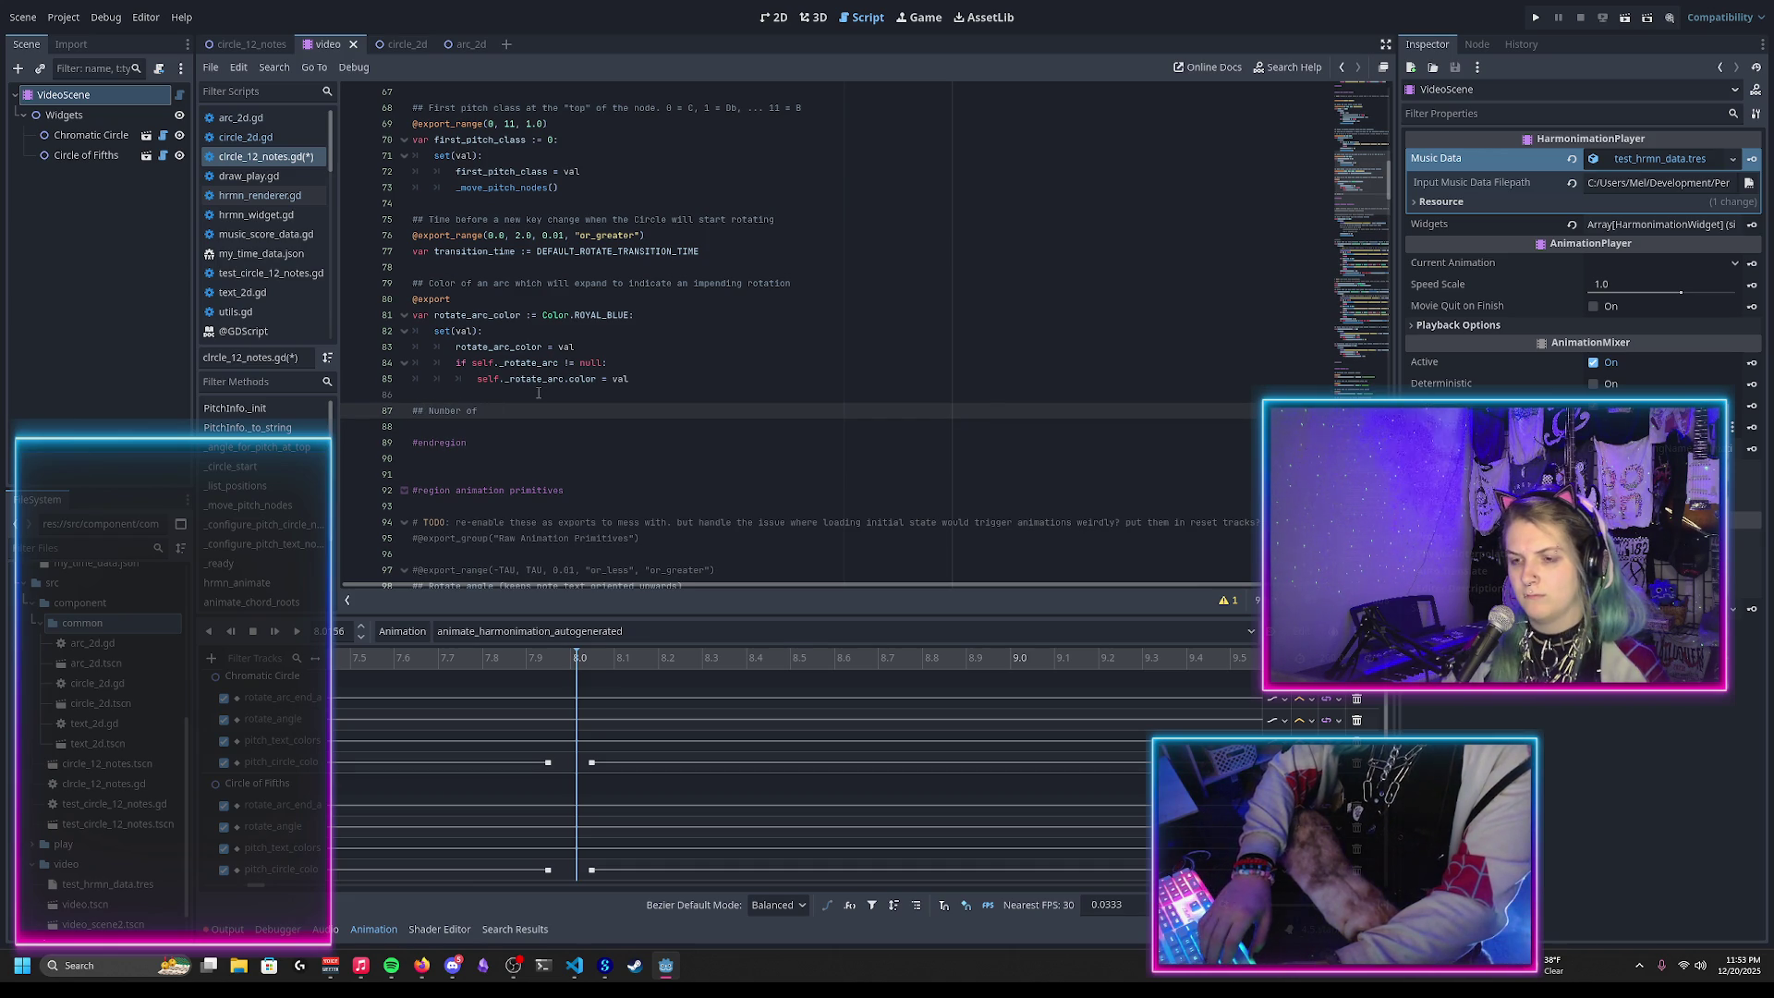
text(circles)
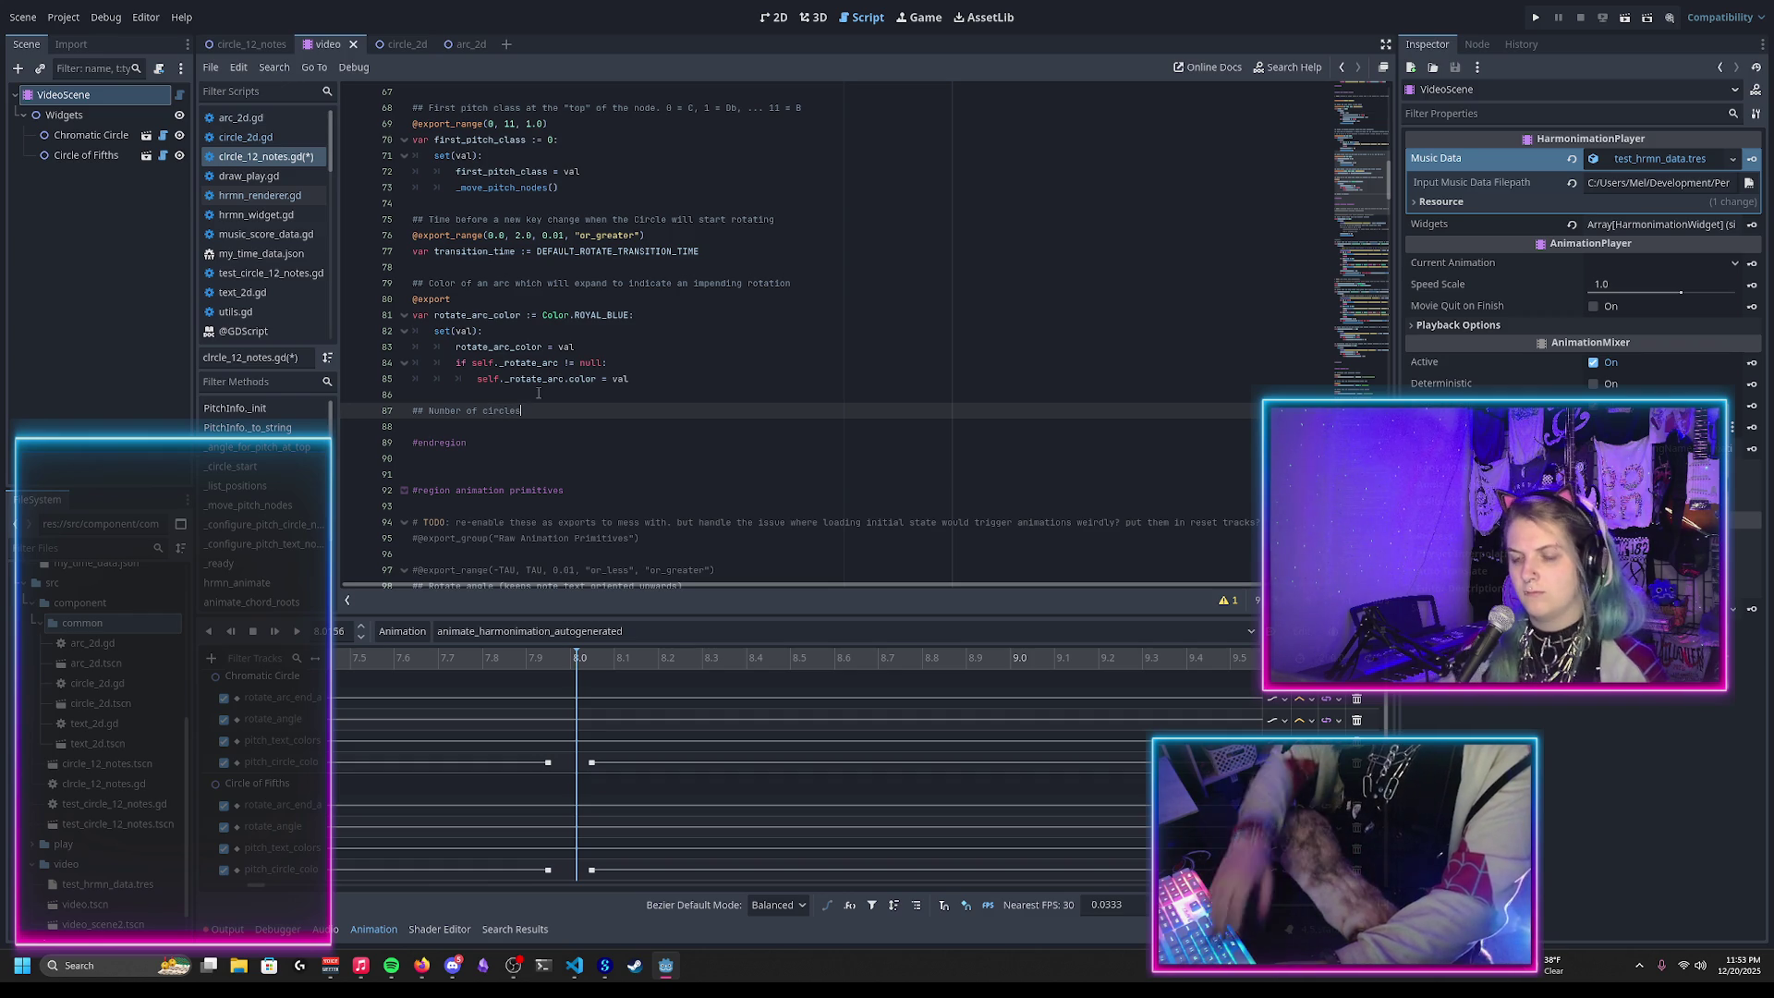
key(ctrl+Left)
text(pitch)
key(End)
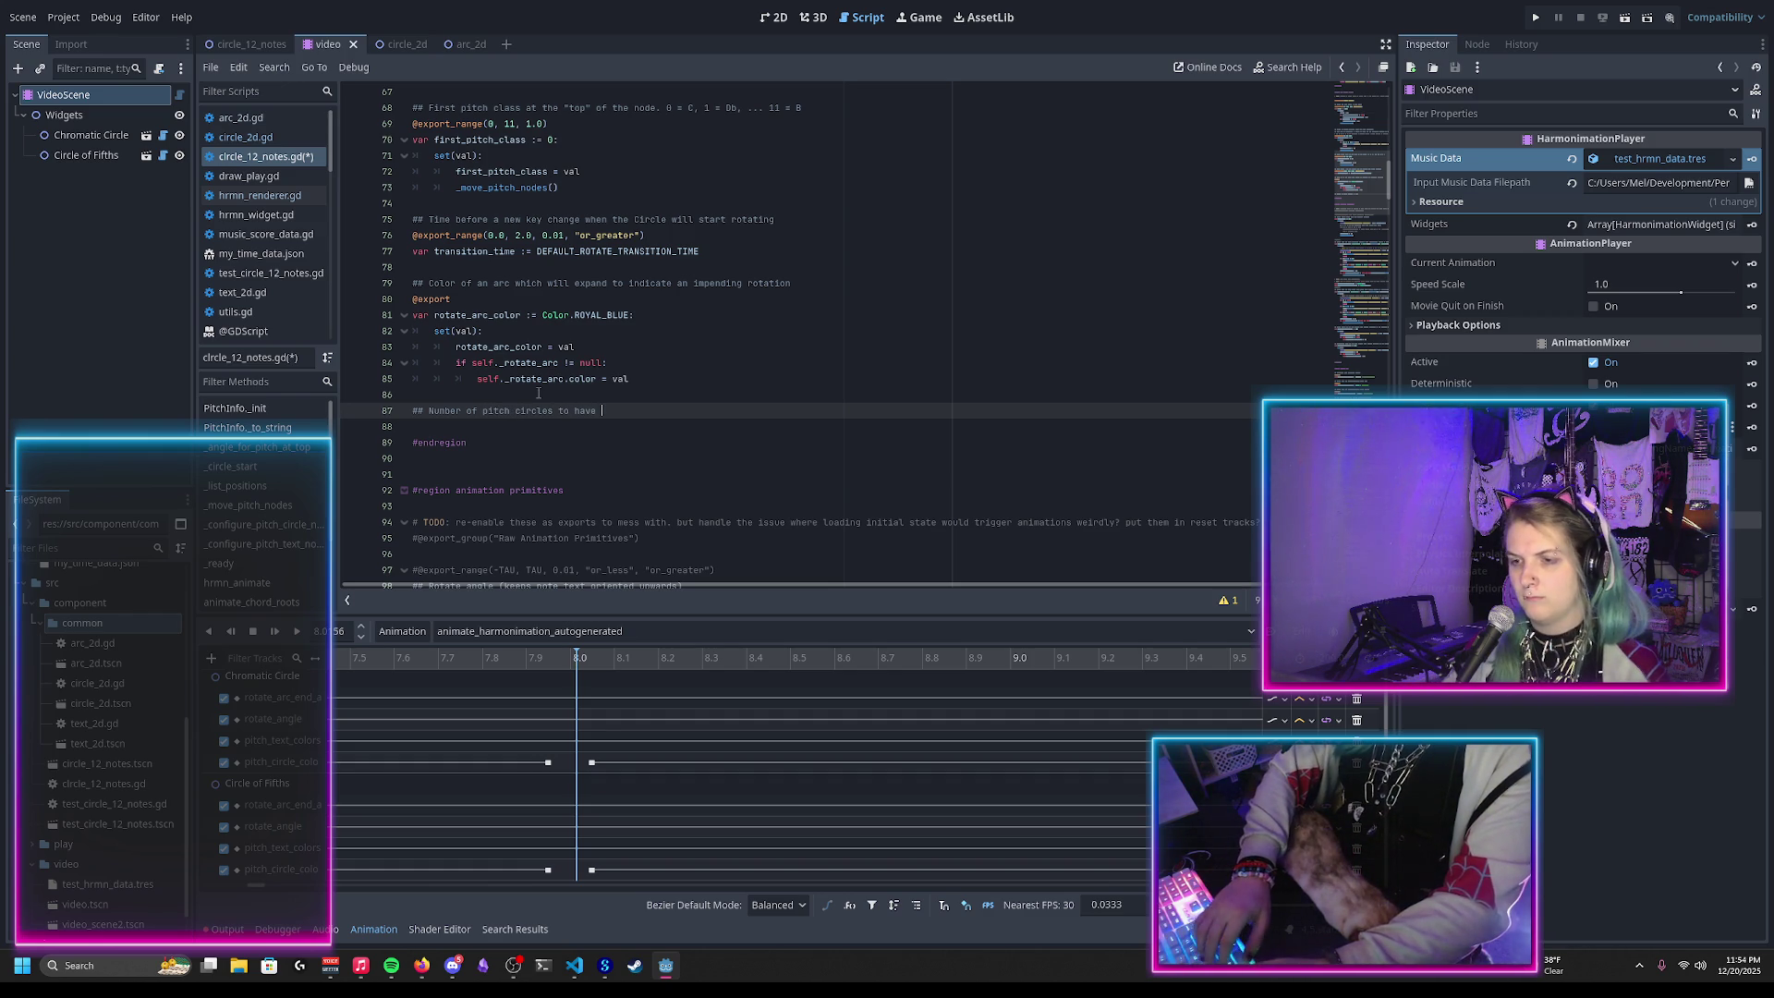
text(at once)
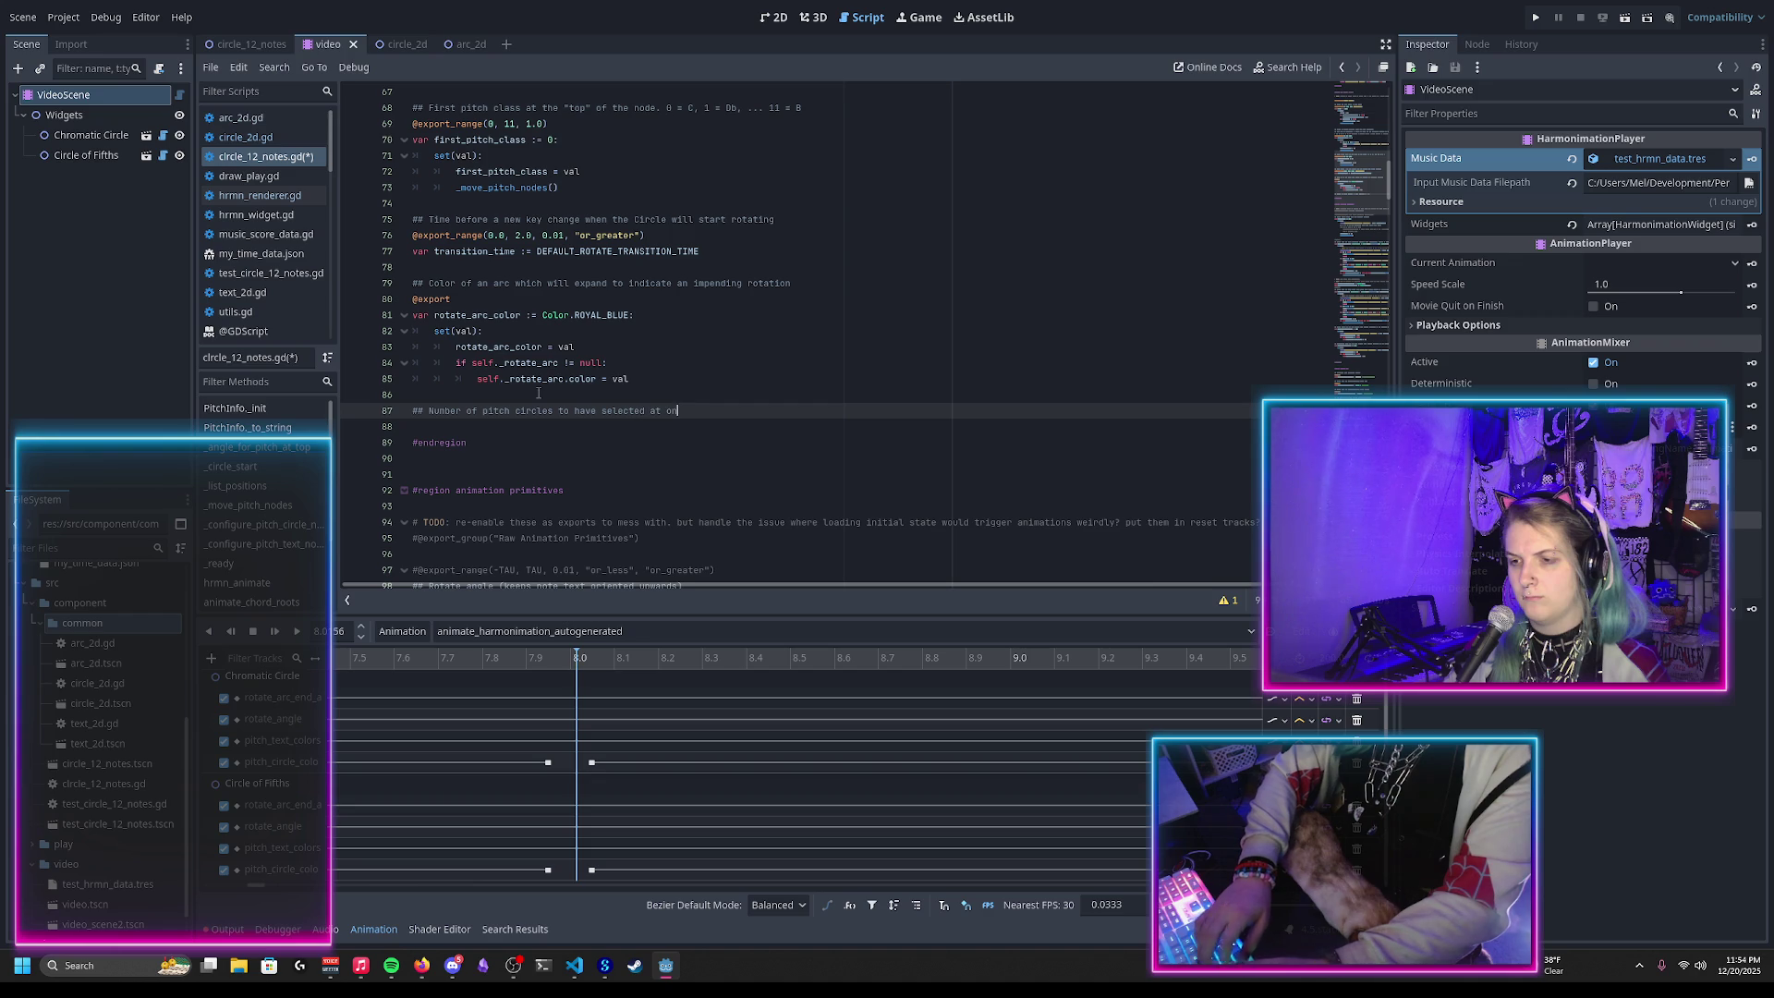
key(Return)
text(var)
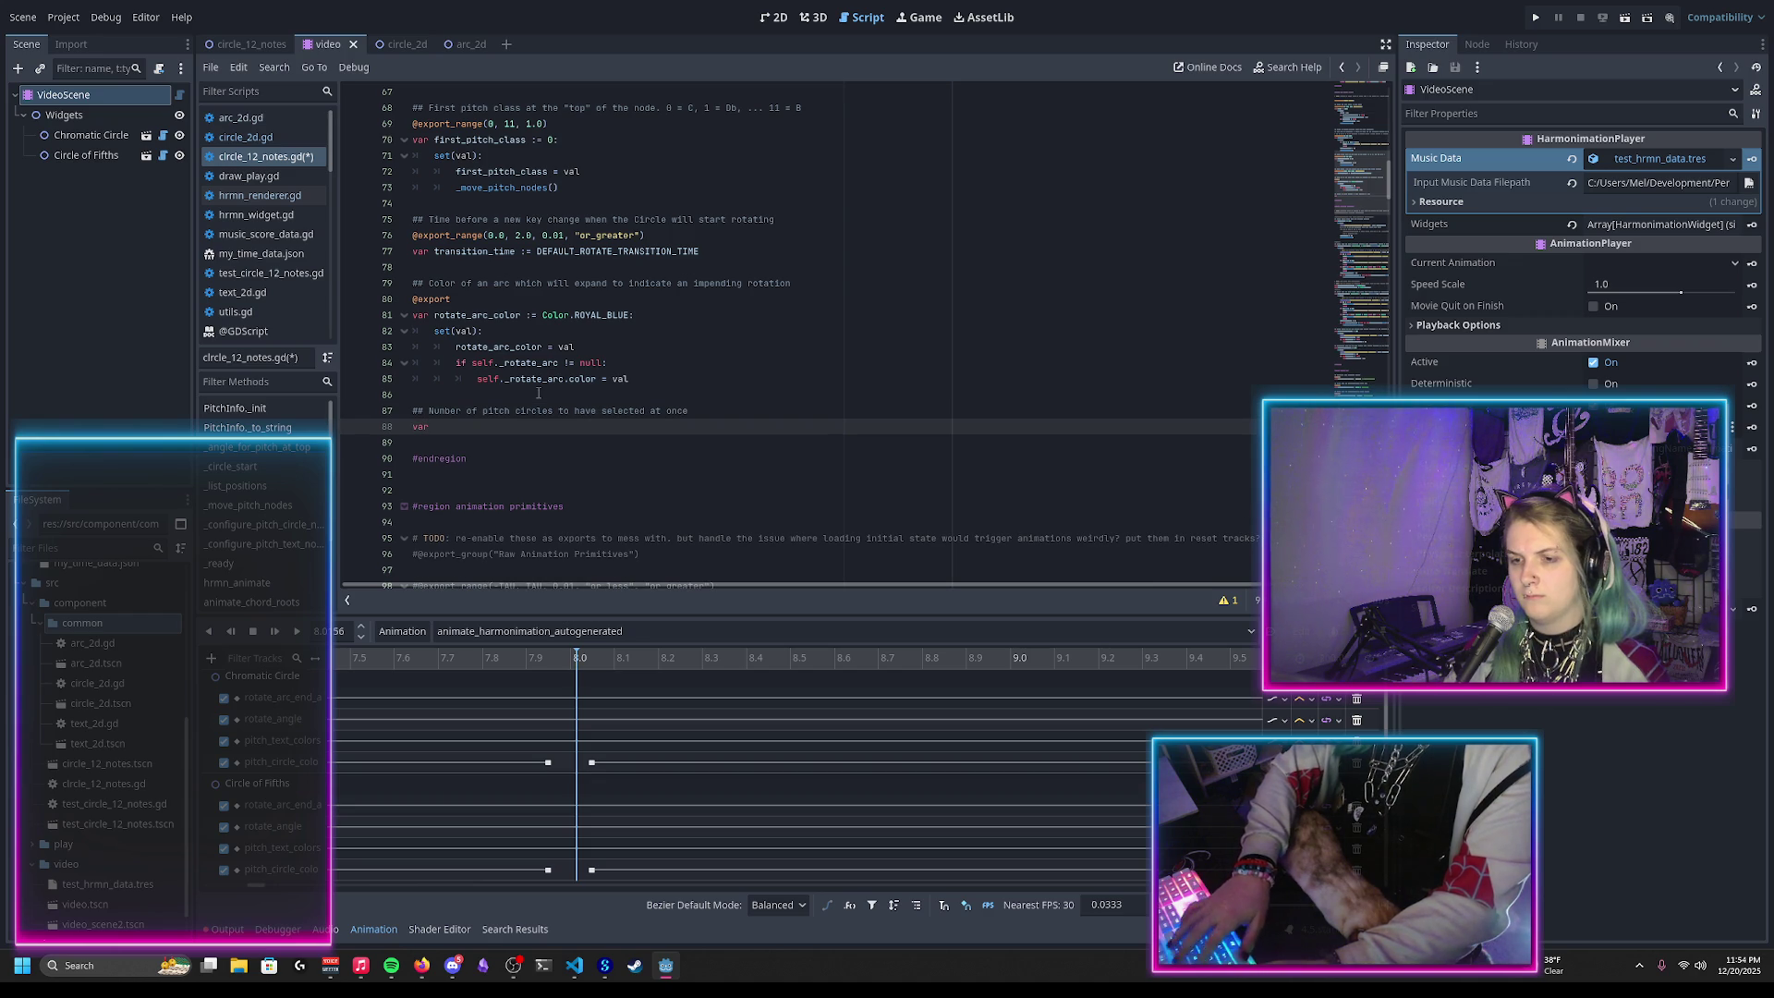
text( num_pitch_circles_)
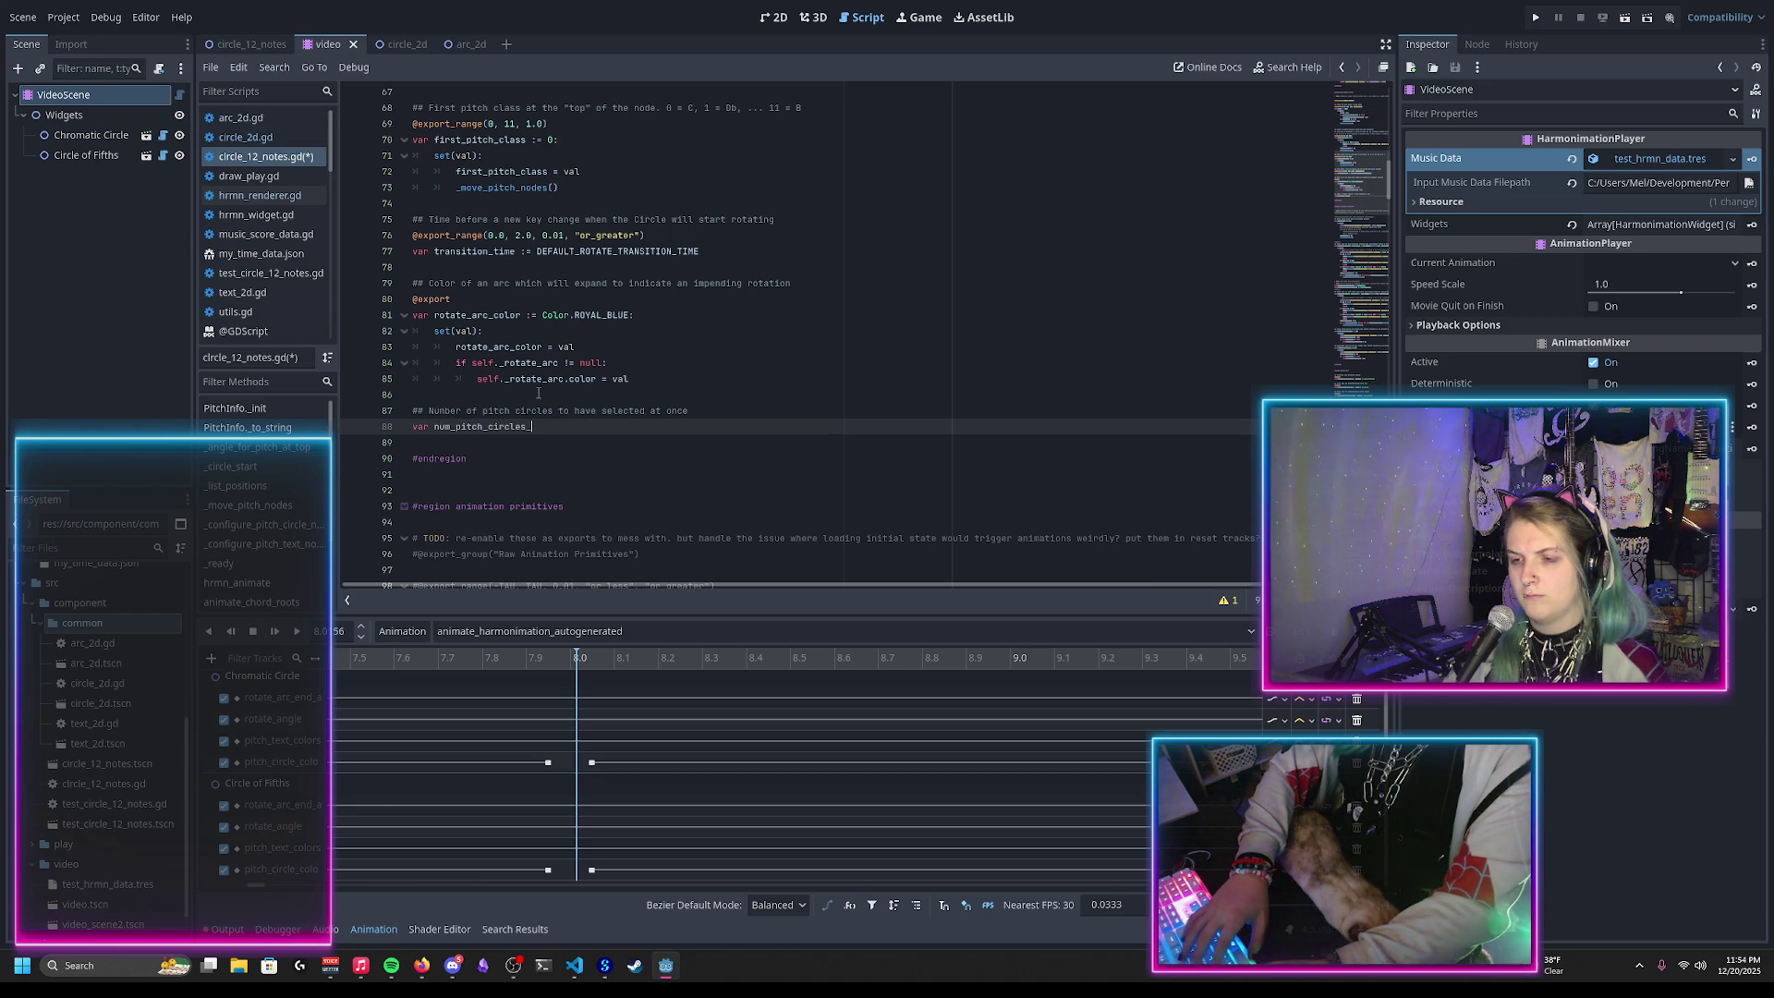
text(selectab)
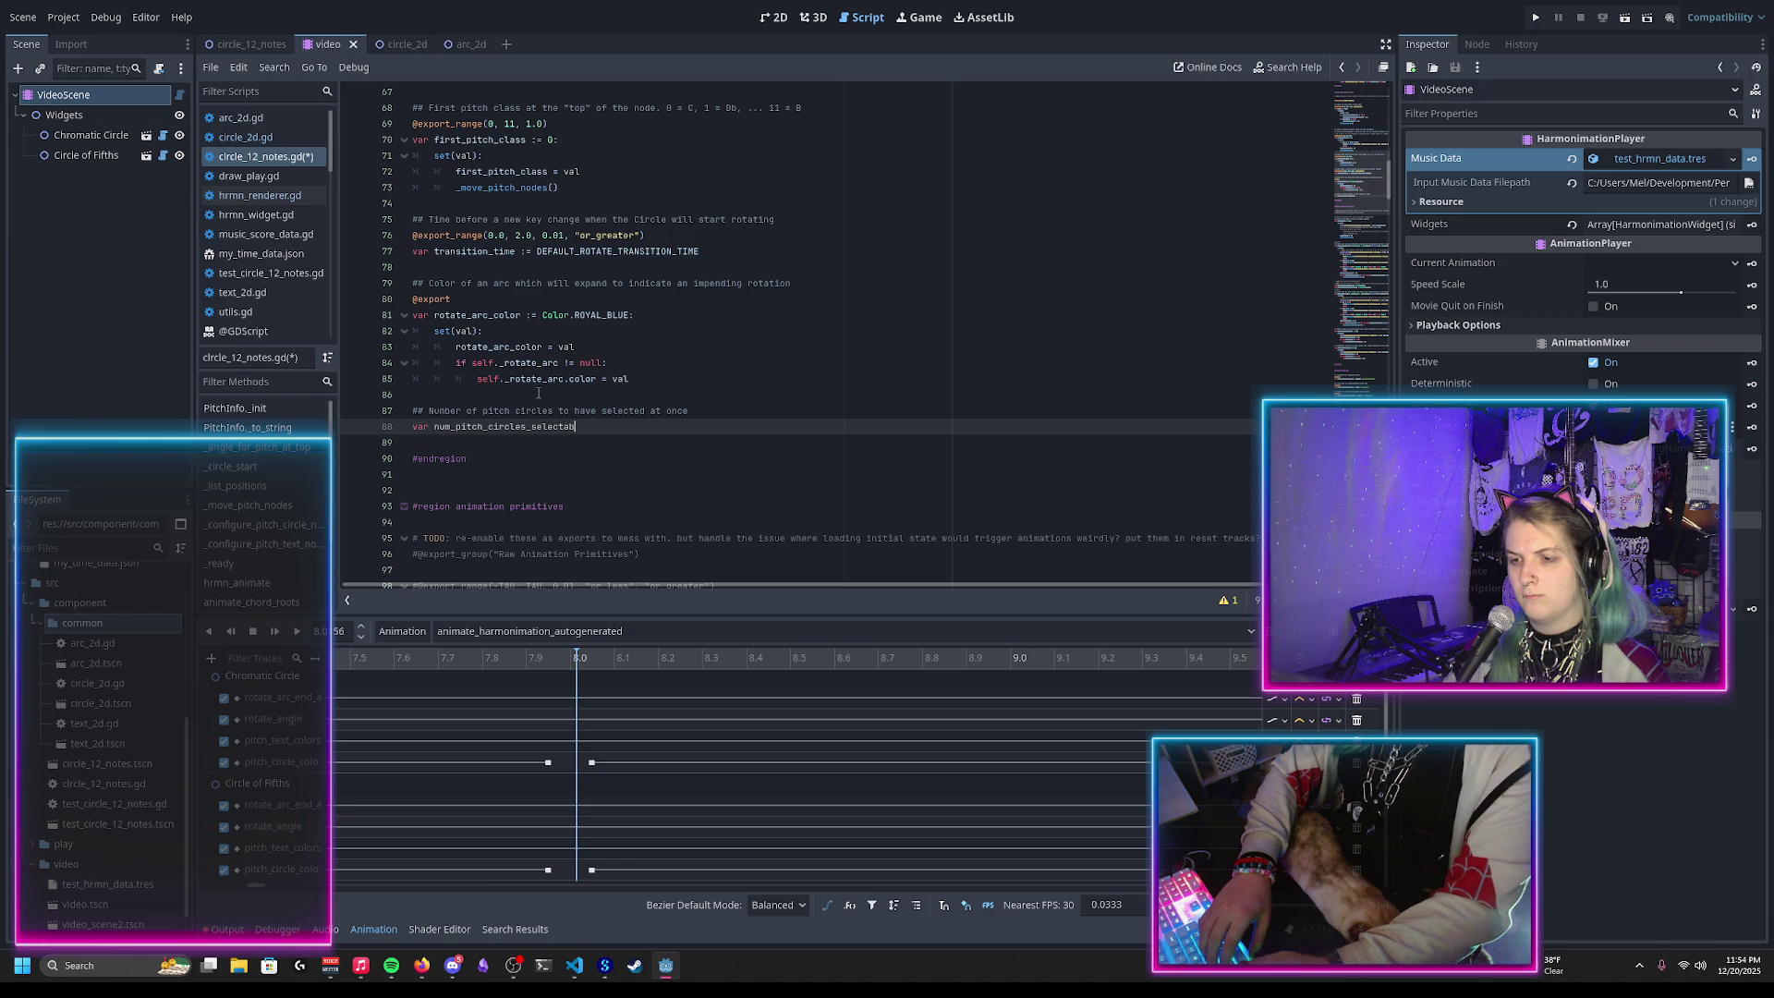
text(le := 3)
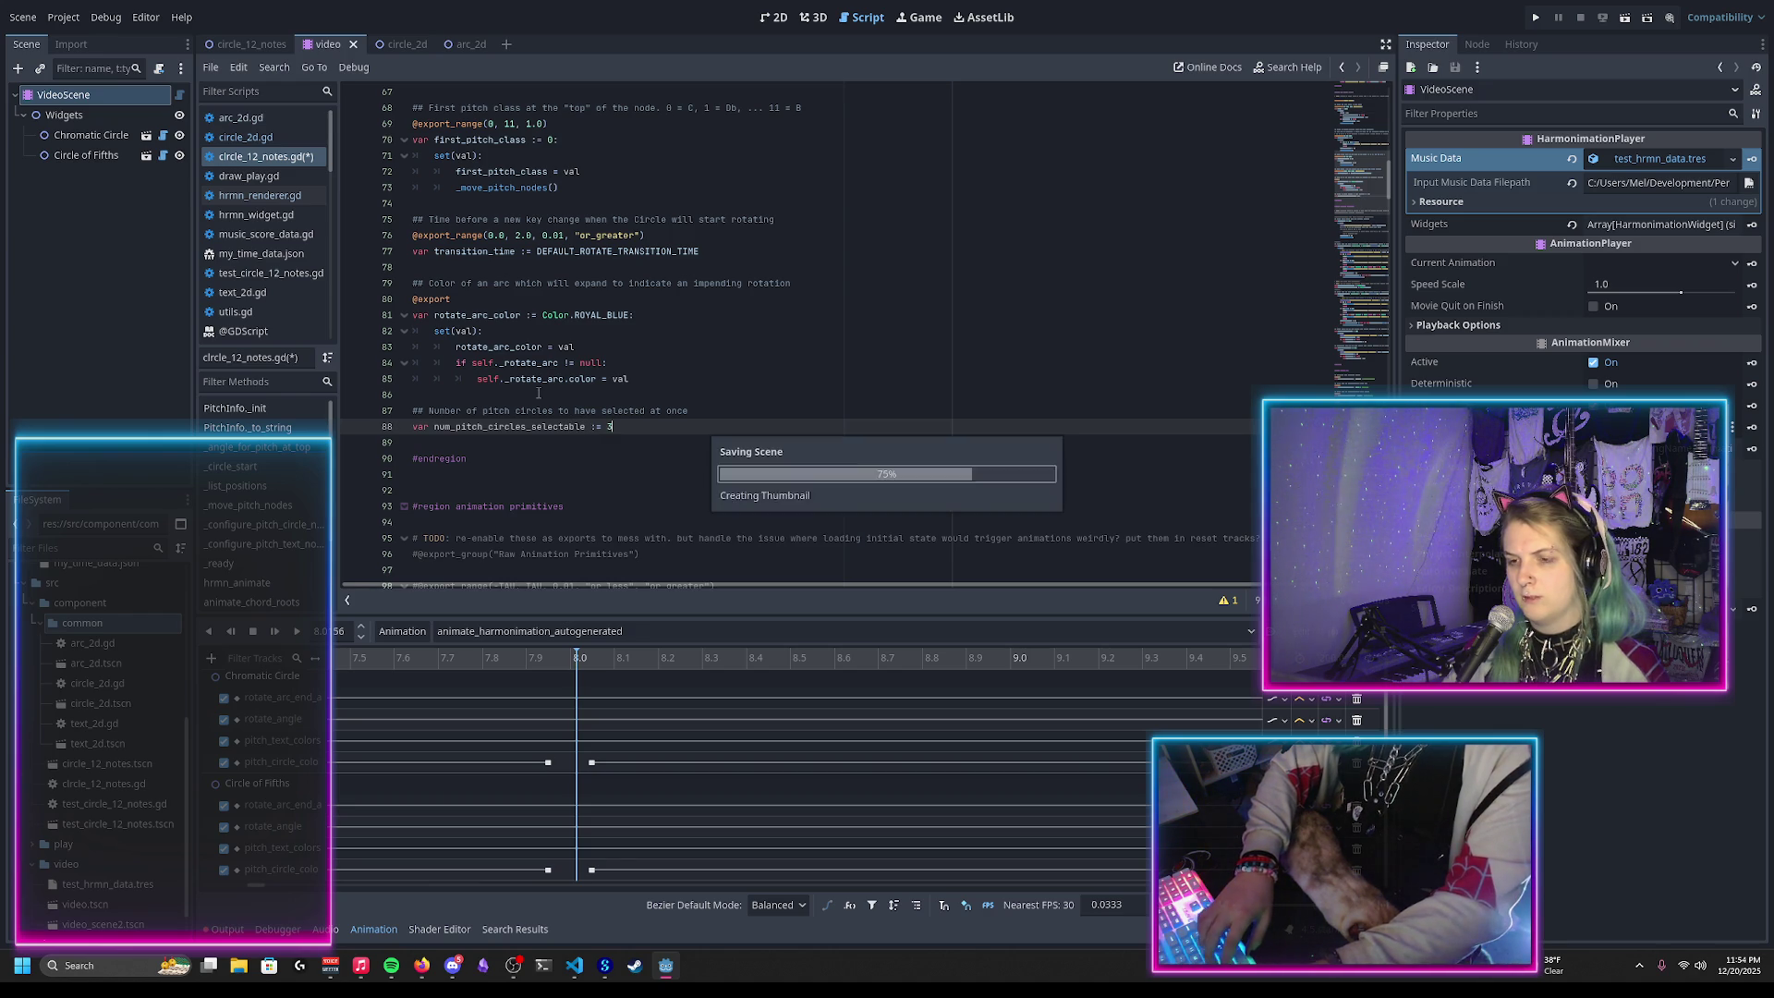
key(ctrl+s)
key(Return)
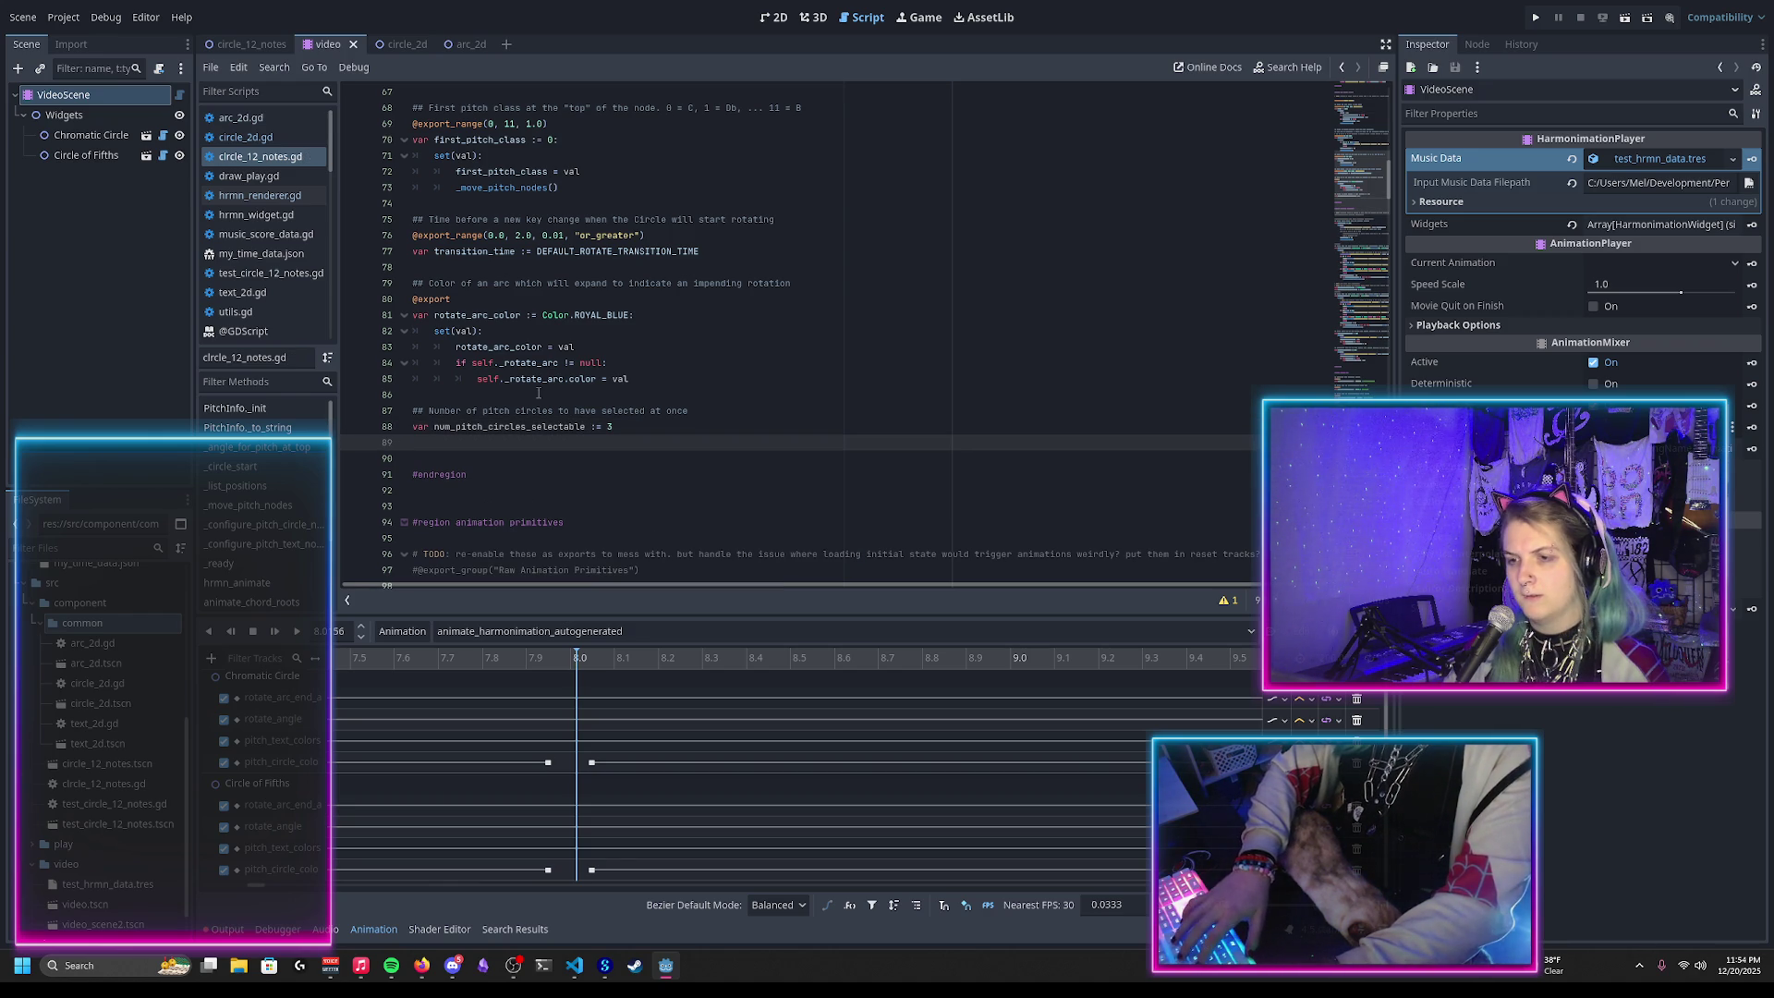
key(Up)
key(ctrl+shift+Return)
text(@export_)
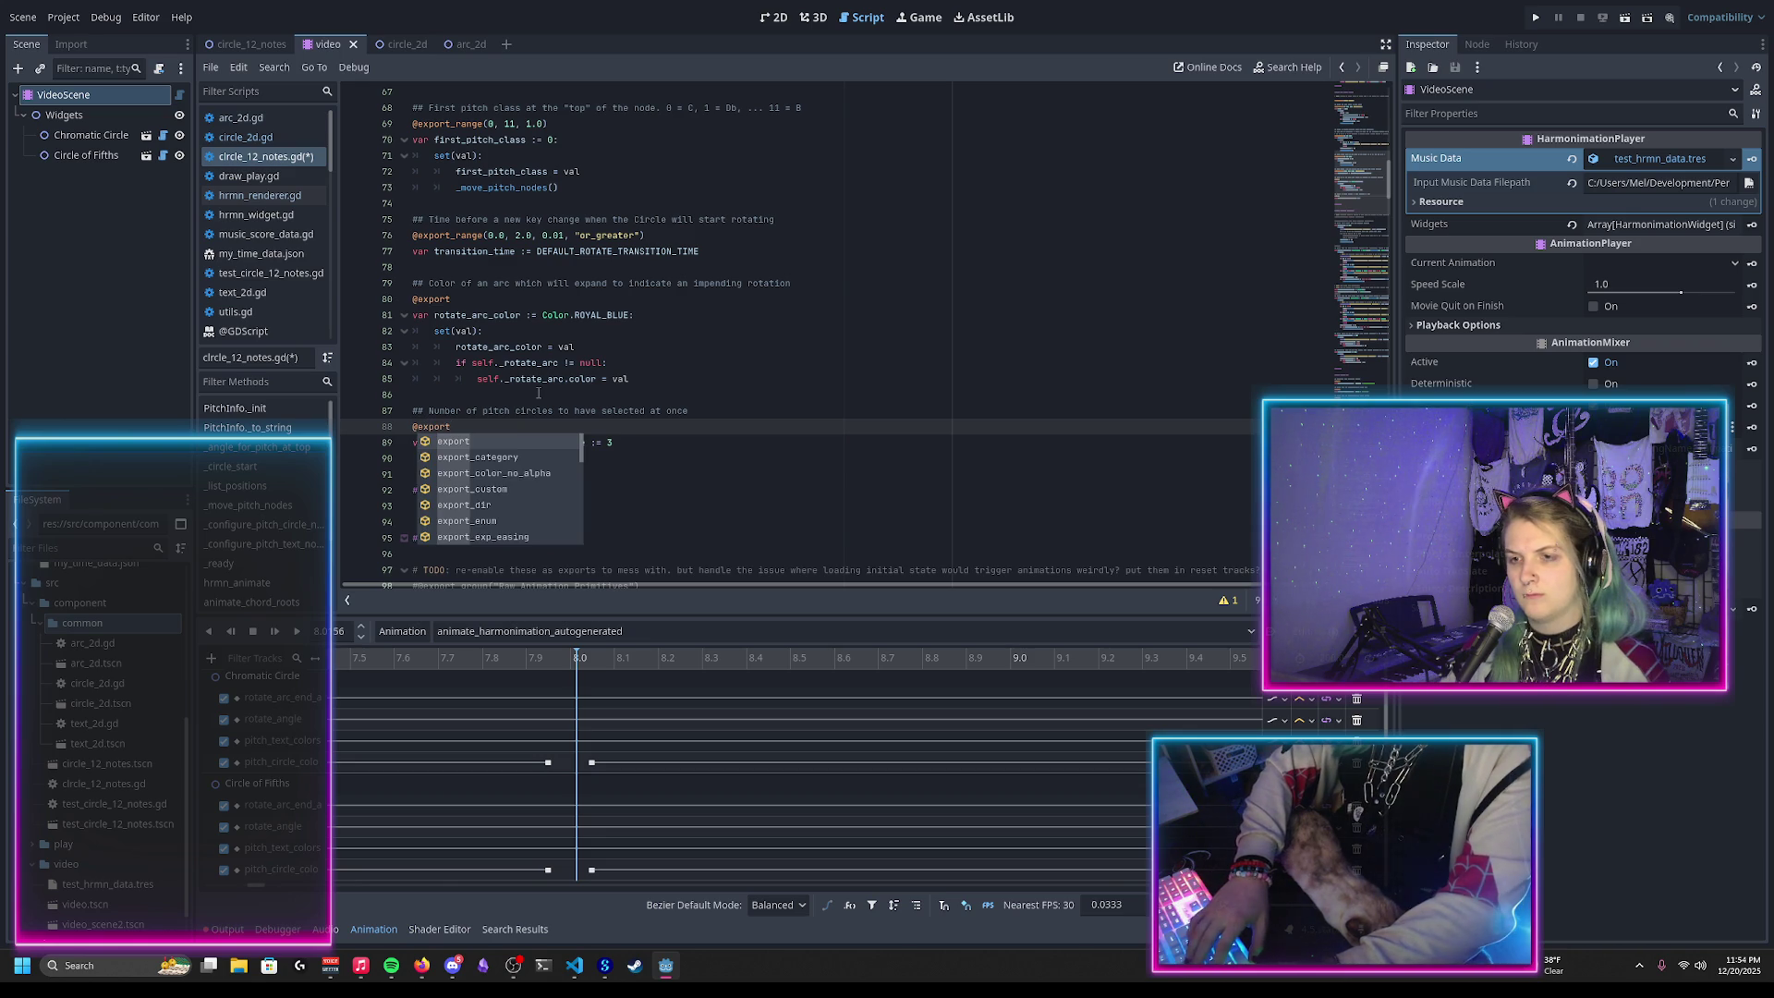
text(range()
key(Return)
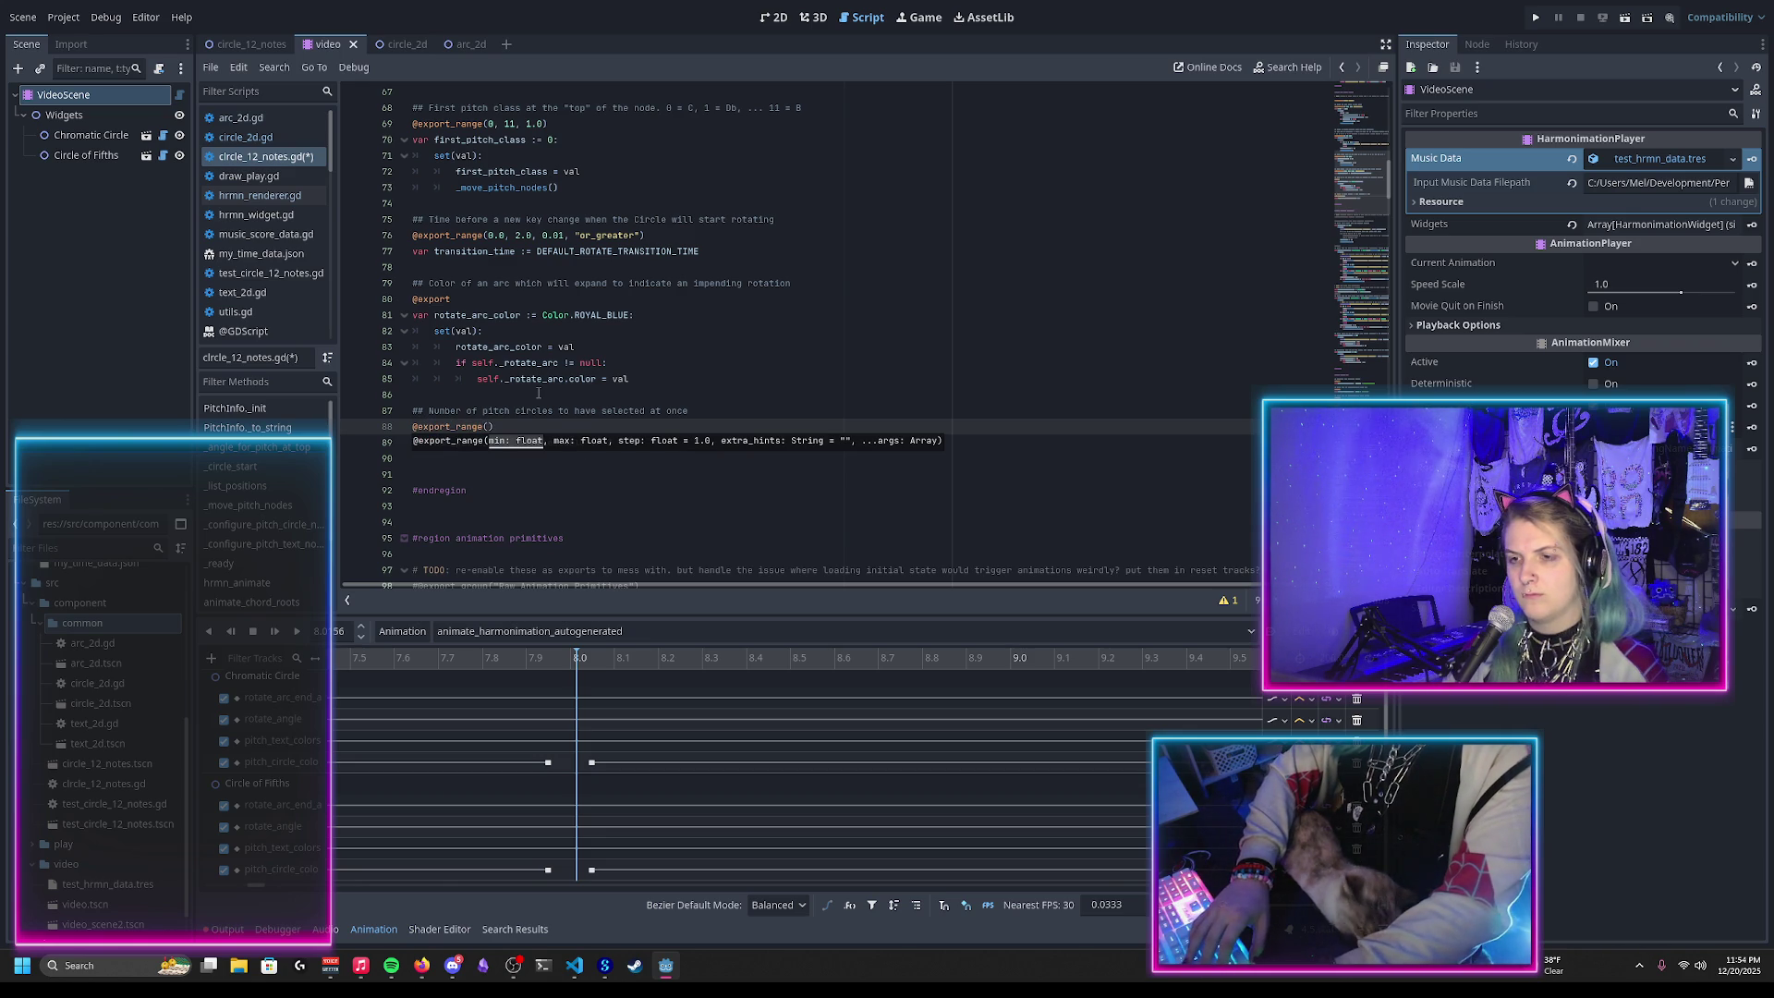
text(1, 12)
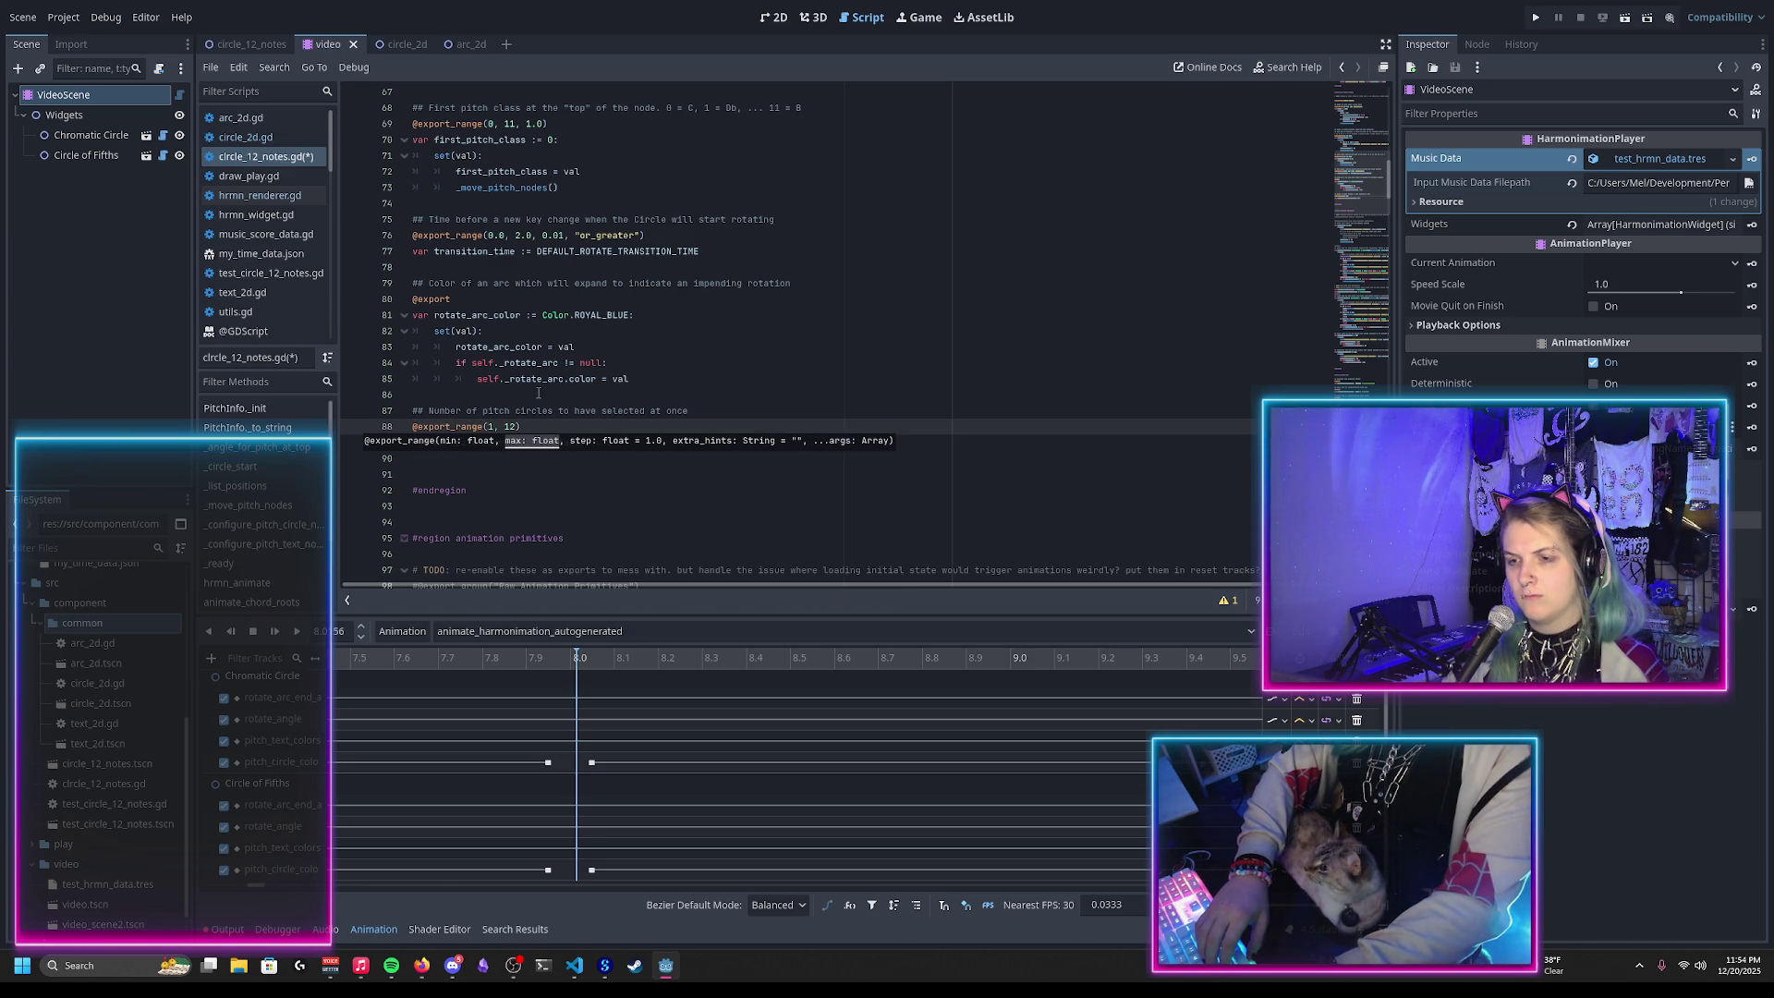
text(, 1.0)
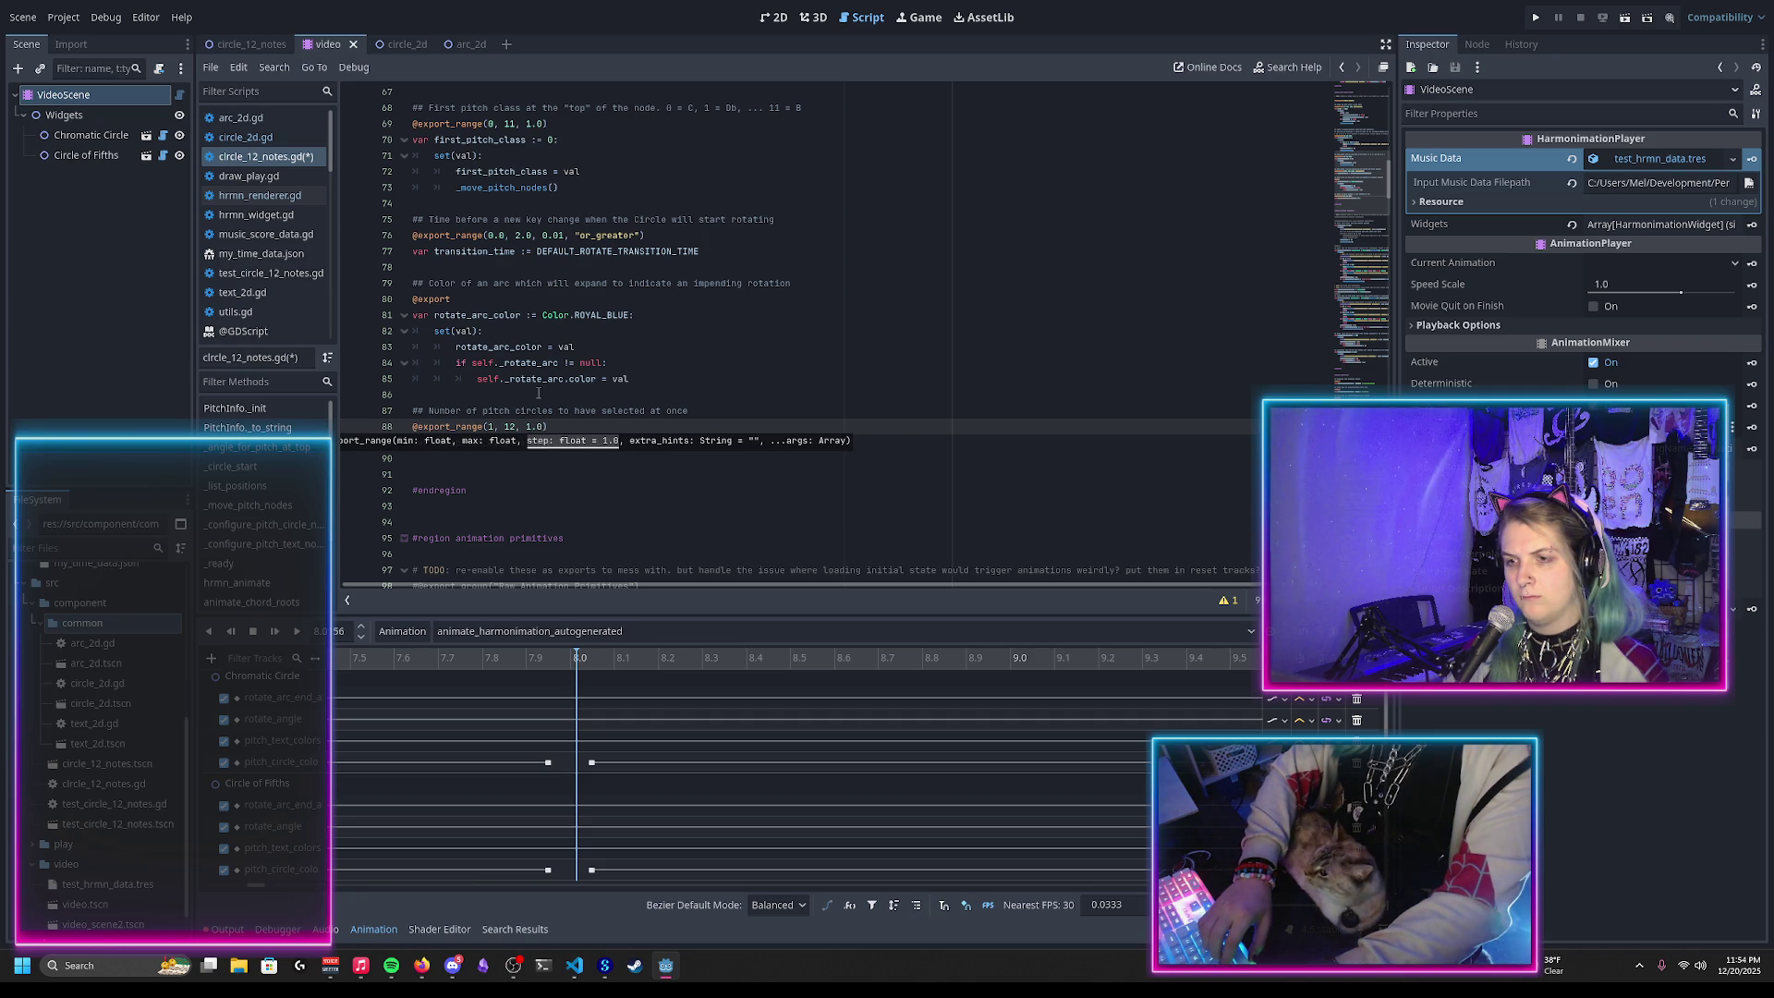
text())
key(Down)
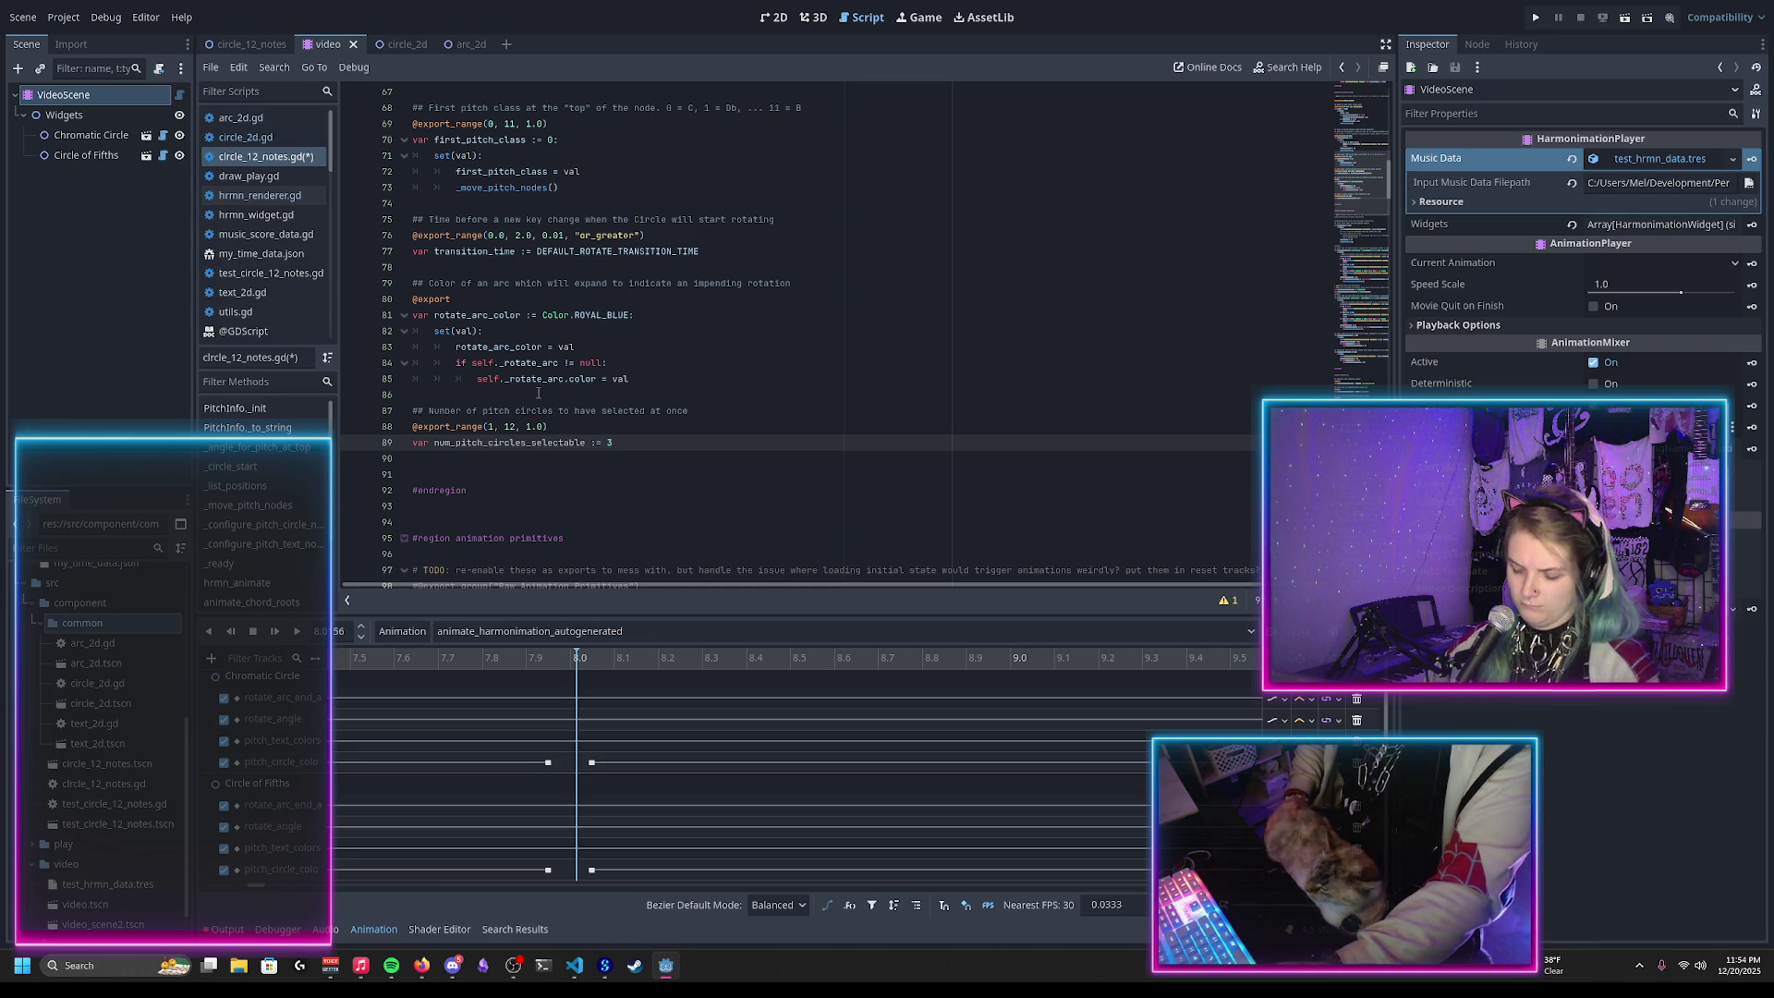
key(ctrl+s)
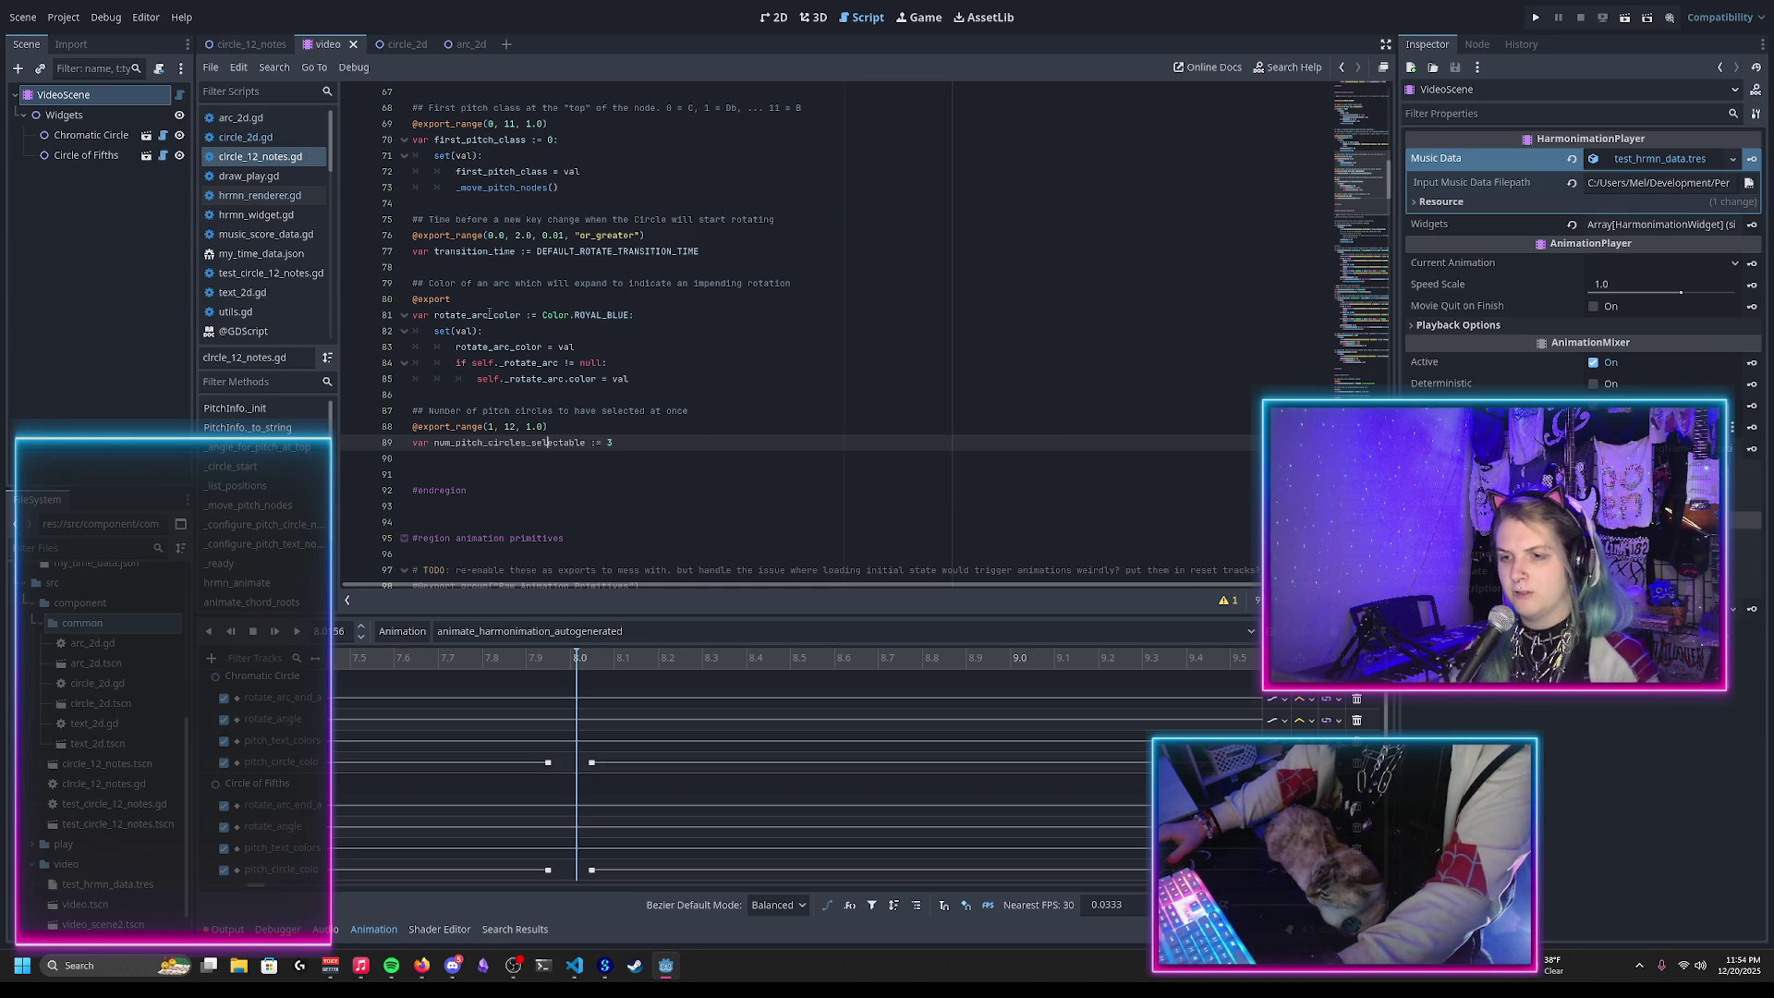
Step: Move the rotate_arc_color export block above the transition_time block and save the script
drag(661, 380, 742, 254)
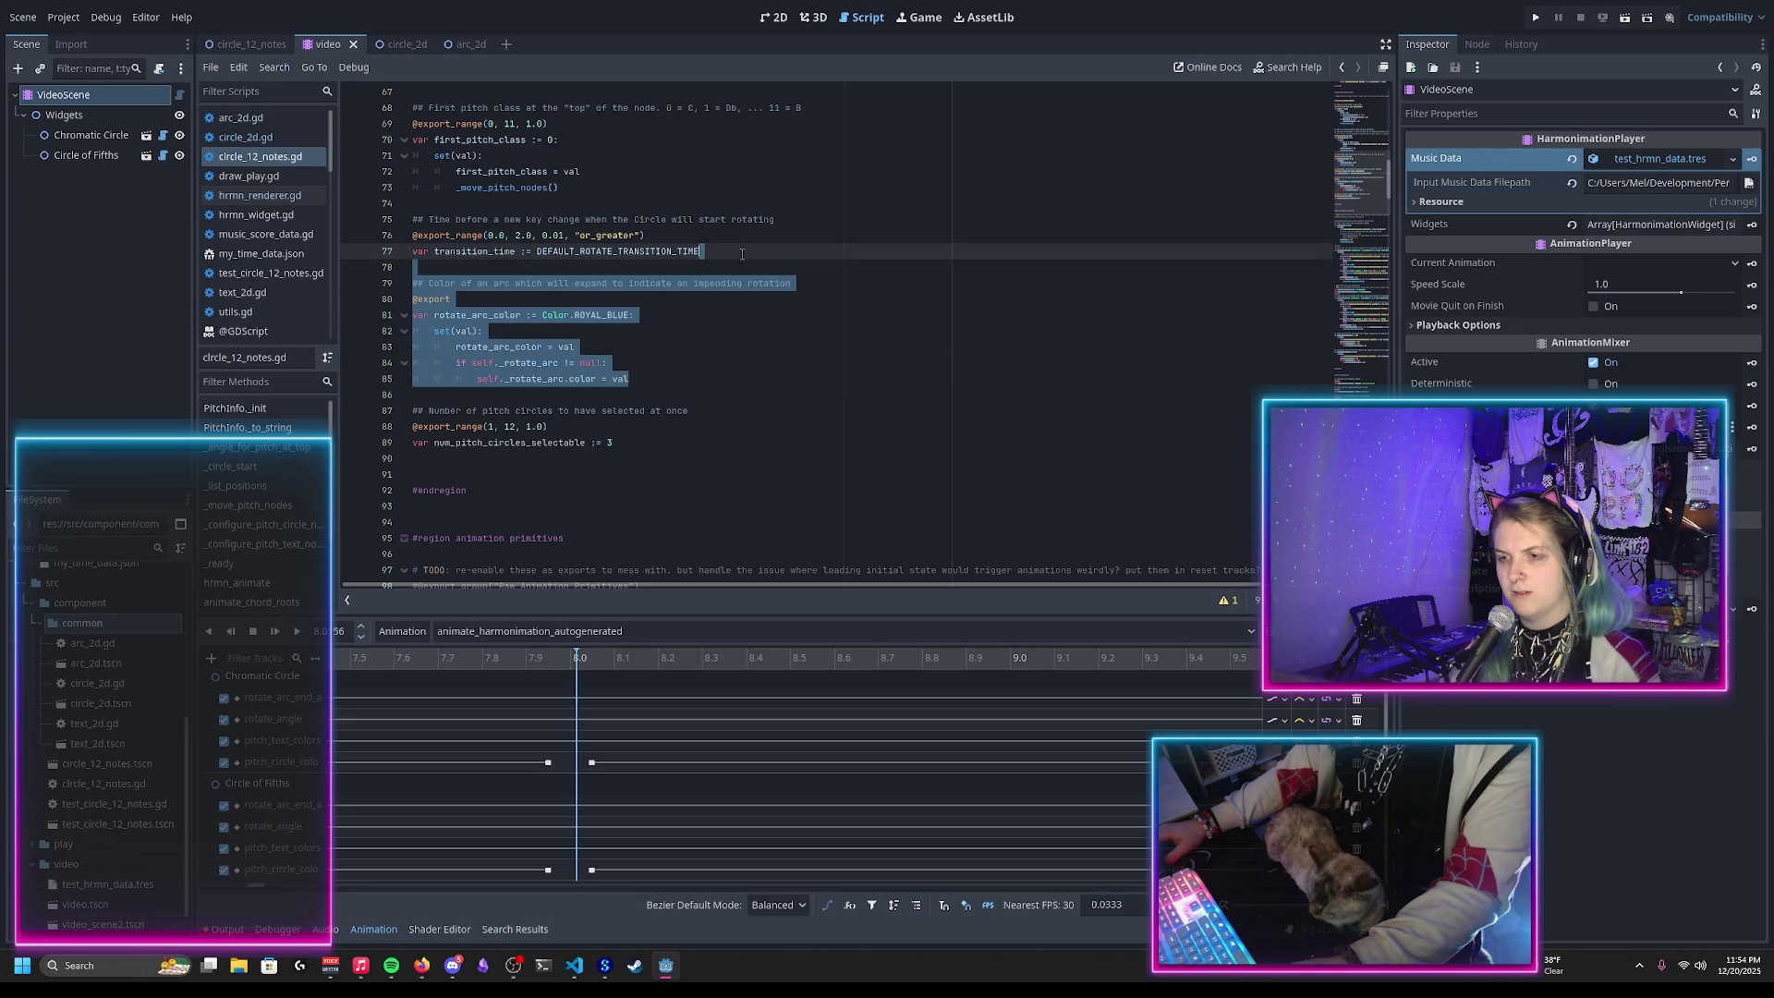
scroll(686, 343, up, 5)
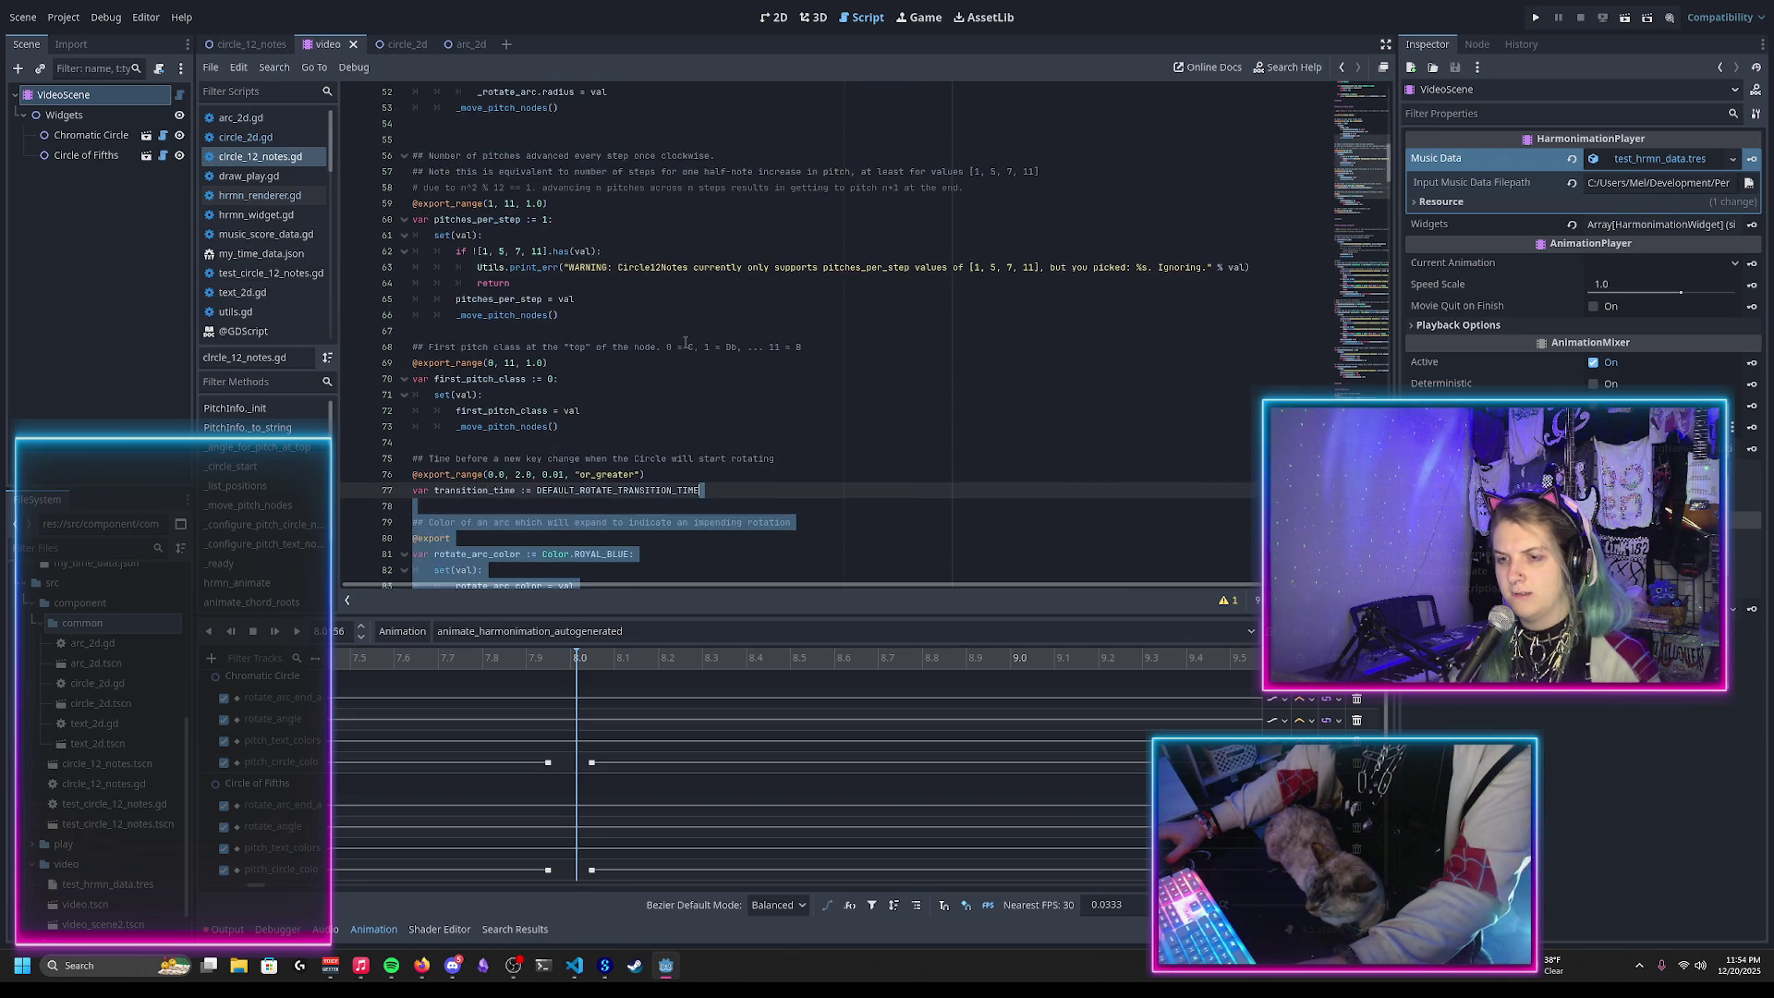
scroll(687, 344, up, 3)
scroll(607, 318, down, 7)
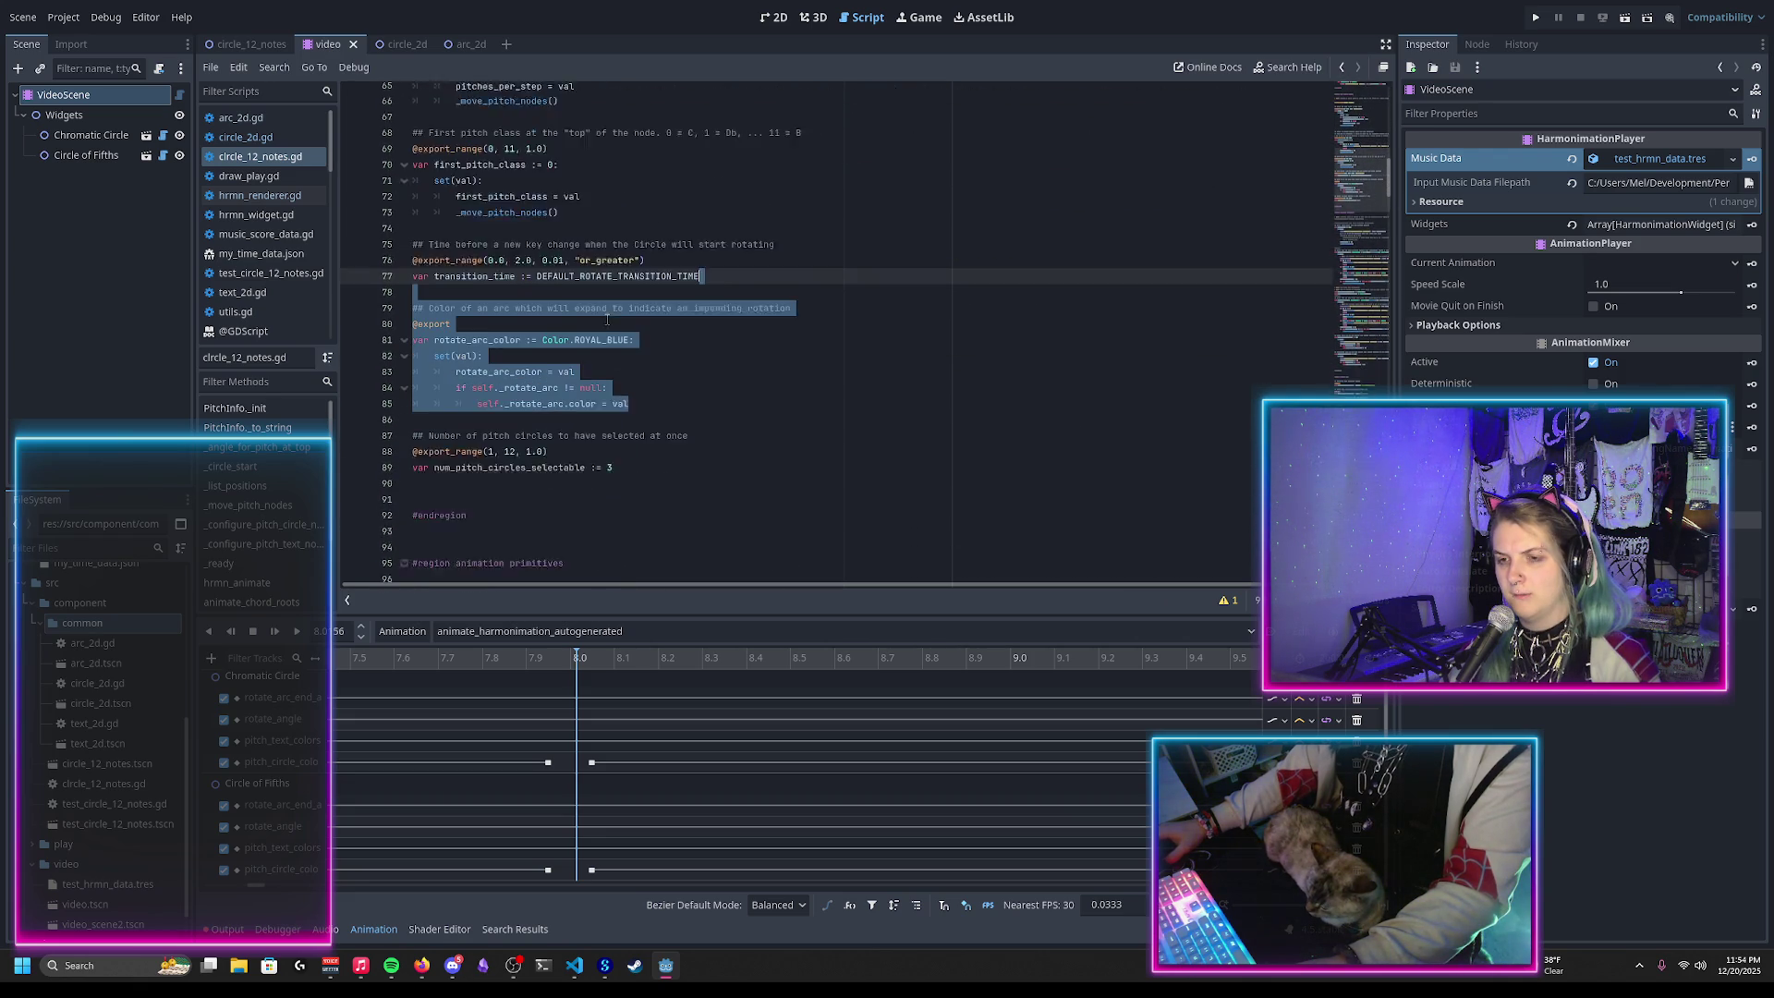
key(ctrl+x)
click(578, 188)
key(ctrl+v)
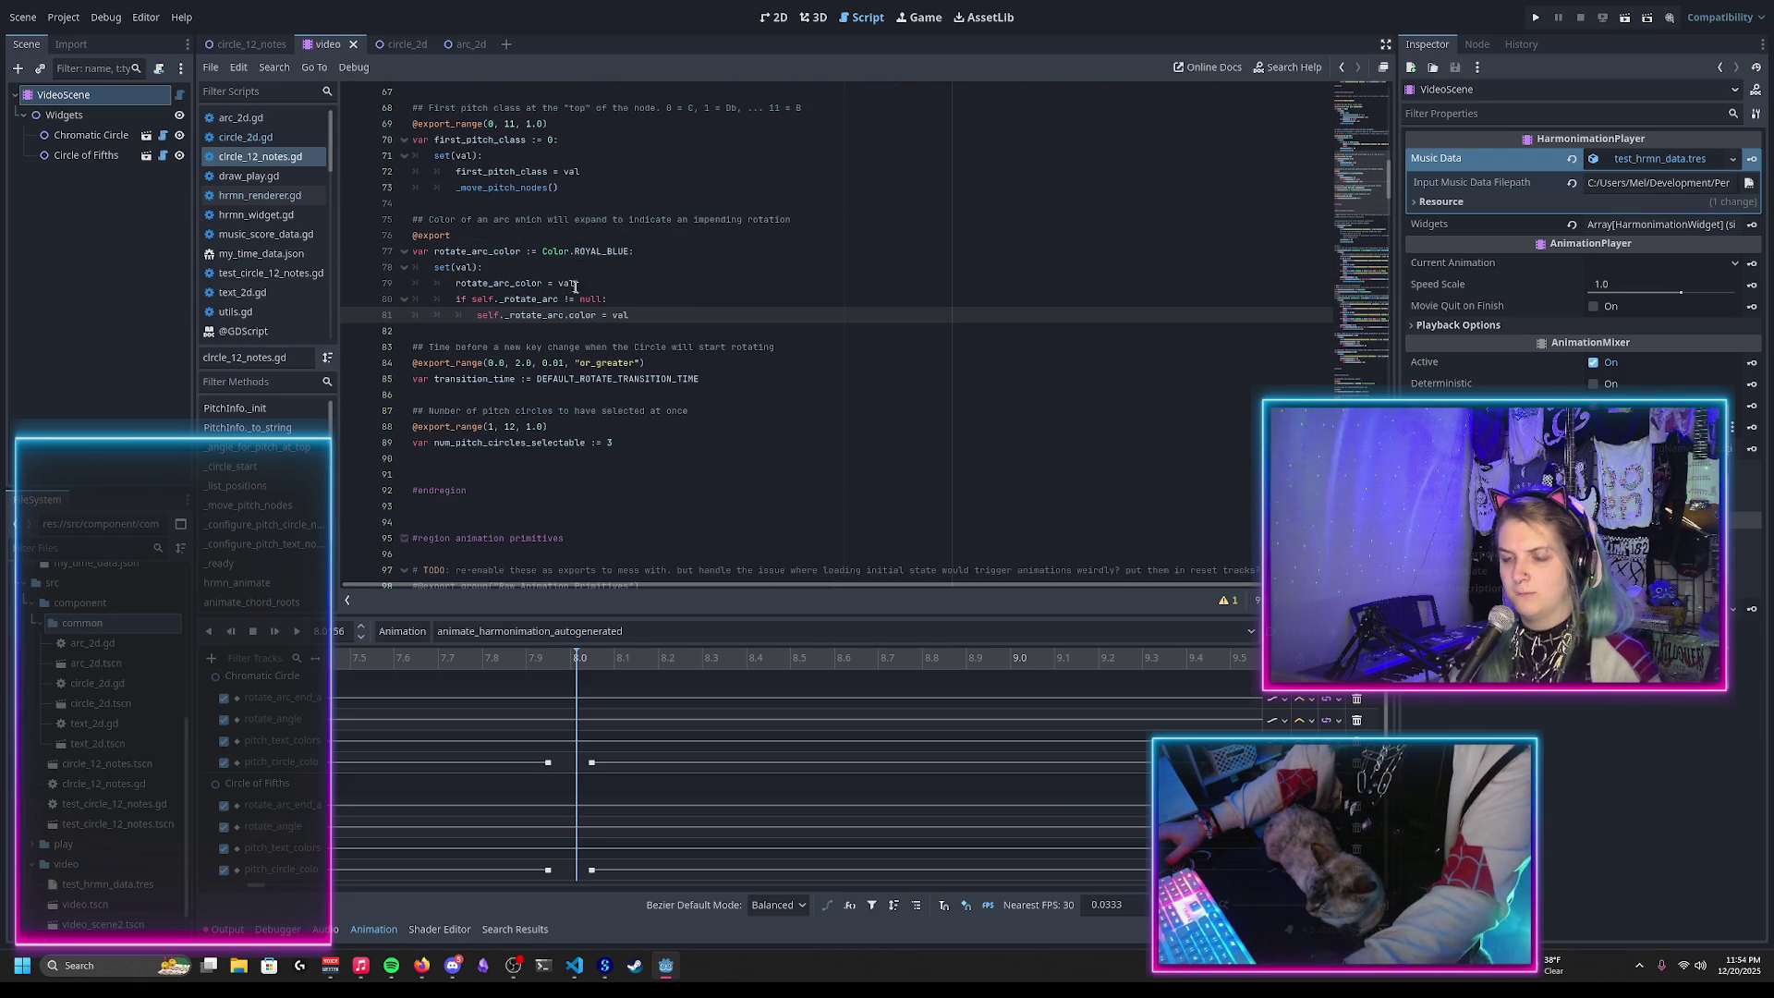
scroll(652, 342, up, 3)
scroll(656, 356, up, 9)
scroll(657, 356, down, 15)
key(ctrl+s)
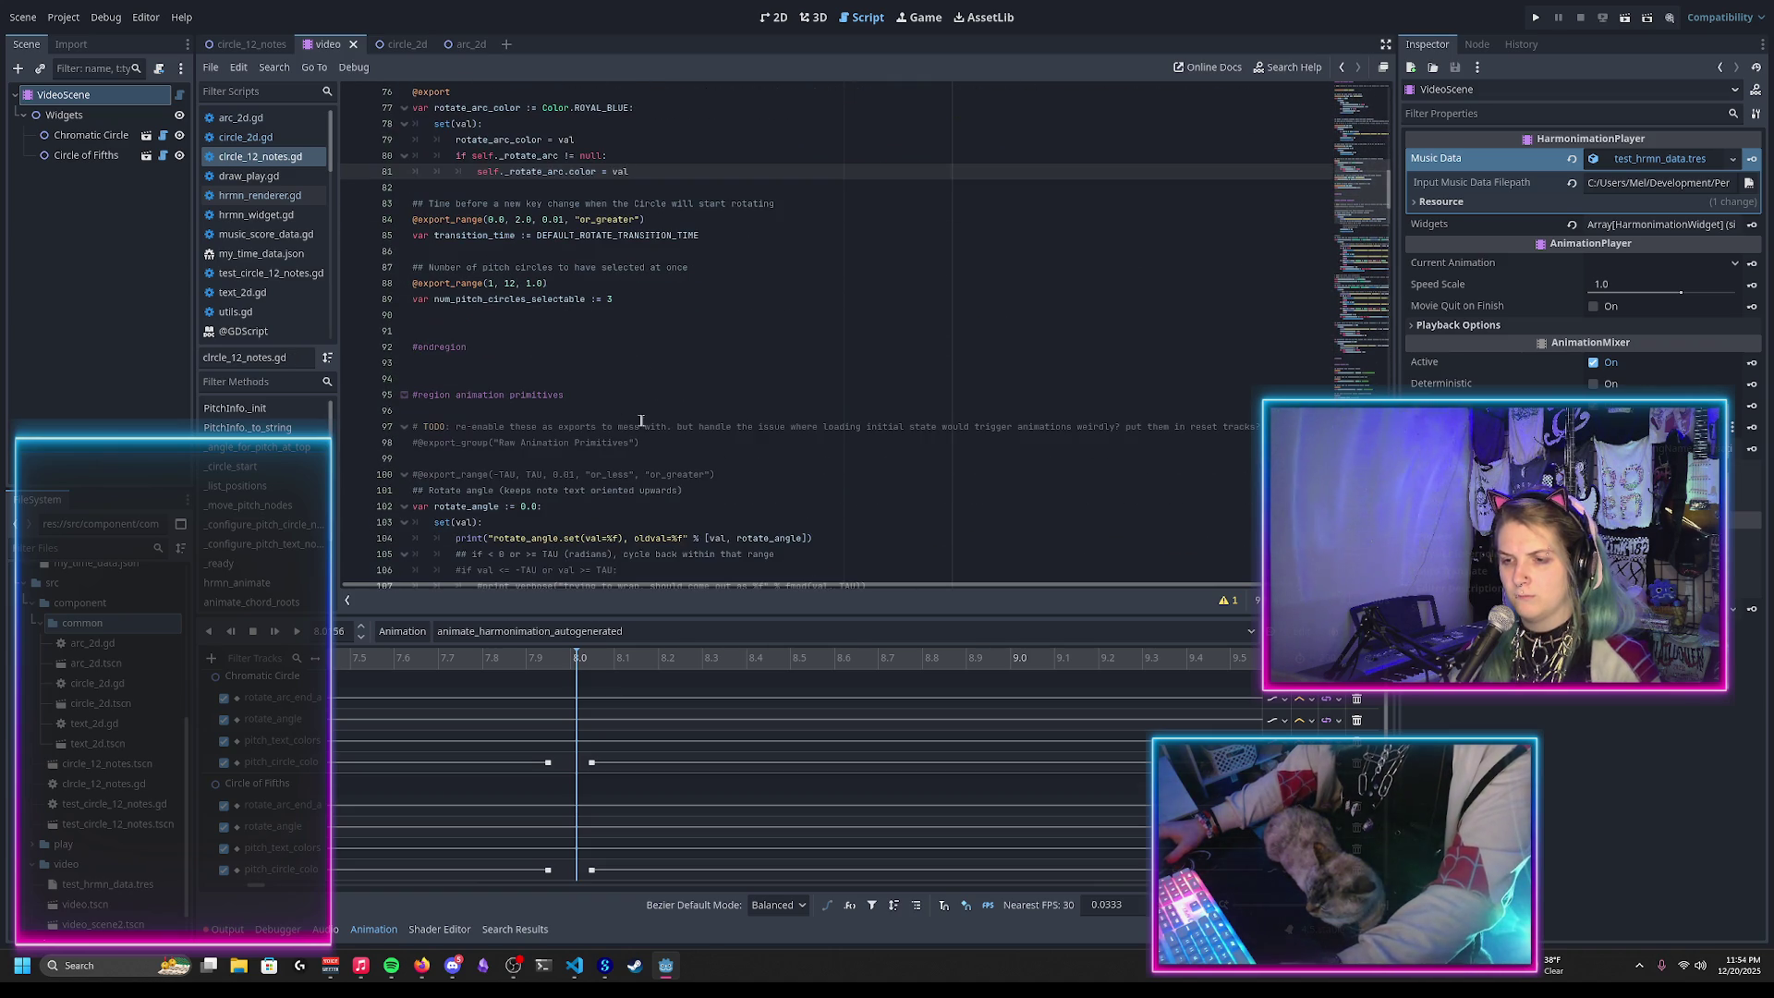
Step: Start a new line below the num_pitch_circles_selectable export
click(554, 298)
double_click(509, 299)
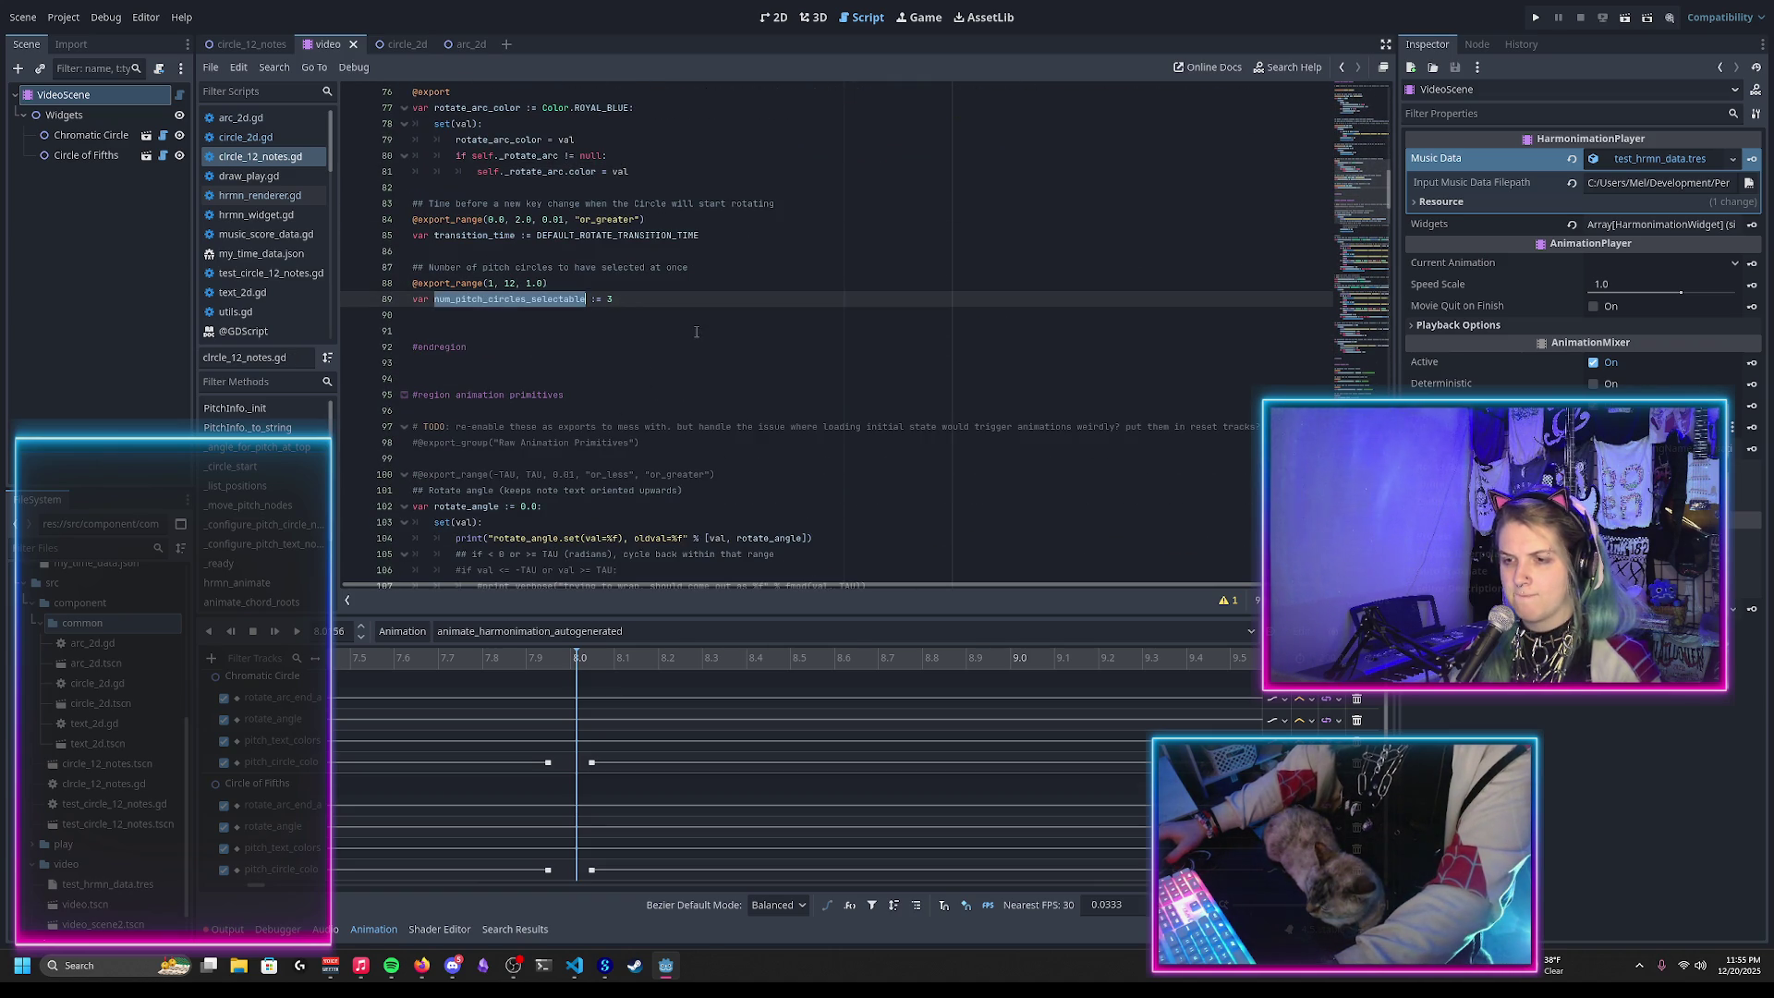
click(649, 300)
key(Return)
key(Return)
Step: Write a ## comment on alpha decay for previously selected pitch circles ending 'Higher number = fade faster', and save
text(##)
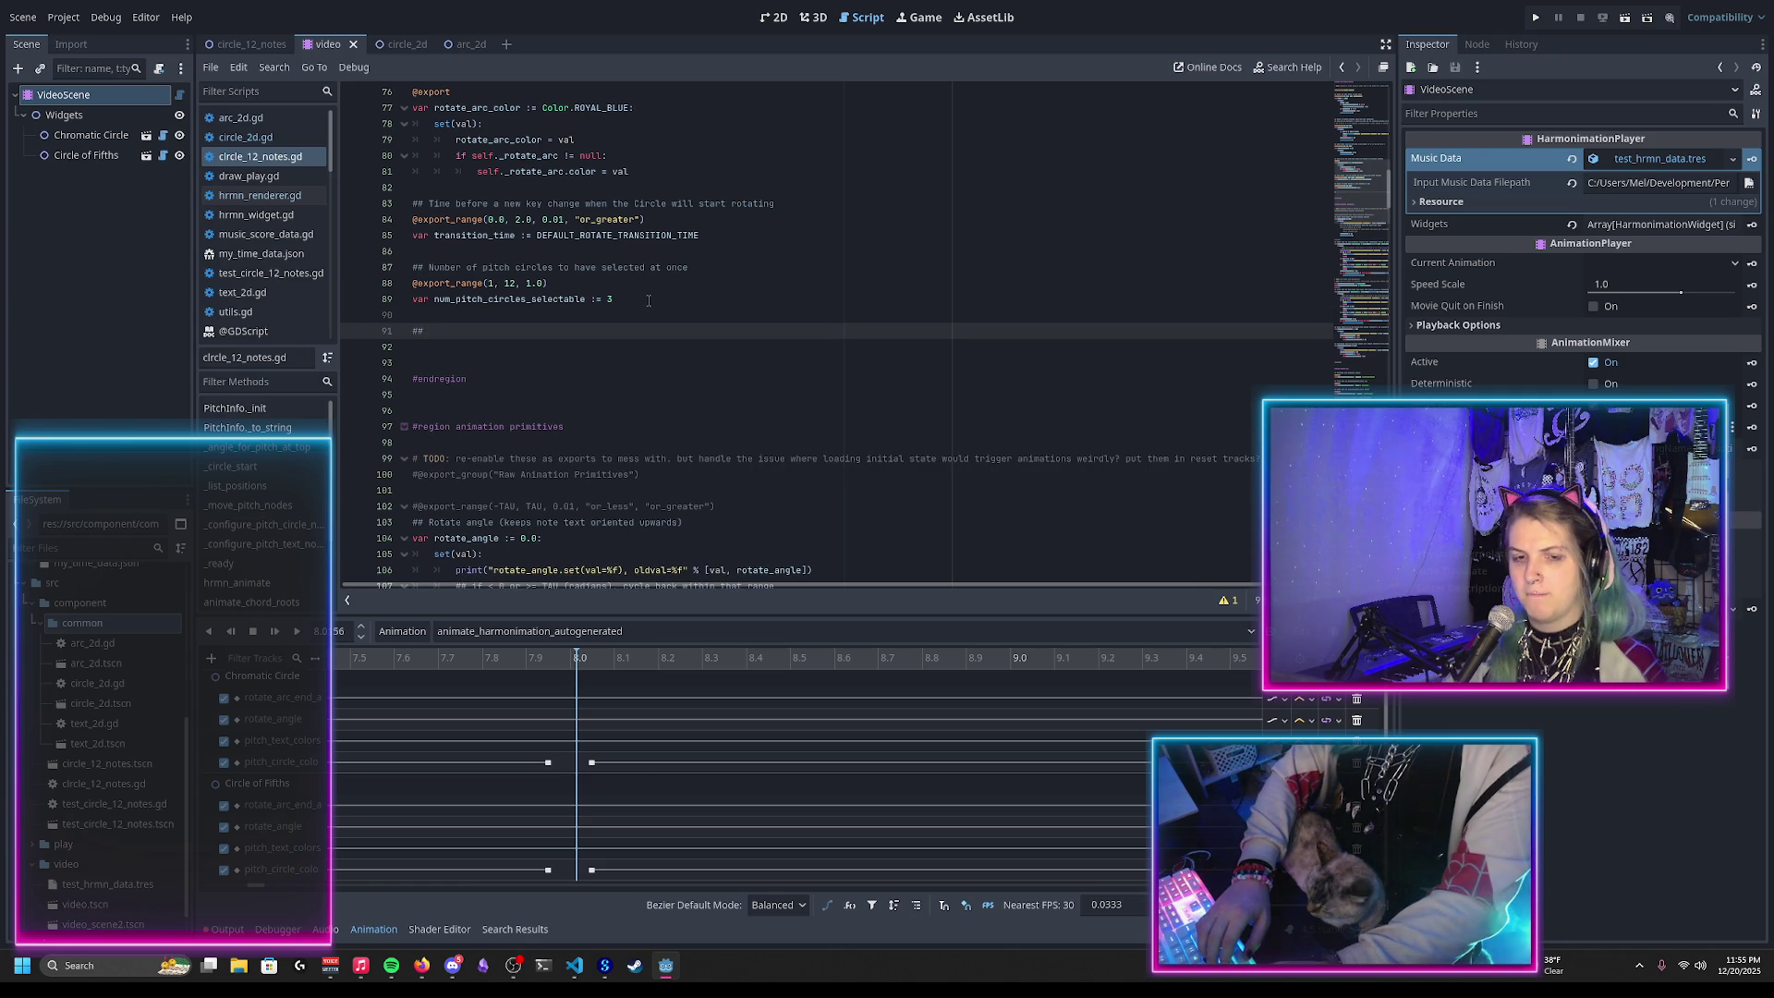
text( Alpha)
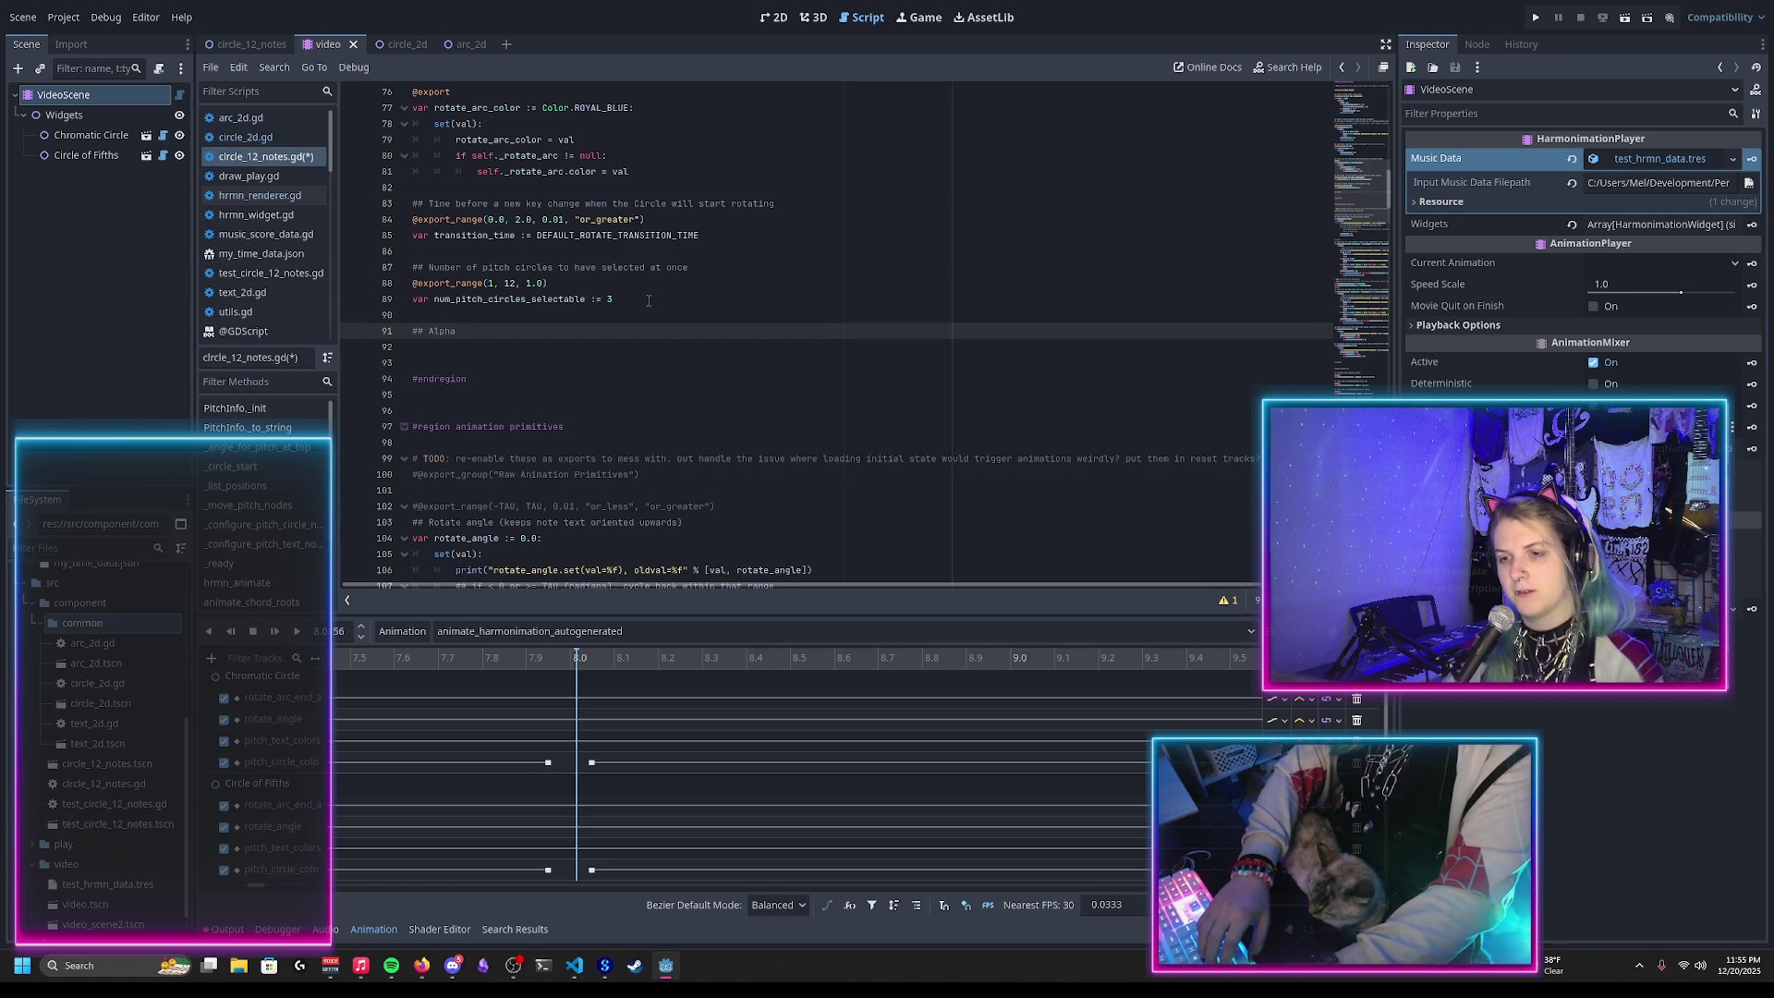
text(decay ()
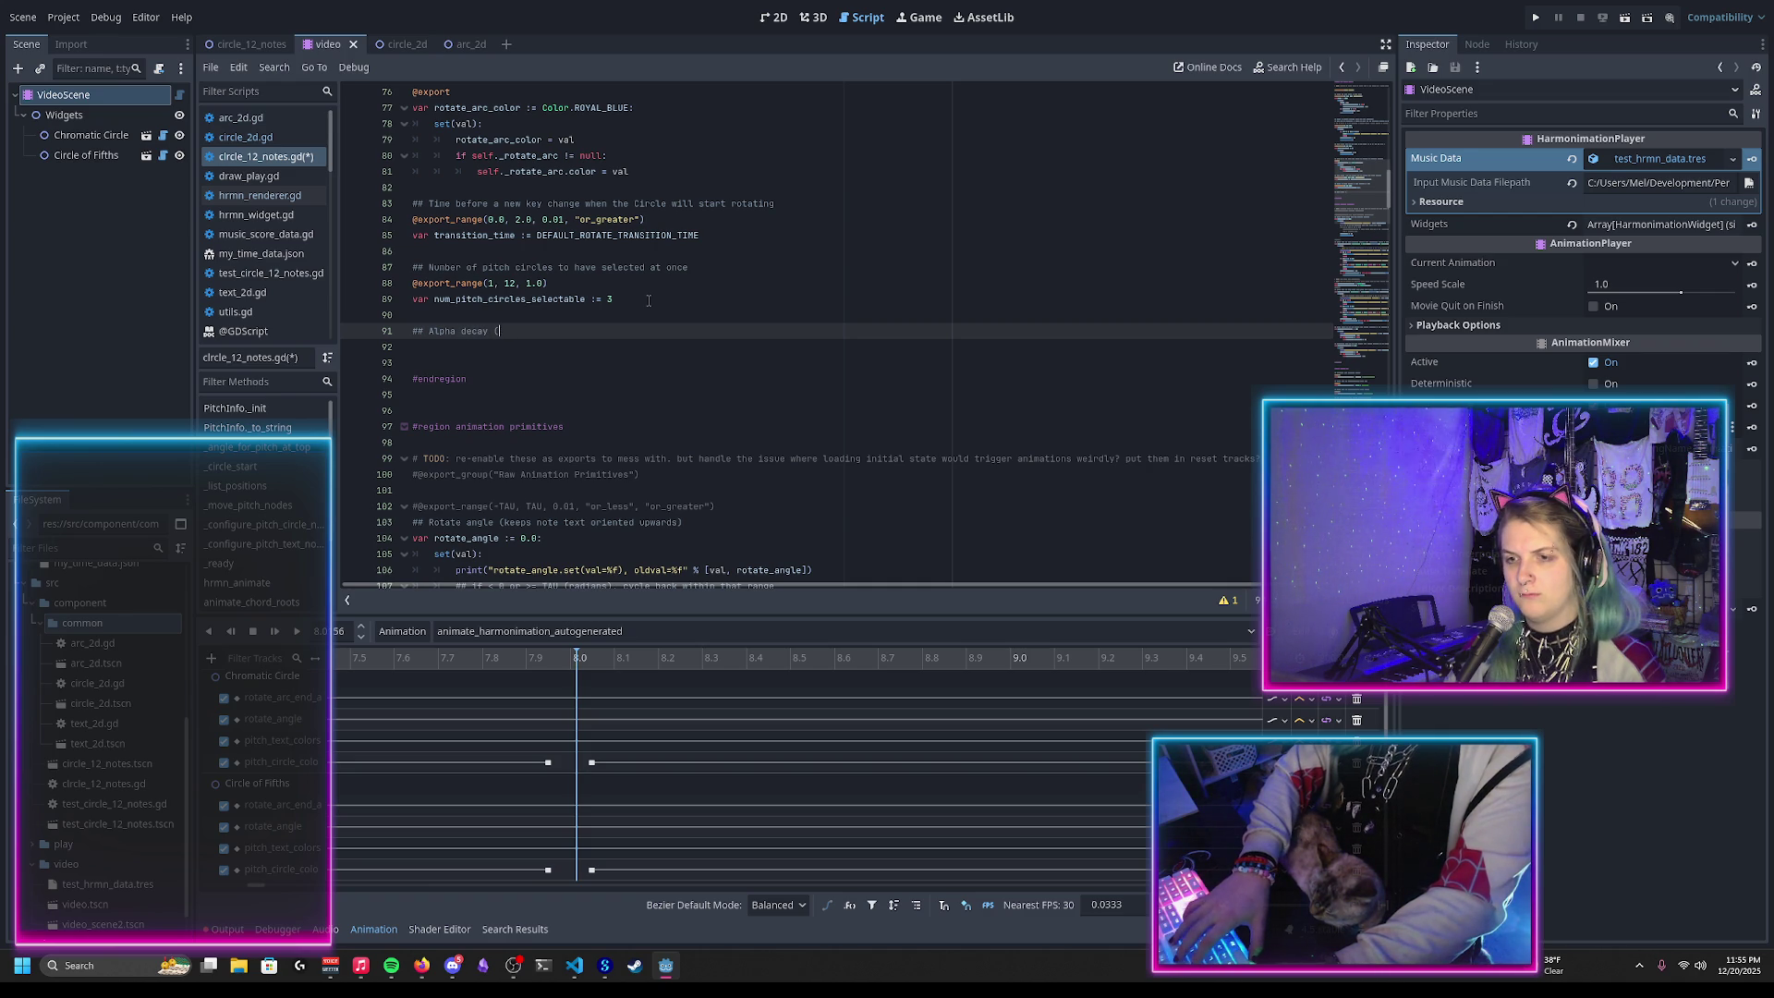
text(aka)
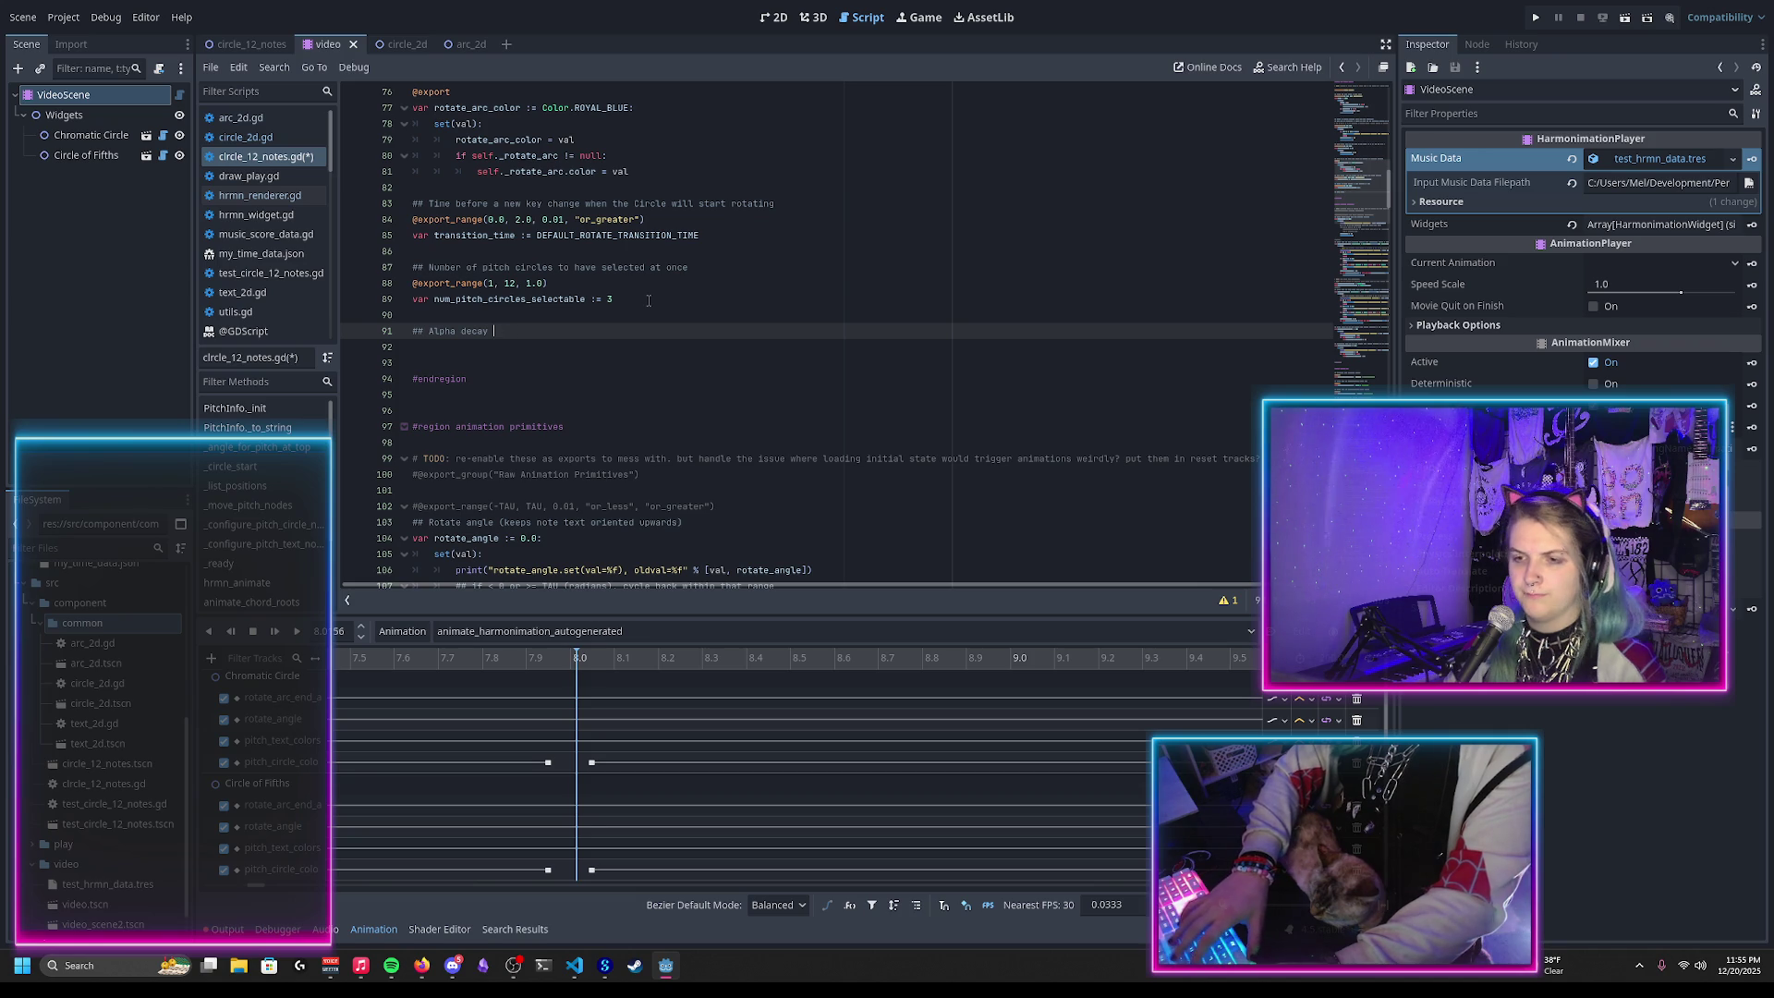
text(or previously selected pitch circles)
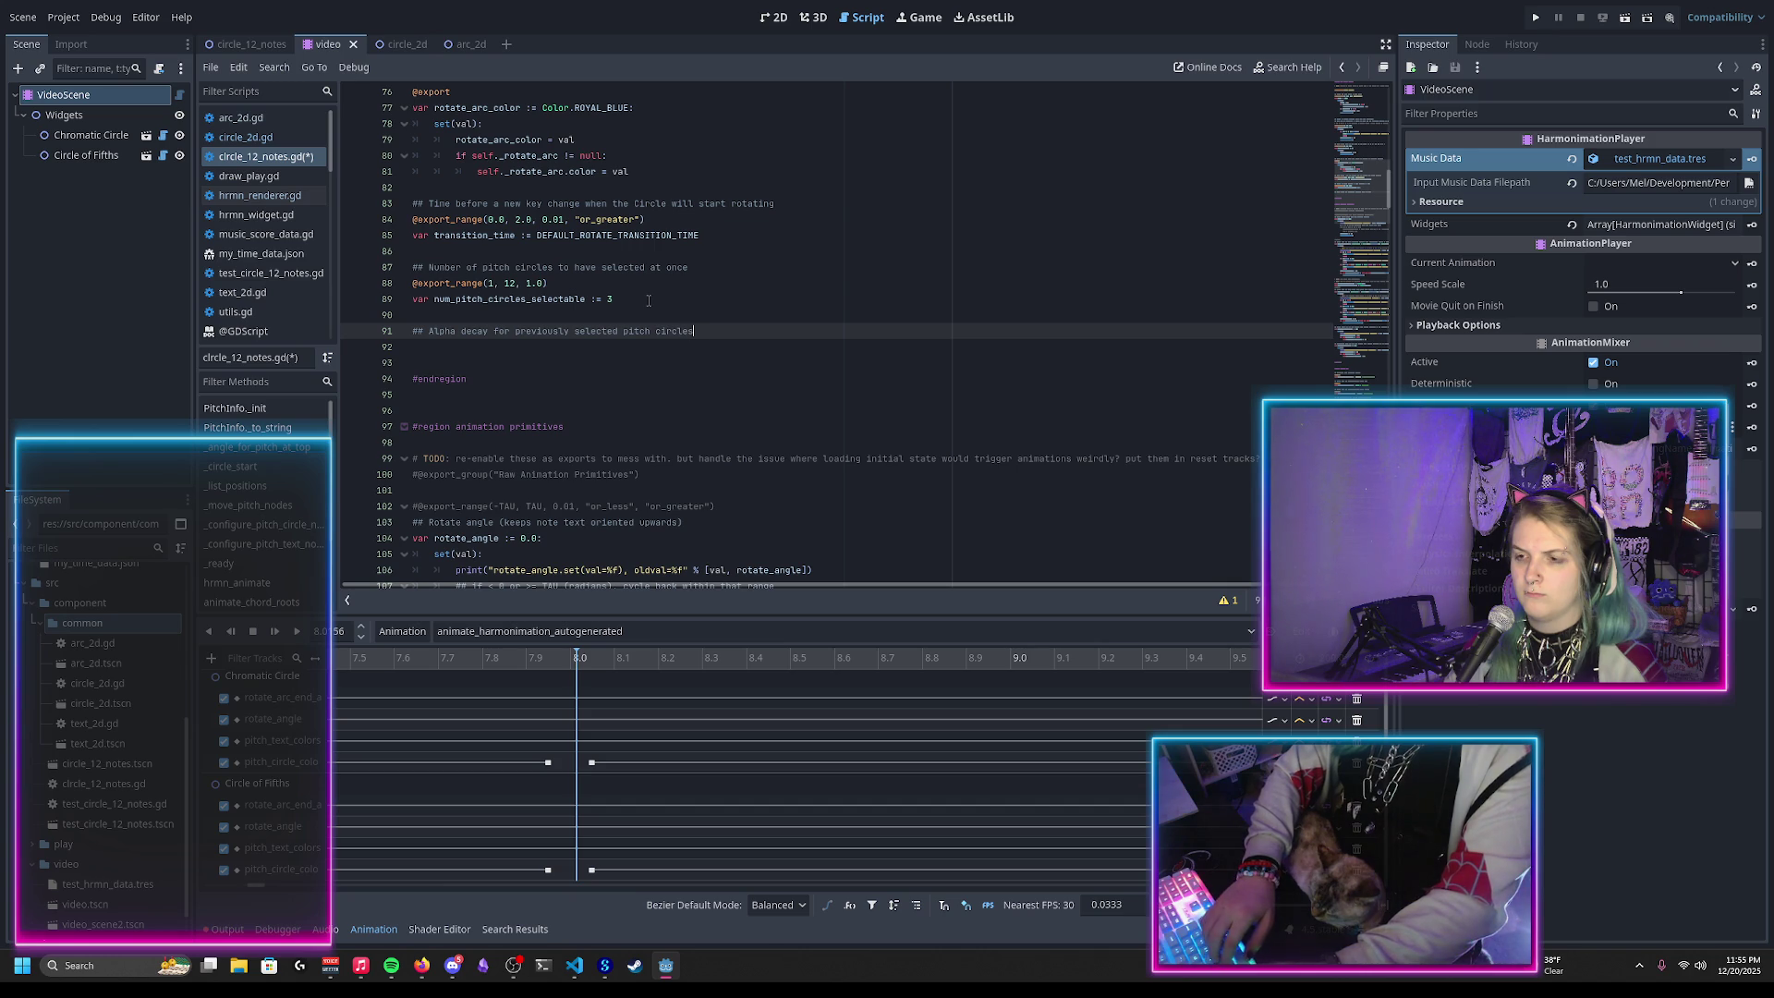
text(. Higher num)
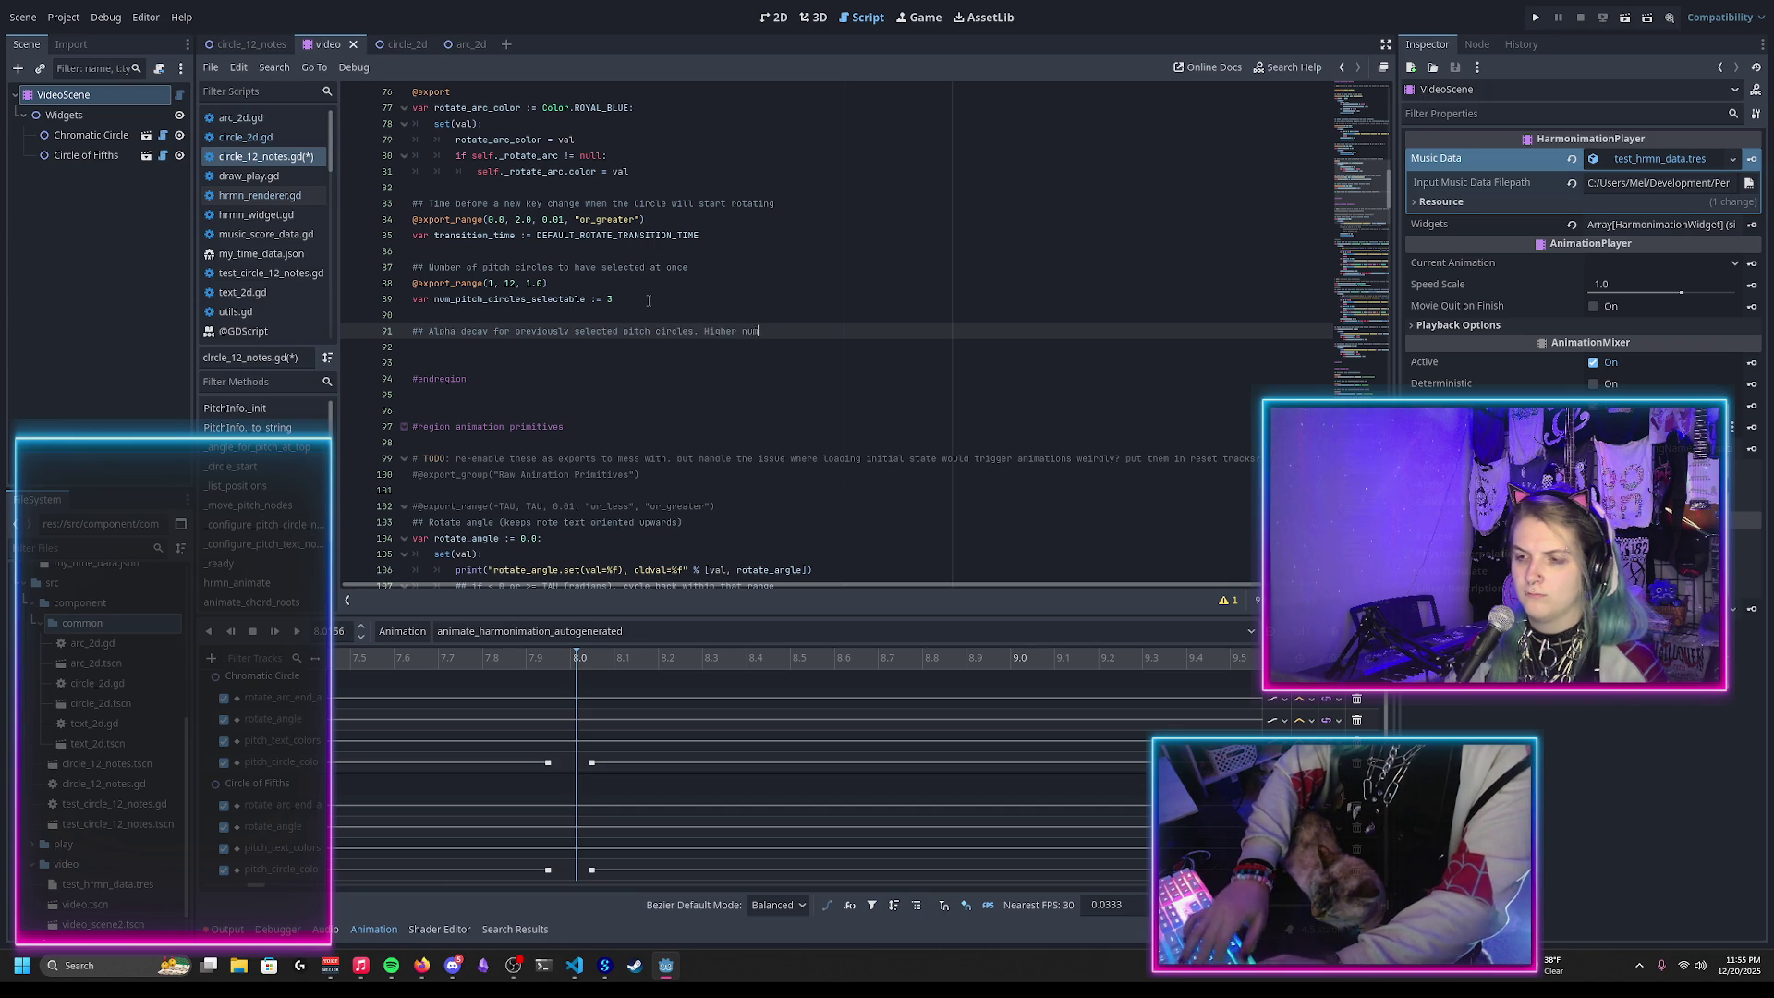
text(ber = fade faster)
key(ctrl+s)
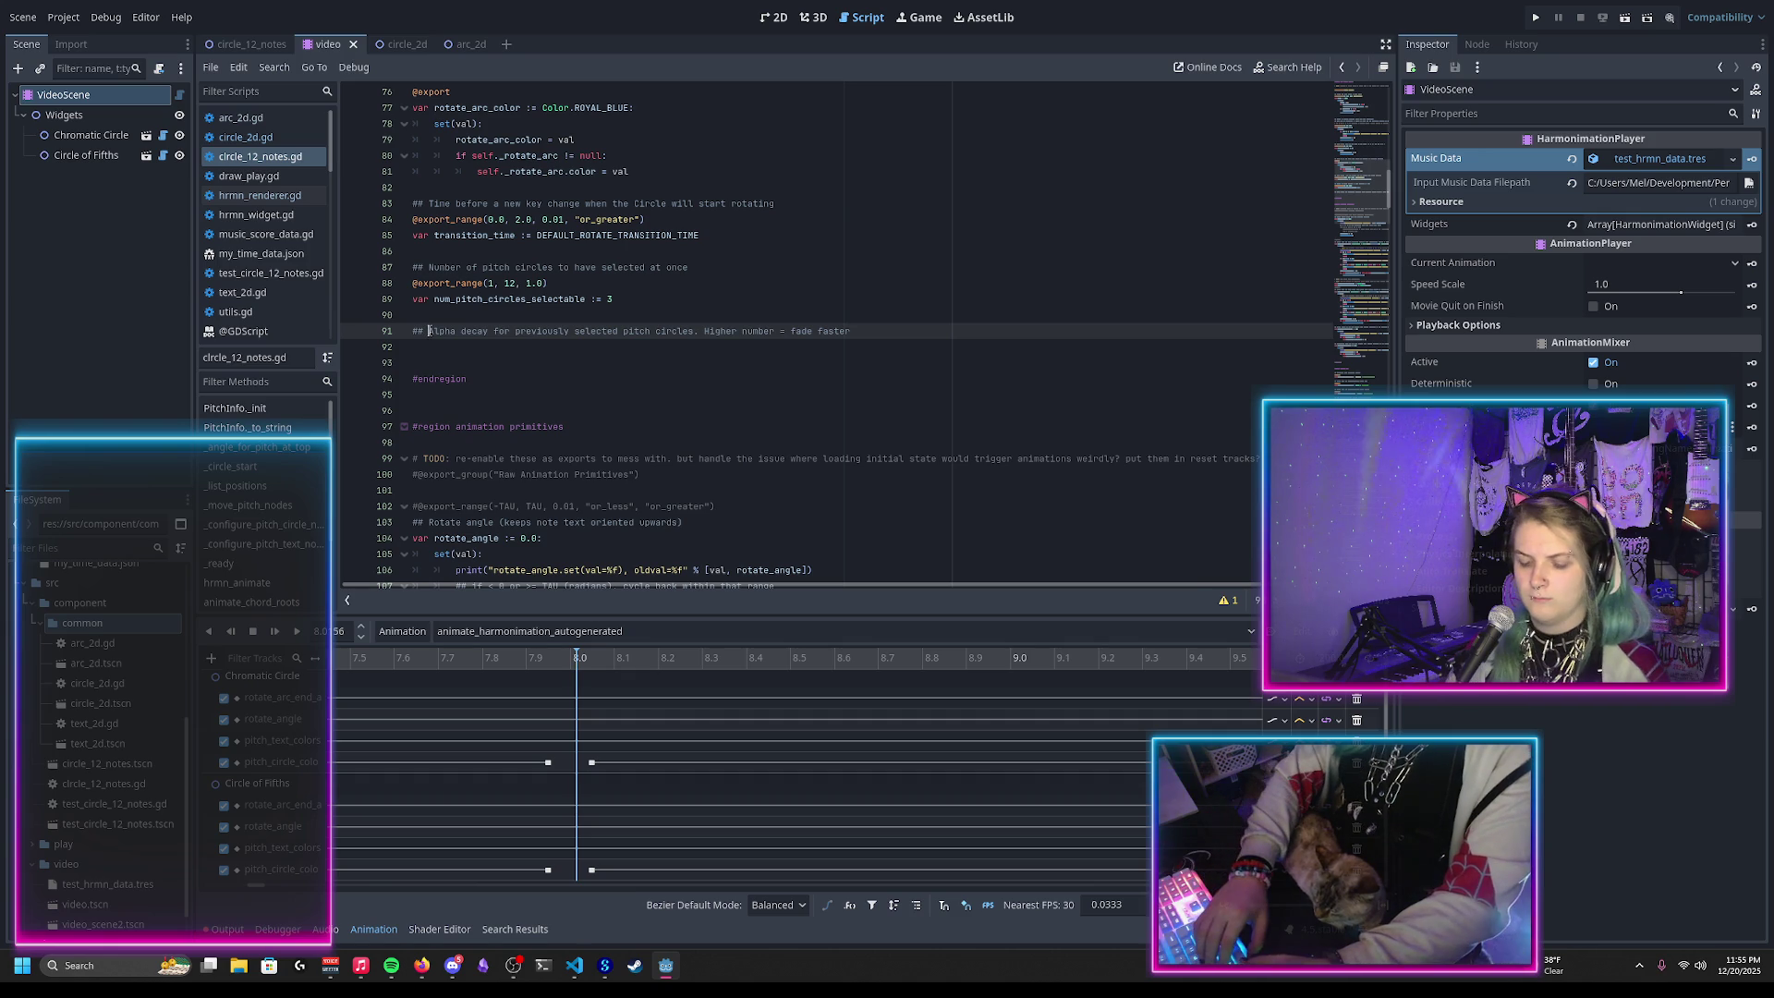
Step: Reword the comment to begin 'Multiplicative alpha decay' and append 'Alpha = (alpha_decay) ^ ('
text(Multiplicative)
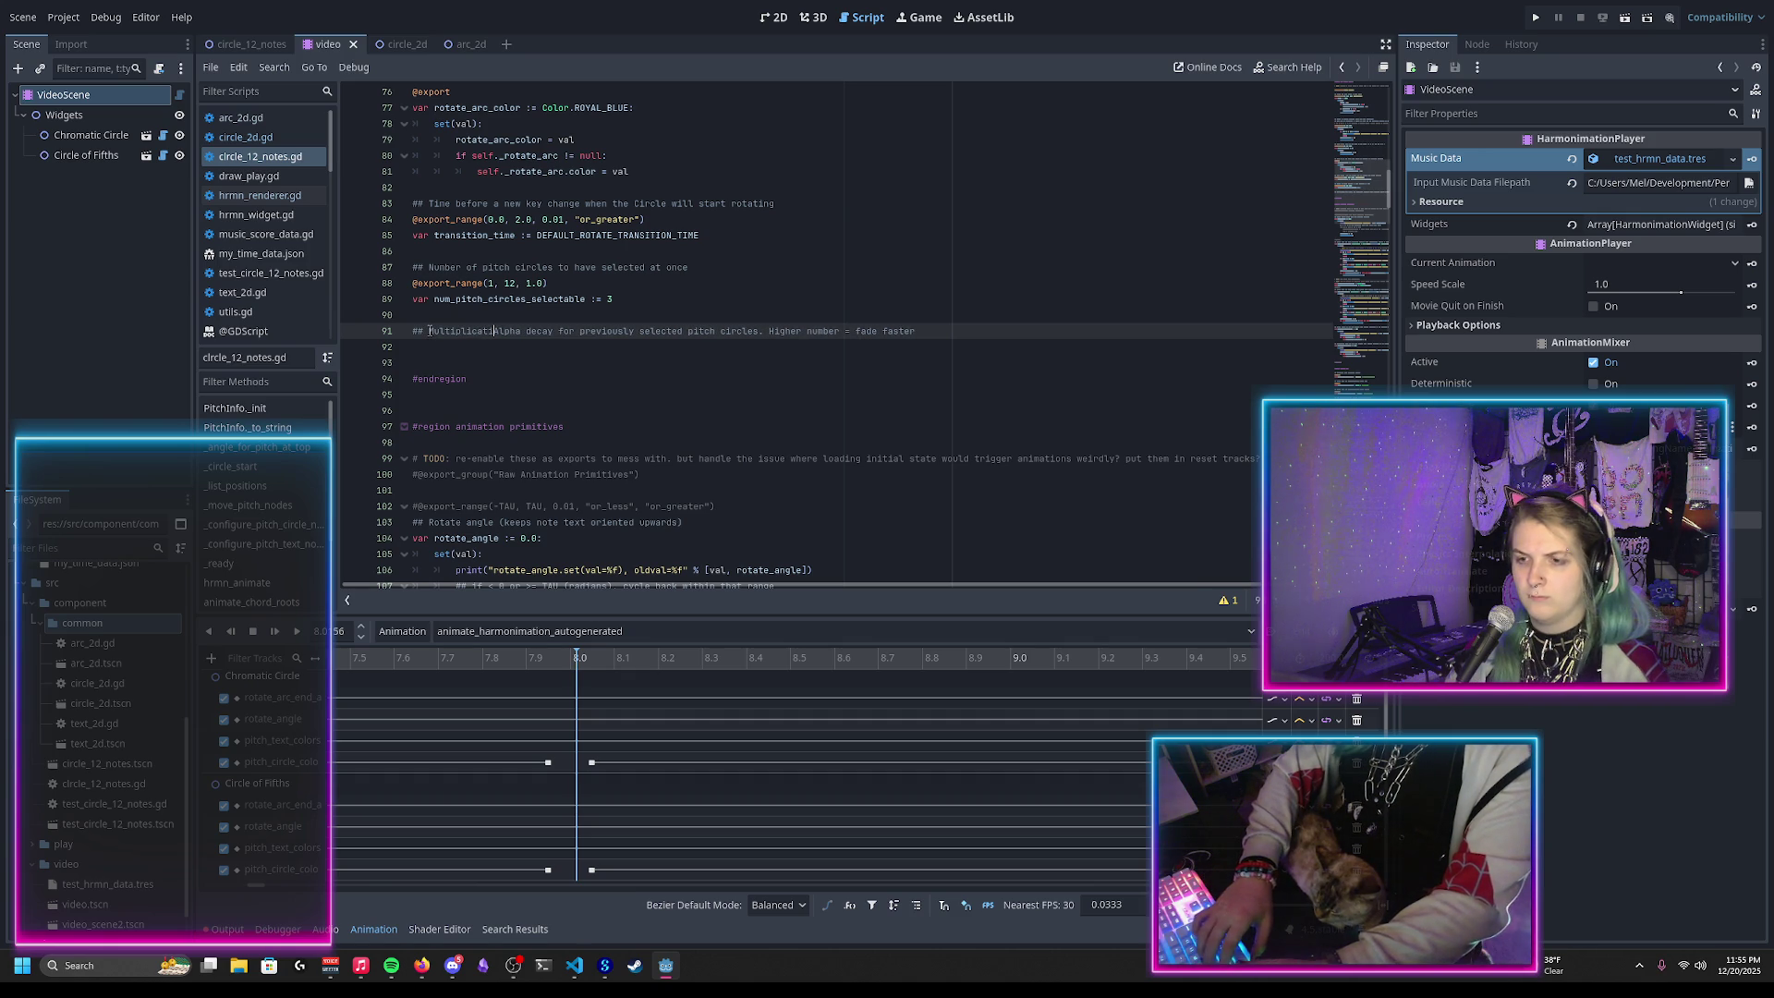
key(Delete)
text(a)
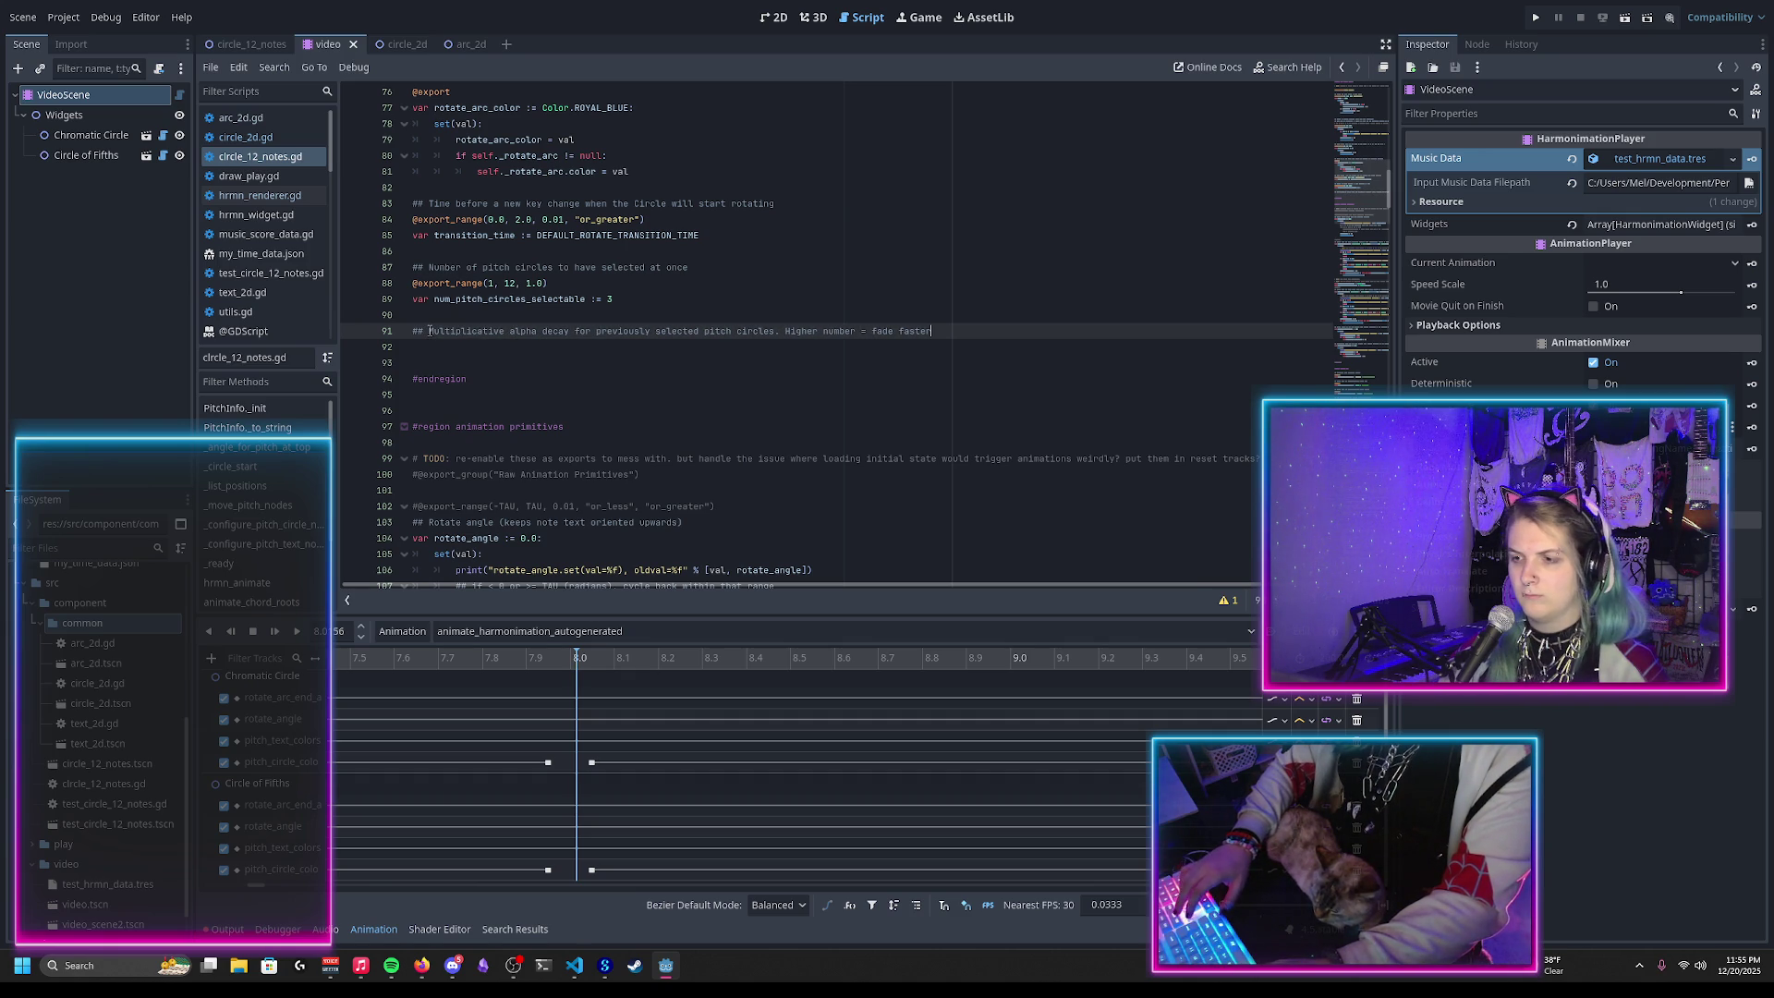
key(End)
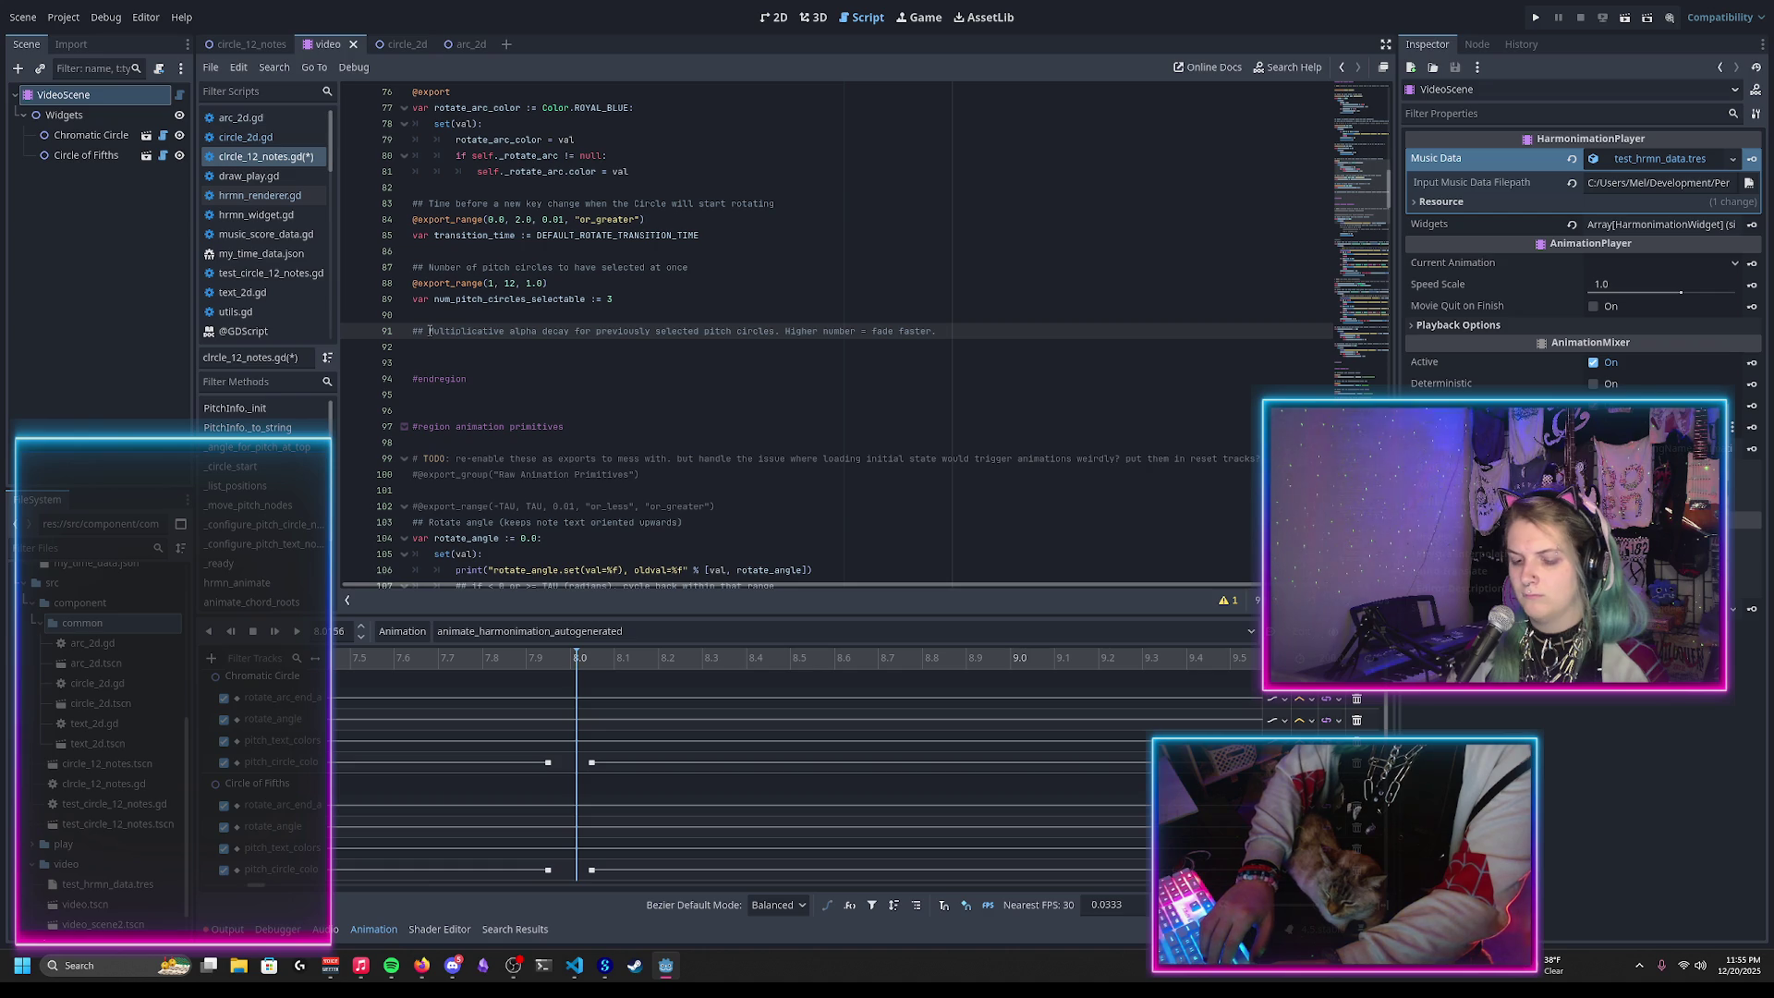
text(Transp)
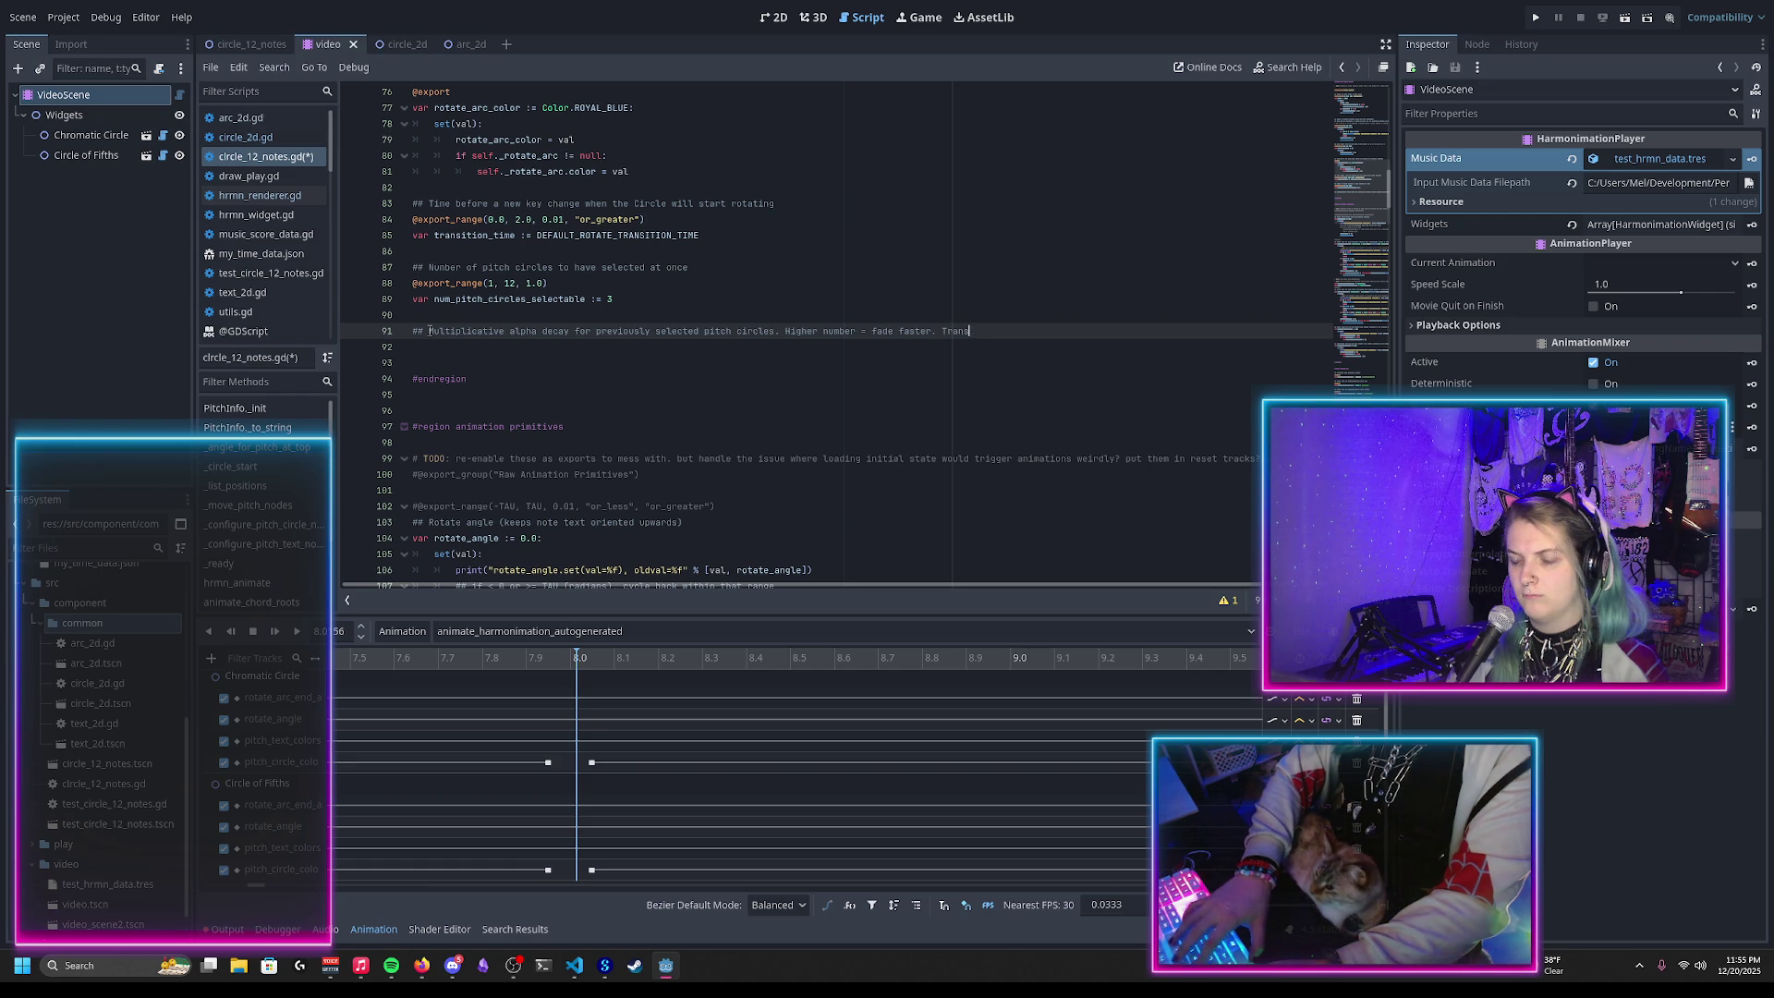
key(BackSpace)
key(BackSpace)
text(Alpha = )
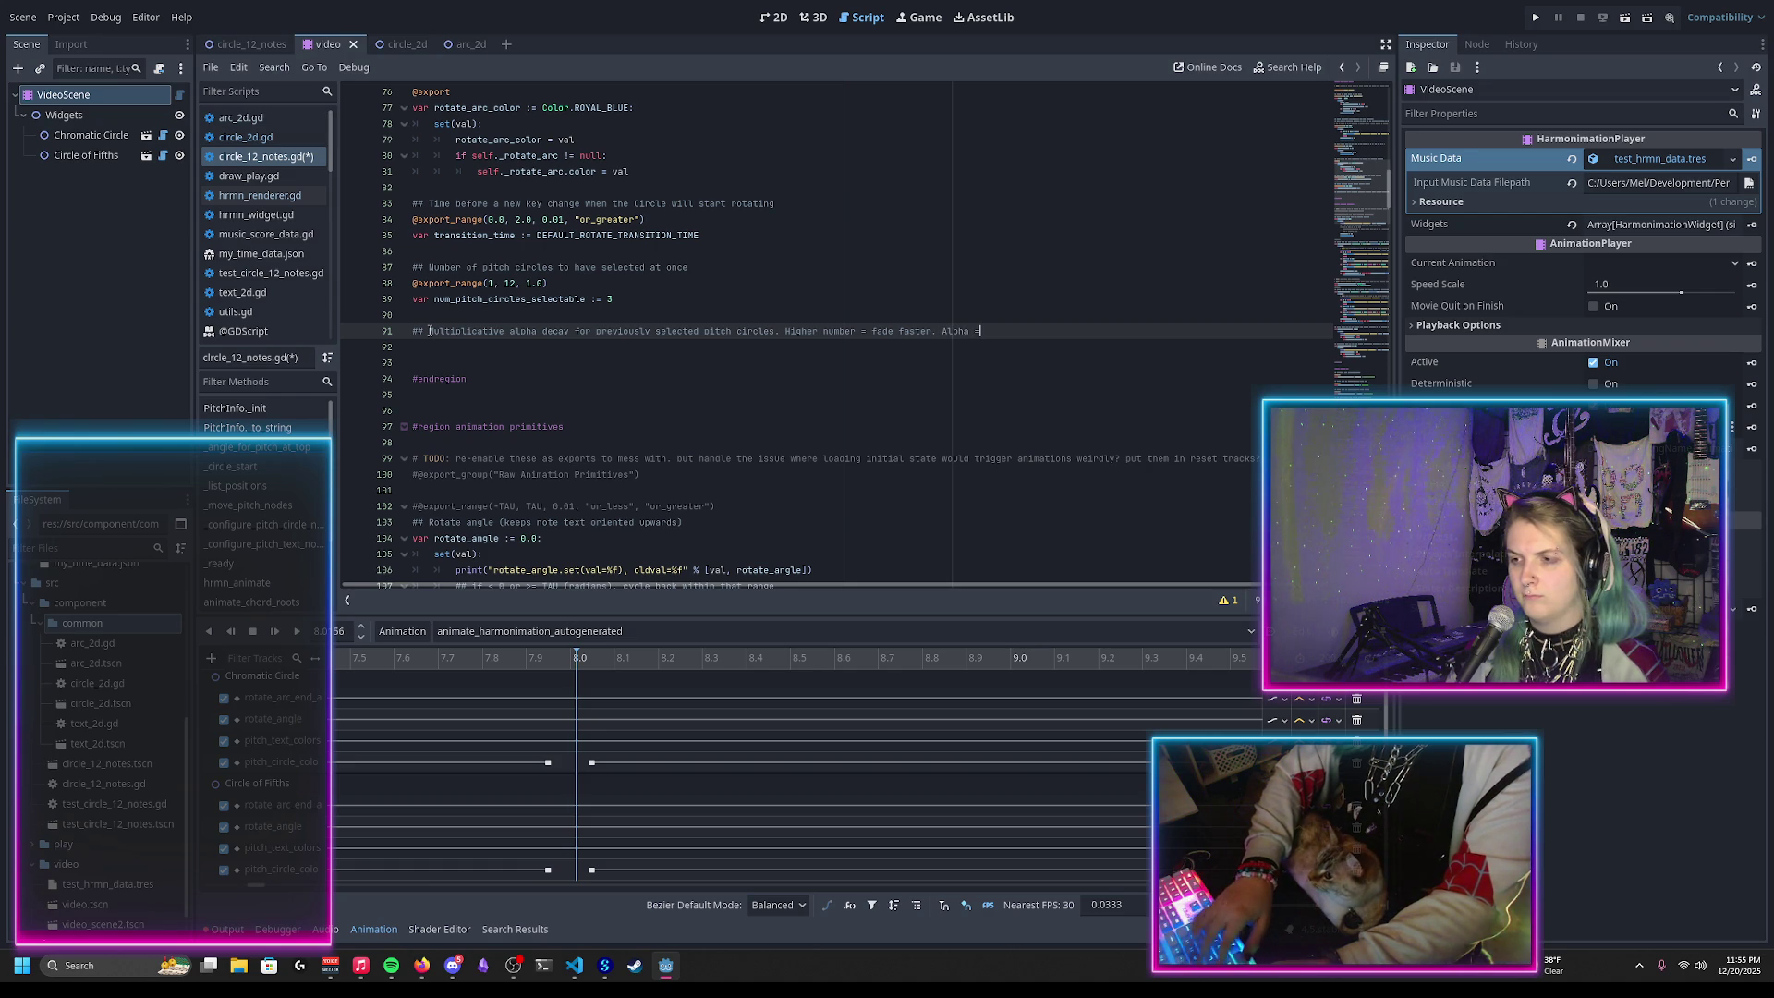
text(()
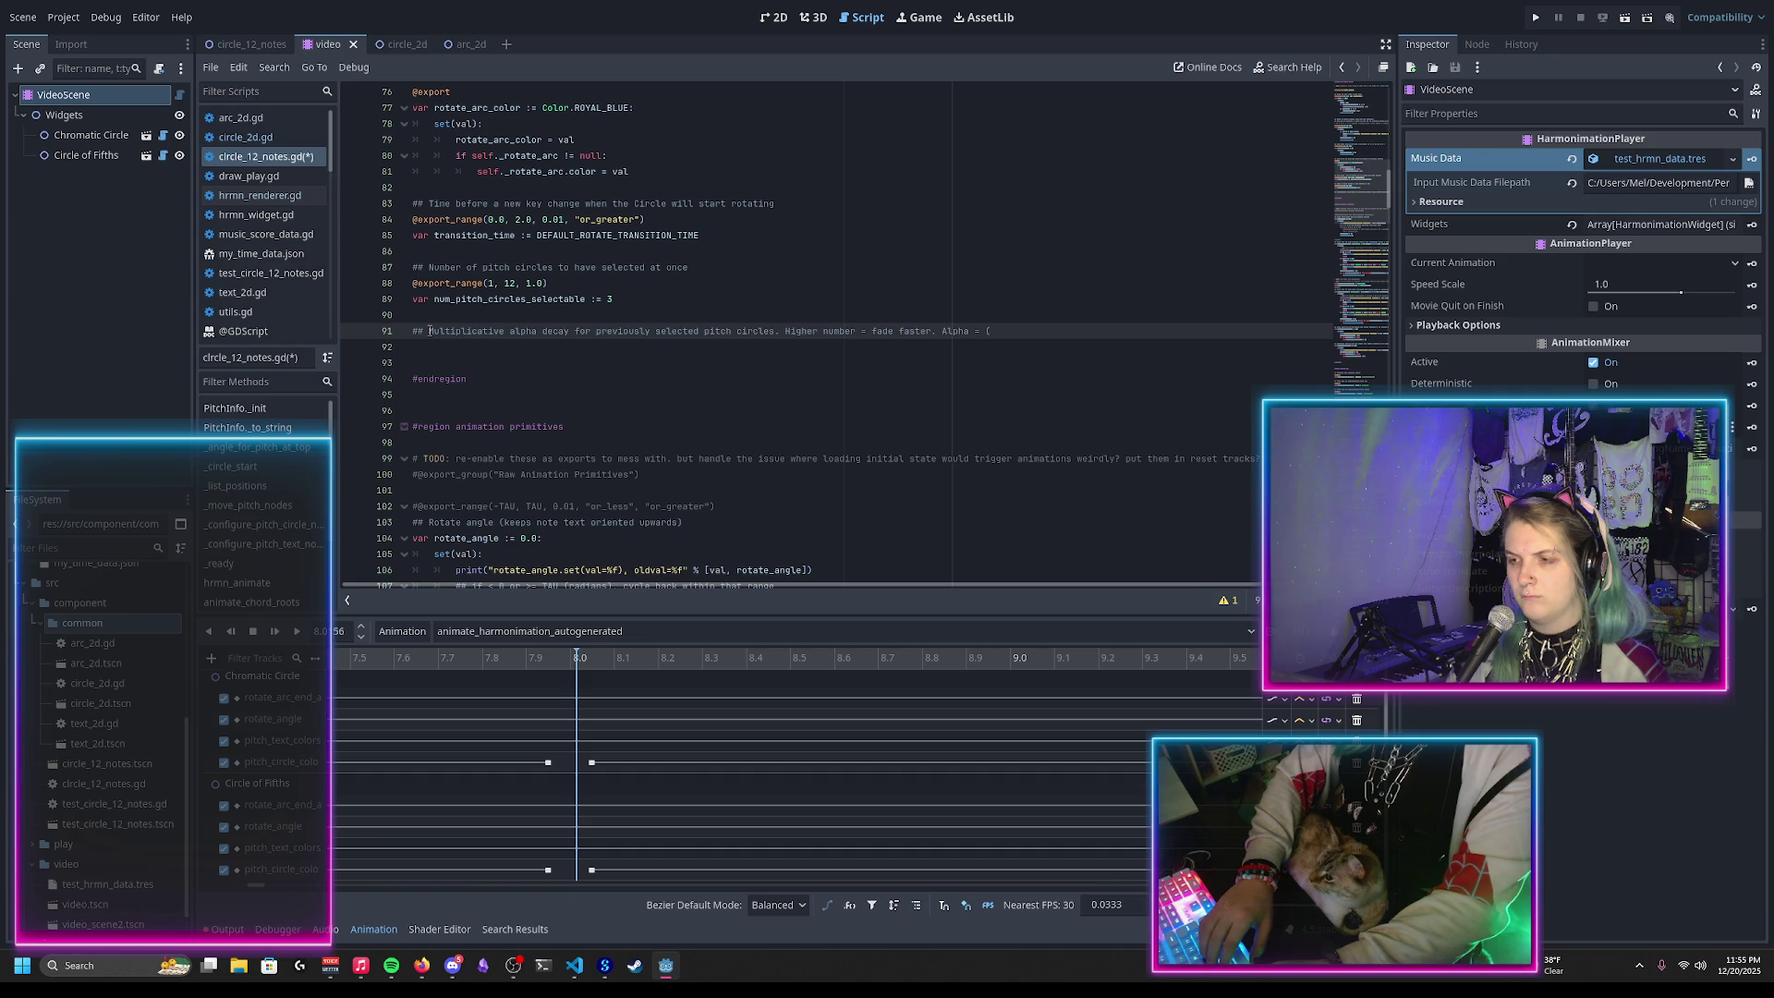
text(alpha)
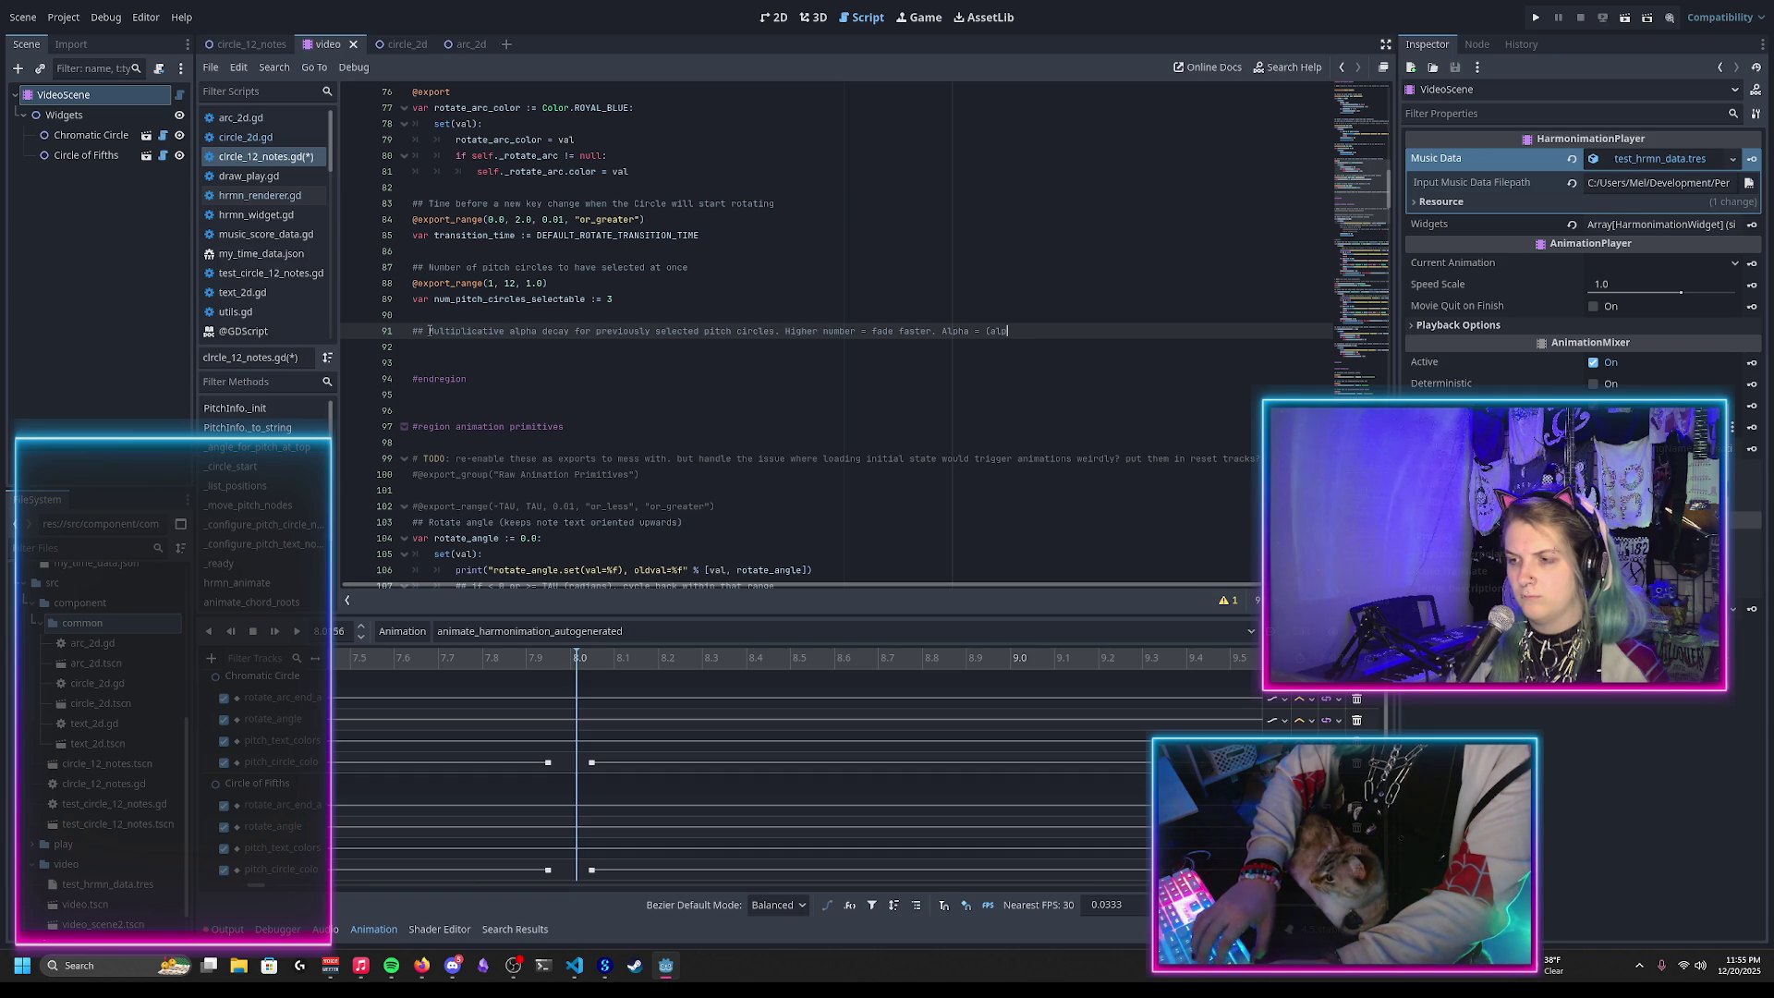
text(_deca)
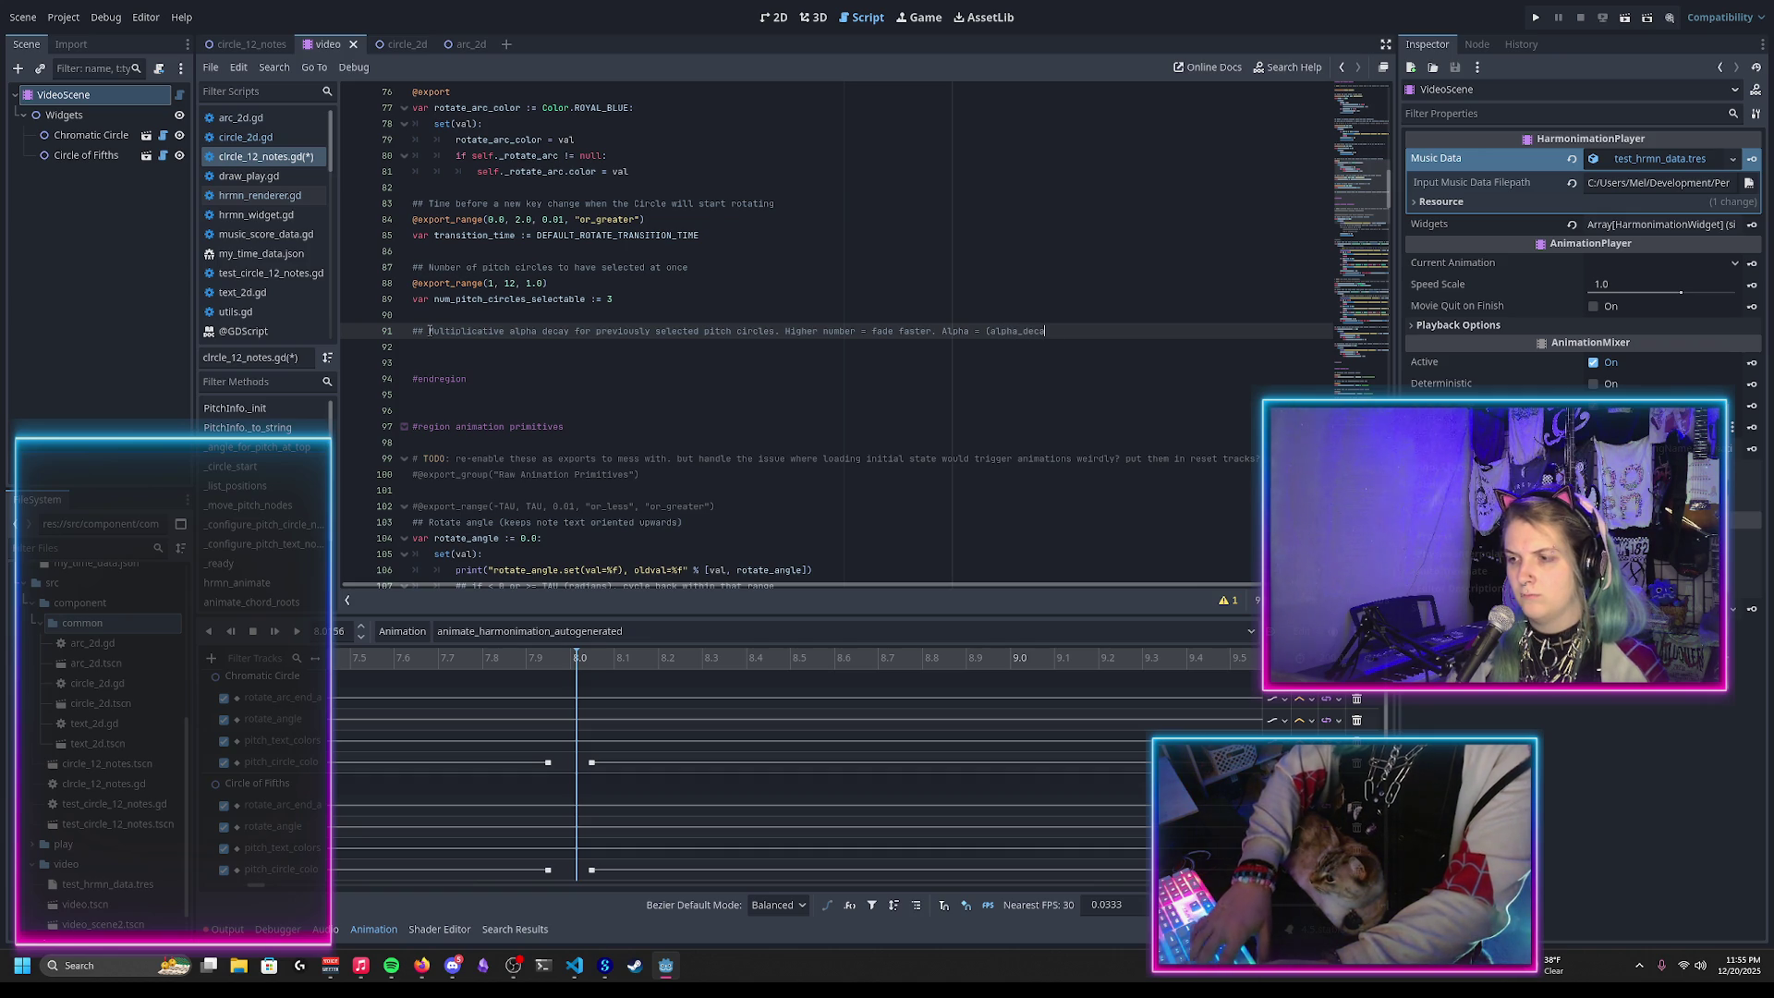
text(y) ^ ()
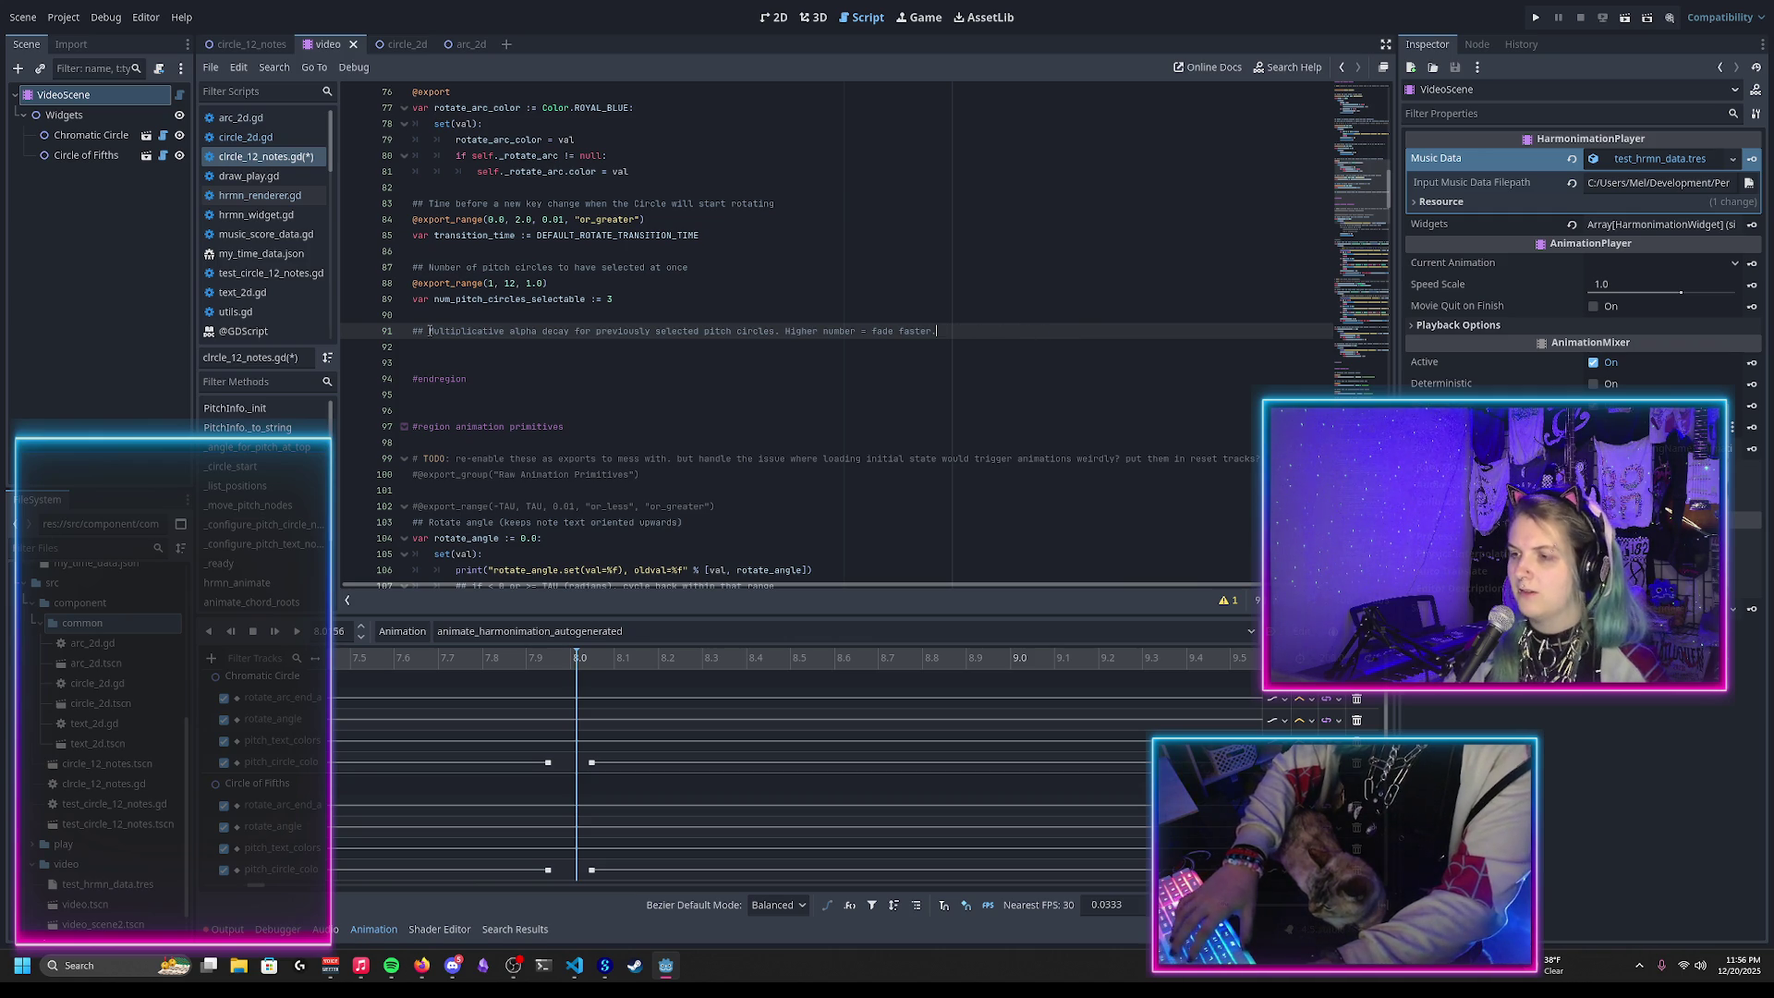
key(Return)
text(@ex)
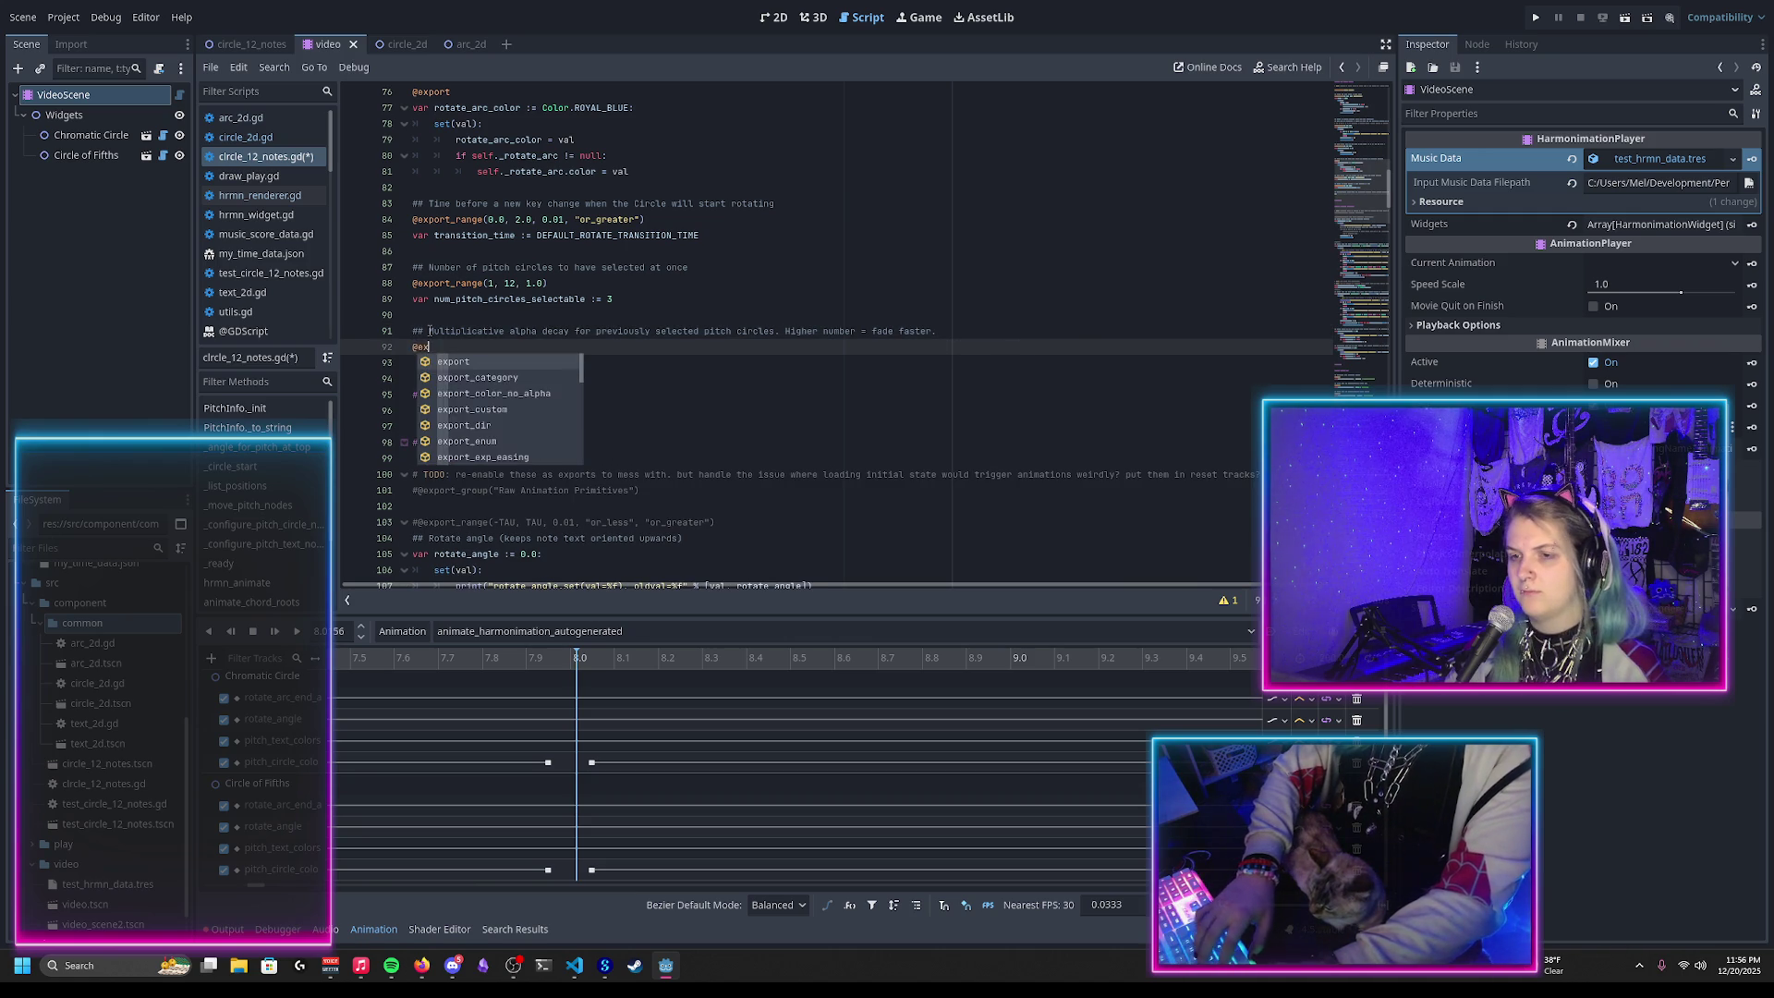
text(port_rane)
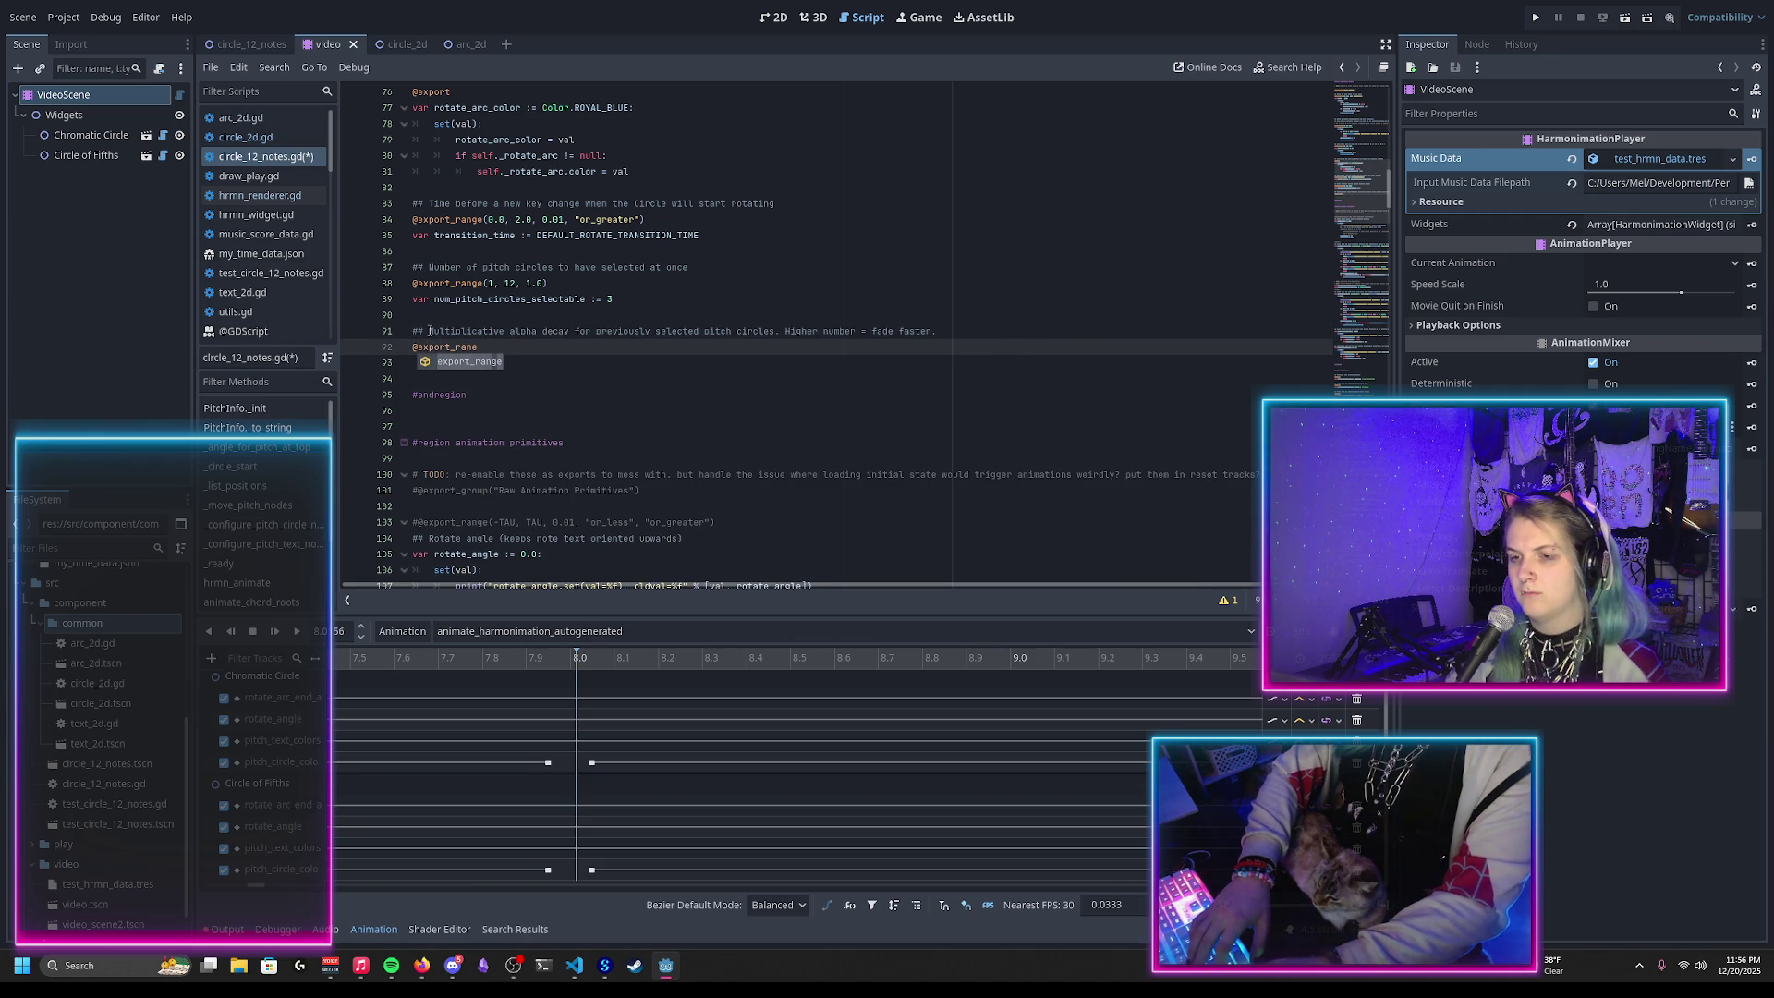
key(BackSpace)
key(BackSpace)
key(Return)
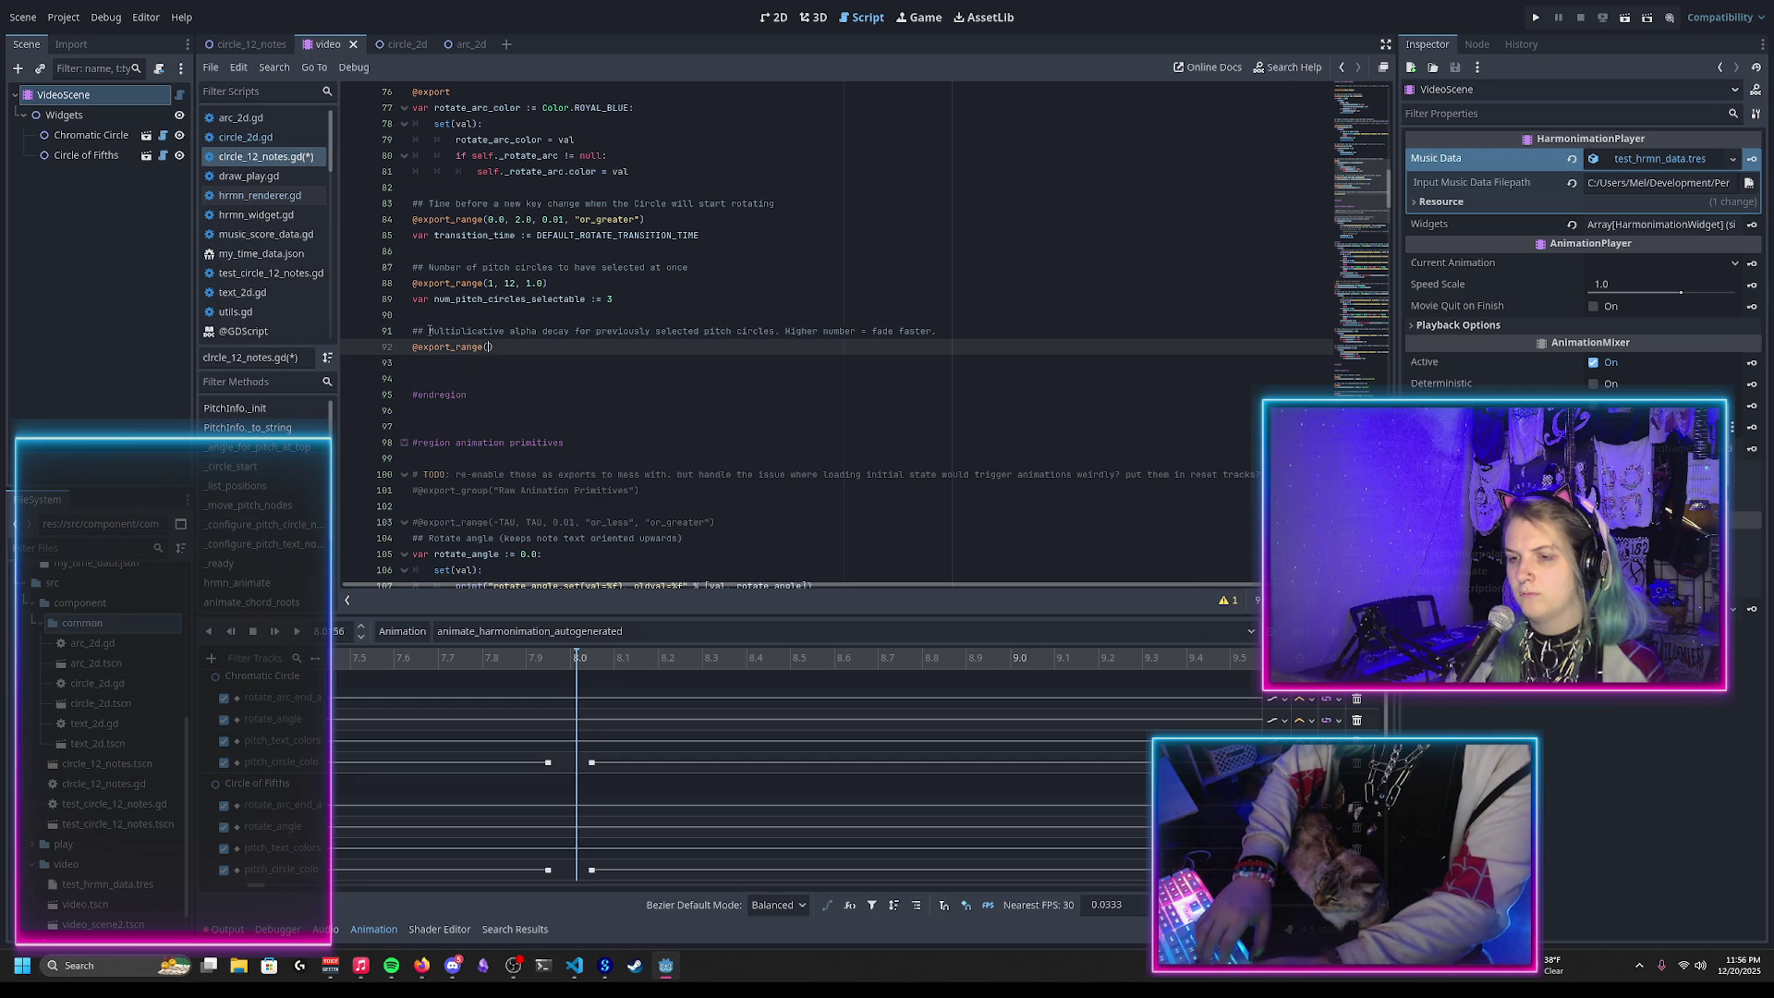
text(1)
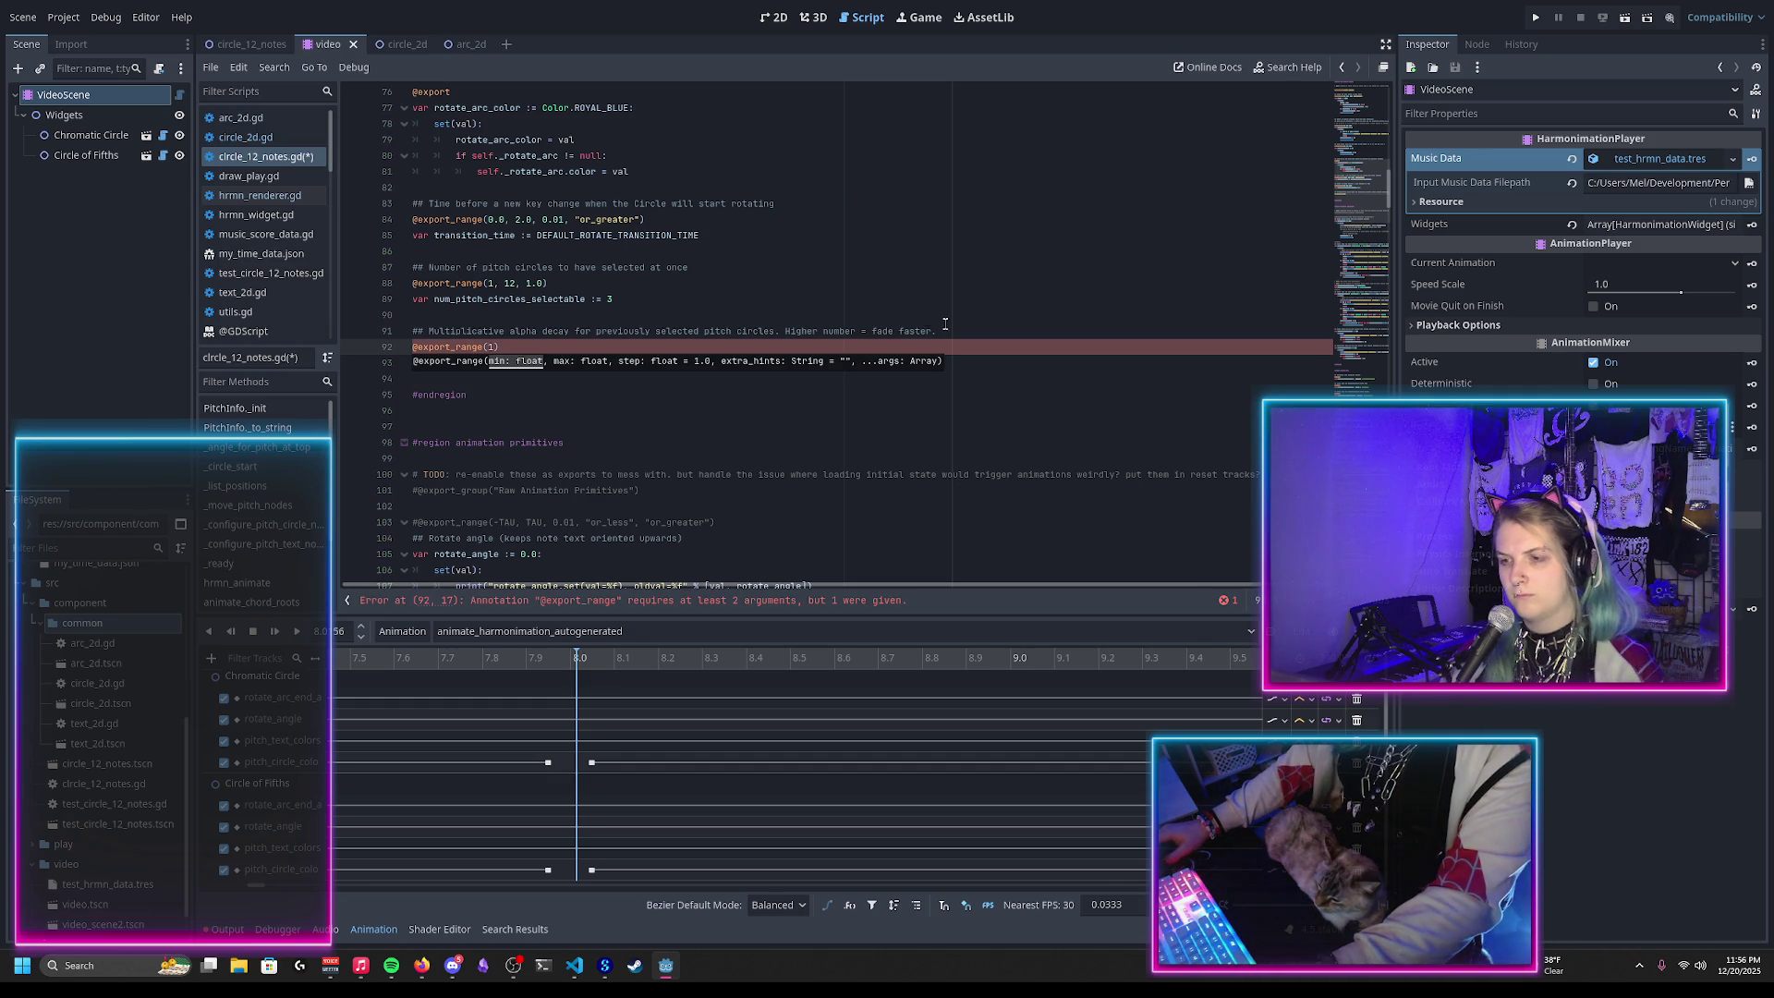
double_click(803, 330)
text(Lower)
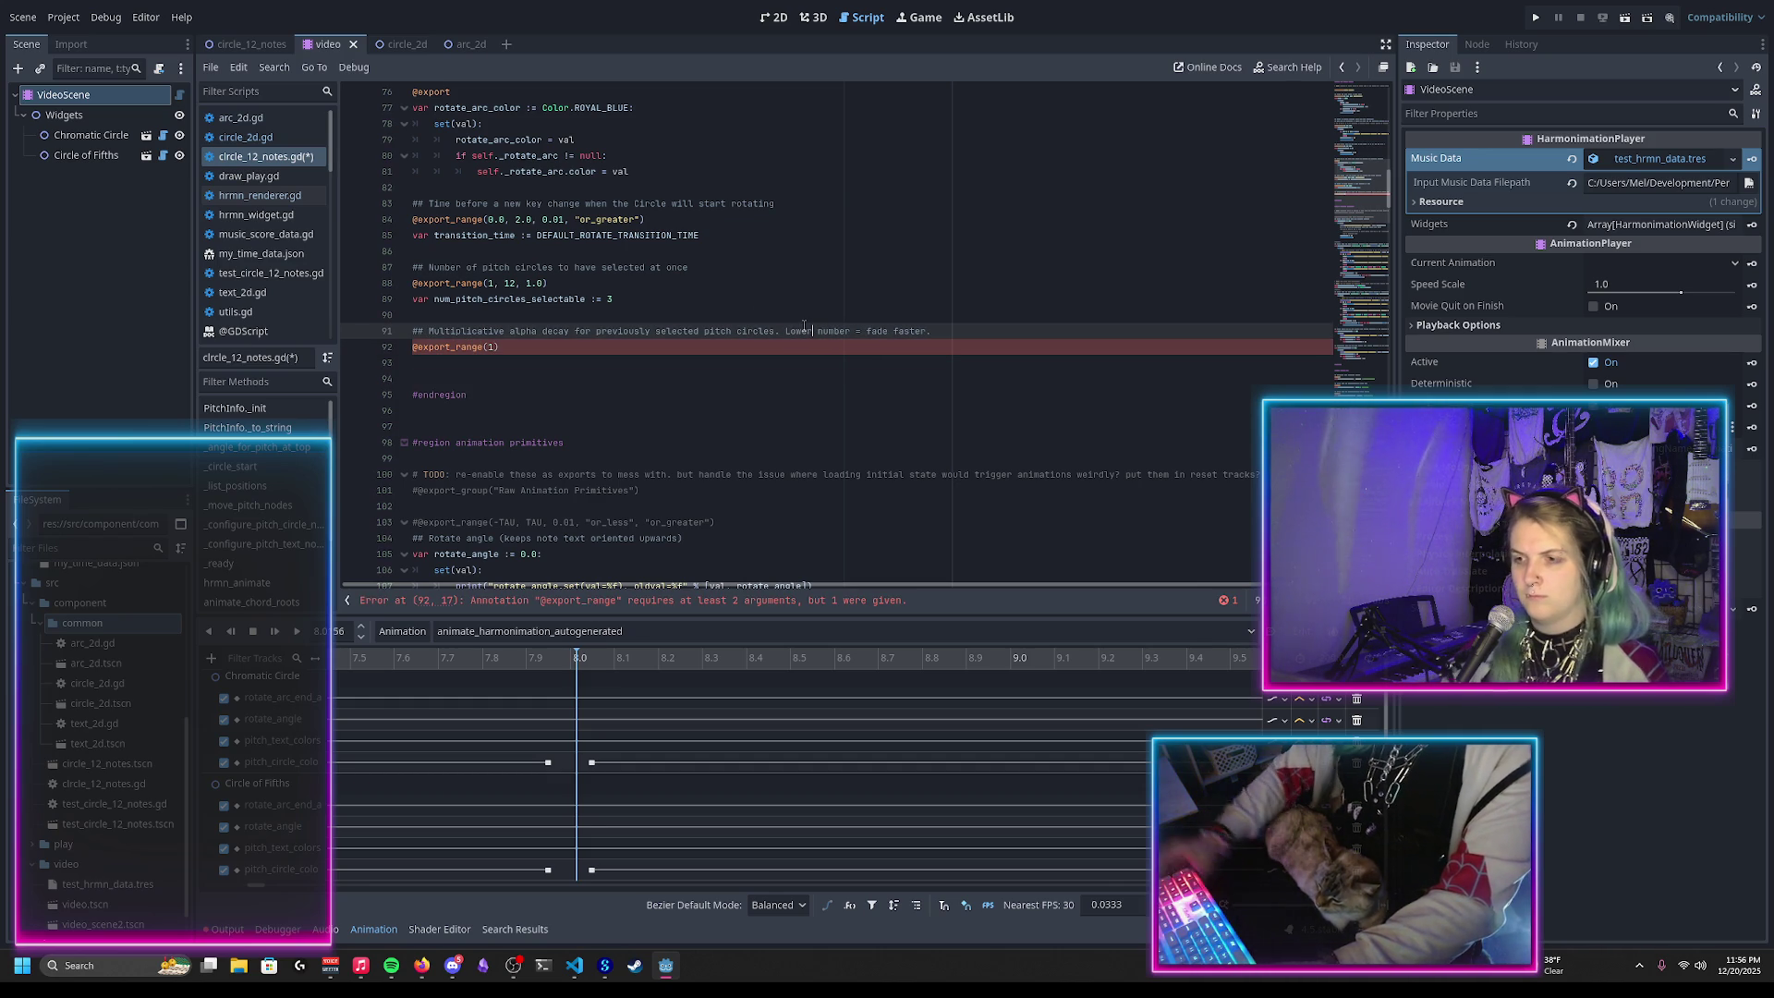
click(494, 346)
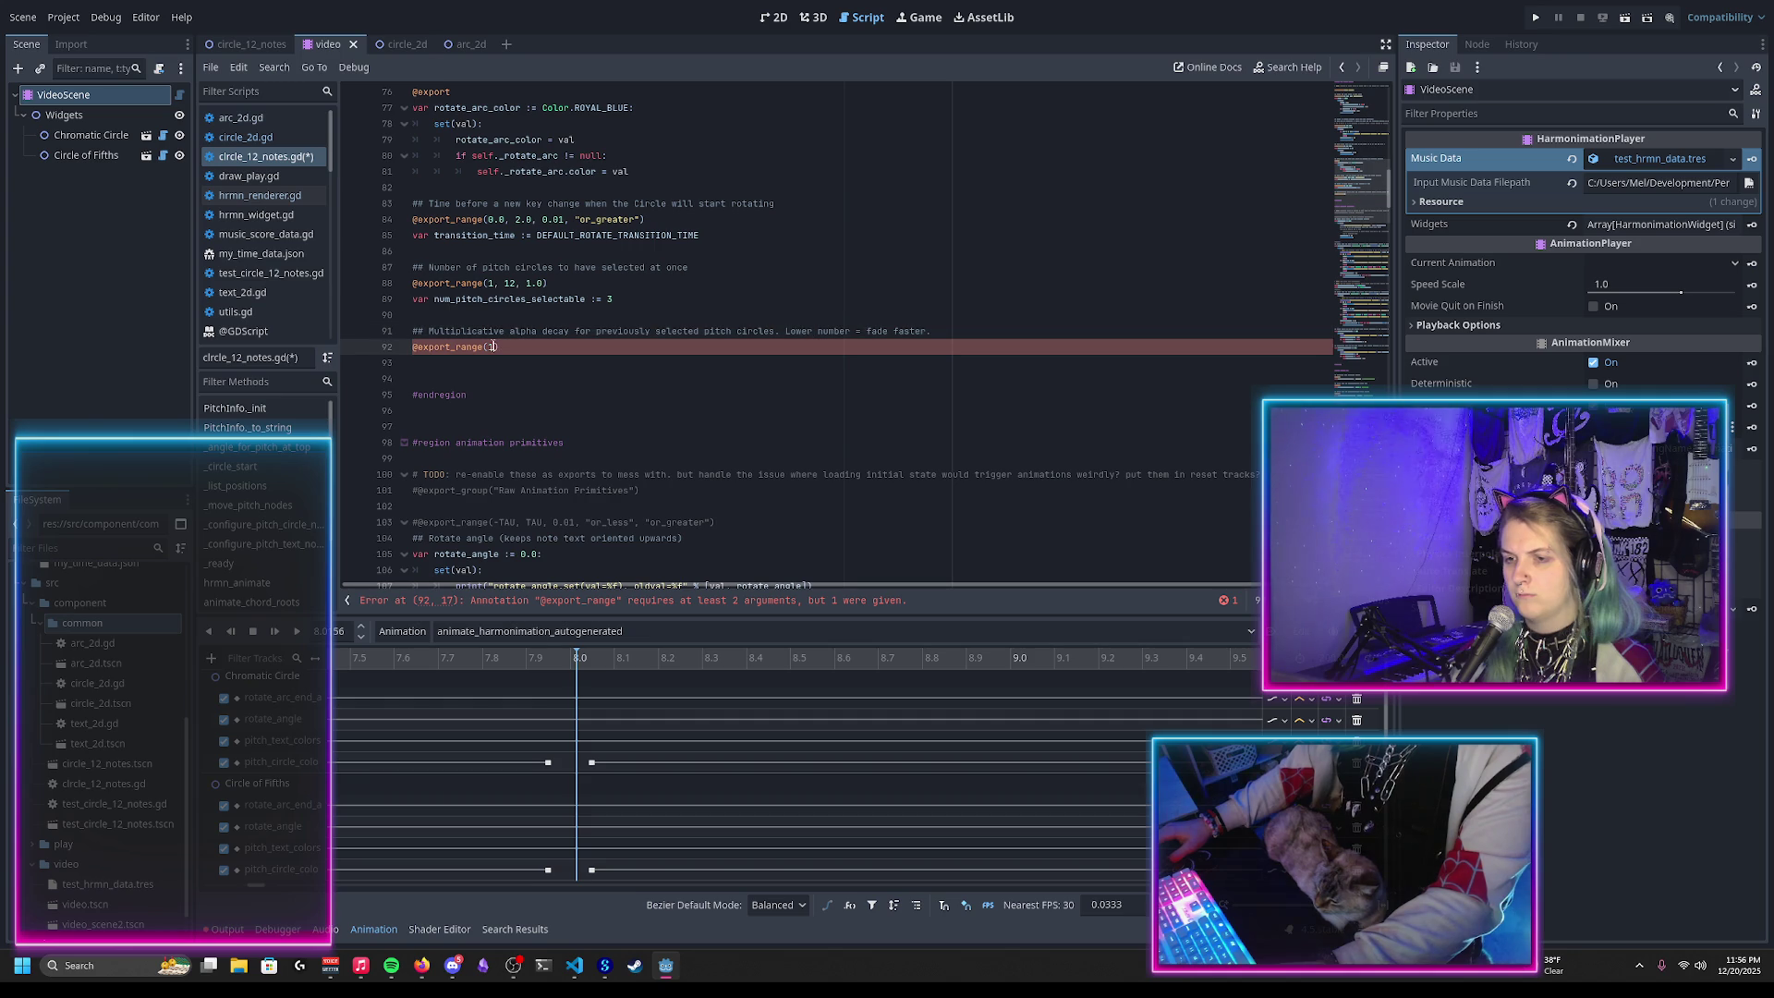
text(, 0.01)
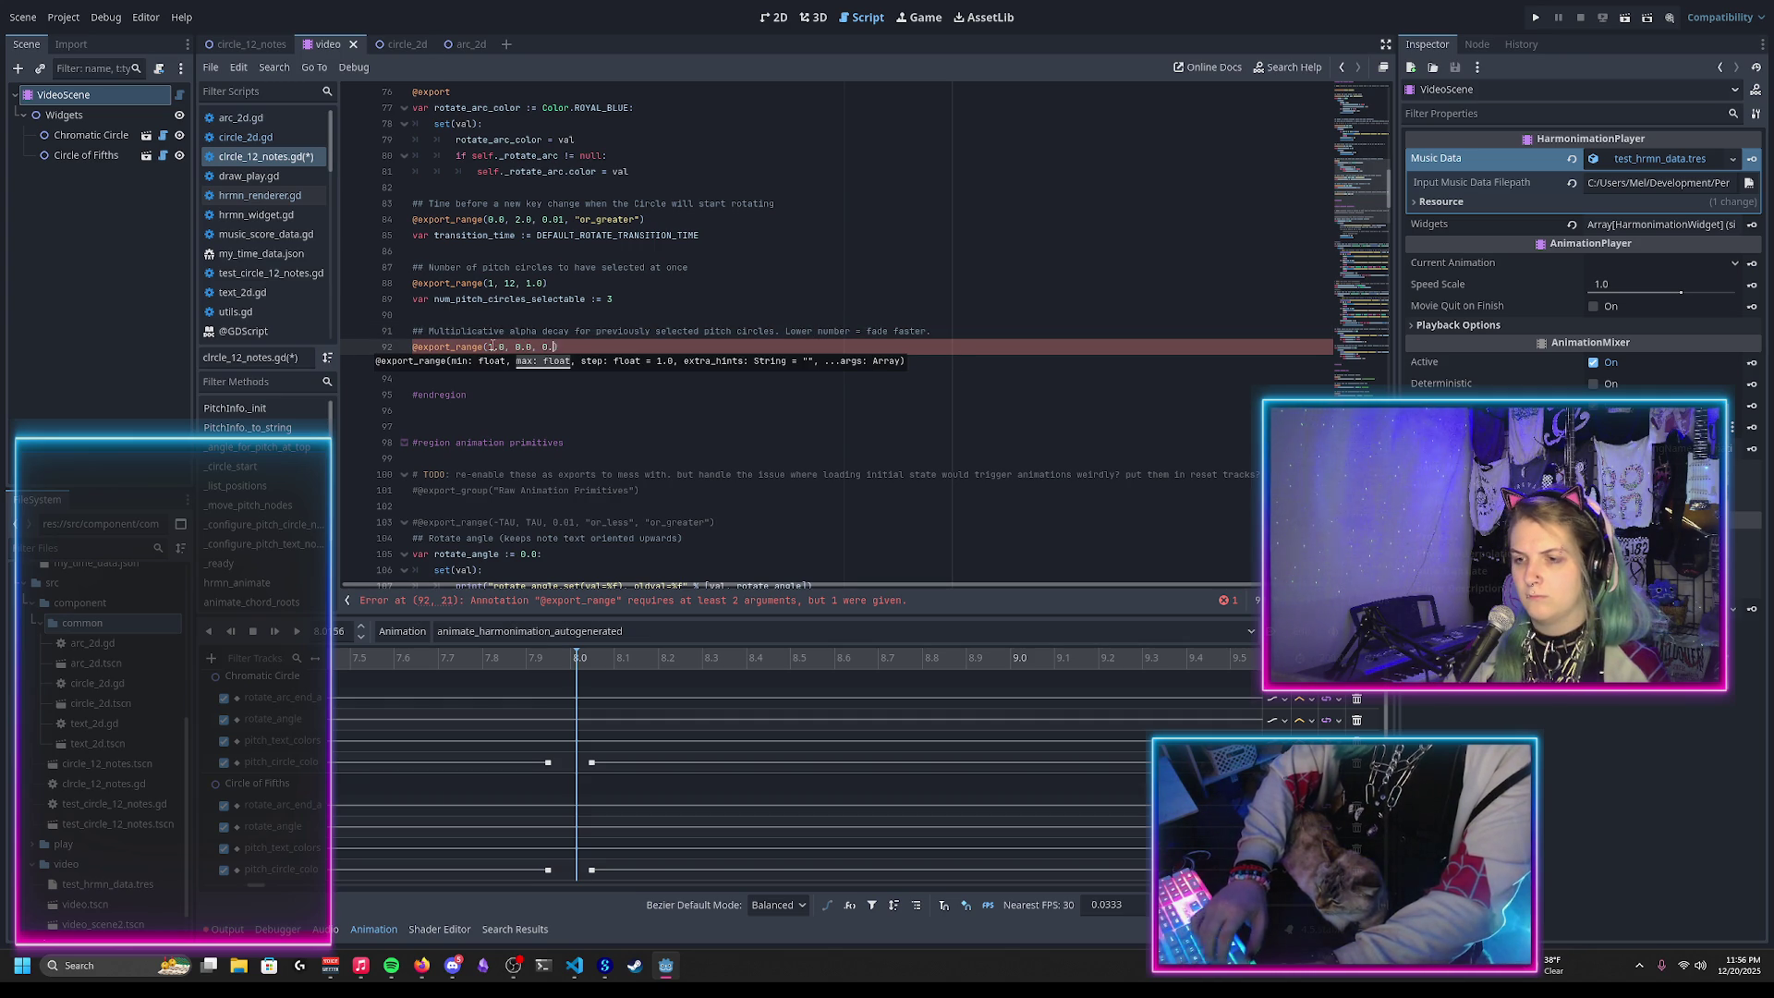
text())
Step: Declare var pitch_circle_history_alpha_decay_factor := 0.6 beneath the annotation and save
key(Return)
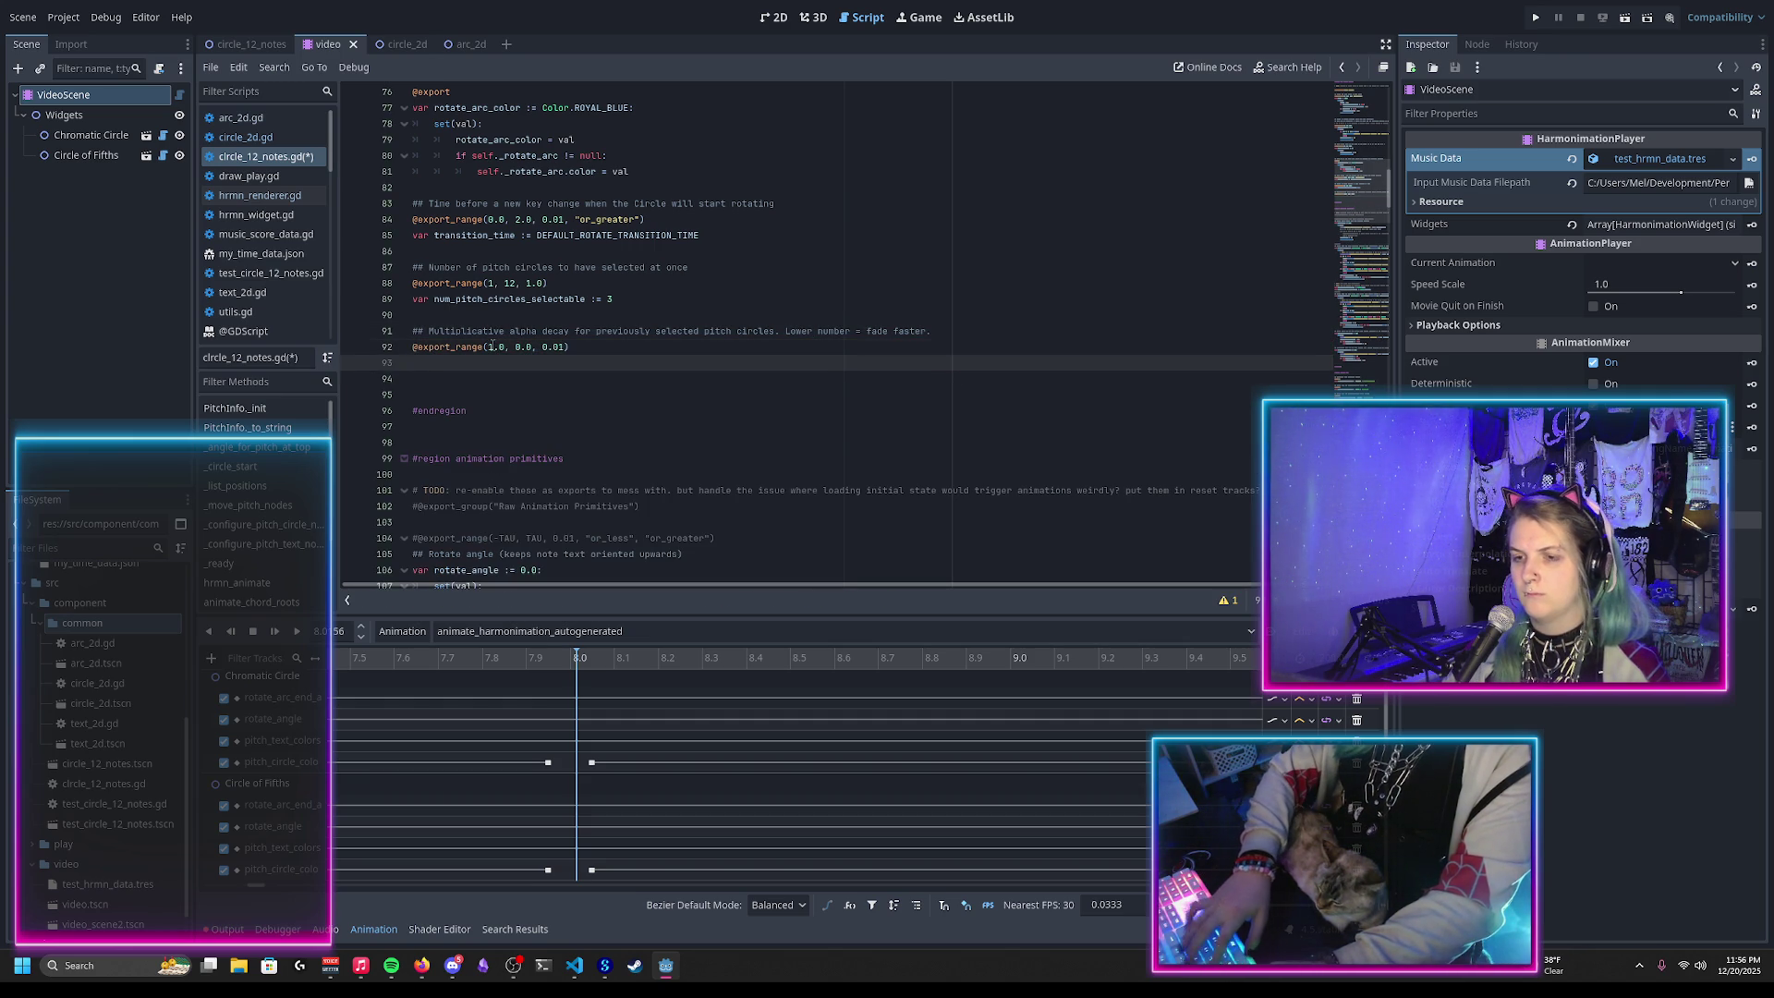
text(var pitch_circle_)
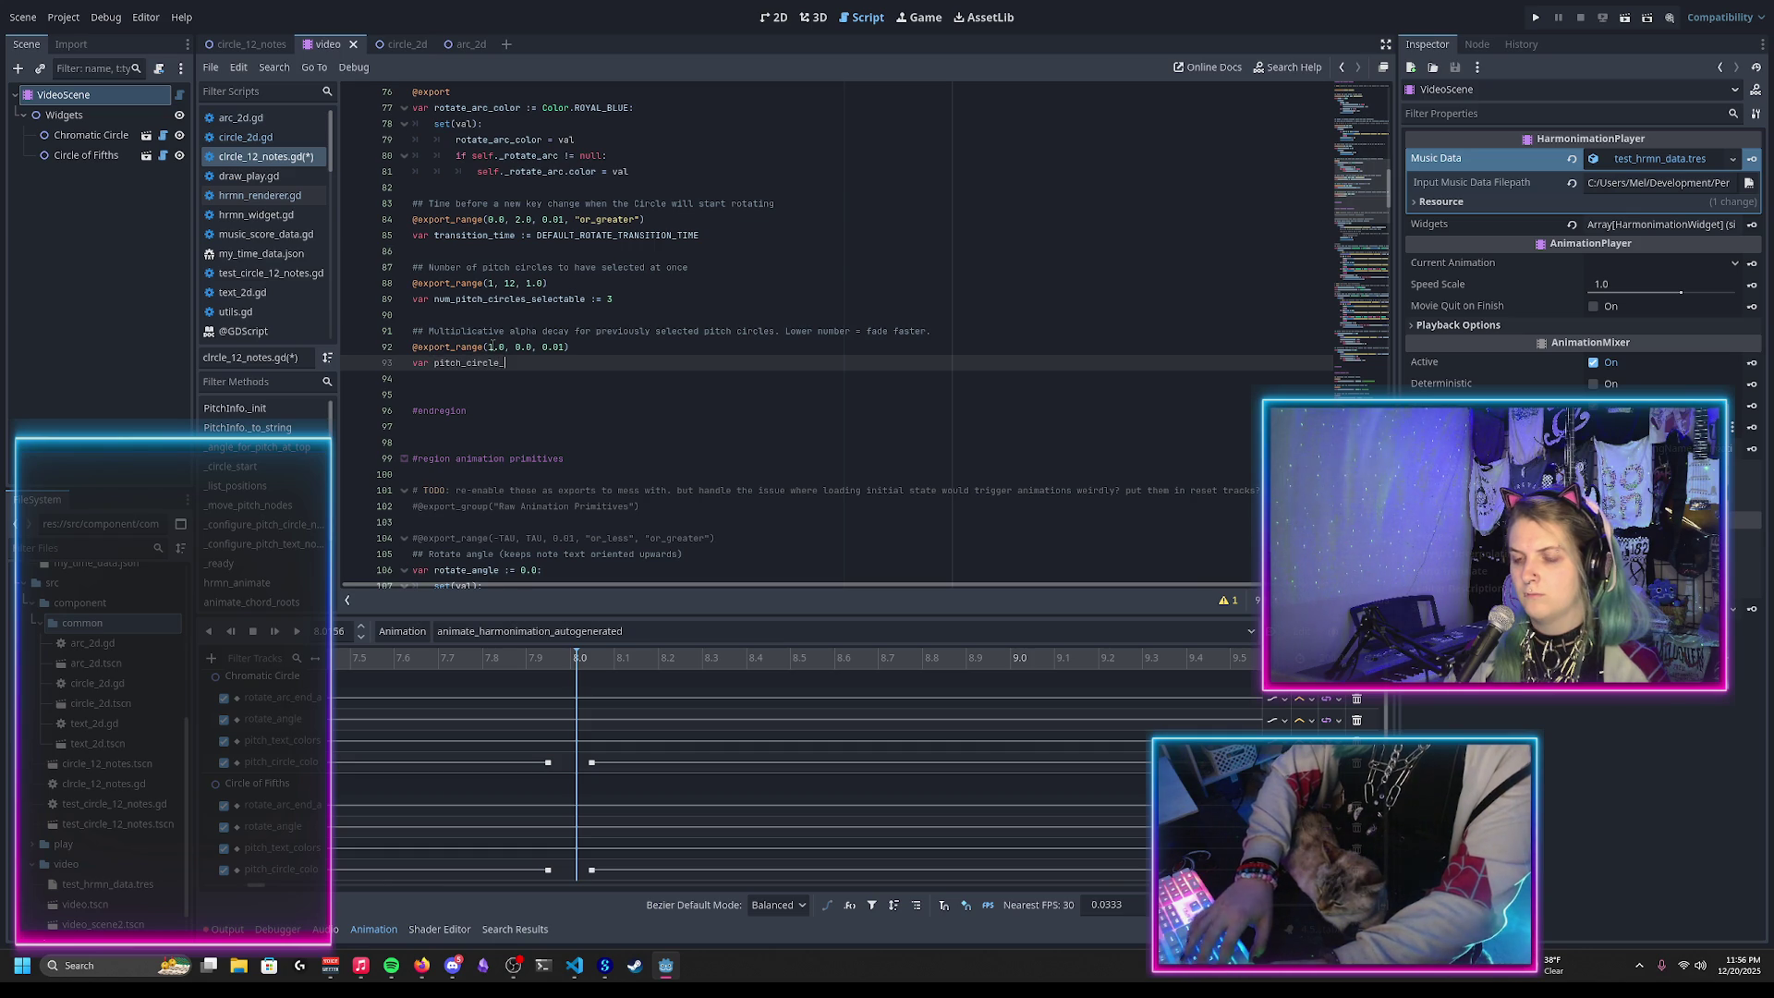
text(histo)
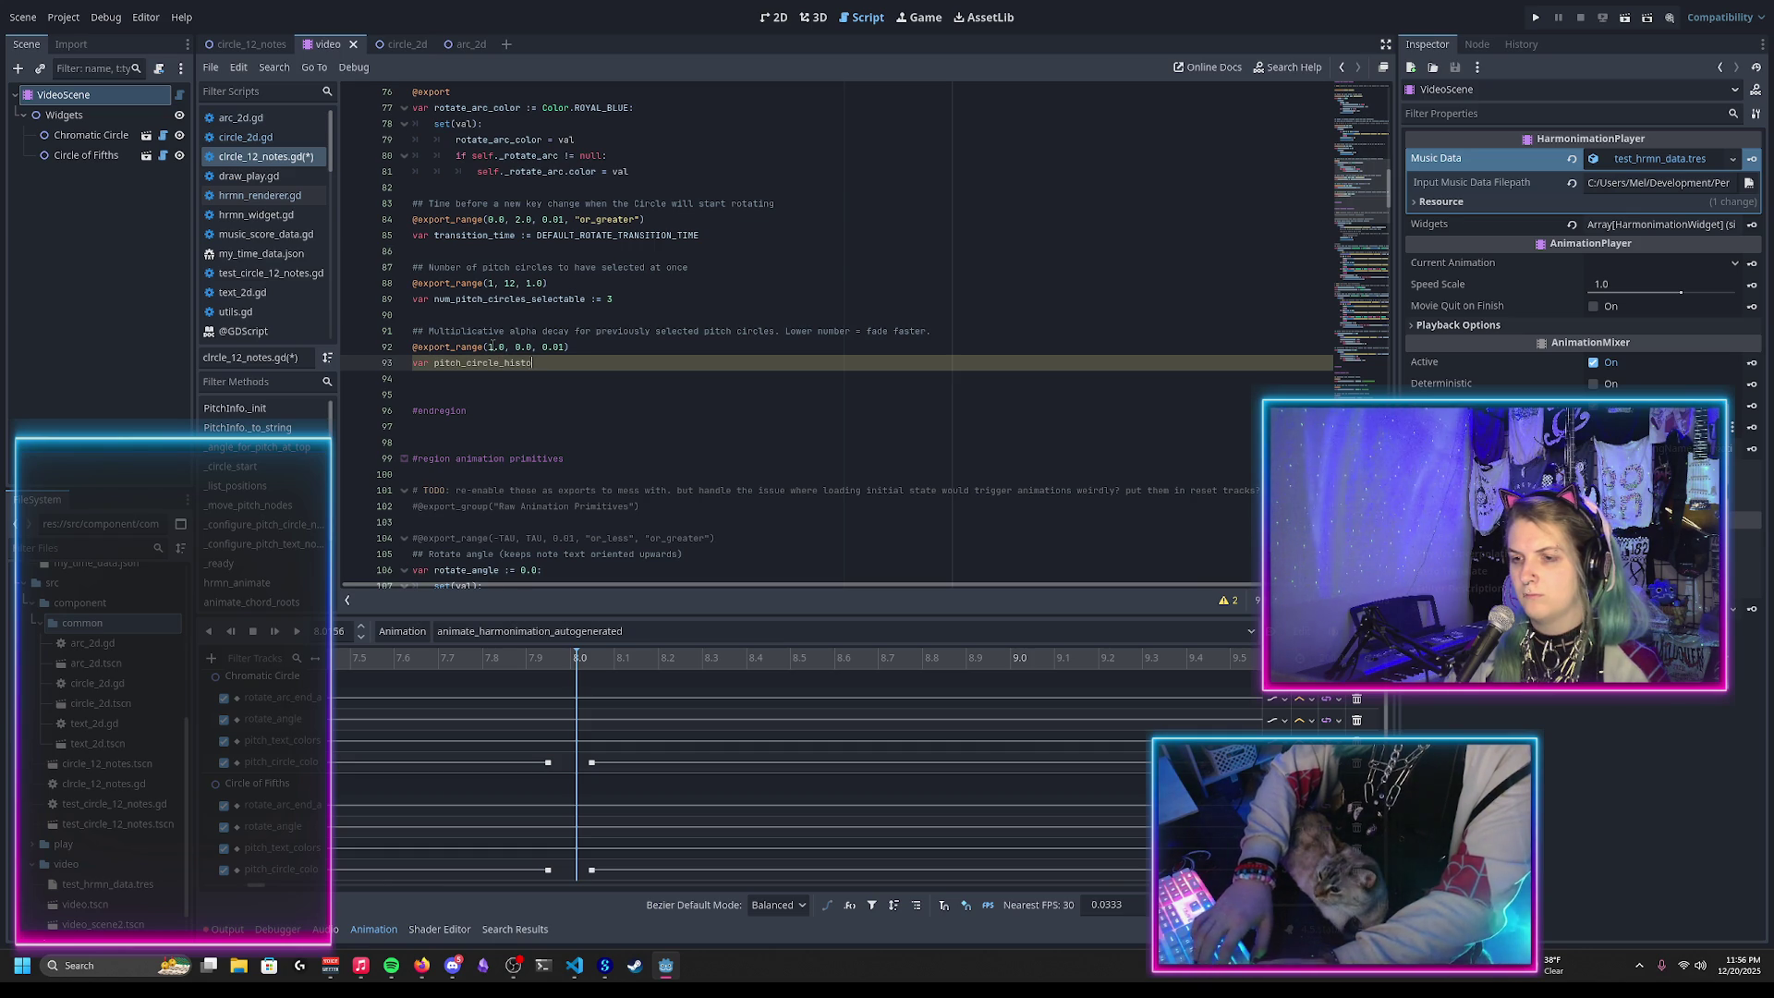
text(ry_alpha_d)
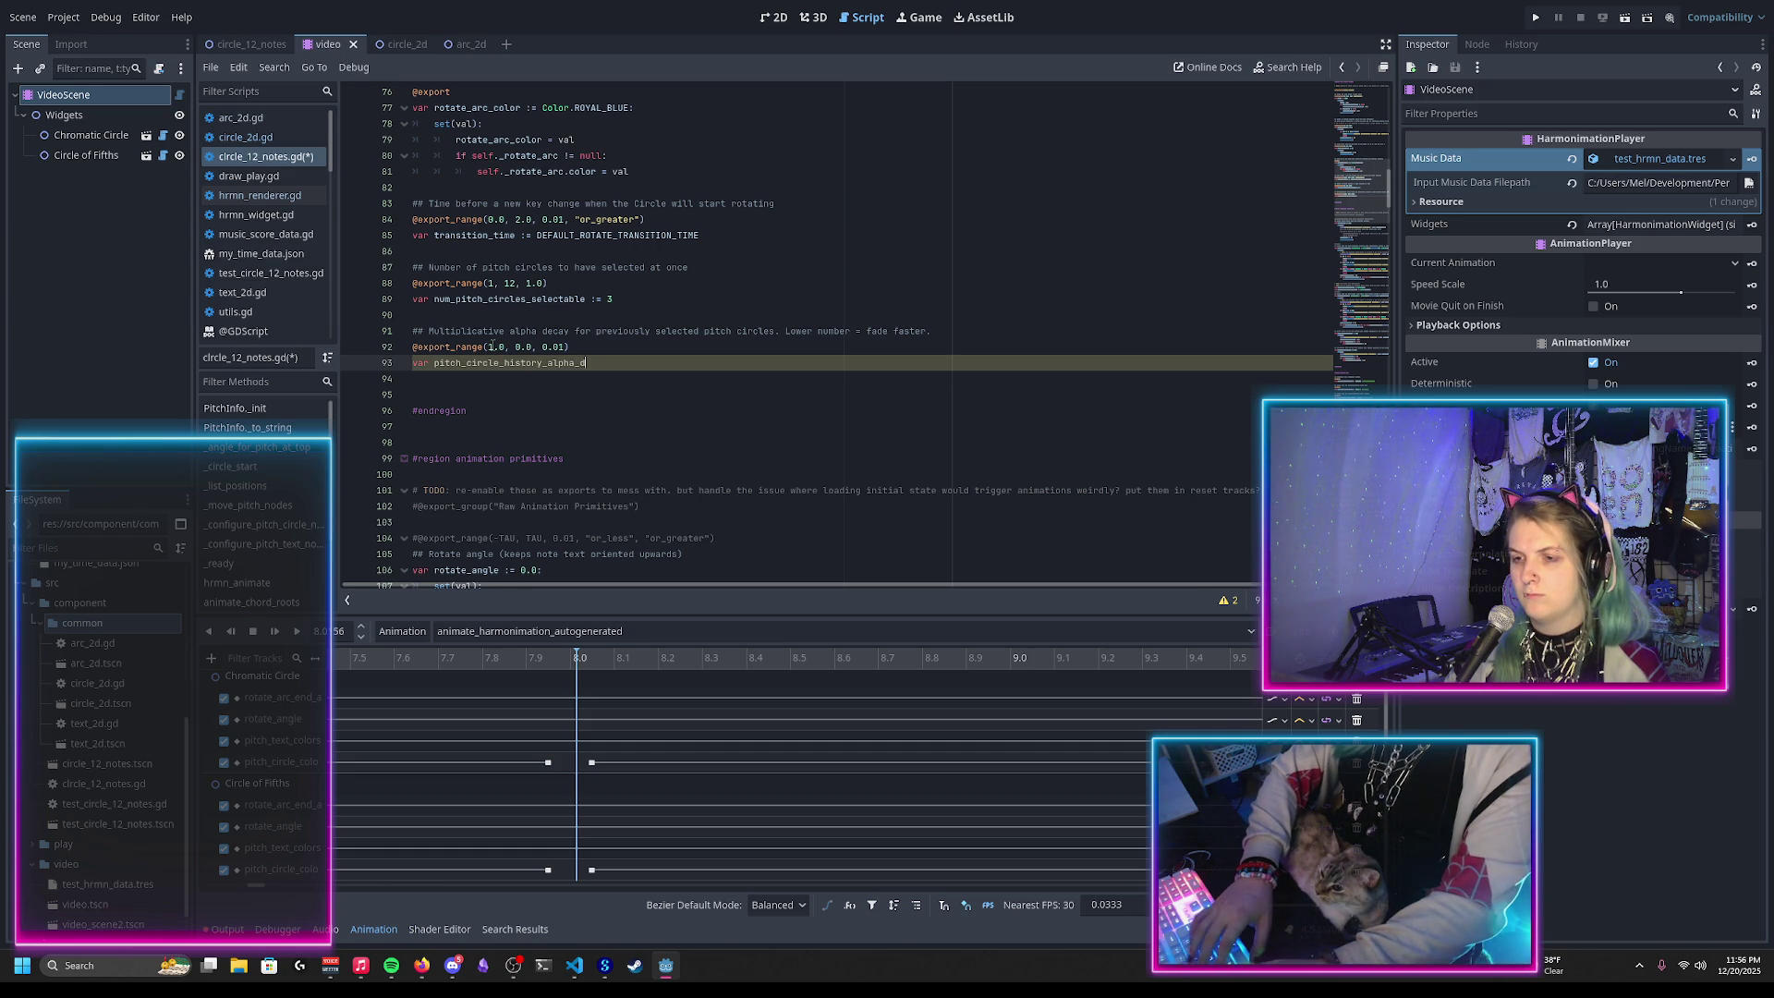
text(ecay_factor :=)
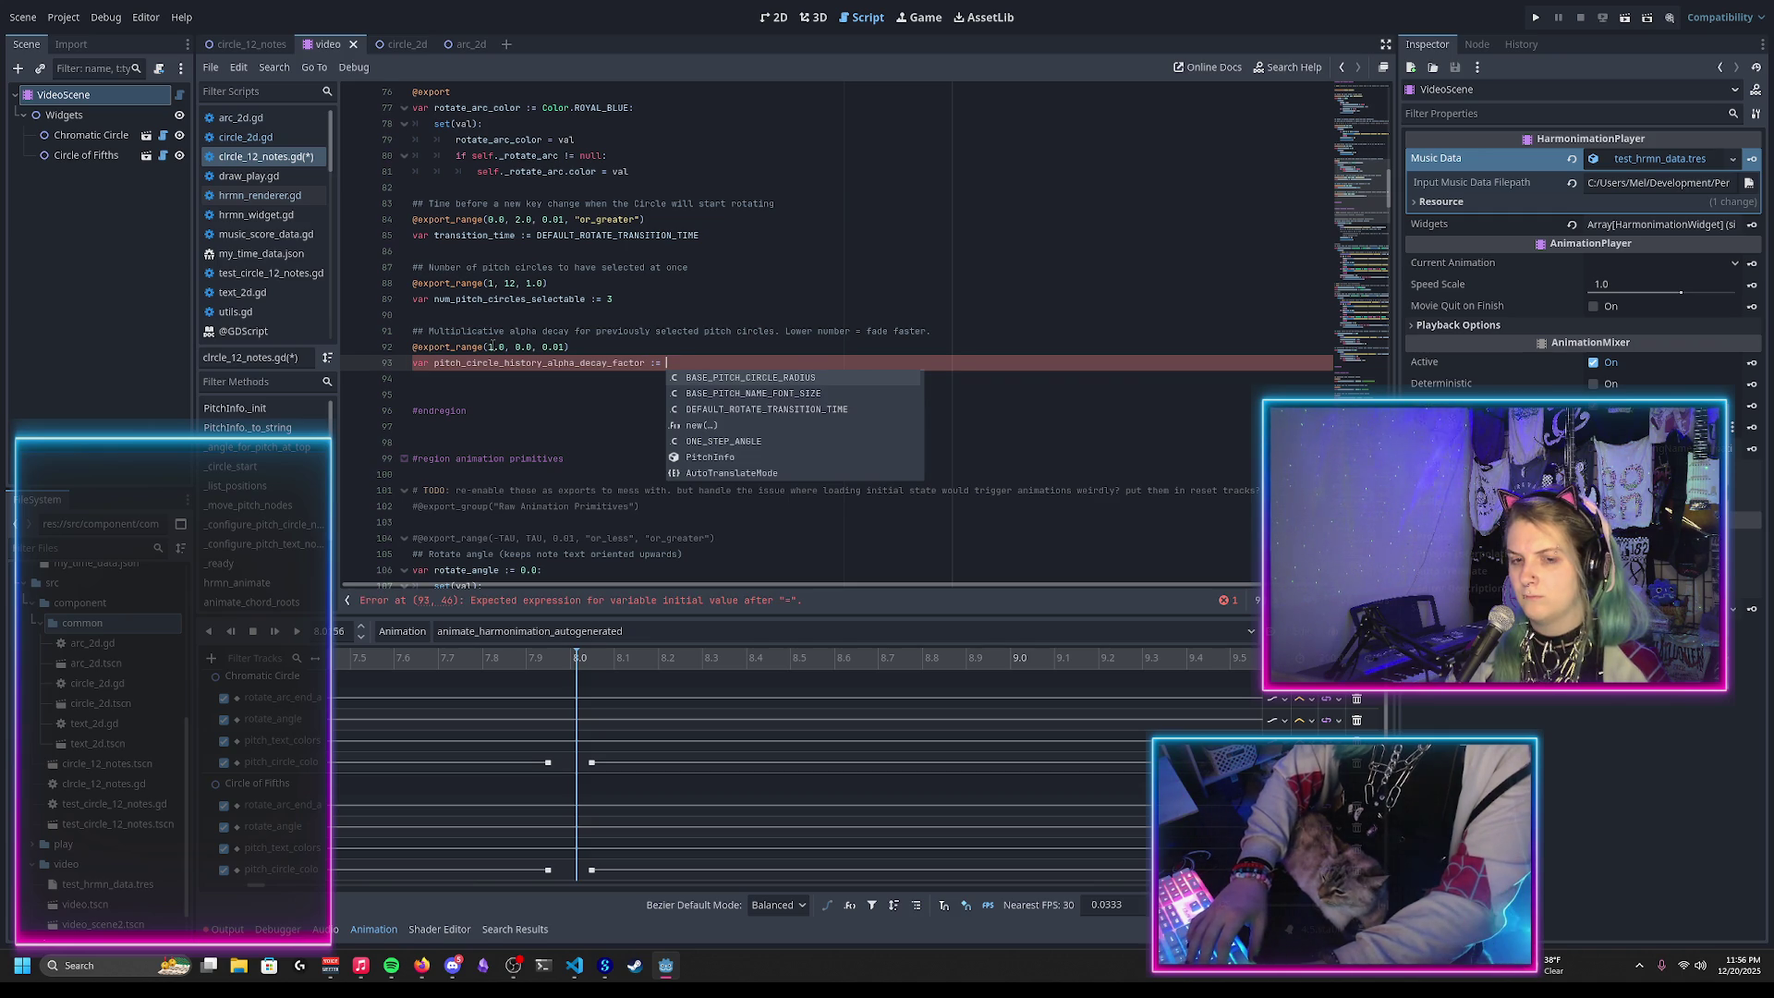
text(0.)
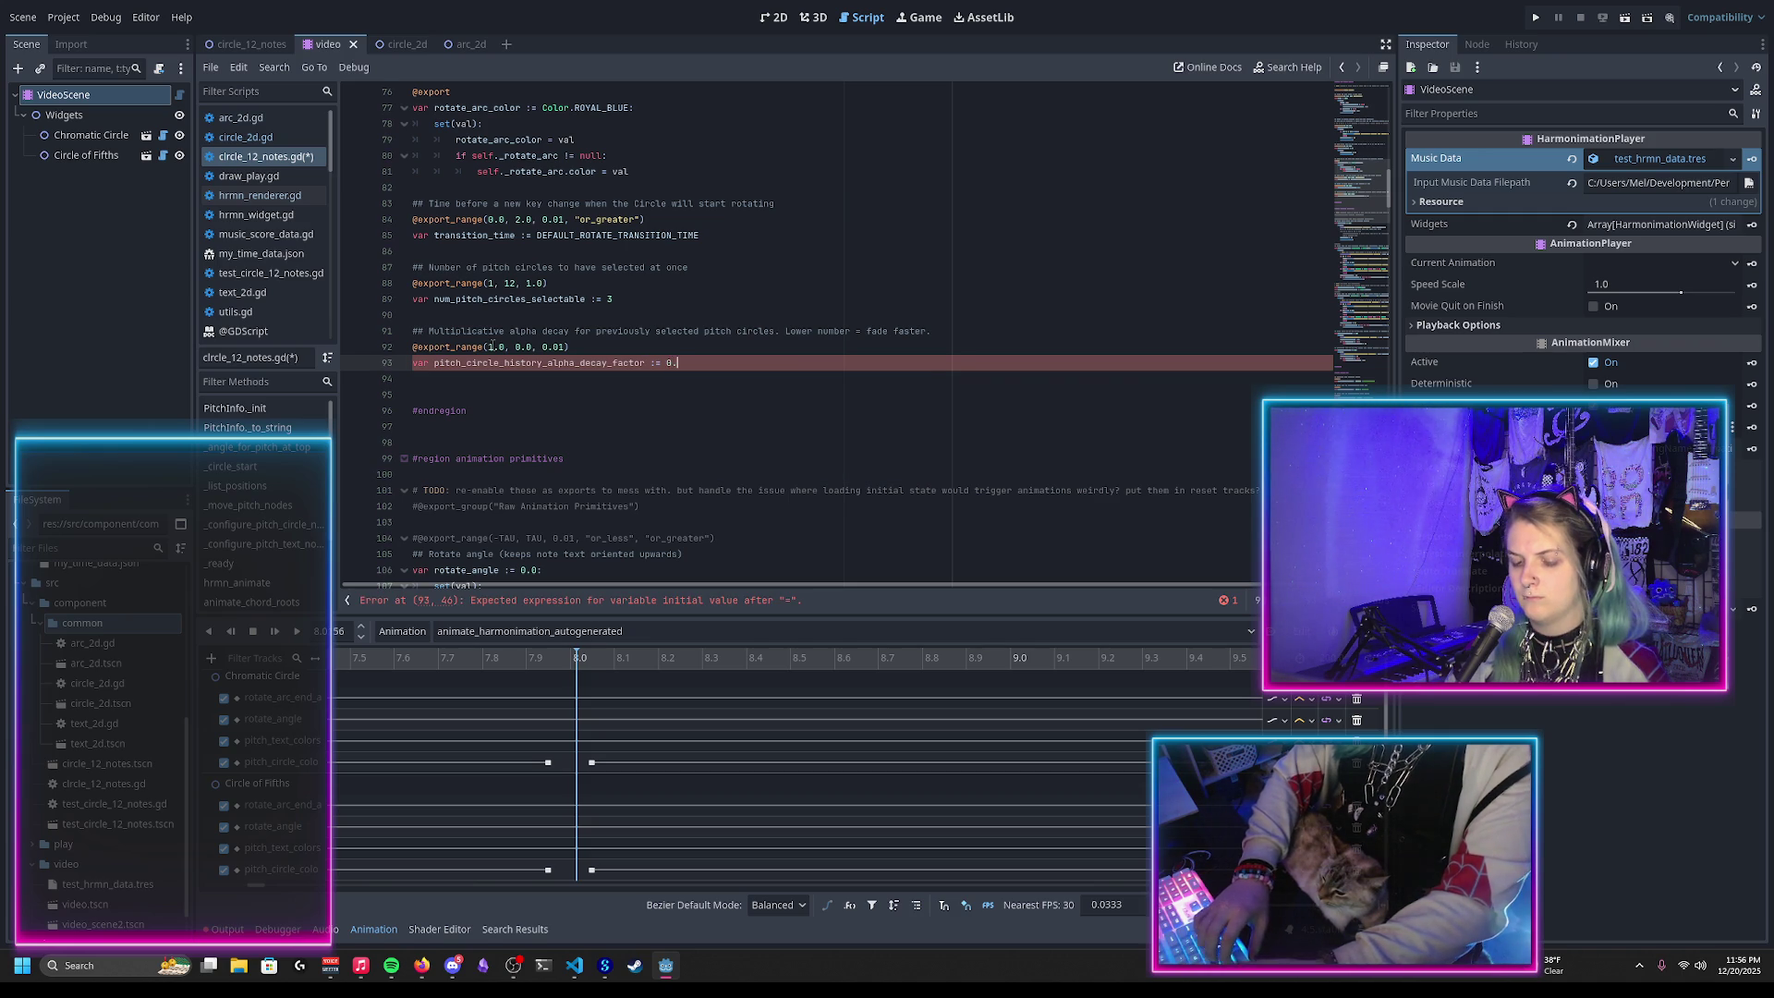
text(6)
key(ctrl+s)
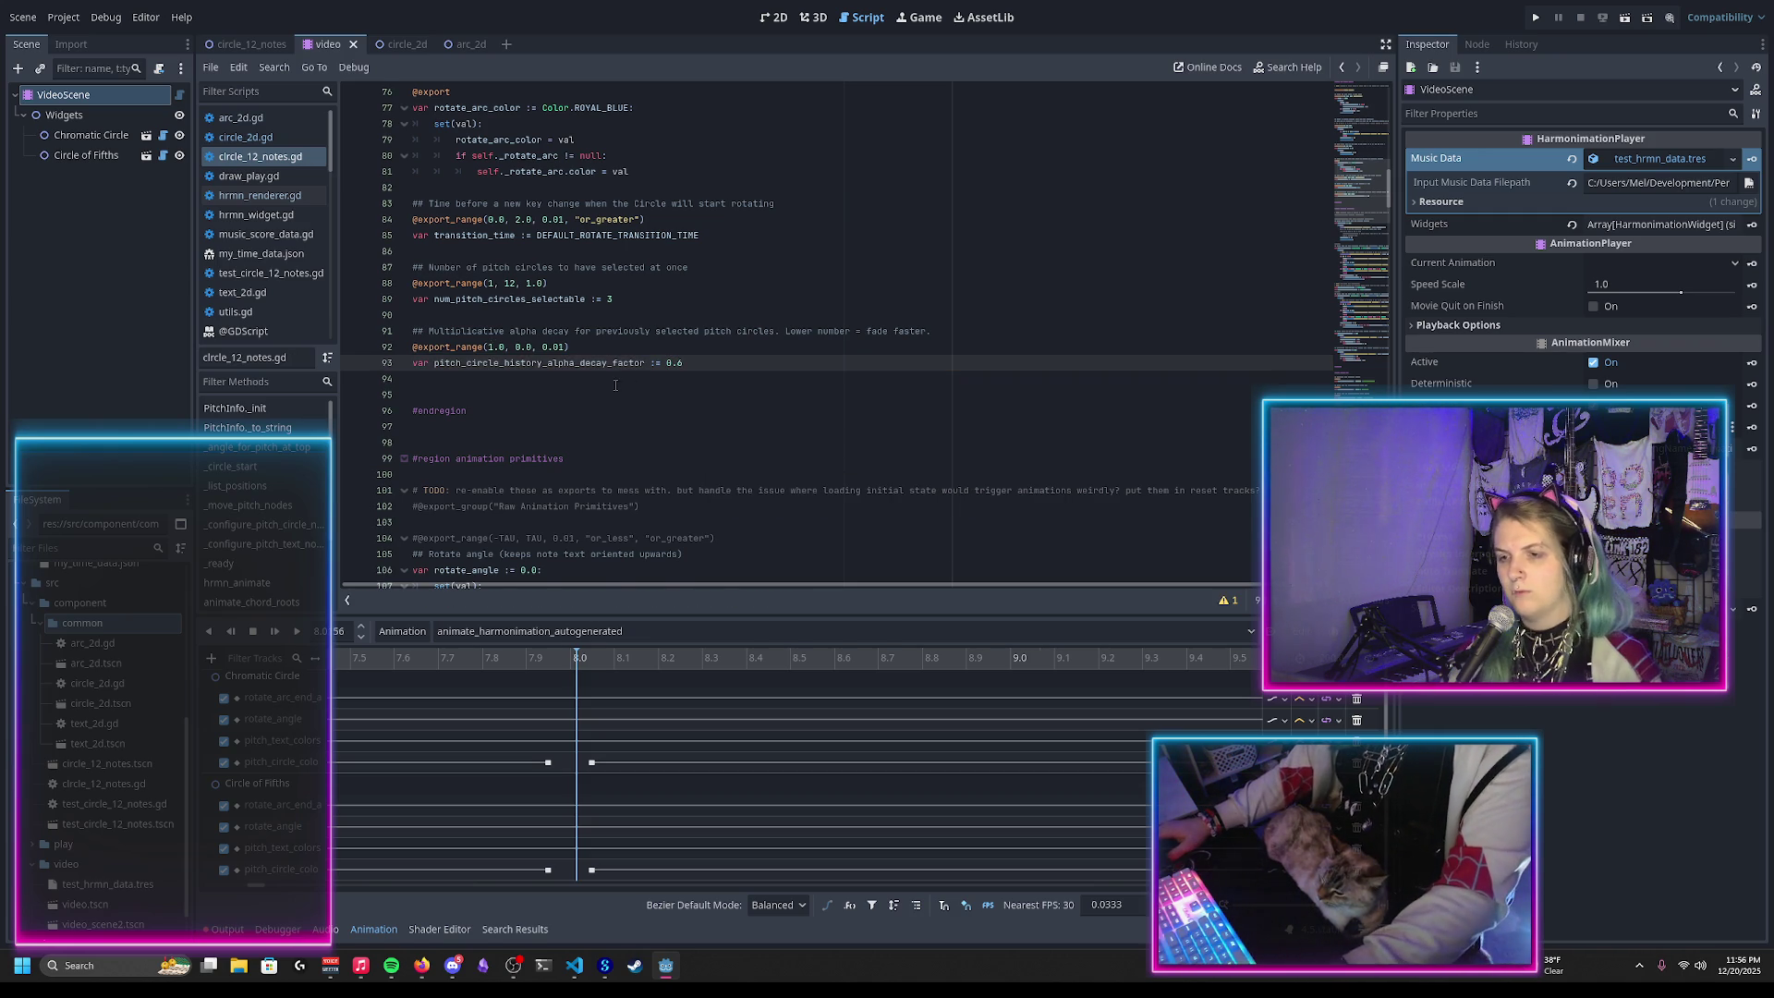
scroll(616, 386, down, 2)
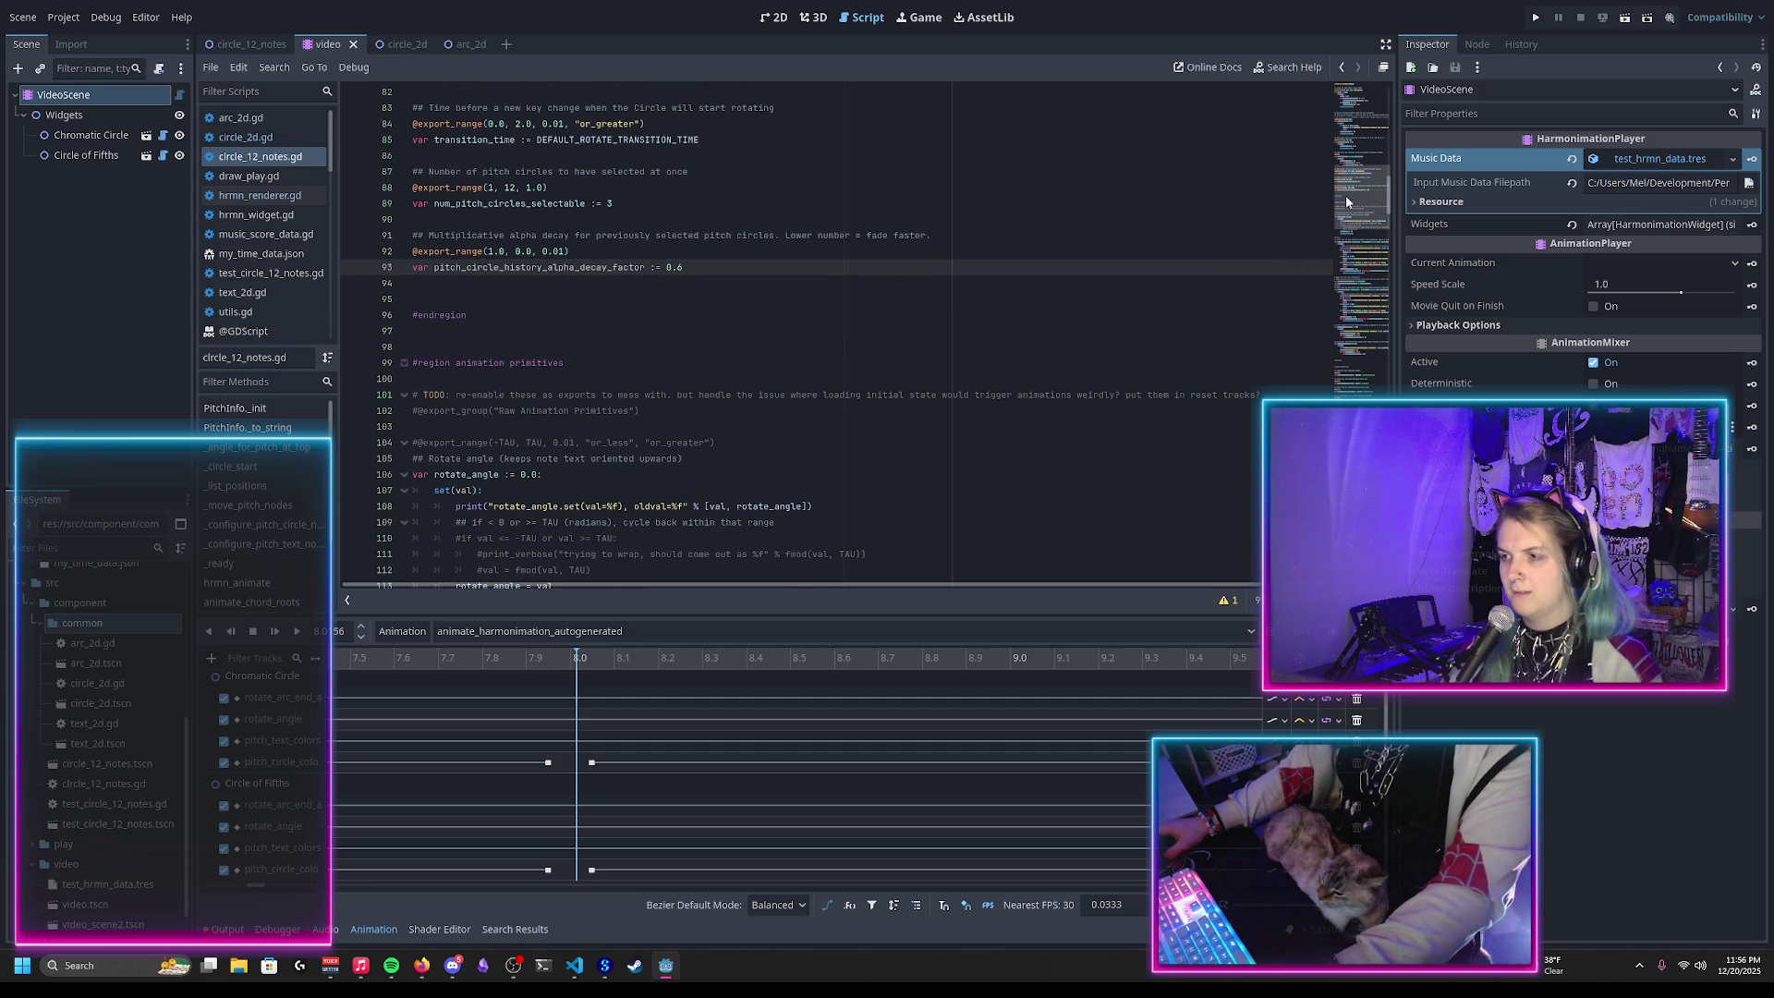
Step: Add selected_pitches.insert(0, new_pitch_class) on the blank line in animate_chord_roots
drag(1345, 196, 1320, 388)
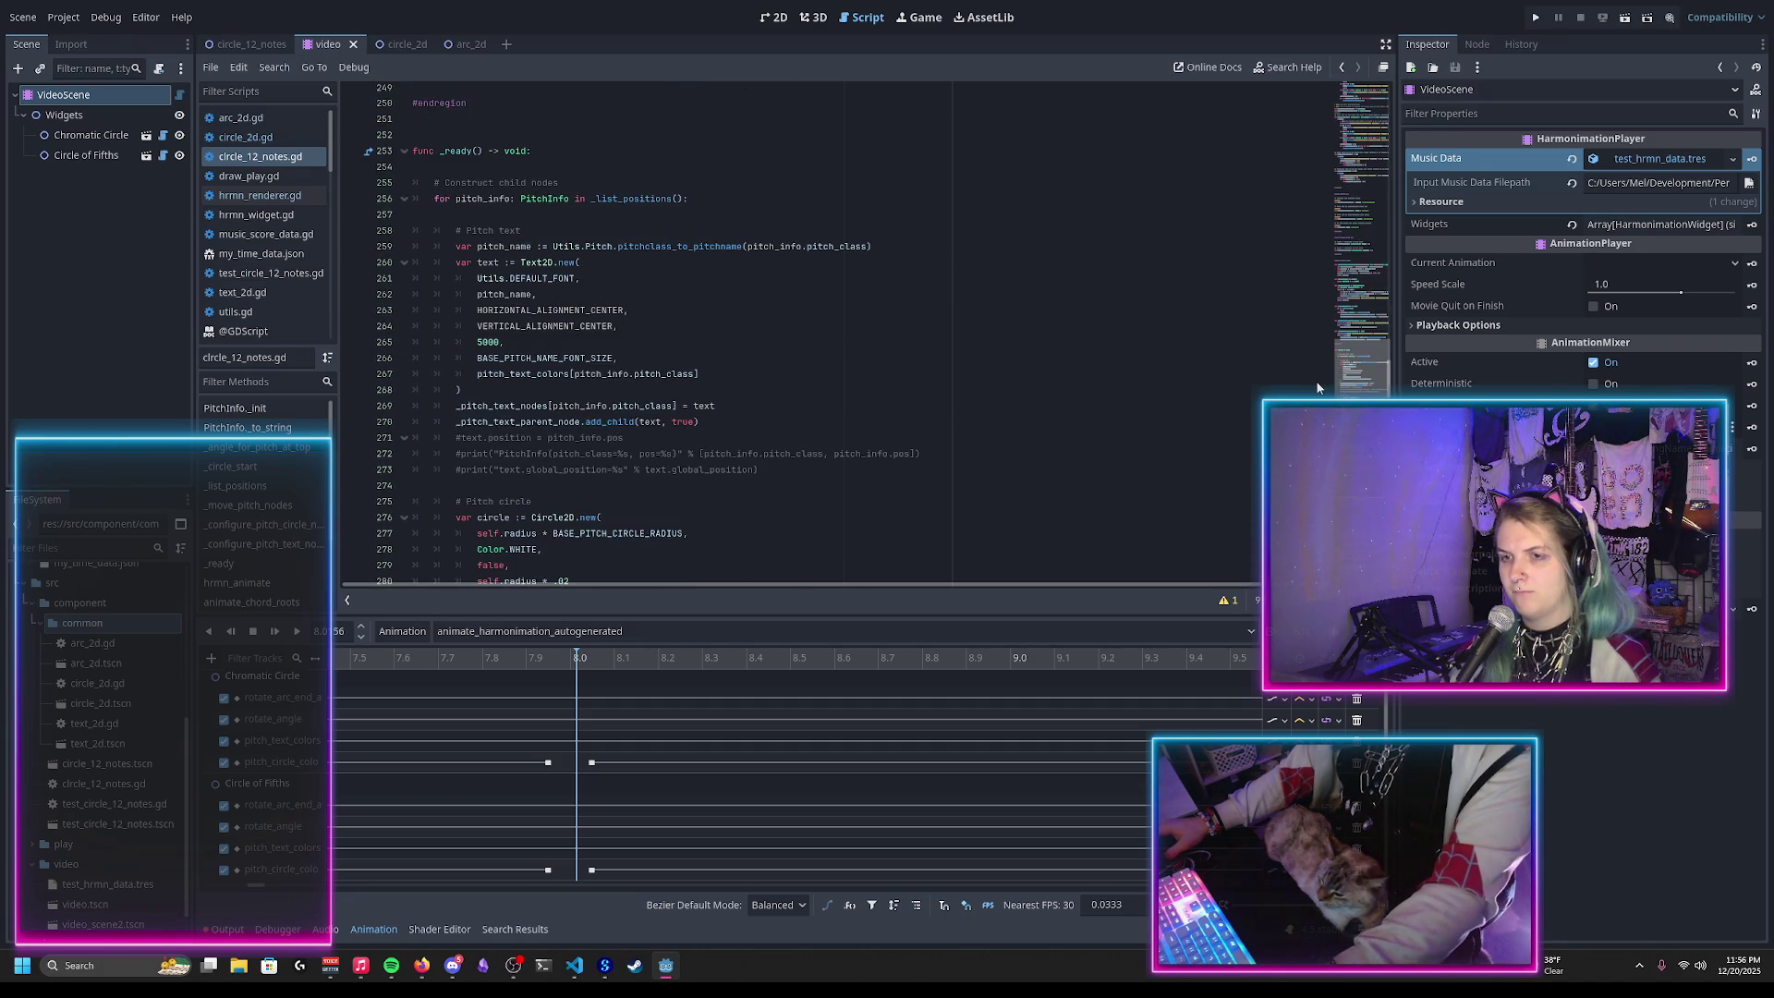
scroll(731, 367, down, 15)
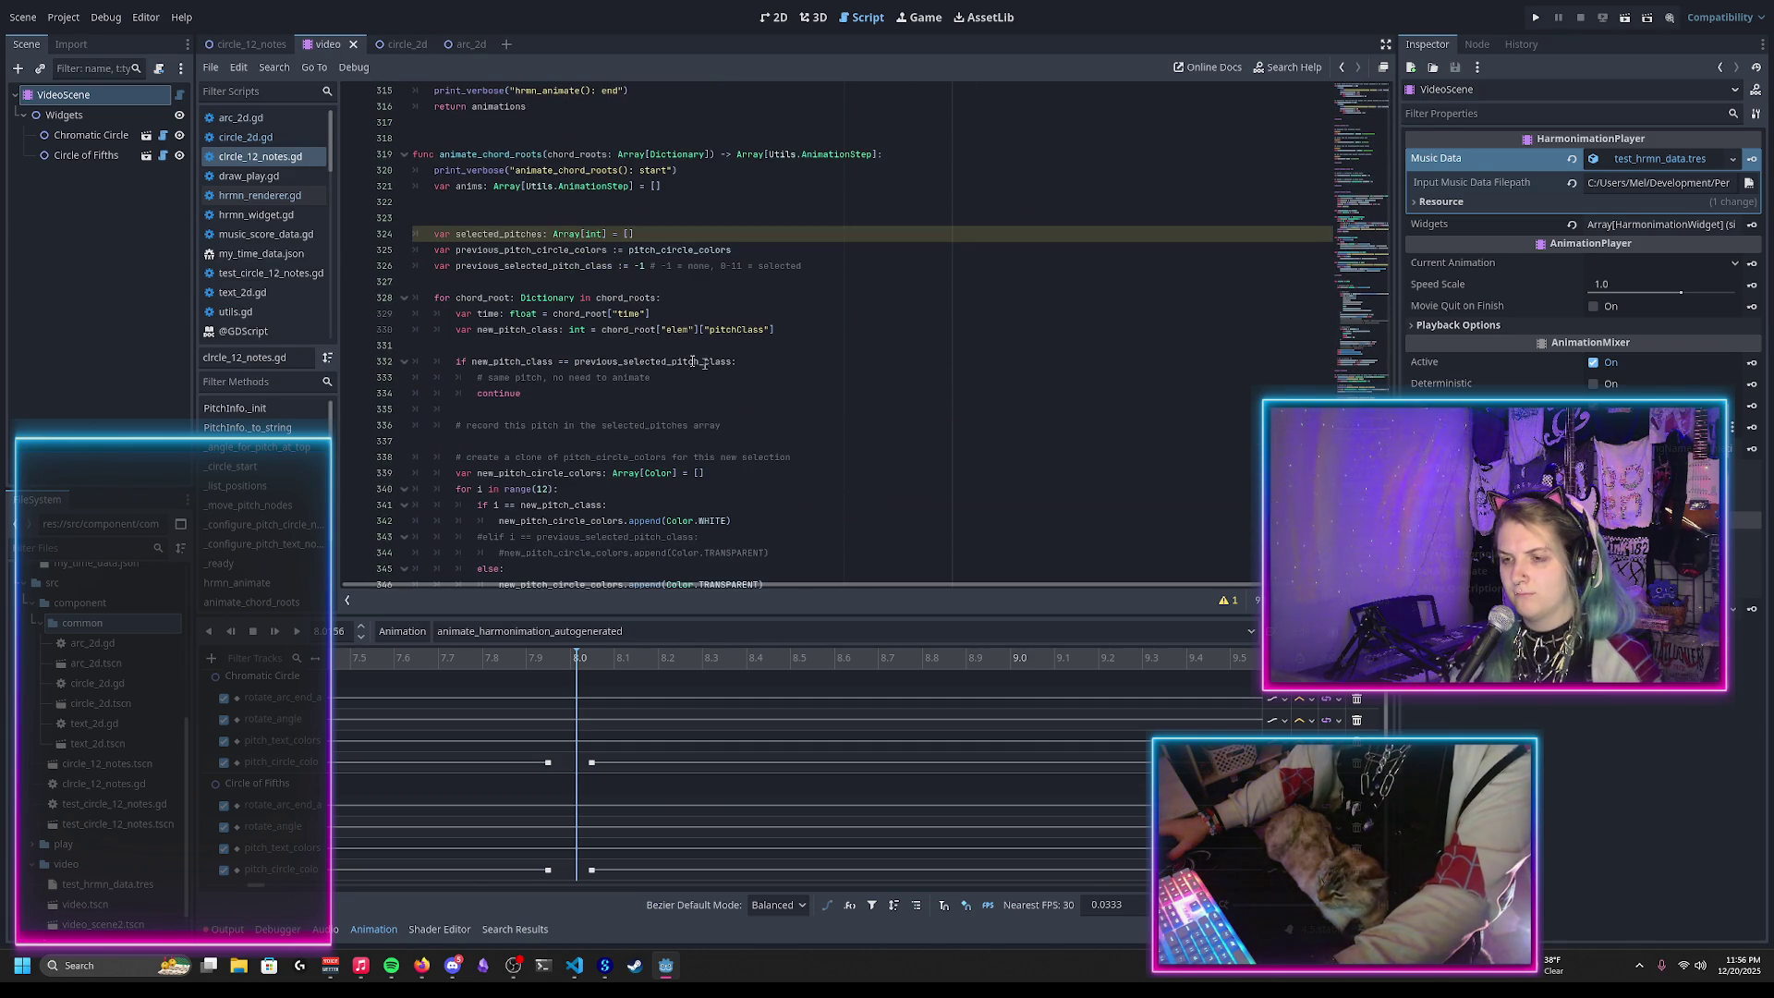
scroll(520, 353, down, 2)
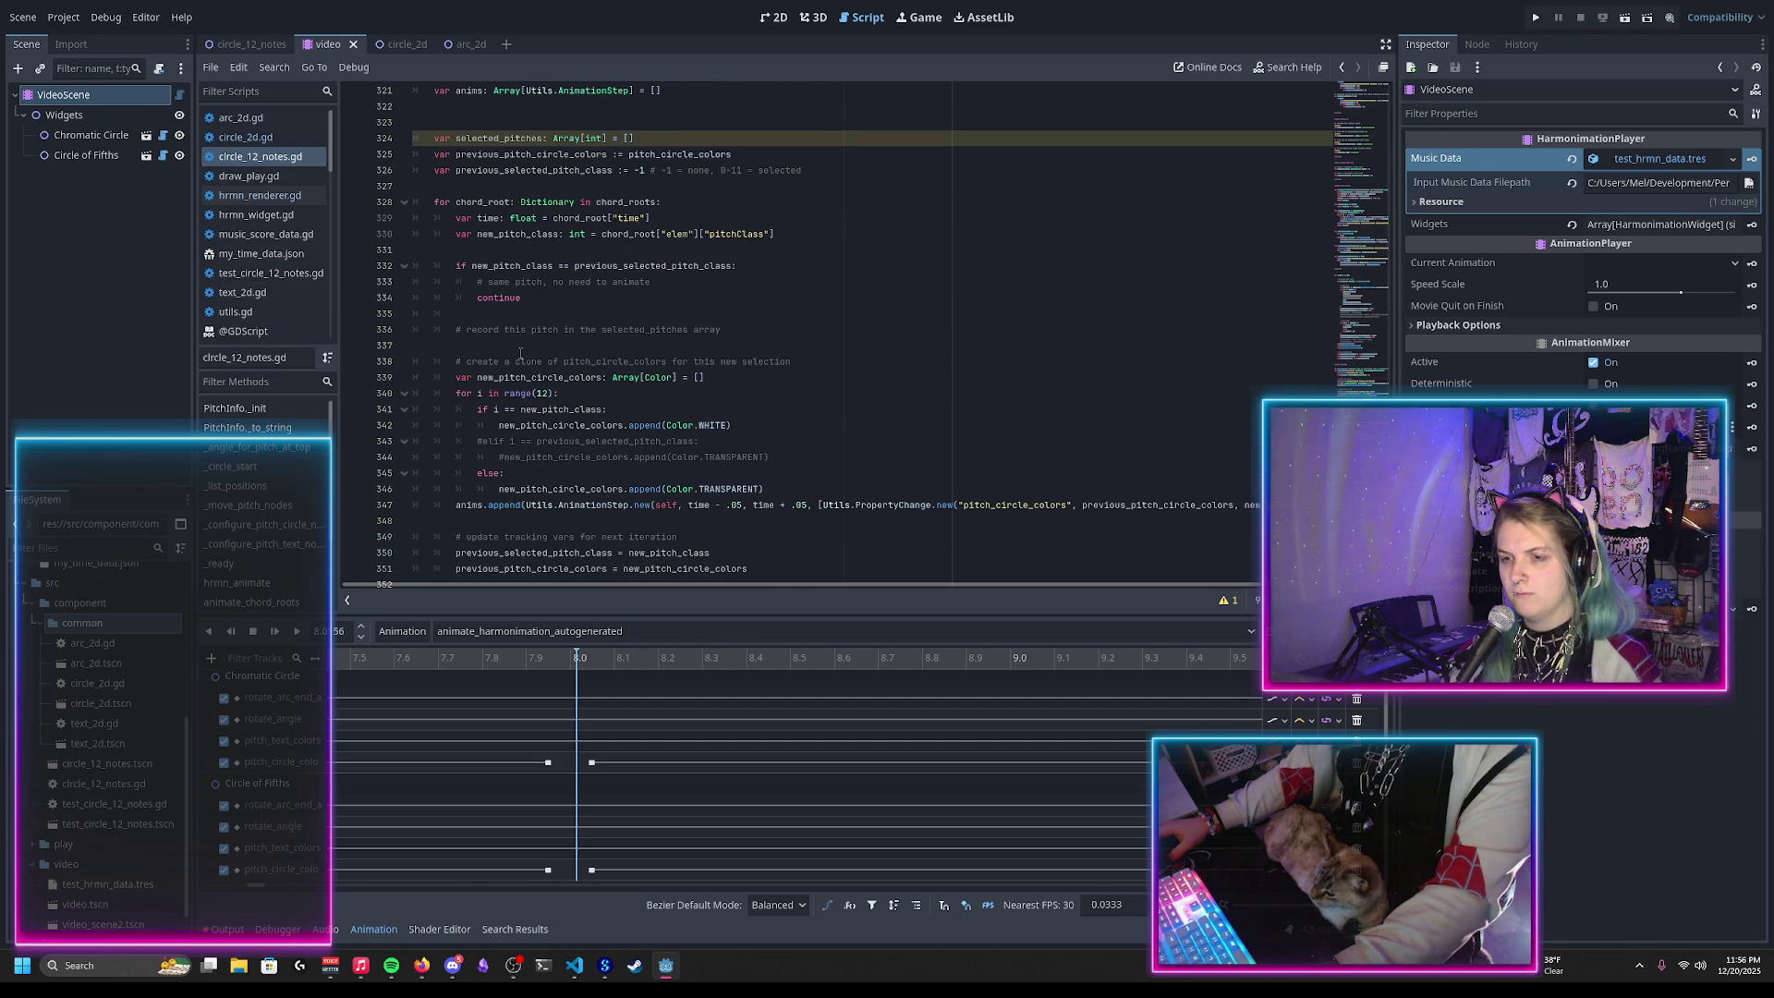
click(521, 349)
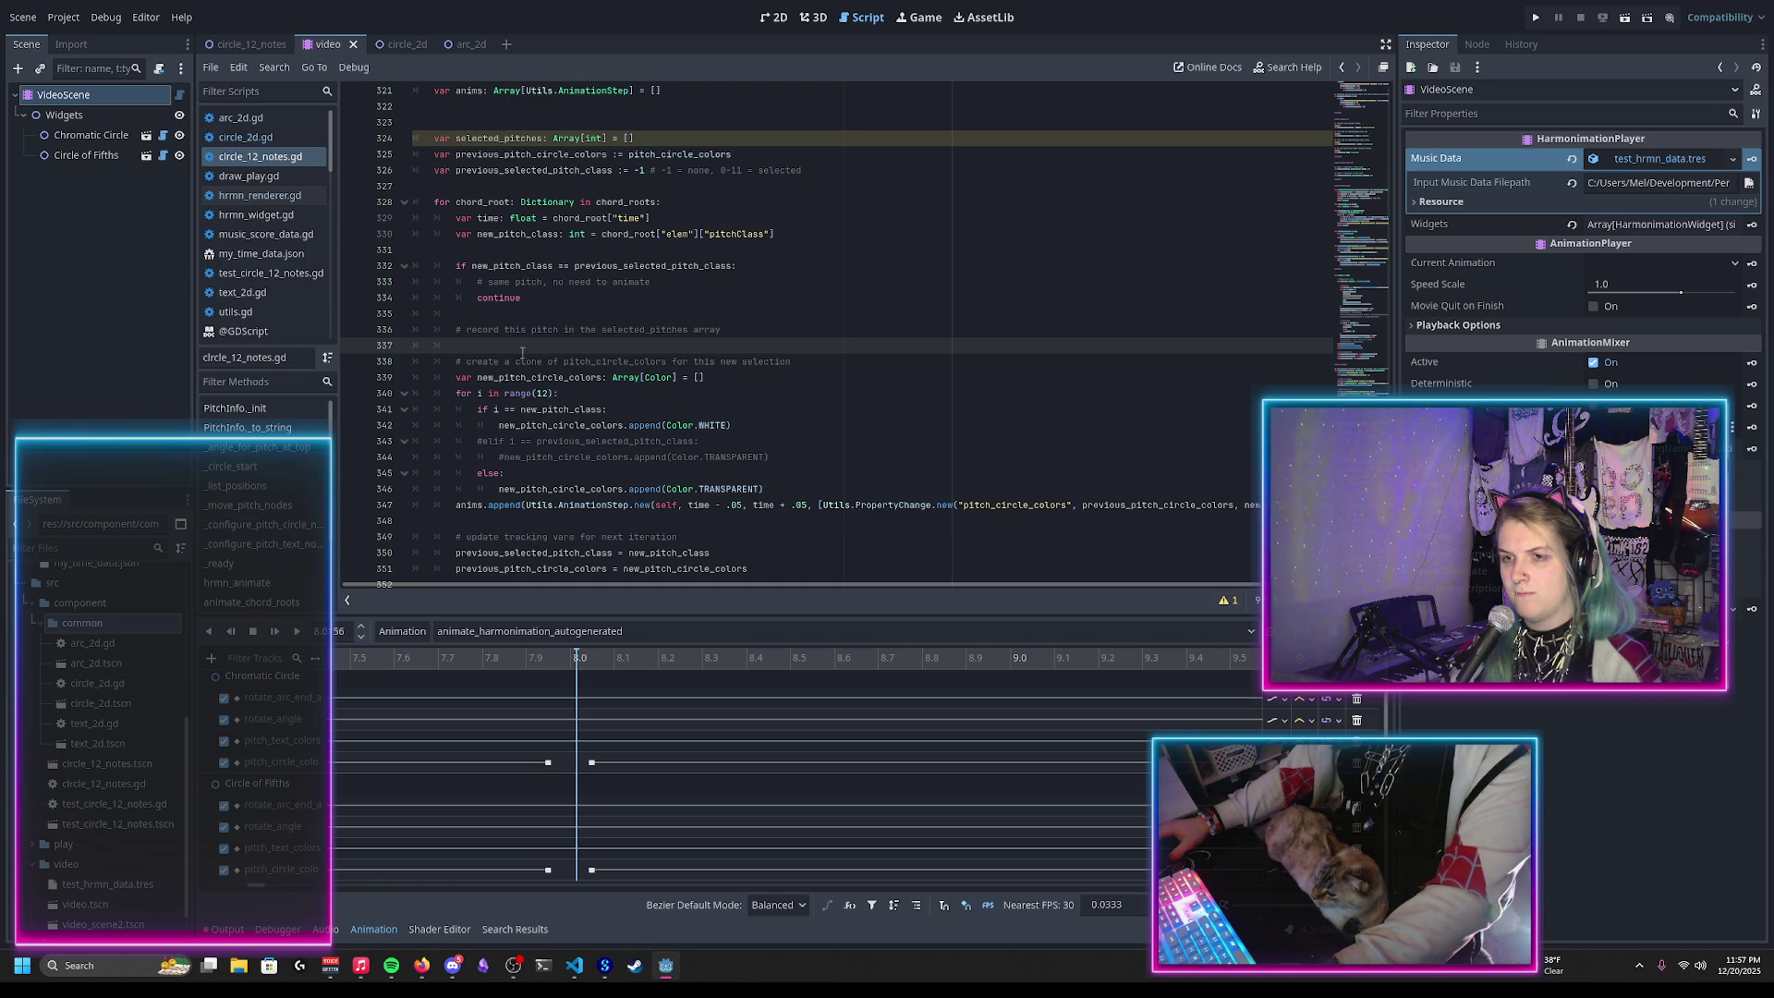
key(Tab)
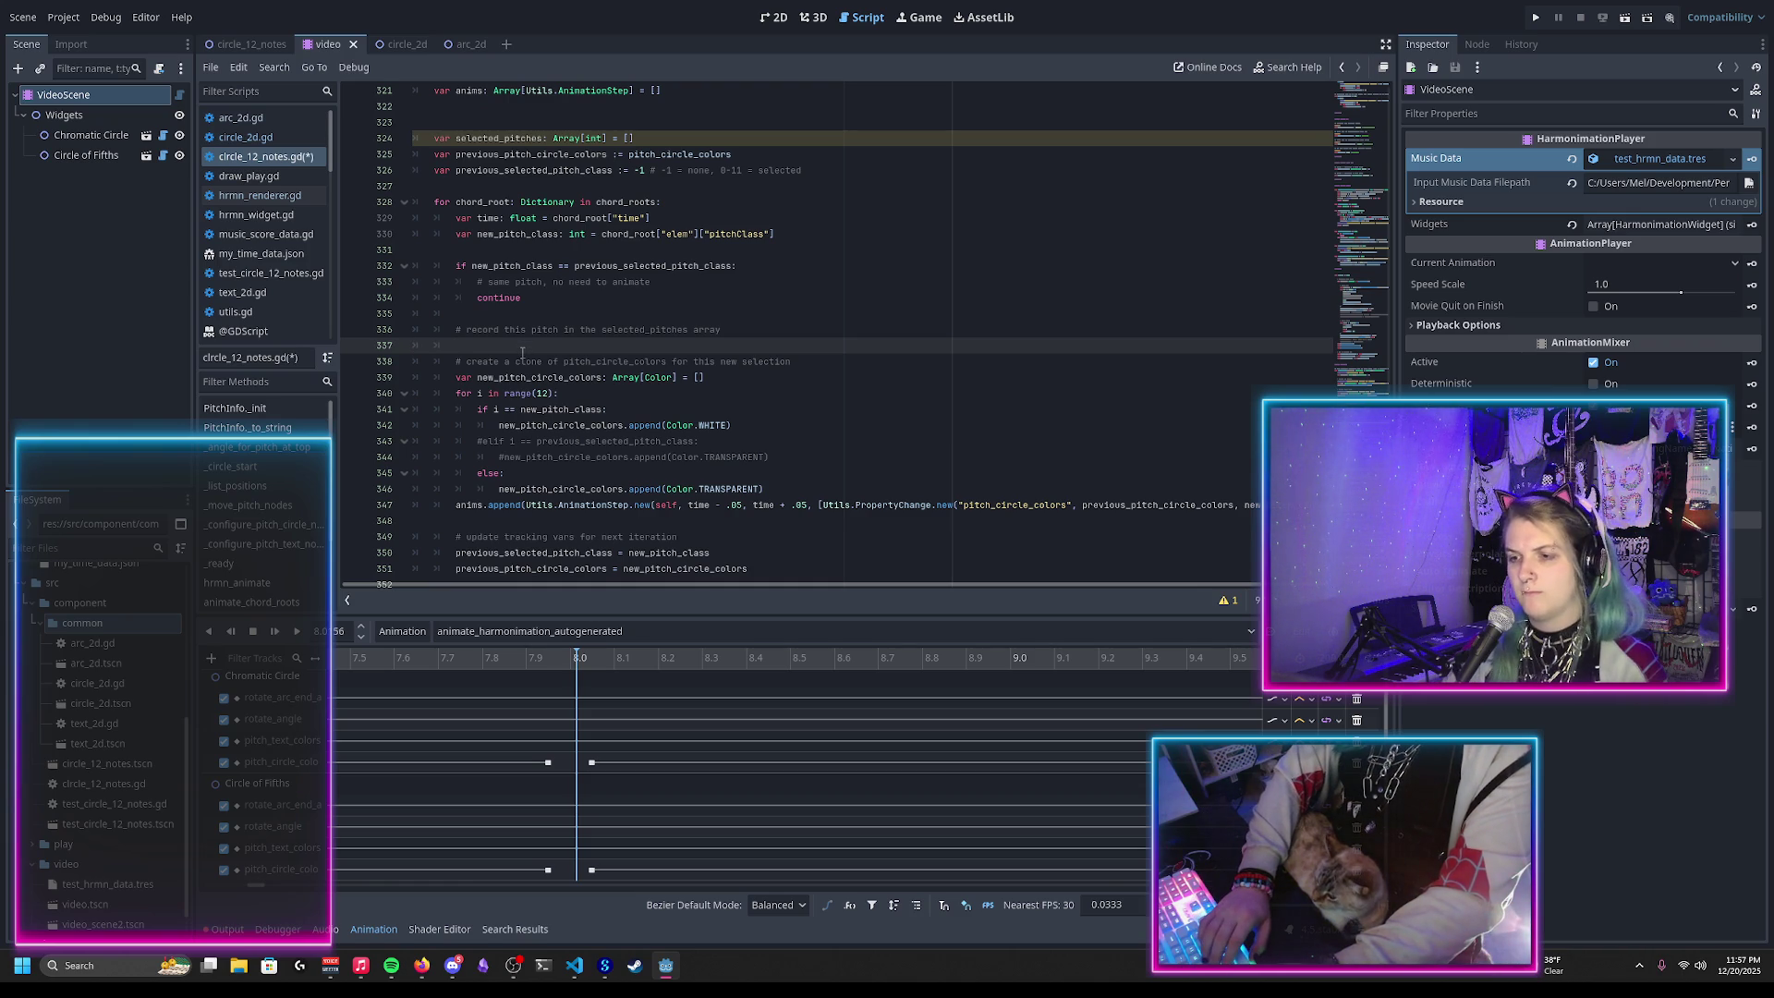
text(selected_pit)
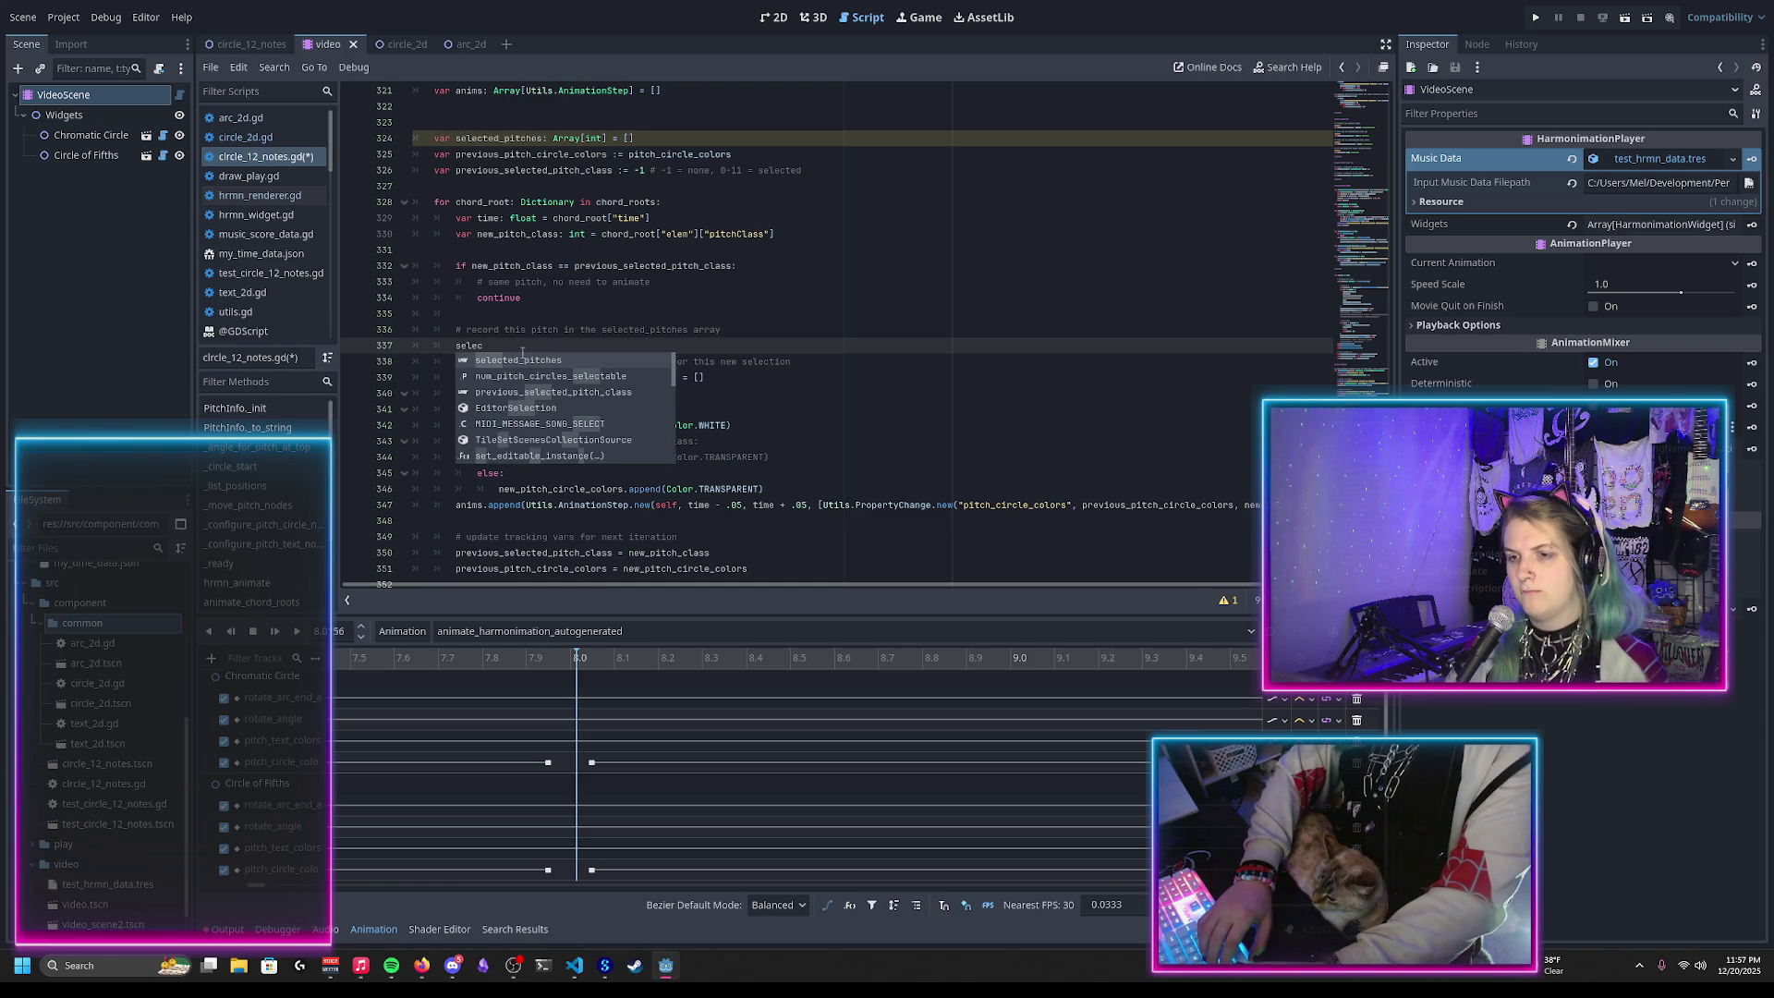
key(Tab)
text(.)
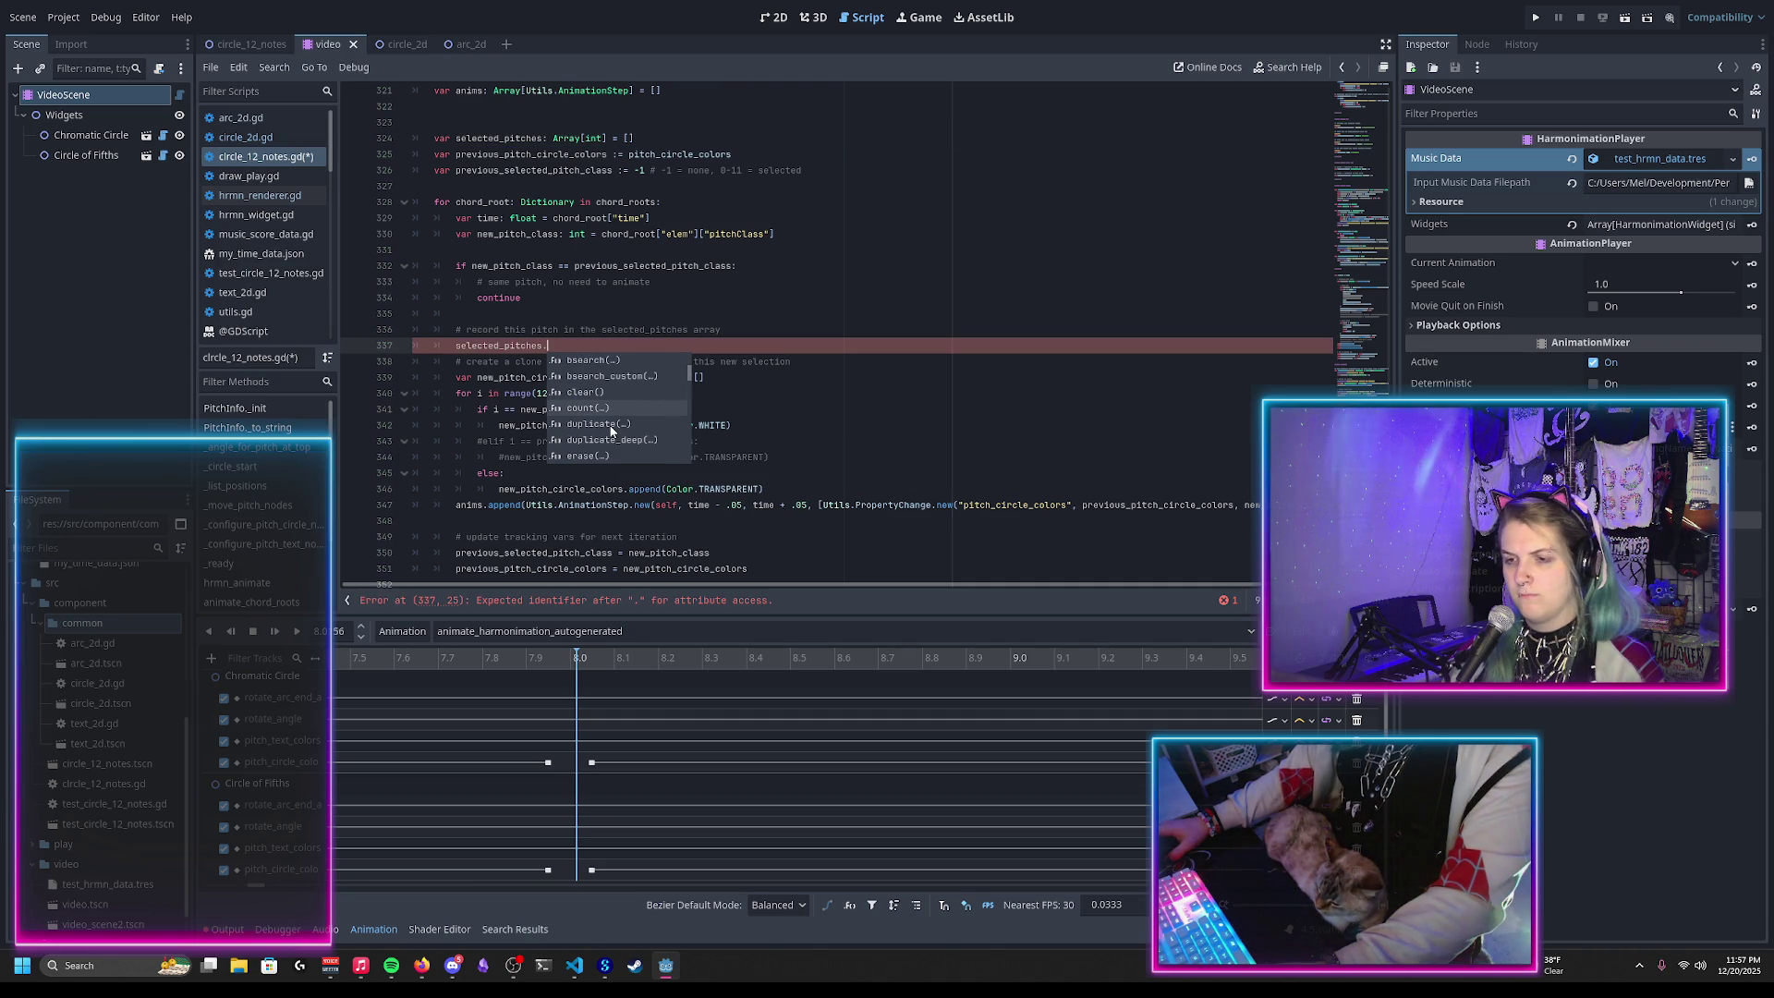
text(insert)
key(Return)
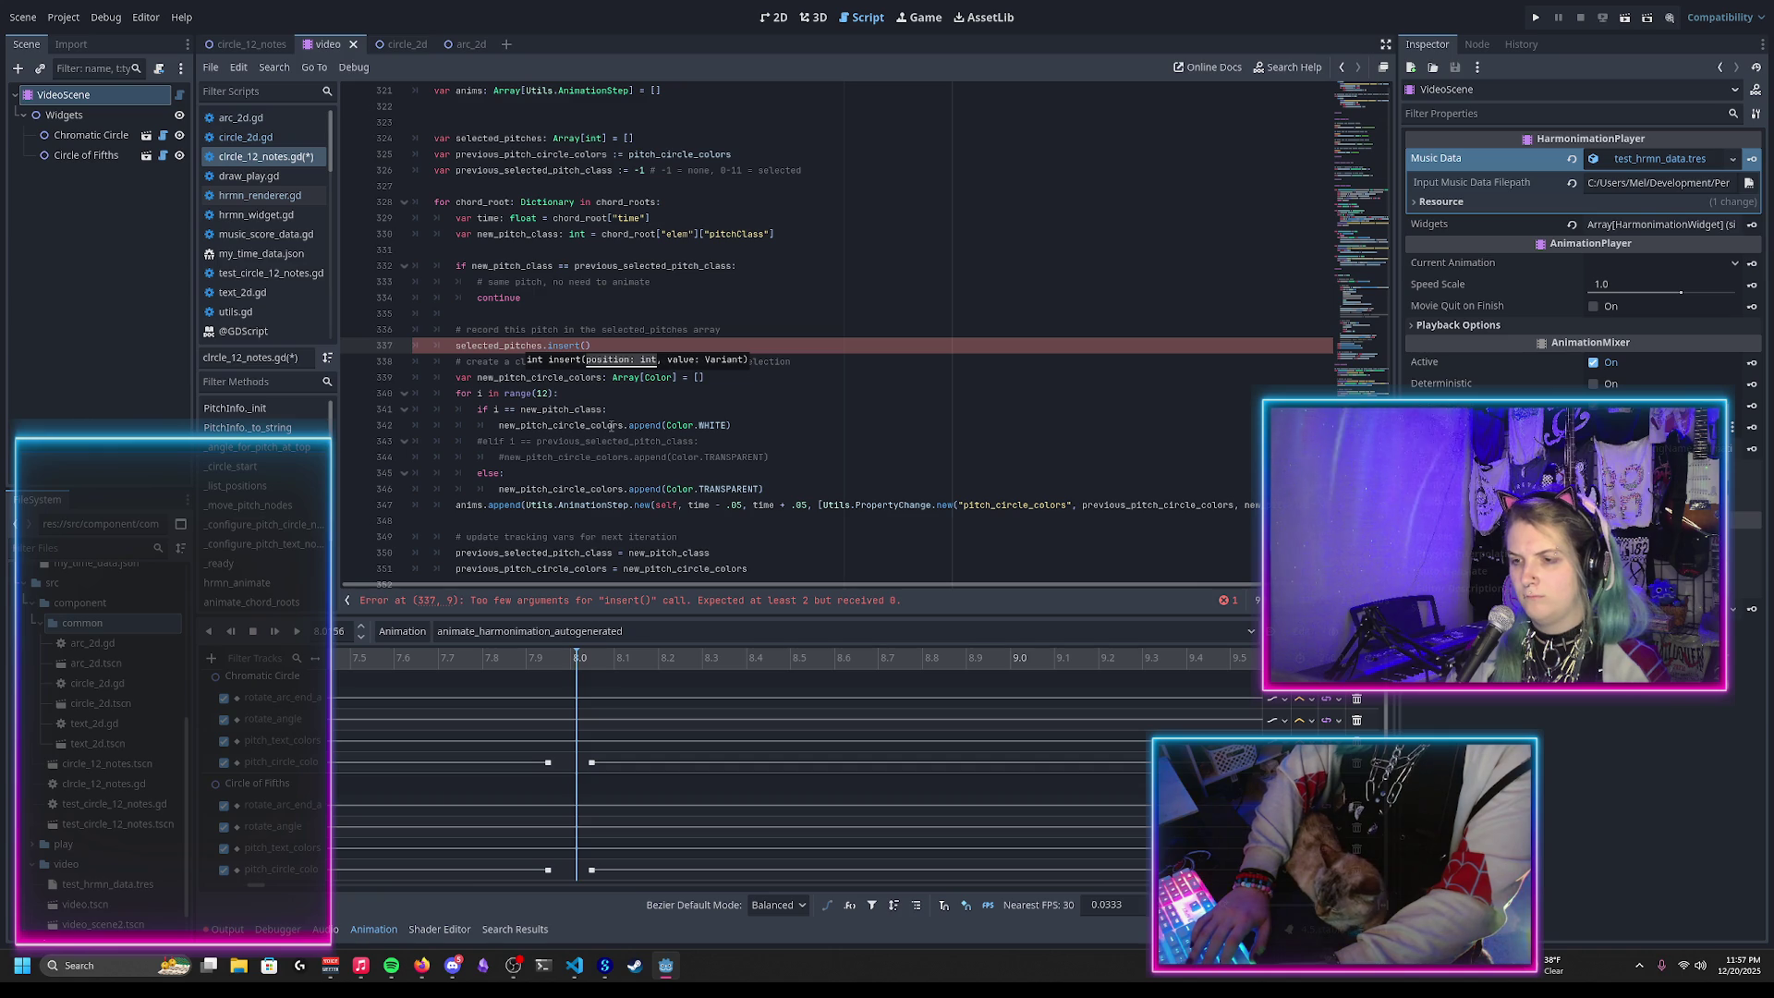
text(0, new)
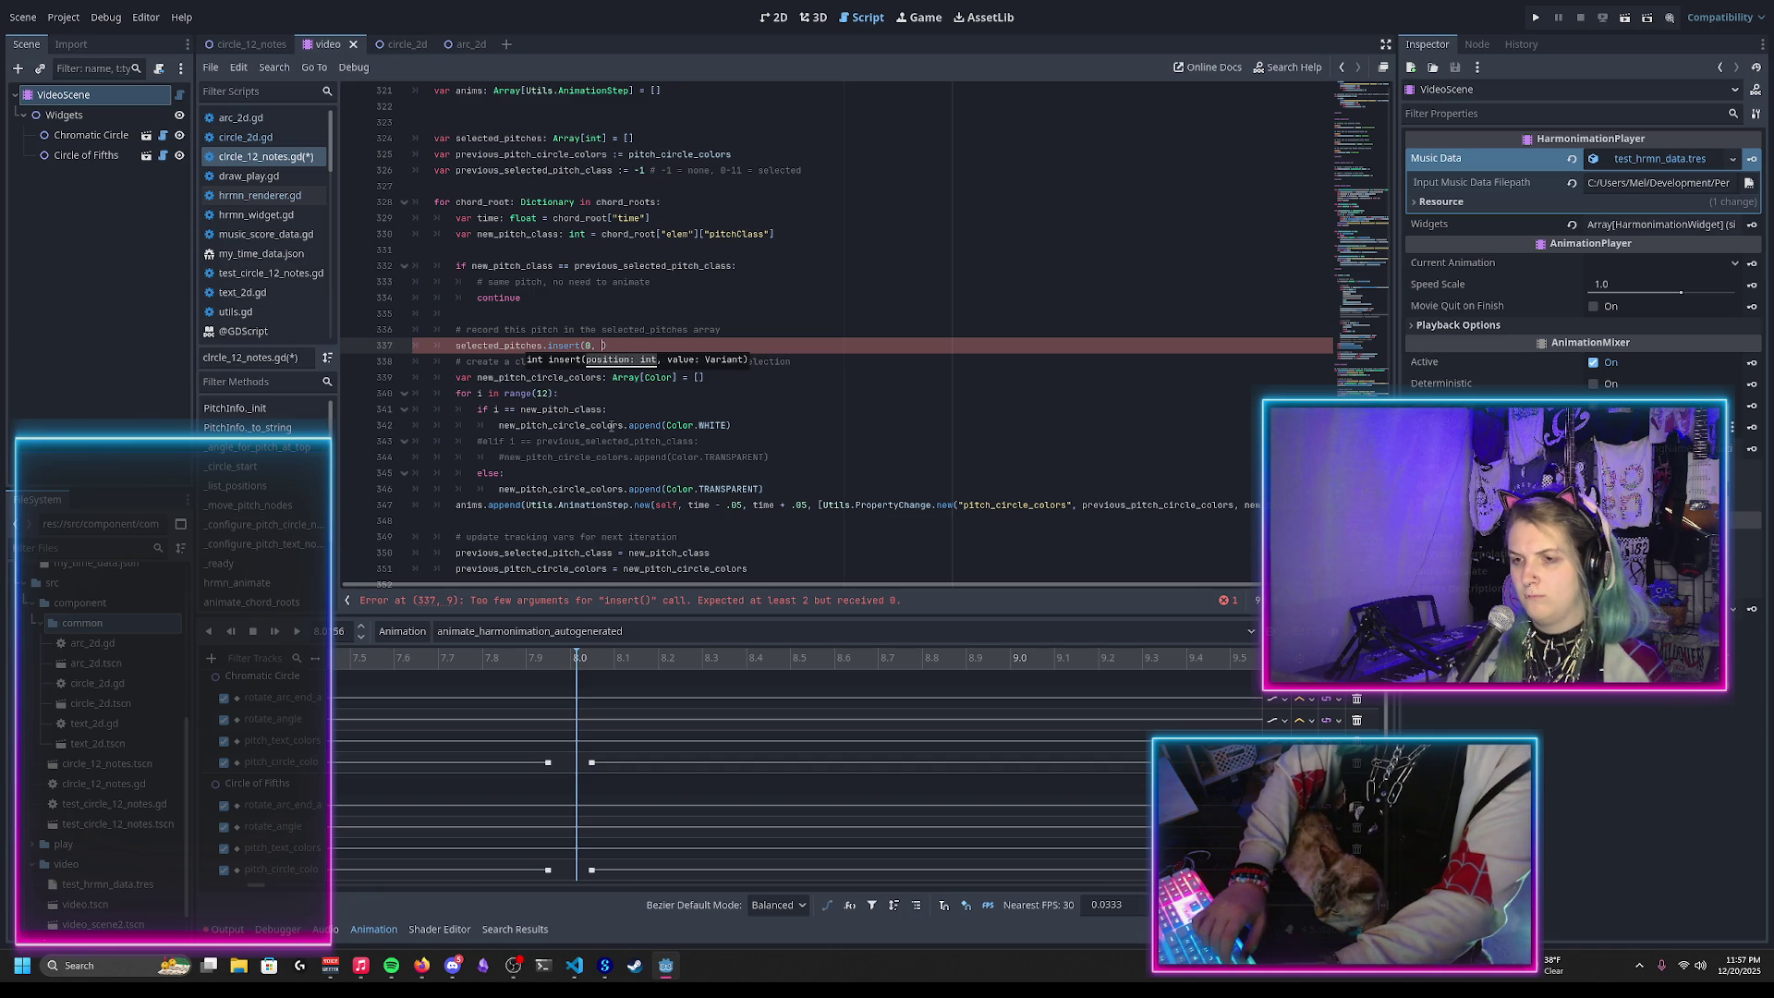
text(_pit)
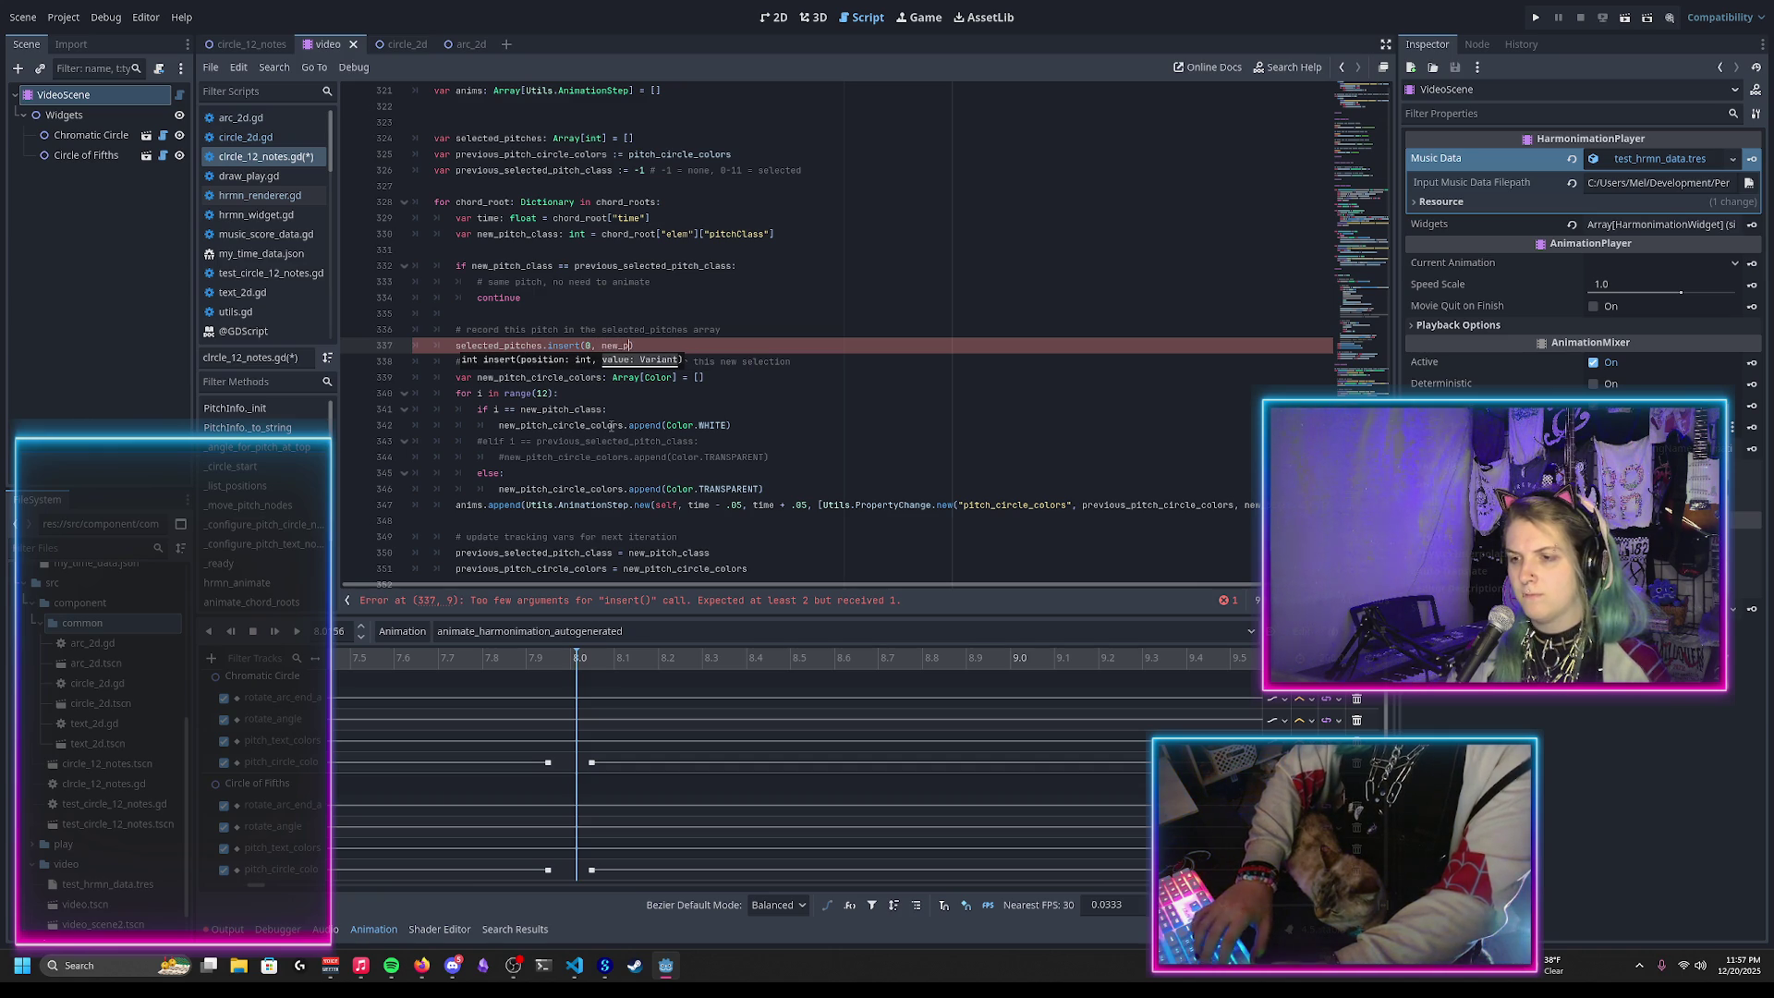
key(Down)
key(Return)
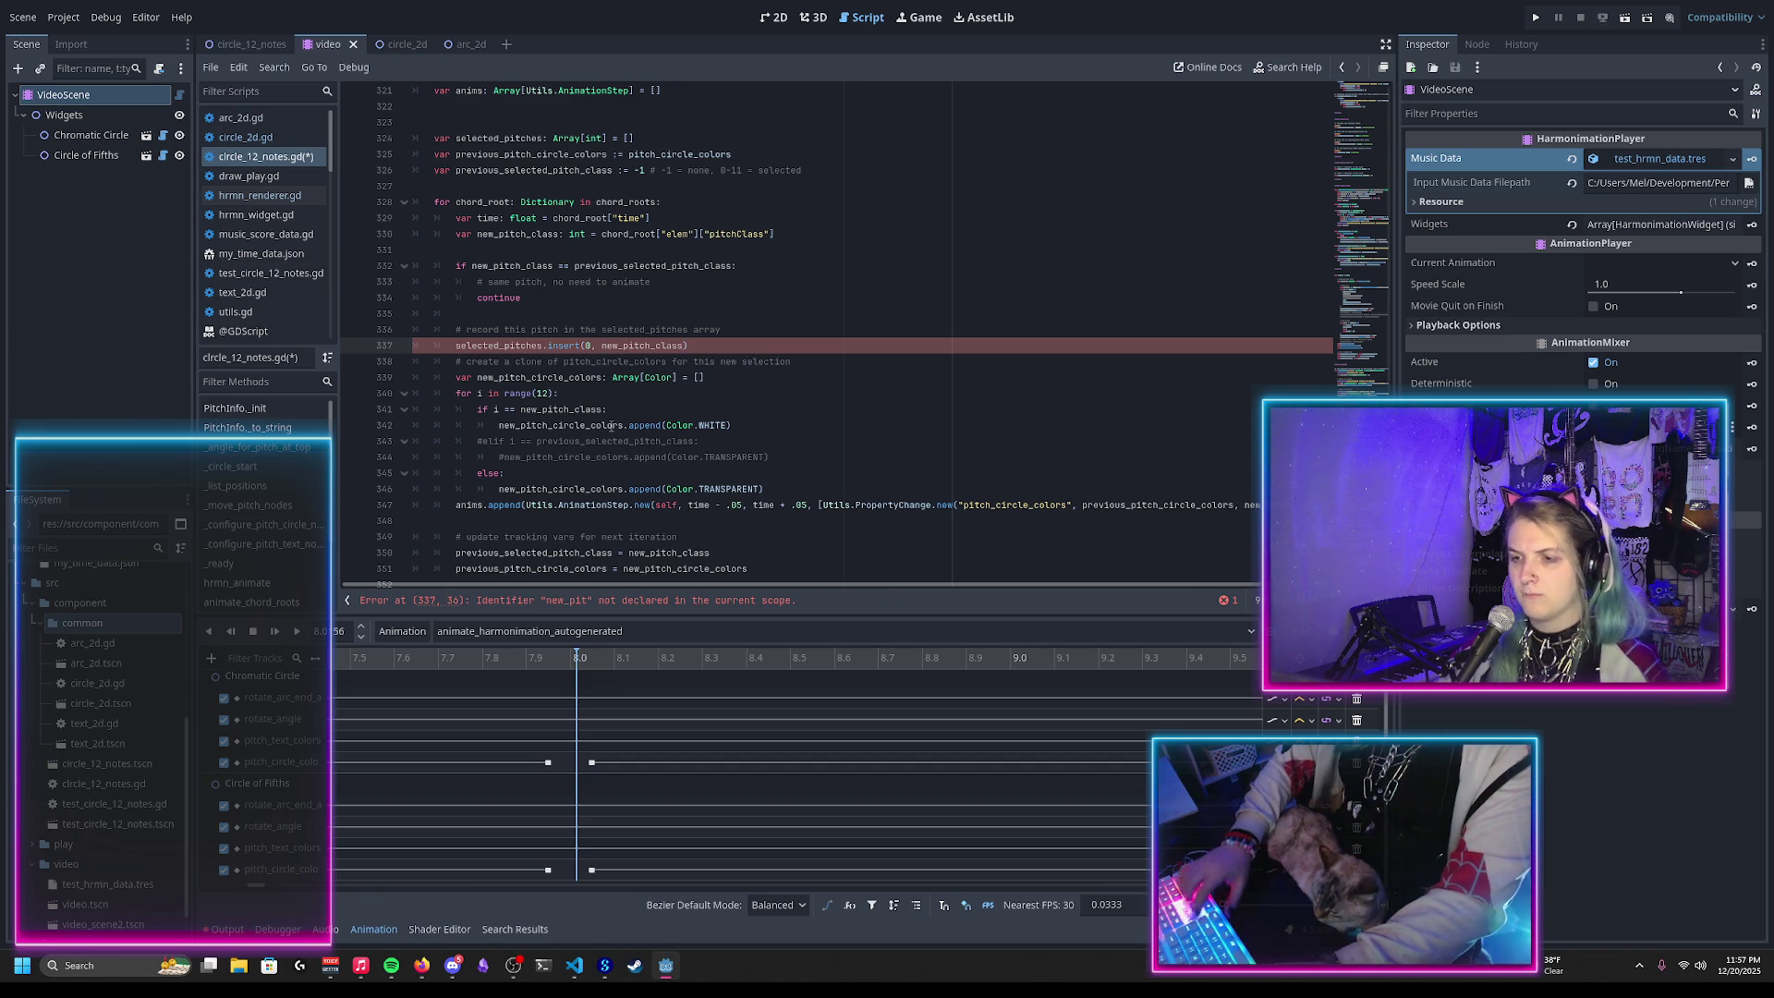
Step: Add 'if selected_pitches.size() > num_pitch_circles_selectable:' with an indented selected_pitches.pop_back(), then save
key(End)
key(Return)
text(s)
key(Return)
text(.po)
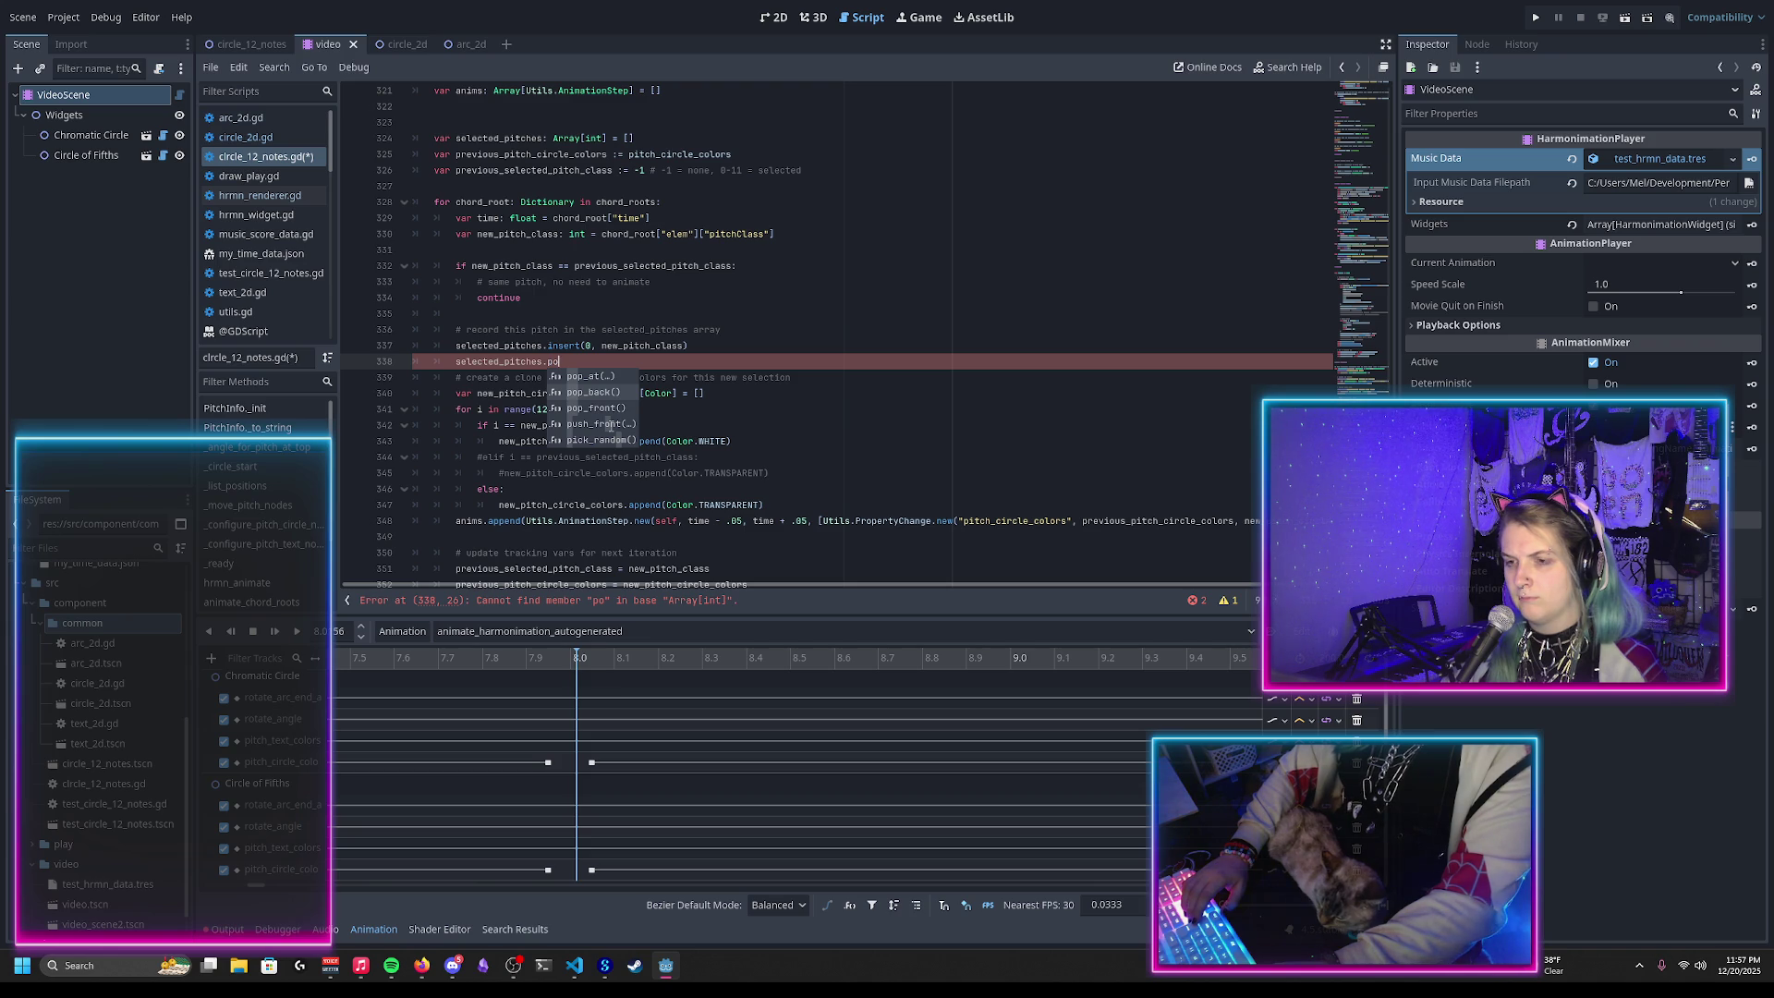
key(Down)
key(Return)
key(Home)
key(Return)
text(if)
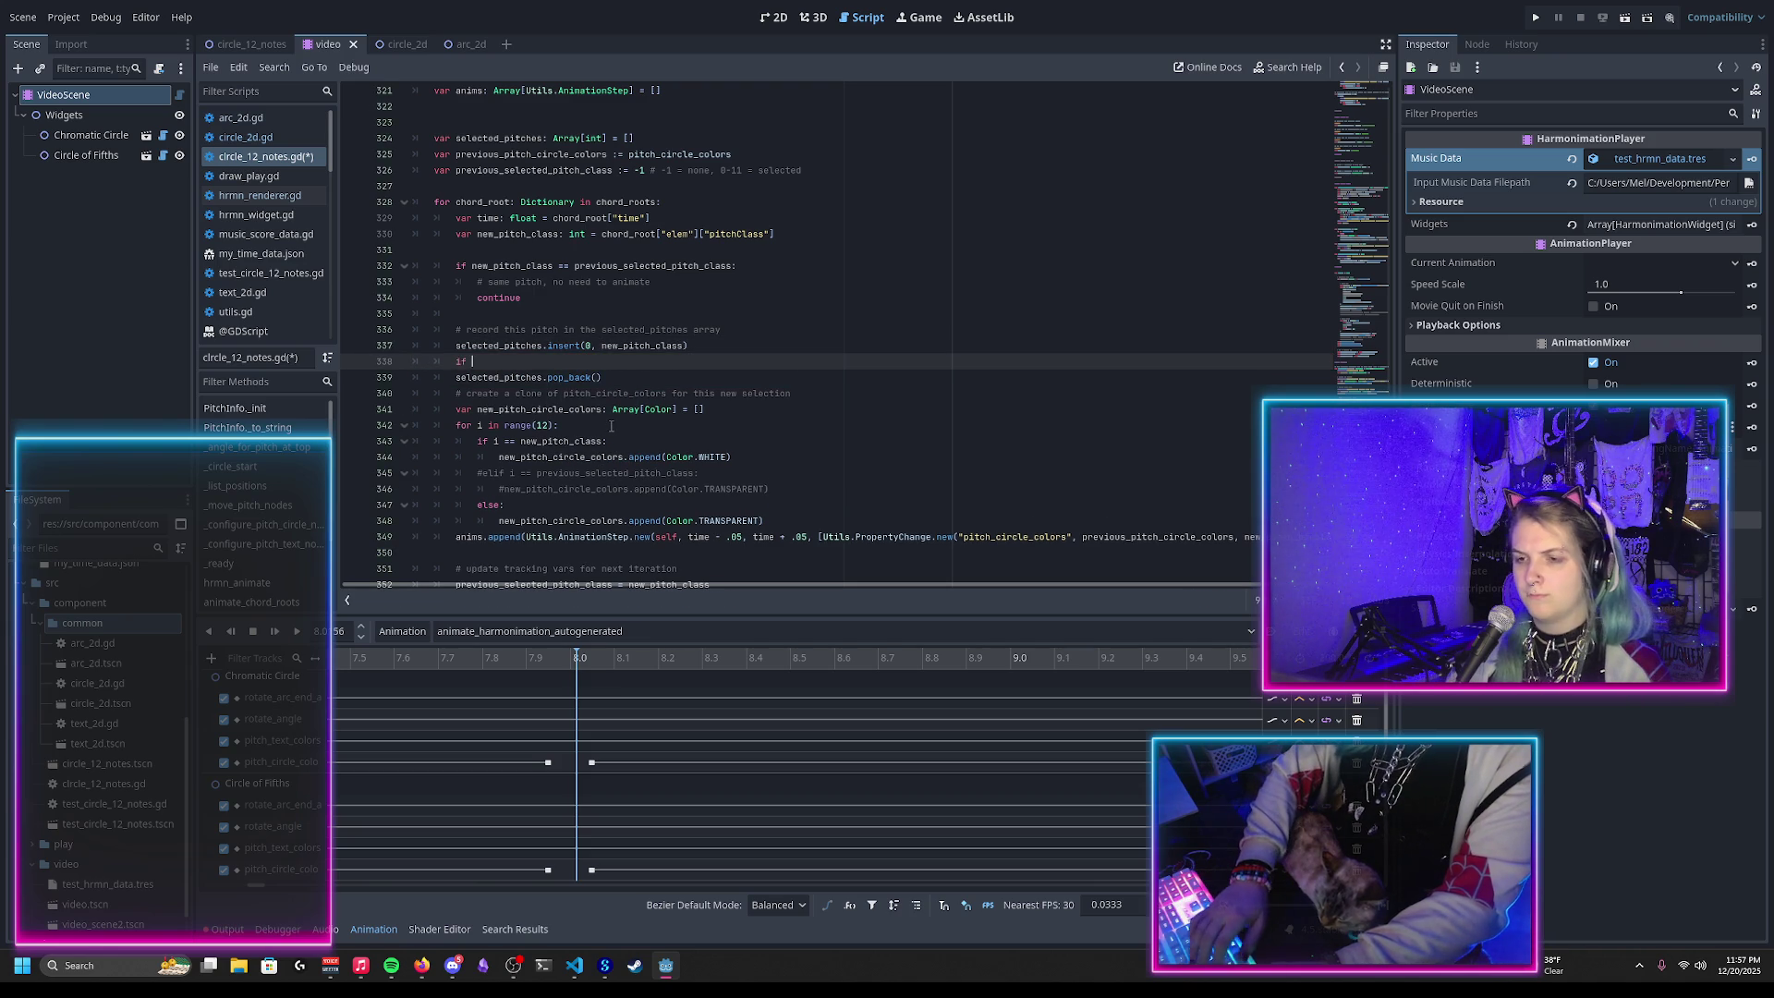
key(Return)
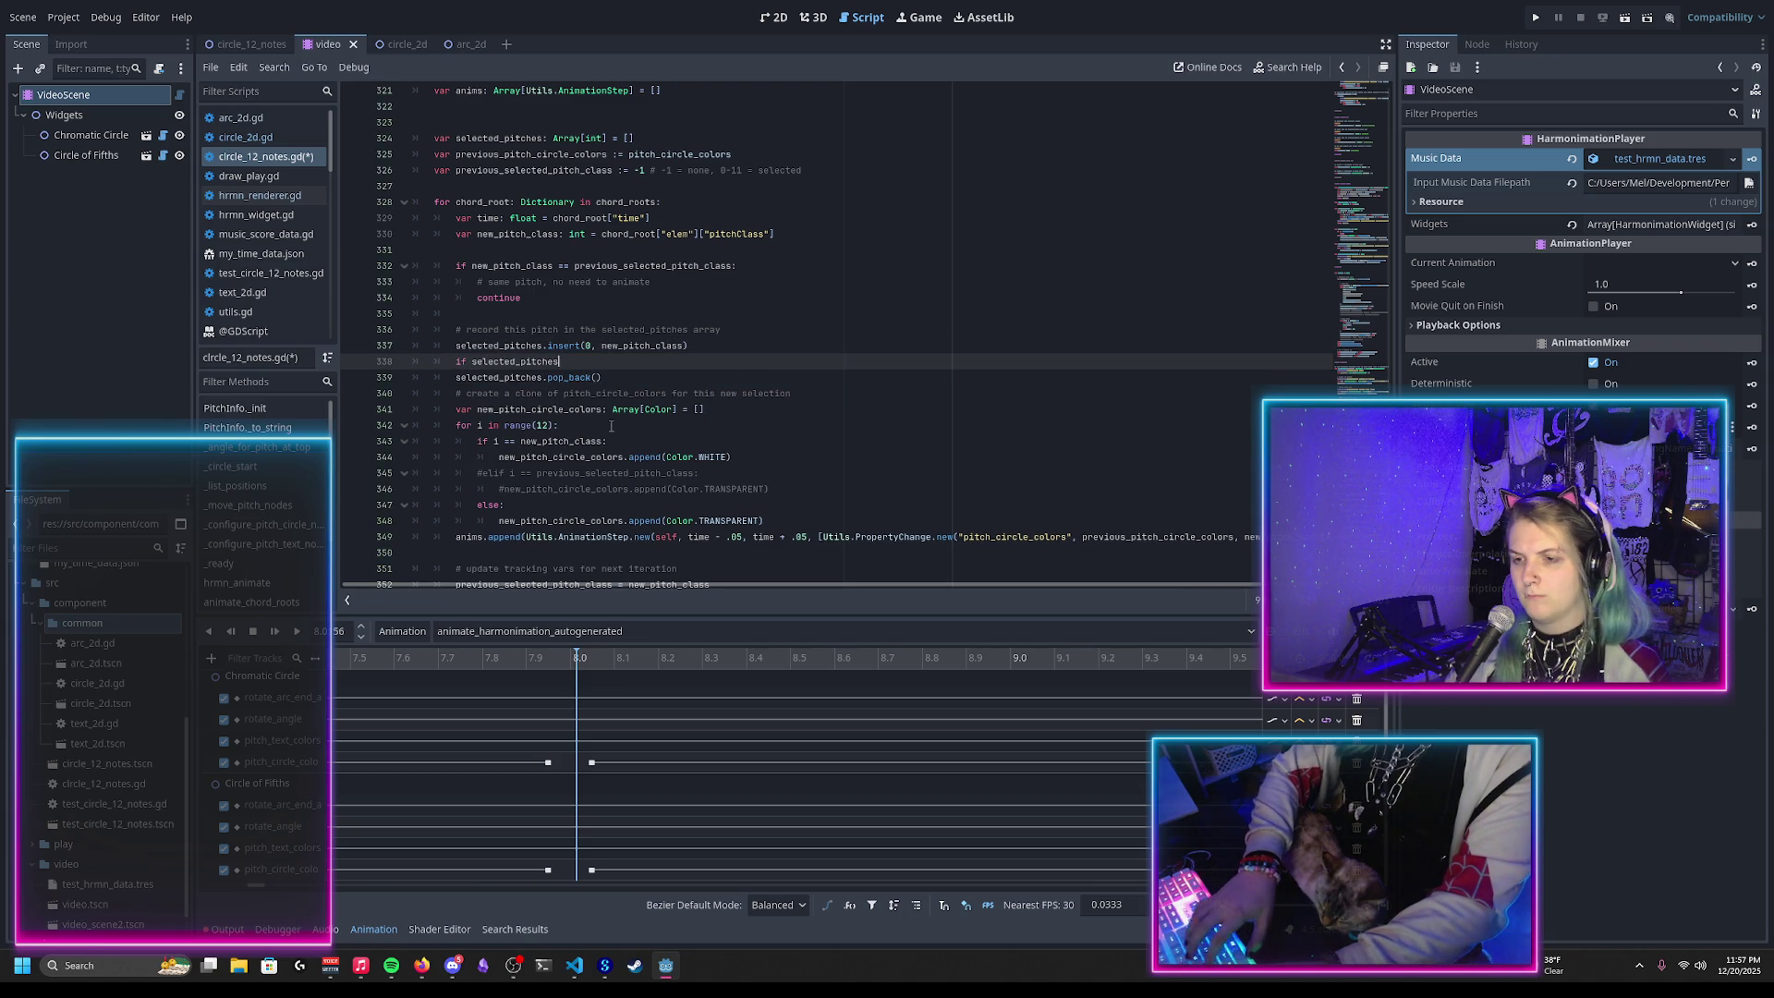
text(.size)
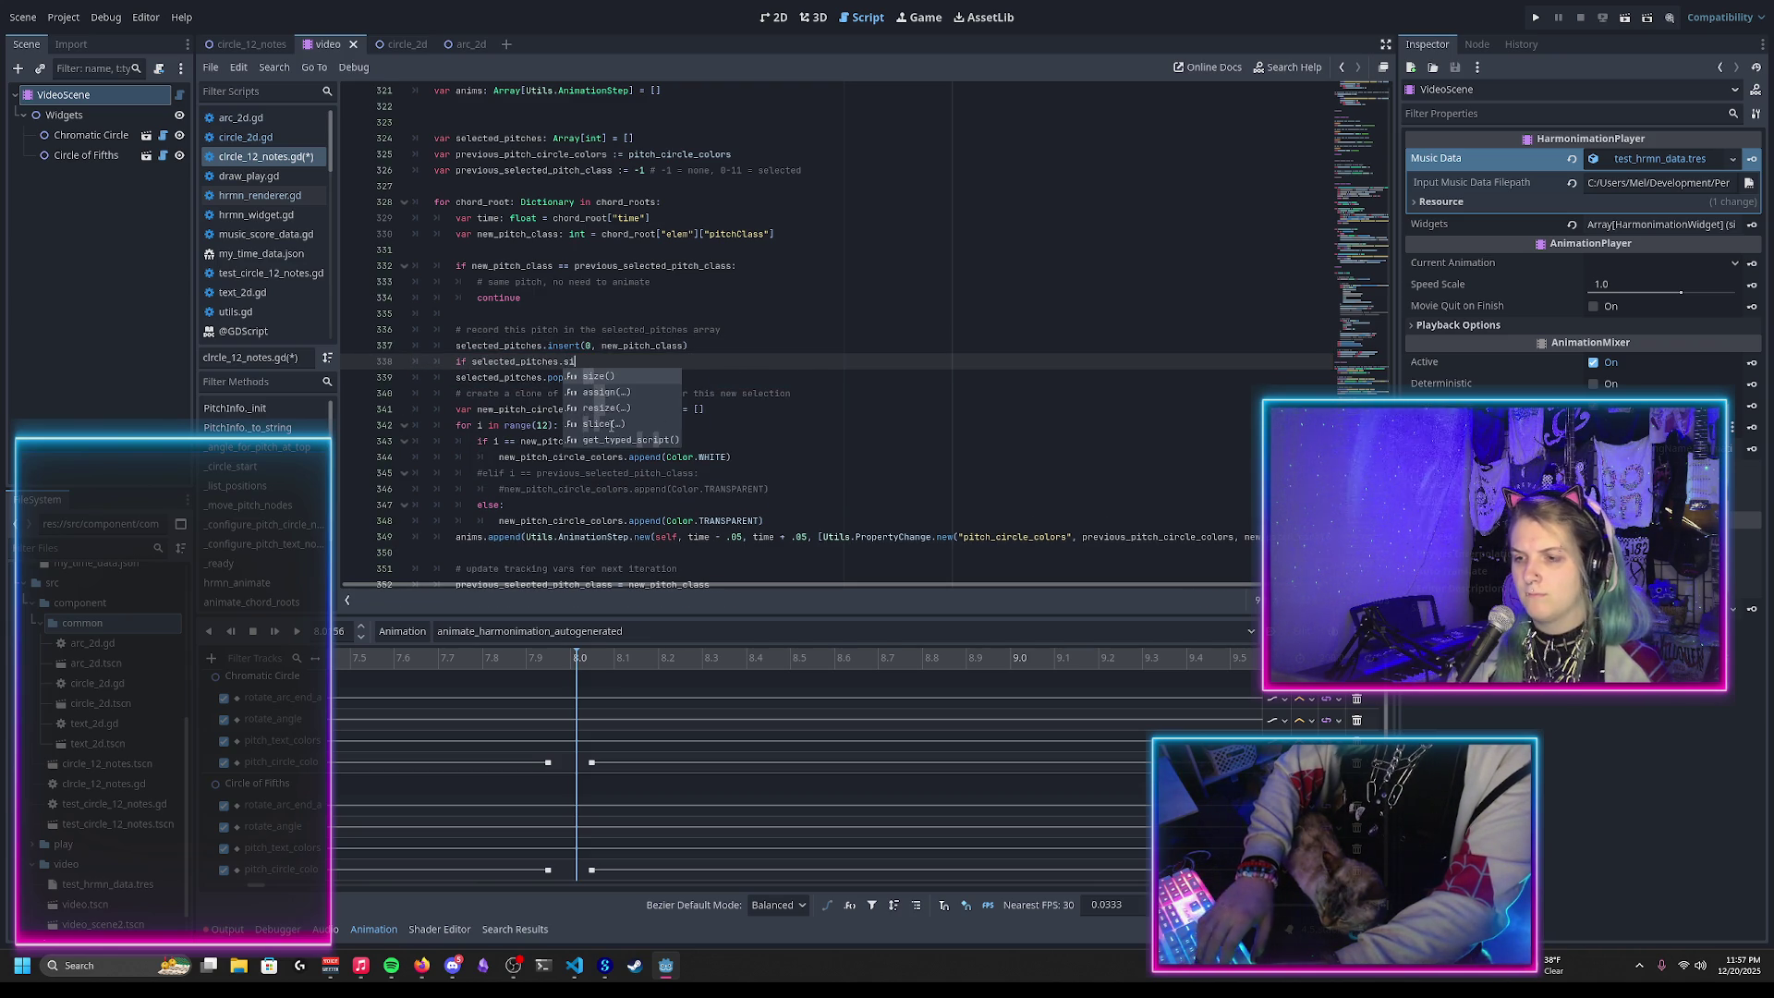
key(Return)
text(num_)
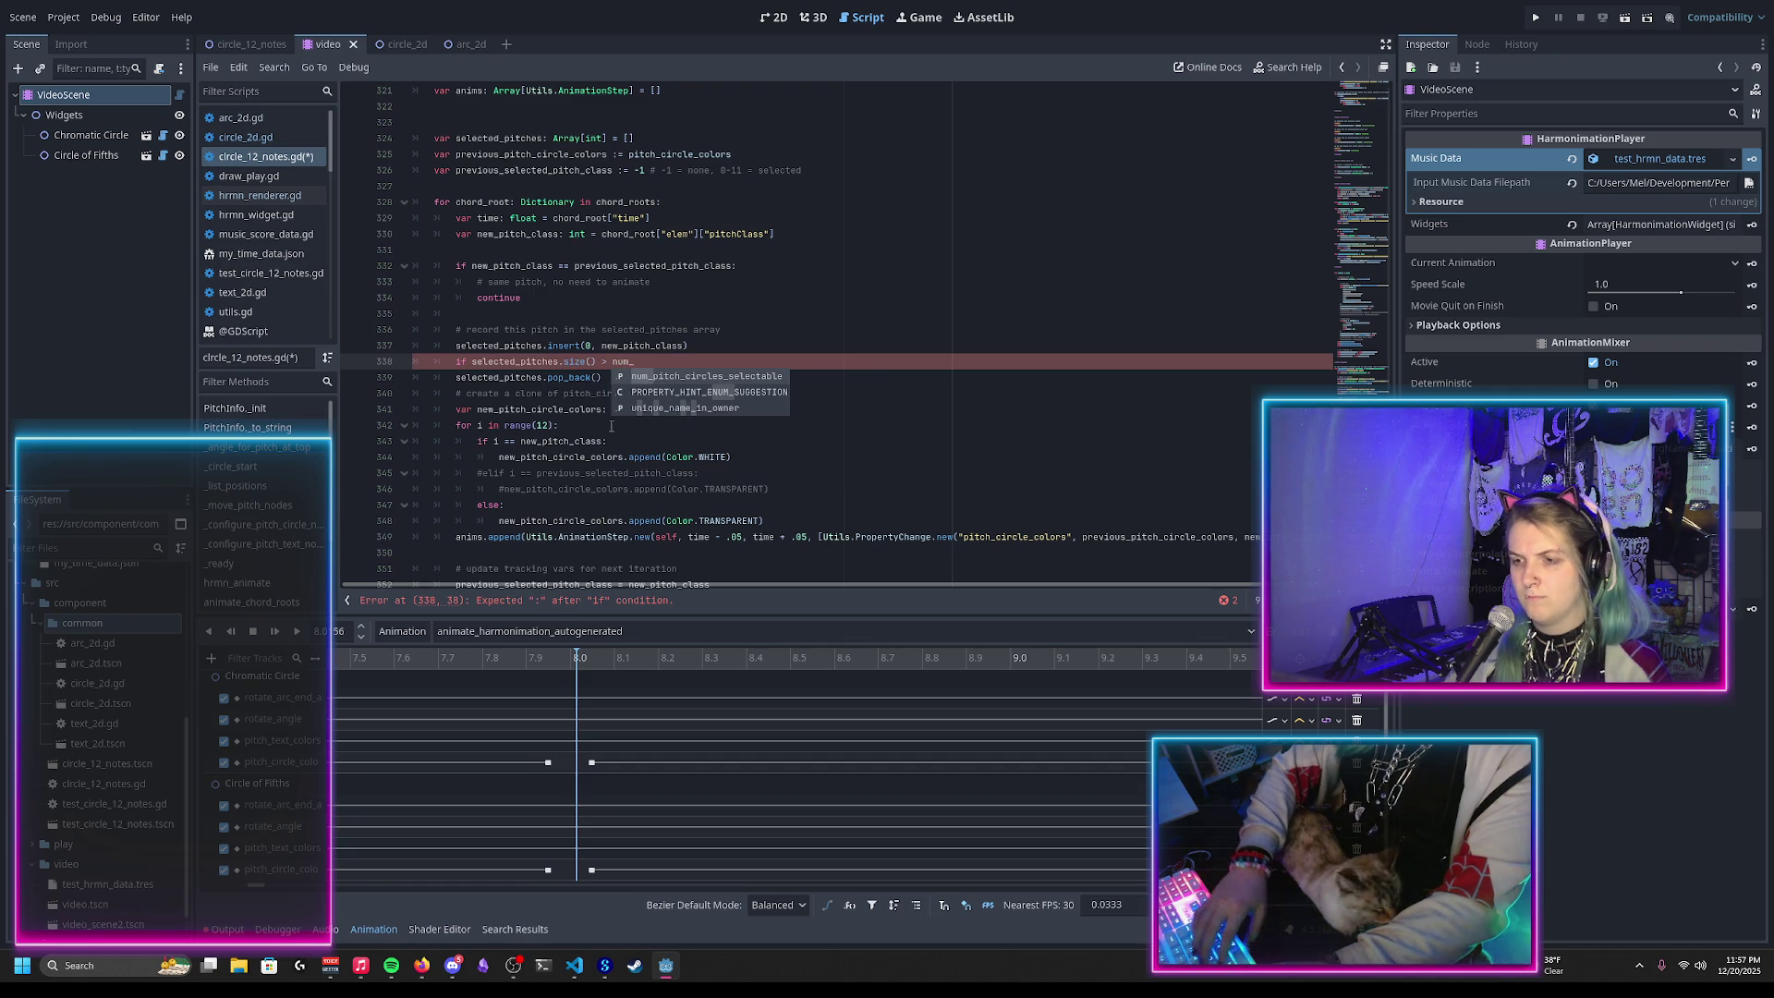
key(Return)
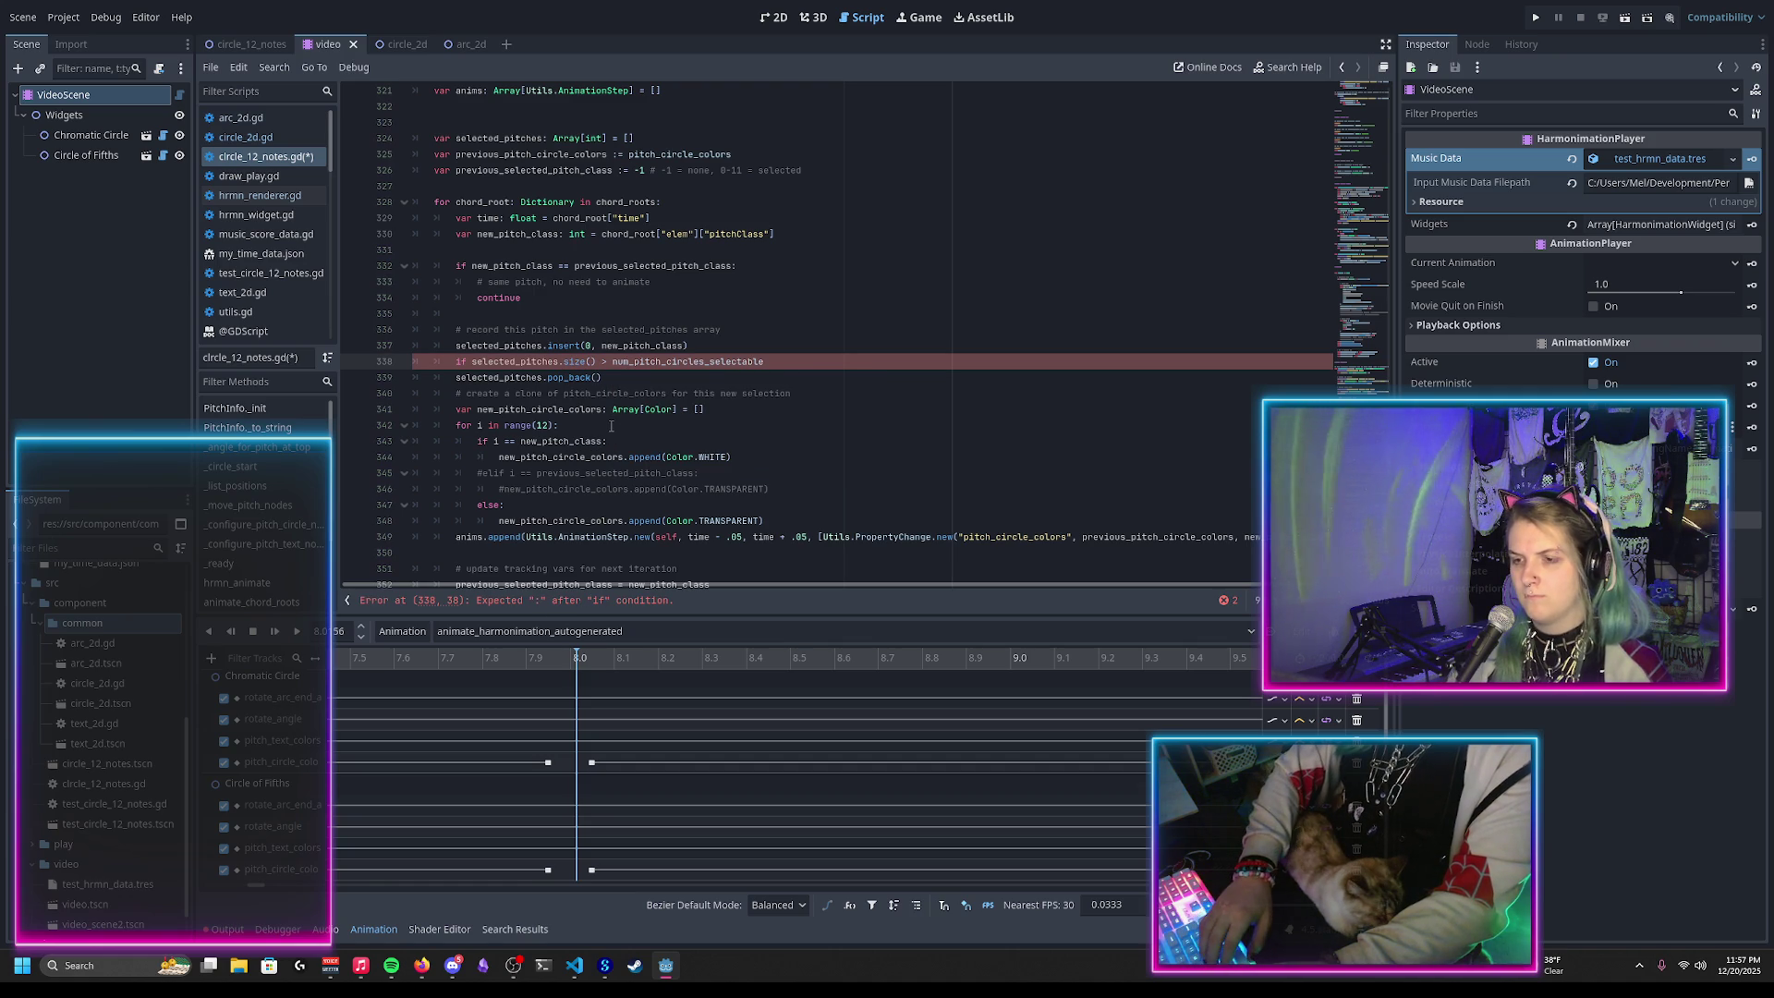
text(:)
key(Down)
key(Home)
key(Tab)
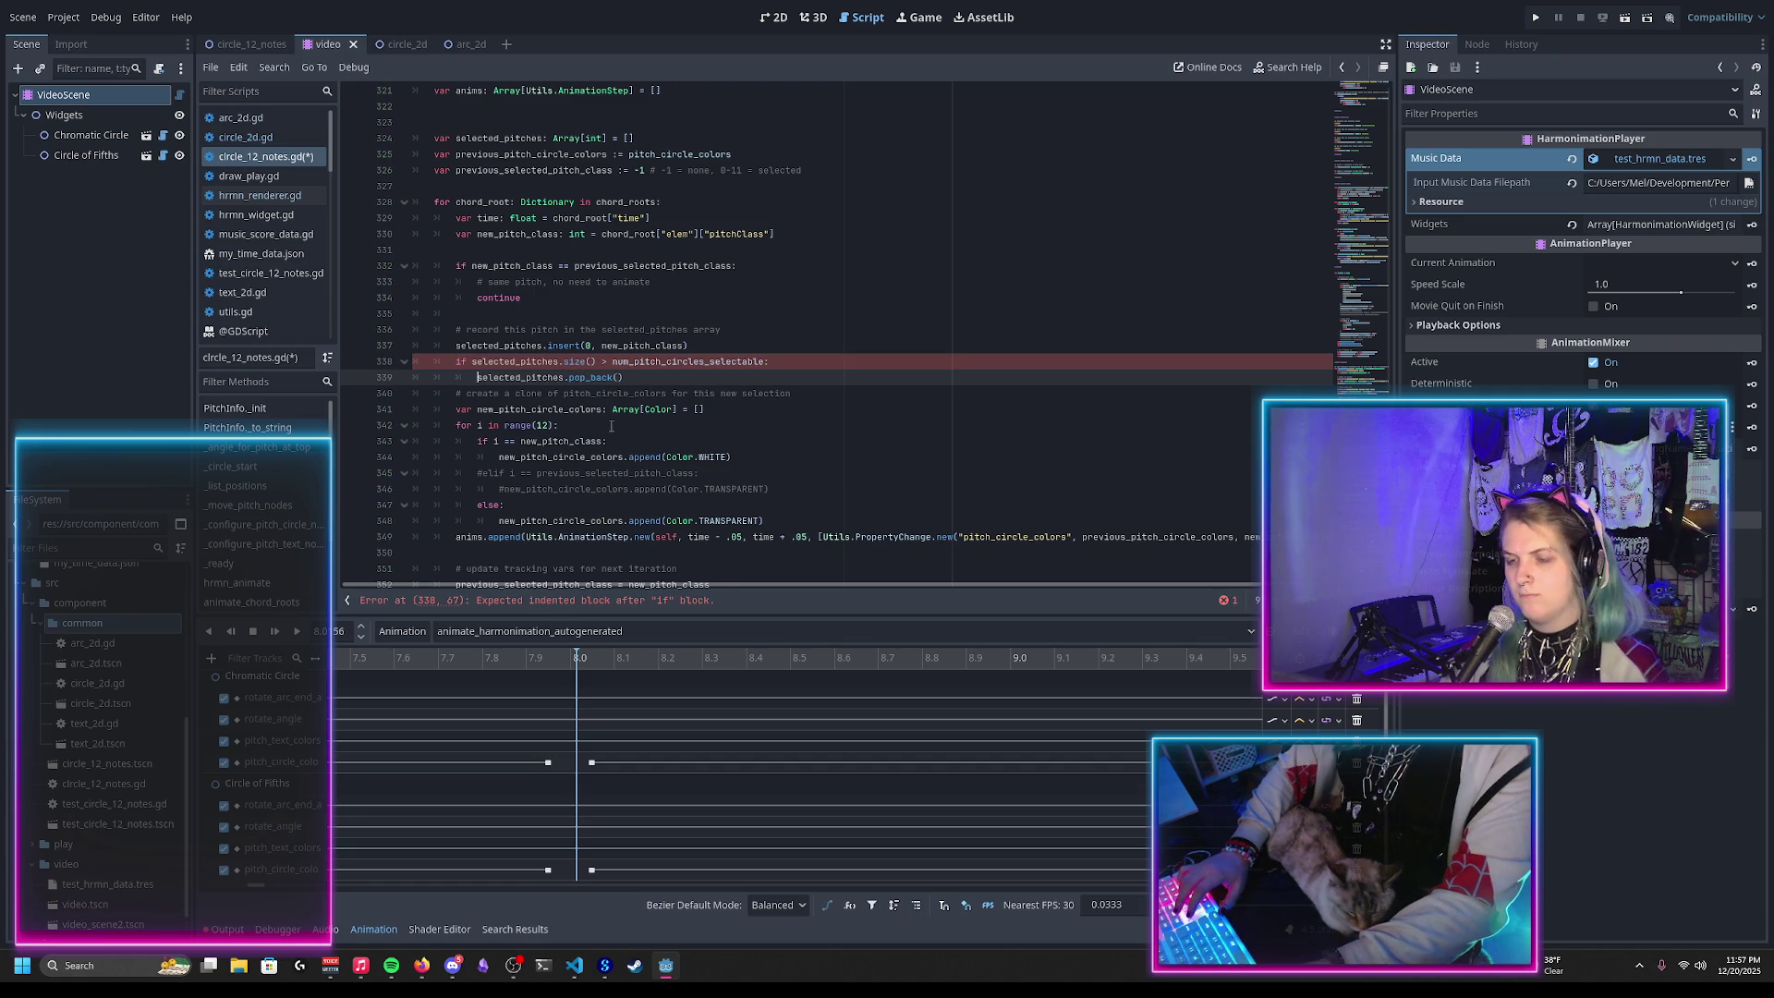
key(ctrl+s)
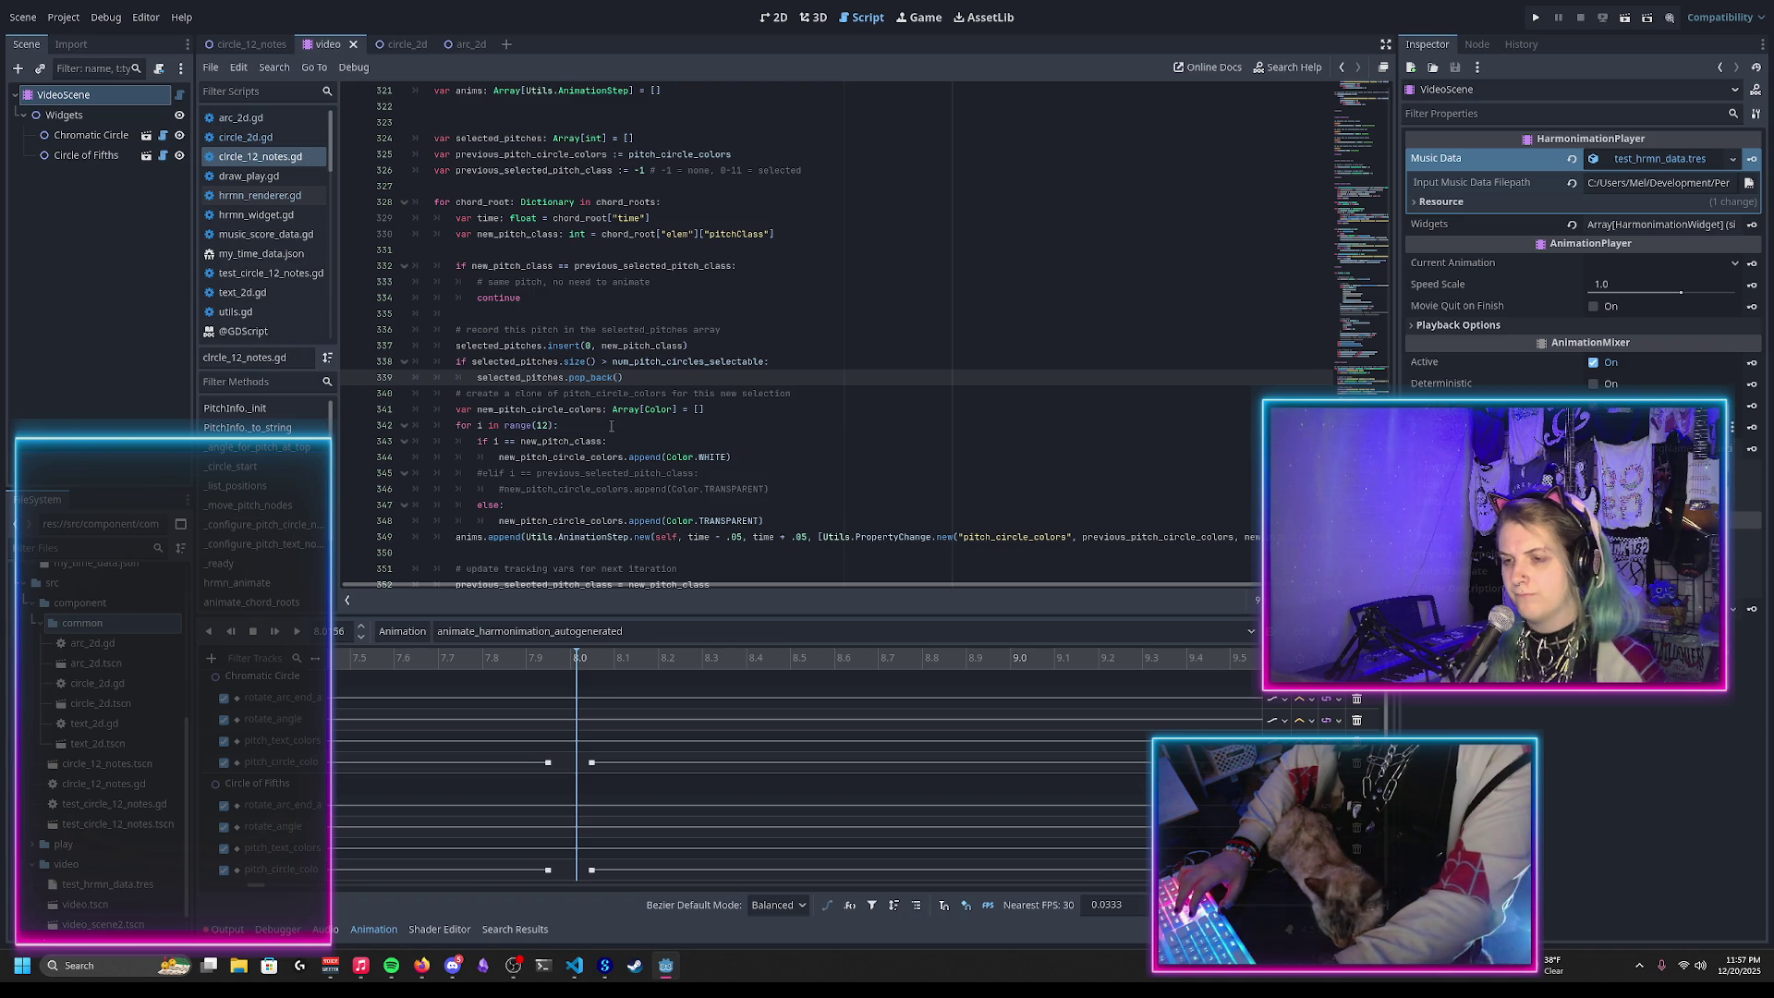
key(End)
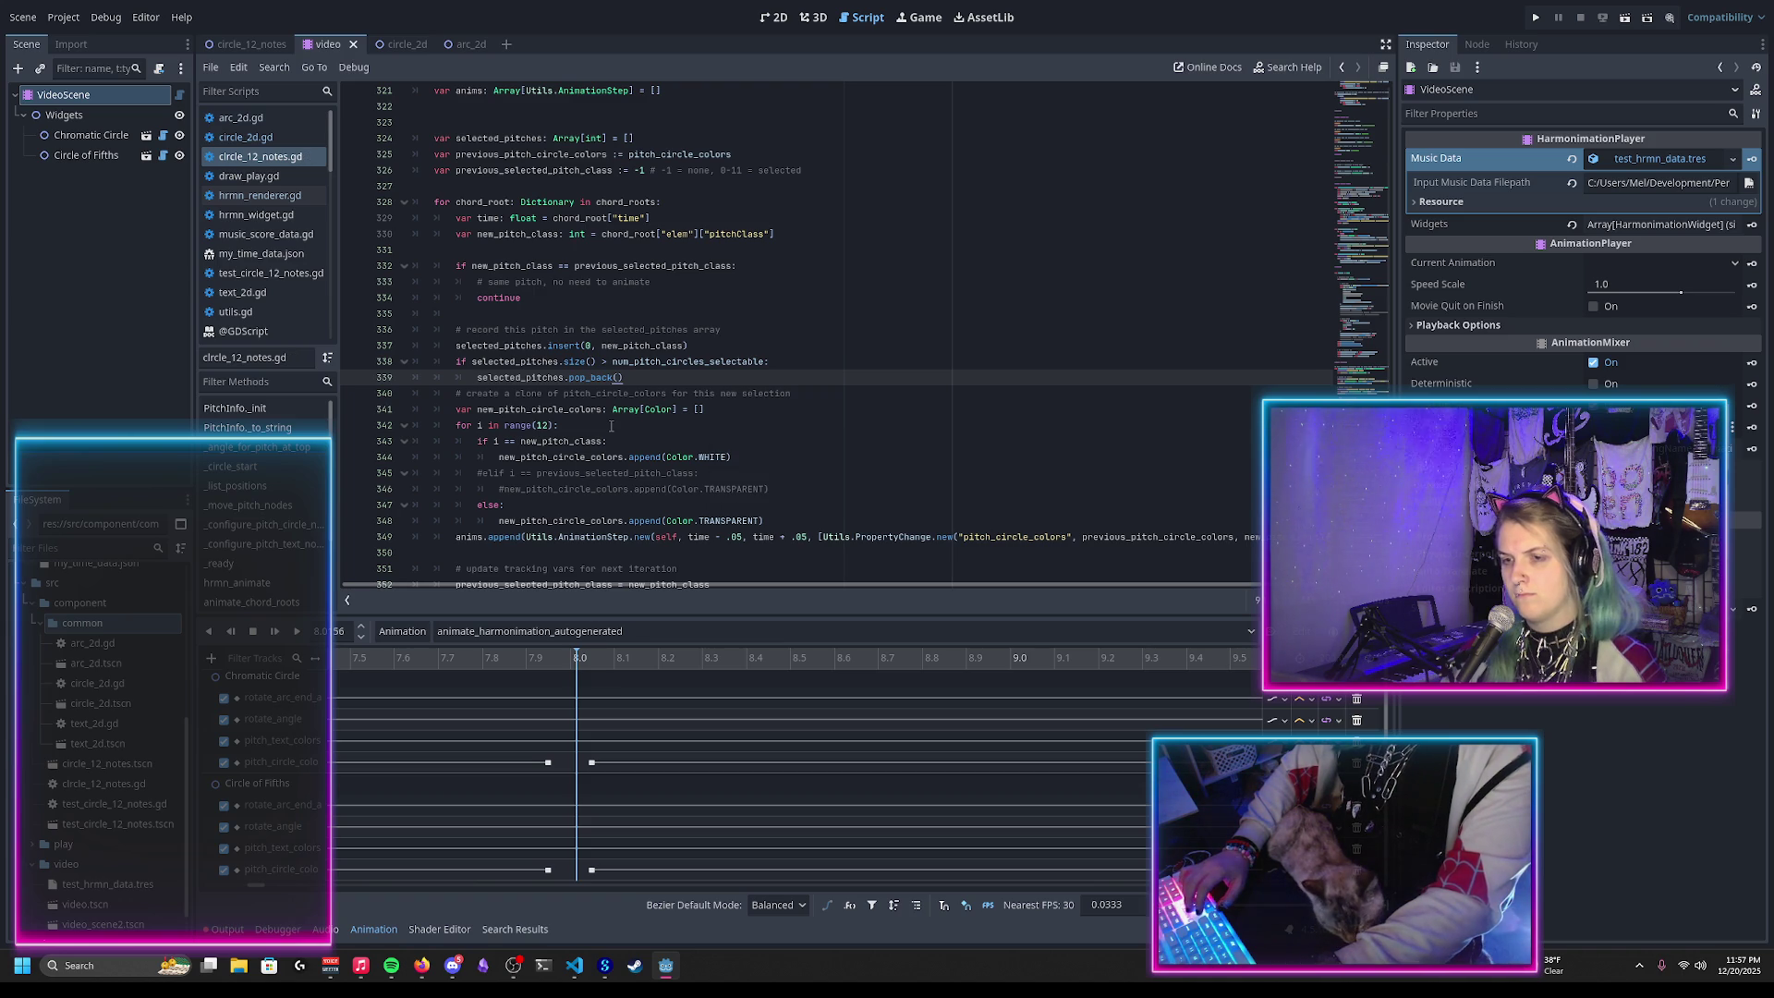
key(ctrl+s)
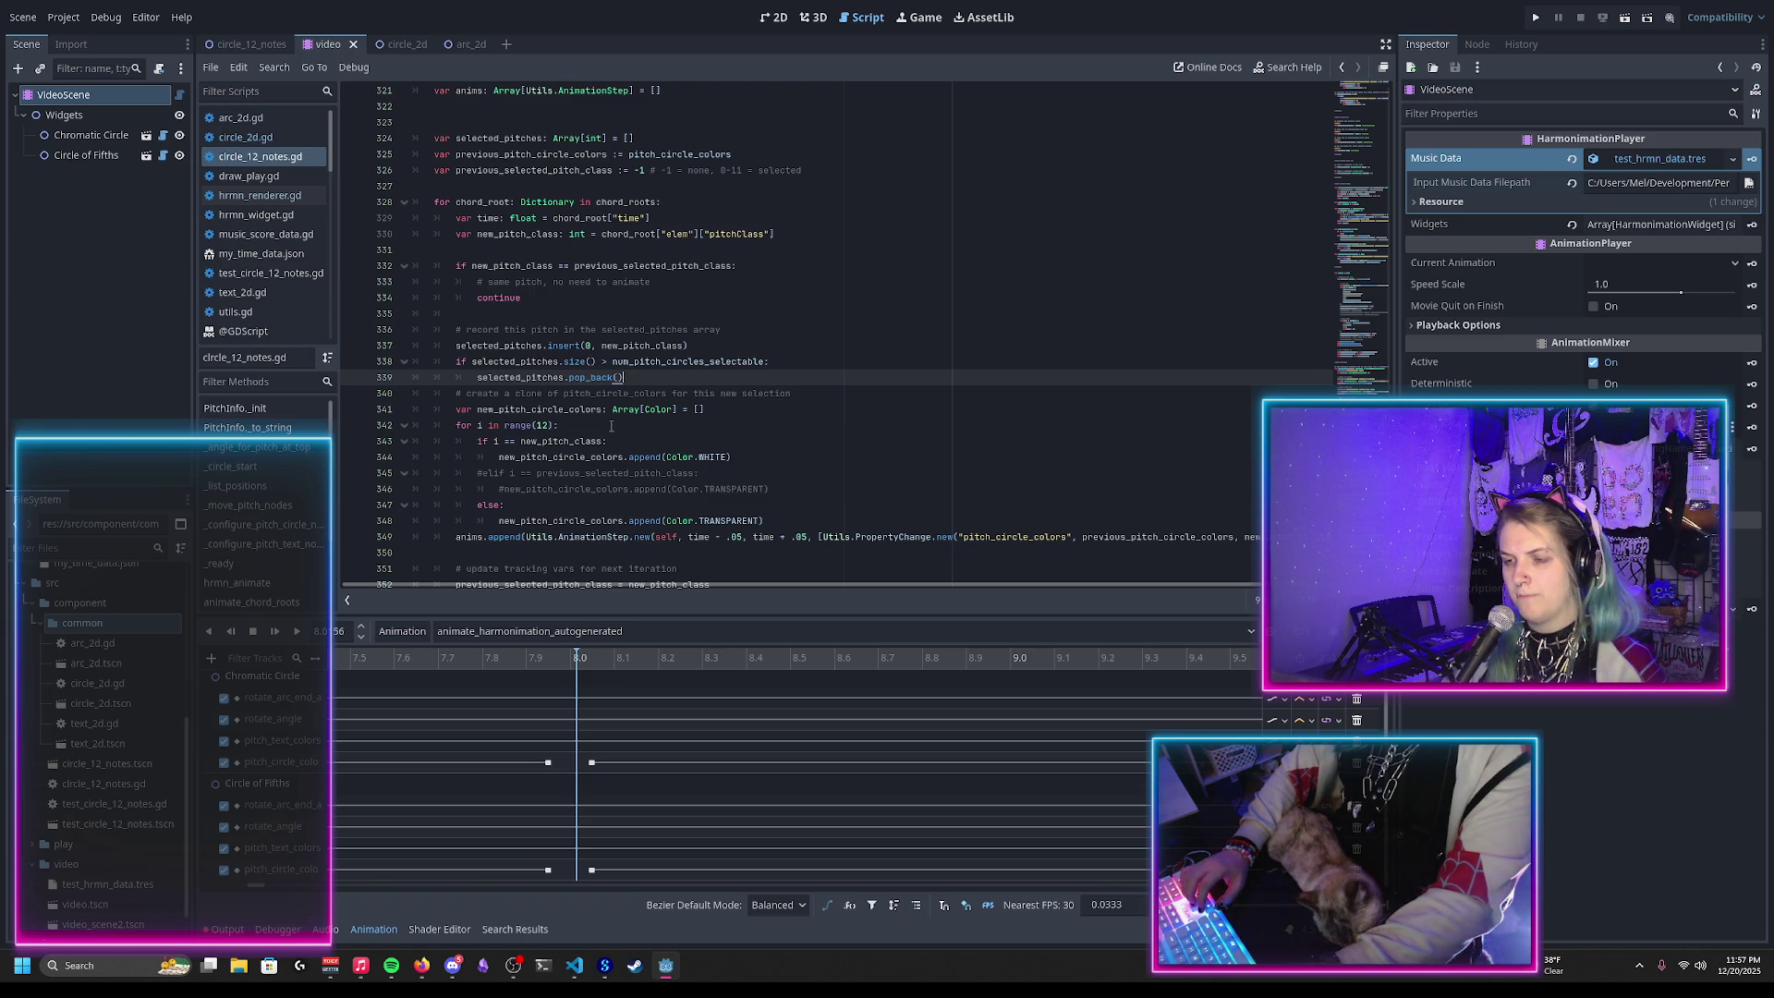
double_click(477, 346)
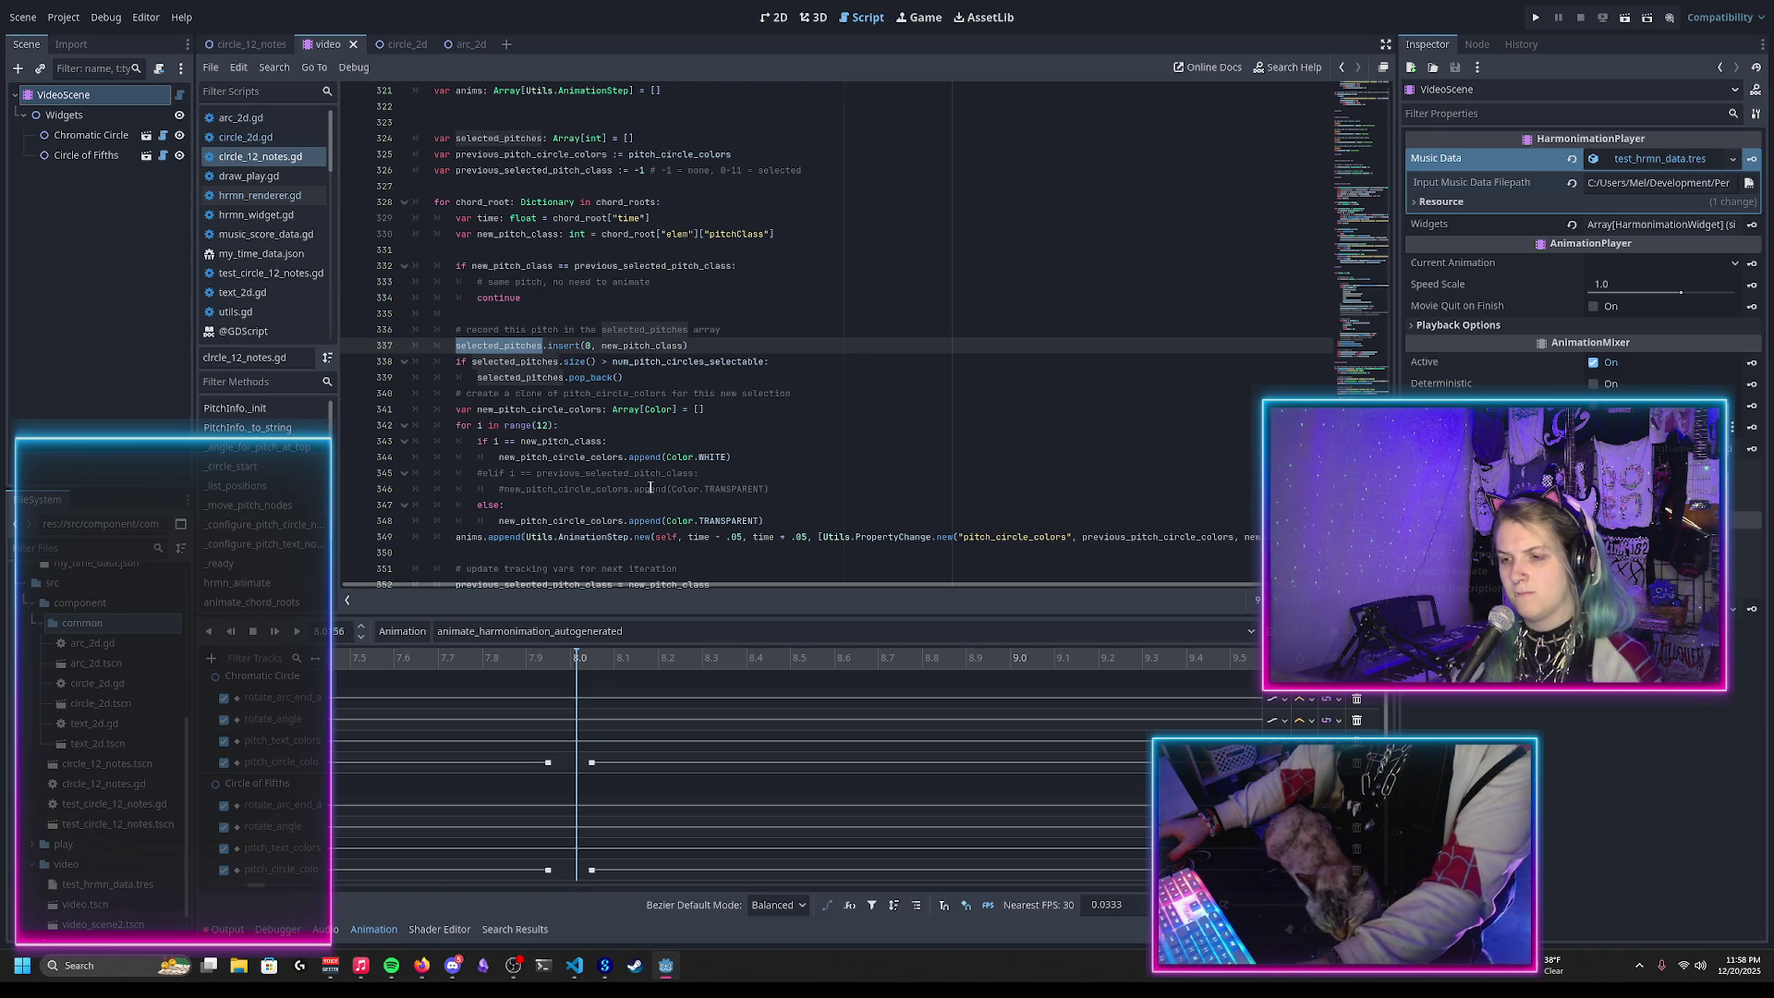
mouse_move(685, 495)
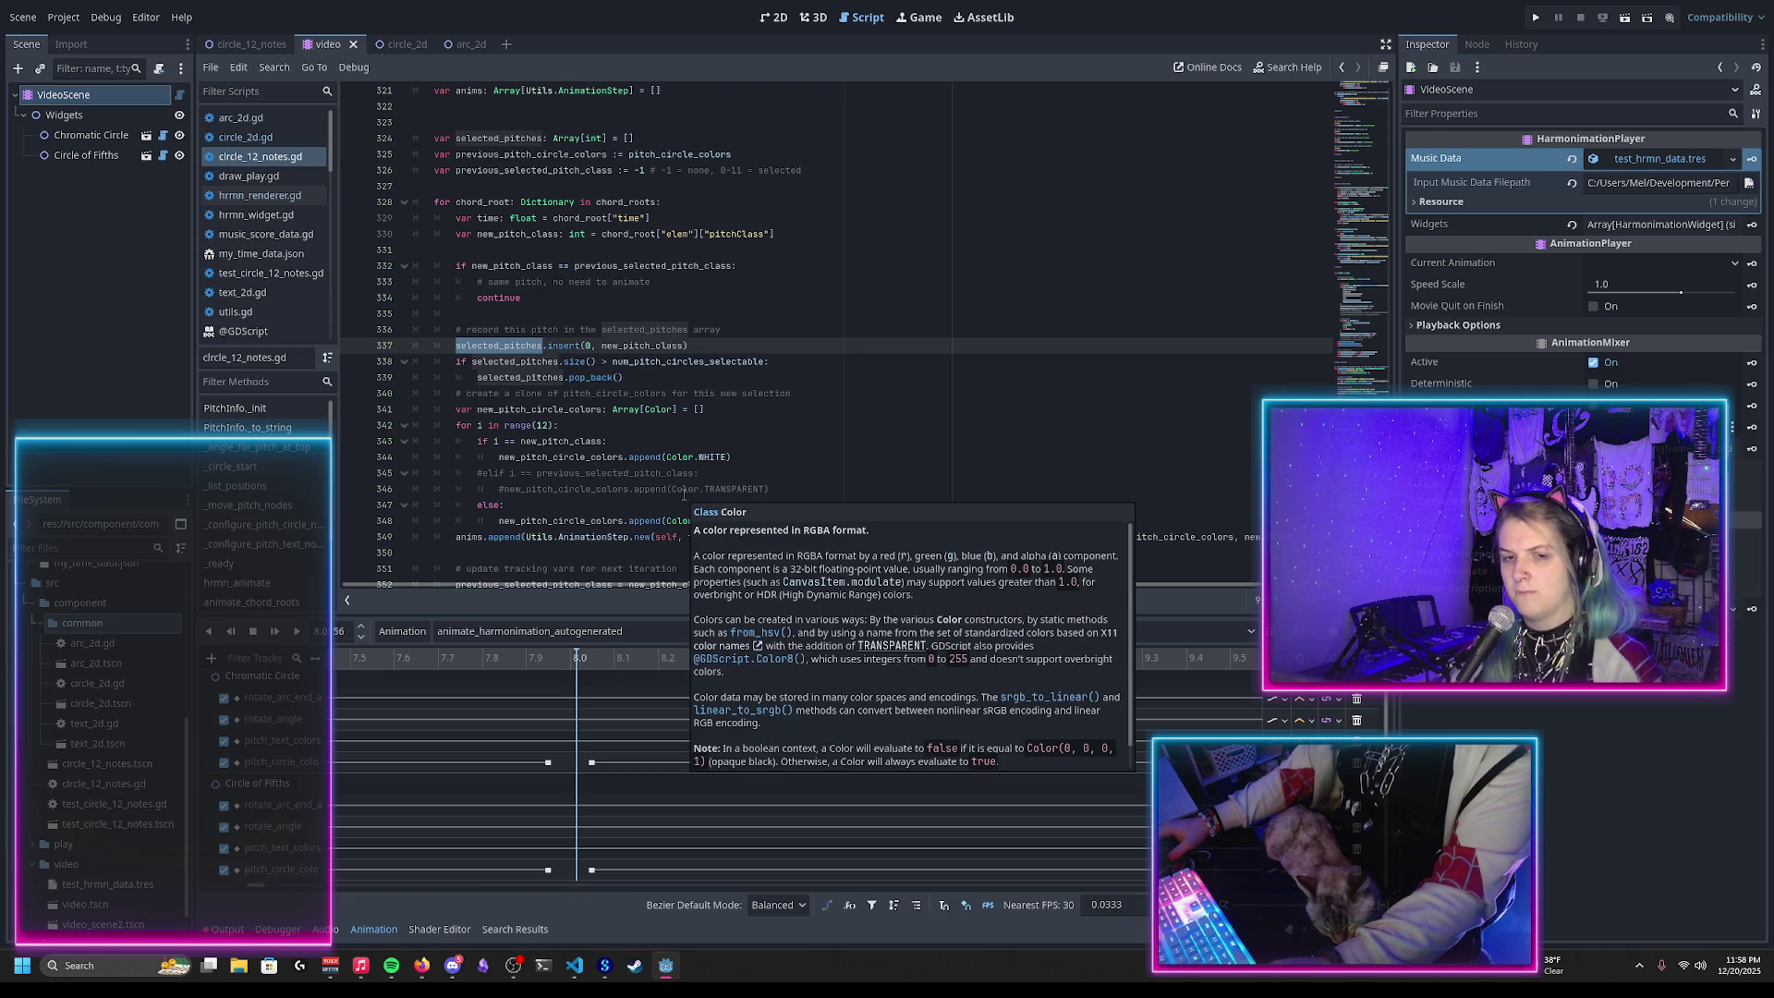
mouse_move(711, 459)
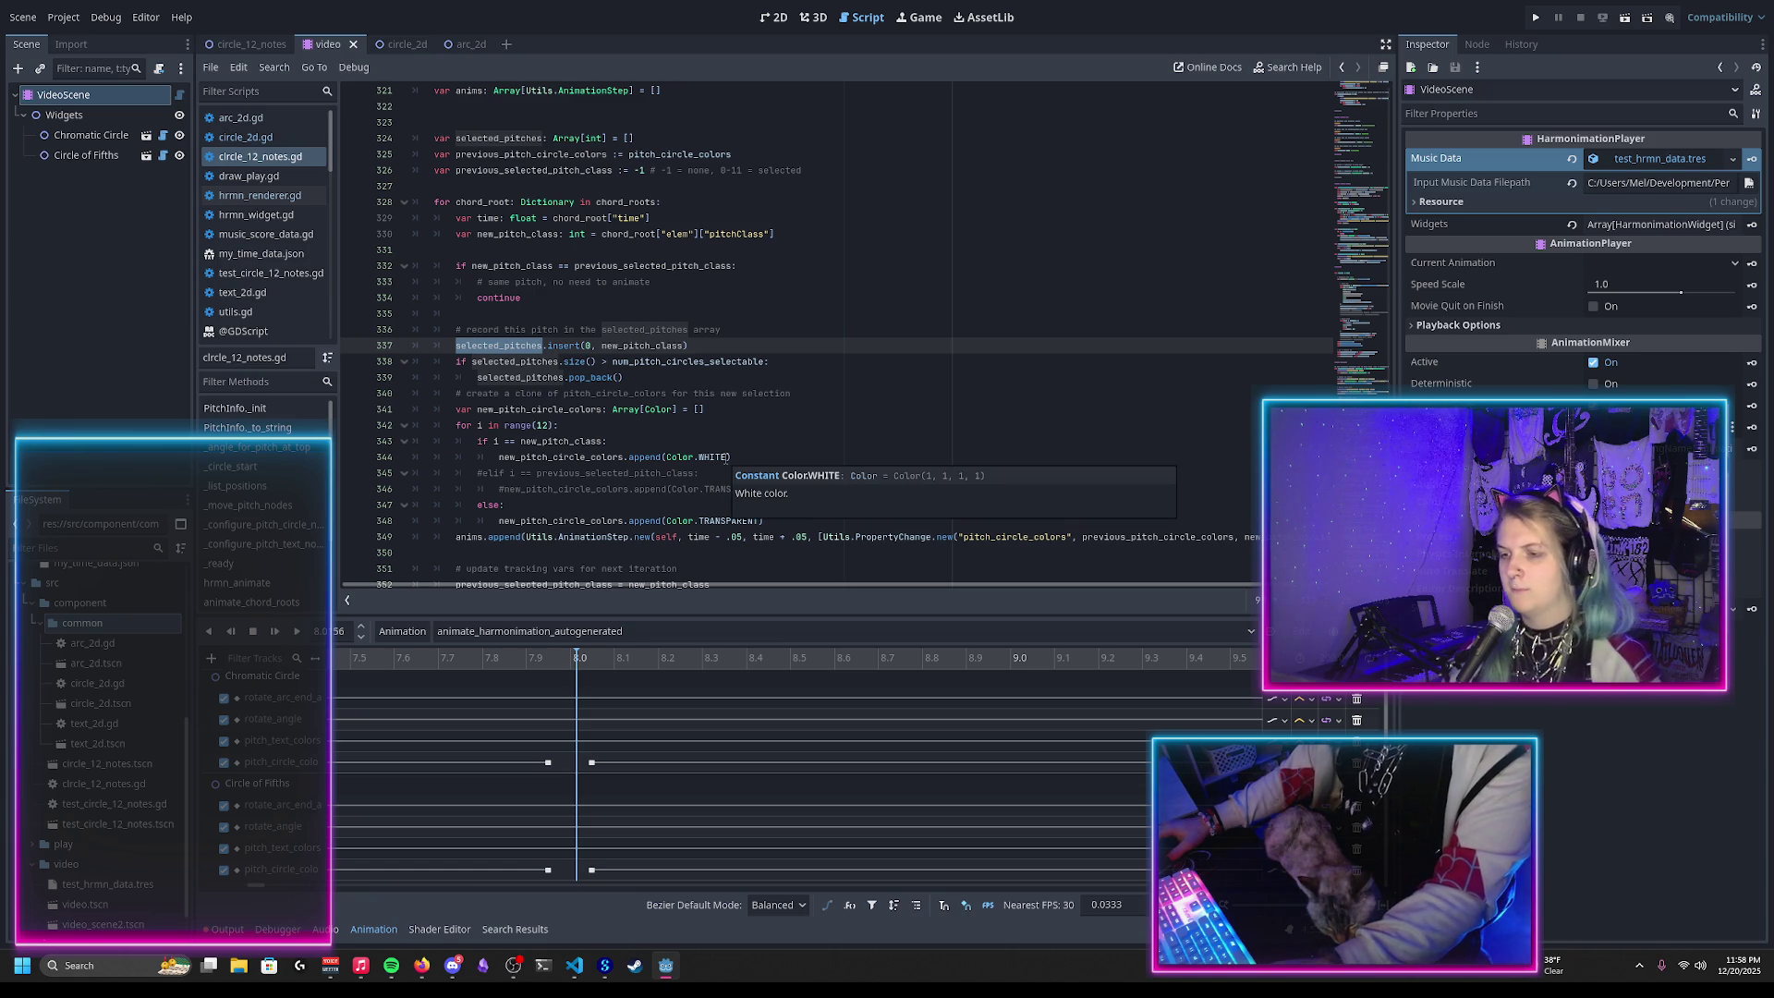
click(729, 457)
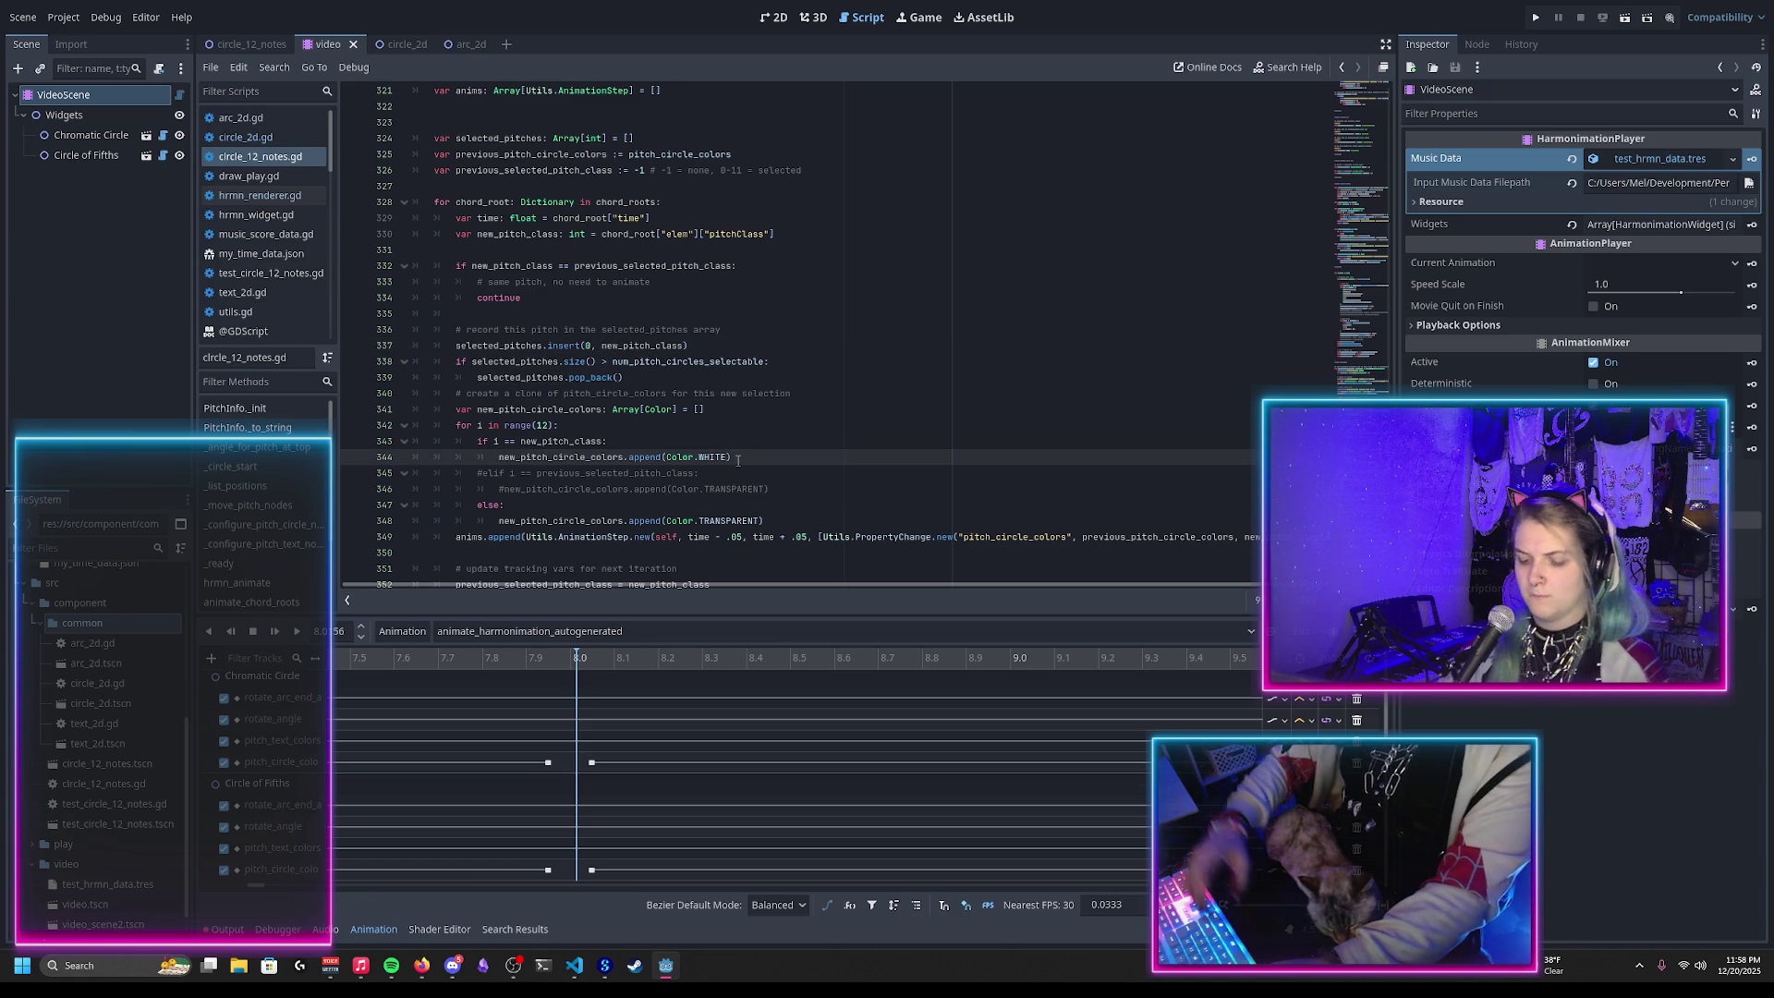
text(.)
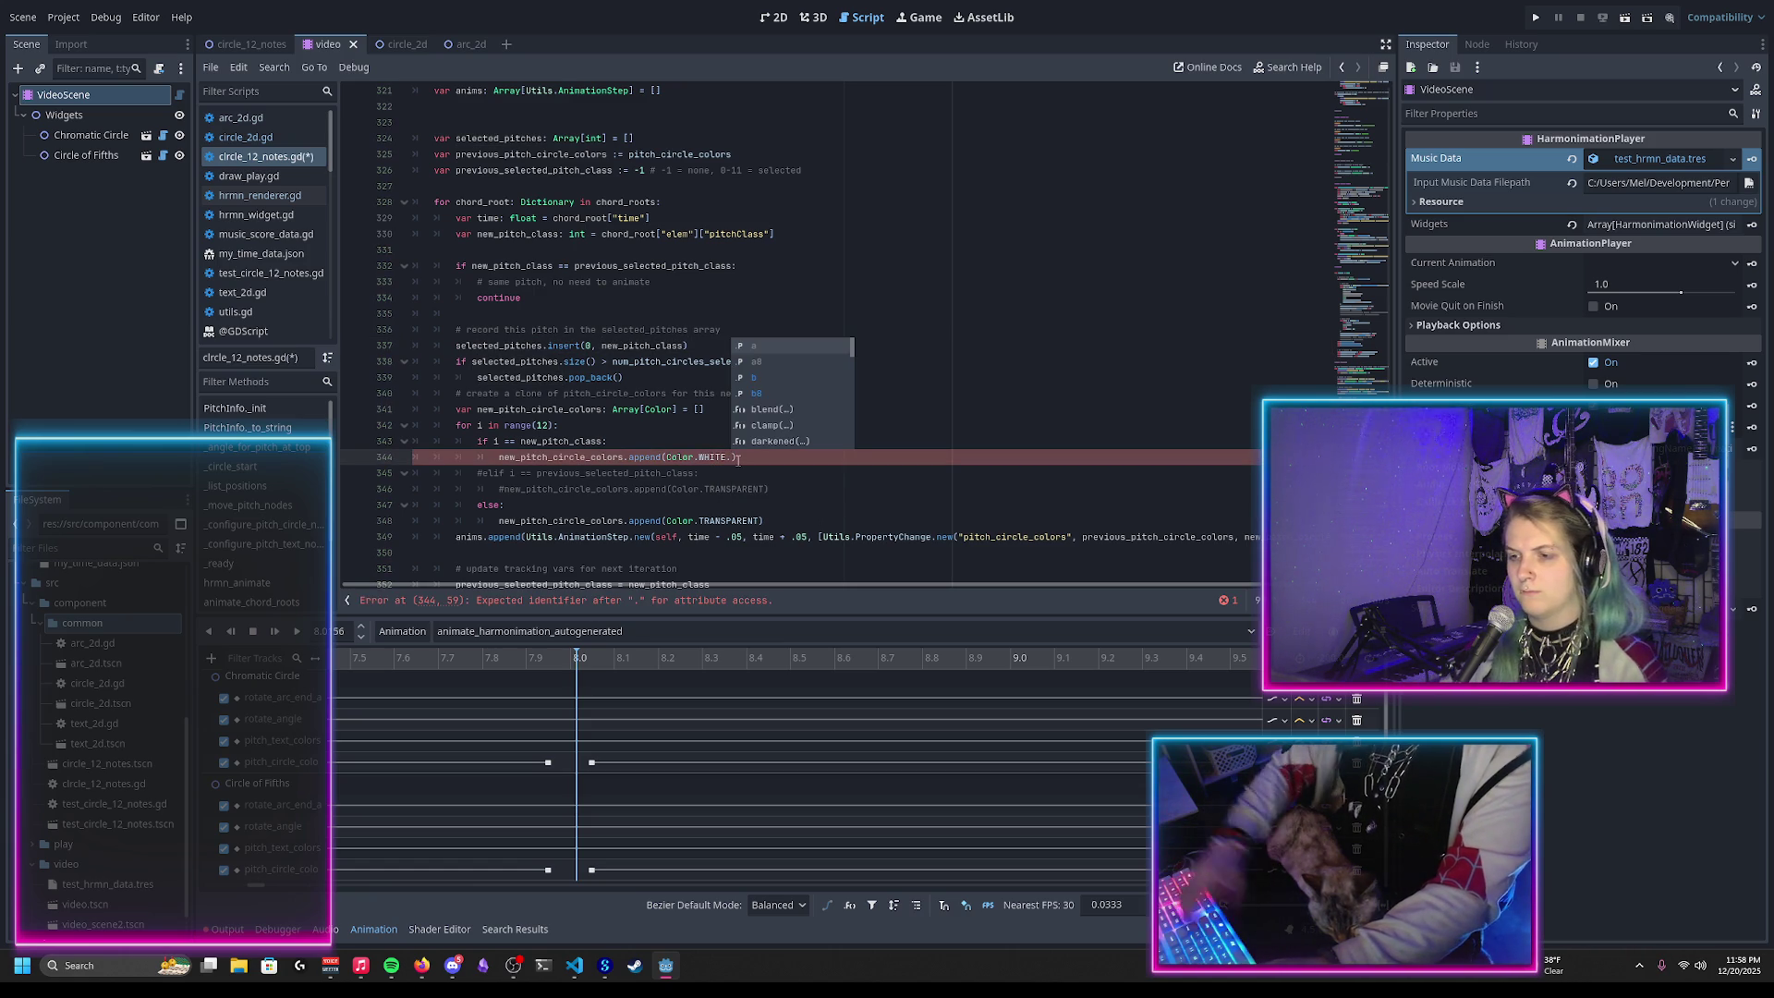
double_click(780, 440)
mouse_move(758, 454)
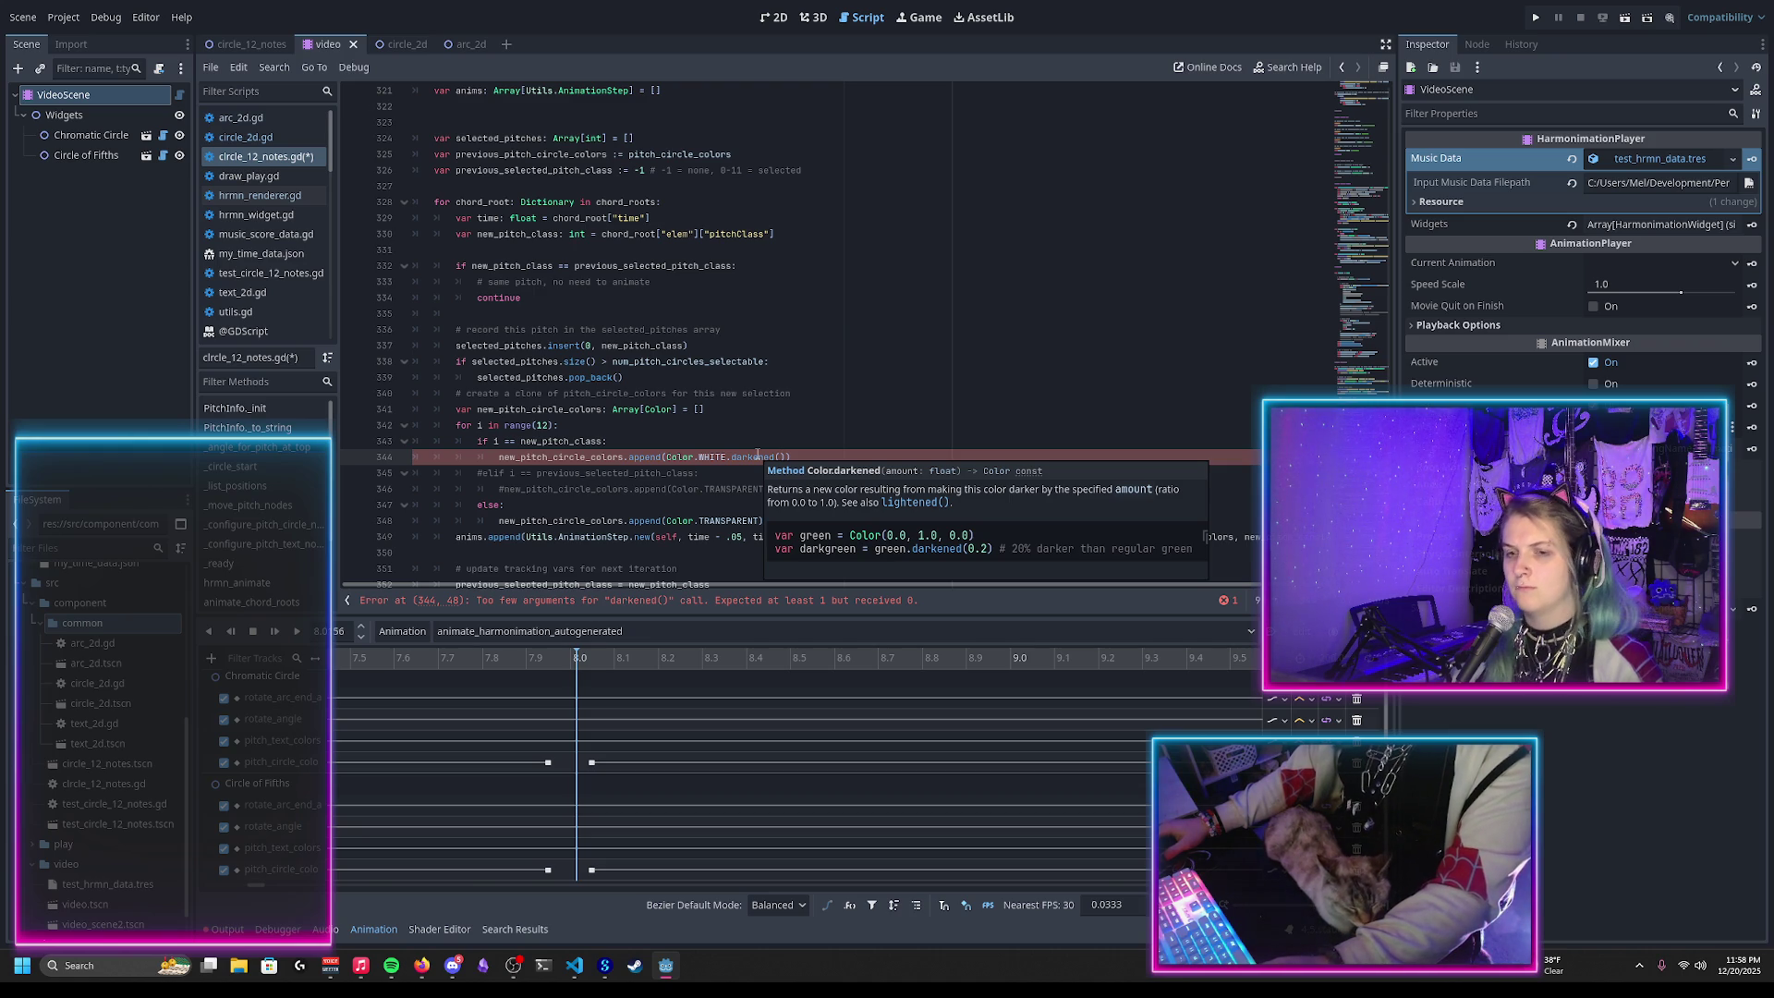
double_click(757, 457)
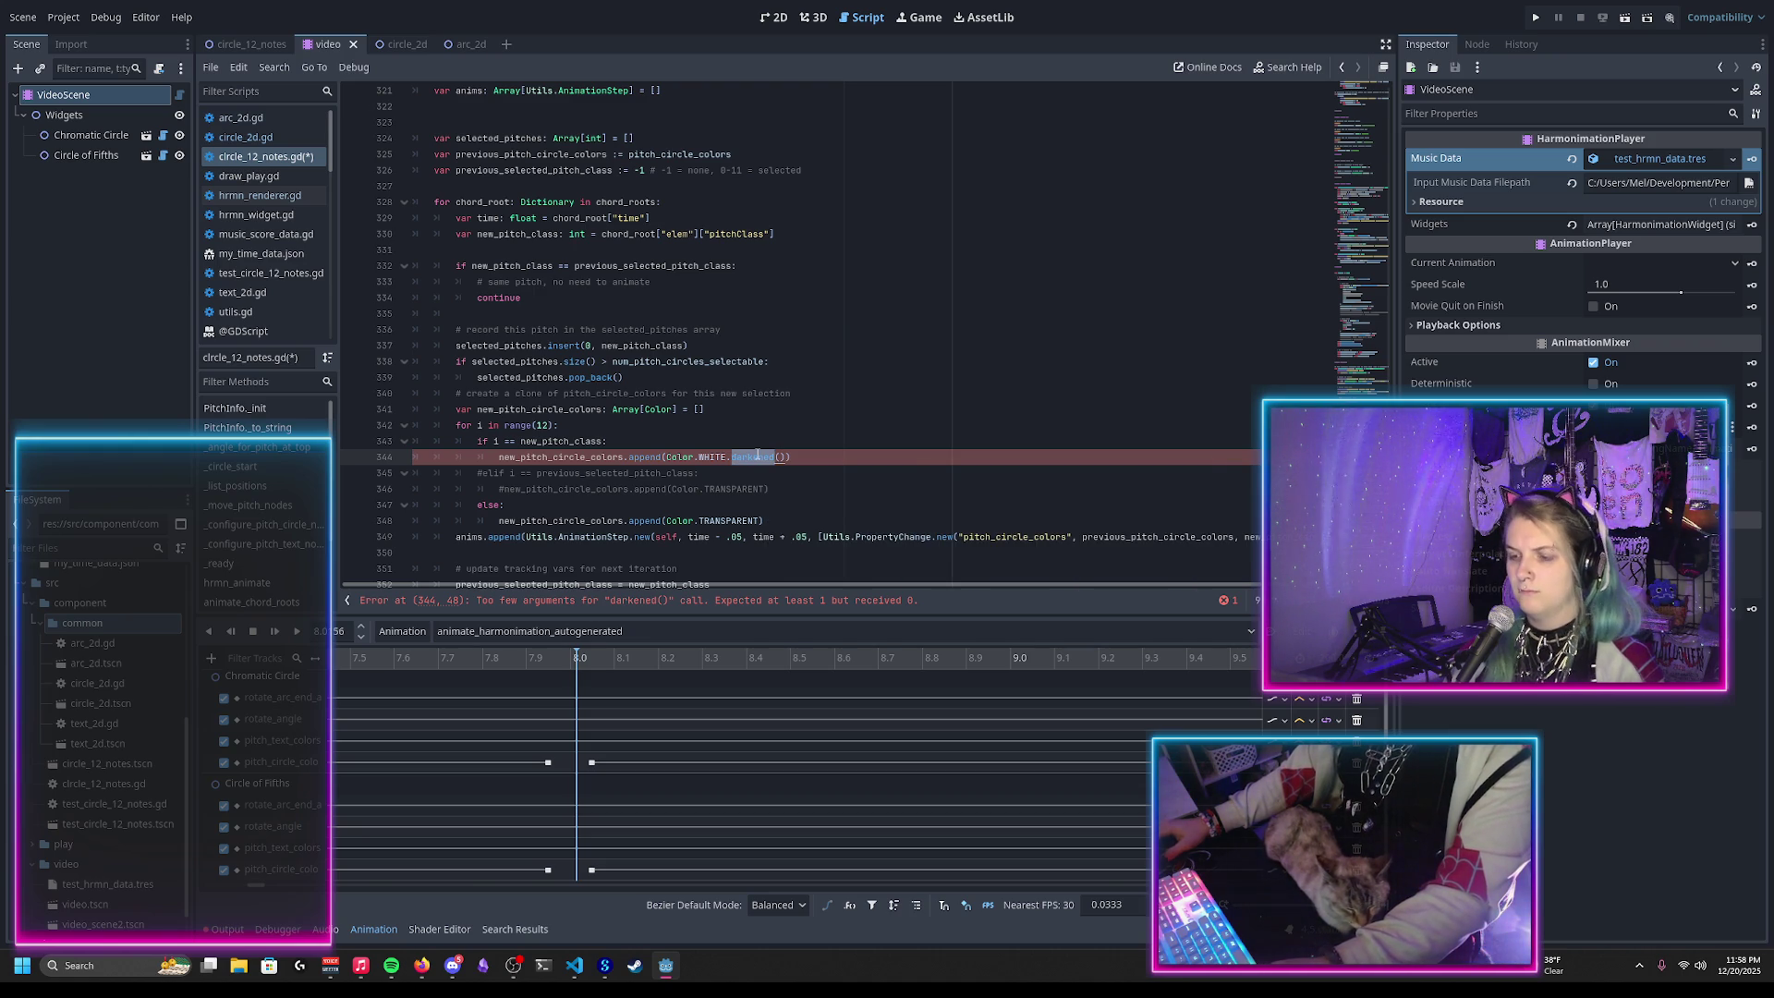
key(BackSpace)
key(BackSpace)
key(Delete)
key(Delete)
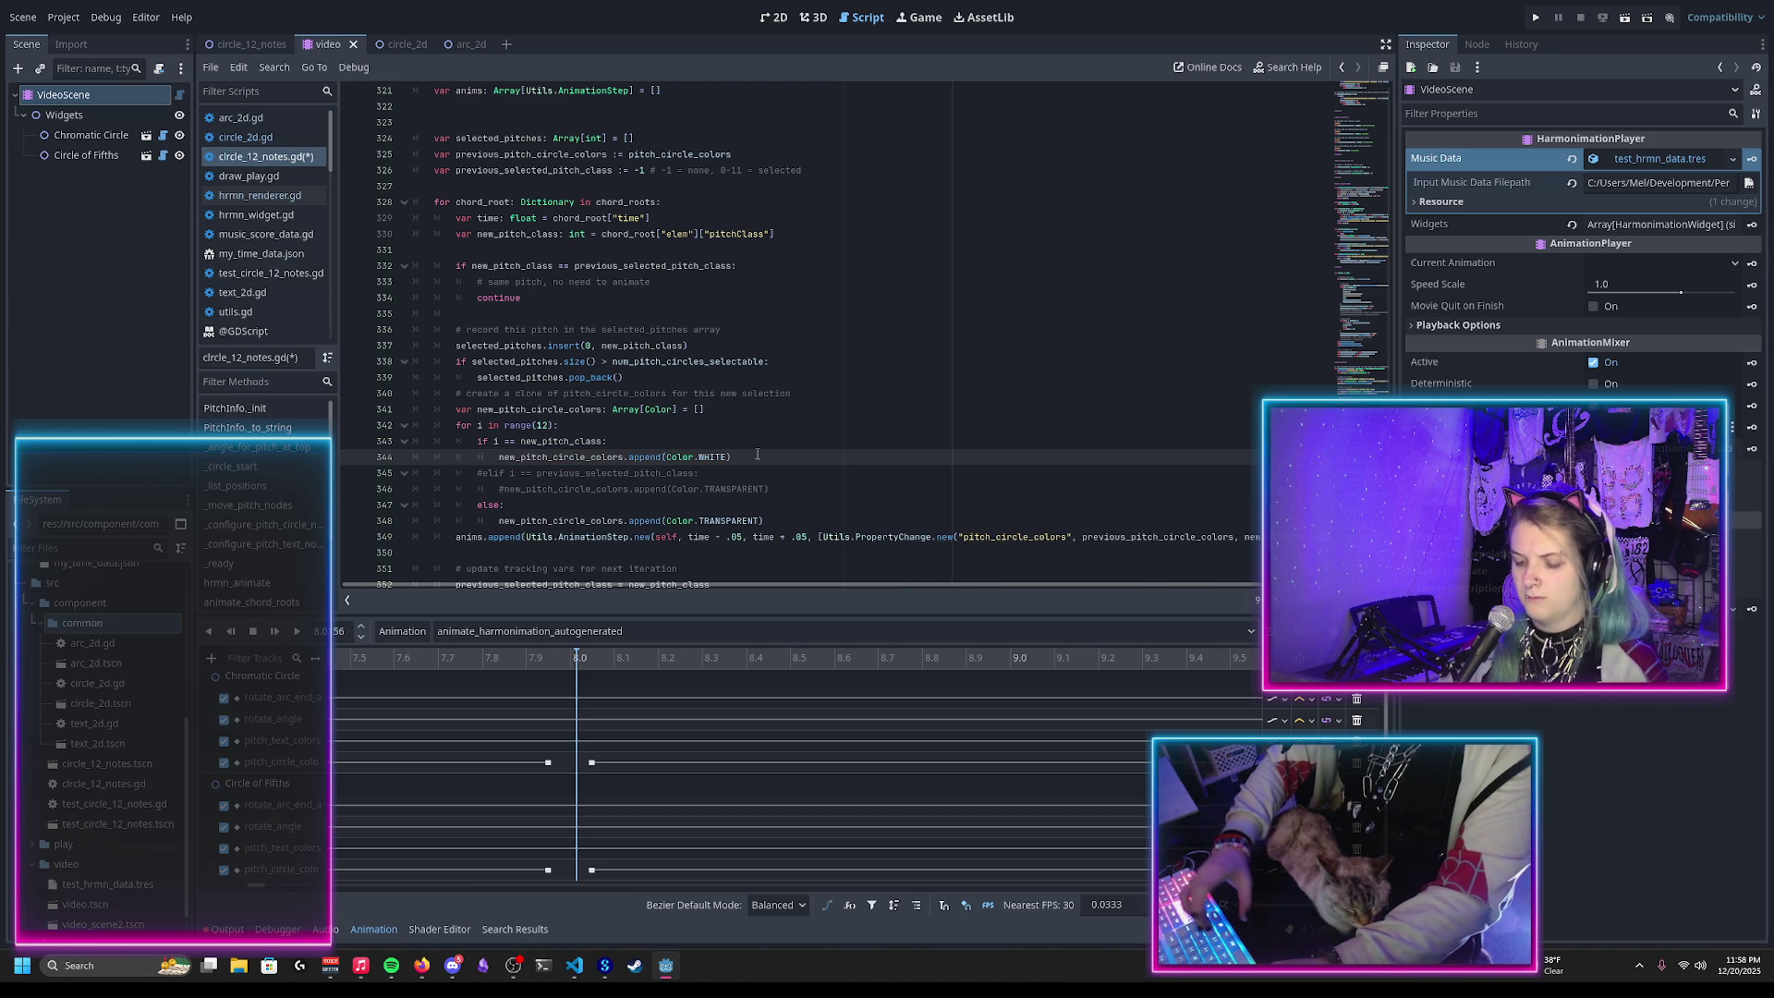
text(.)
scroll(798, 410, down, 2)
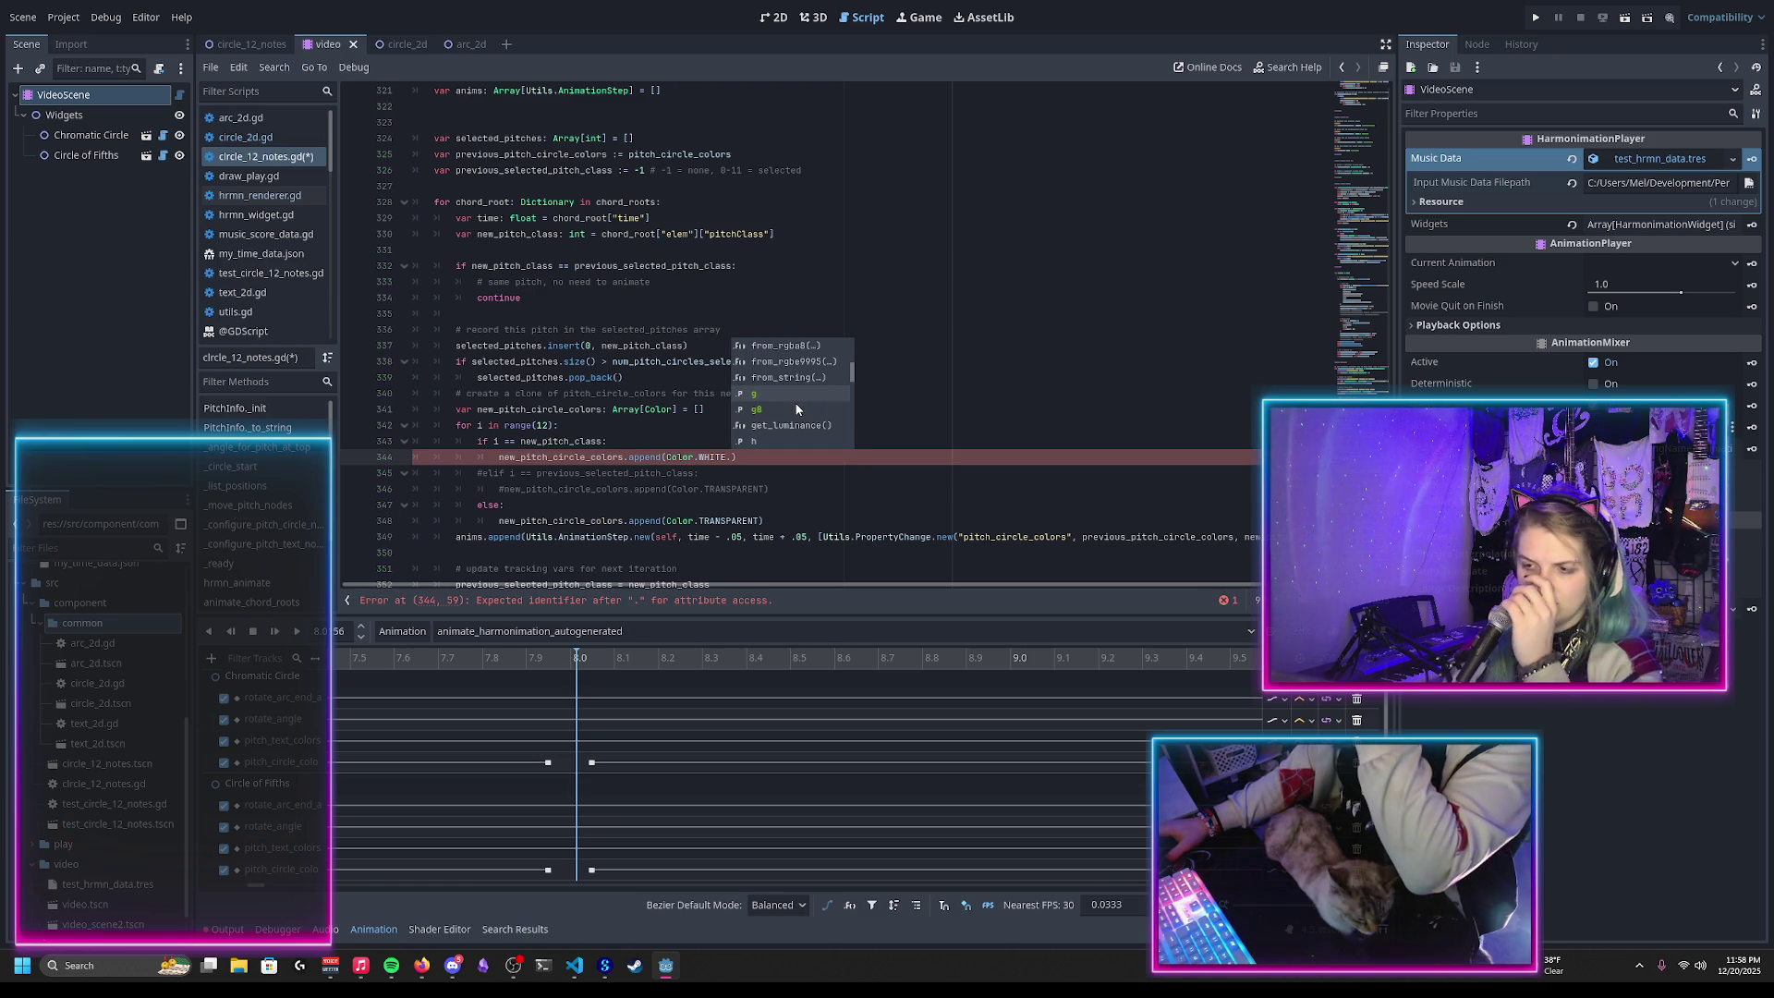
scroll(796, 410, down, 3)
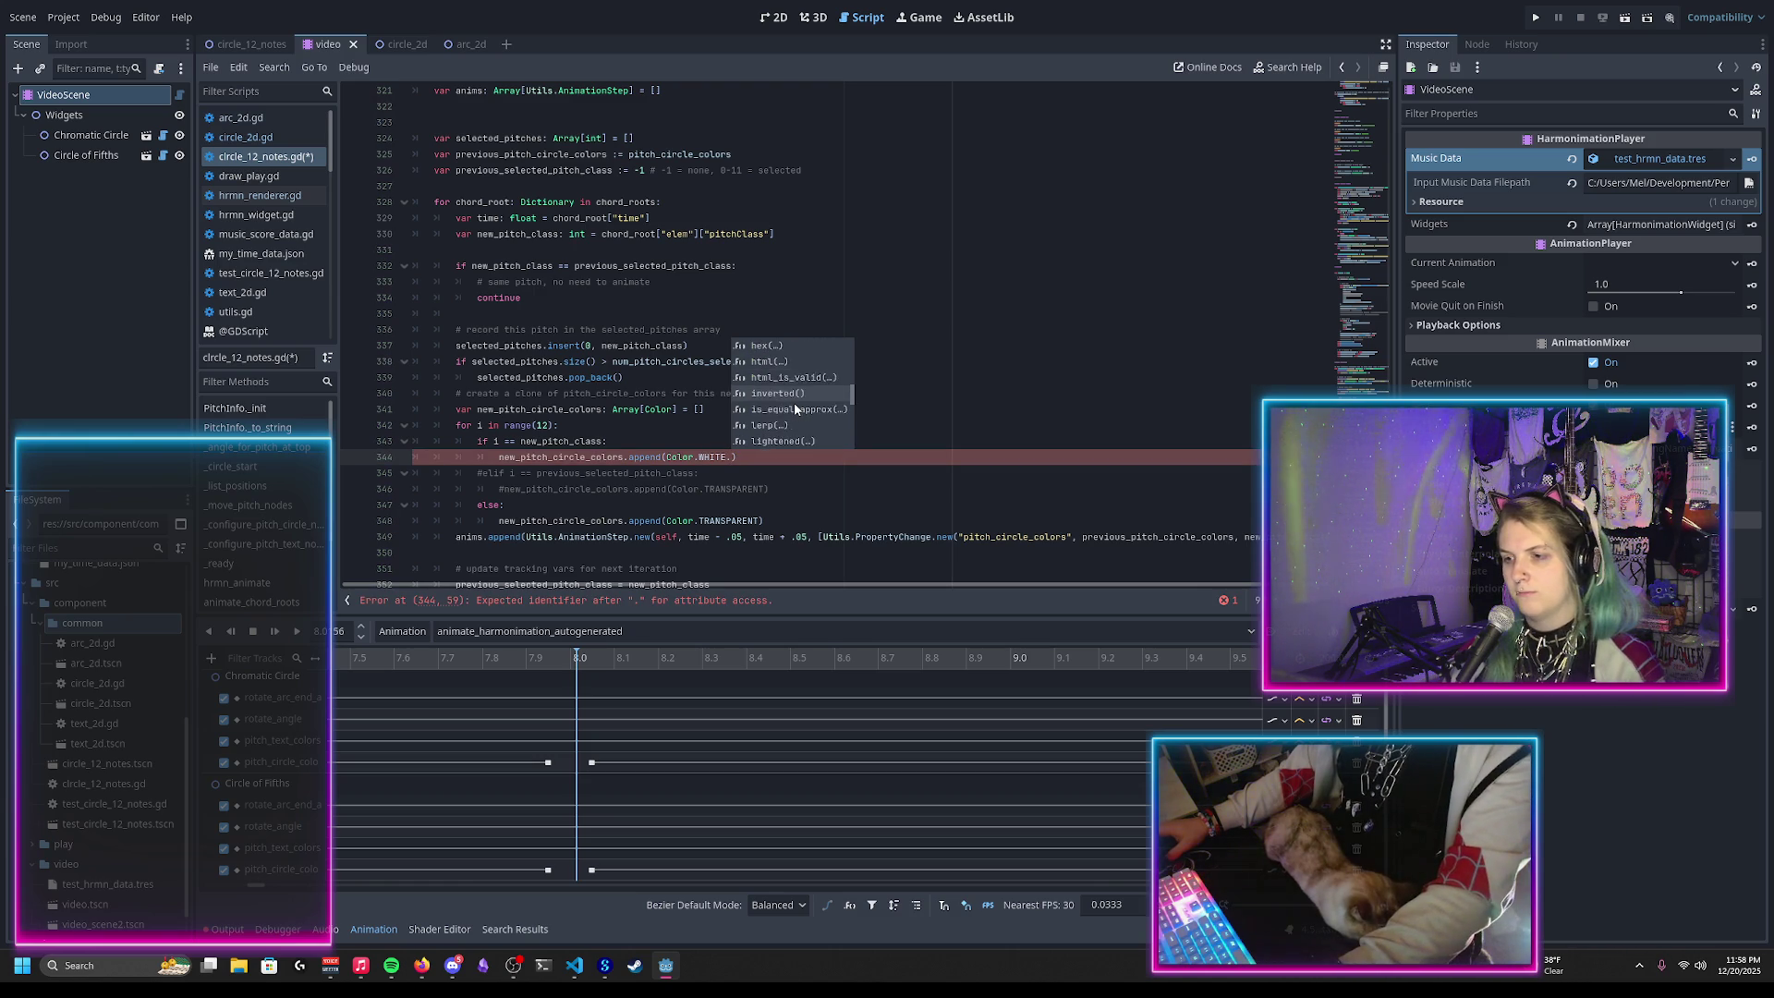
scroll(813, 398, down, 3)
scroll(819, 400, down, 3)
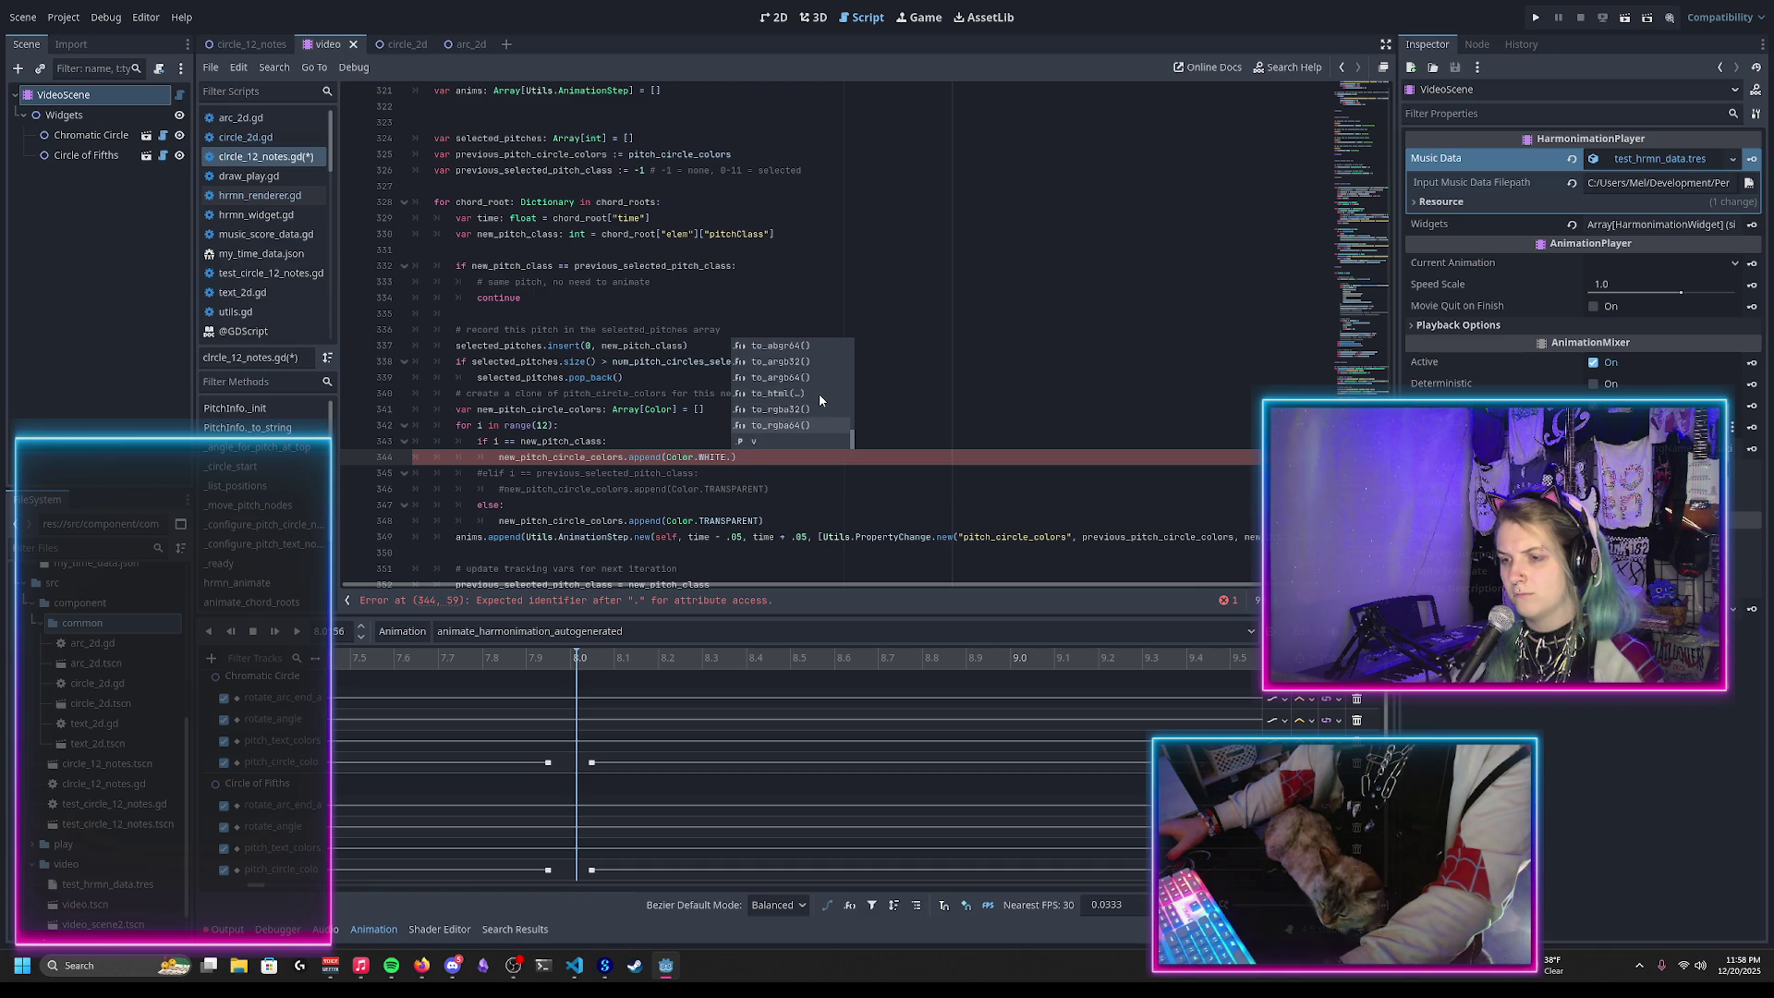
key(Escape)
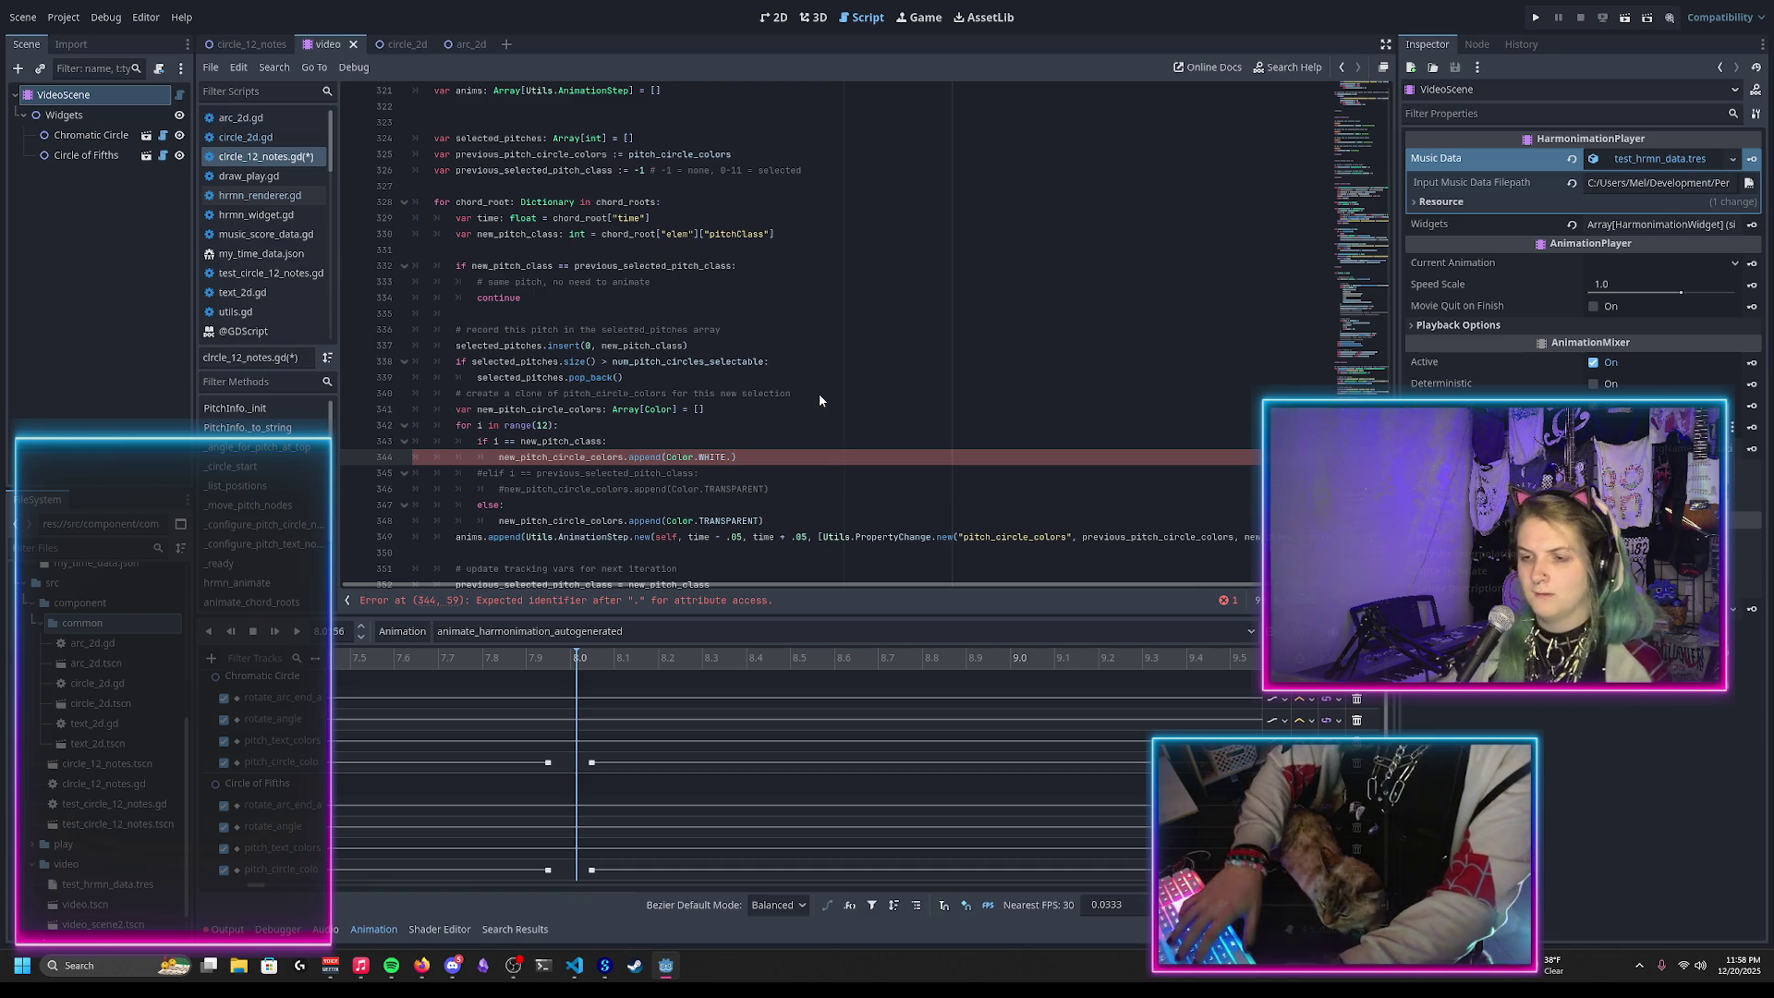
key(BackSpace)
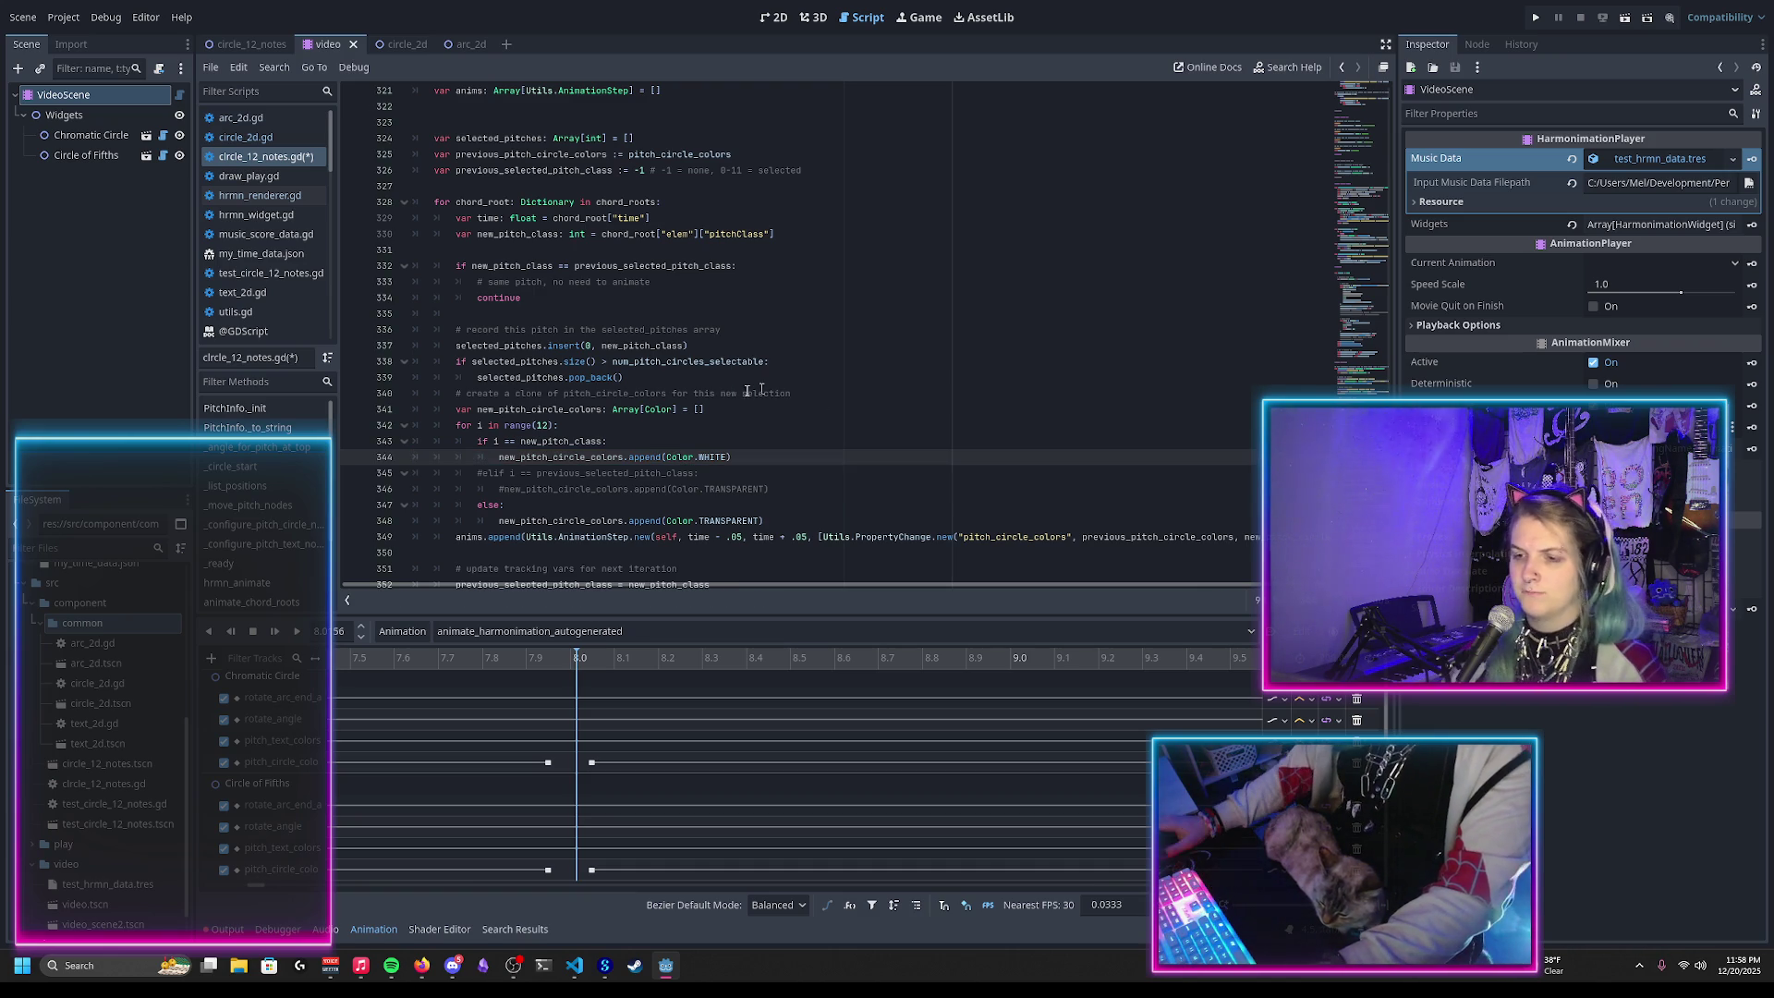
double_click(555, 442)
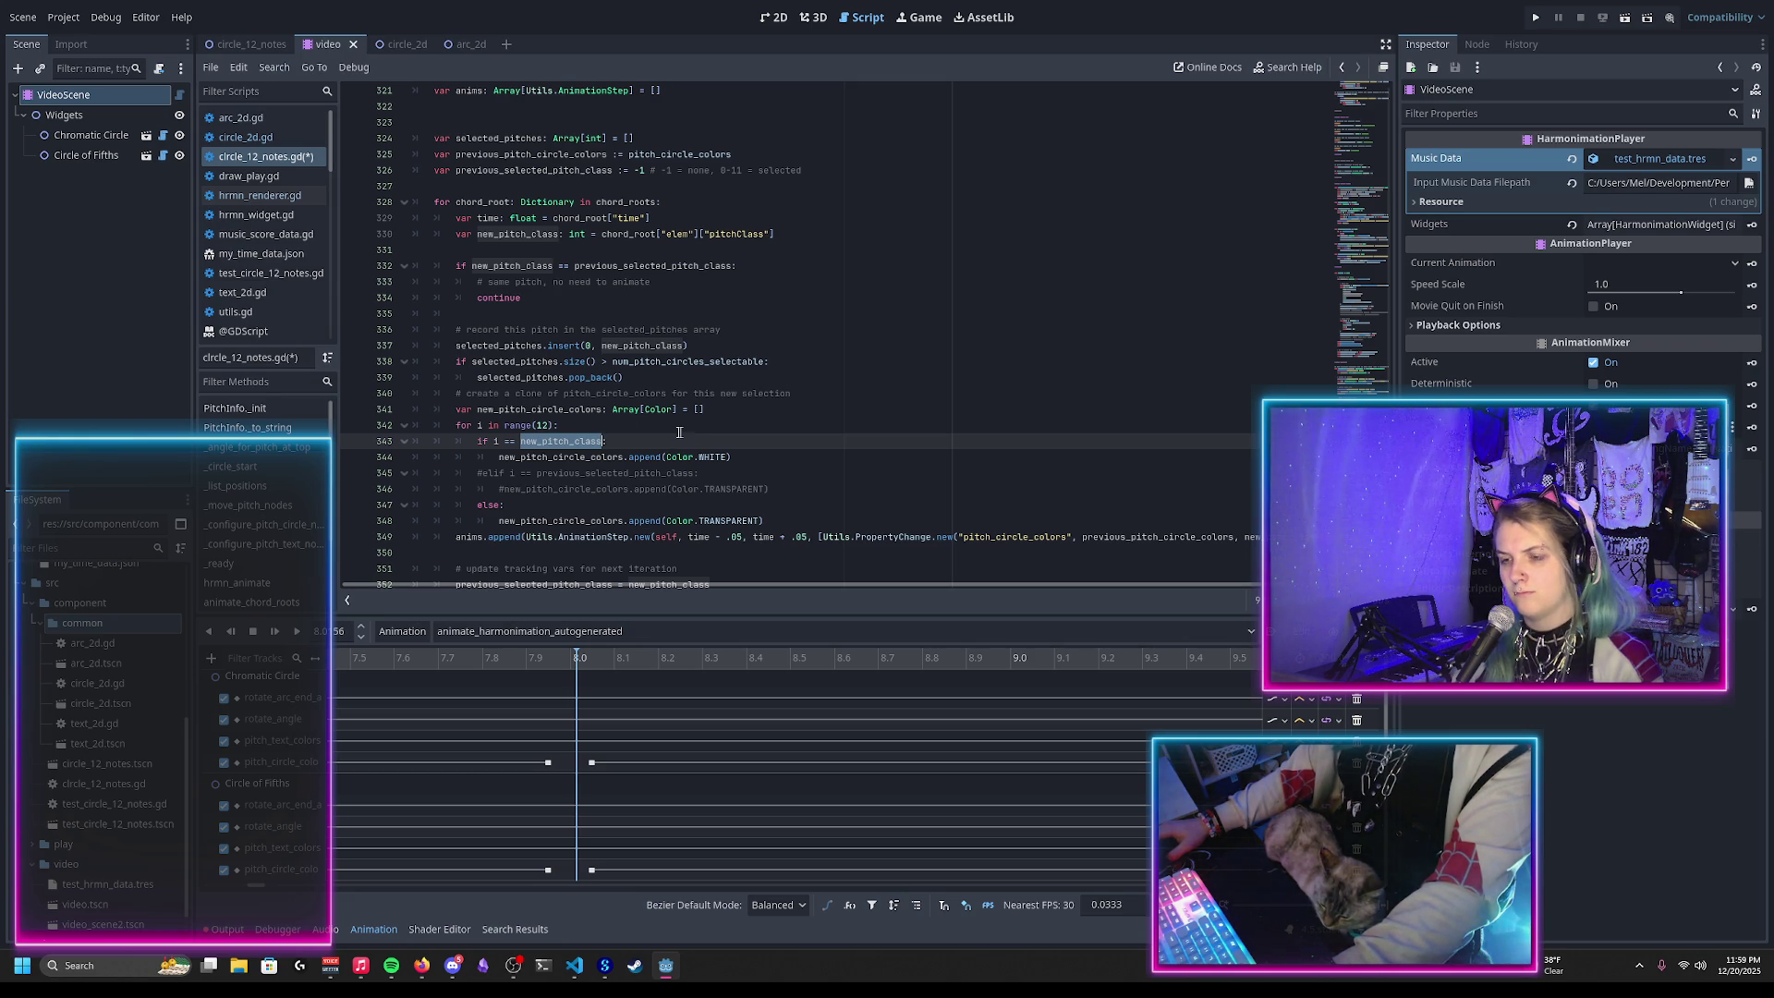
Step: Add a comment inside the for loop about looking up the pitch in the selected_pitches array
click(623, 424)
key(Return)
text(# try to find in selected_pit)
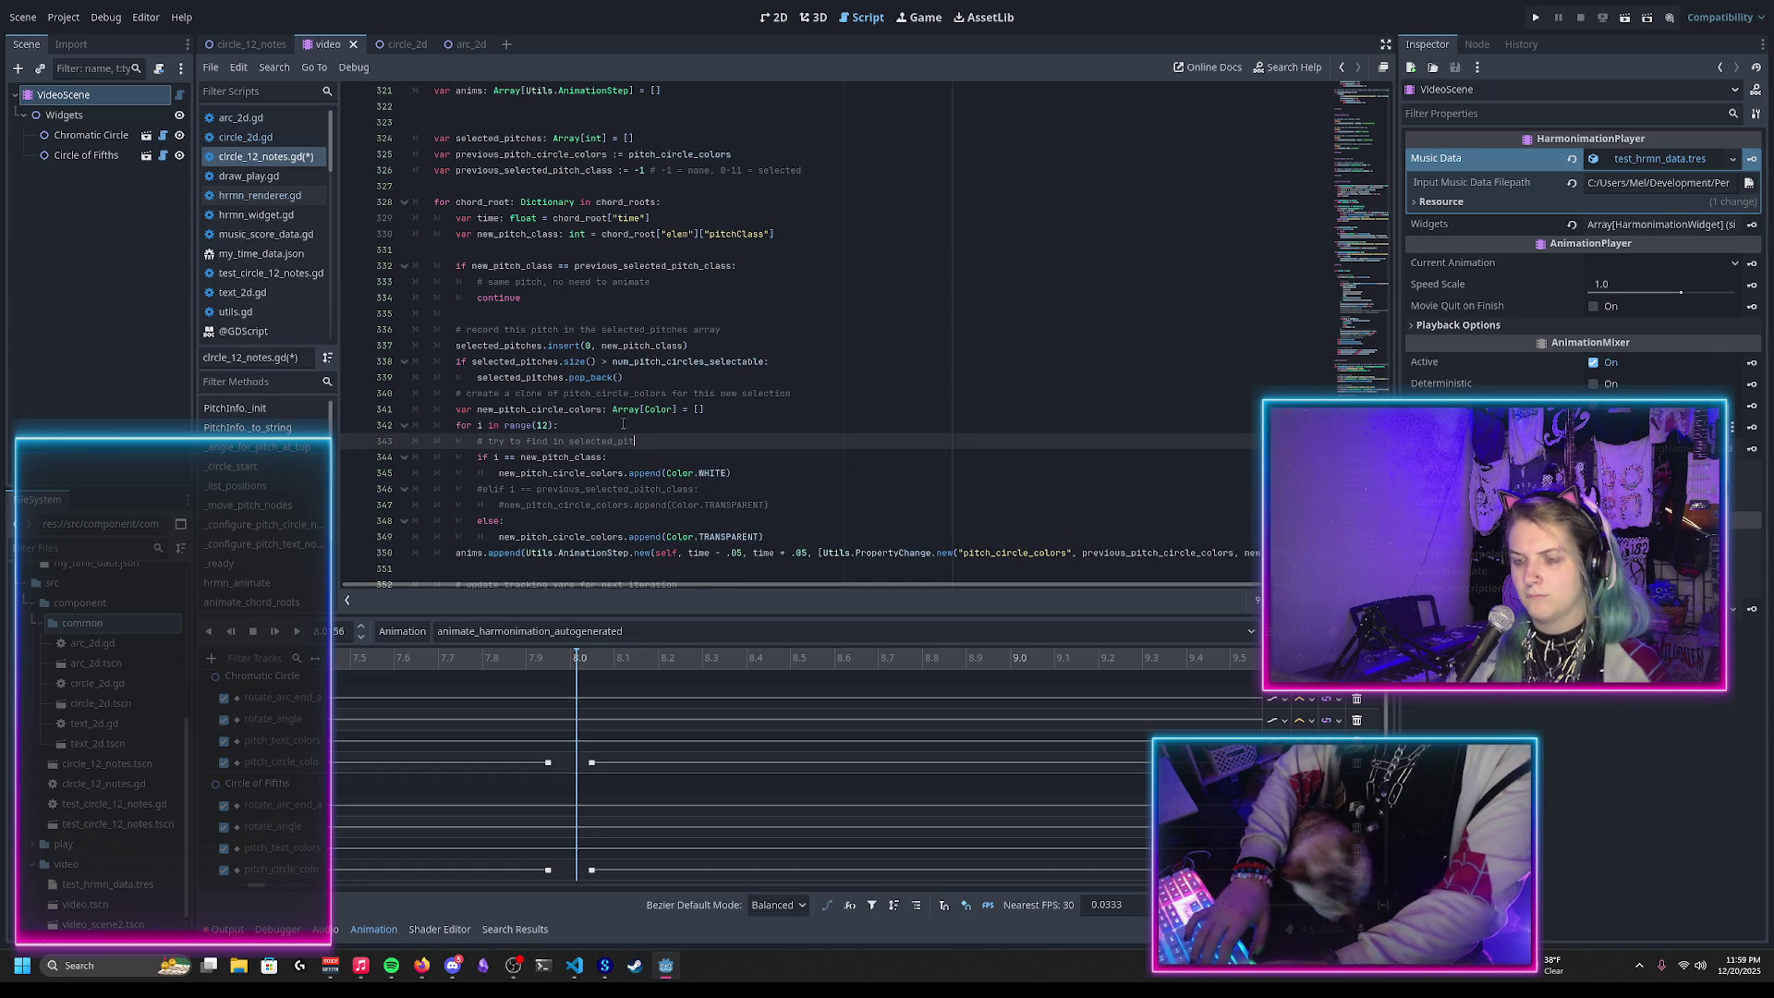
text(ches arra)
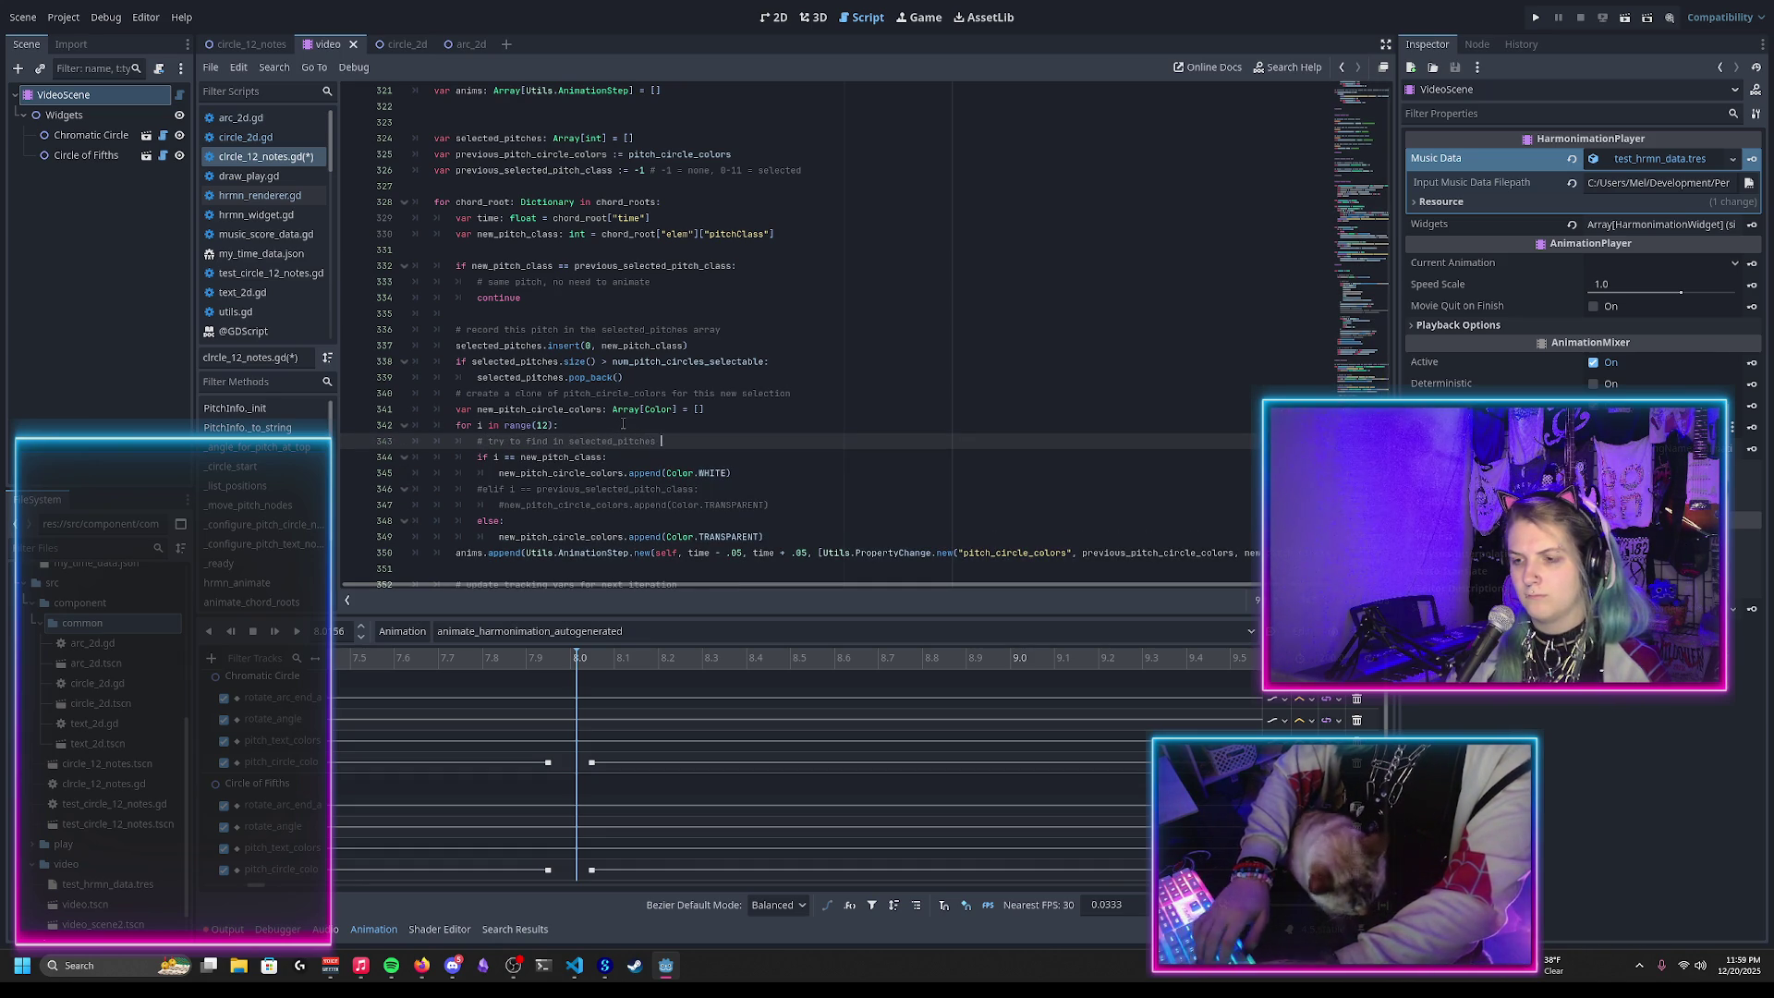
text(y)
key(Return)
text(var)
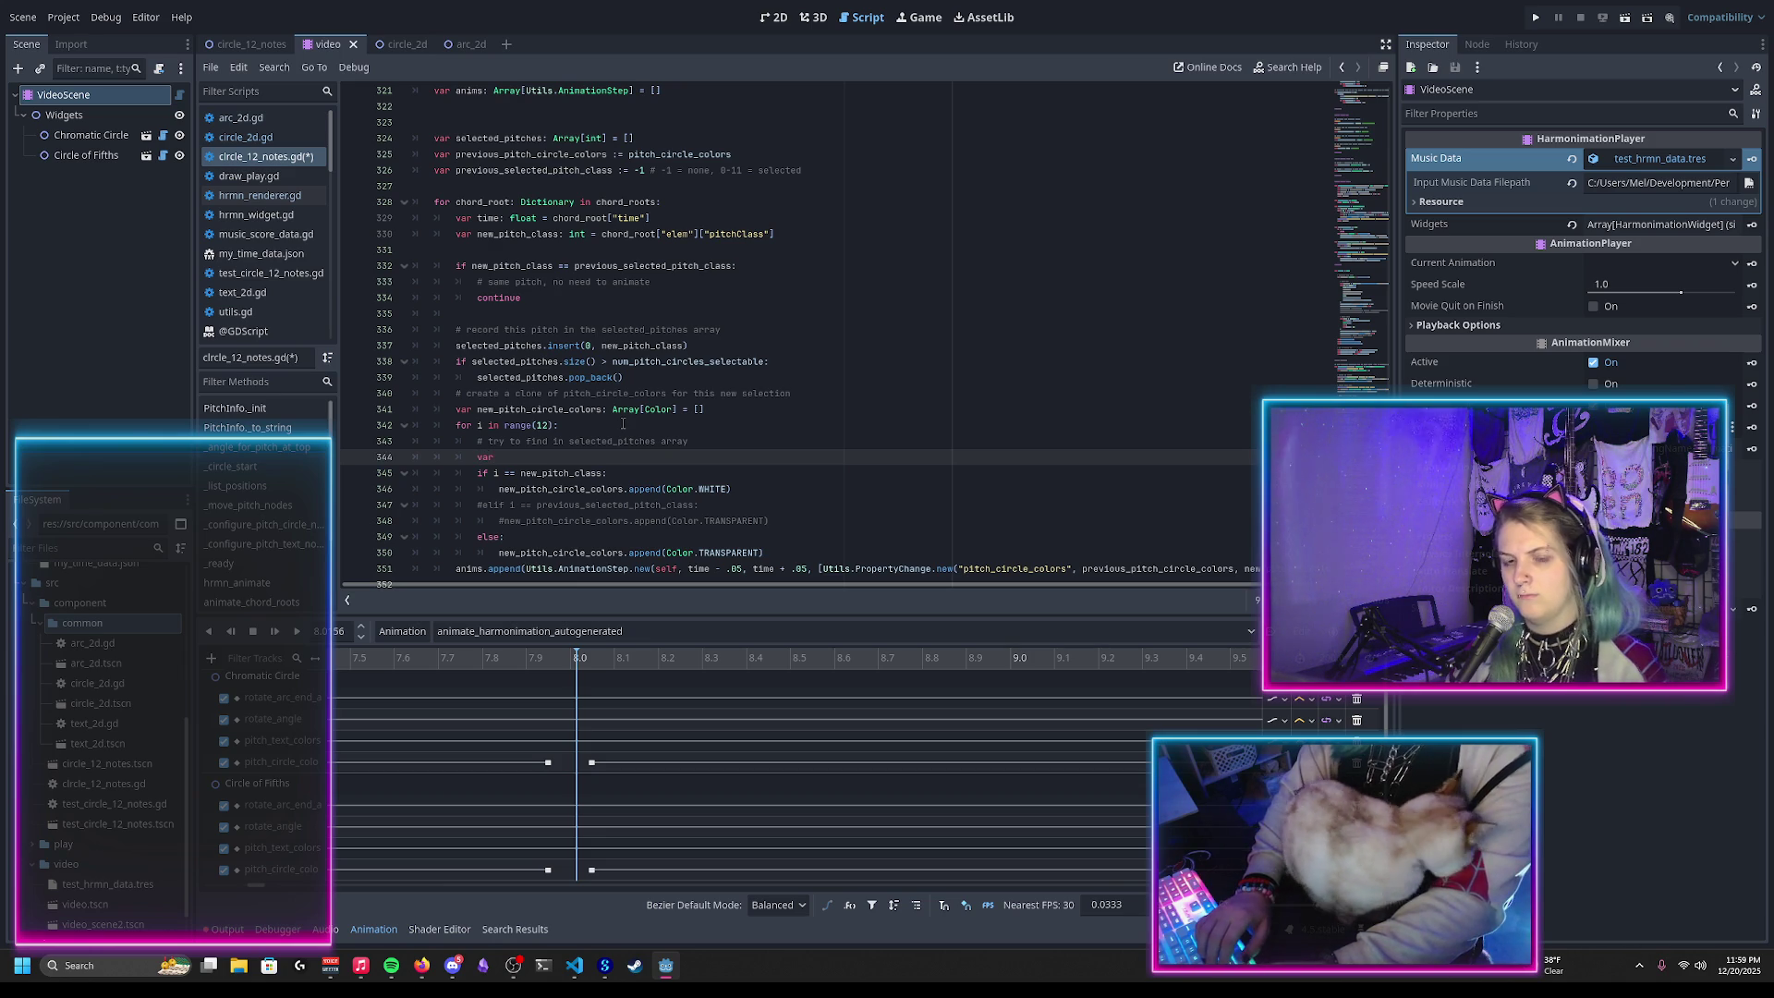
Step: Add select_idx = selected_pitches.find(i) and open the Array documentation for find
text( select)
text(r)
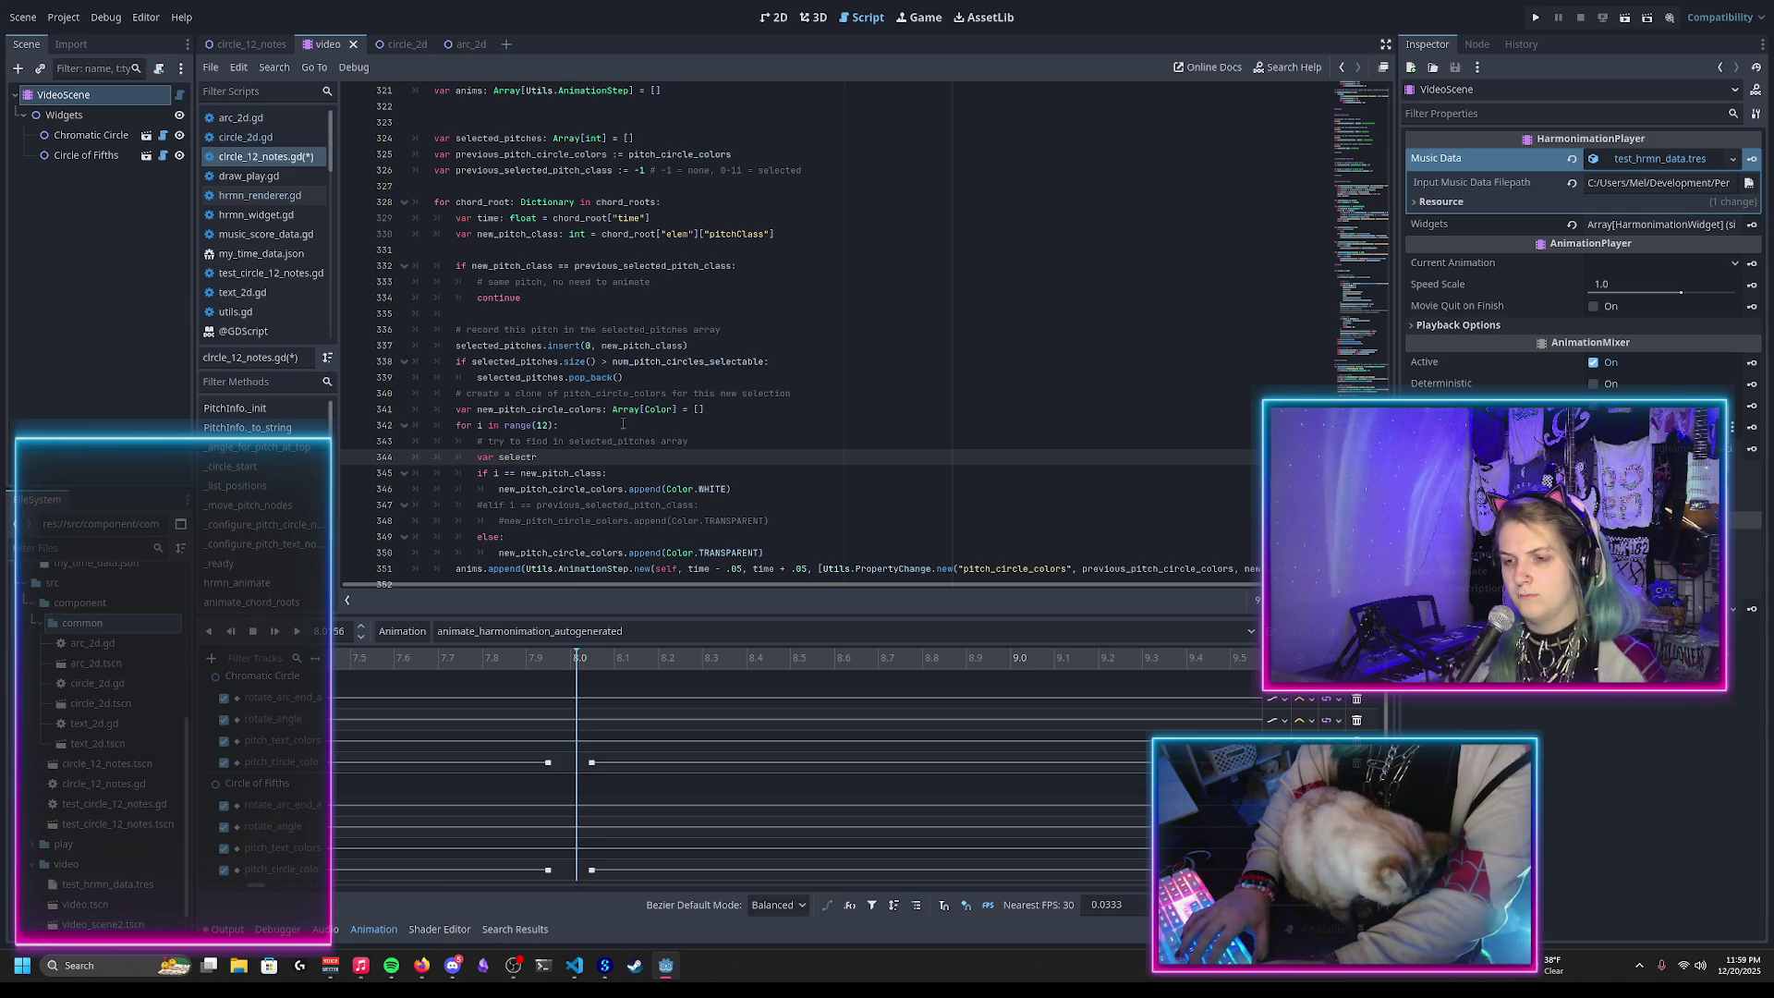
key(BackSpace)
text(_idx = sel)
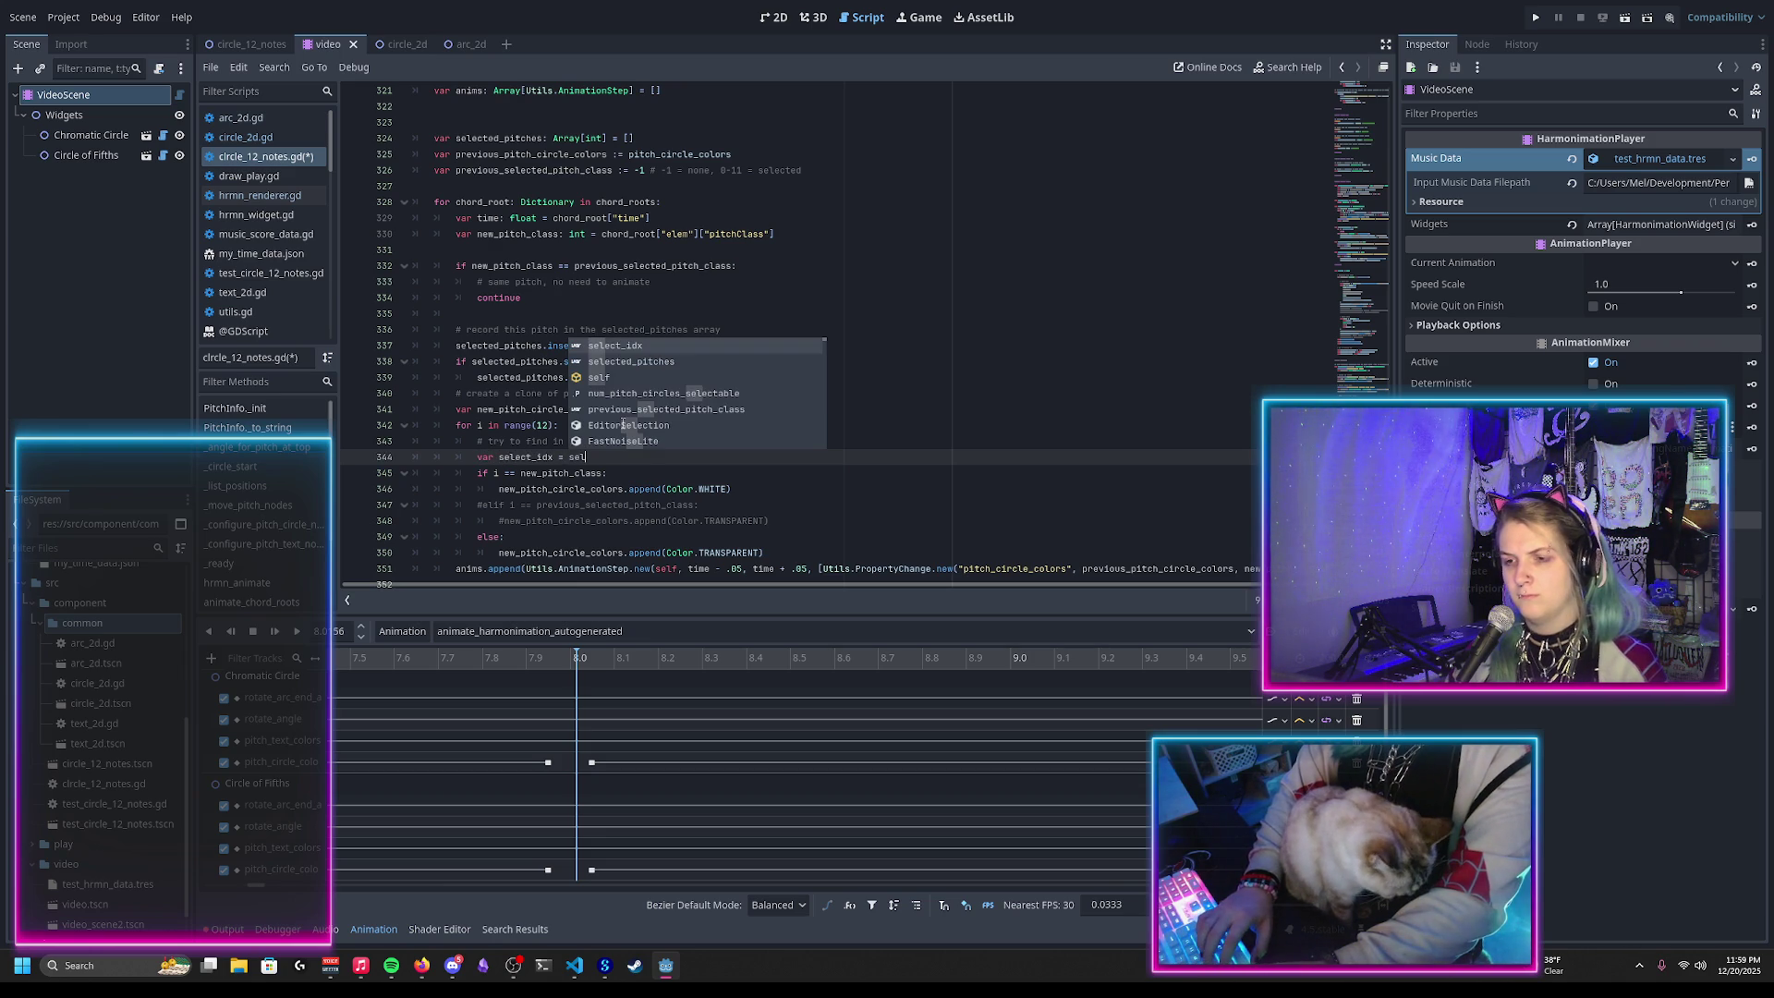
key(Down)
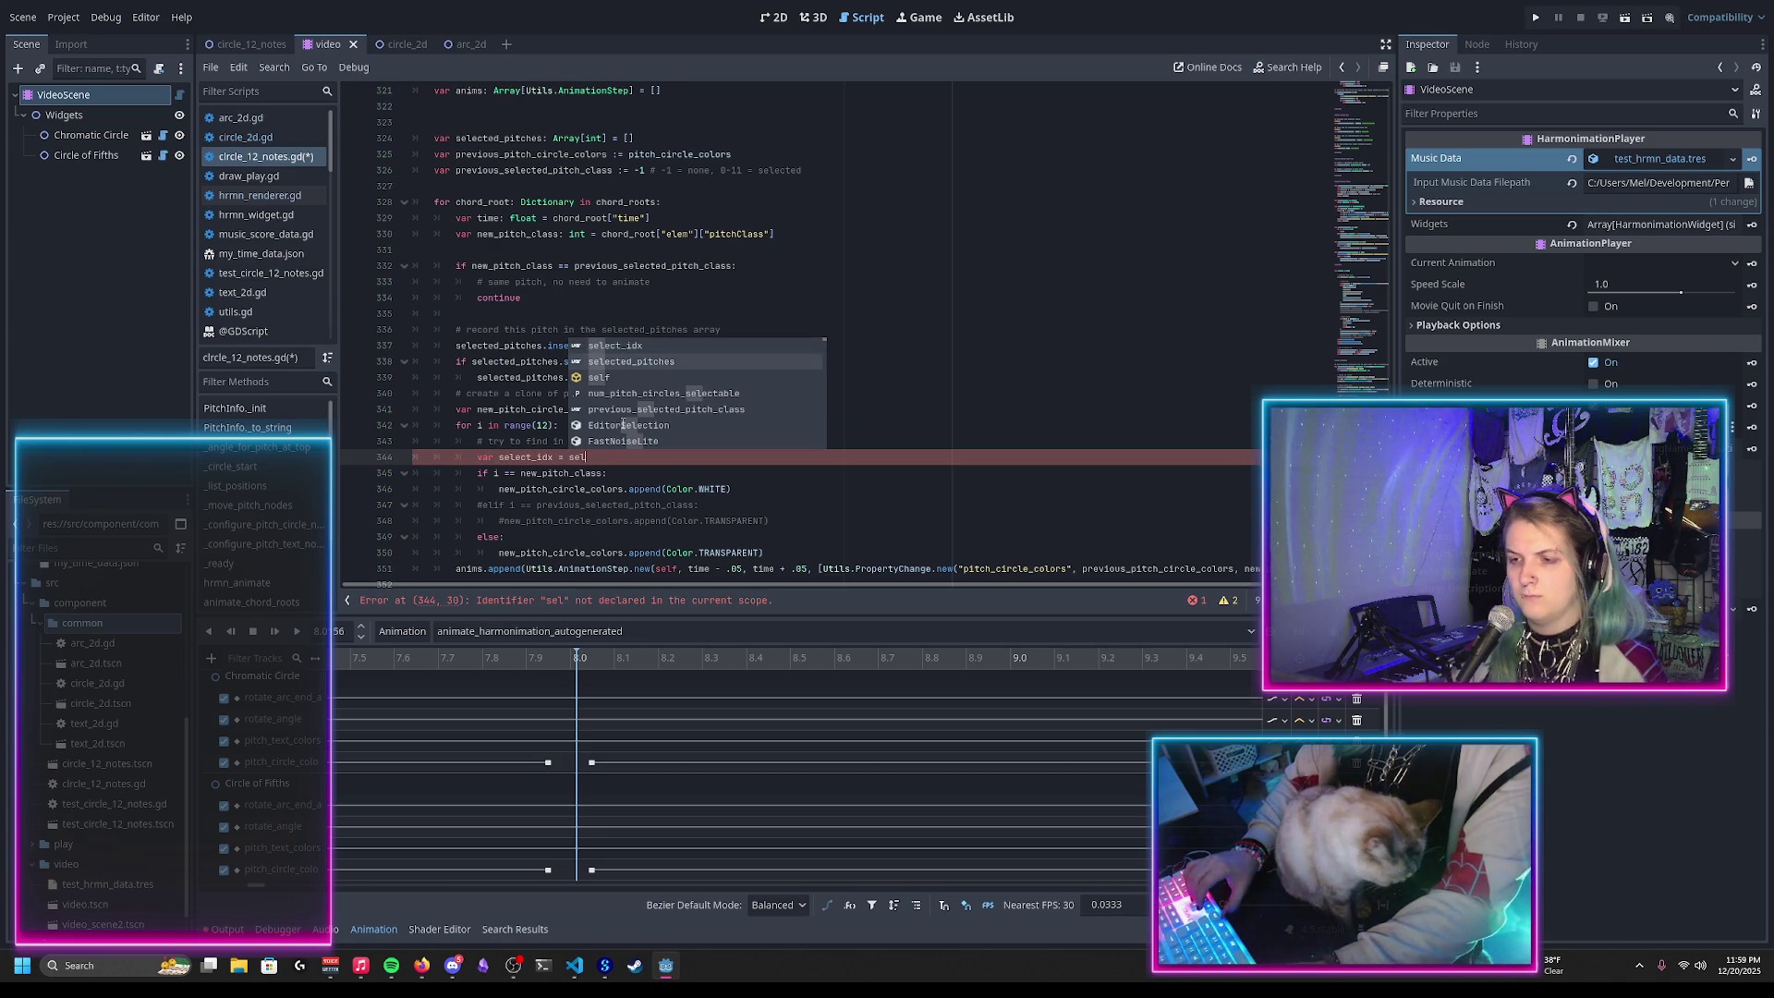
key(Return)
text(.fi)
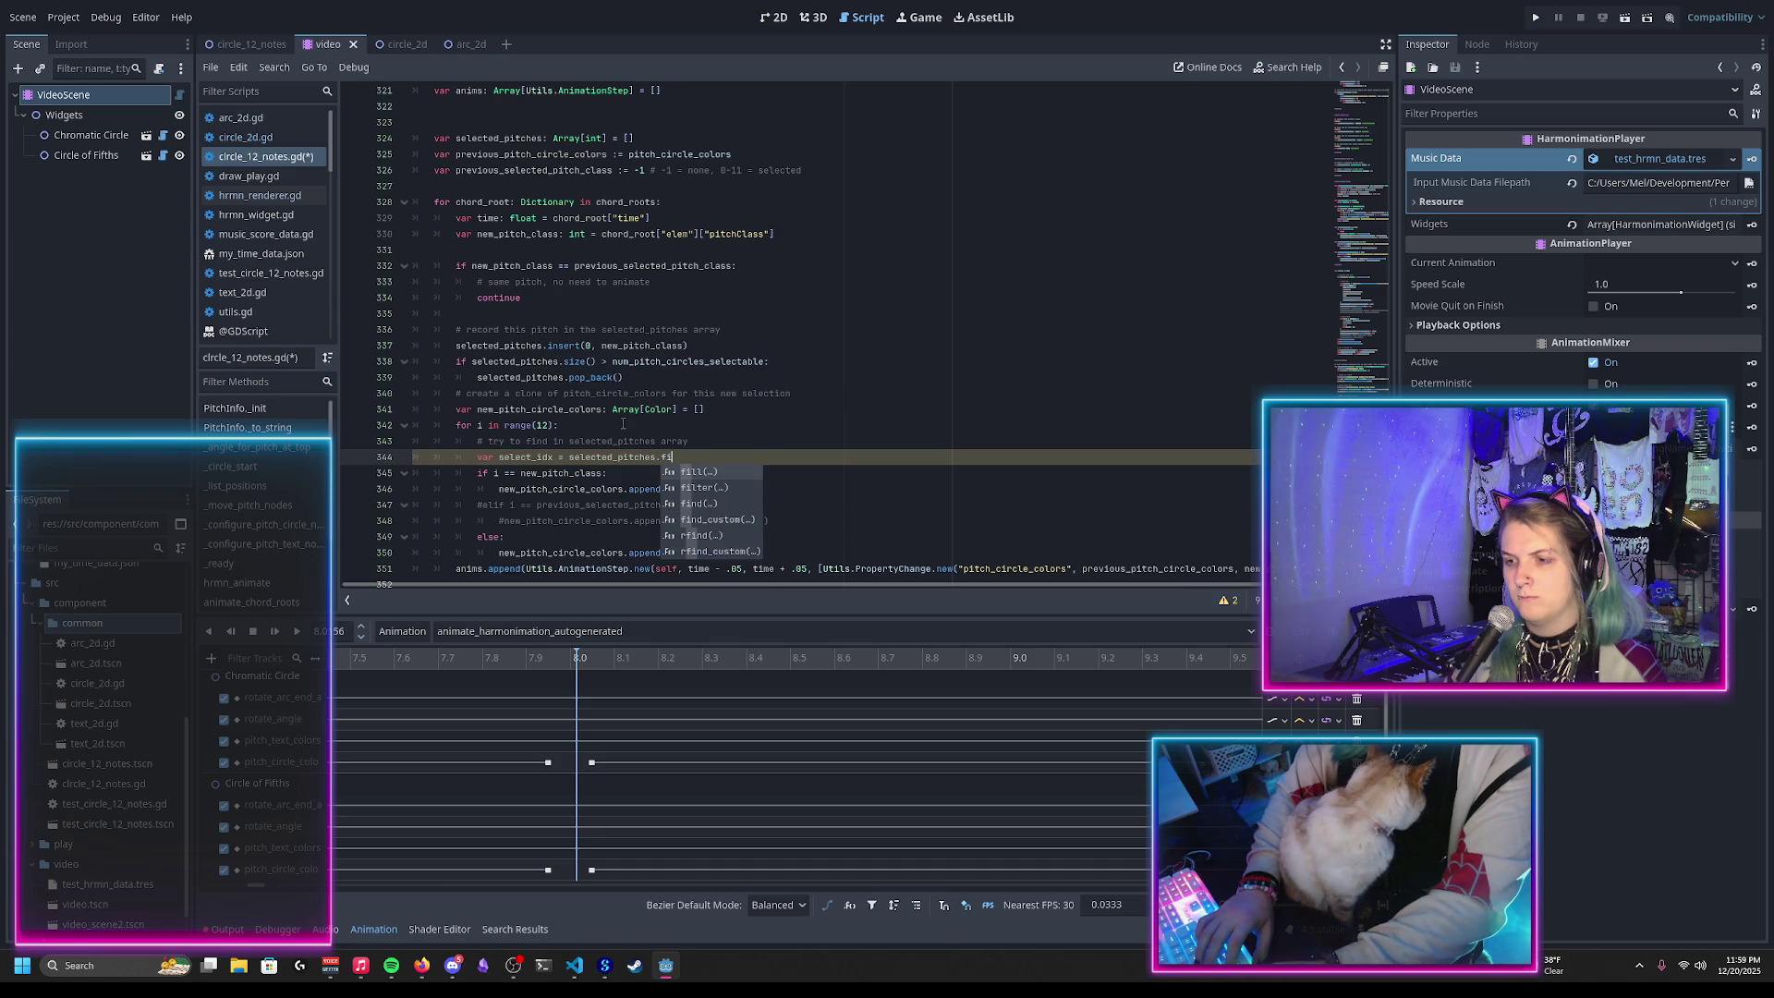
text(nd)
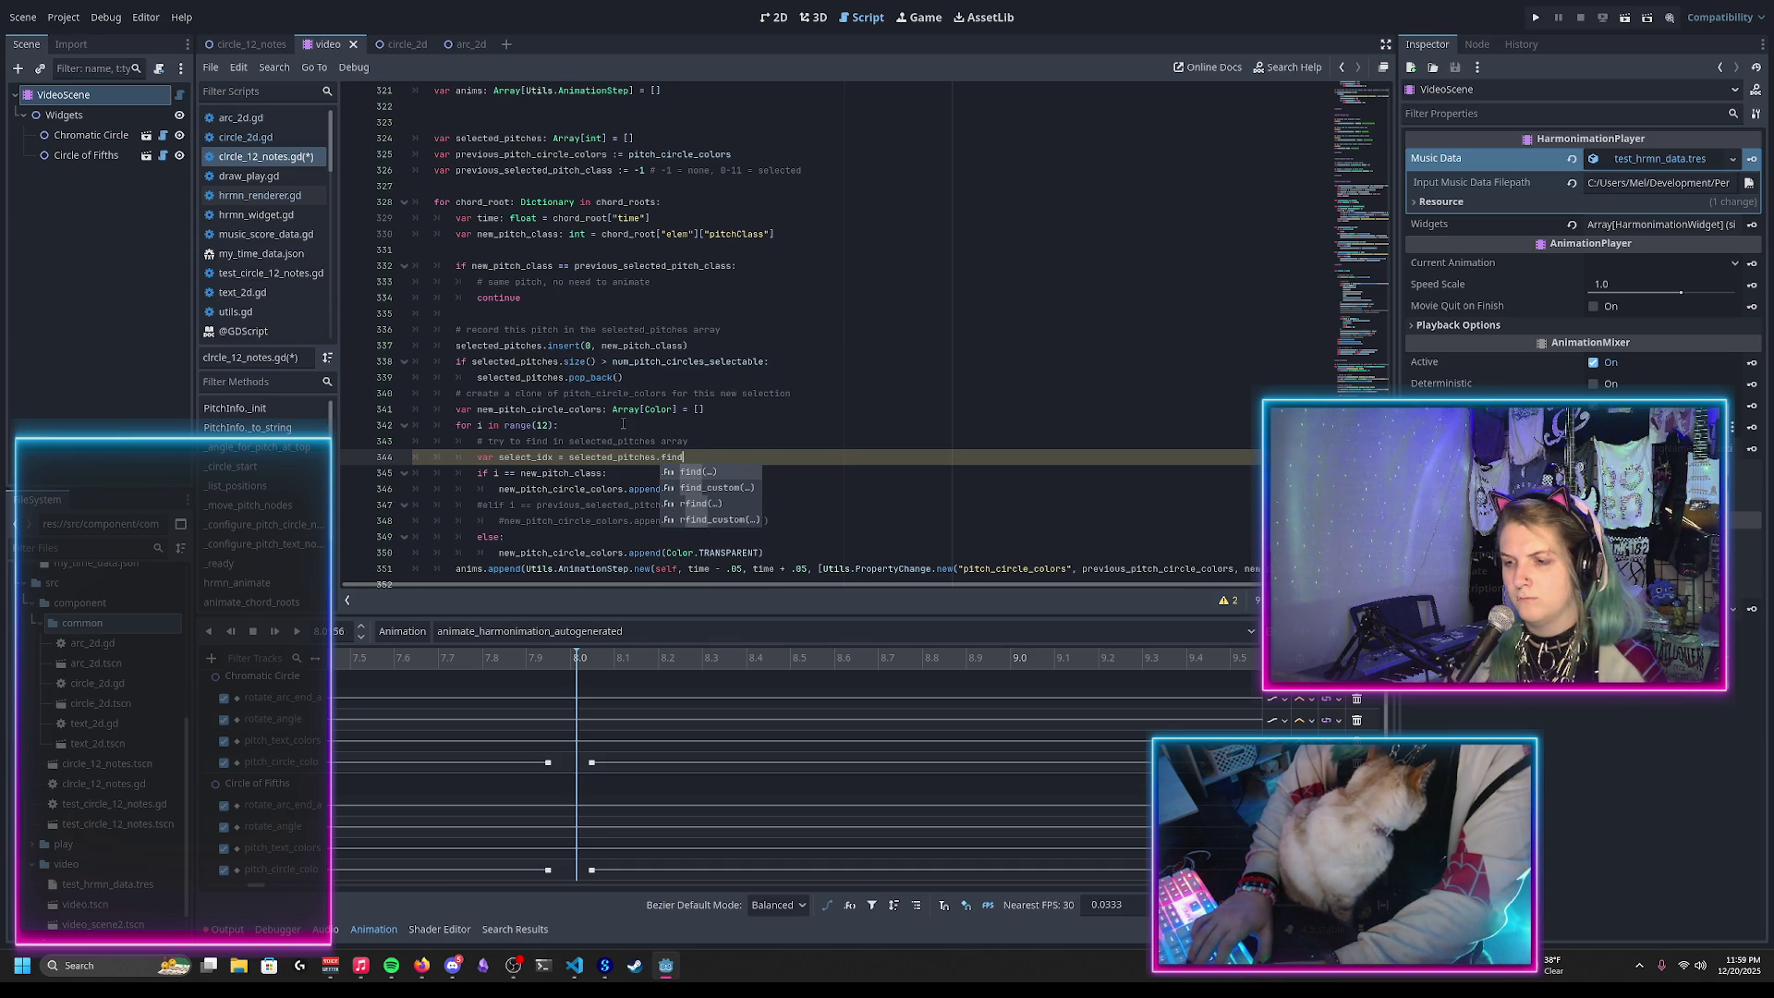
key(Return)
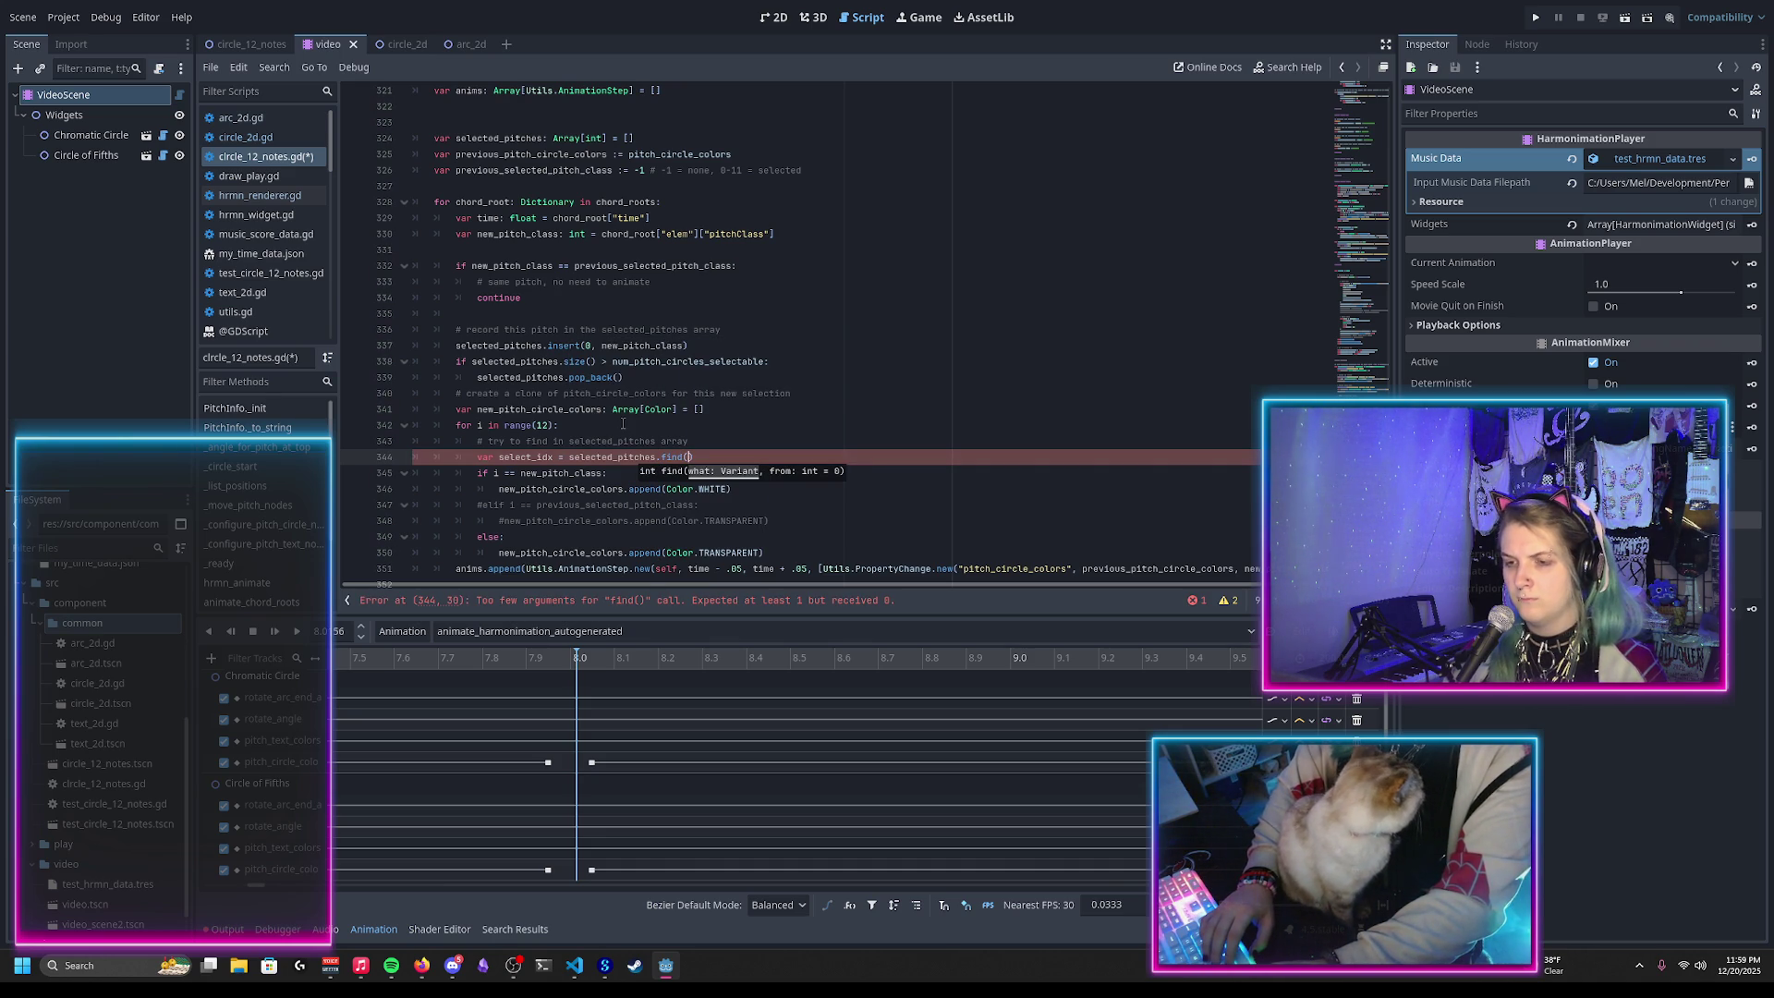
text(i)
key(Escape)
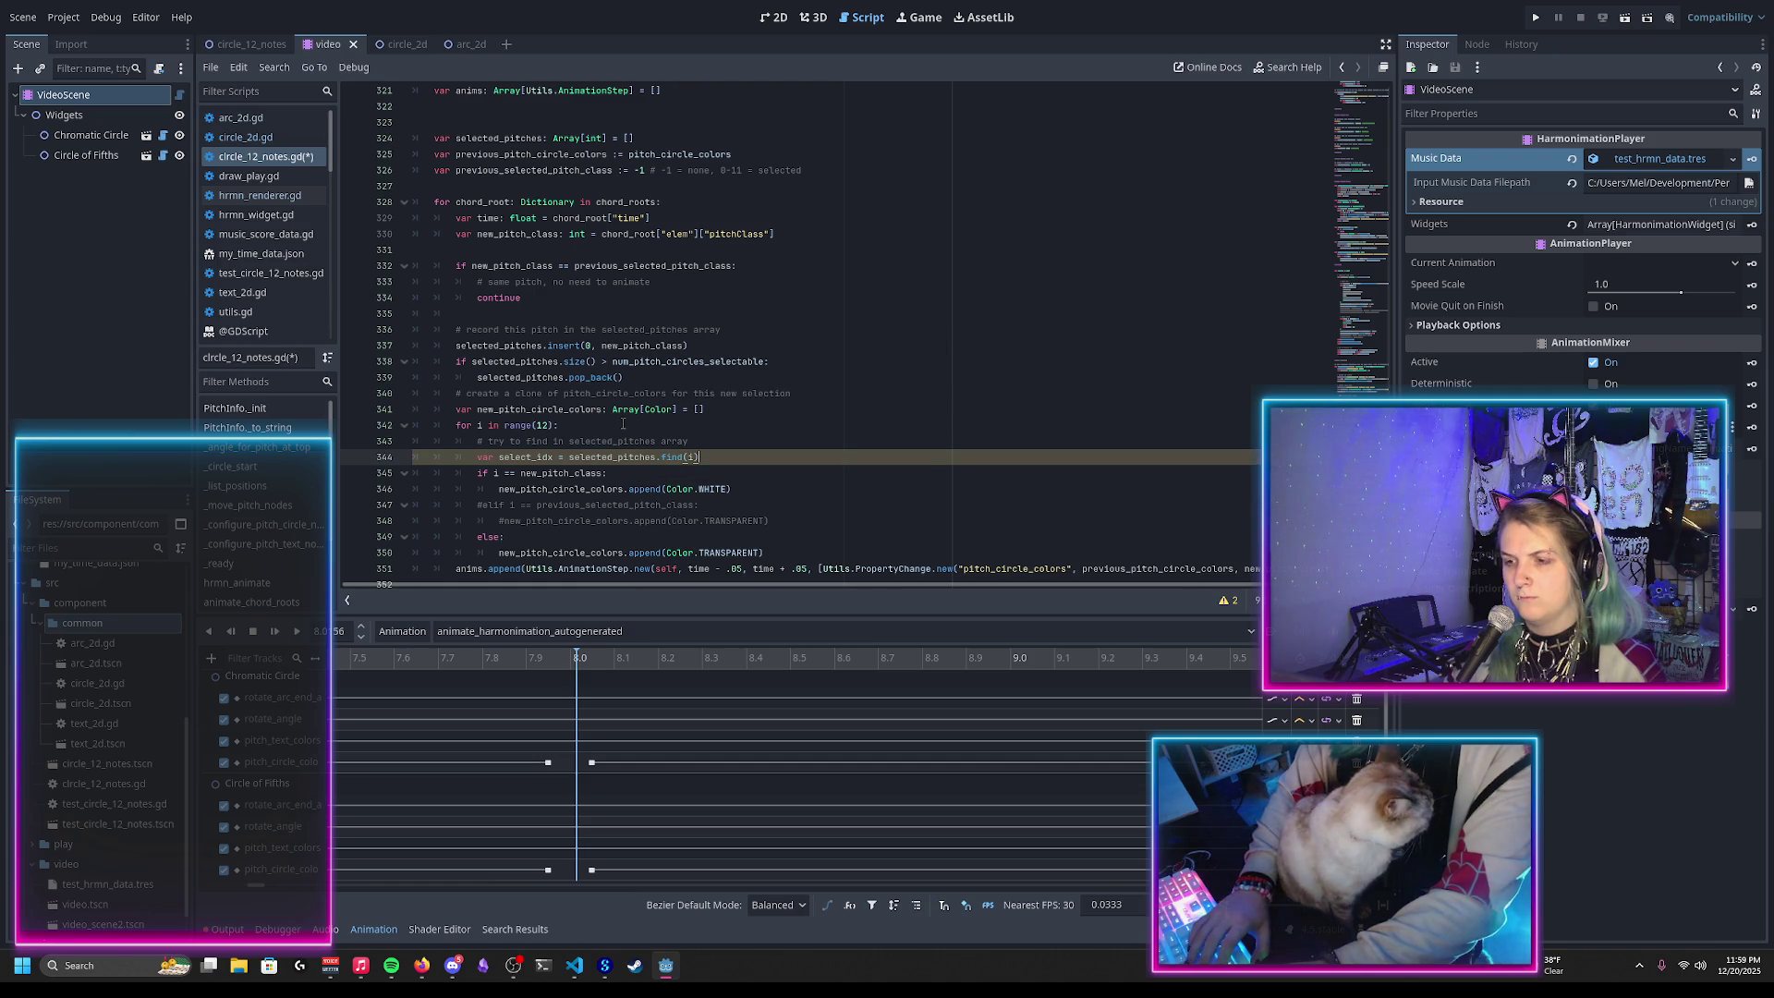
ctrl+click(666, 458)
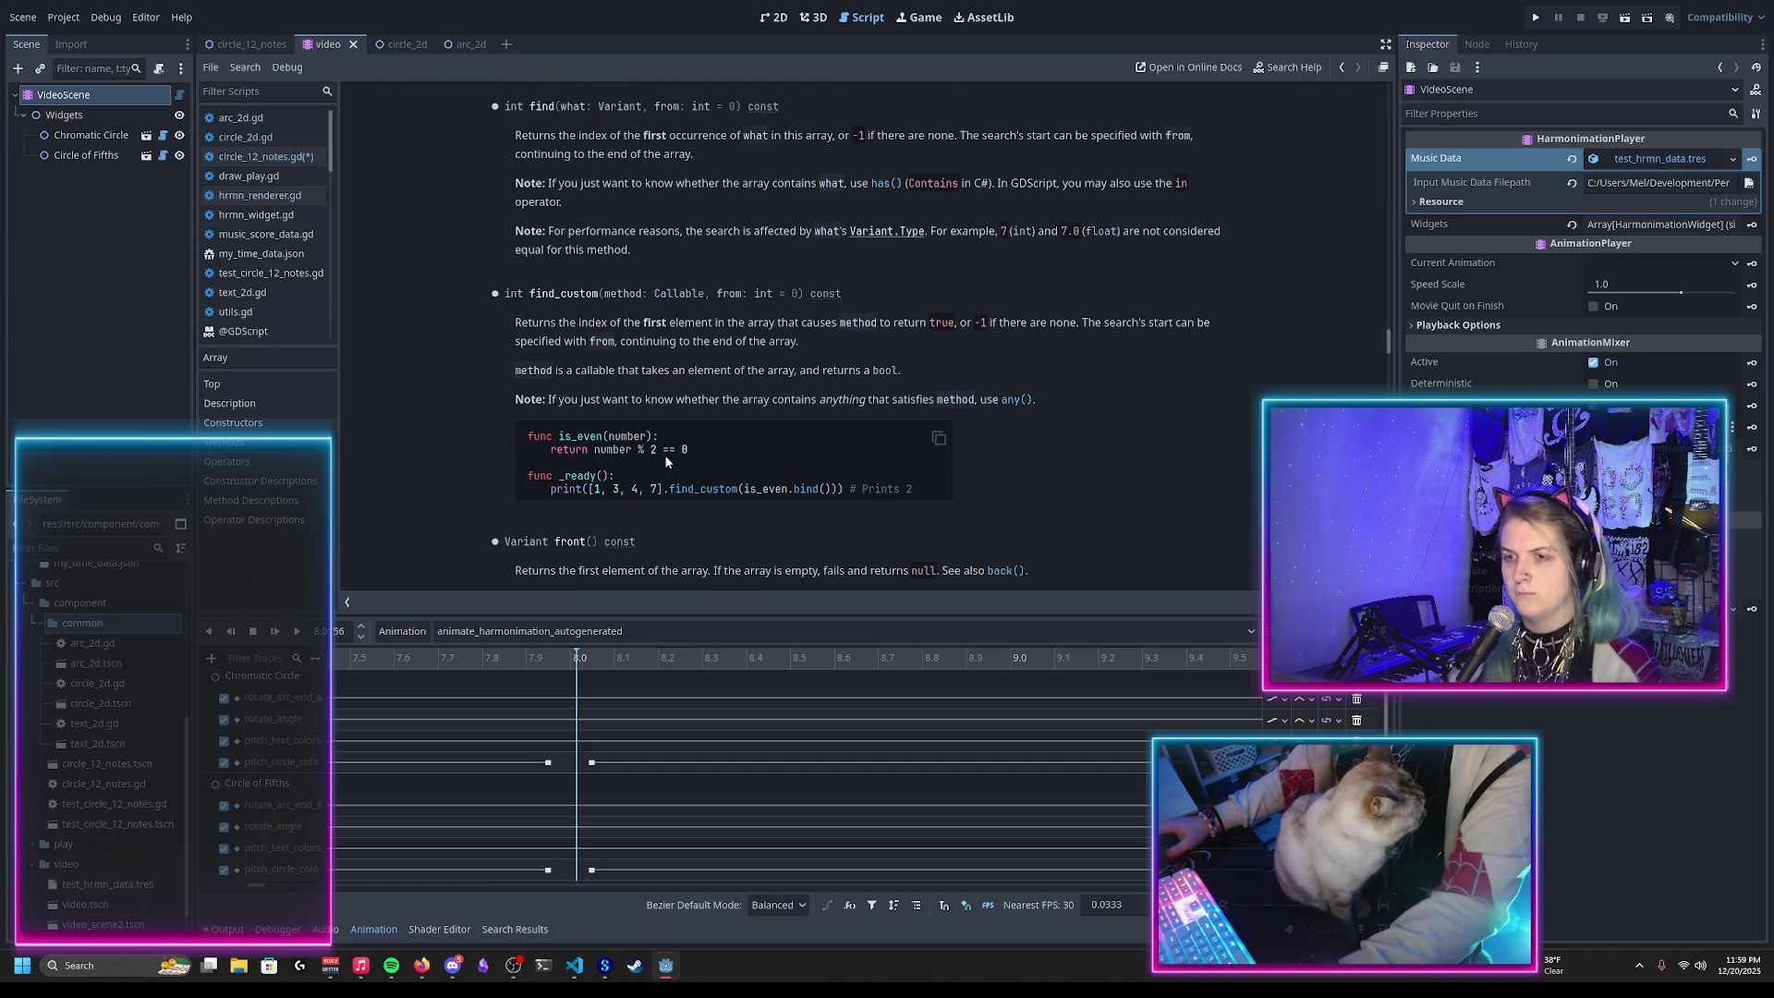
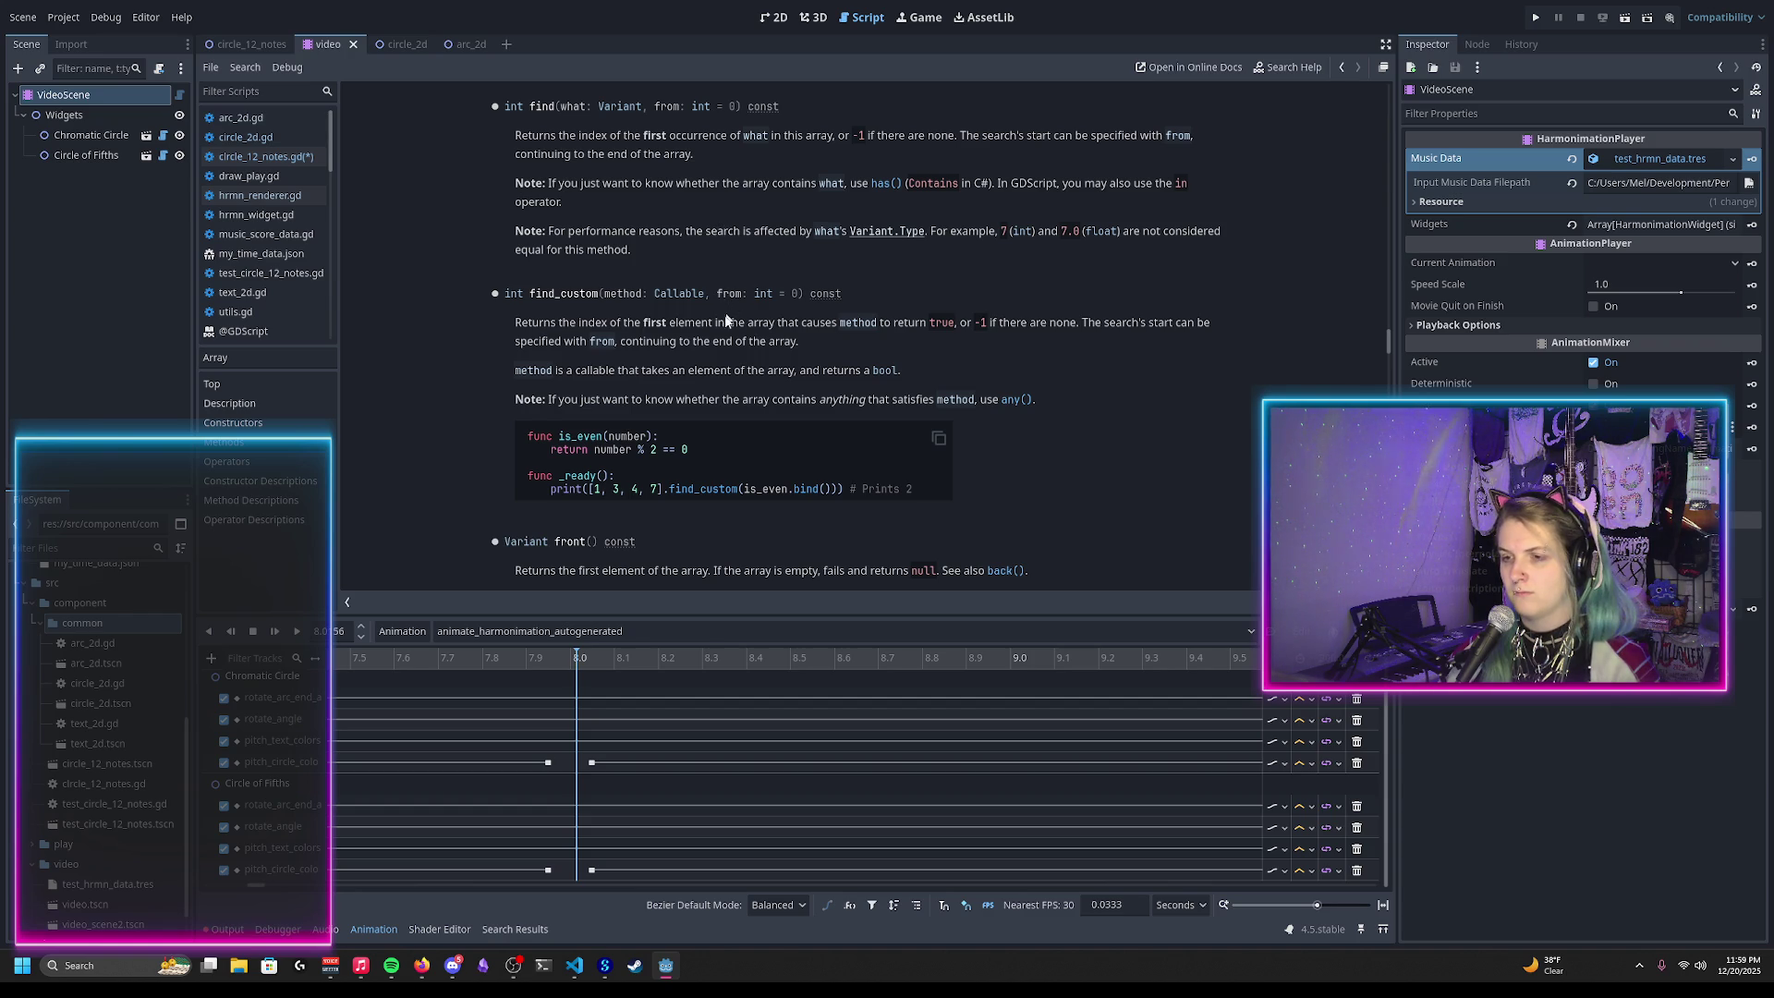
Step: Navigate back from the Array reference page to circle_12_notes.gd with Alt+Left
key(alt+Left)
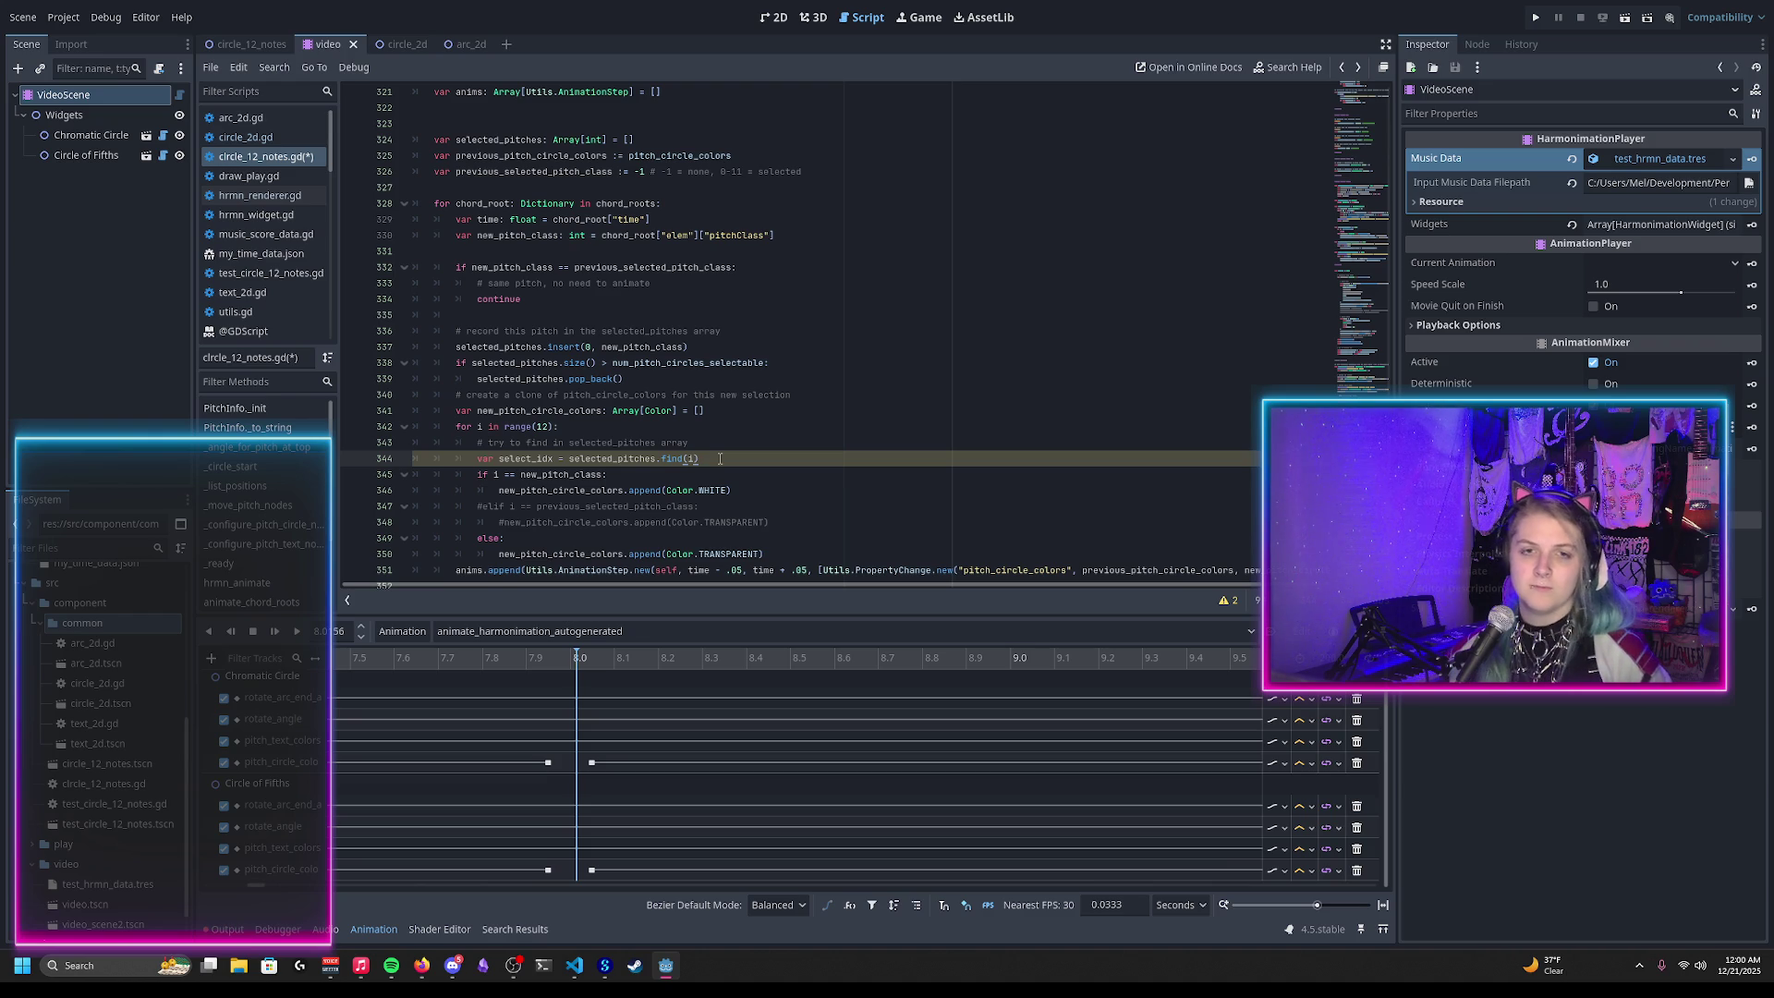
scroll(675, 430, down, 2)
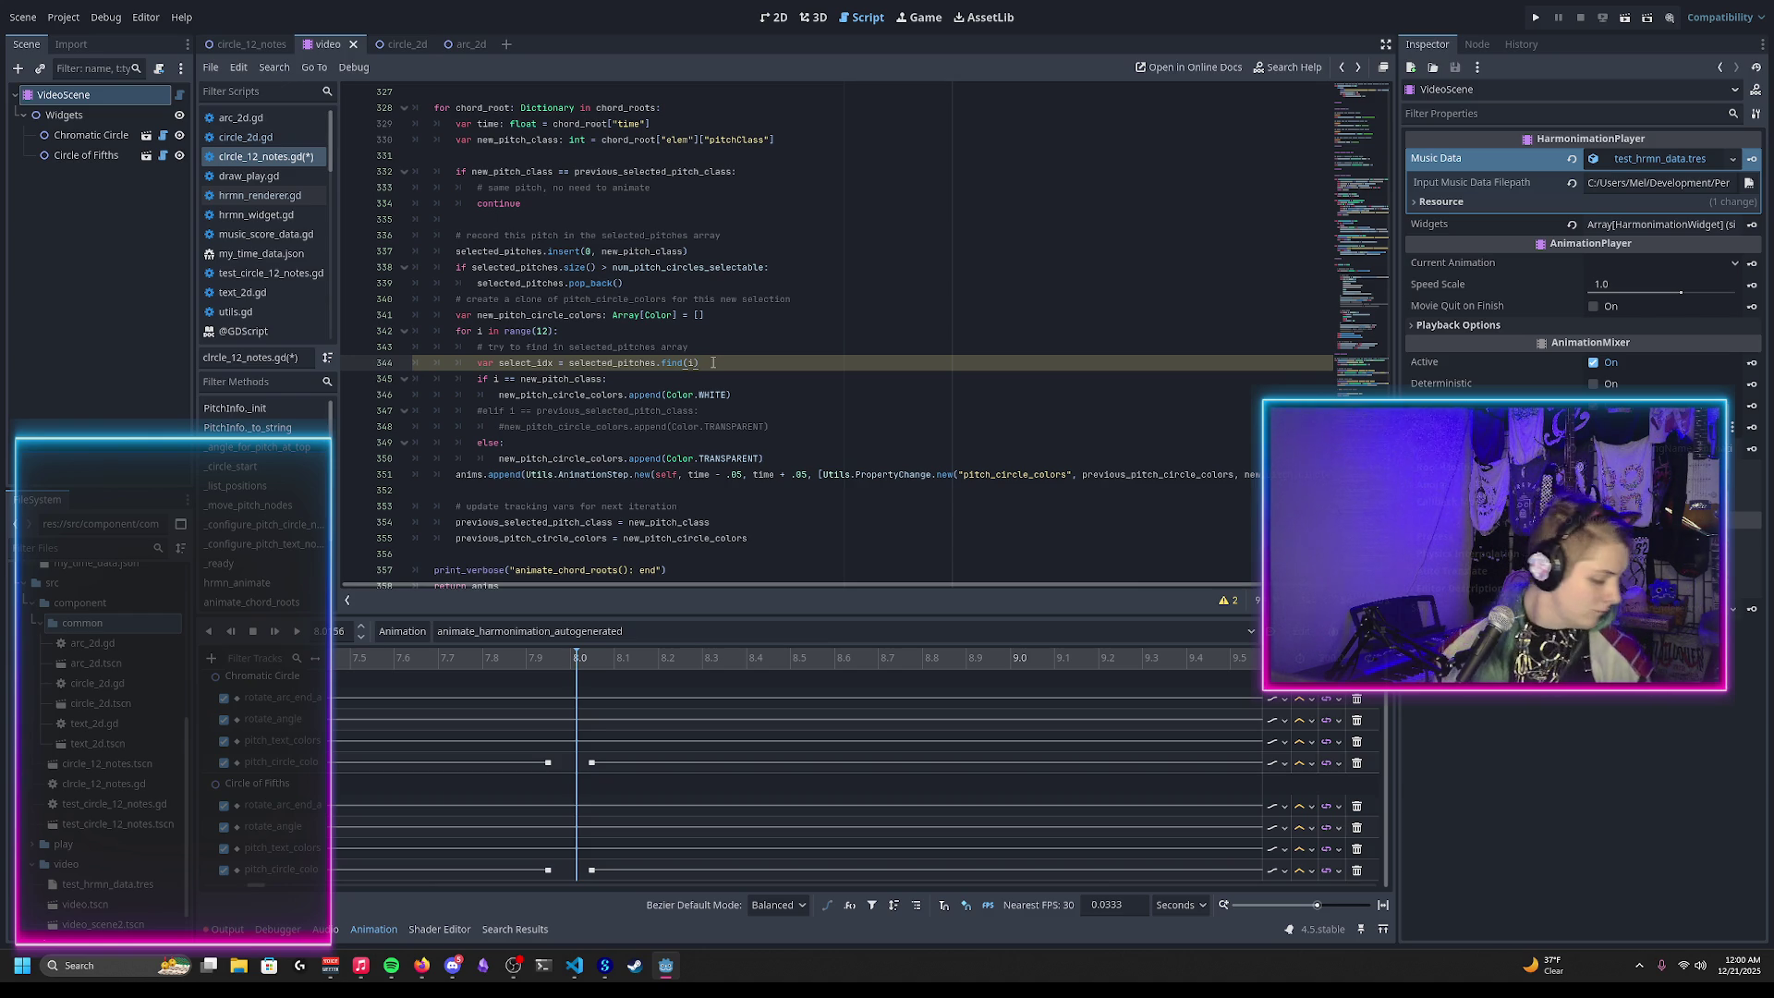
key(Up)
key(Up)
key(Up)
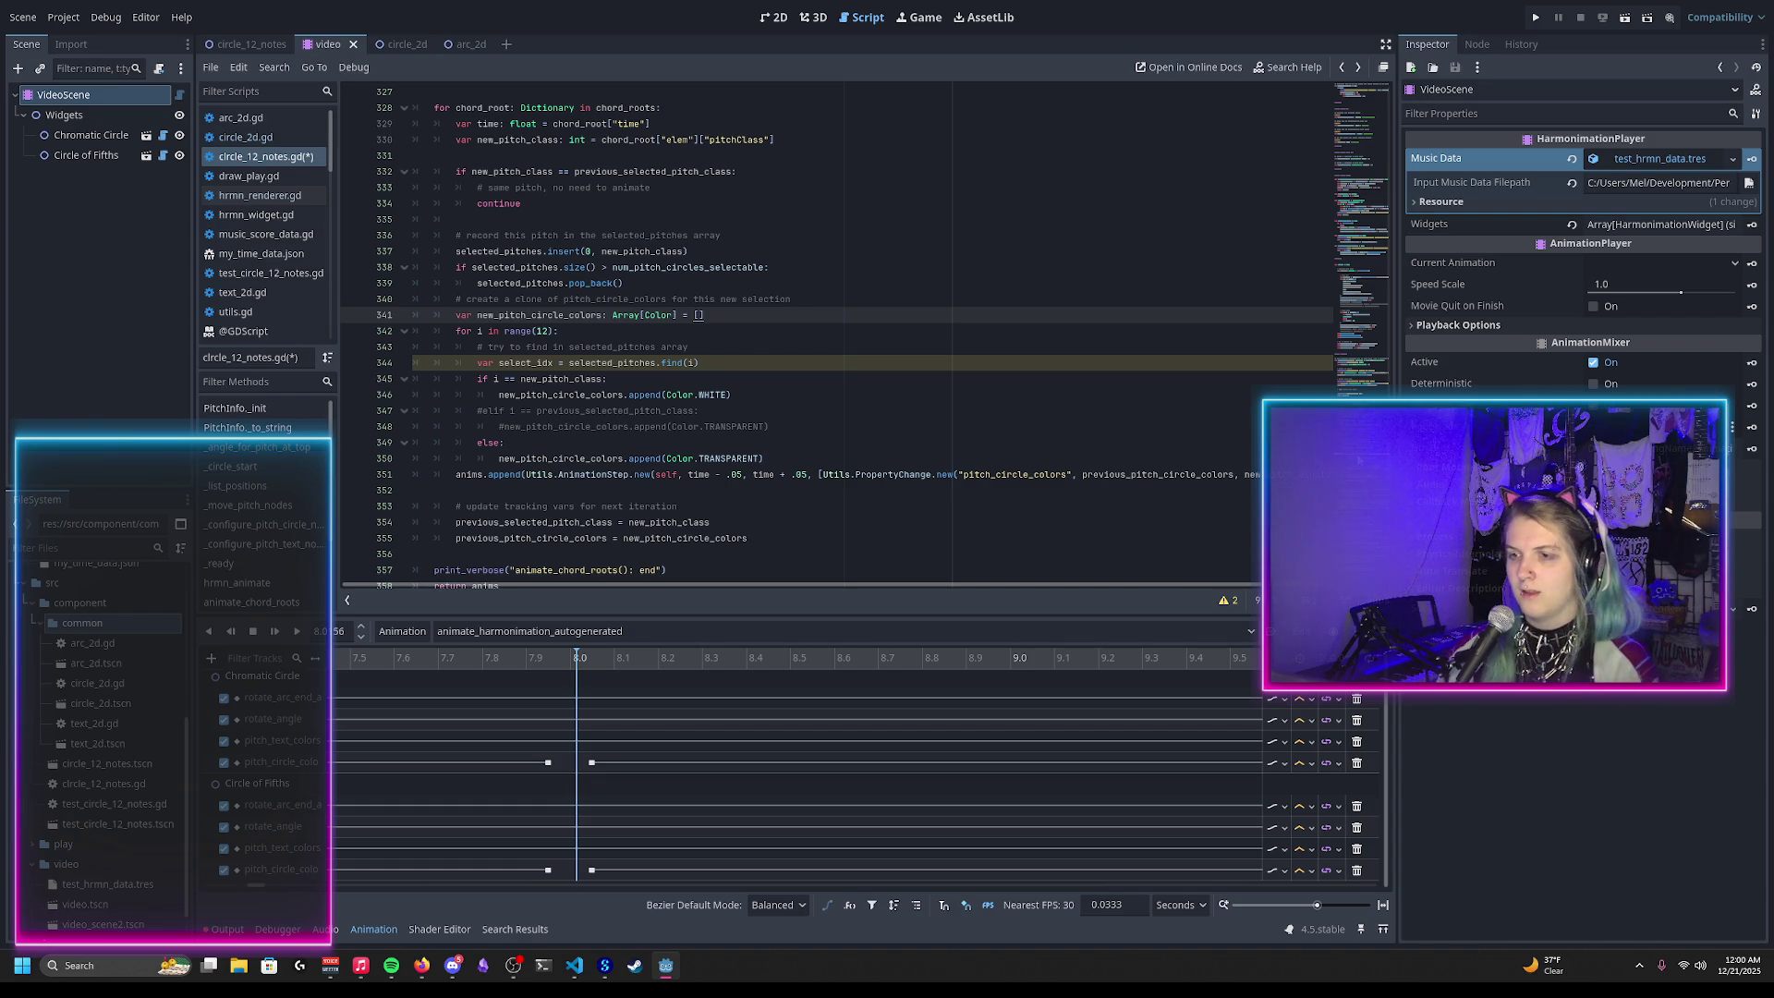
scroll(1291, 92, up, 20)
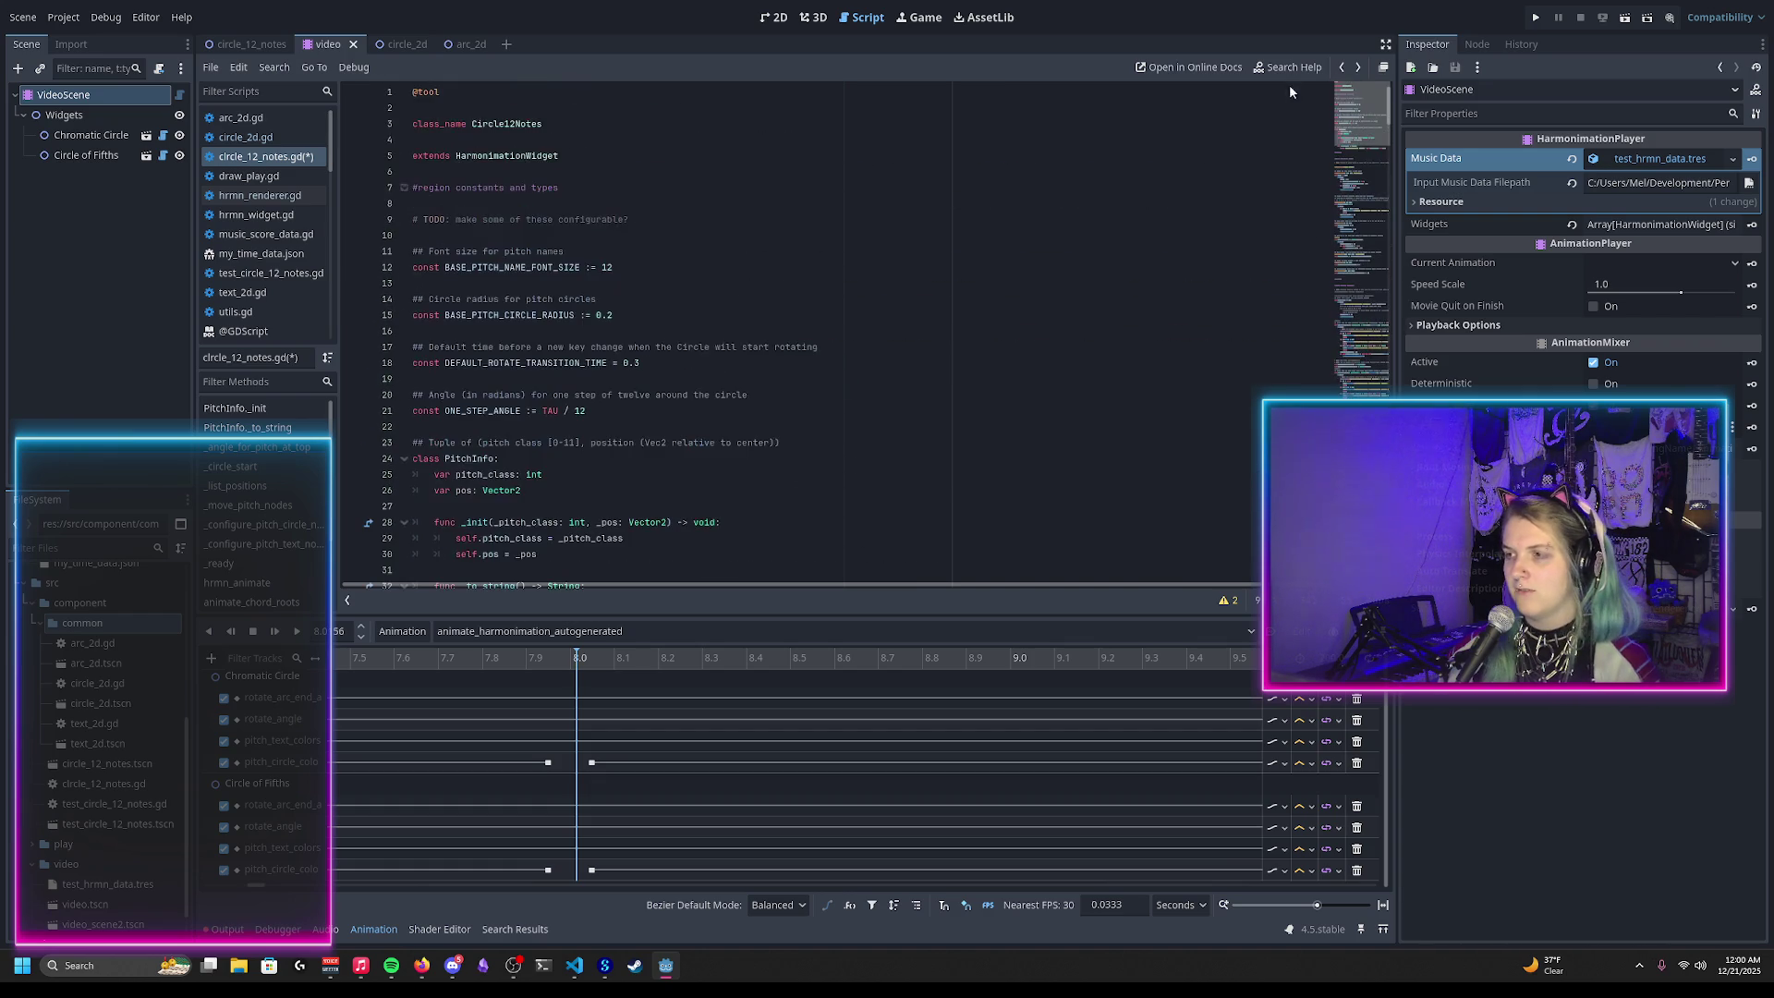
scroll(741, 315, down, 10)
scroll(741, 315, down, 14)
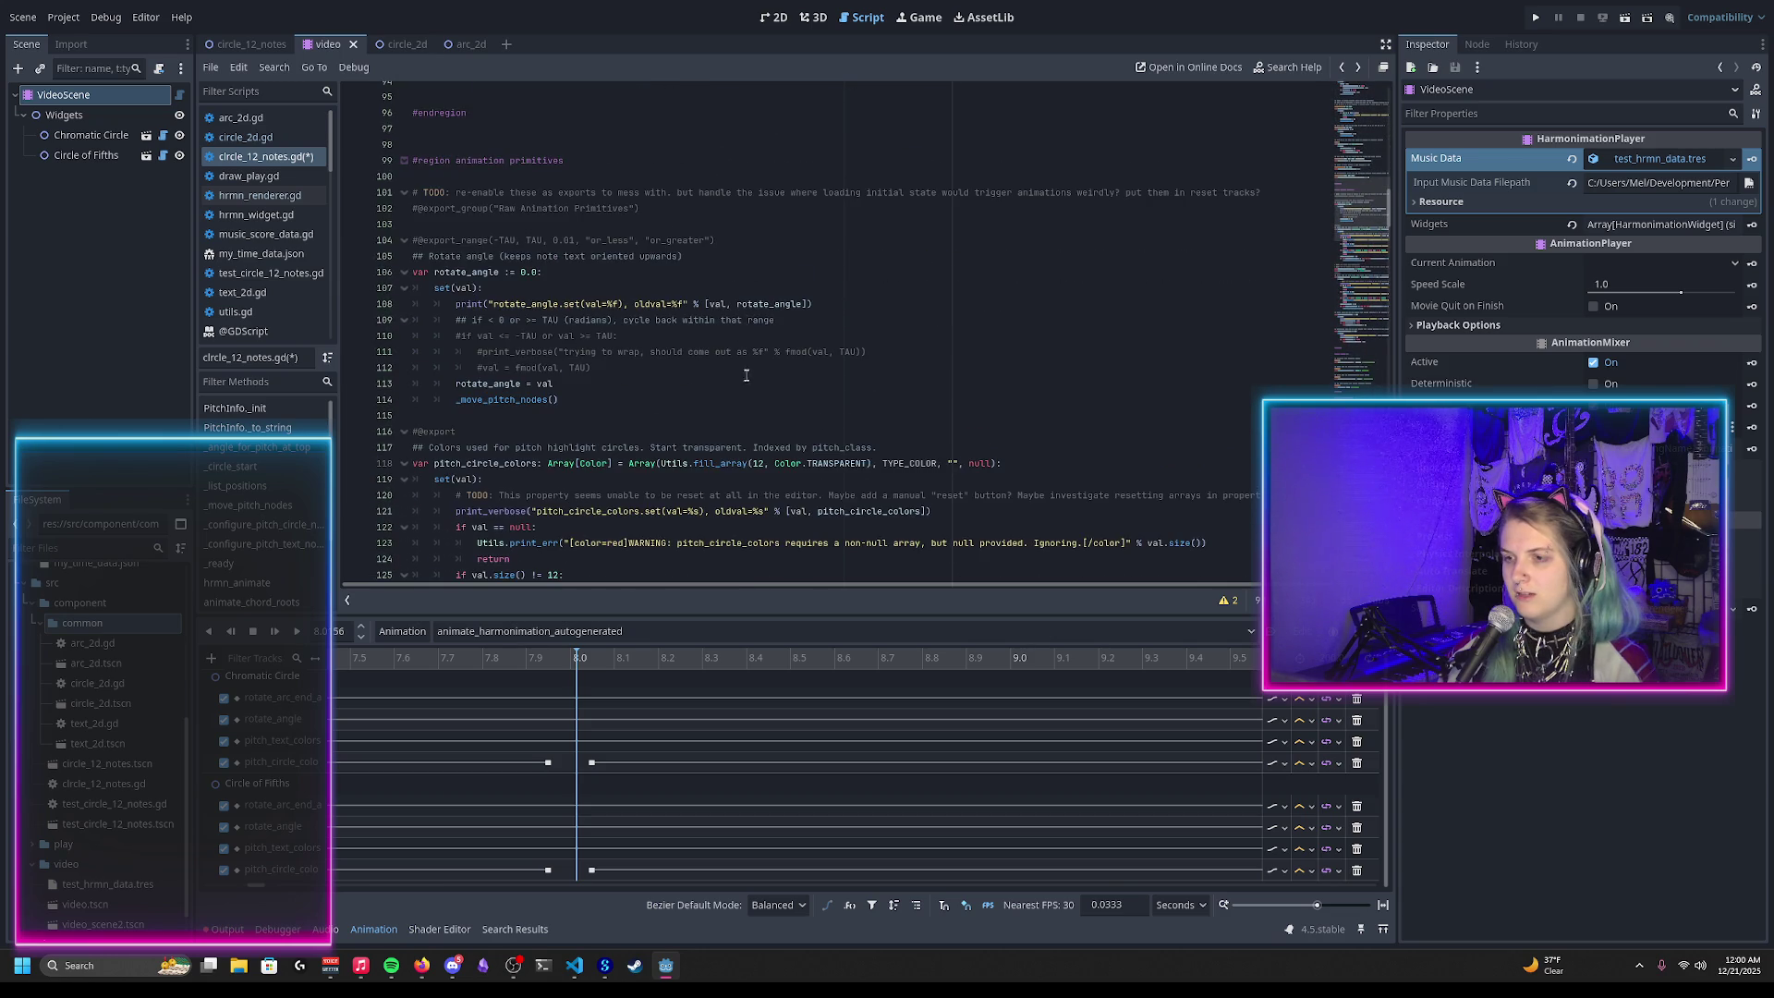
scroll(740, 368, down, 2)
drag(627, 368, 1082, 373)
key(ctrl+c)
click(801, 422)
scroll(802, 422, down, 20)
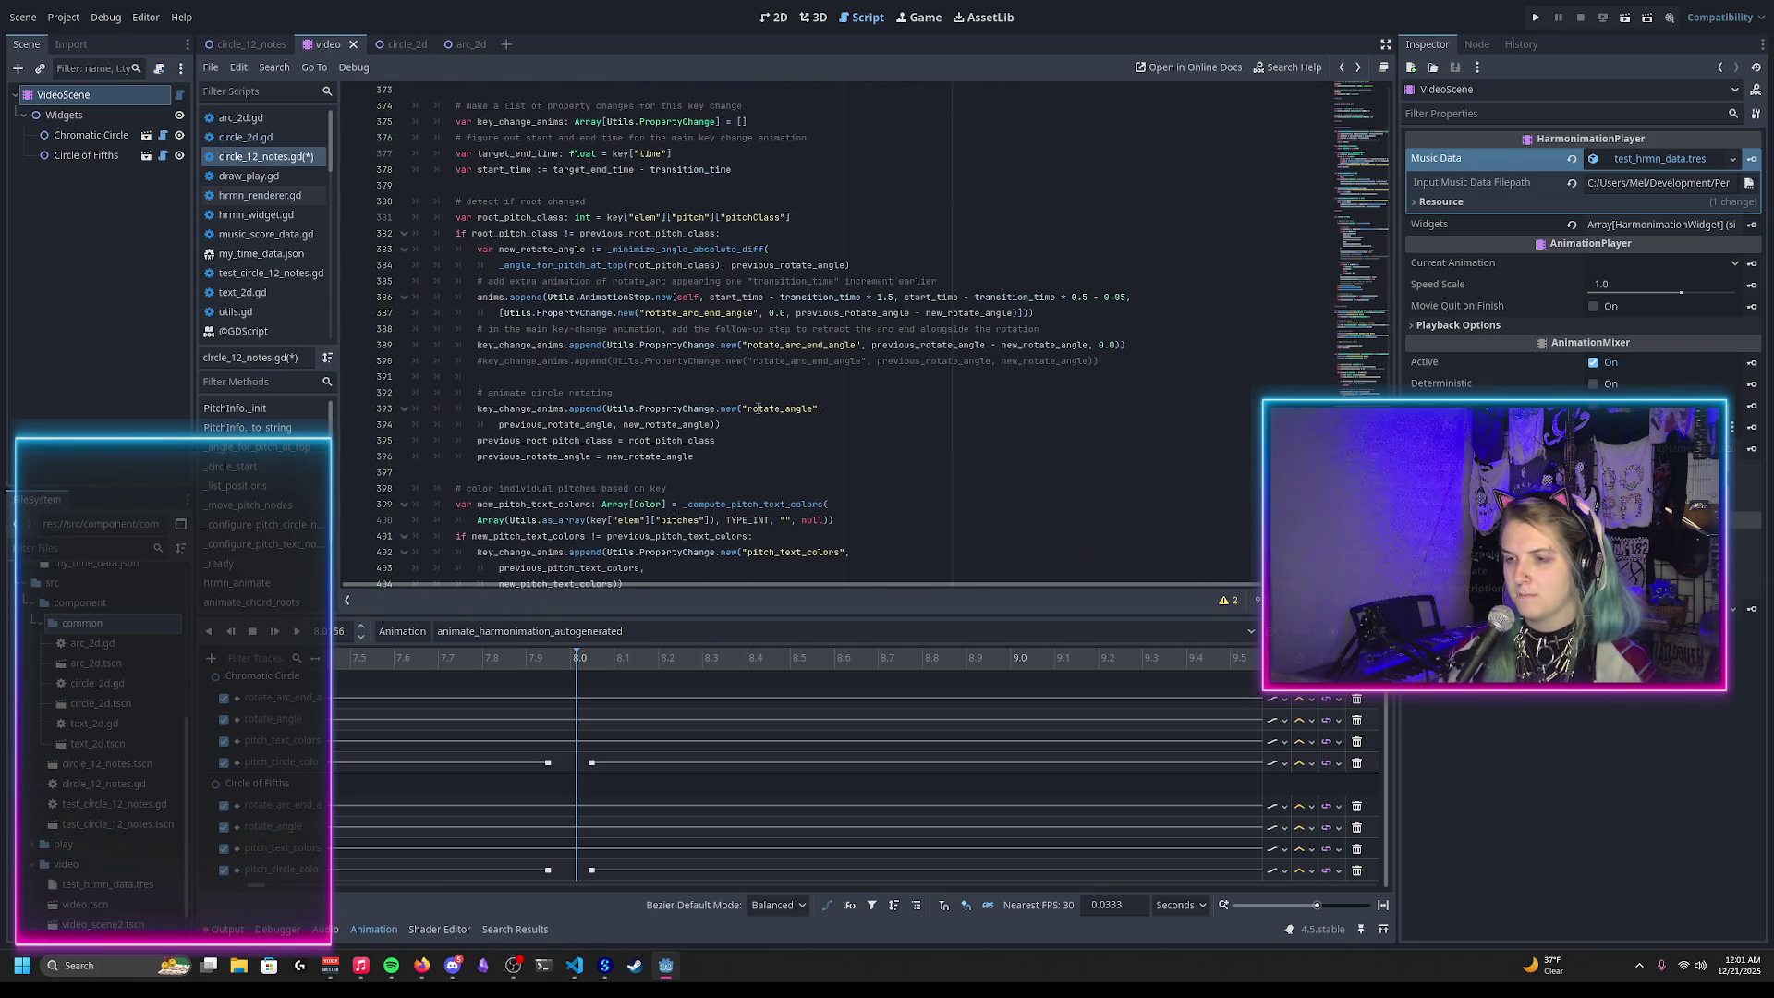
scroll(745, 400, up, 2)
scroll(745, 400, up, 14)
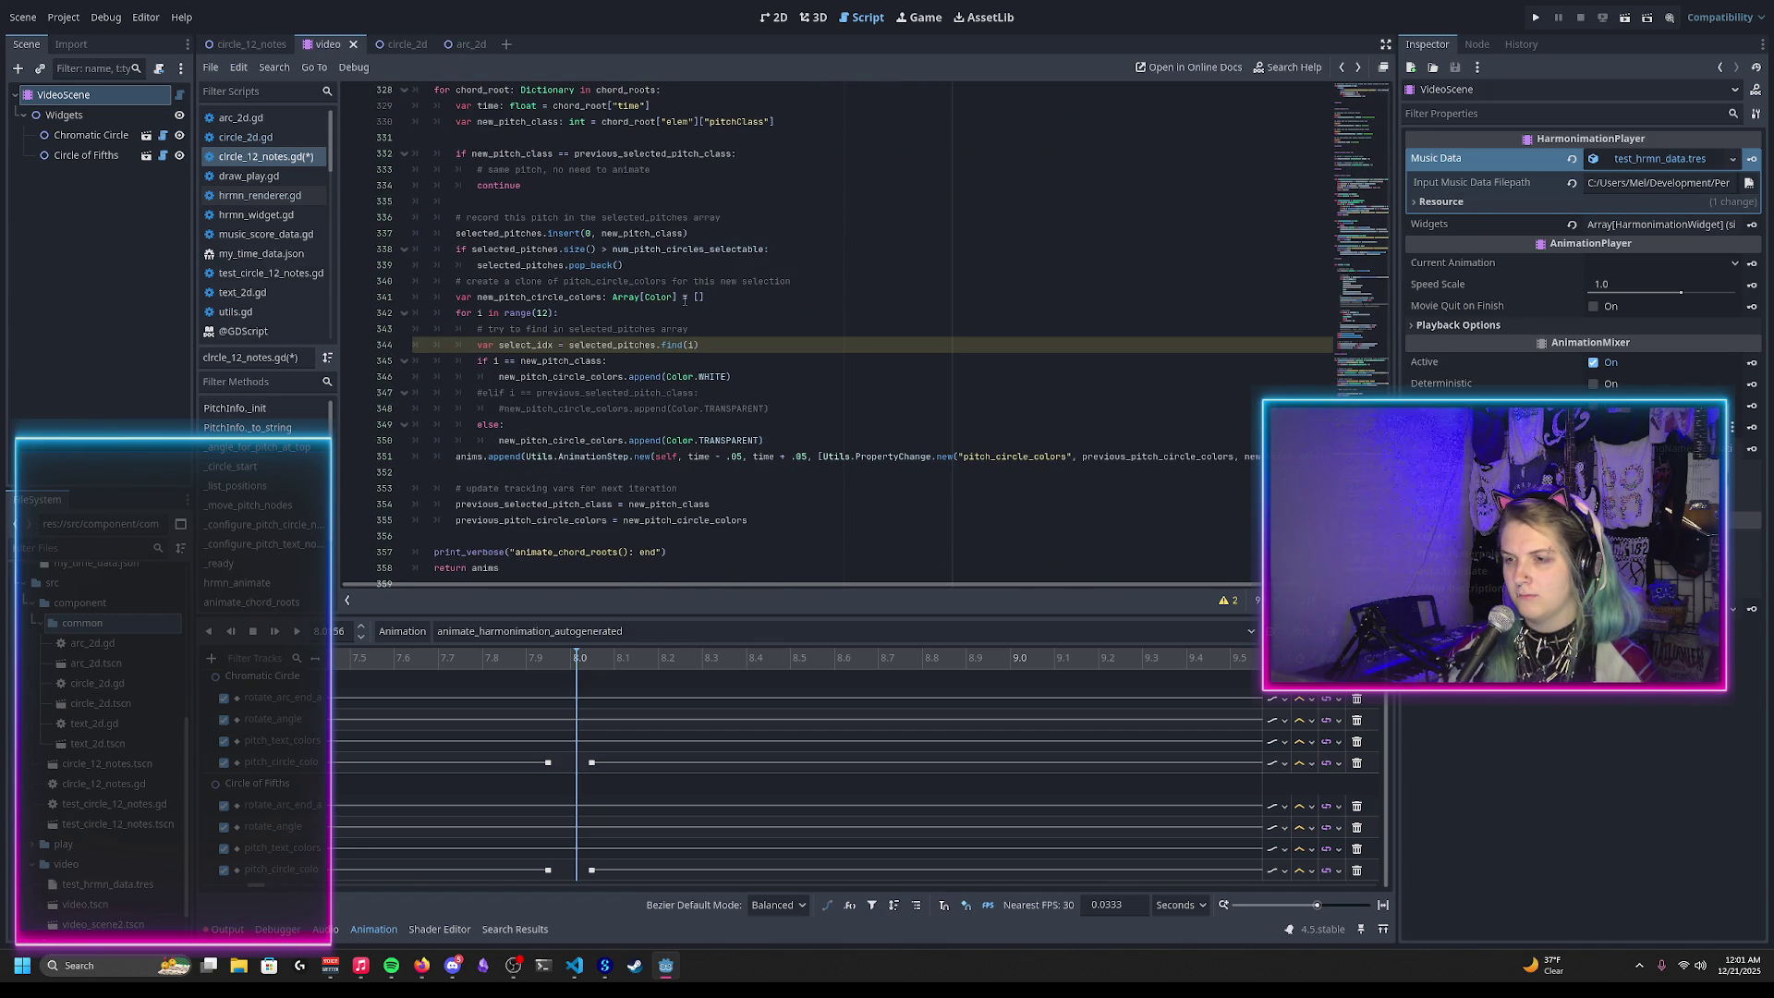
Step: Replace '= []' on line 341 with the pasted Array(Utils.fill_array(12, Color.TRANSPARENT), TYPE_COLOR, "", null) and add a blank line
click(684, 299)
key(BackSpace)
key(BackSpace)
key(ctrl+v)
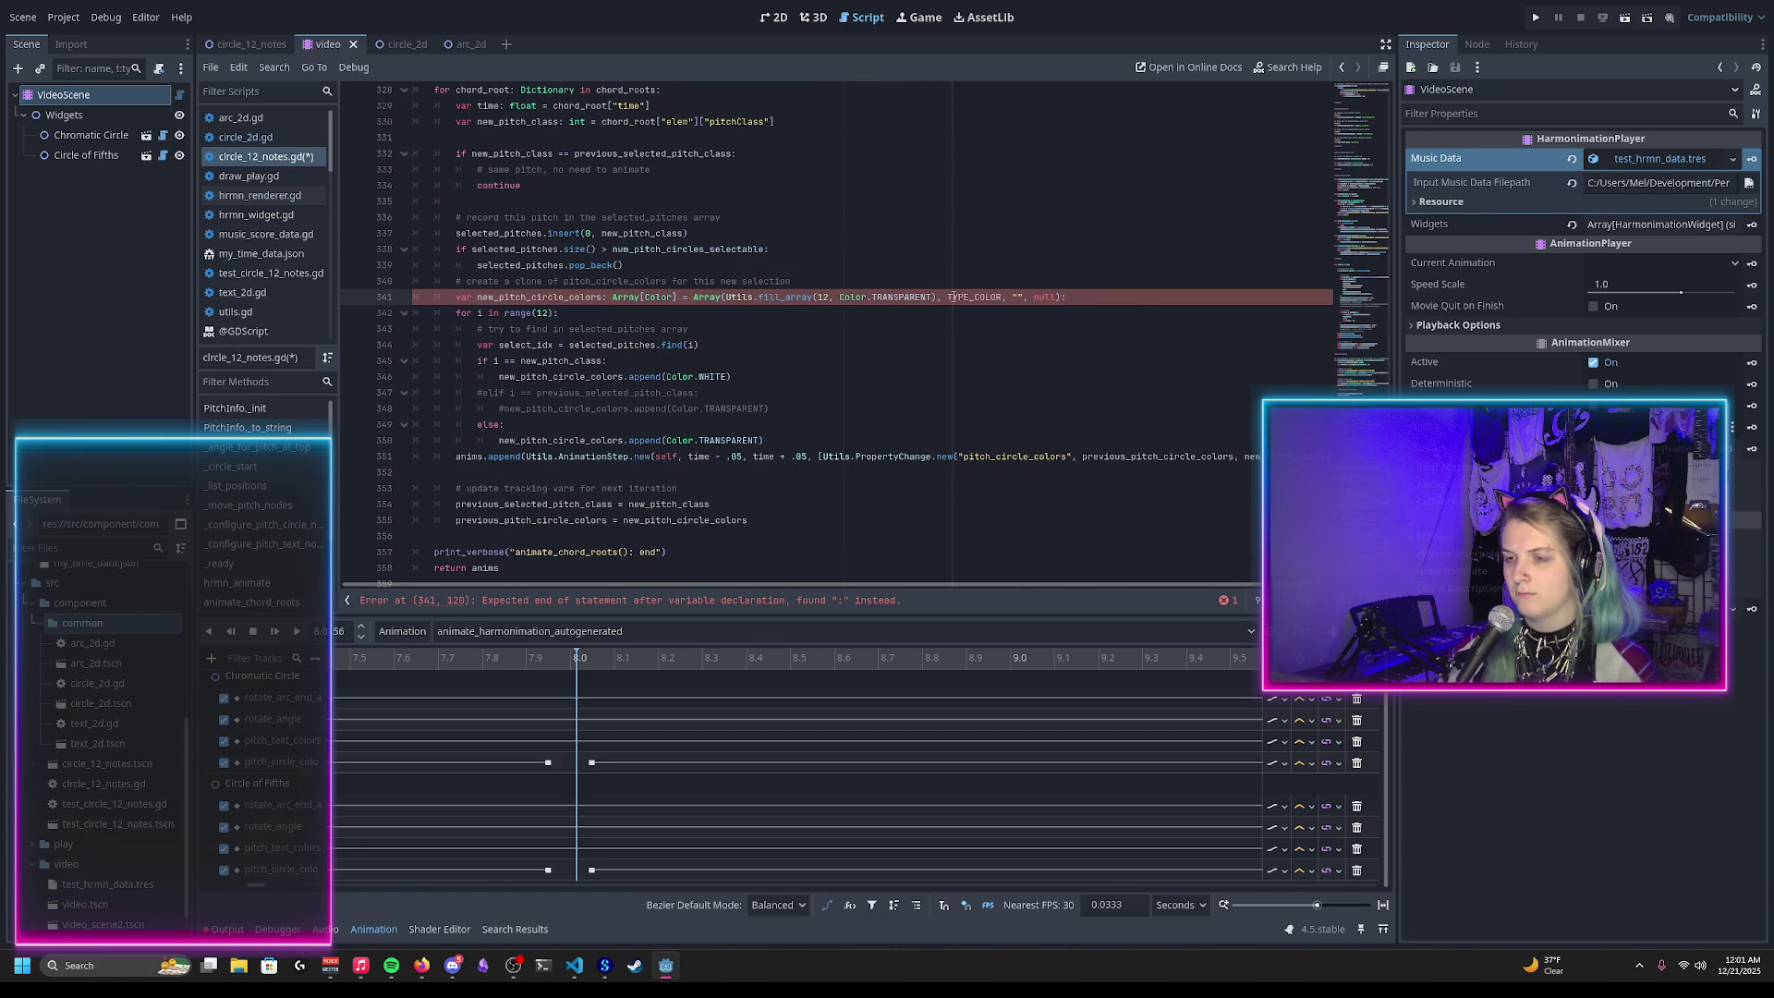
mouse_move(951, 297)
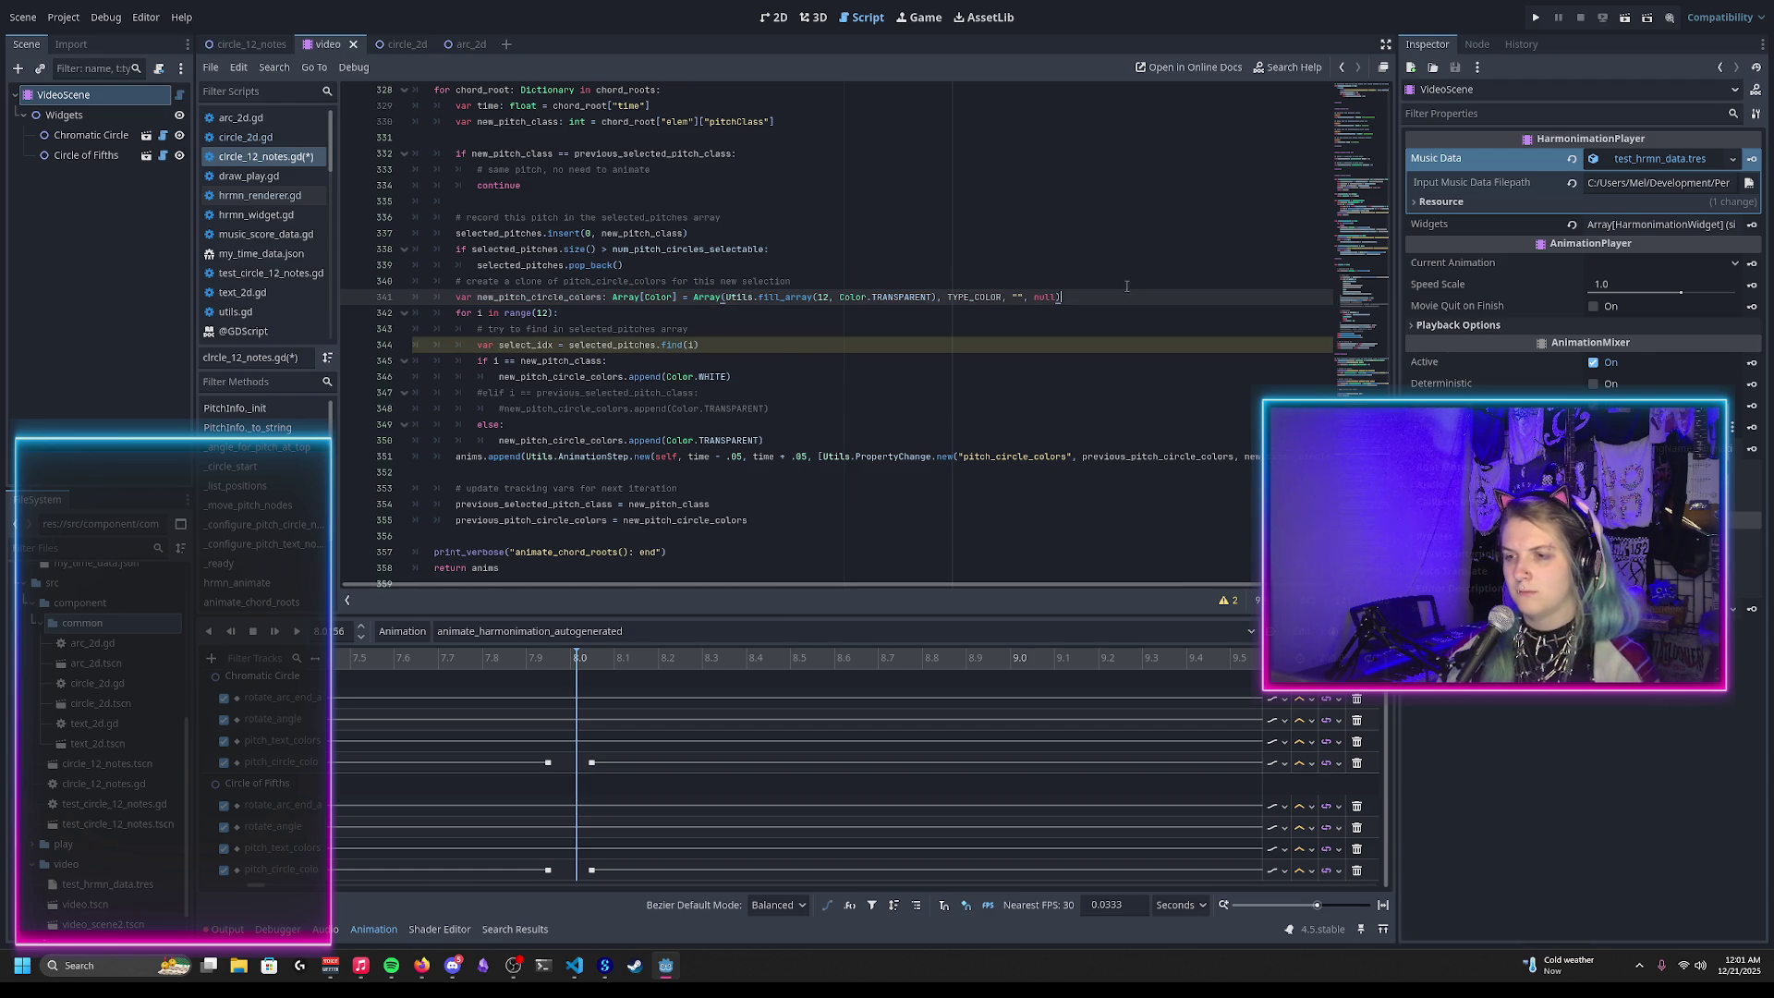
key(Return)
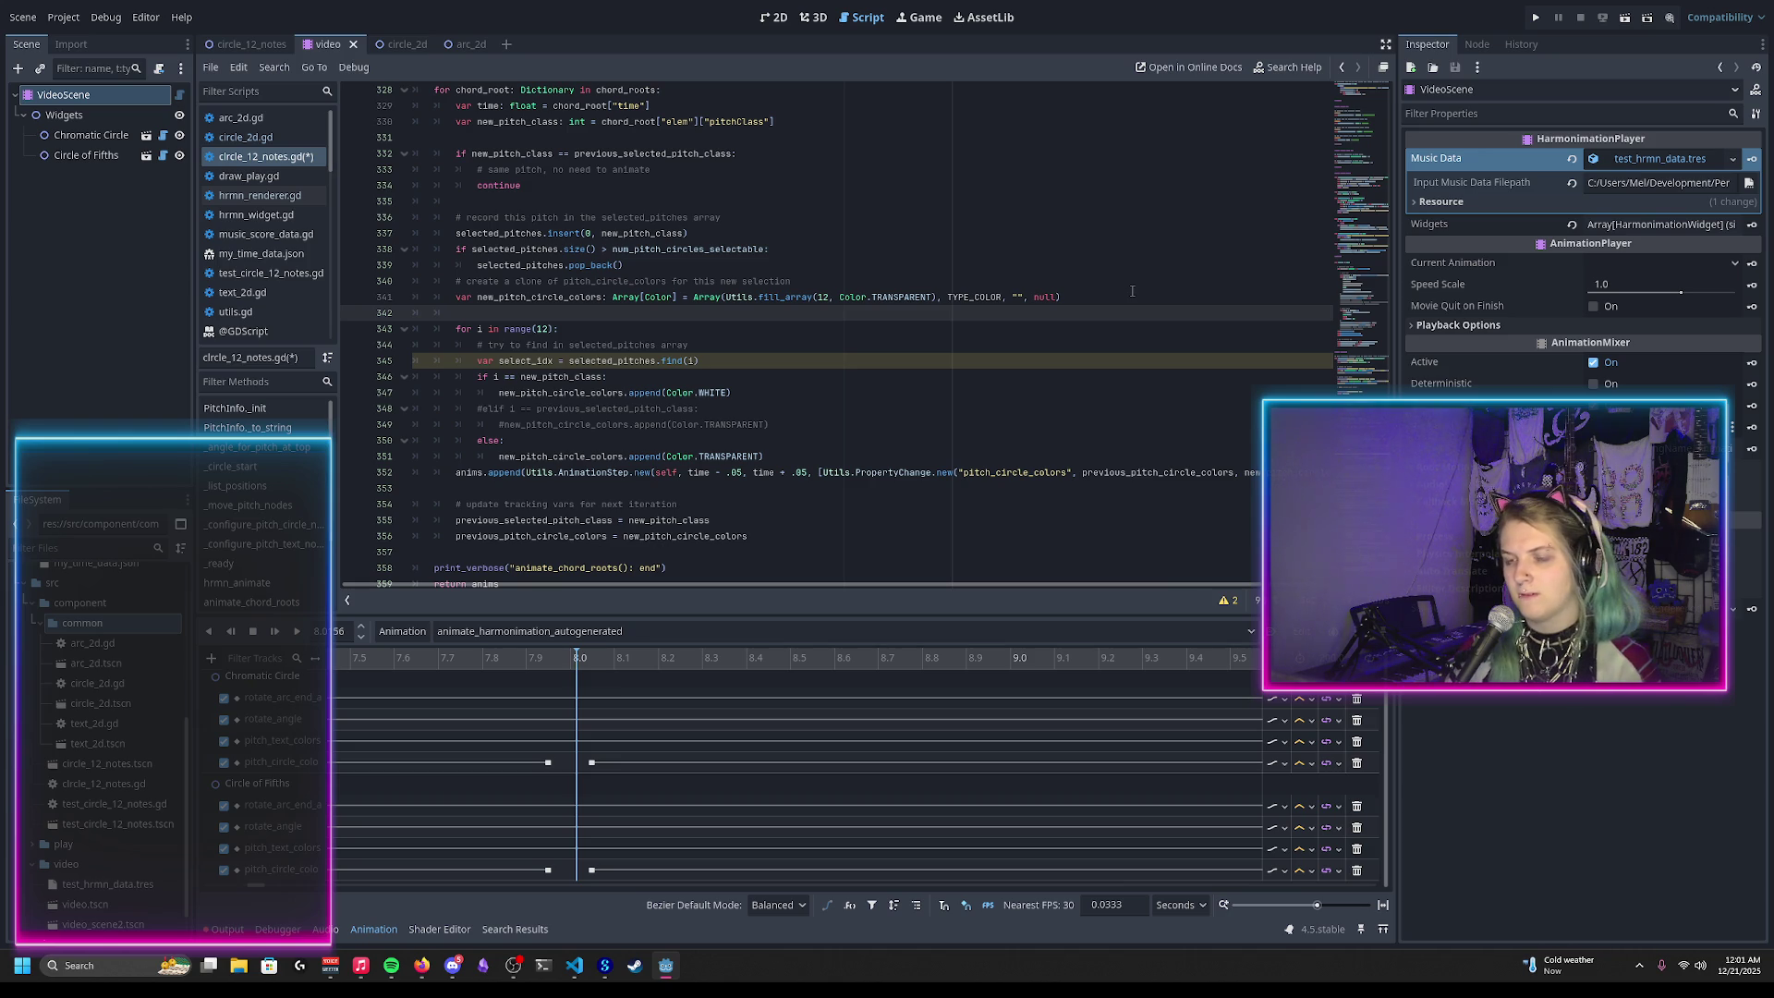
Step: Change 'clone' to 'new' in the comment and add the header for i in range(selected_pitches.size()):
double_click(529, 281)
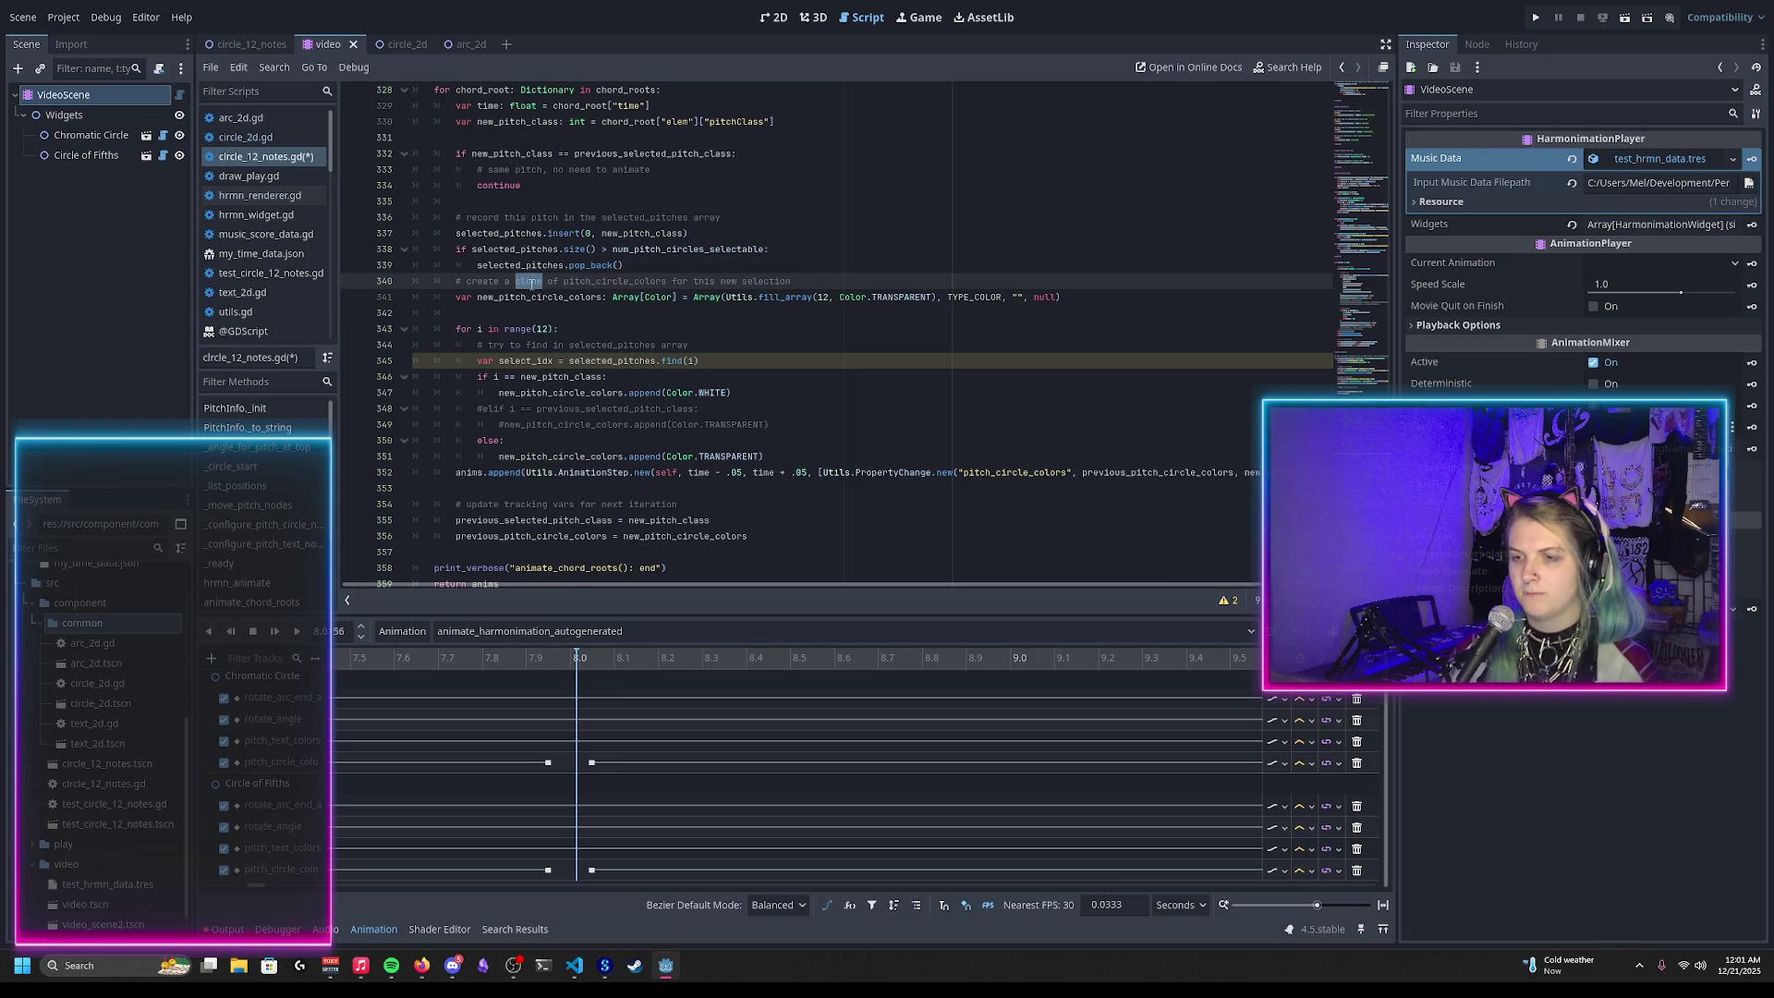
text(new)
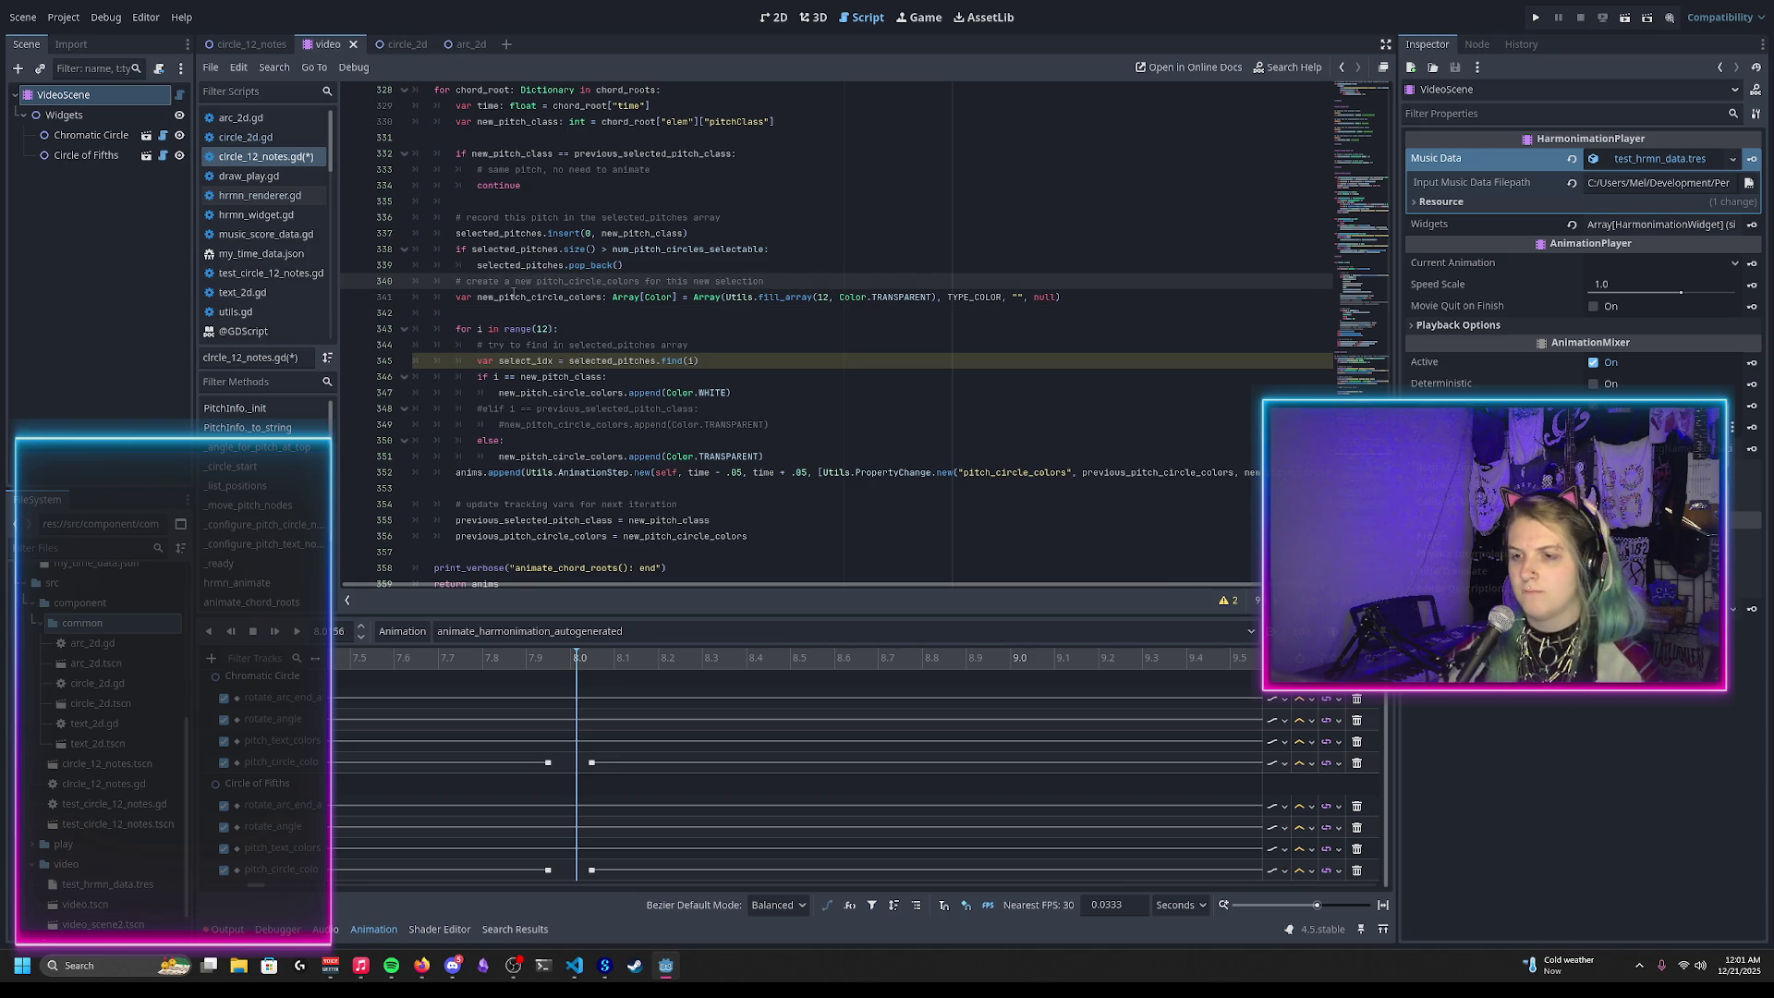
click(516, 311)
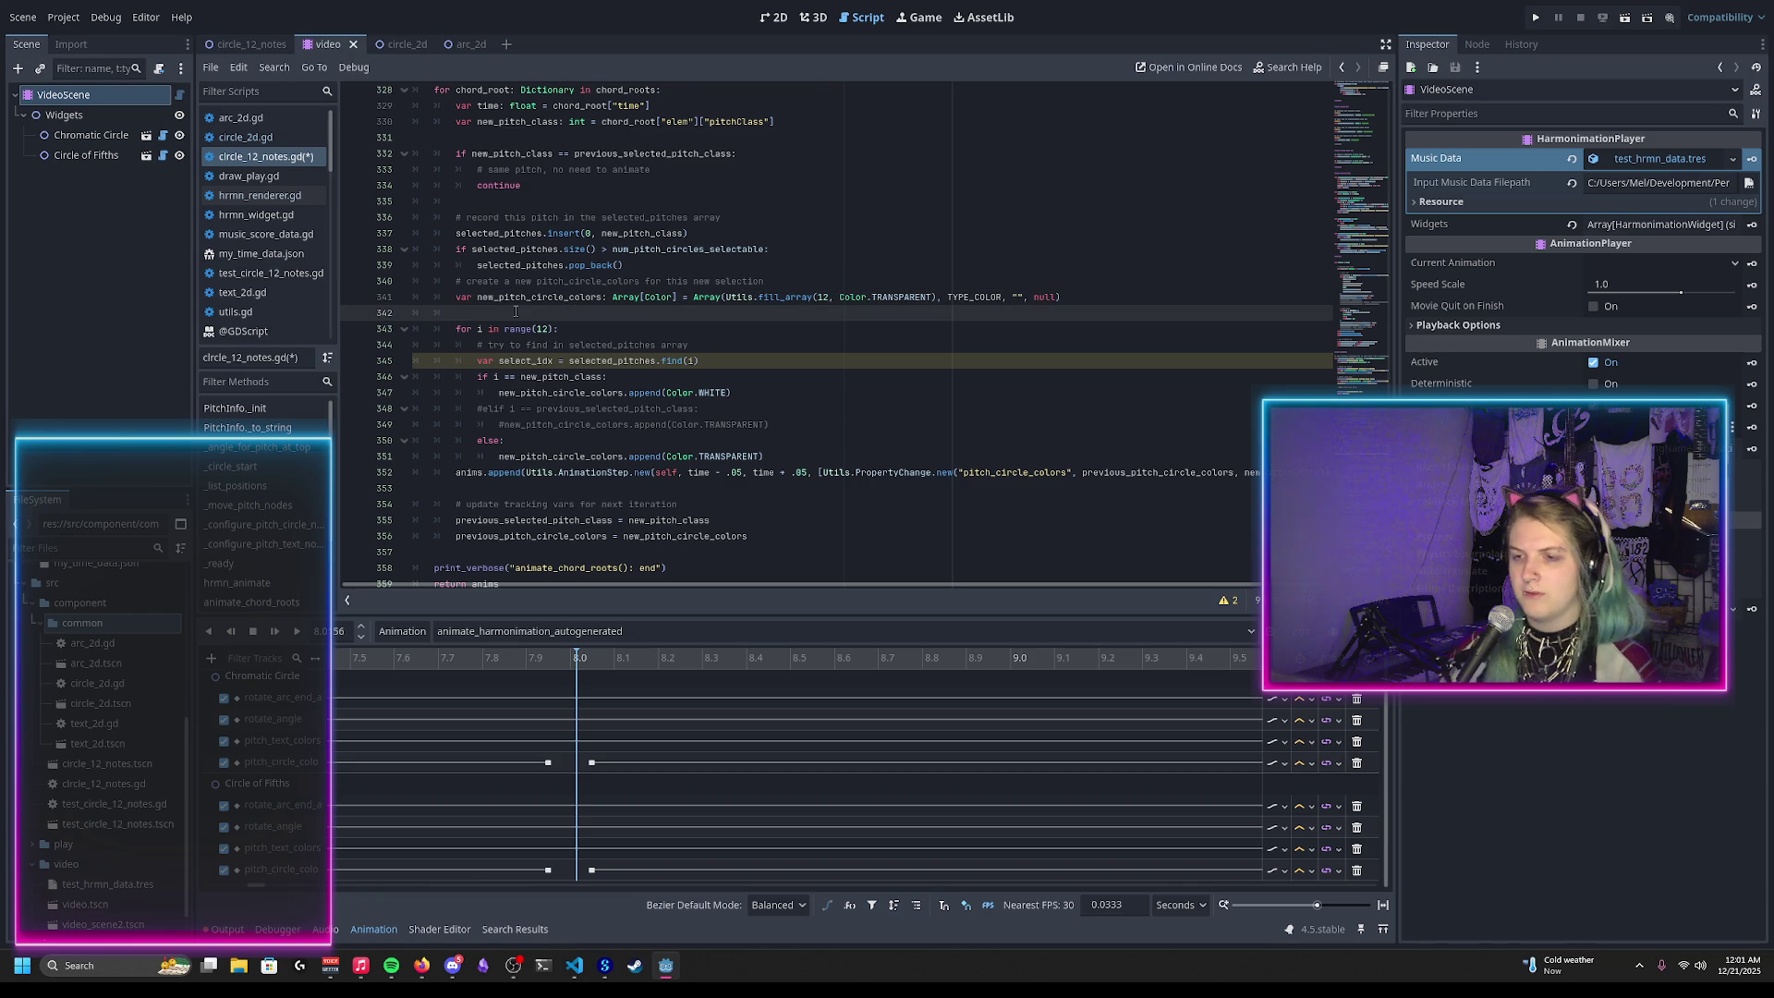
text(for)
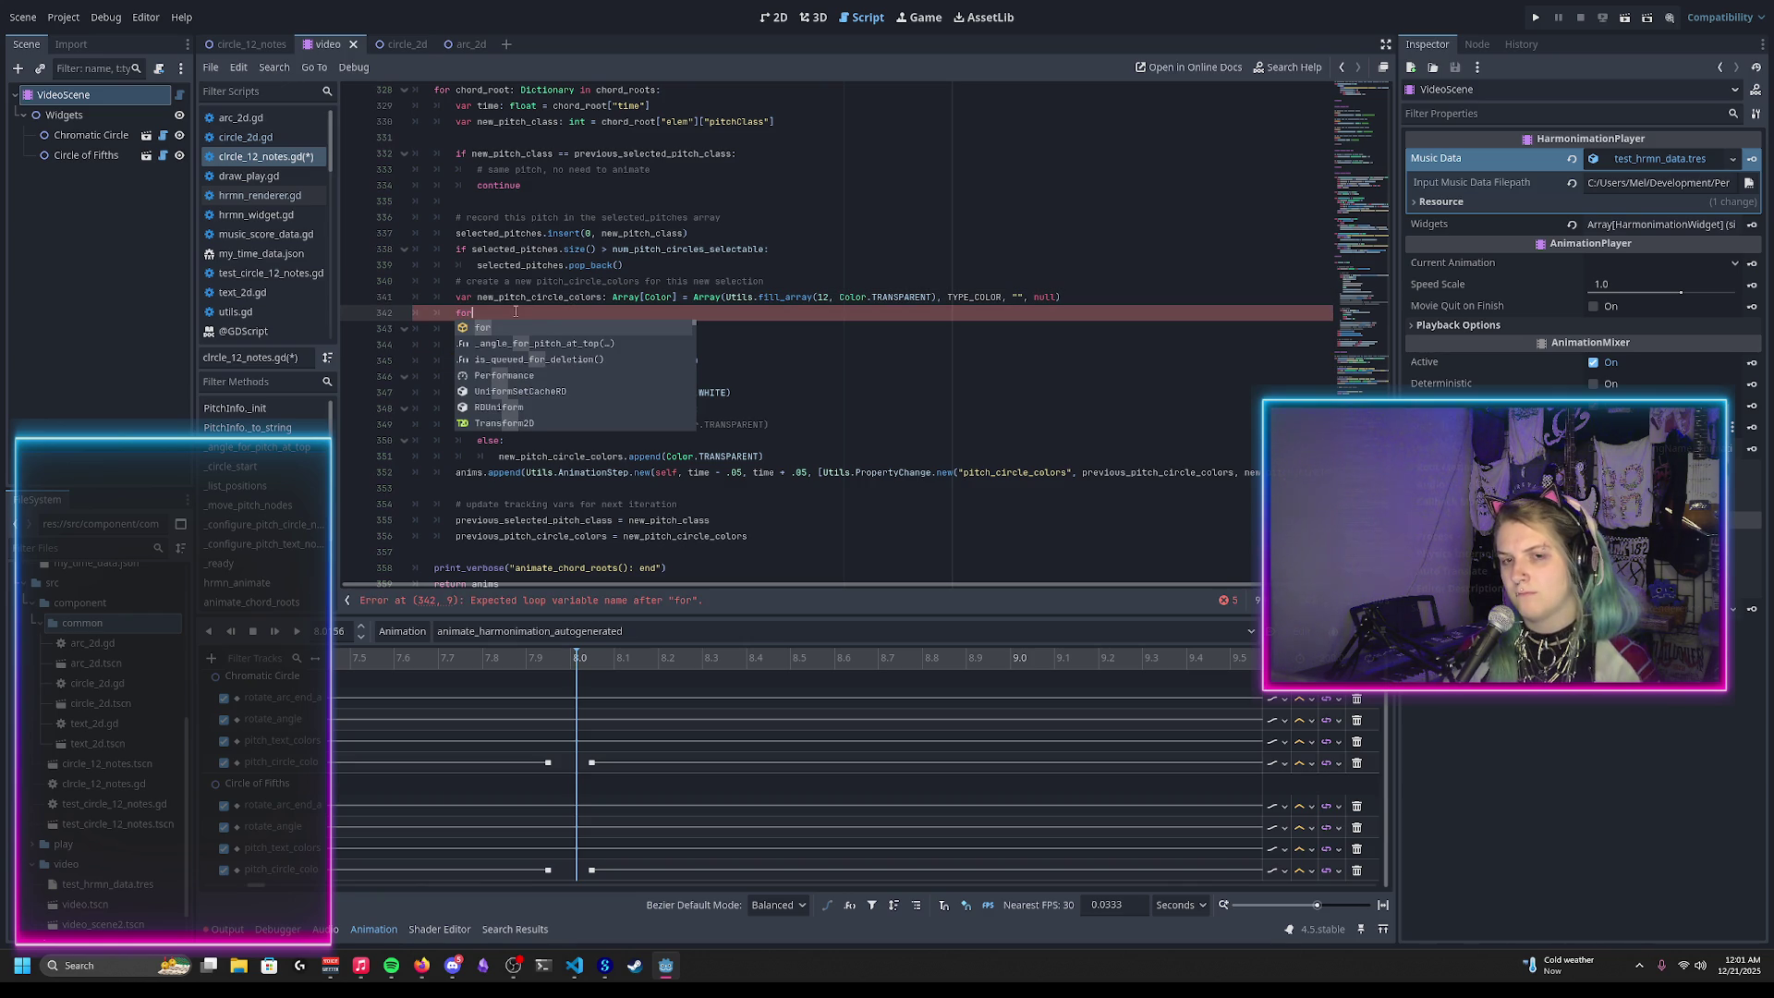
text( i in ra)
text(nge)
text((sel)
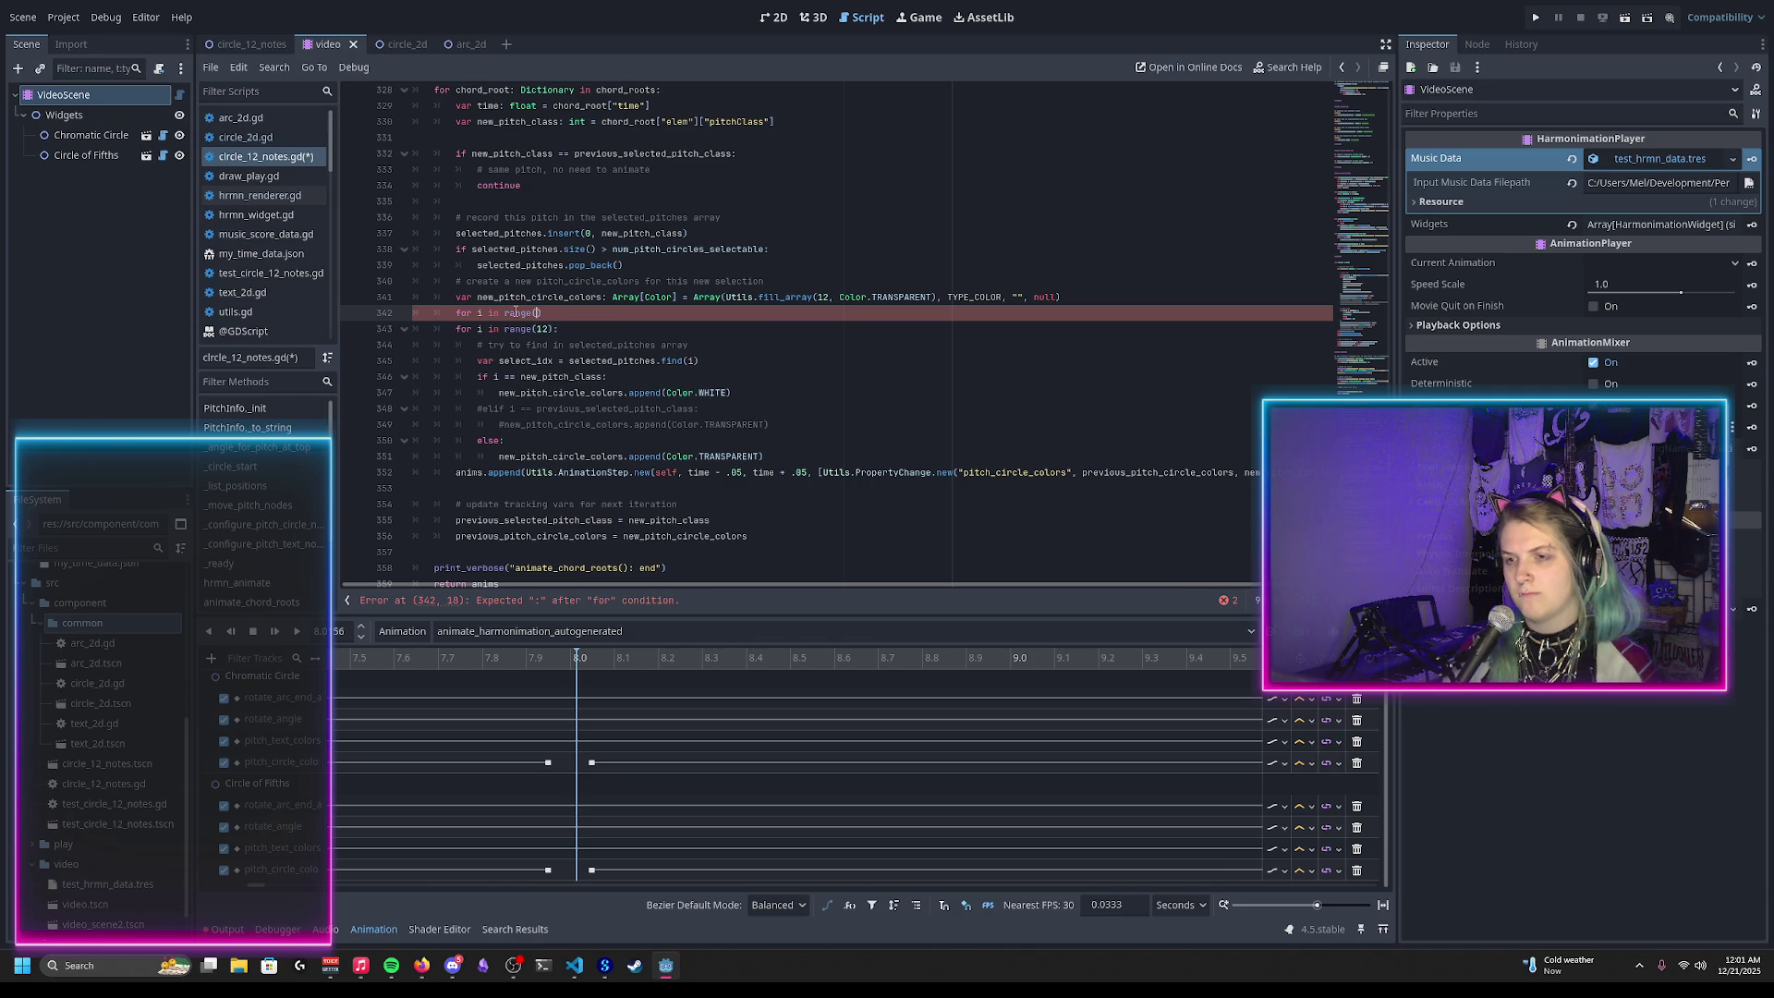
key(Return)
text(.size()):)
key(Return)
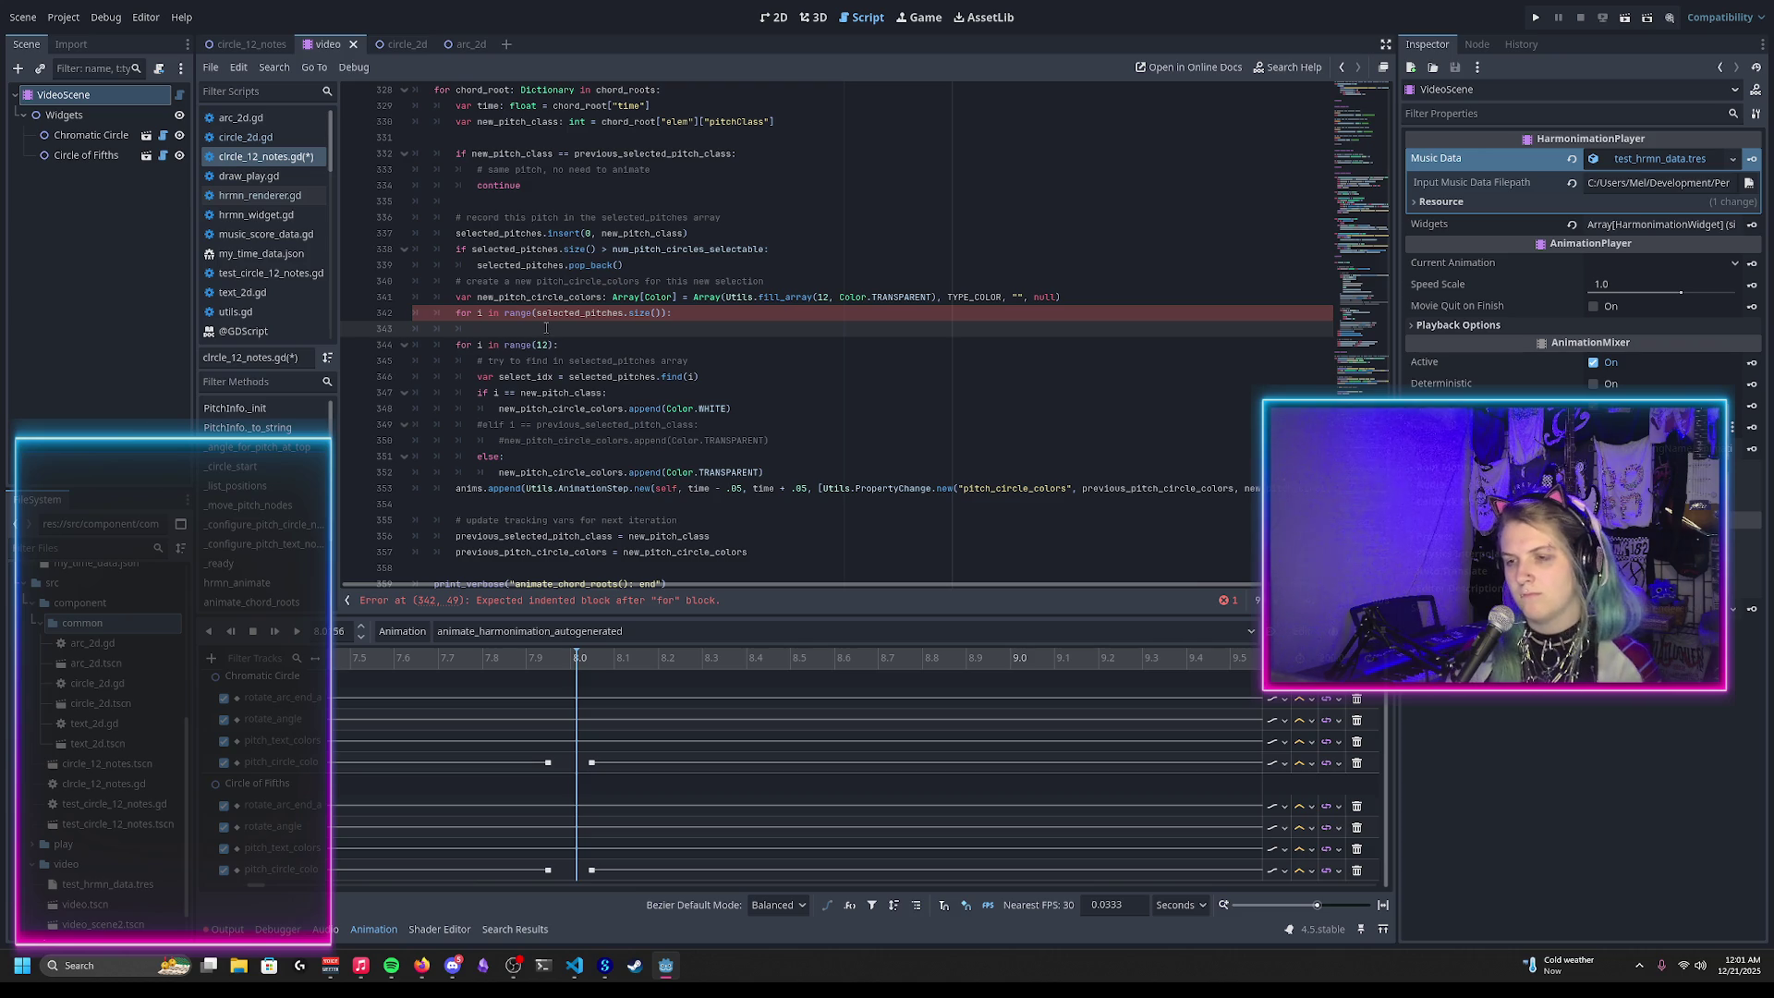
Step: In the loop body, reference new_pitch_circle_colors and declare var pitch_class = selected_pitches[i]
text(new_pitch_)
key(Return)
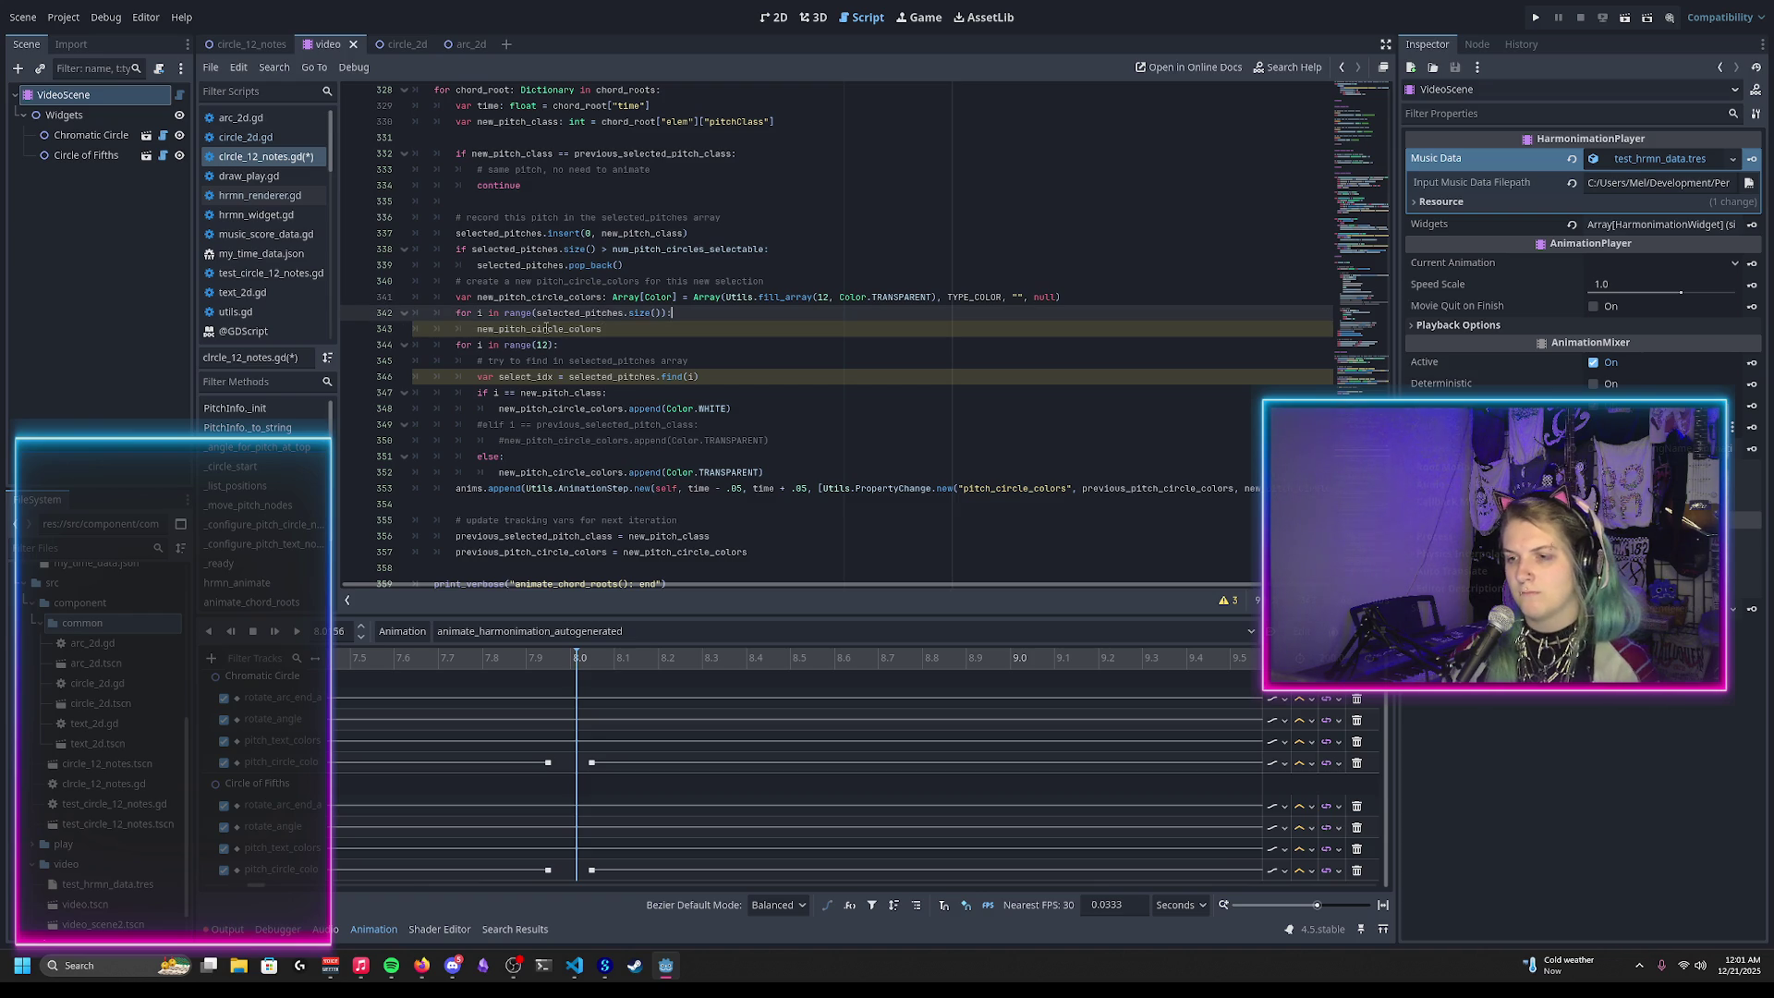
key(ctrl+shift+Return)
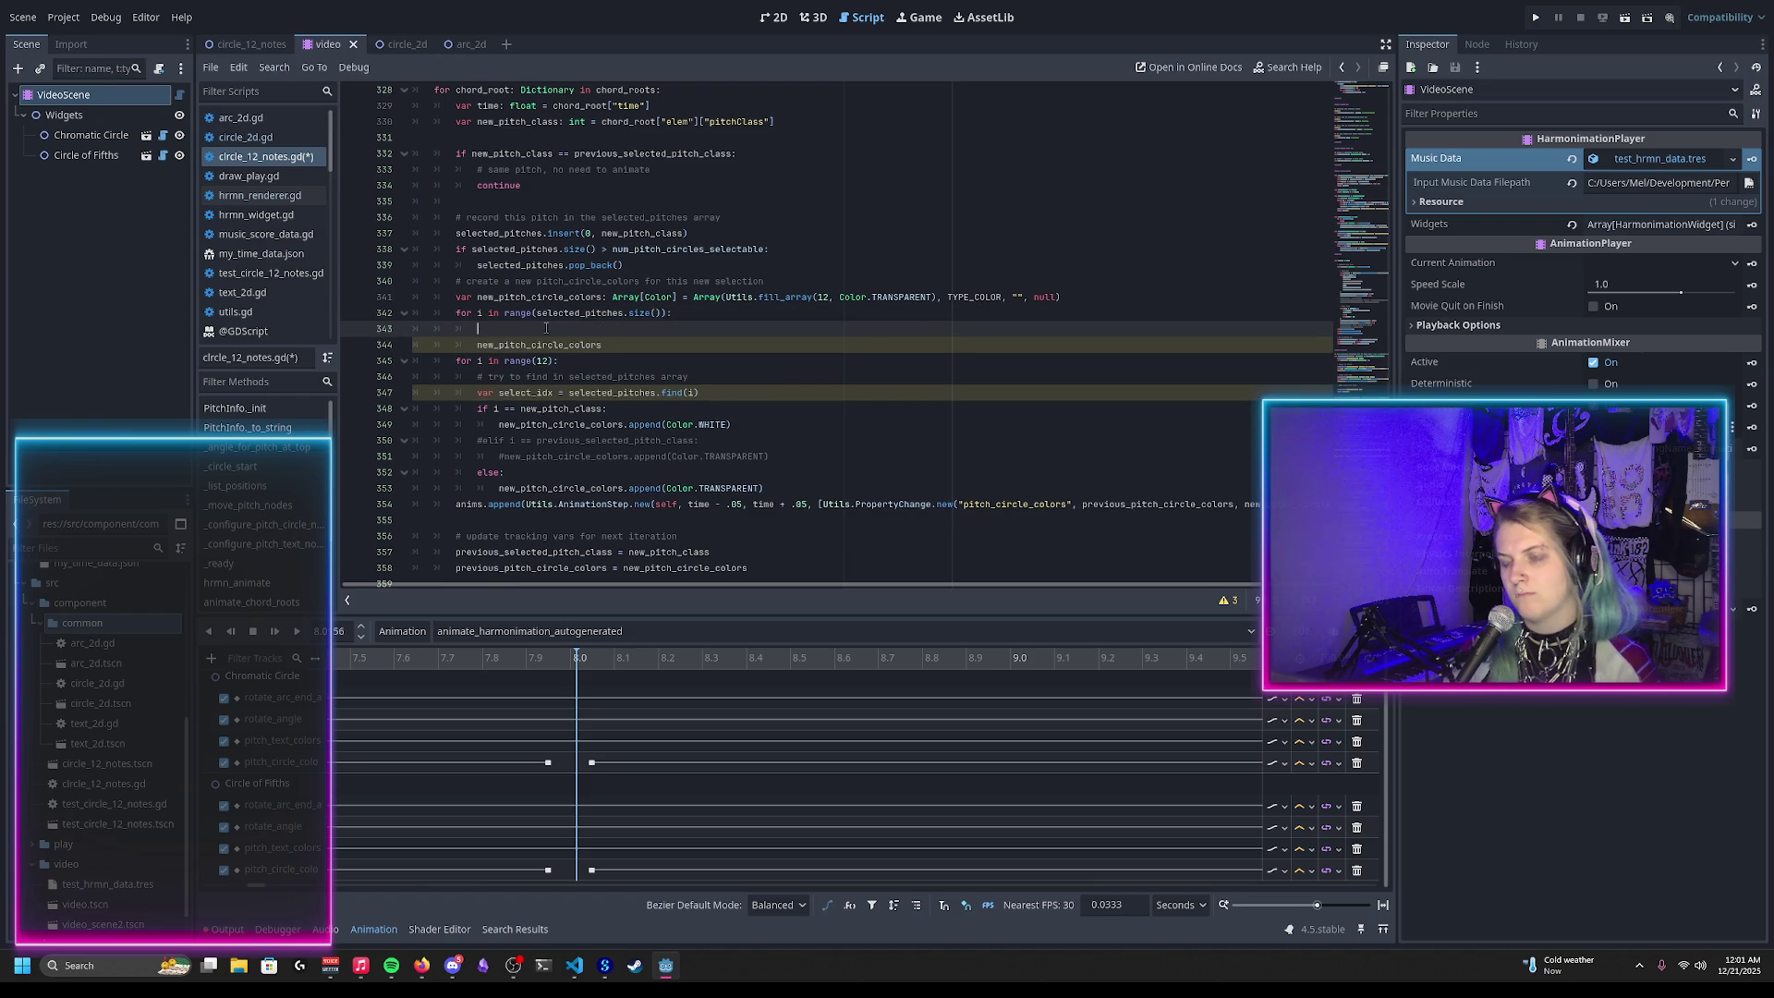
text(v)
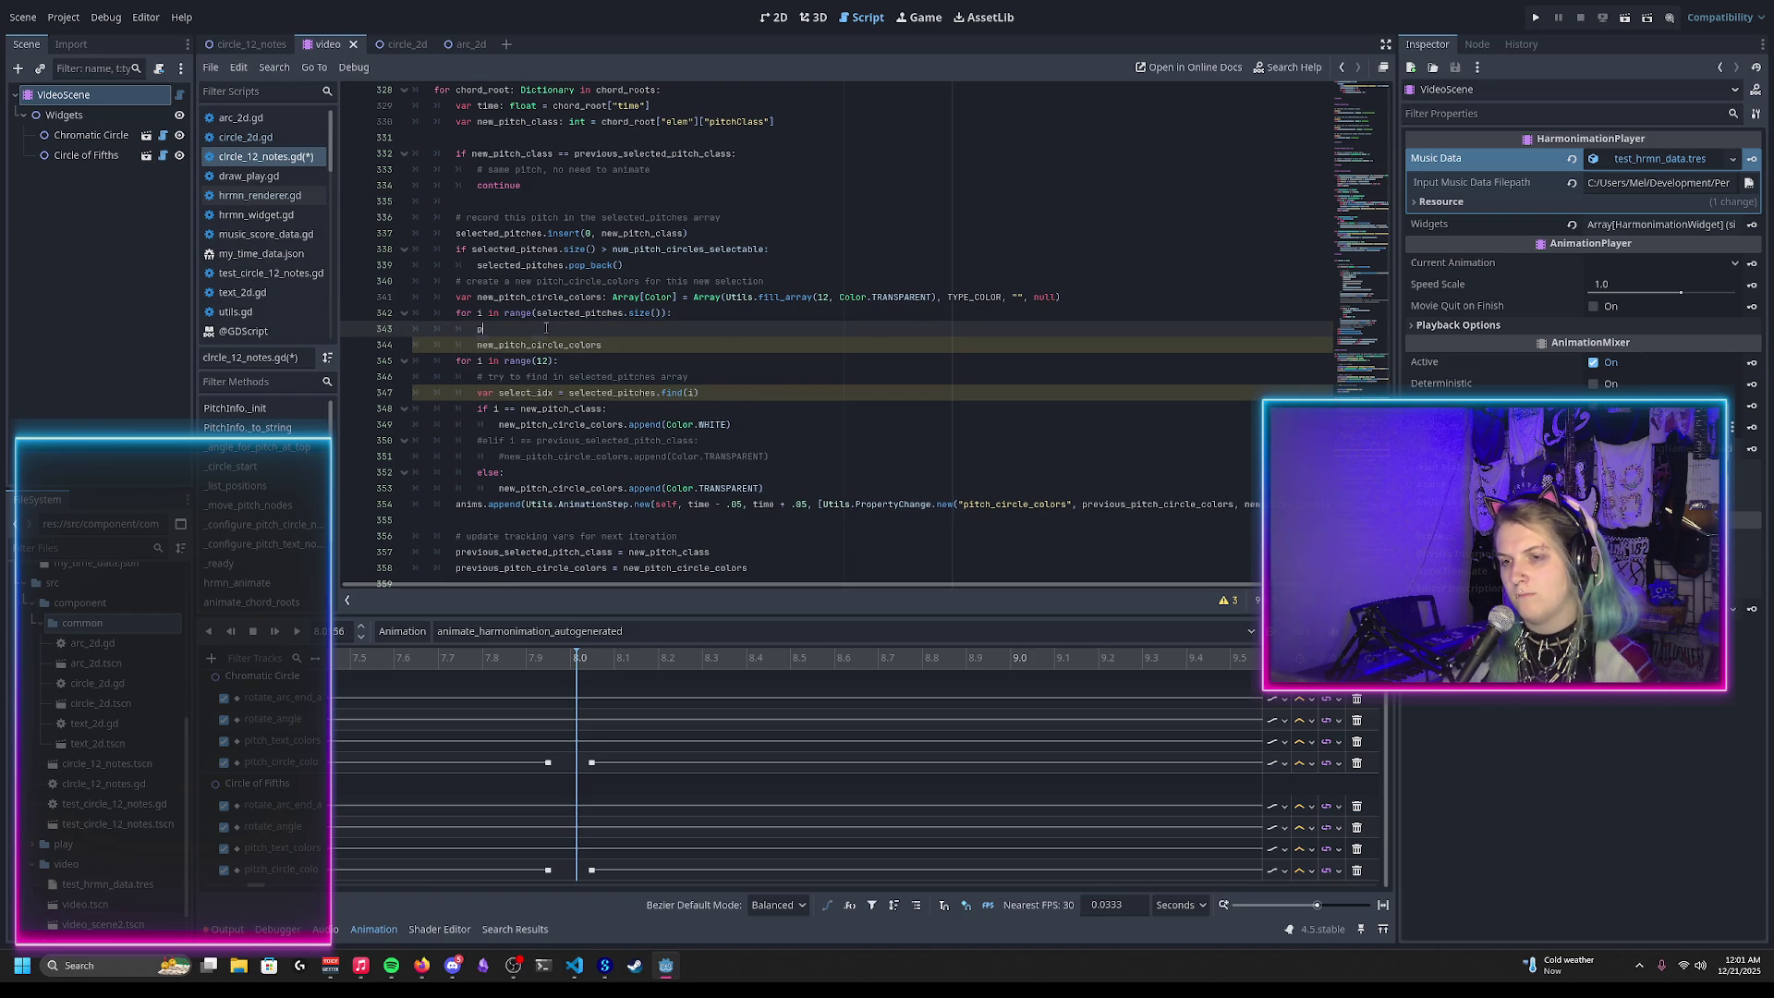
text(ar pitch_)
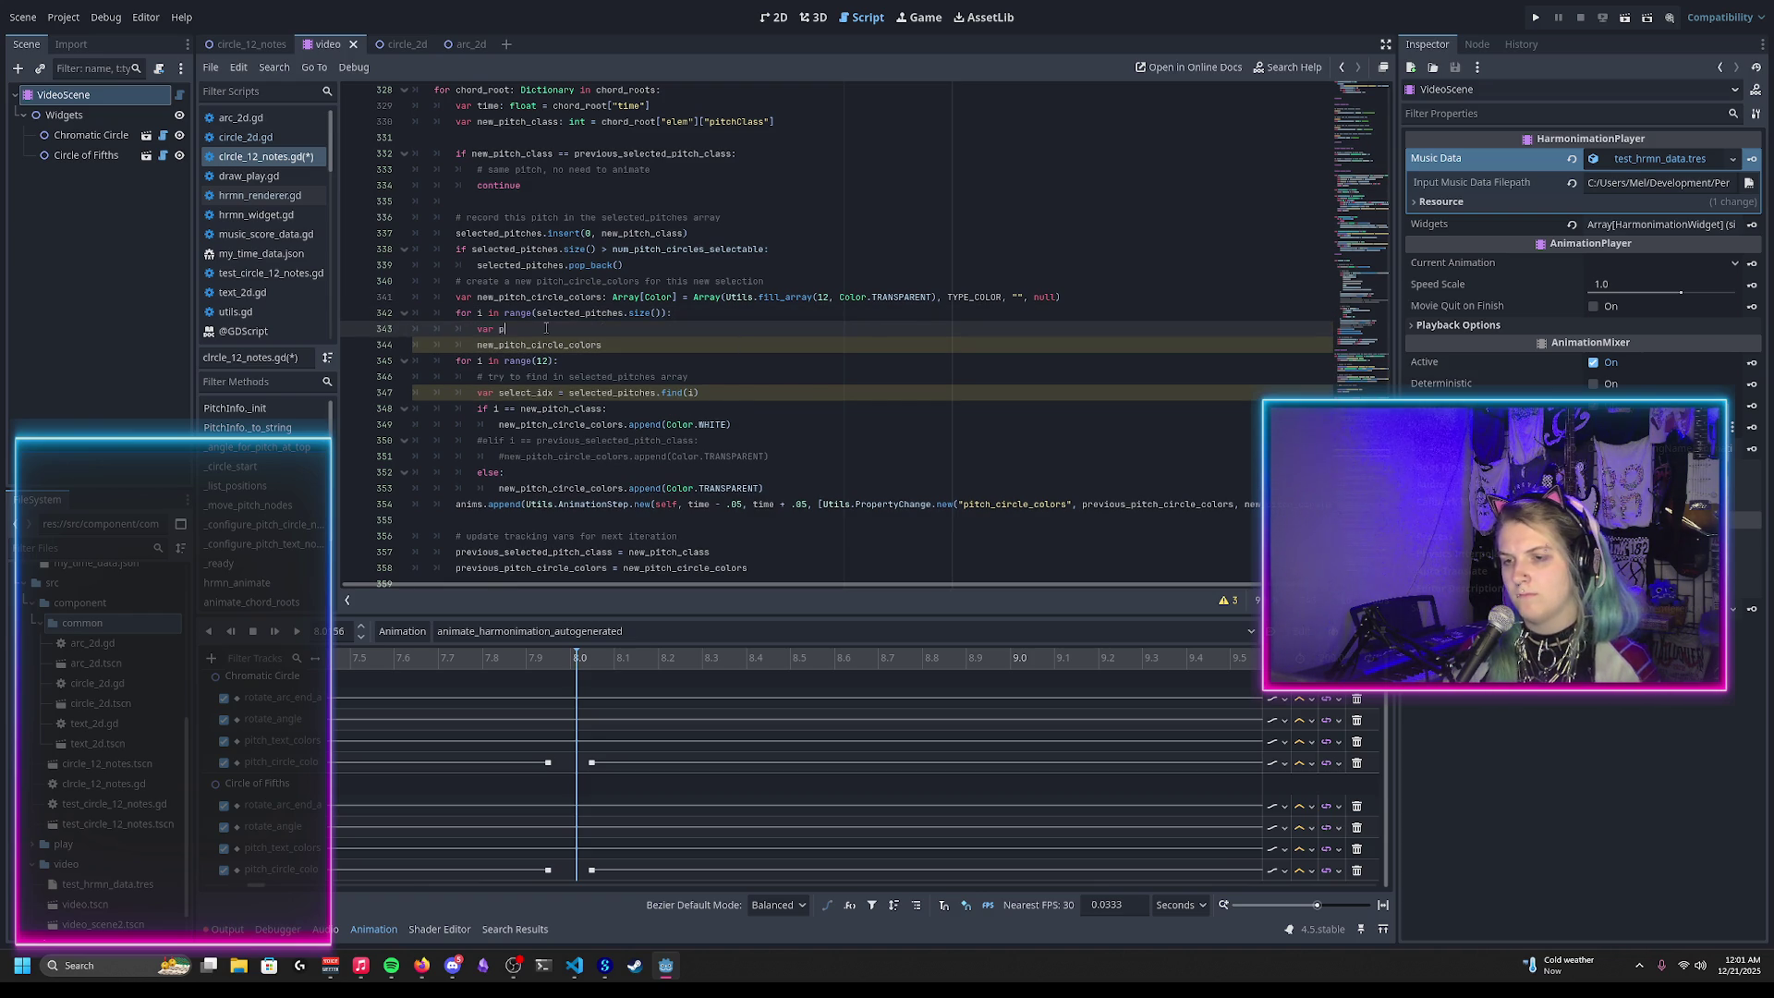
text(class = )
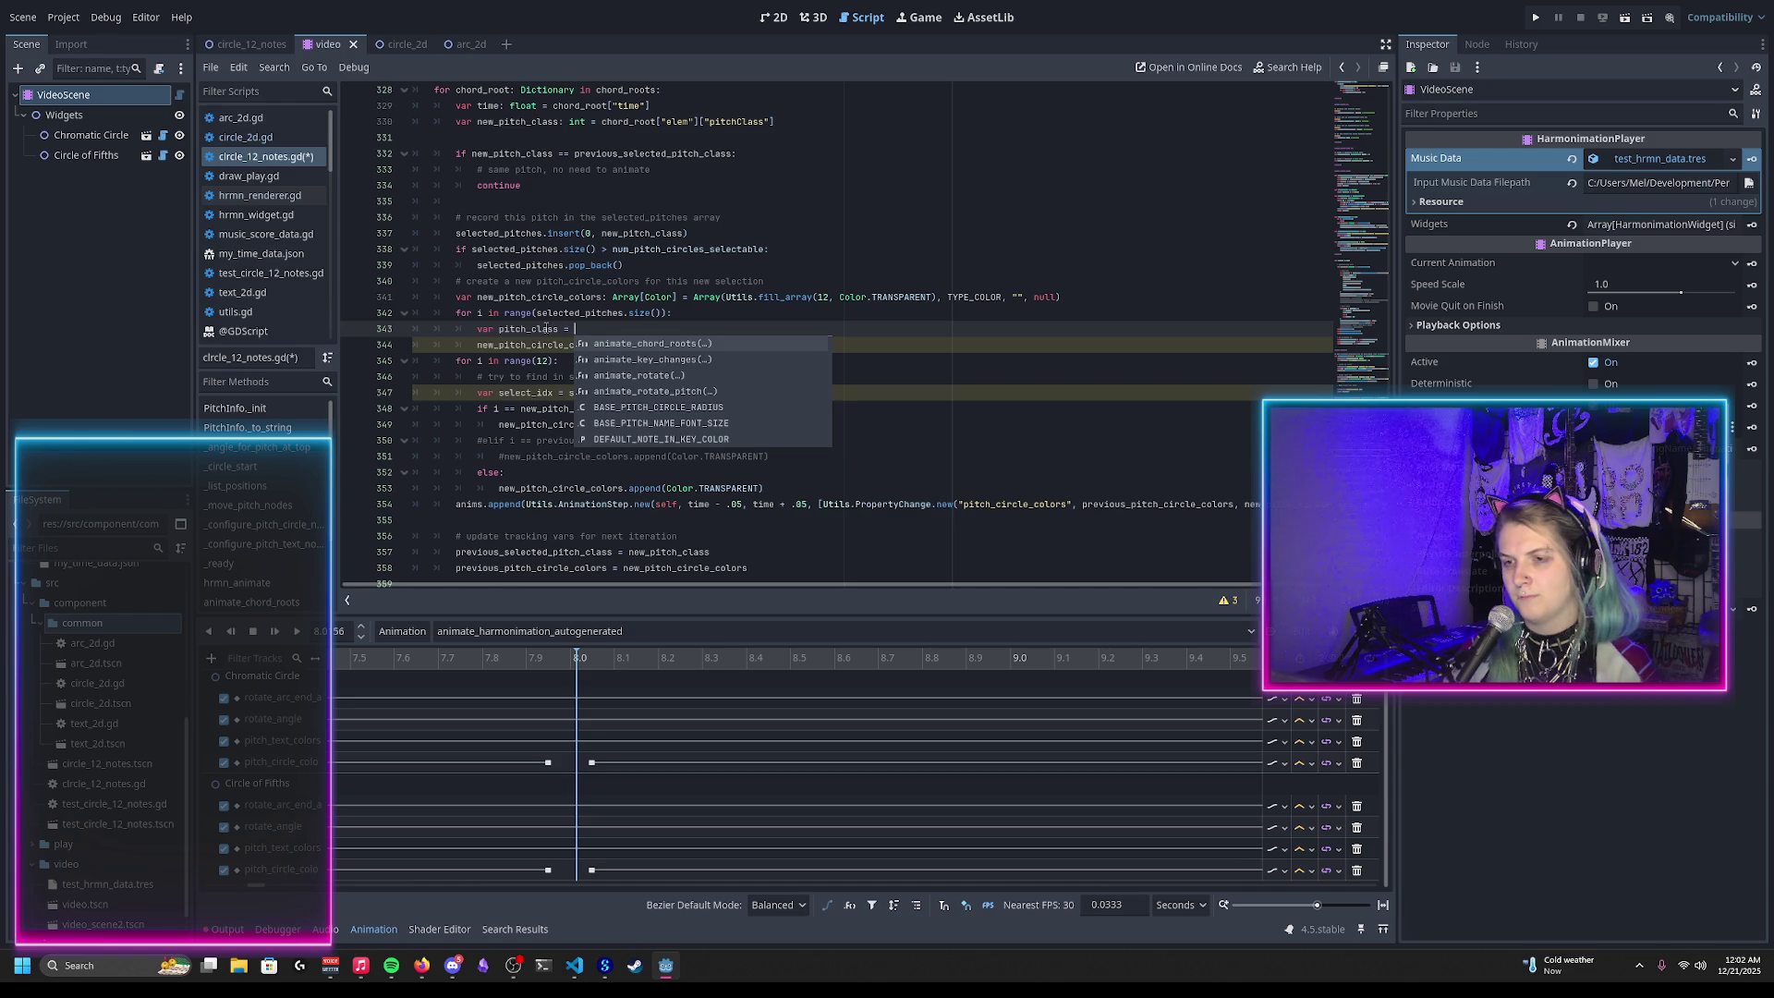
text(sel)
key(Return)
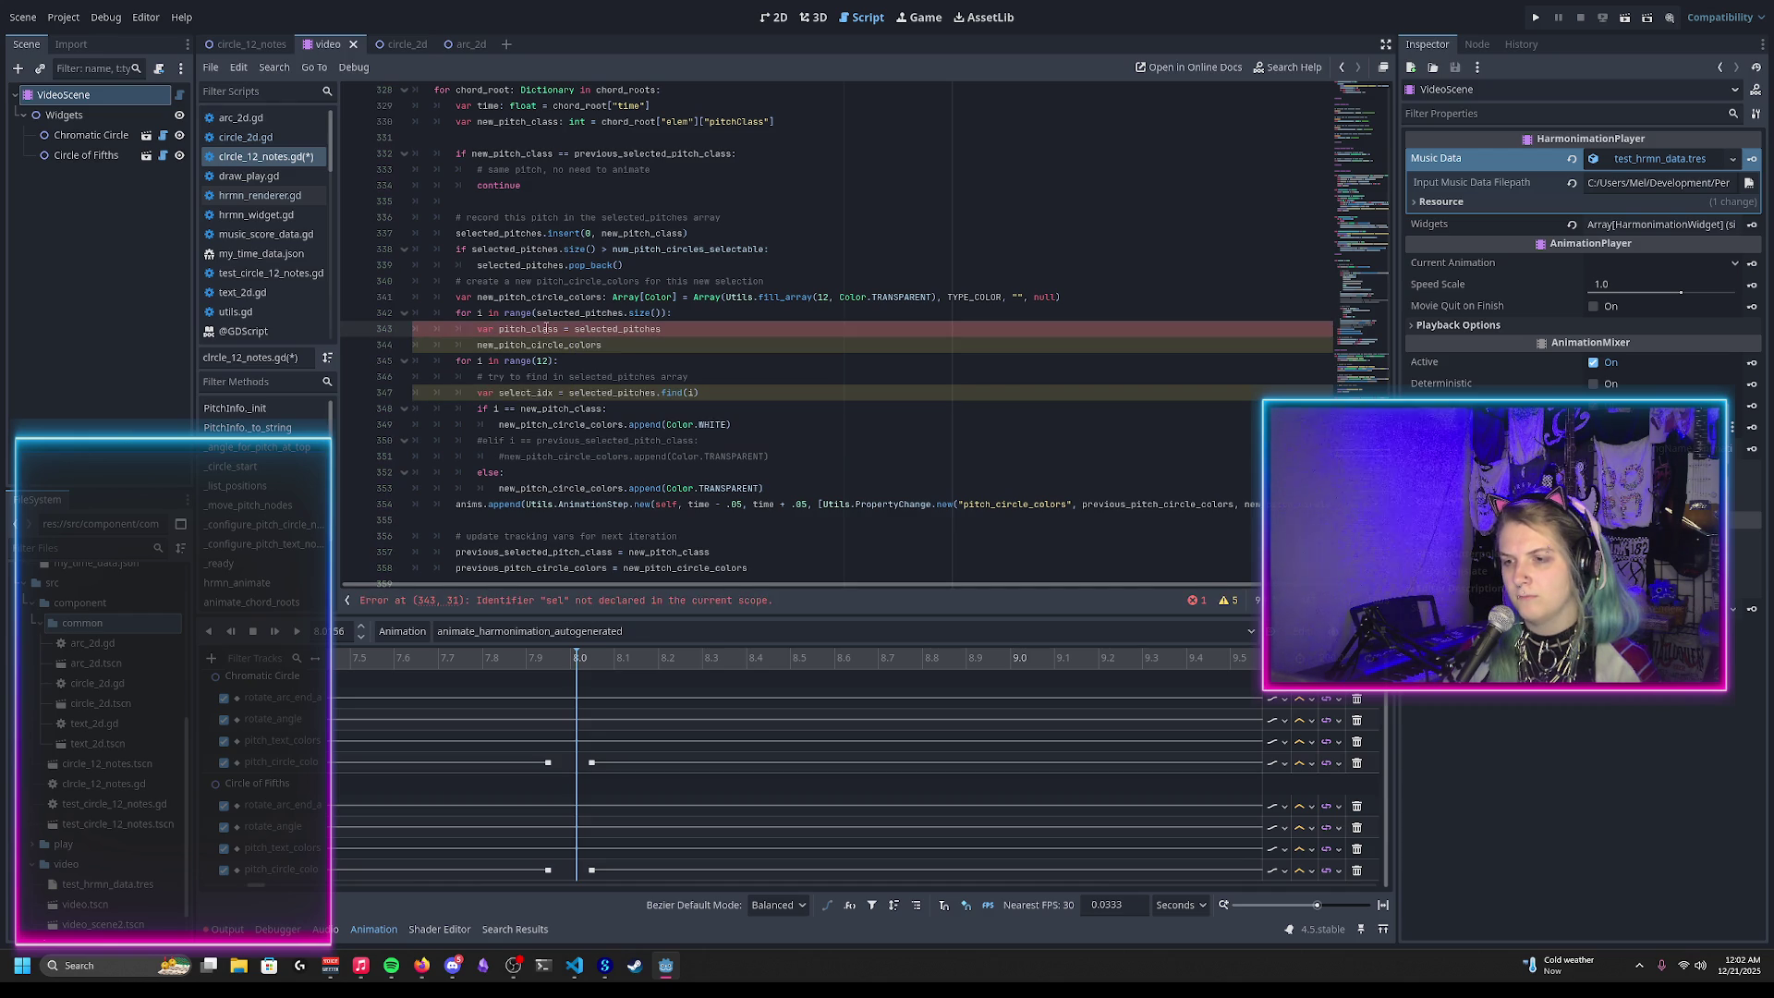
text([i])
key(Return)
Step: Add var color = Color.WHITE.darkened(alpha ^ i) as the decaying white color
text(var color)
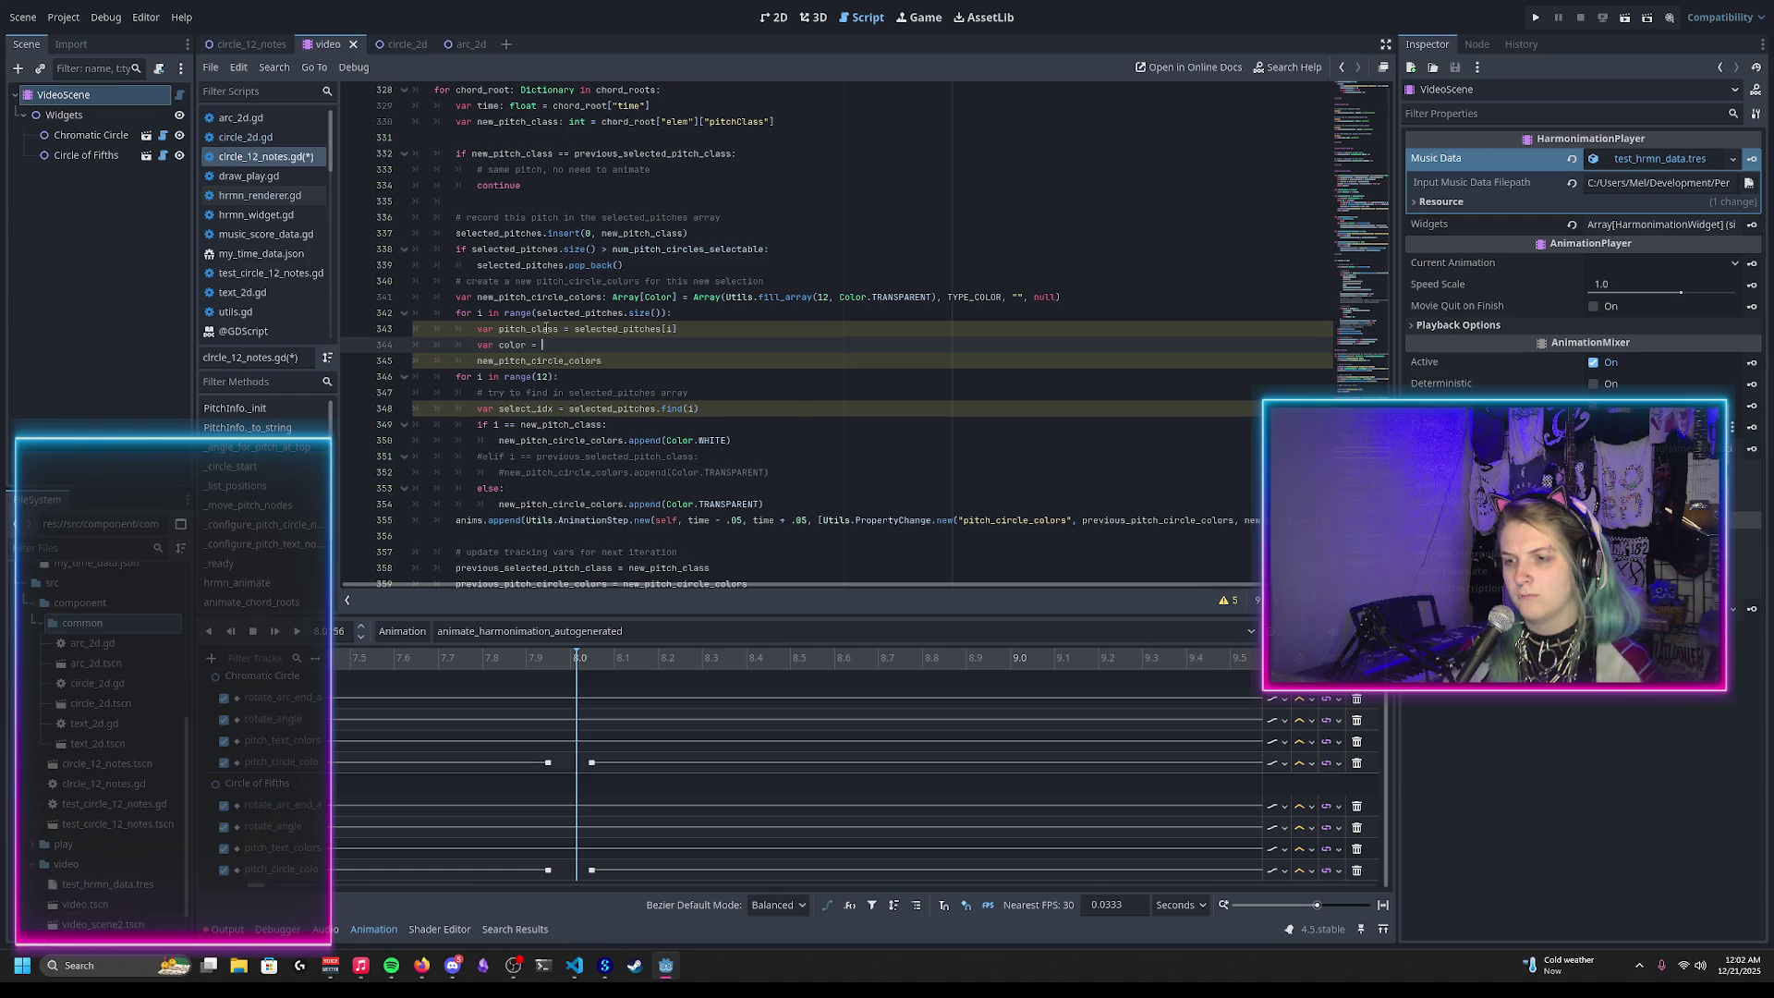
text( = Color.WHITE.darken)
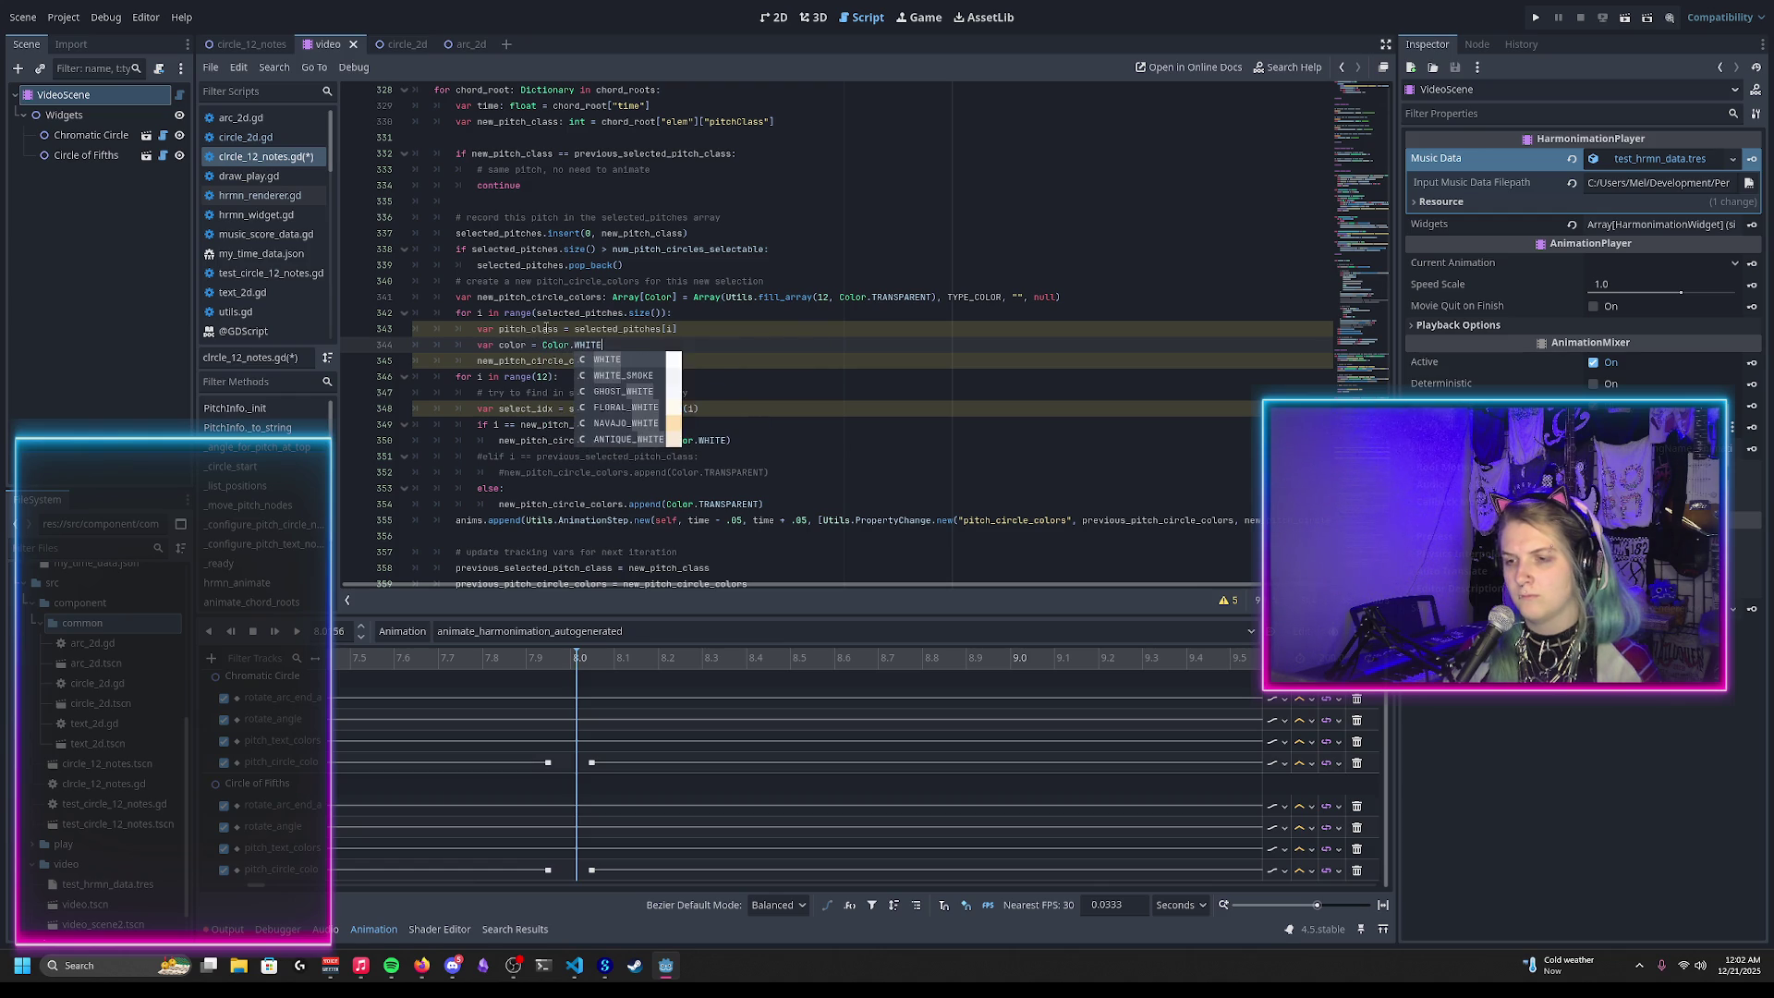
key(Return)
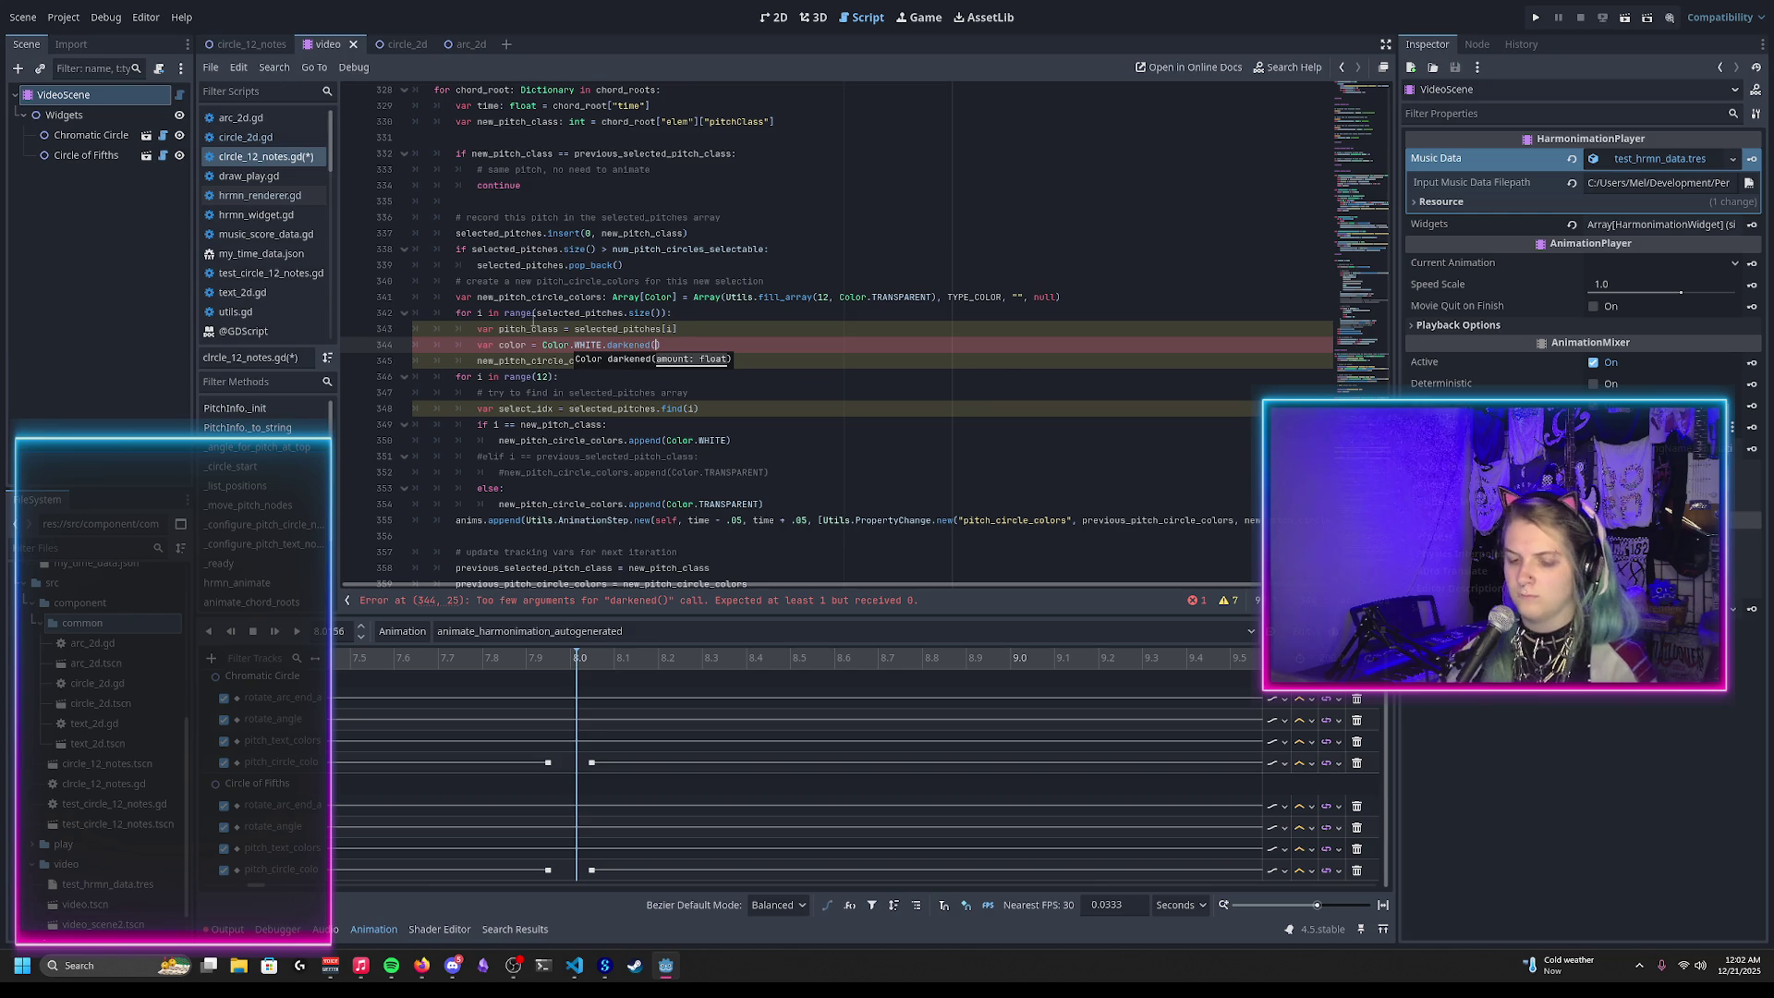
mouse_move(533, 315)
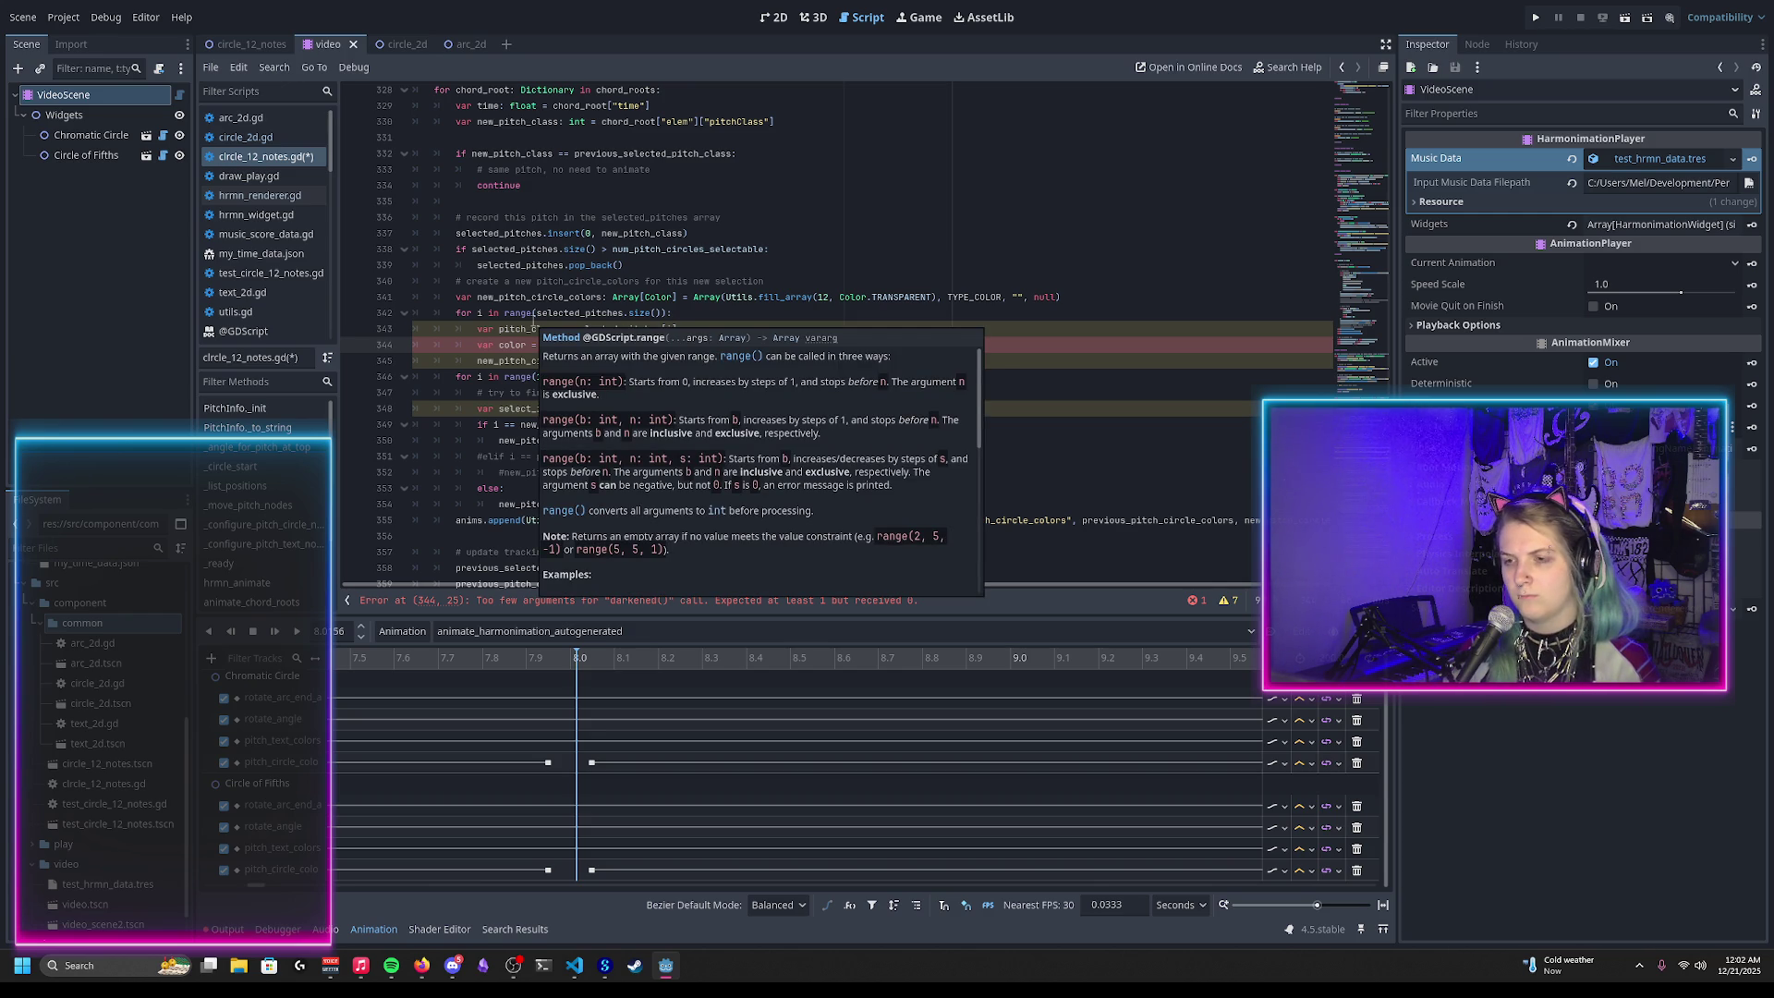
text(alpha)
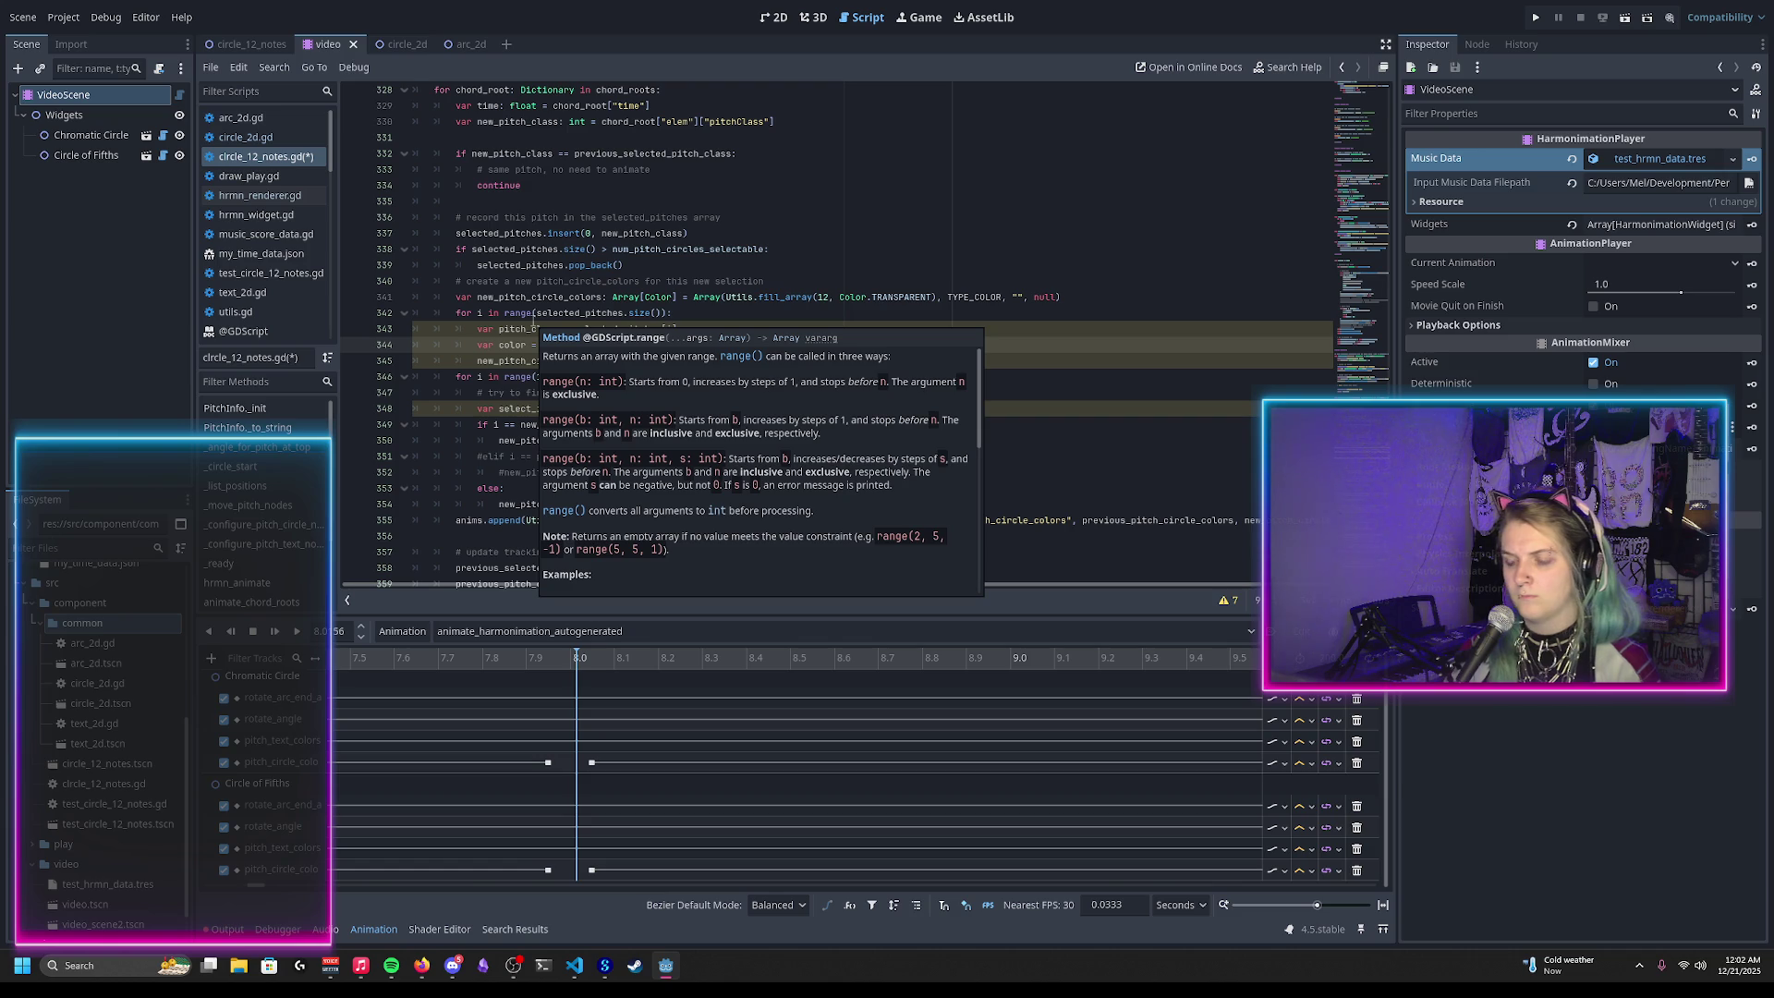
text( ^)
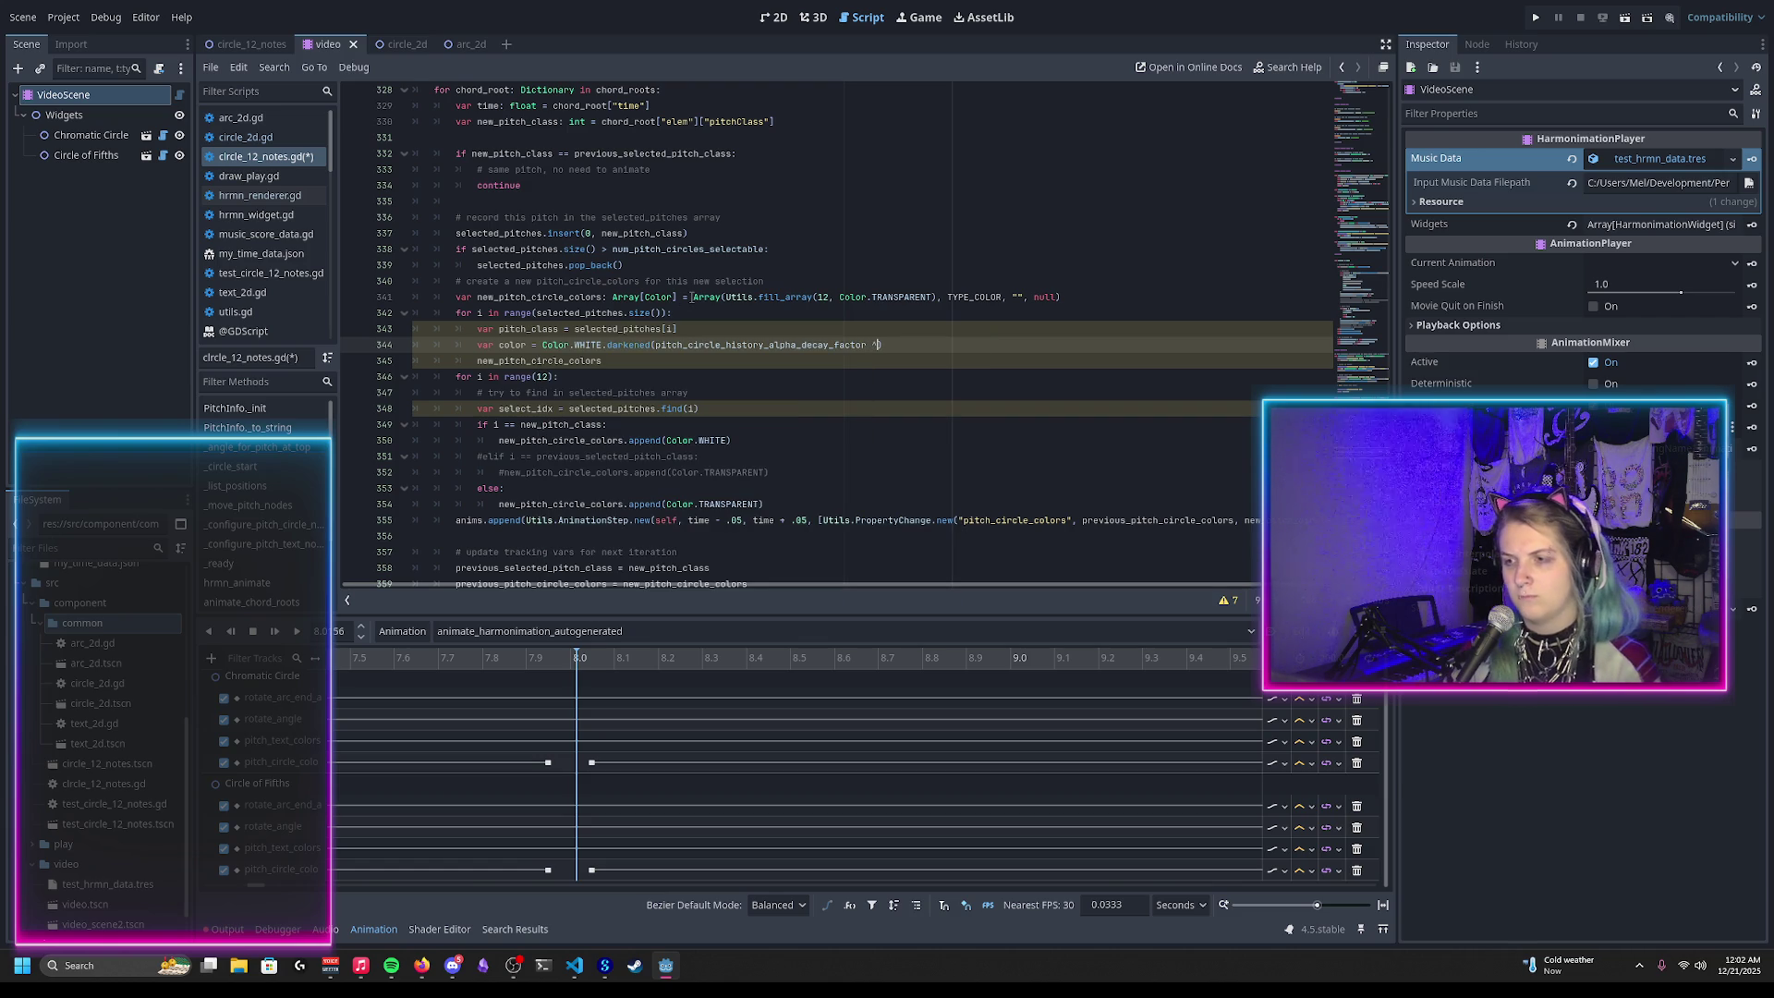
text( i)
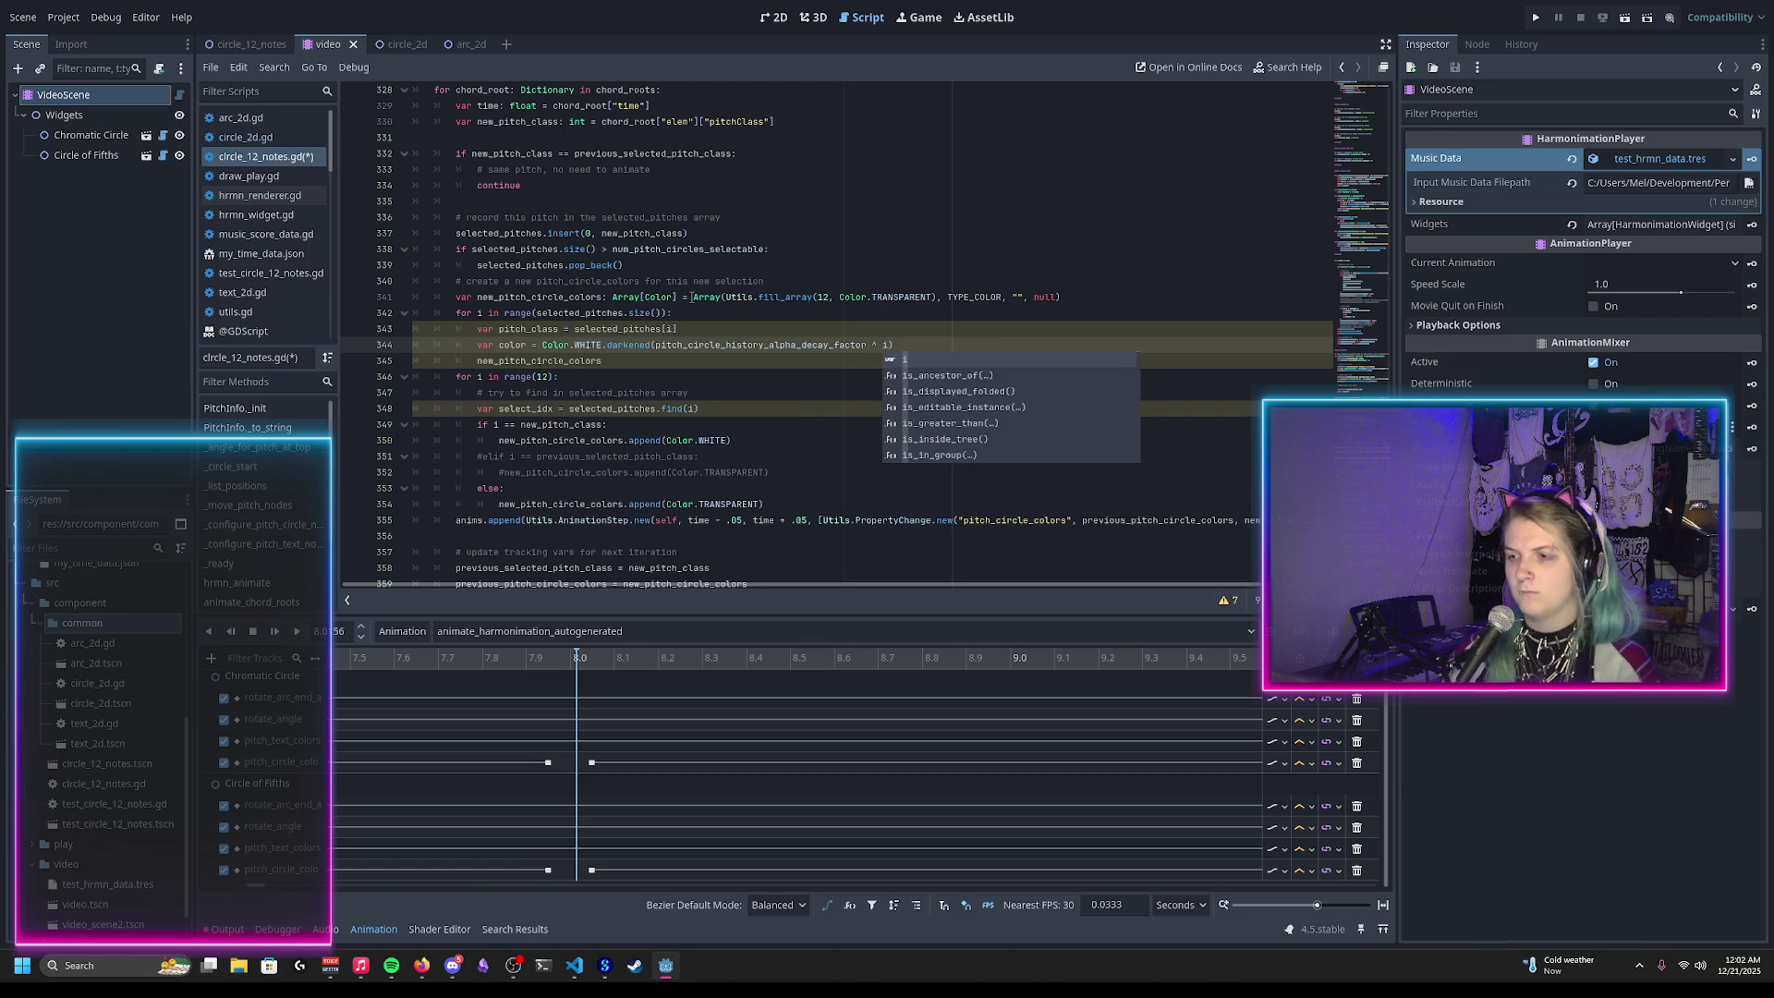
key(Escape)
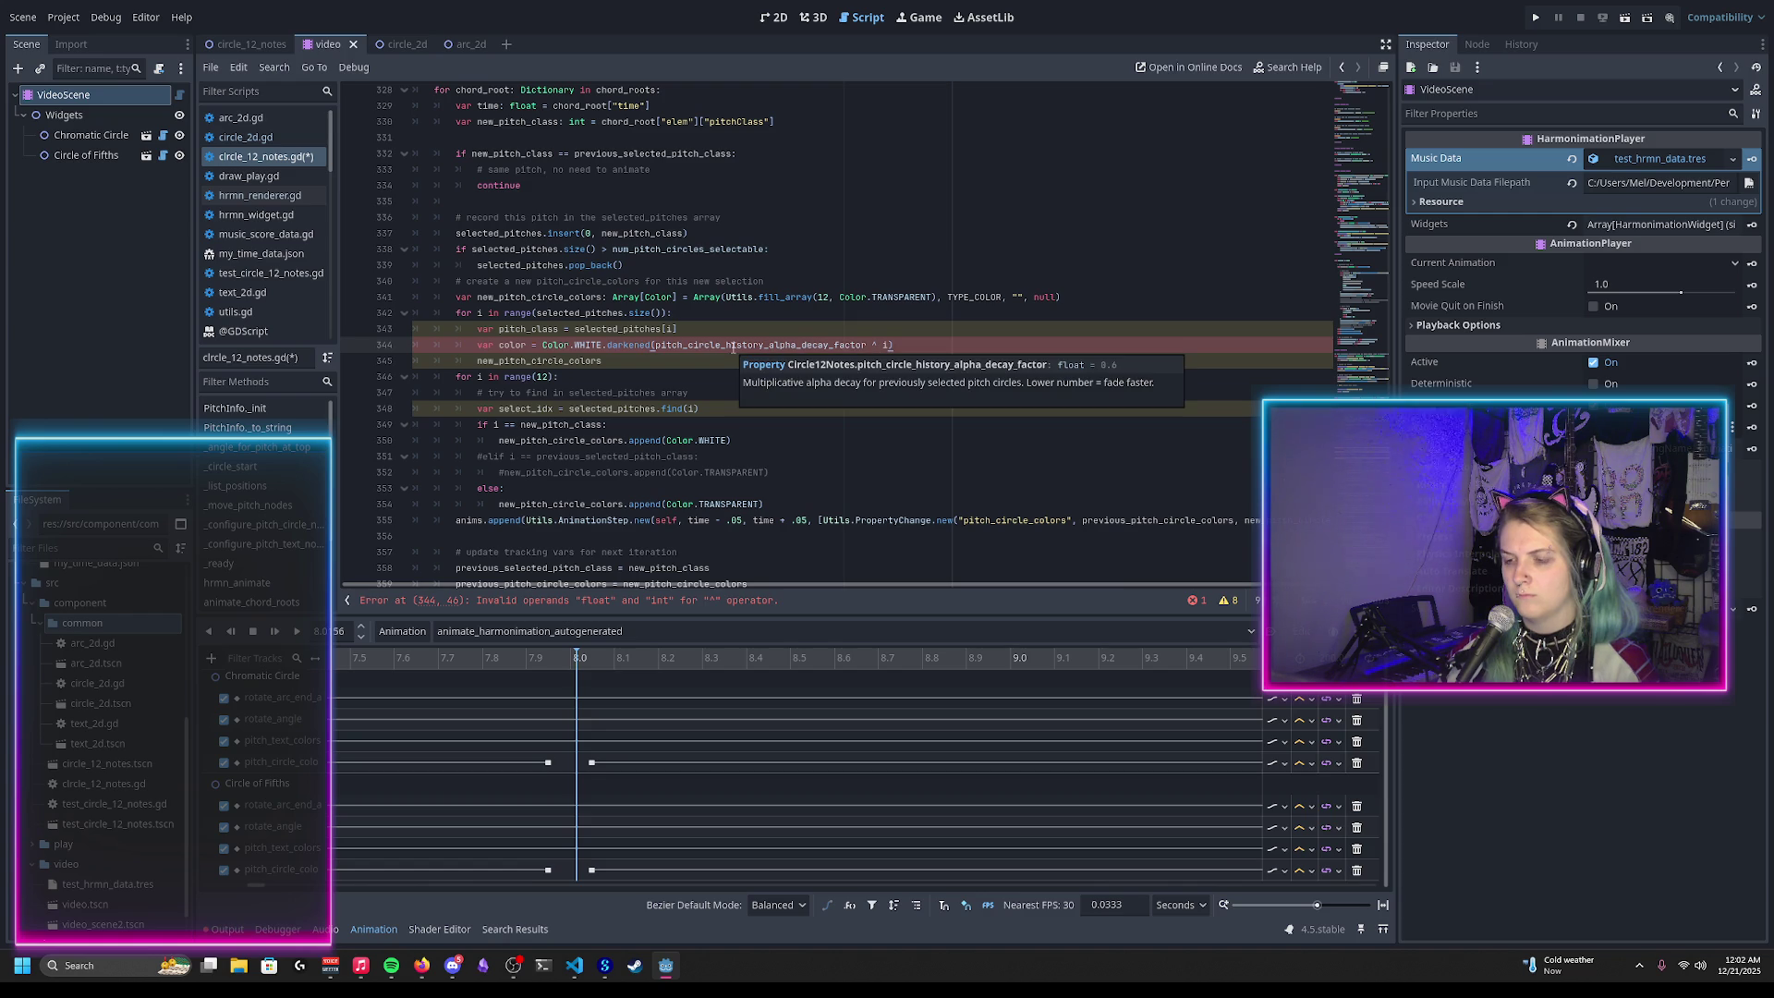
mouse_move(726, 347)
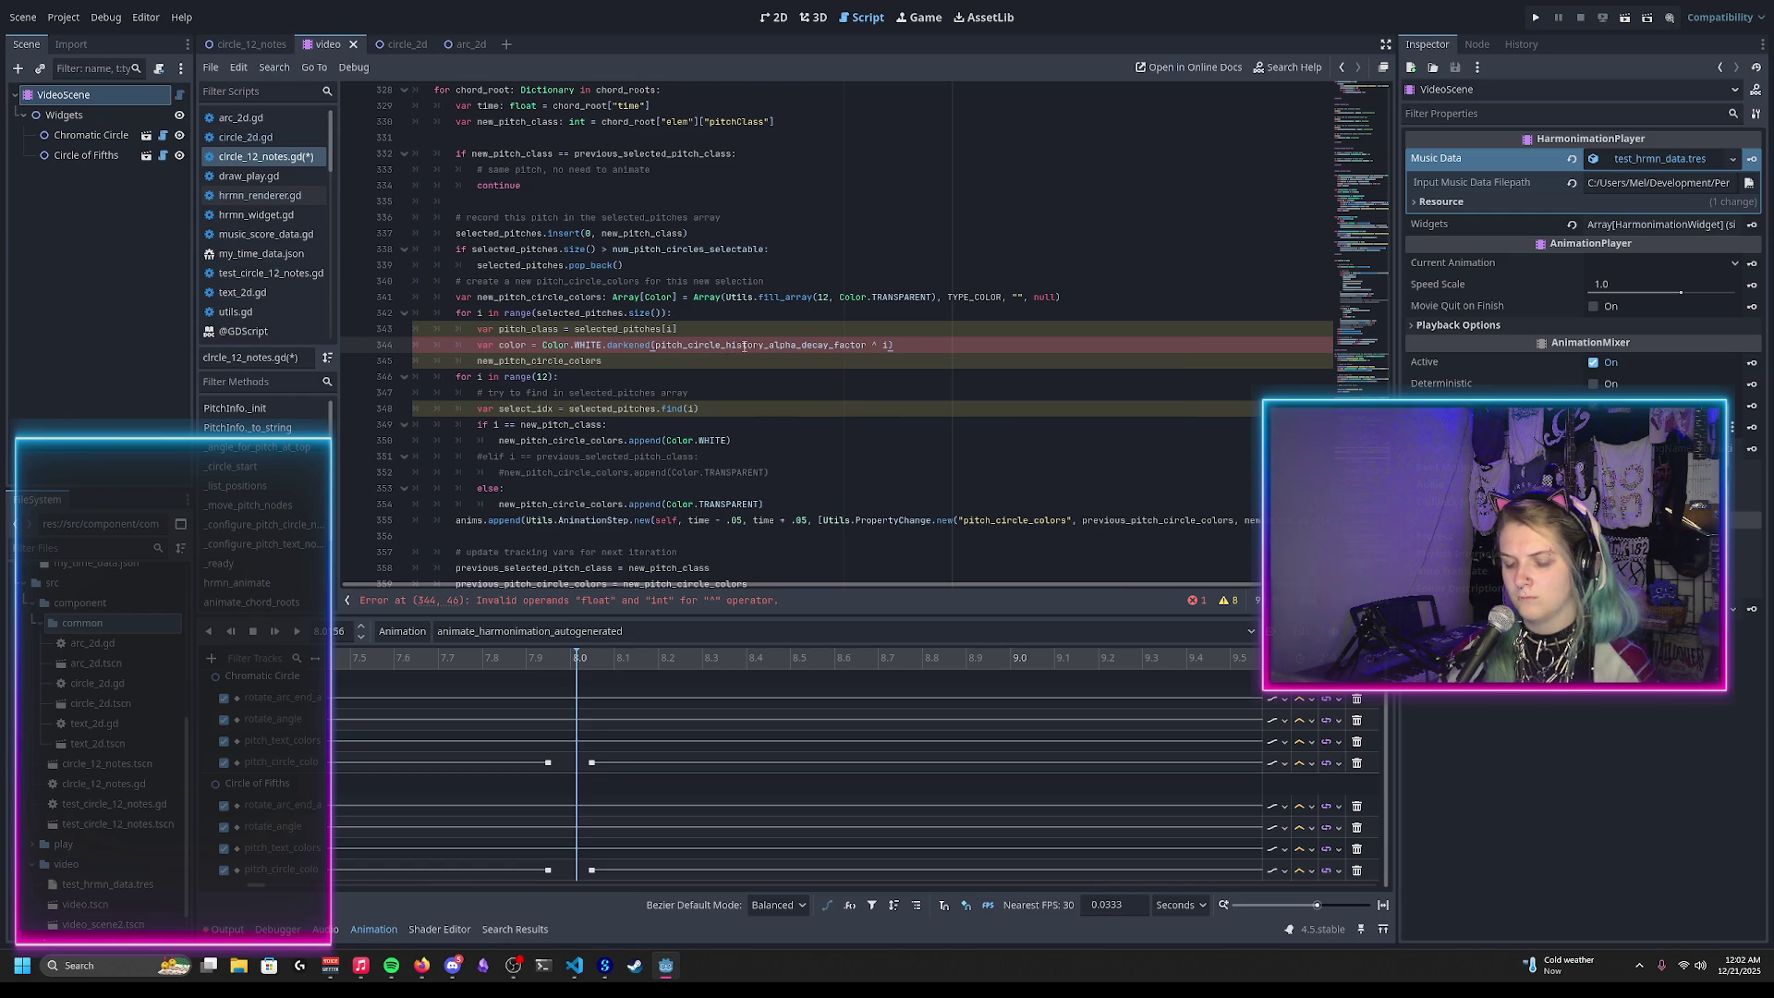
key(alt+Tab)
key(ctrl+t)
Step: Search 'godot power', read the Reddit pow-versus-** thread, then delete the ^ operator on line 344
text(godot power)
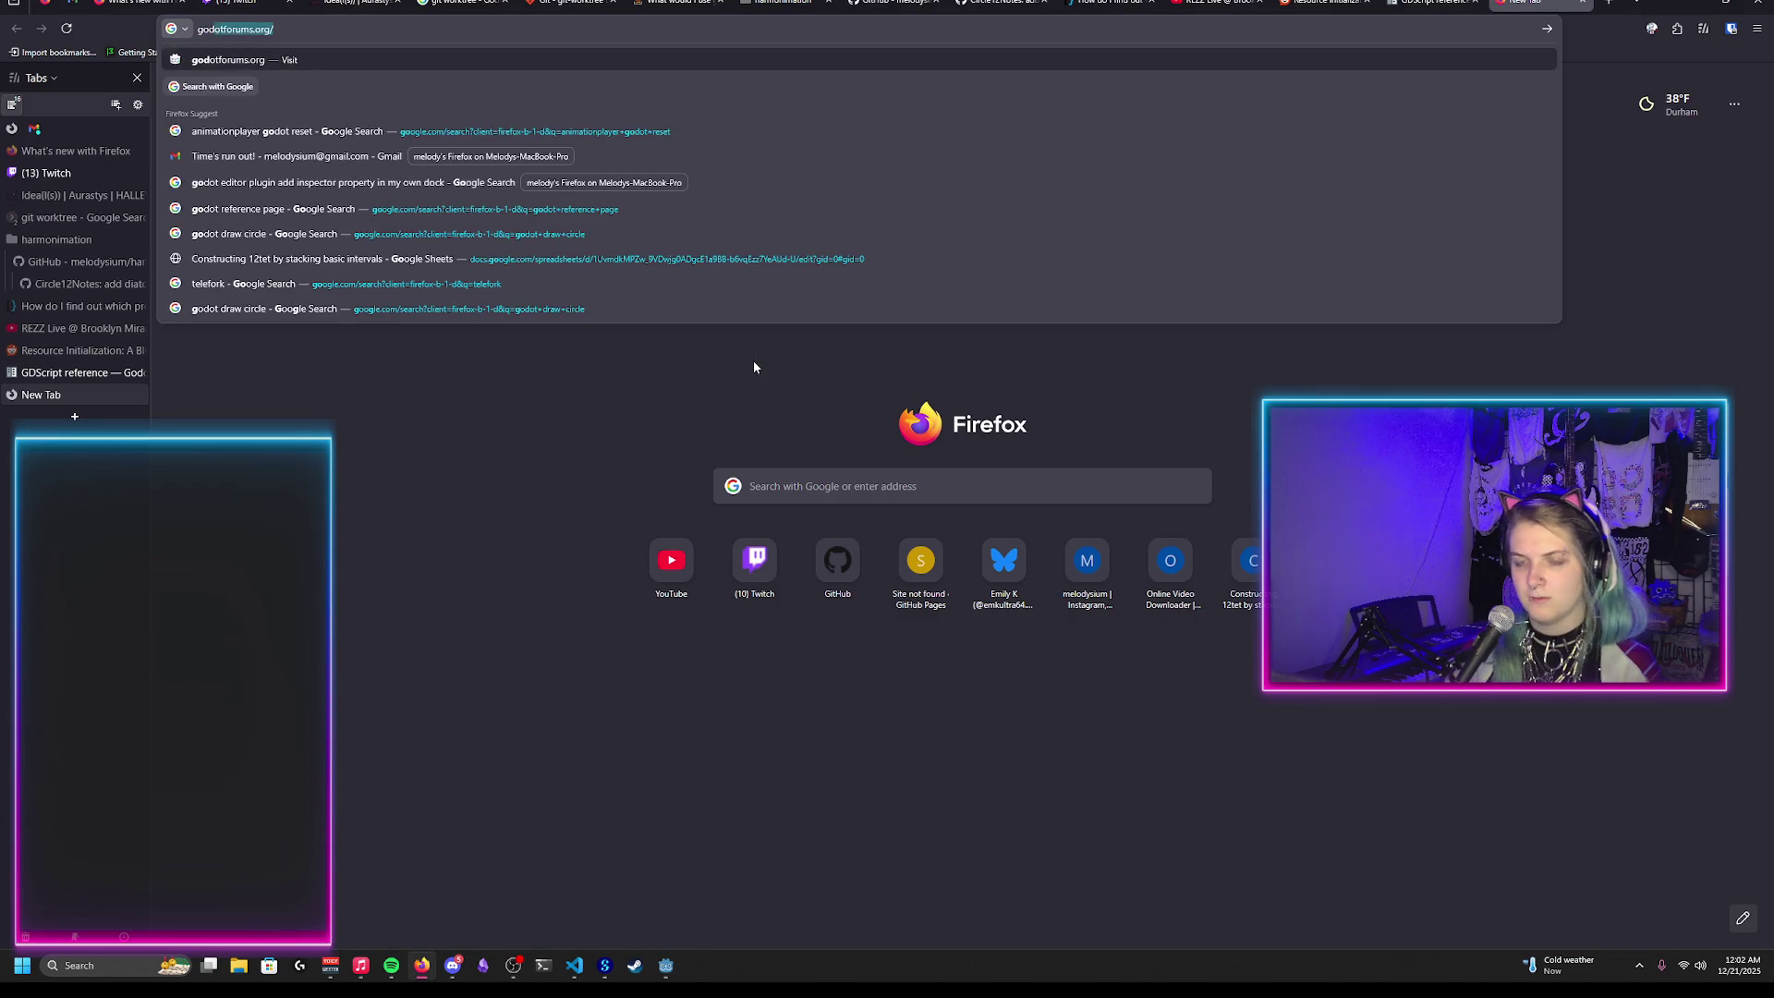
key(Return)
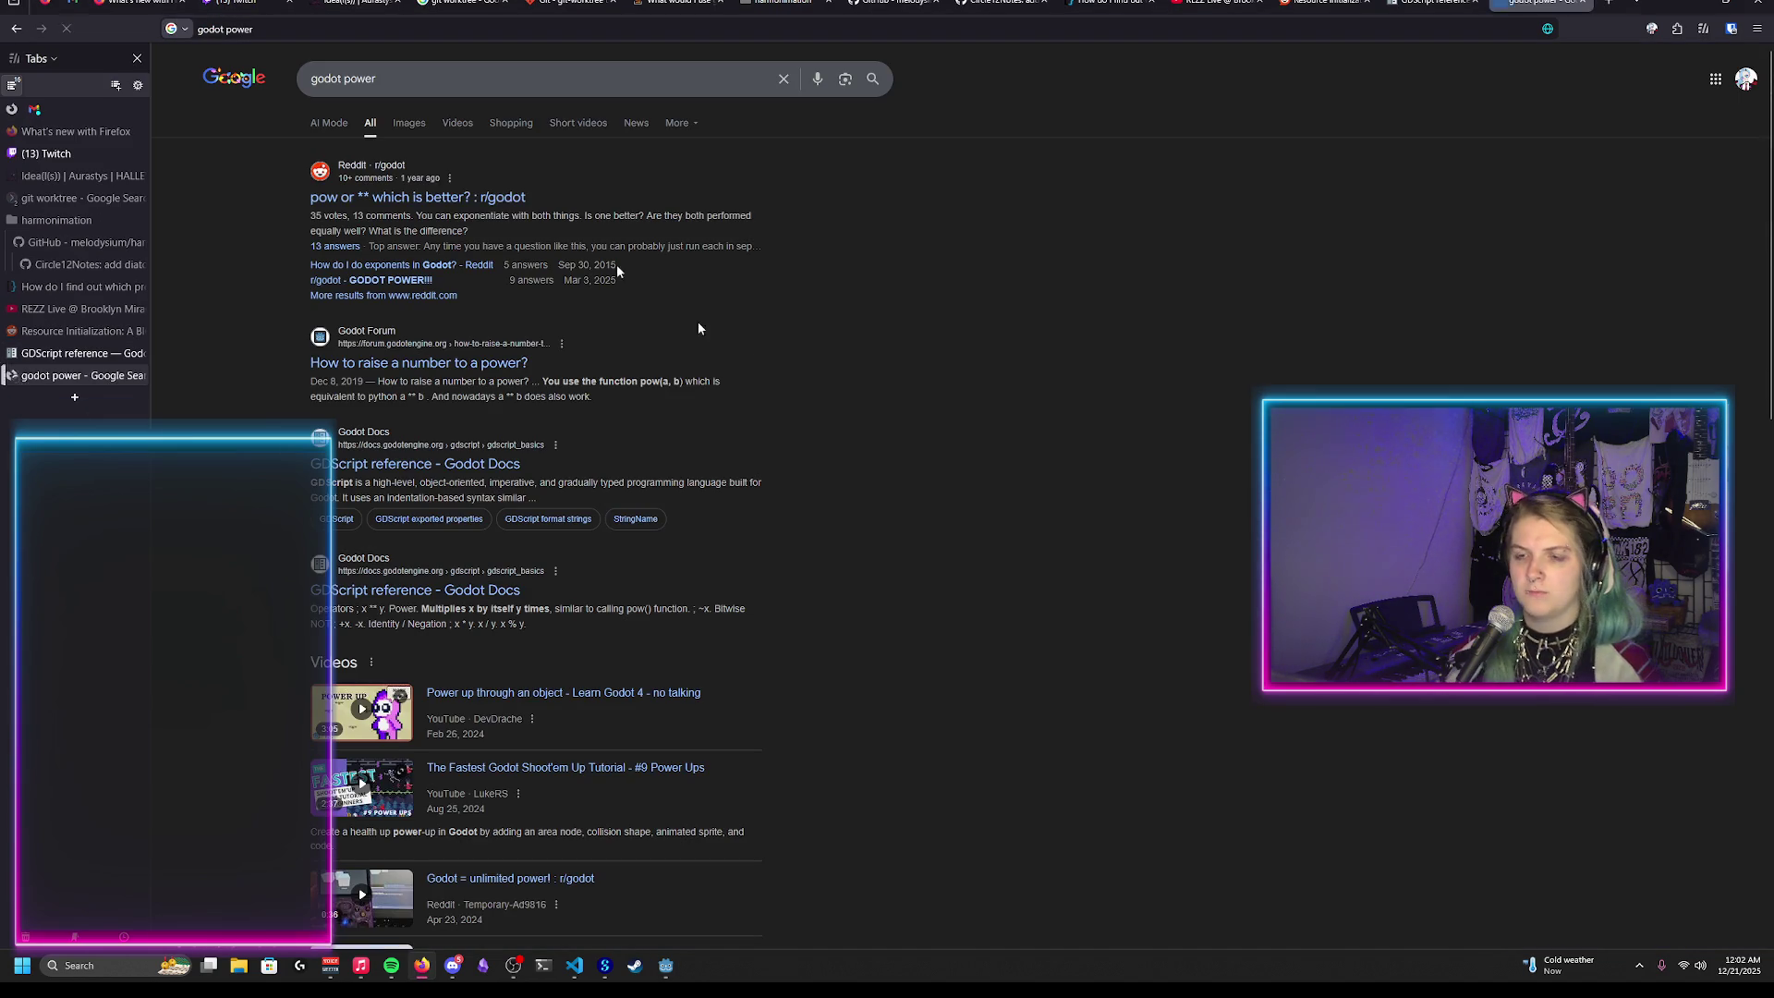
click(435, 185)
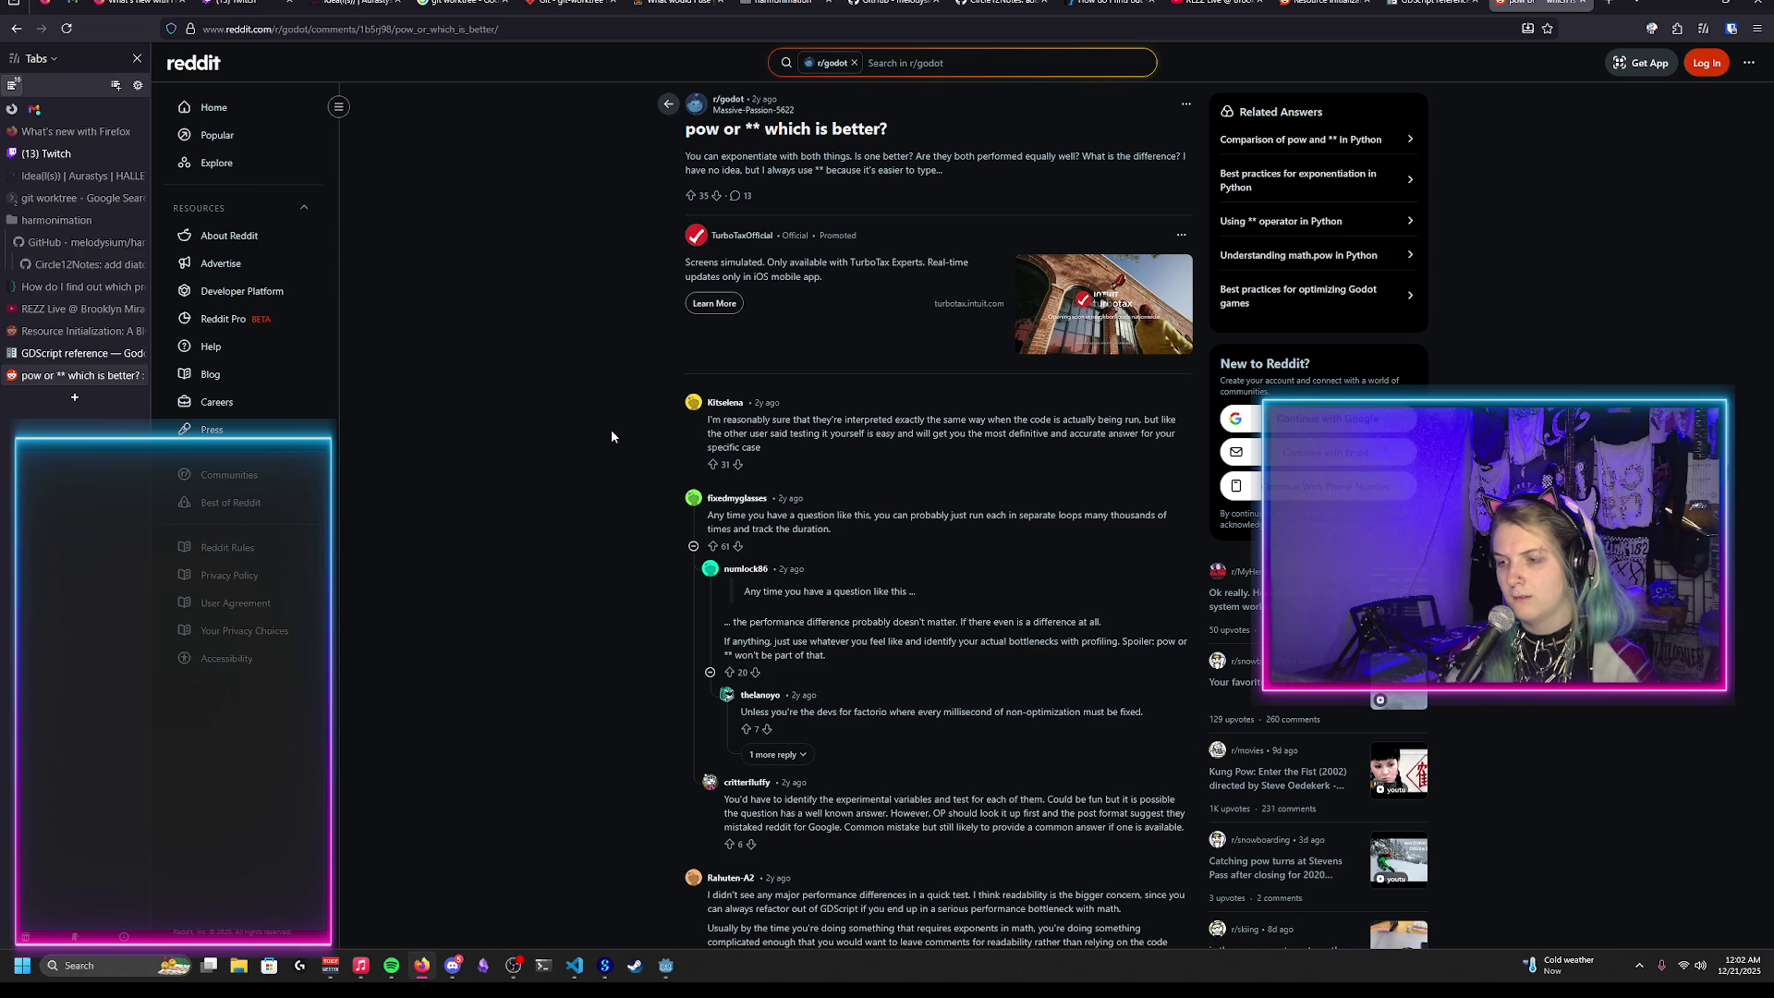
key(ctrl+w)
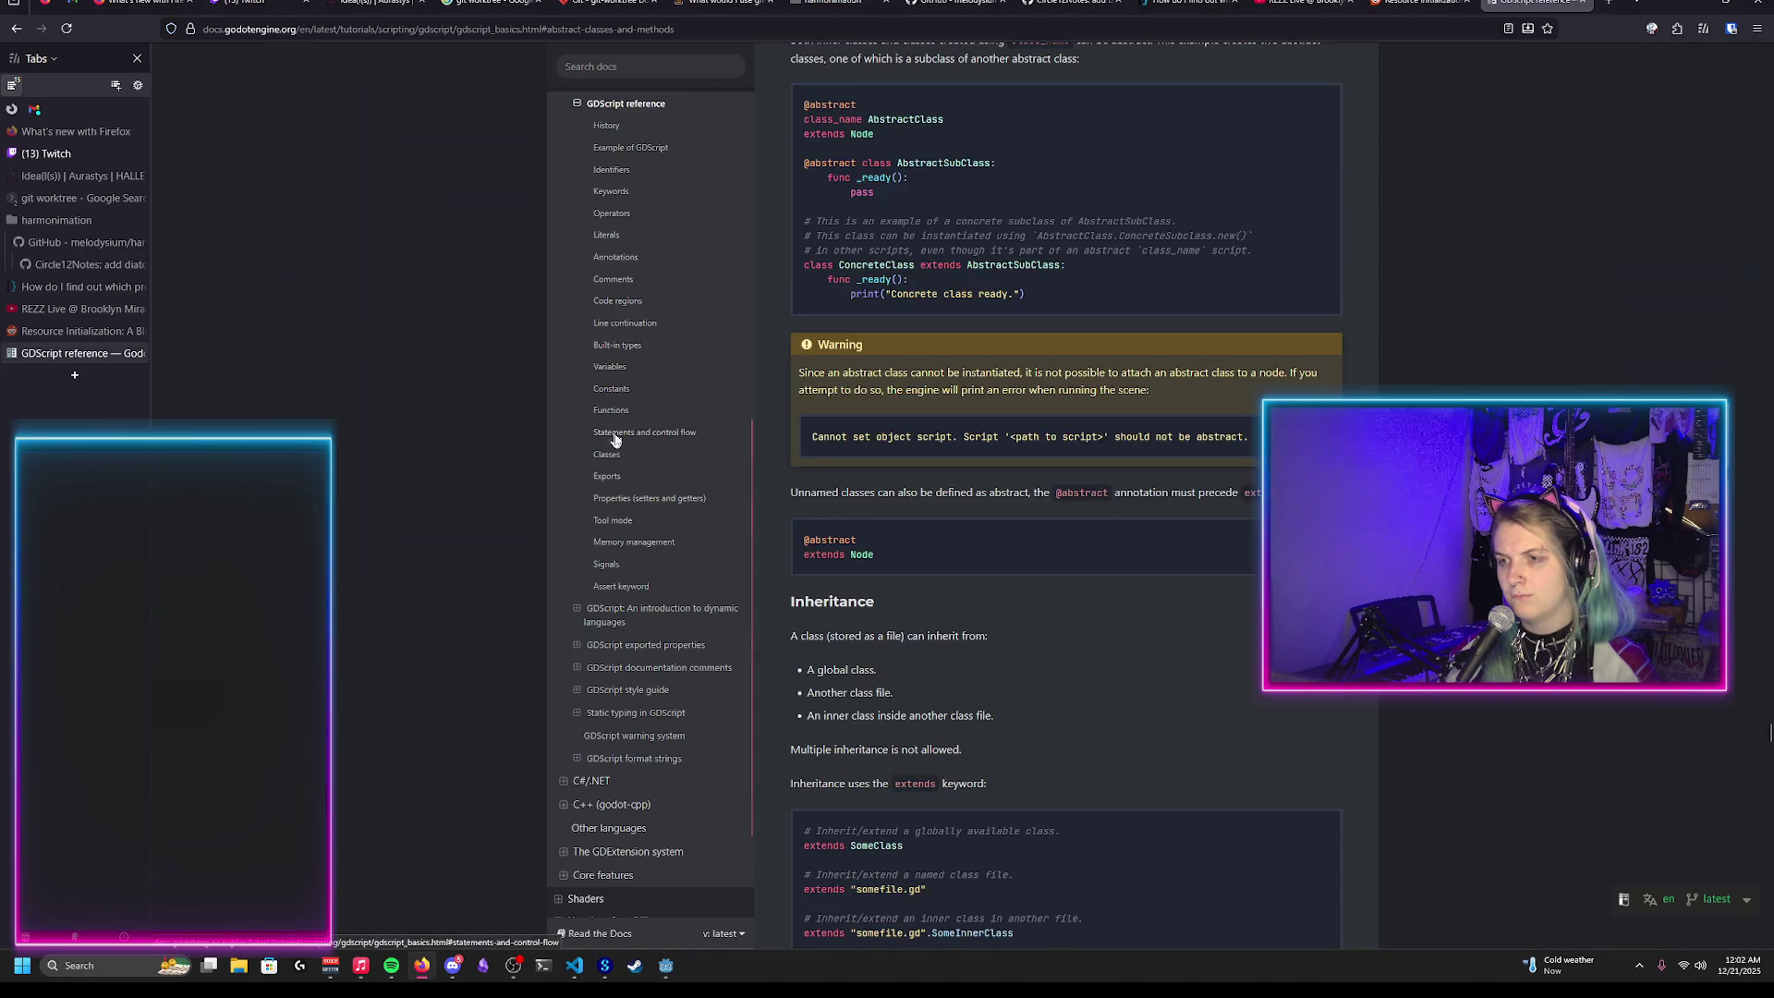
key(alt+Tab)
click(877, 344)
key(BackSpace)
Step: Use ** for the decay exponent, save, and assign new_pitch_circle_colors[pitch_class] = color
text(**)
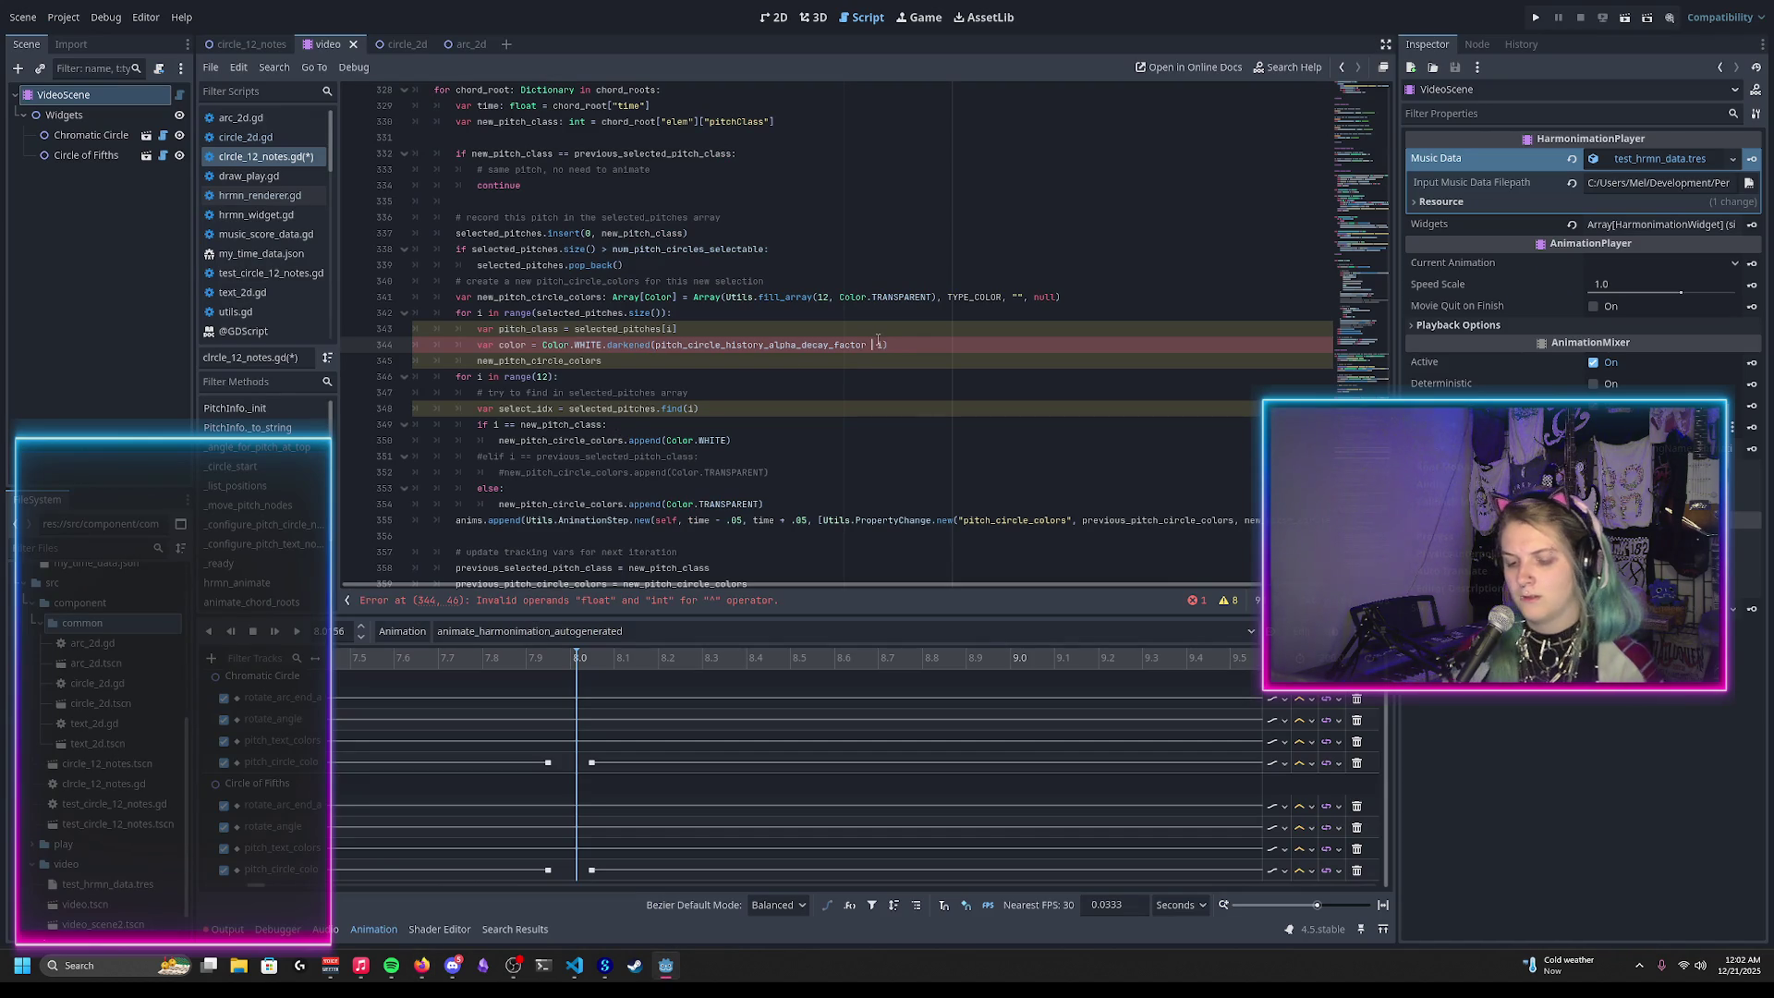
key(ctrl+s)
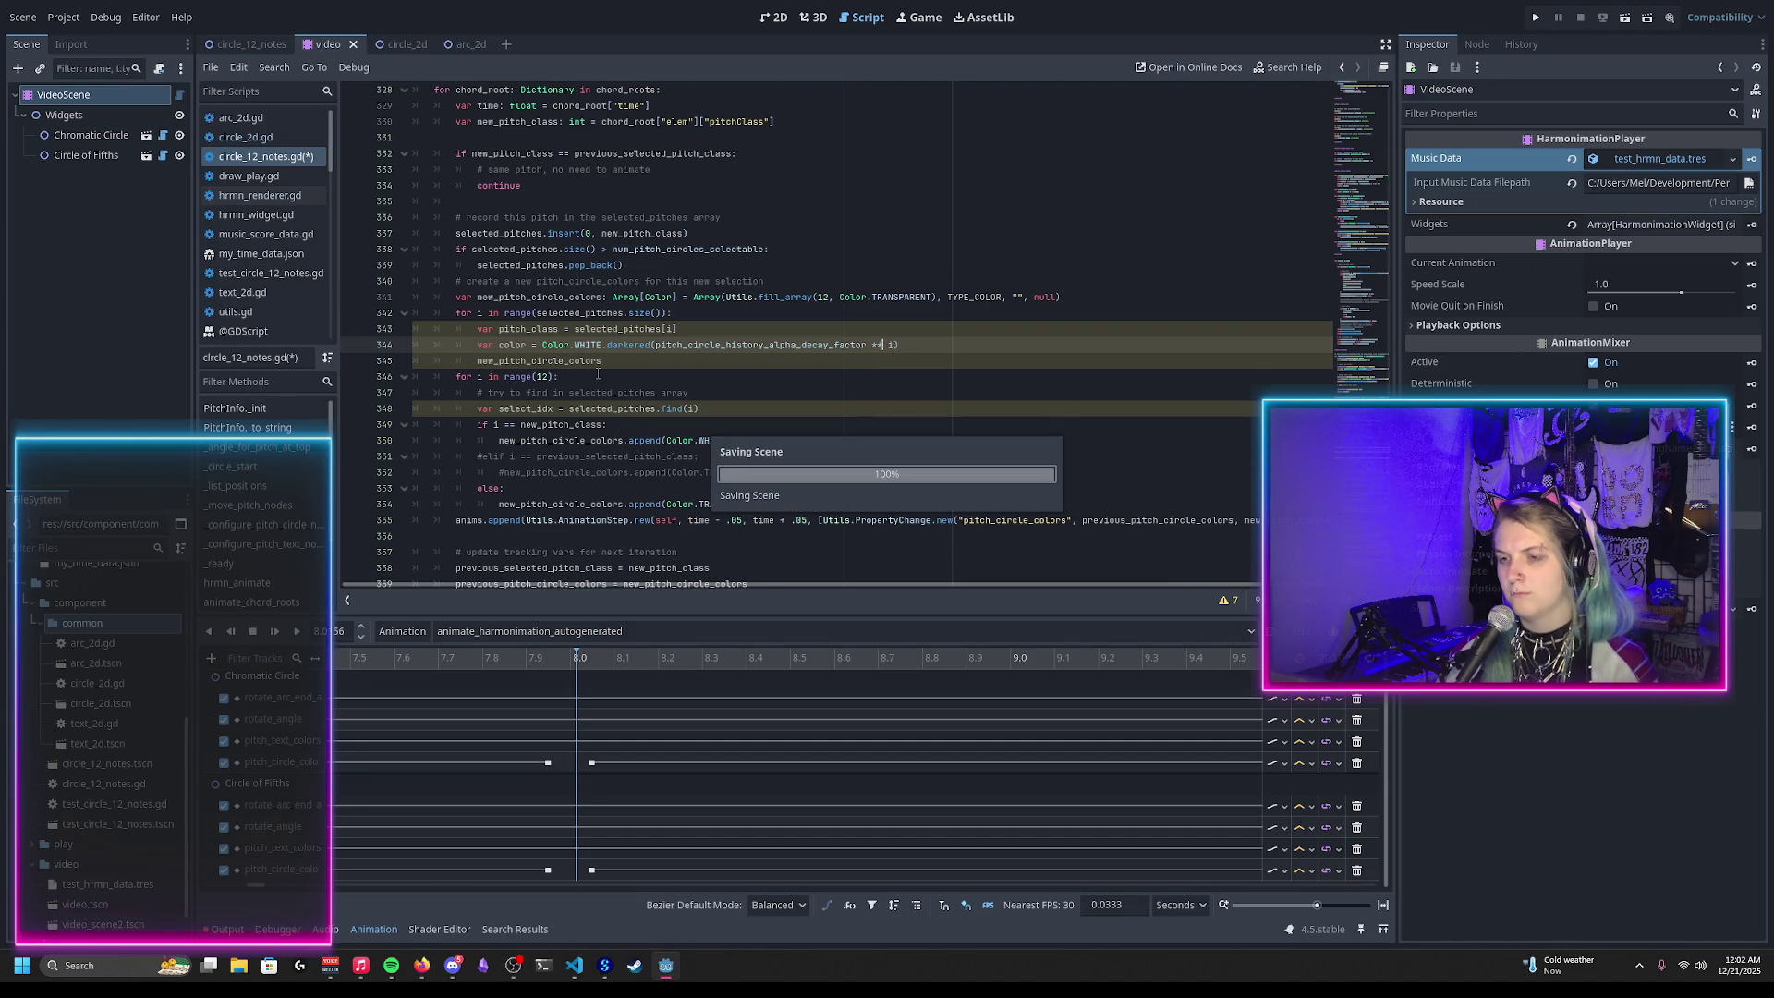
click(612, 360)
text([)
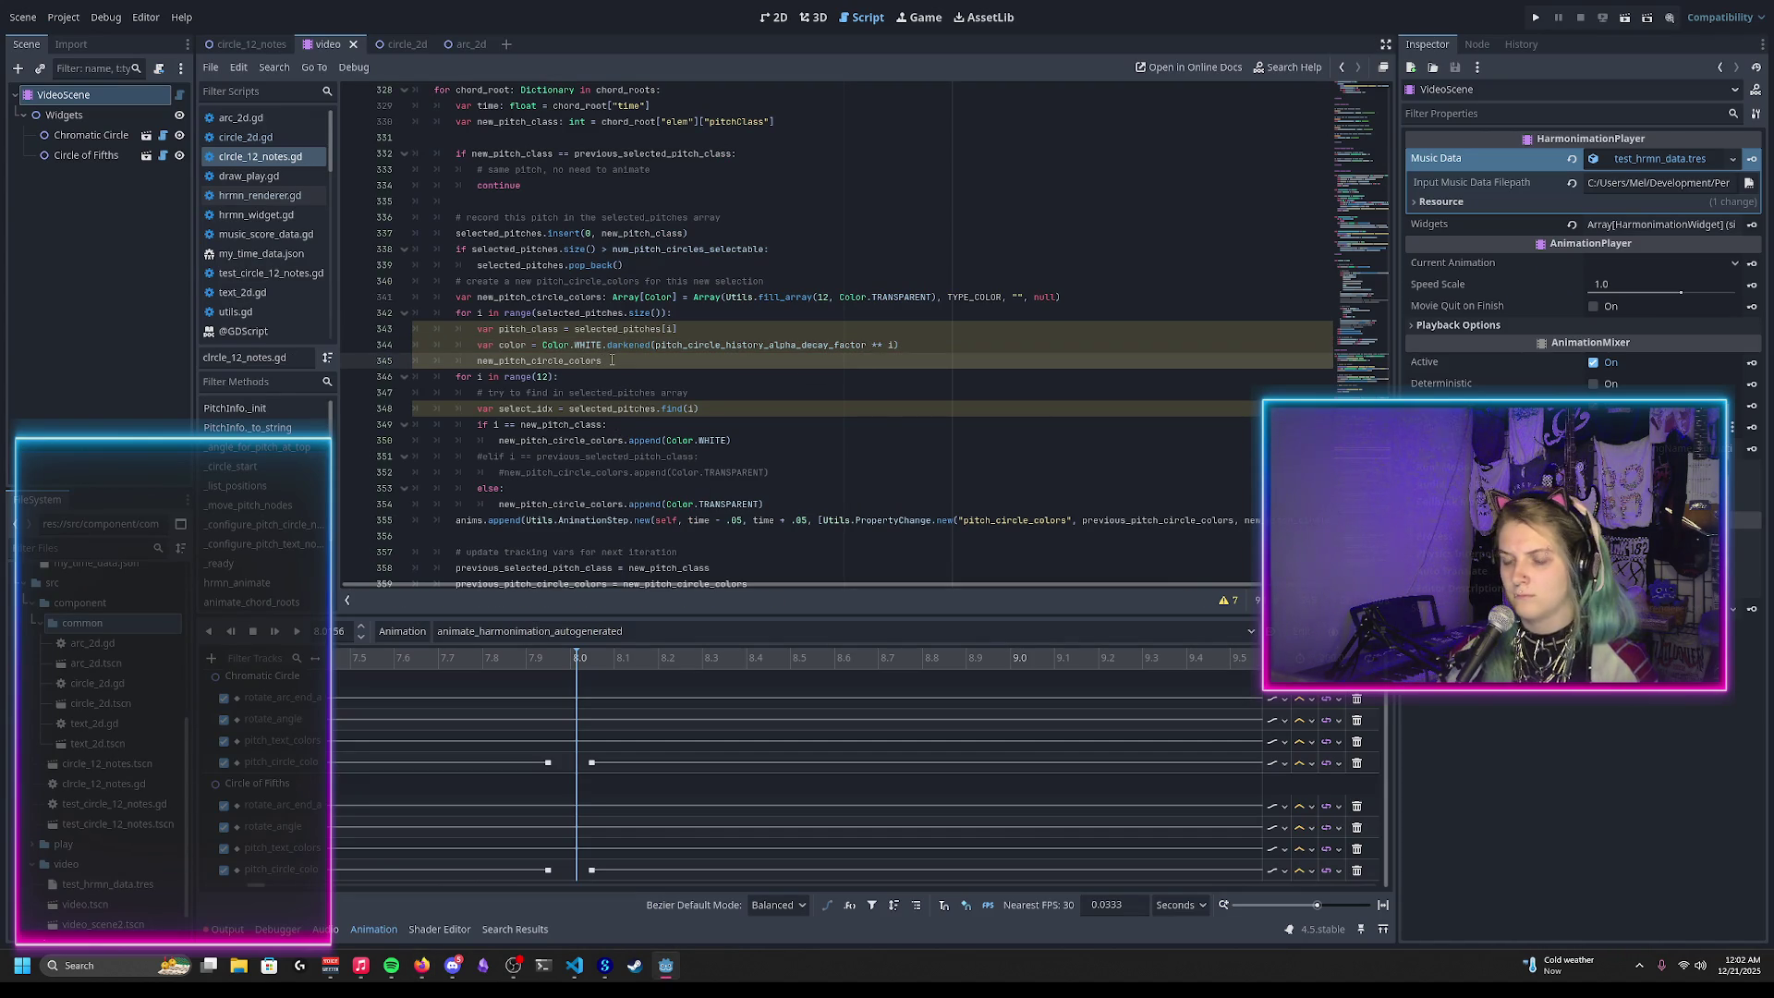
text(p)
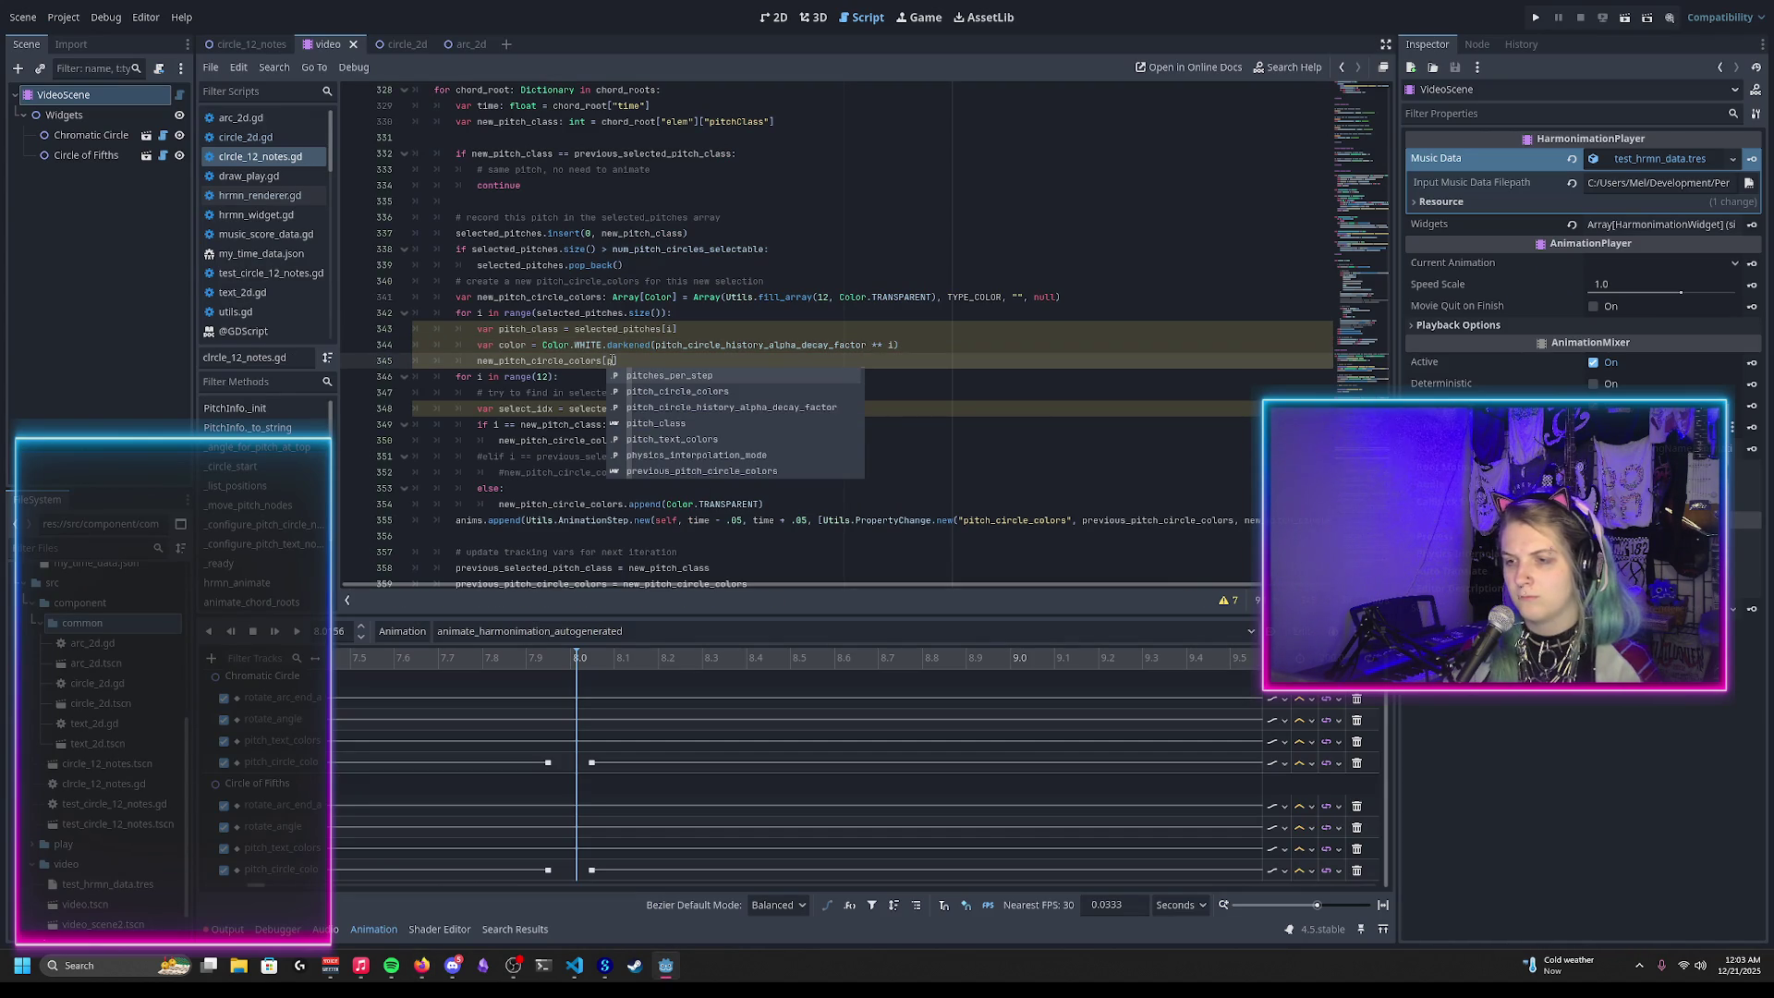
text(itch_class)
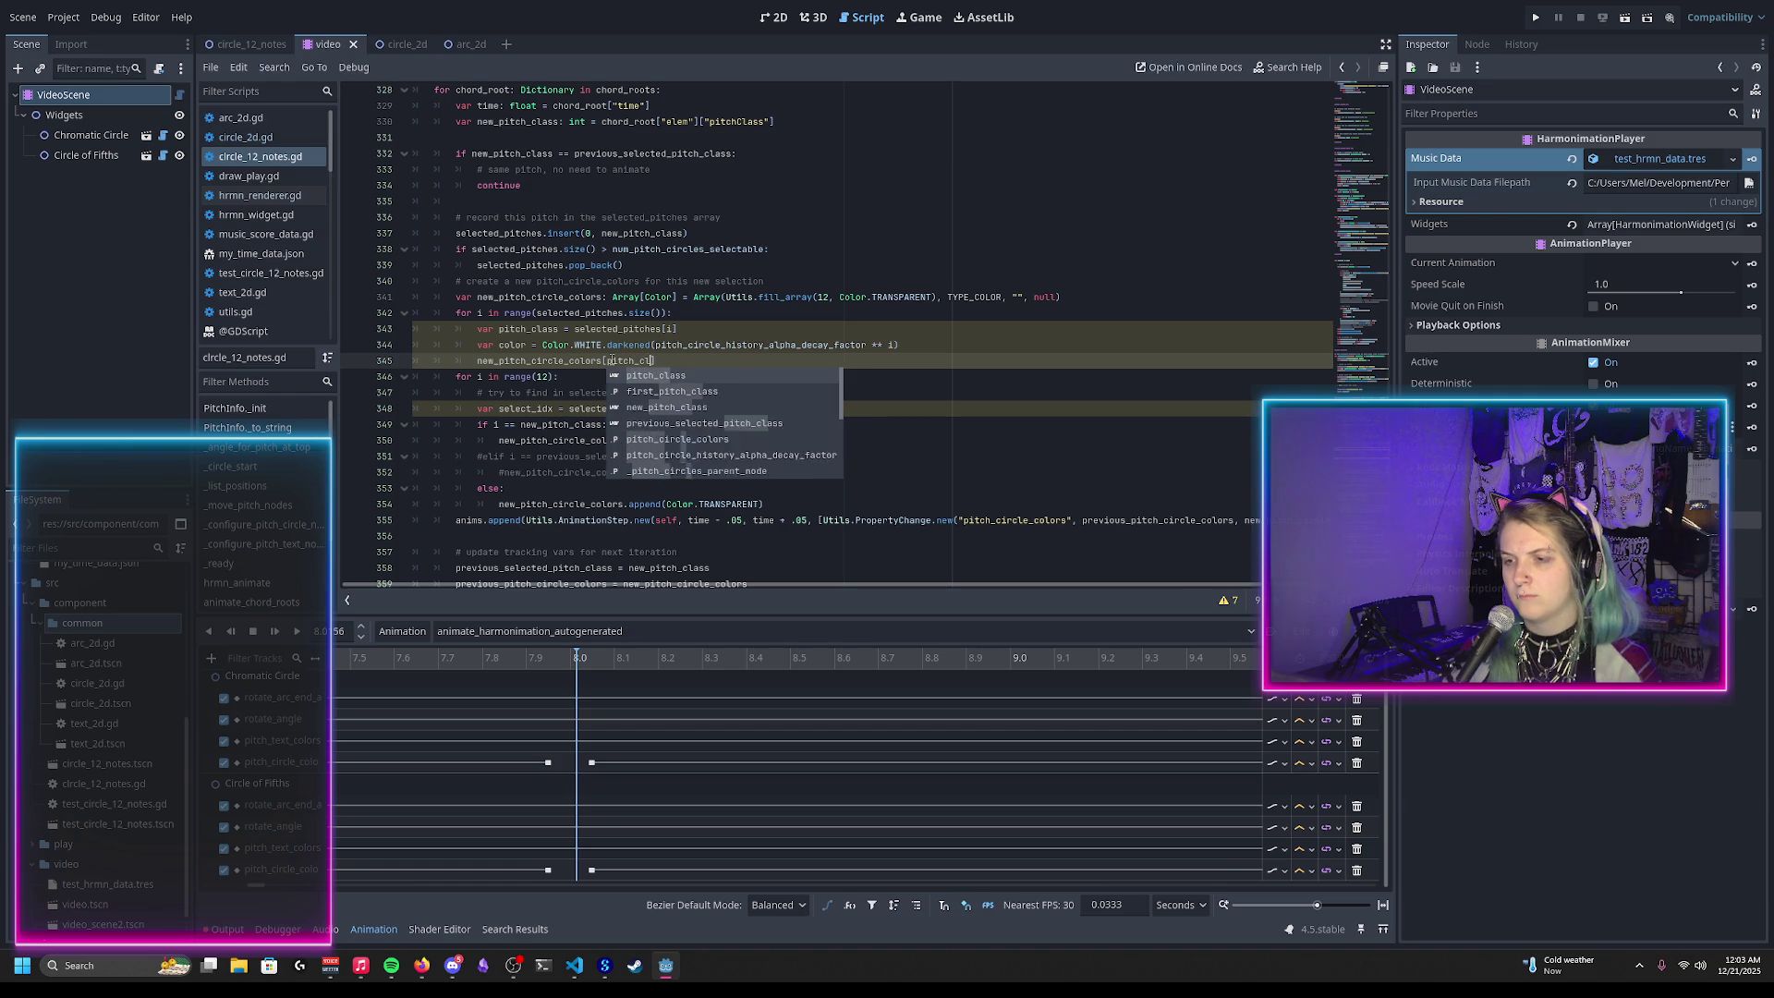
text(] = )
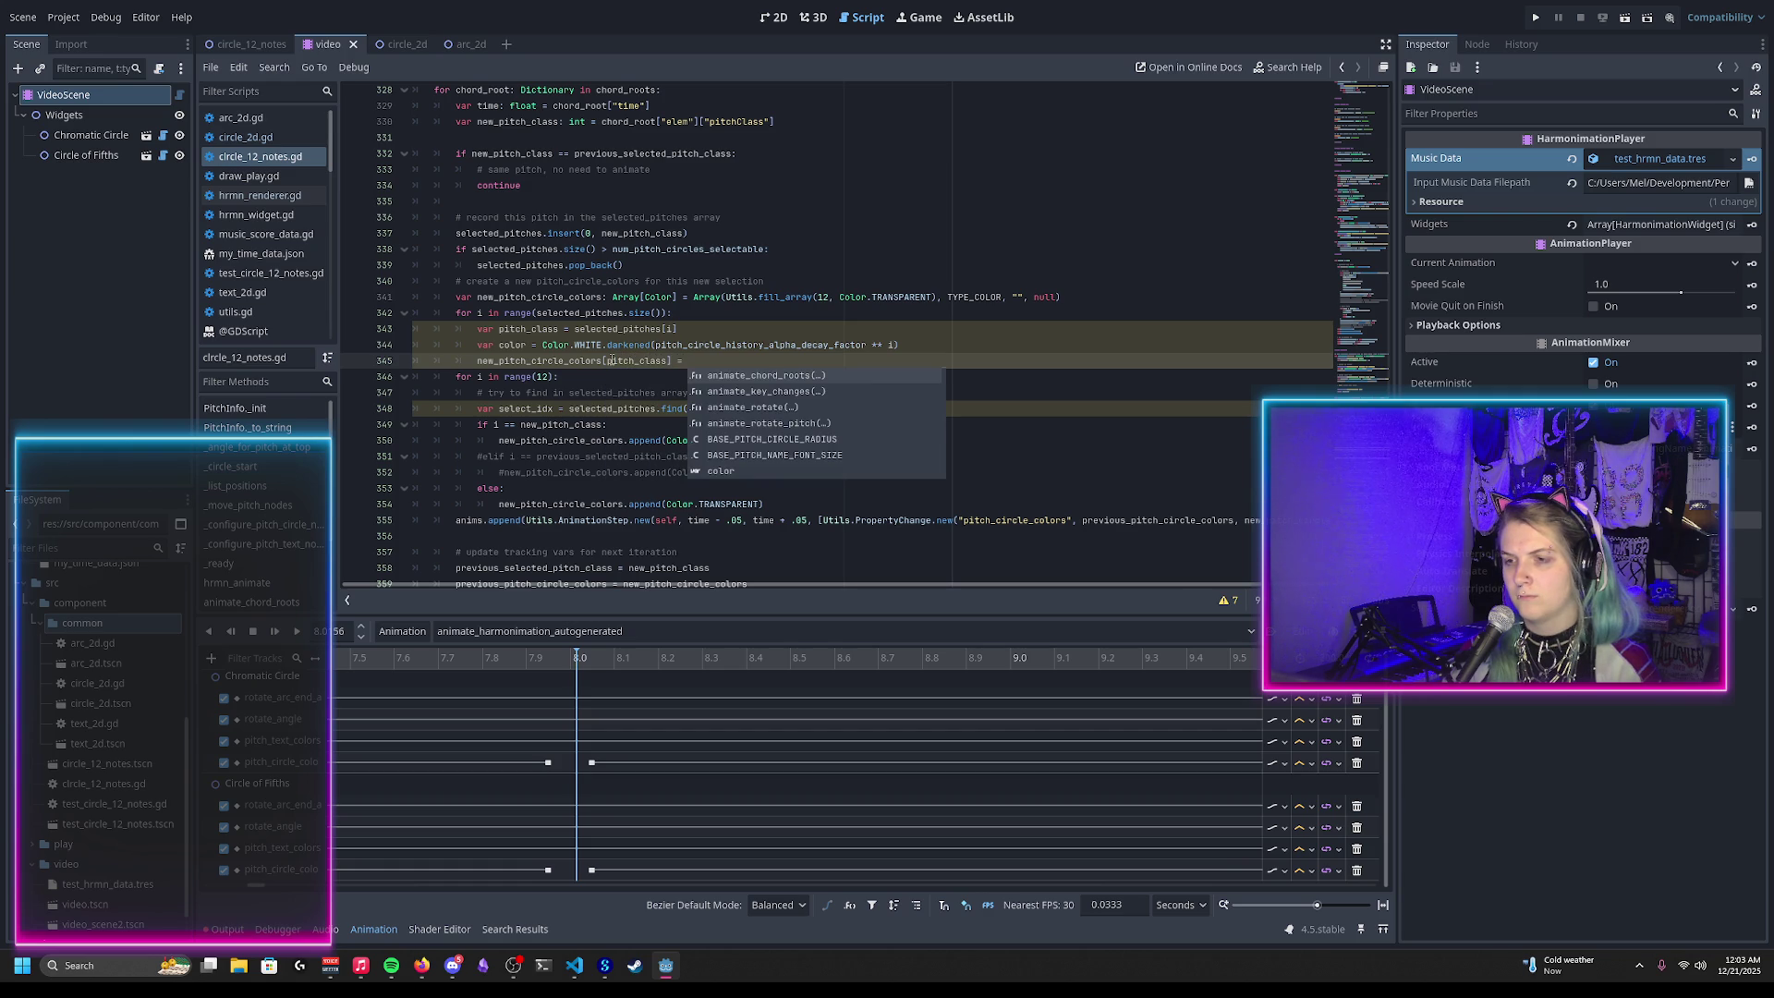
text(color)
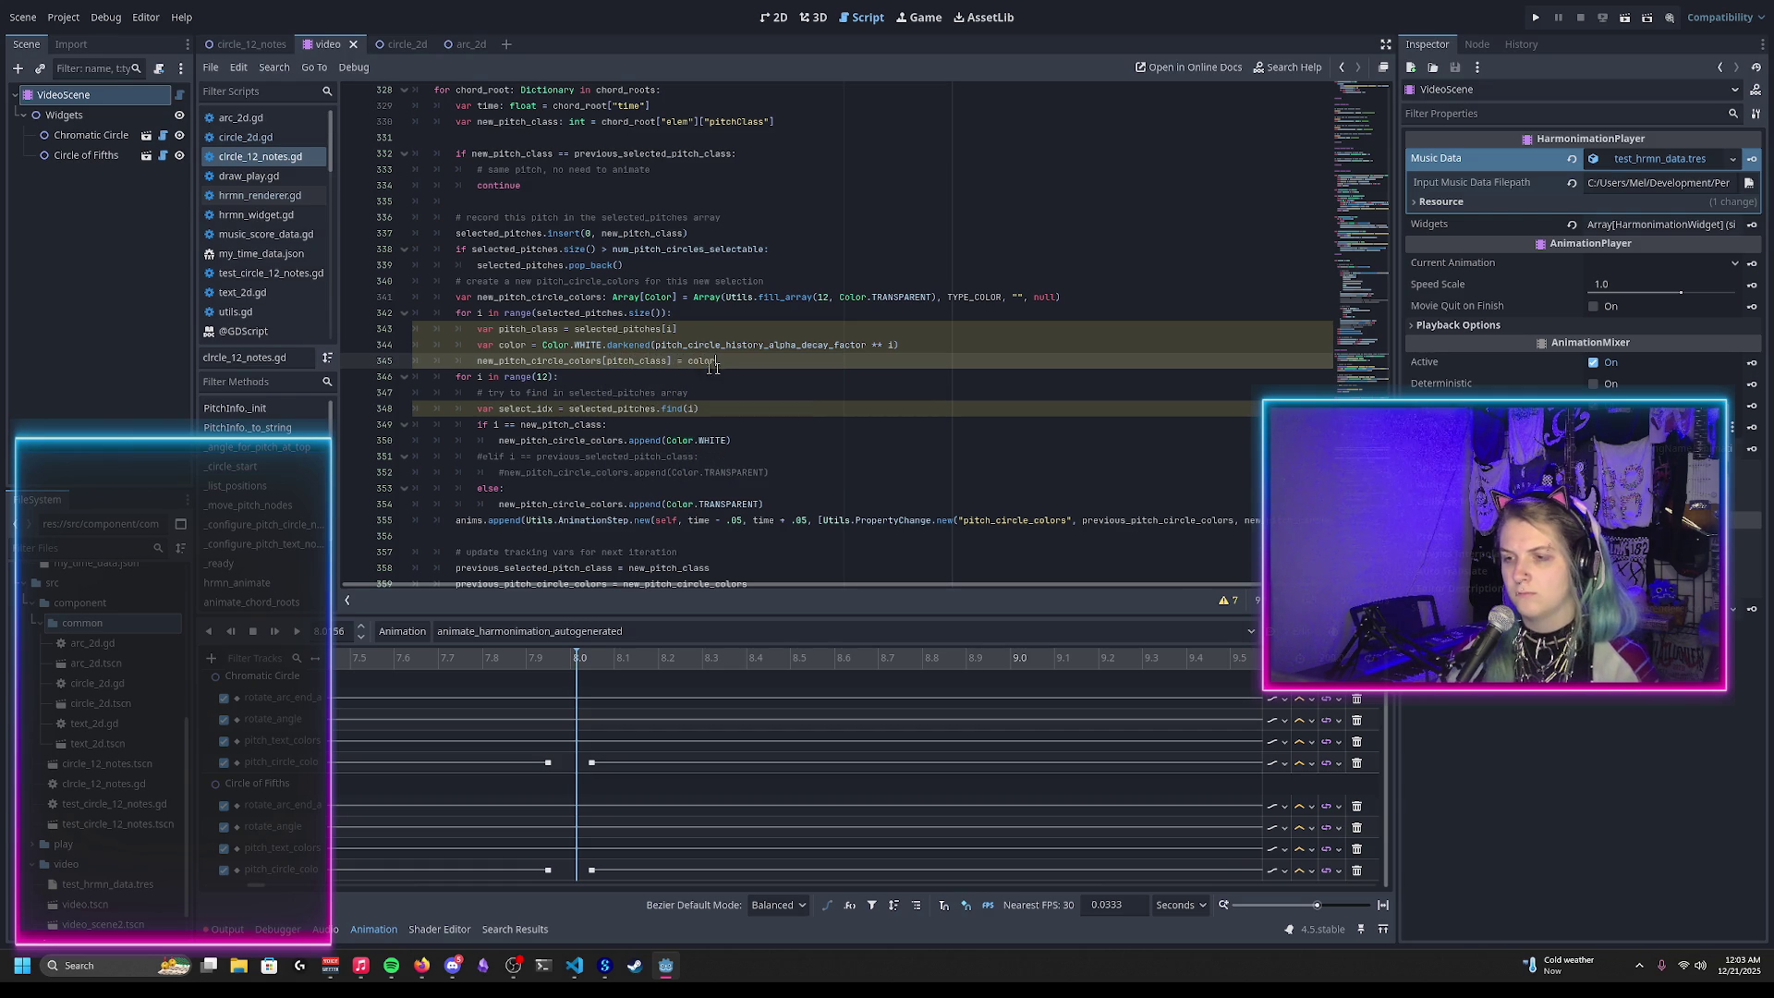
Step: Change = to := in the pitch_class and color declarations on lines 343–344
click(563, 329)
text(:)
click(535, 345)
text(:)
Step: Delete the old for i in range(12) coloring loop and its leftover empty line
click(746, 361)
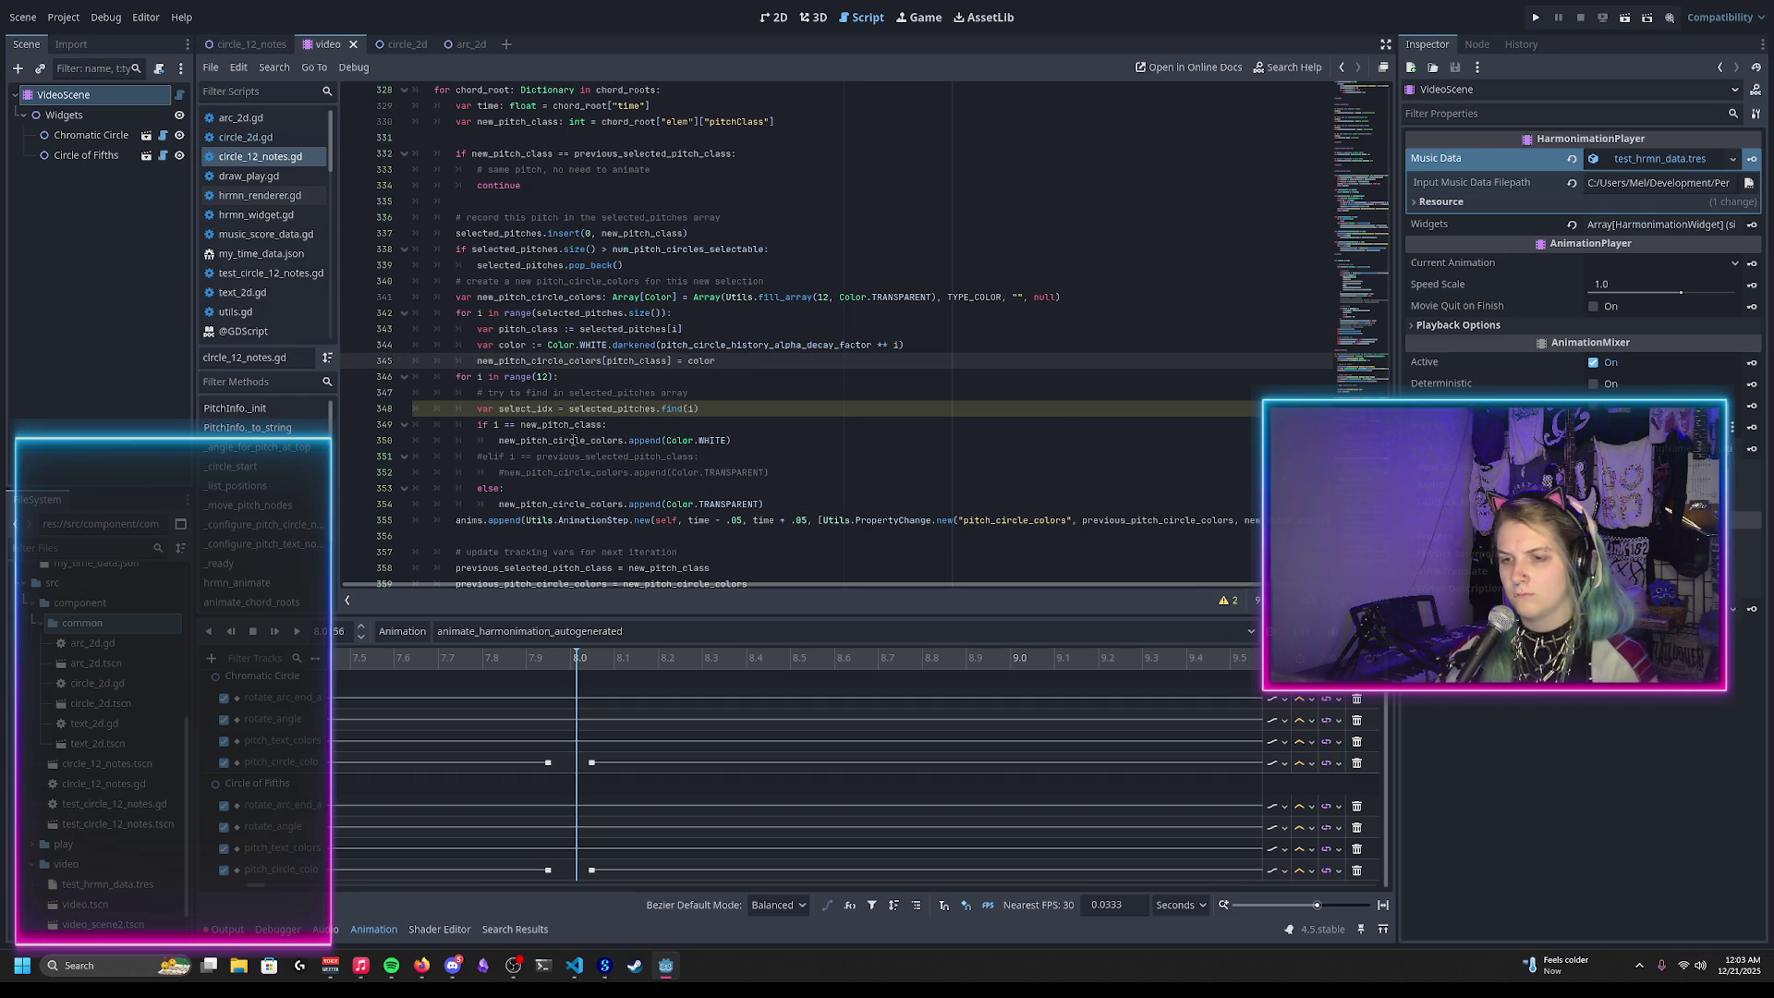
click(458, 379)
scroll(554, 425, down, 1)
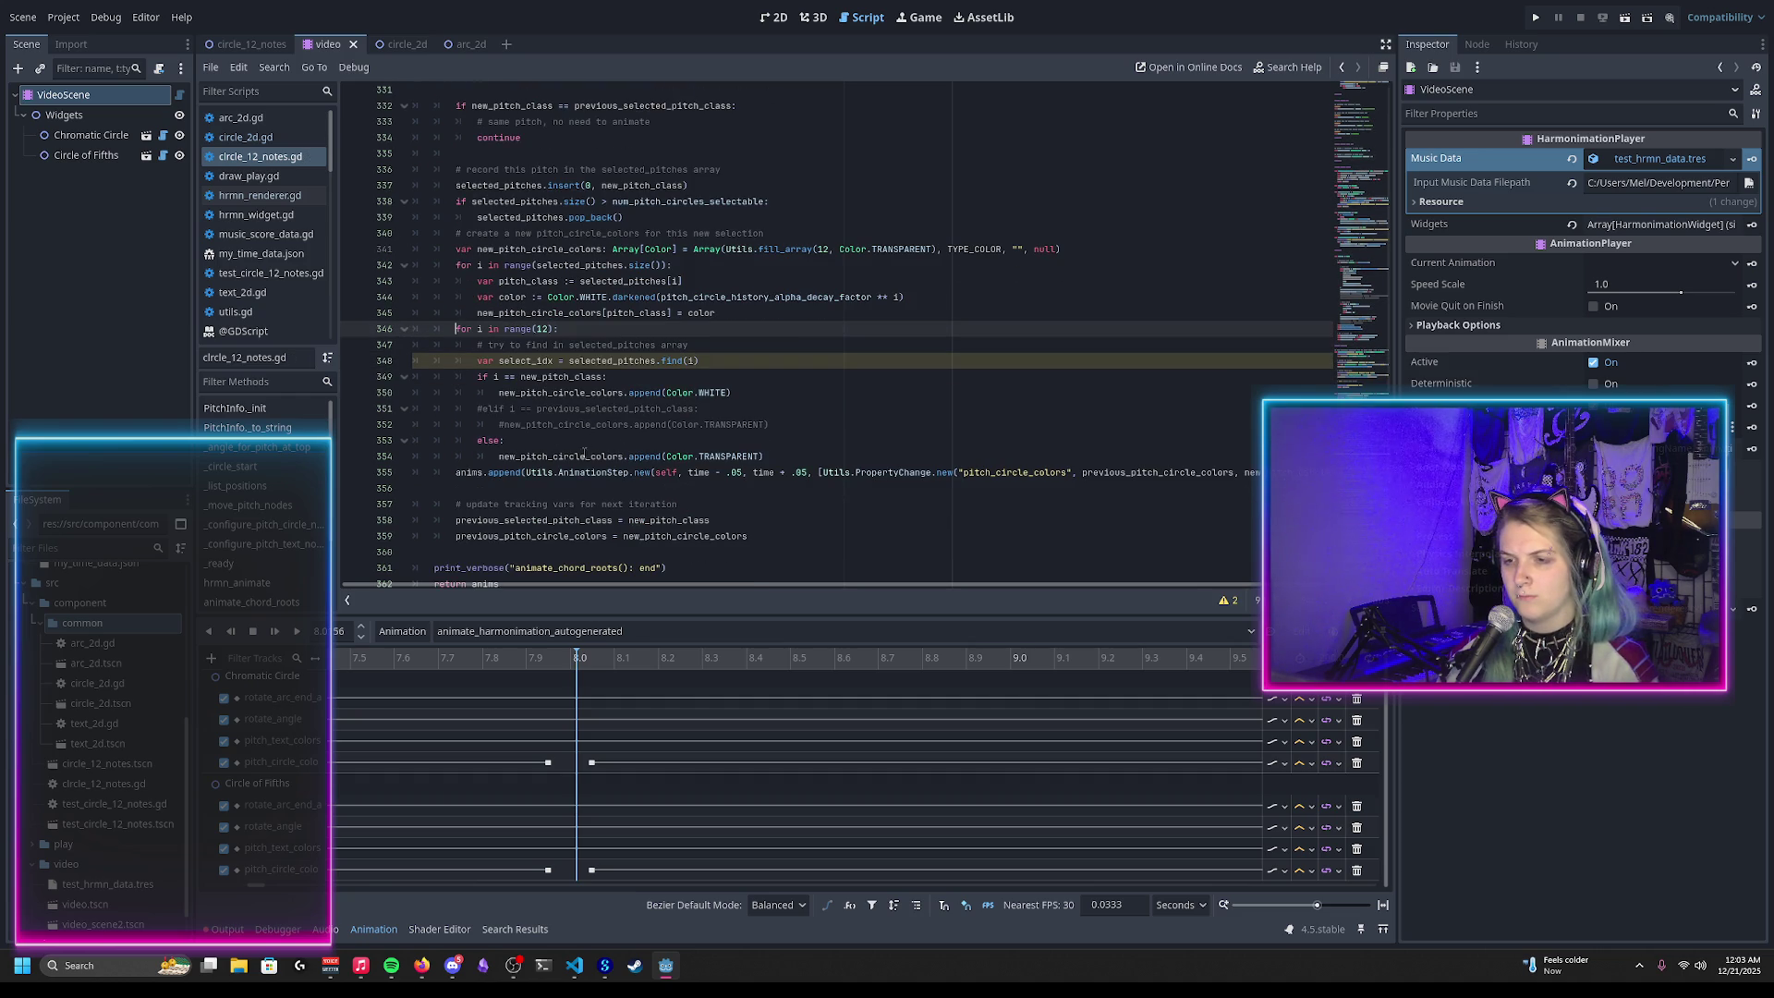
shift+click(773, 456)
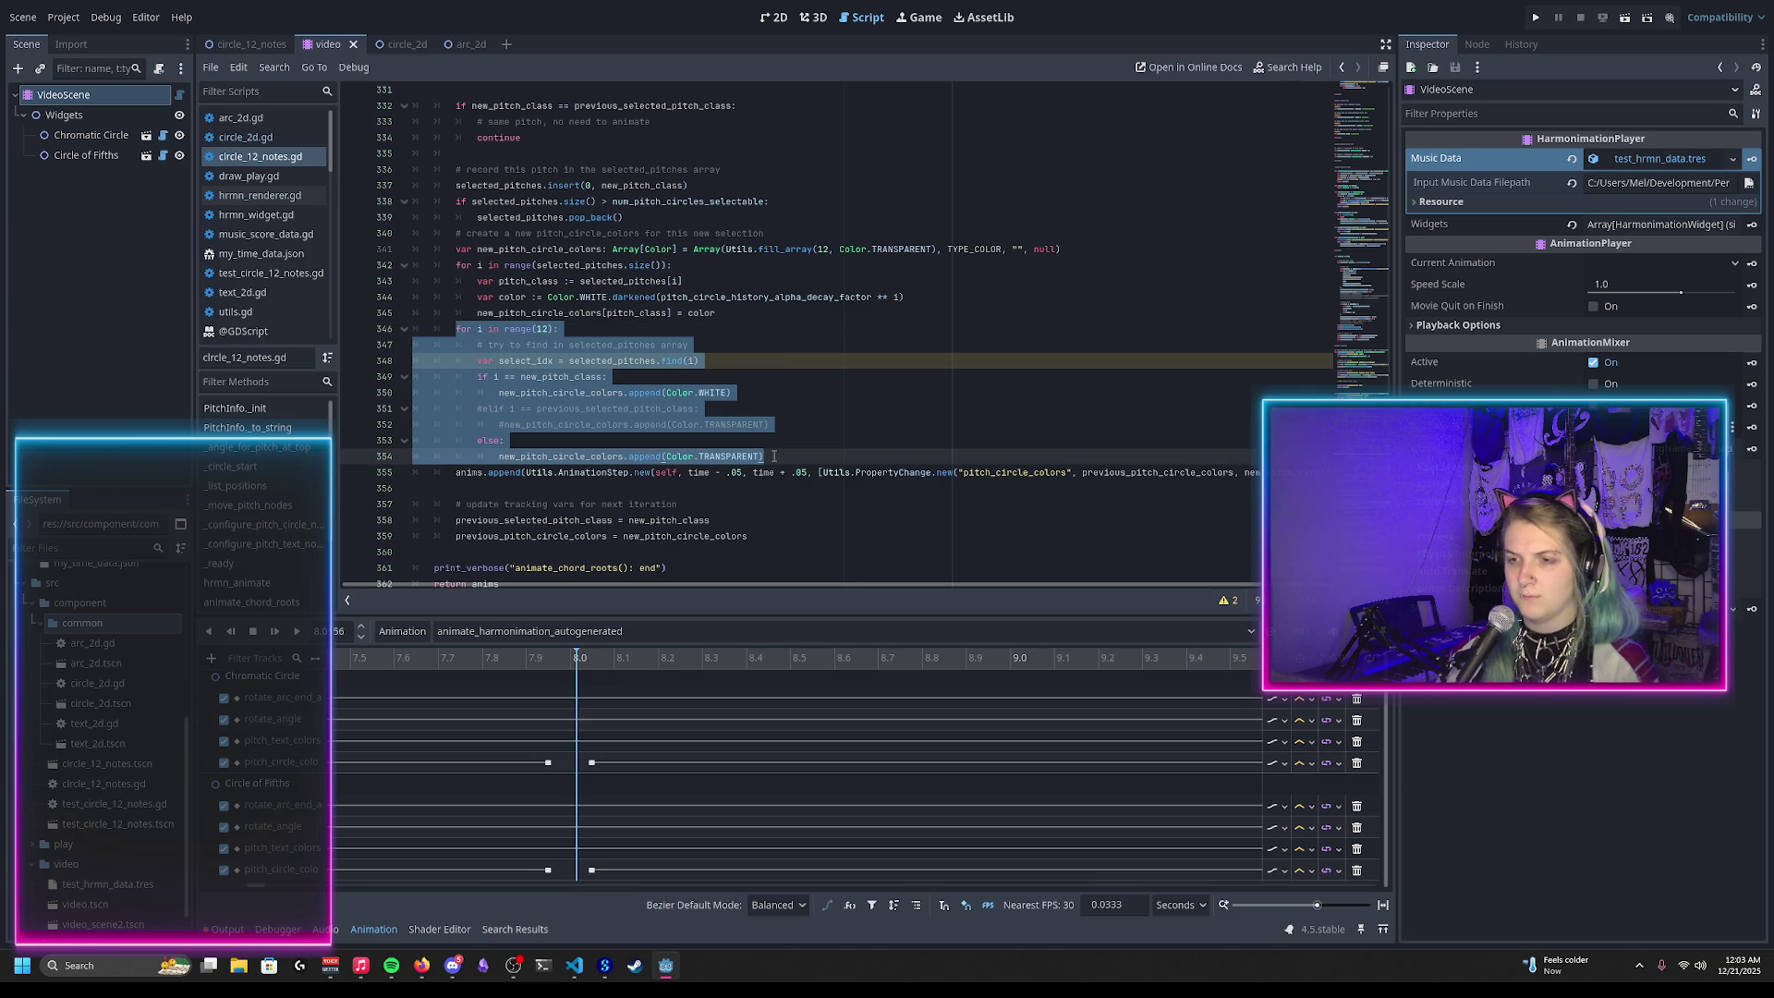
key(BackSpace)
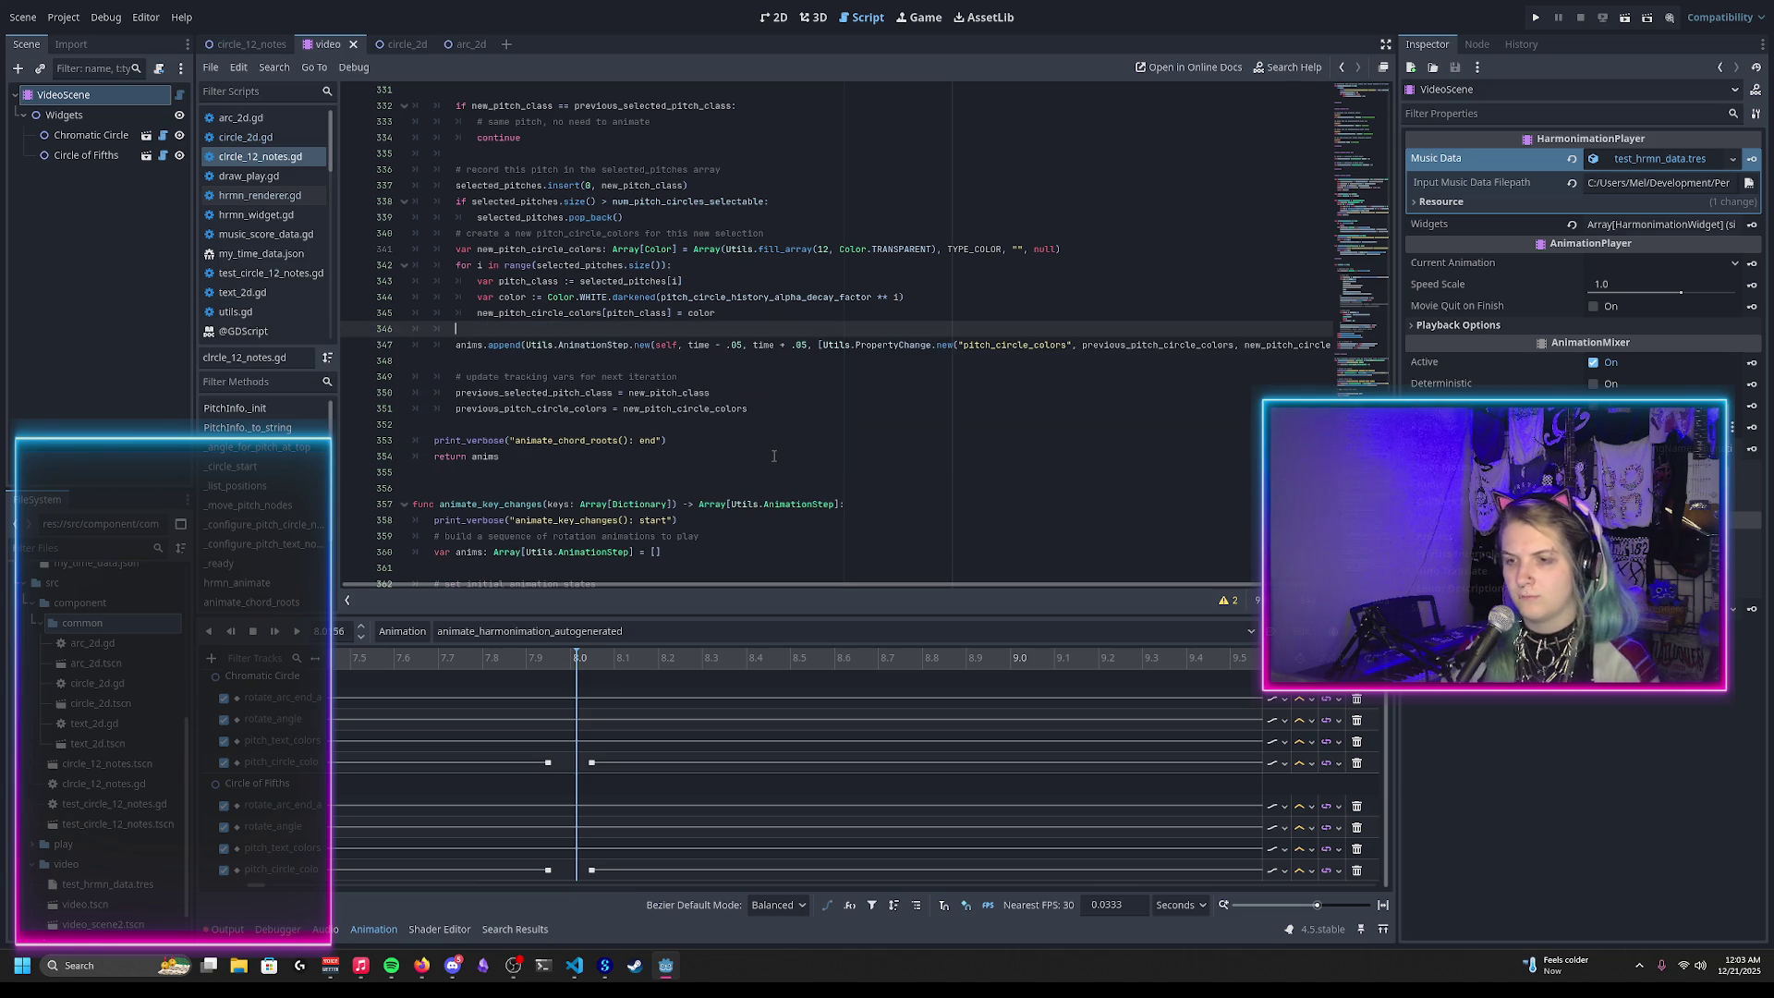
key(BackSpace)
key(BackSpace)
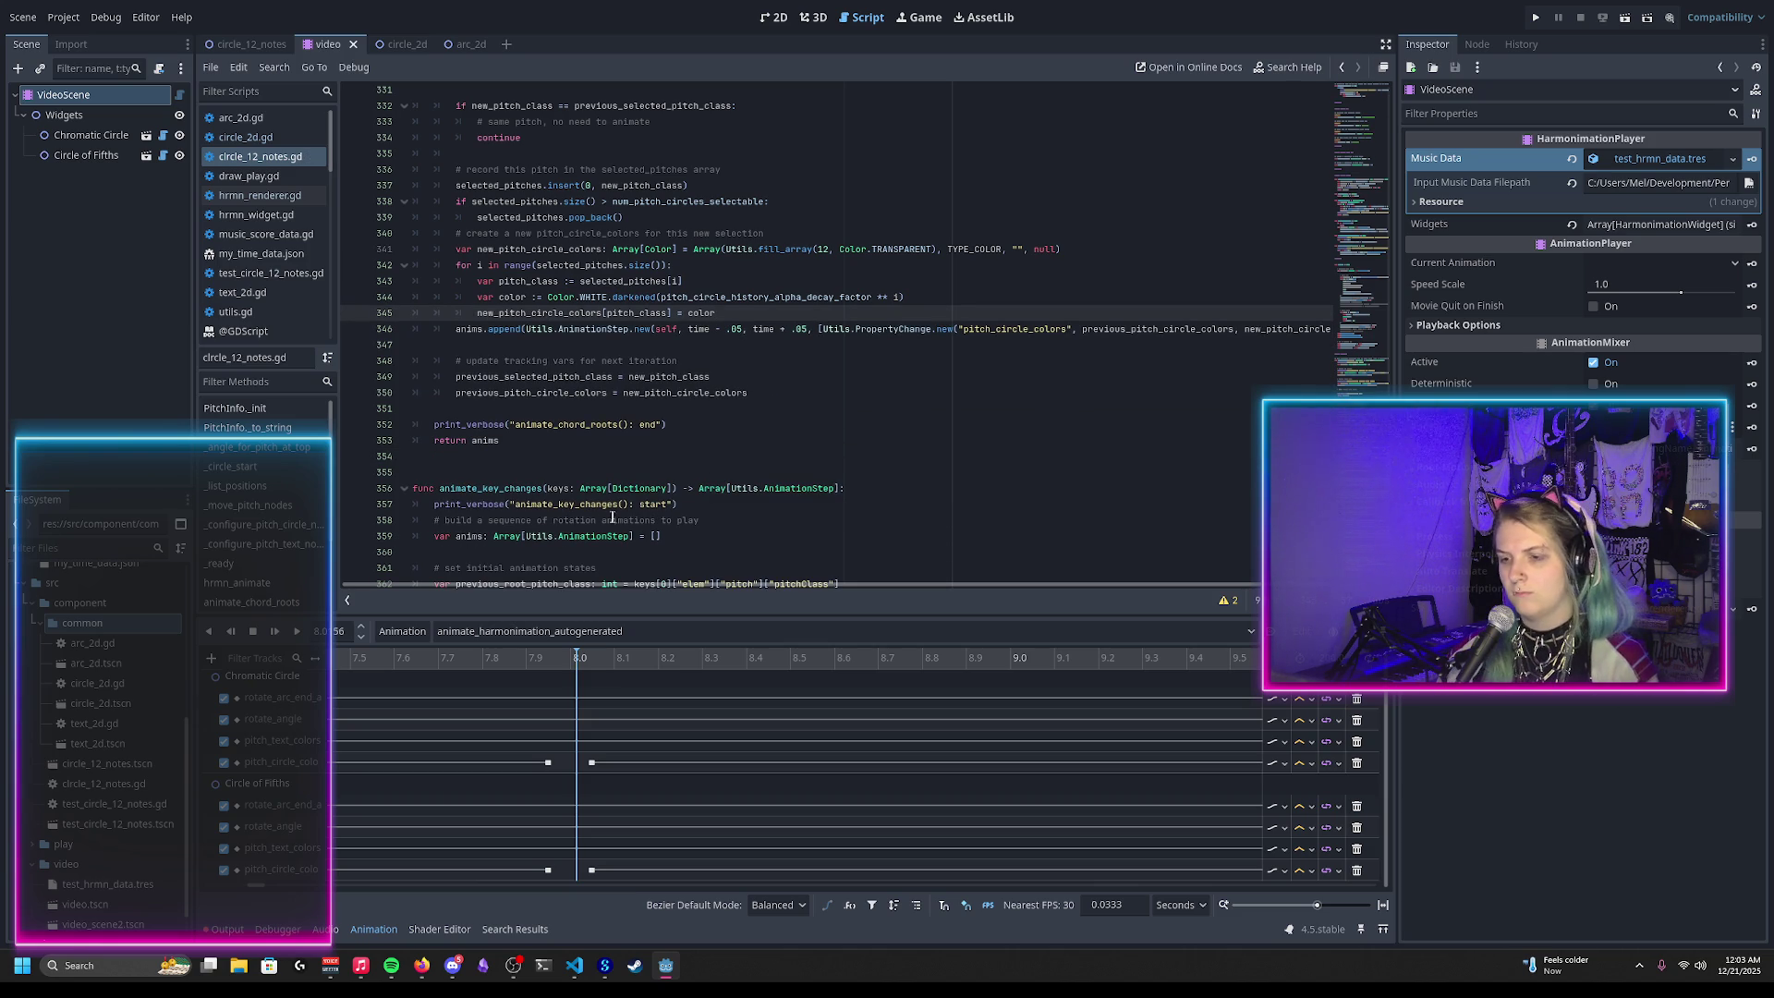
scroll(856, 508, up, 1)
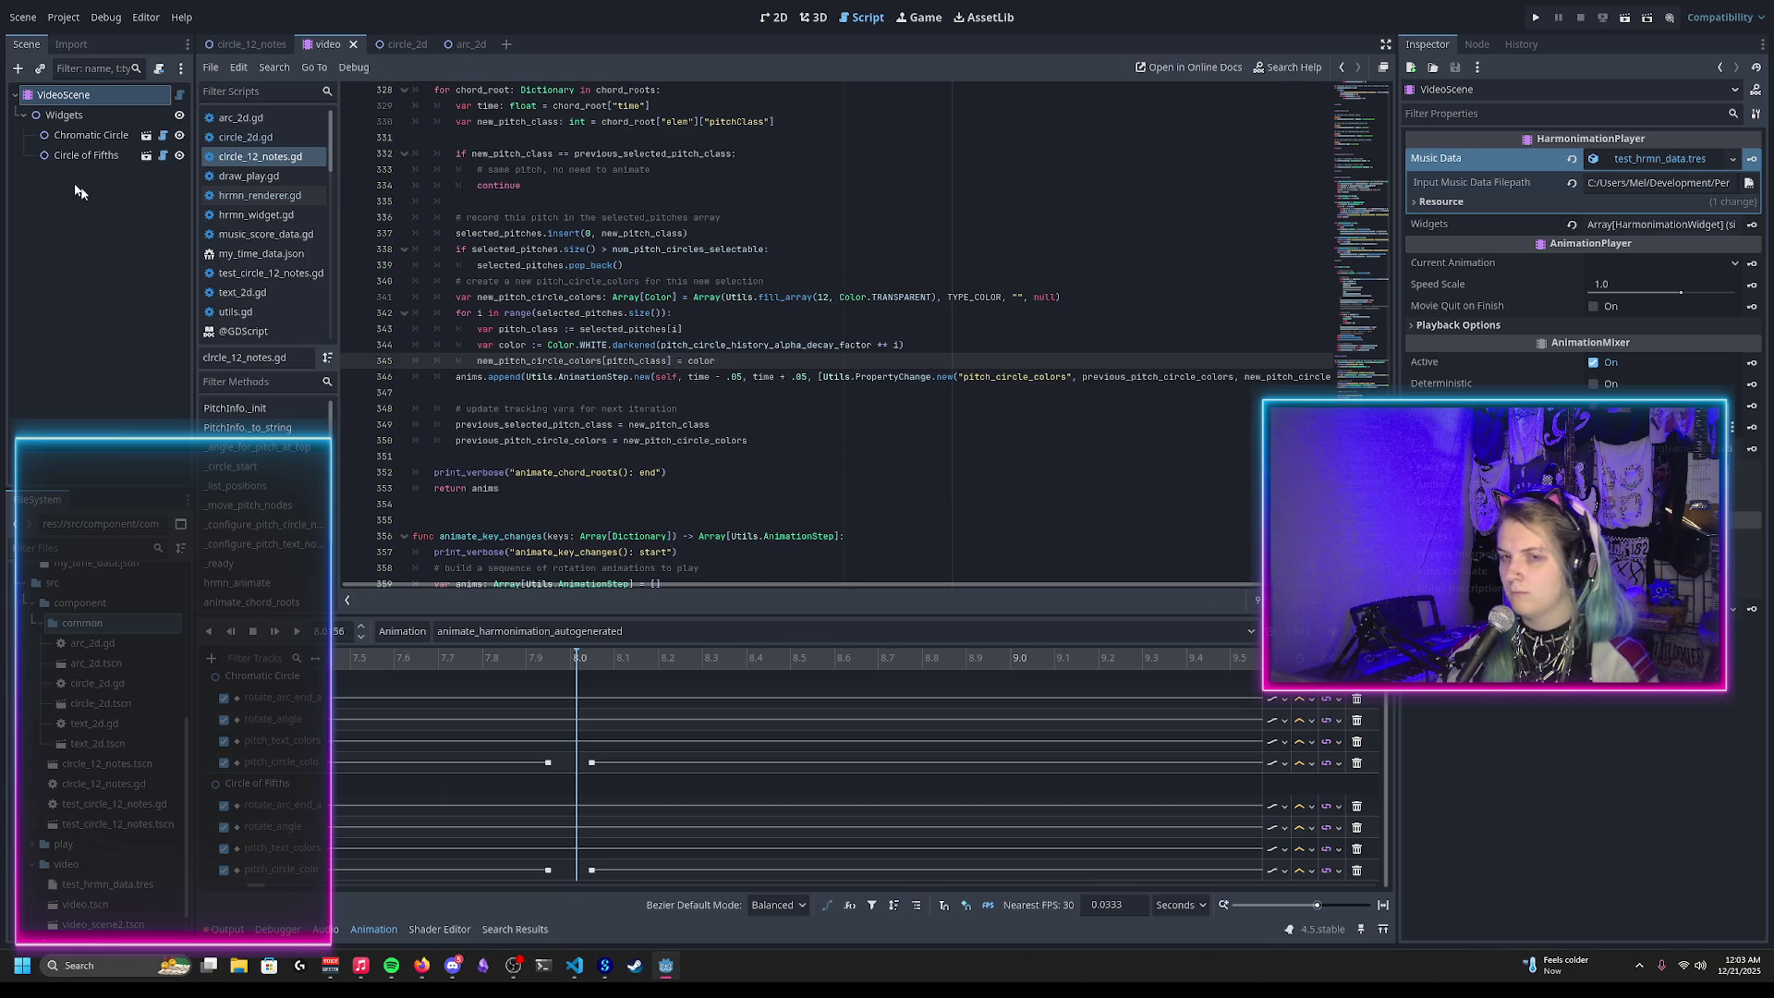
click(118, 135)
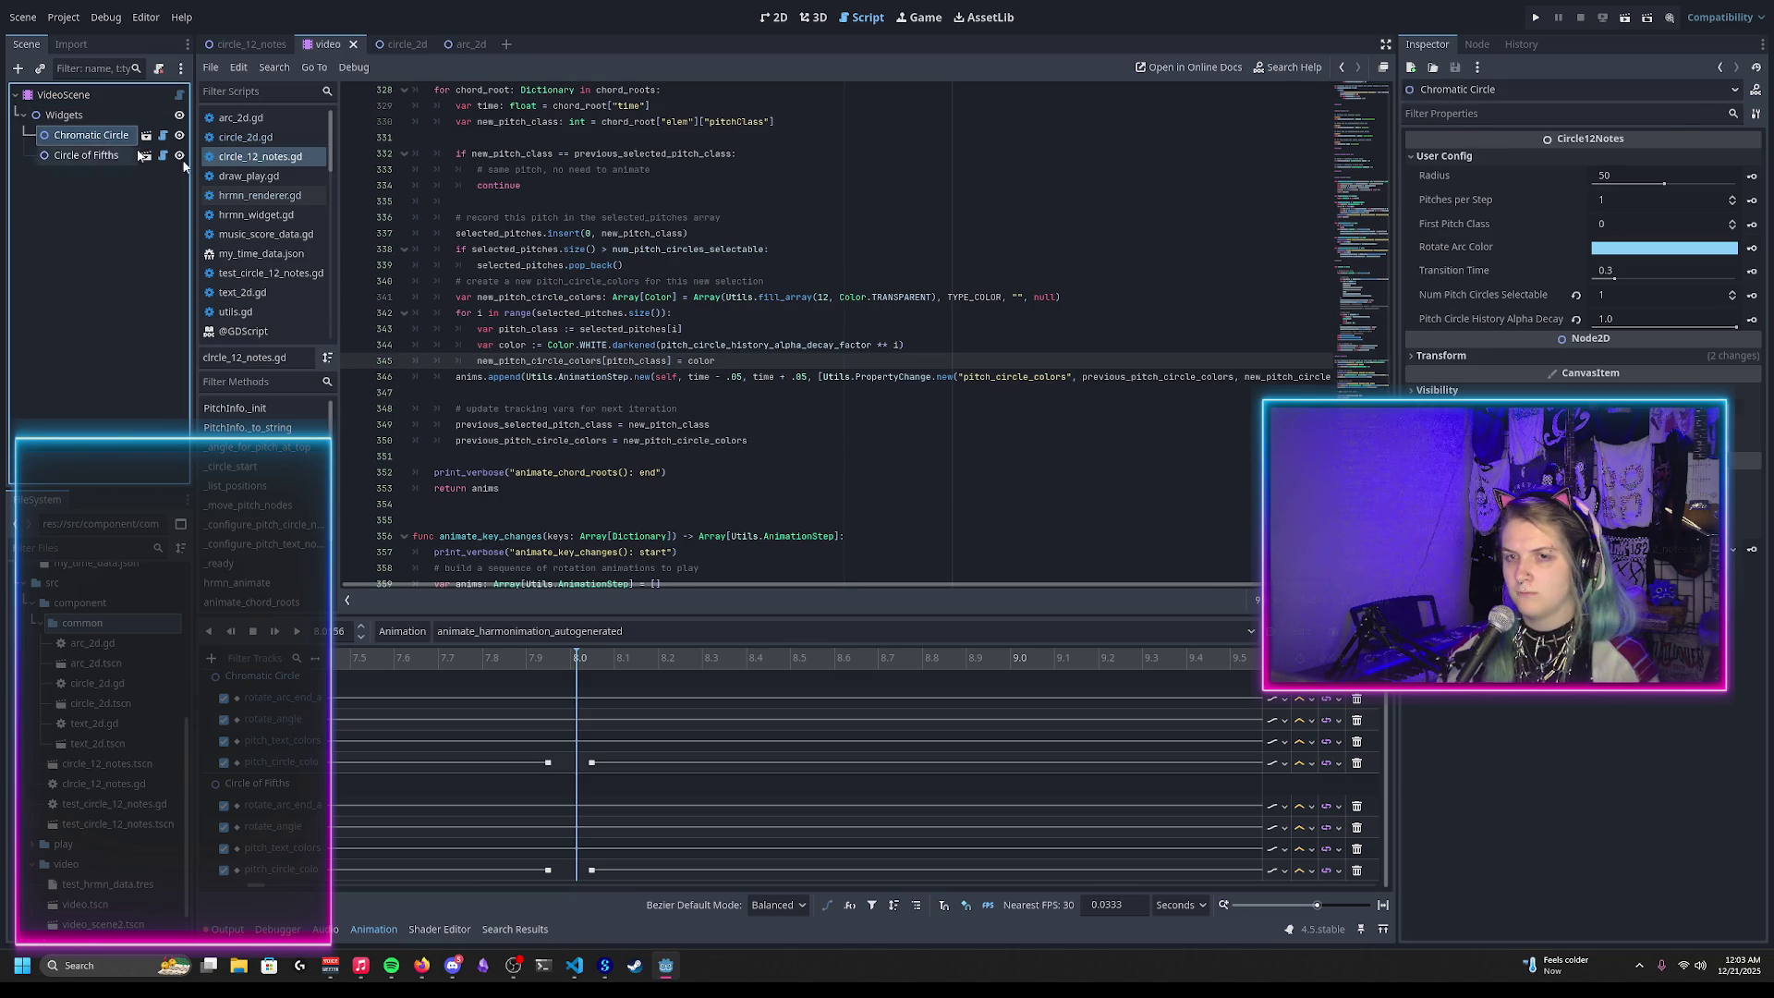
Step: Revert Num Pitch Circles Selectable to 3 and reset Alpha Decay, then save the scene
click(1576, 296)
click(1576, 321)
scroll(858, 327, up, 20)
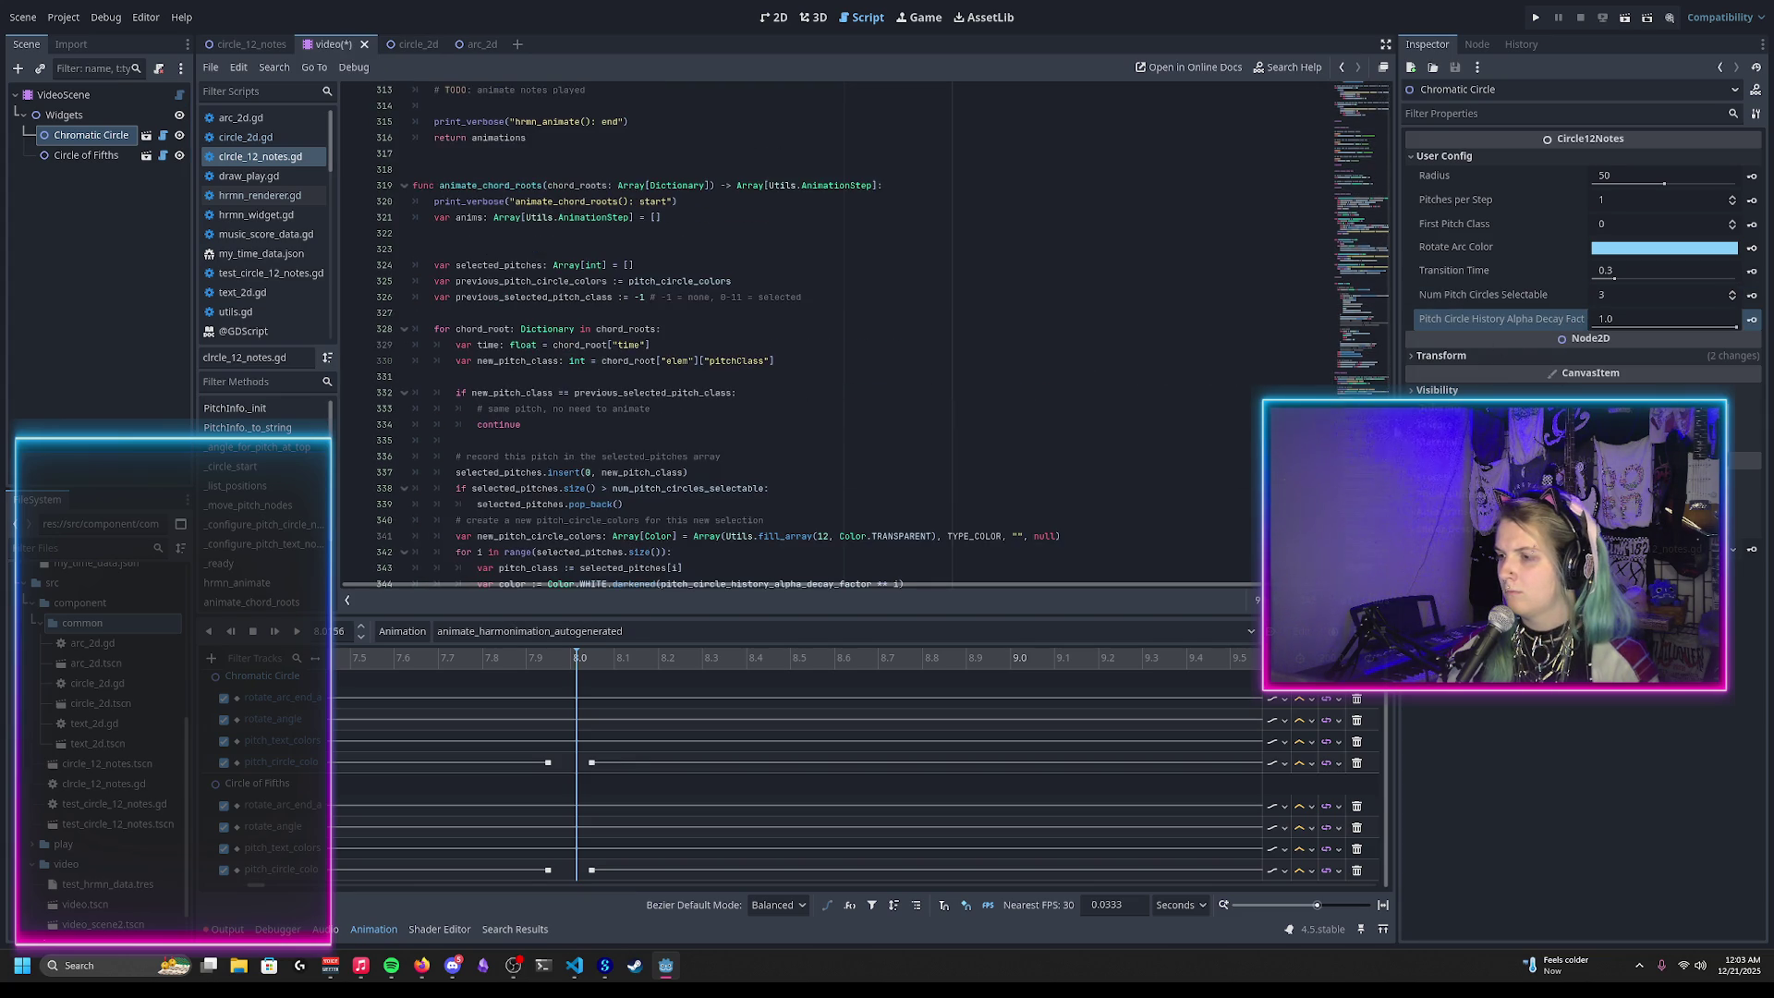
scroll(858, 327, down, 14)
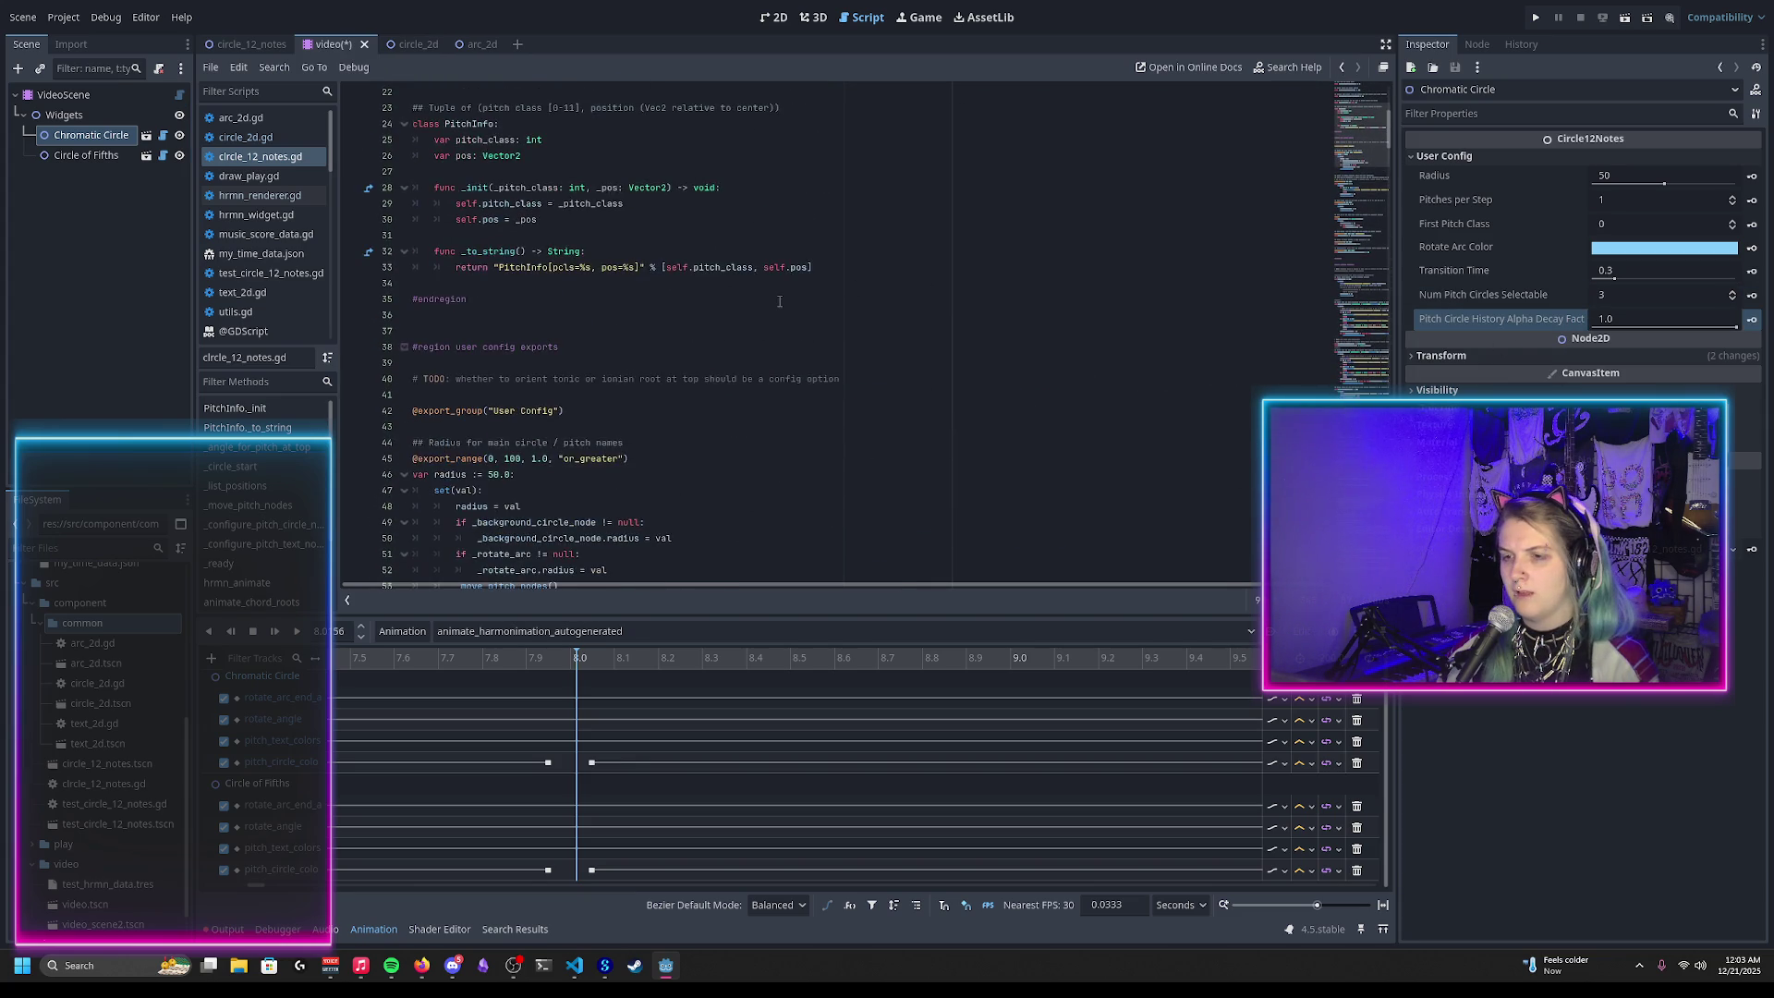
scroll(779, 302, down, 10)
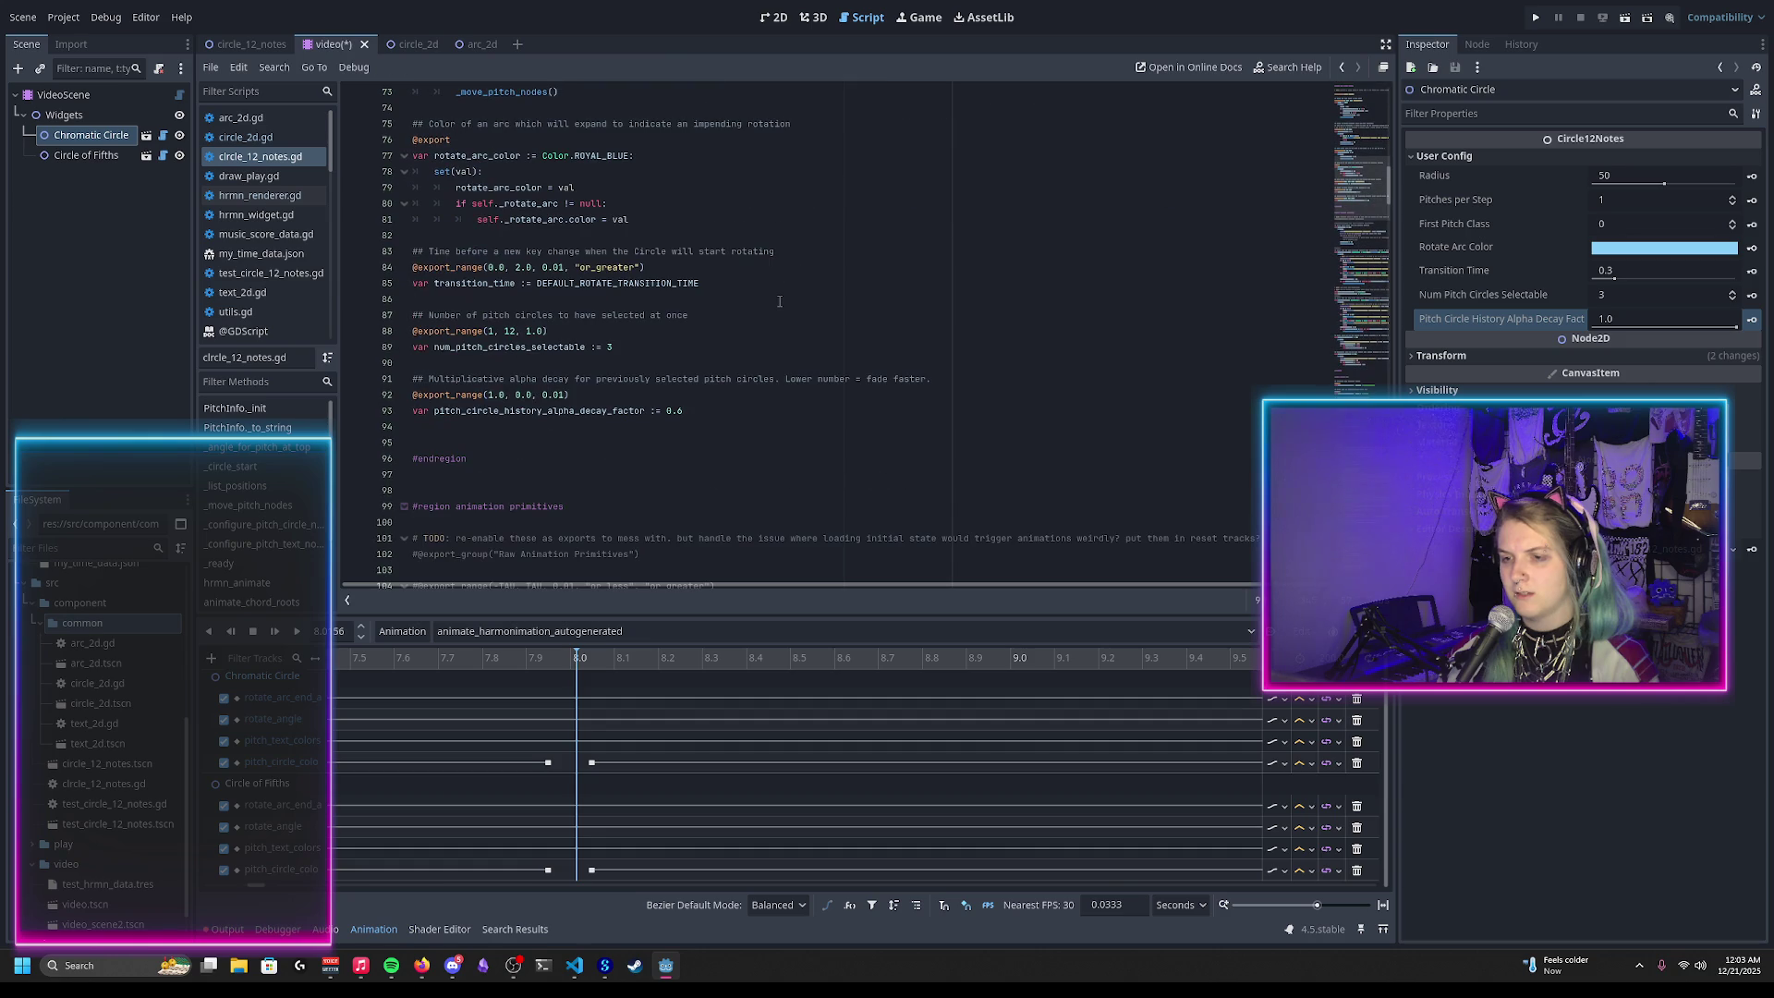
click(669, 418)
key(ctrl+s)
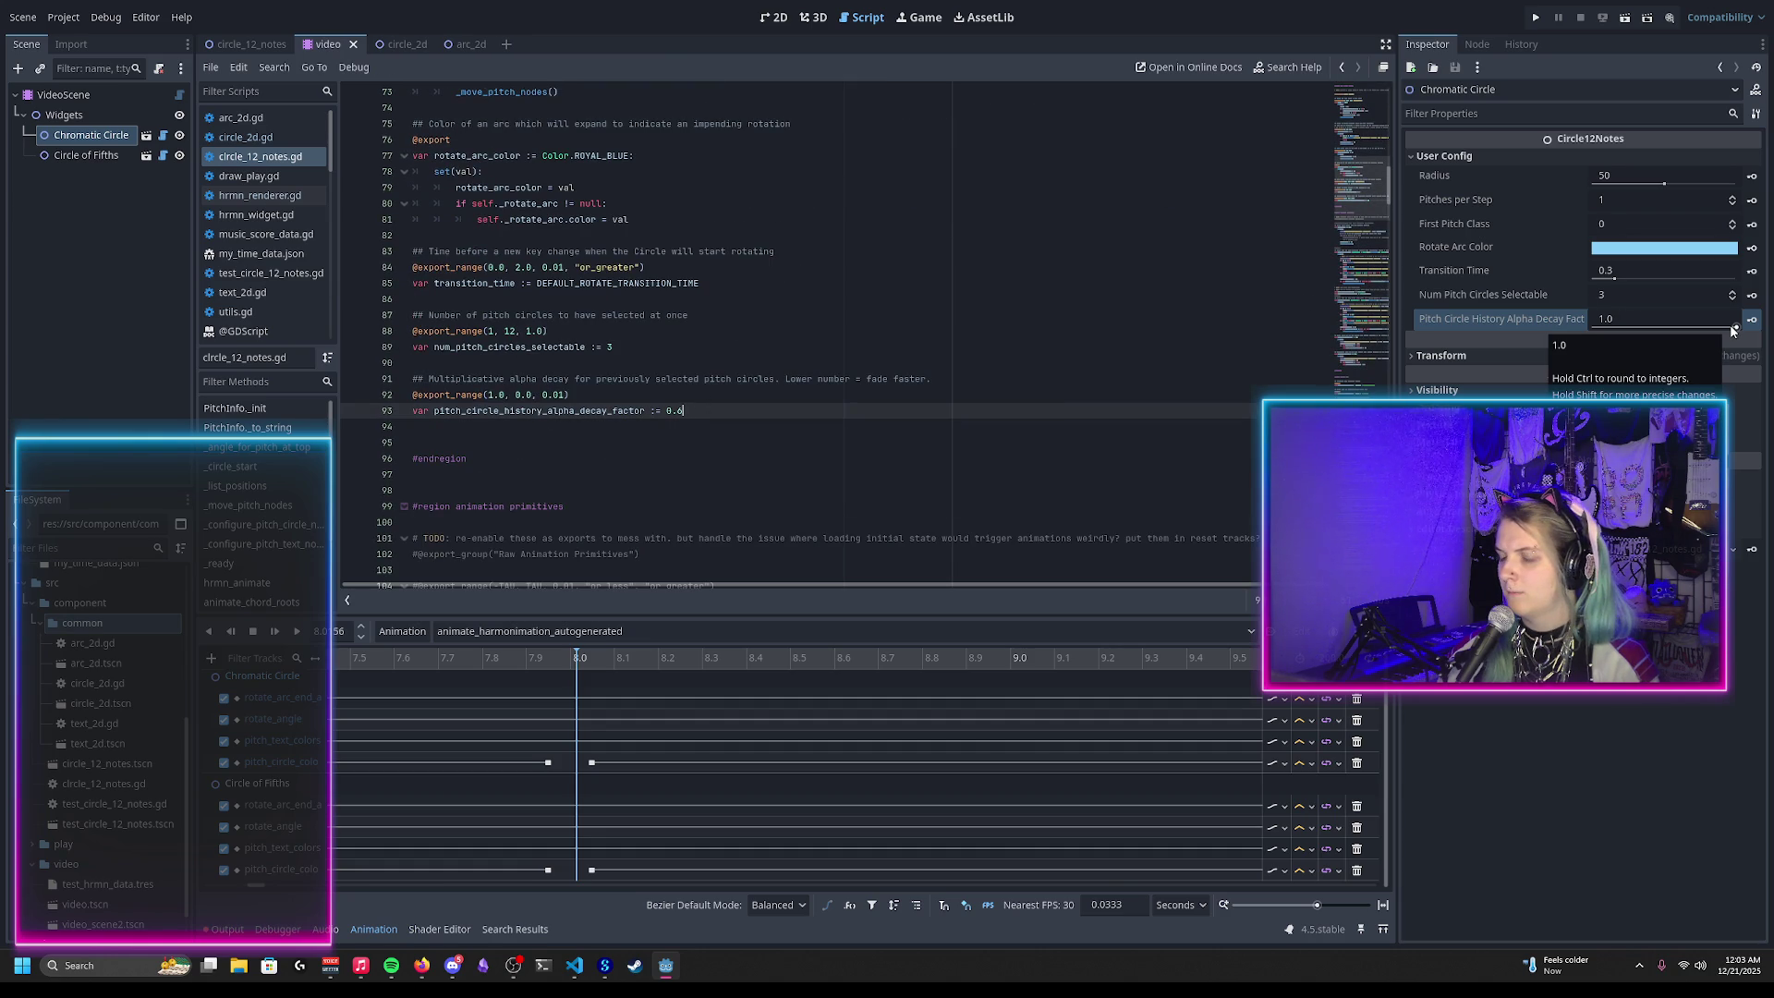
Step: Reload the saved scene from disk via Scene > Reload Saved Scene
click(1731, 329)
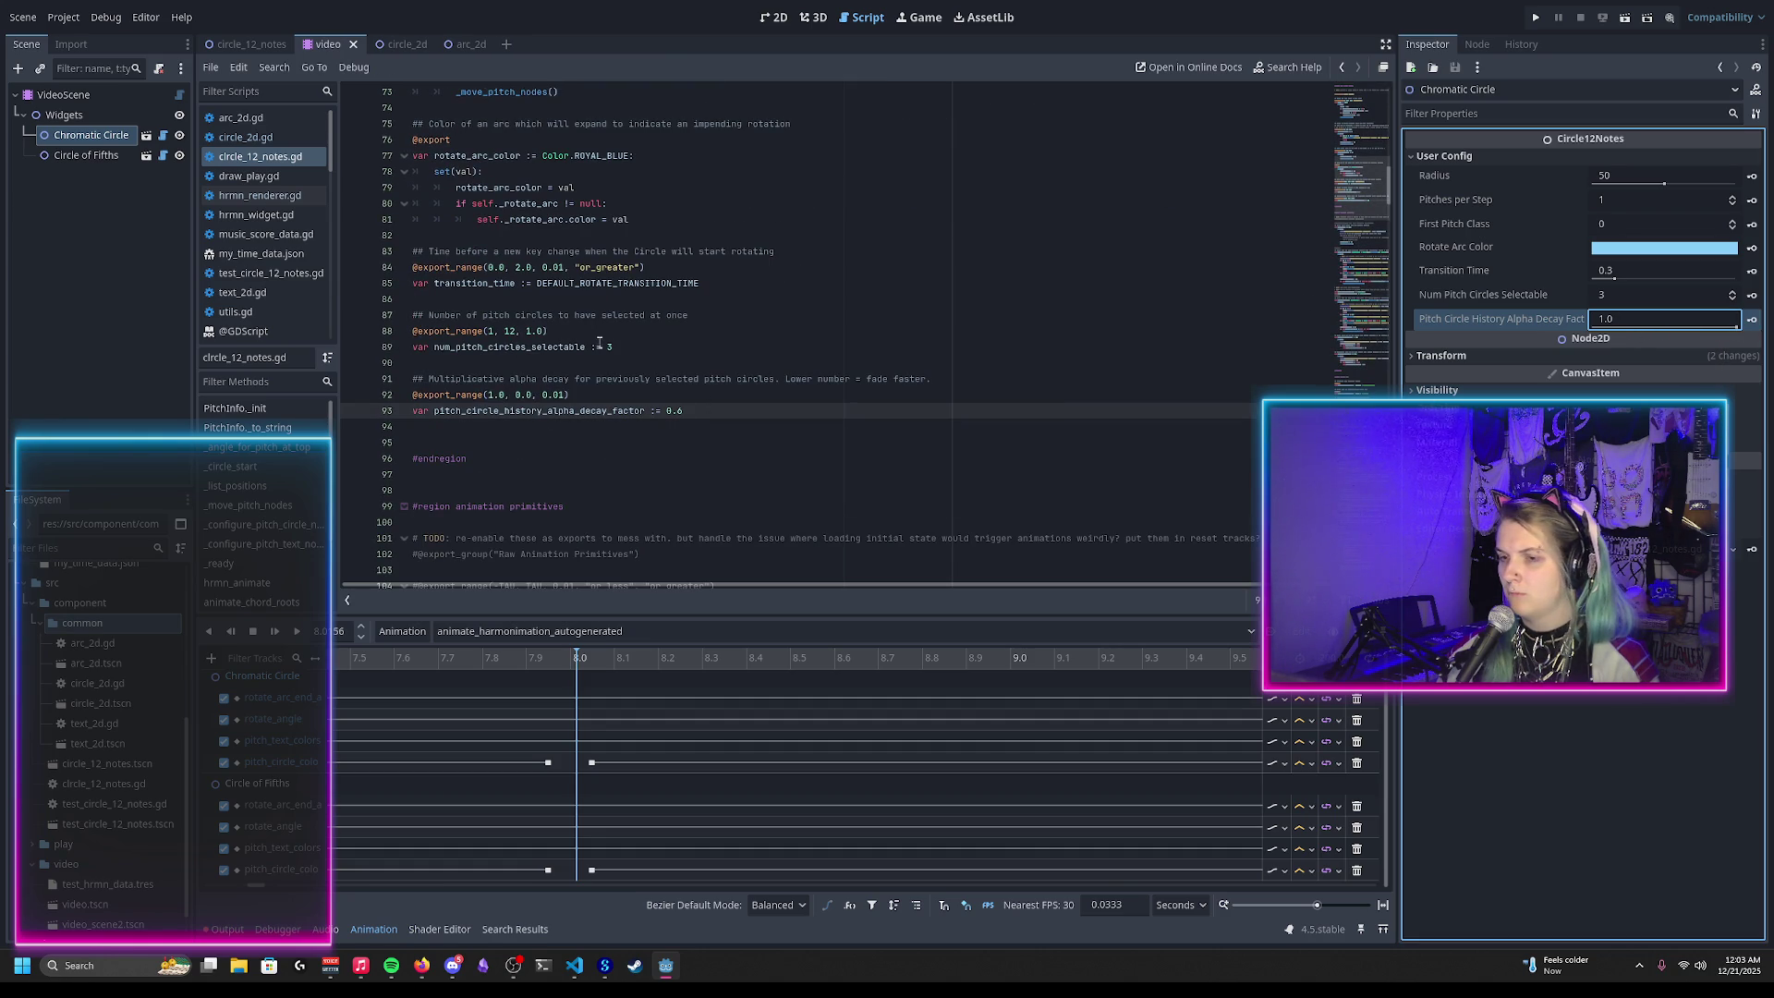
scroll(507, 407, up, 1)
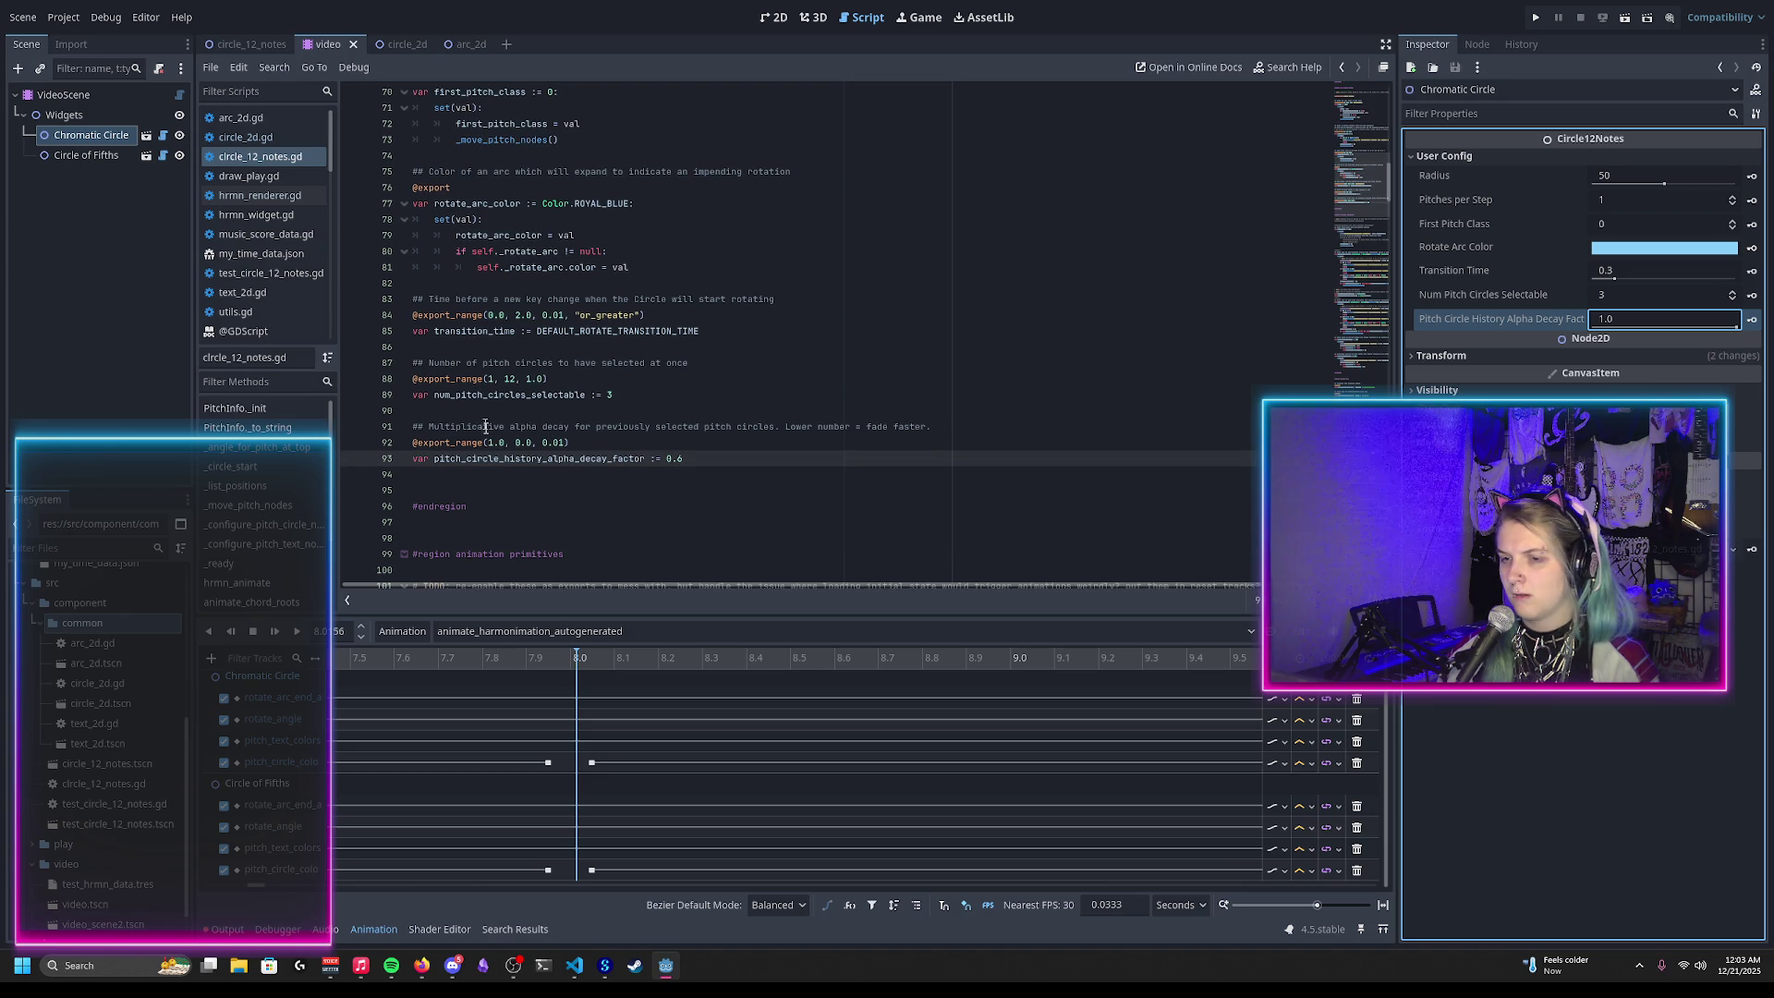
double_click(486, 459)
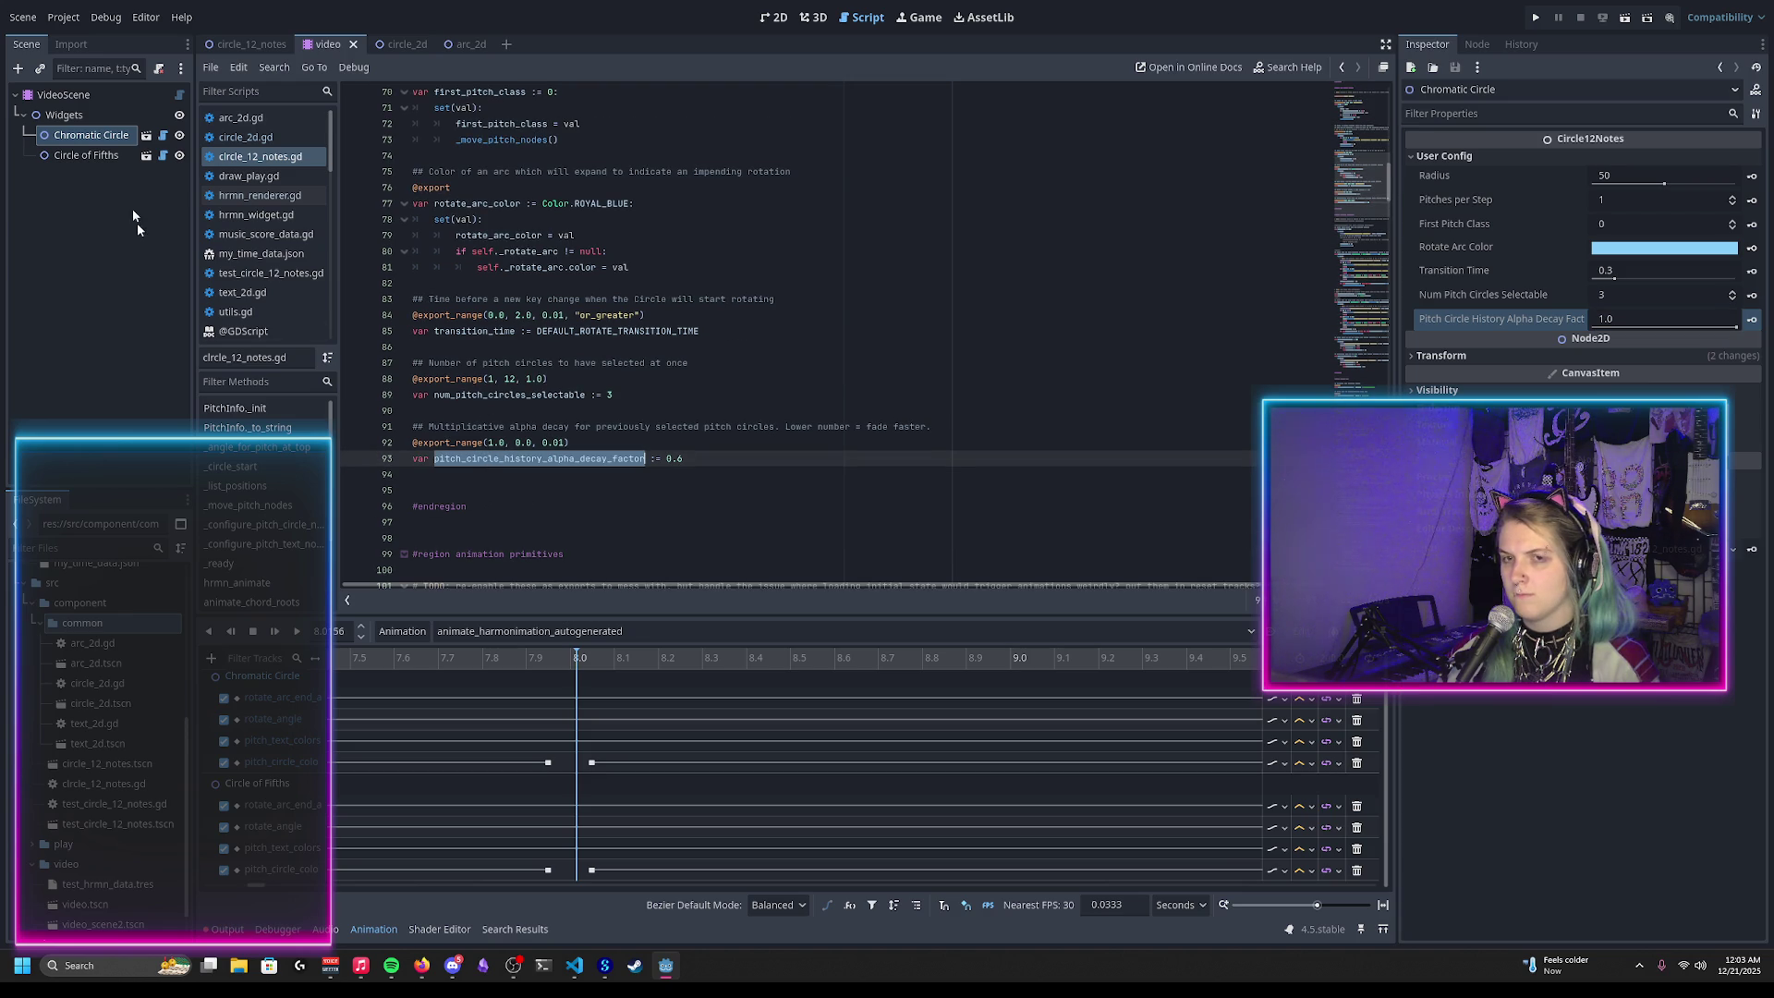
click(23, 17)
click(41, 346)
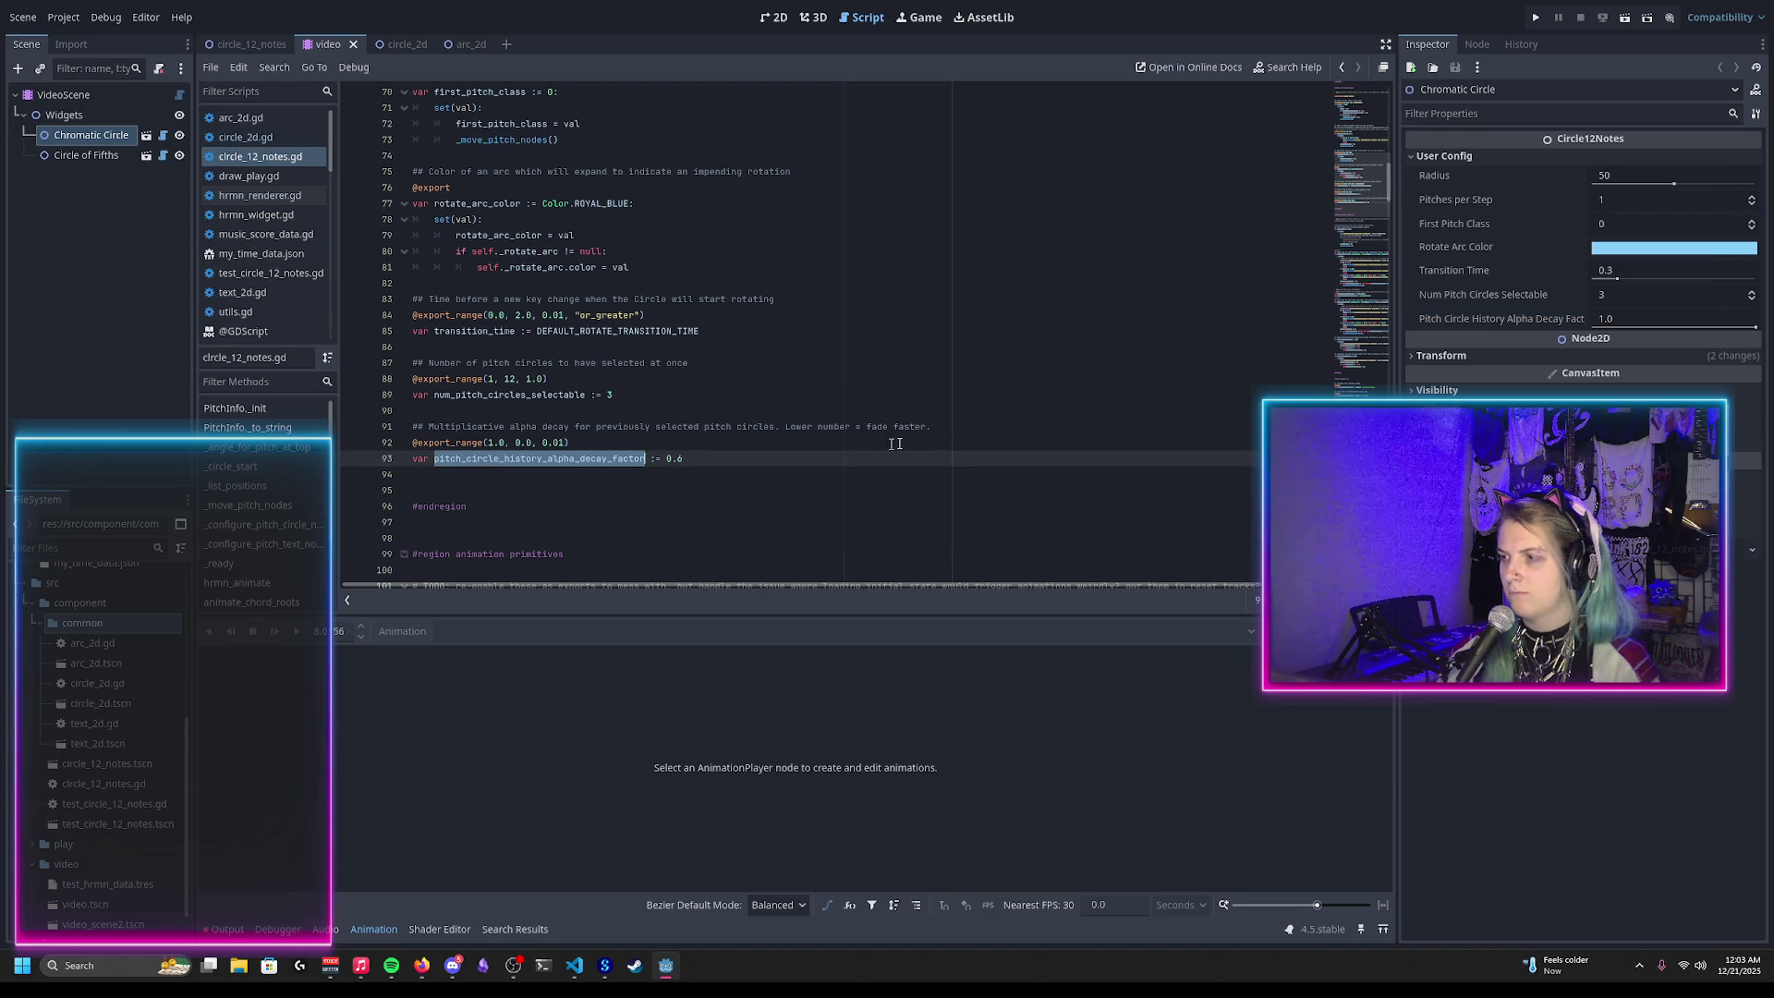
click(1700, 319)
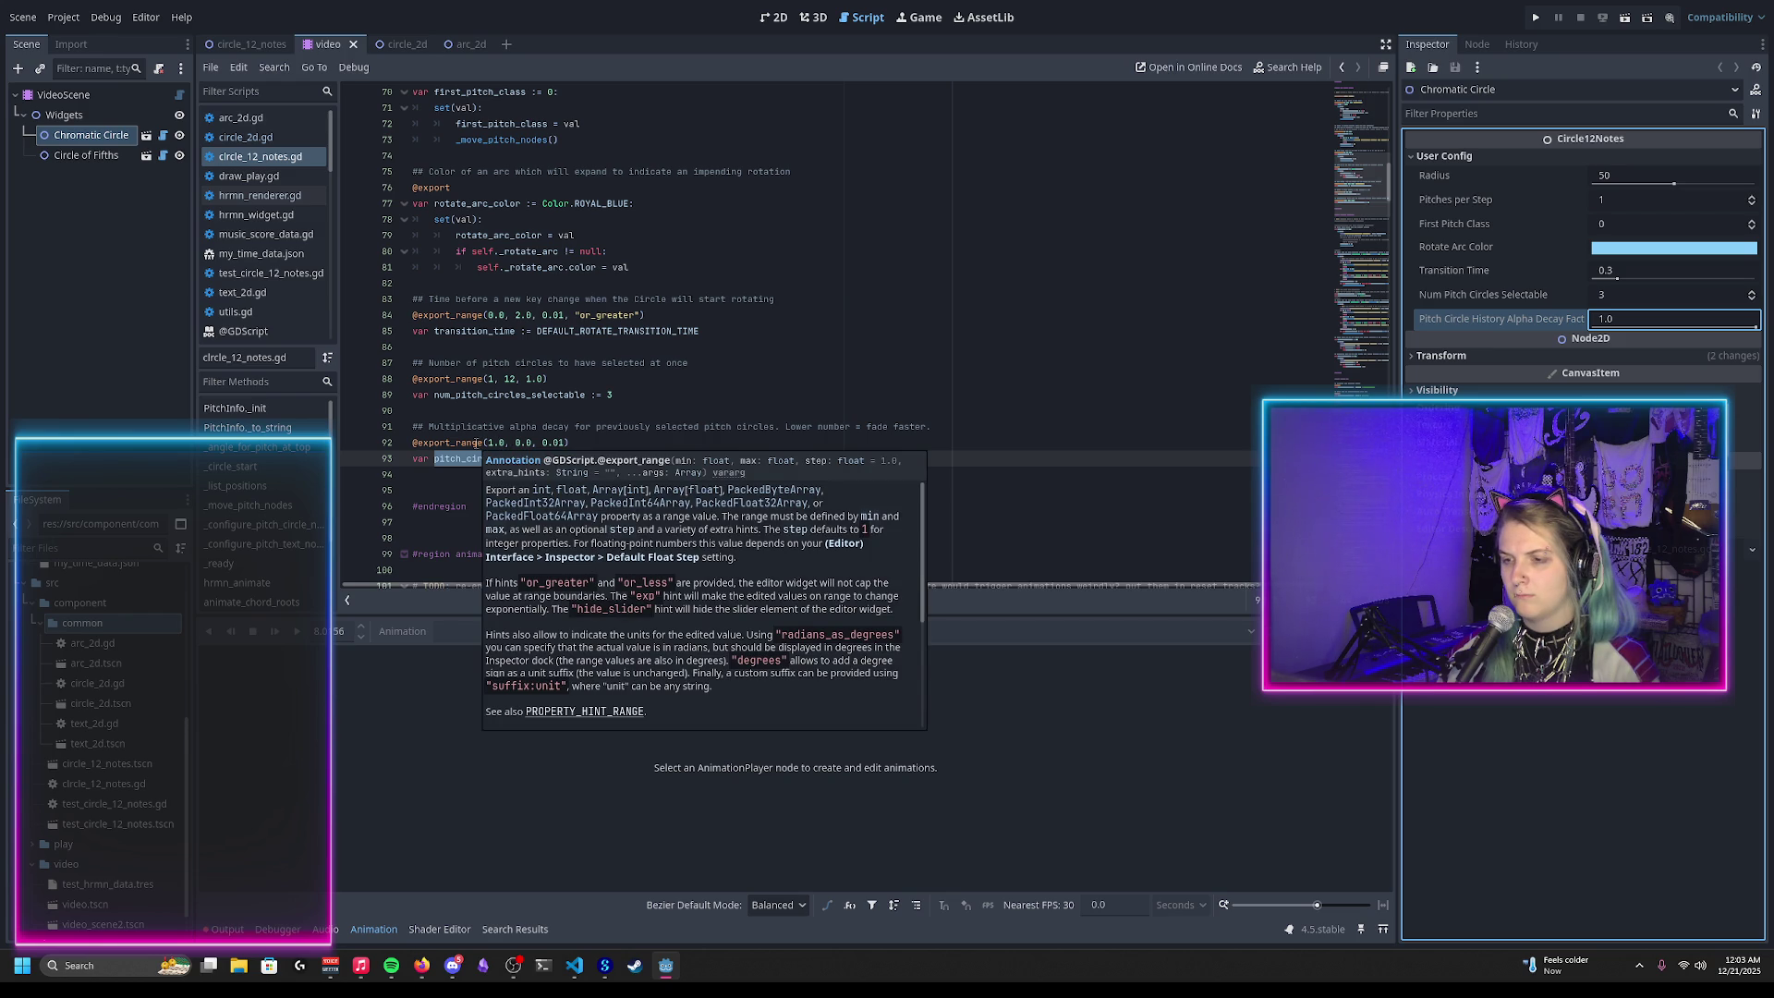
click(505, 443)
double_click(496, 443)
key(BackSpace)
key(Delete)
key(Delete)
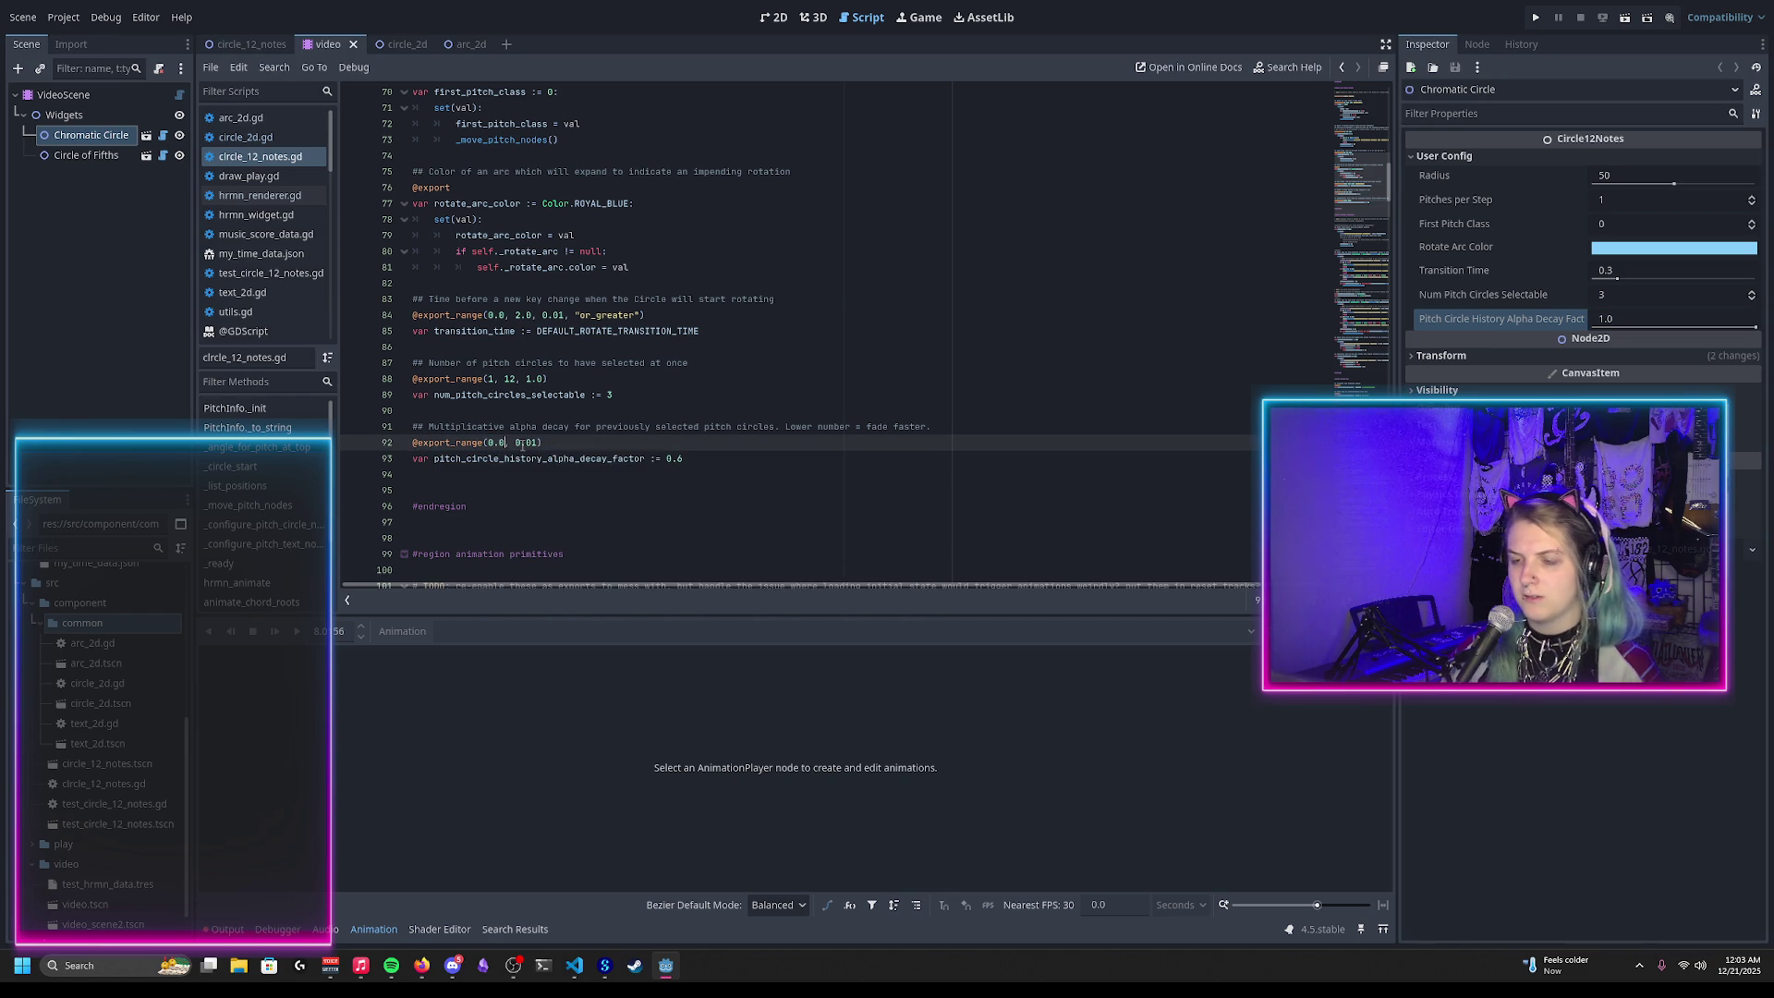
text(1.0,)
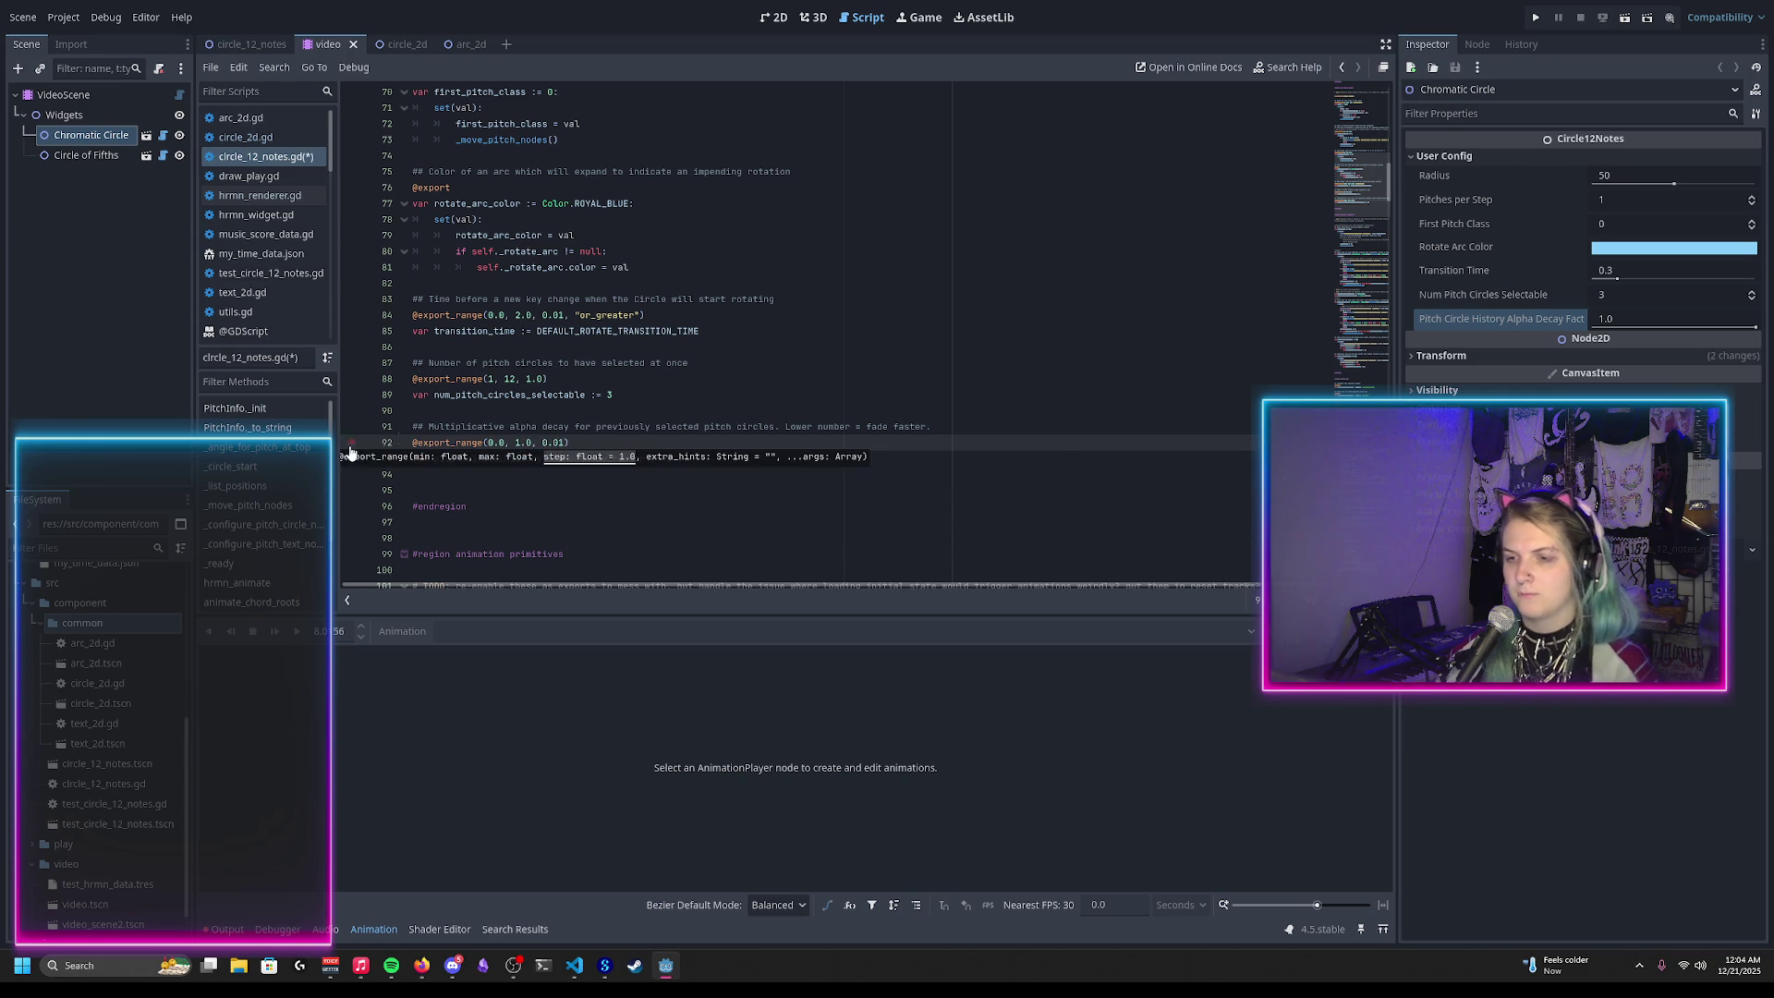
key(ctrl+s)
click(537, 410)
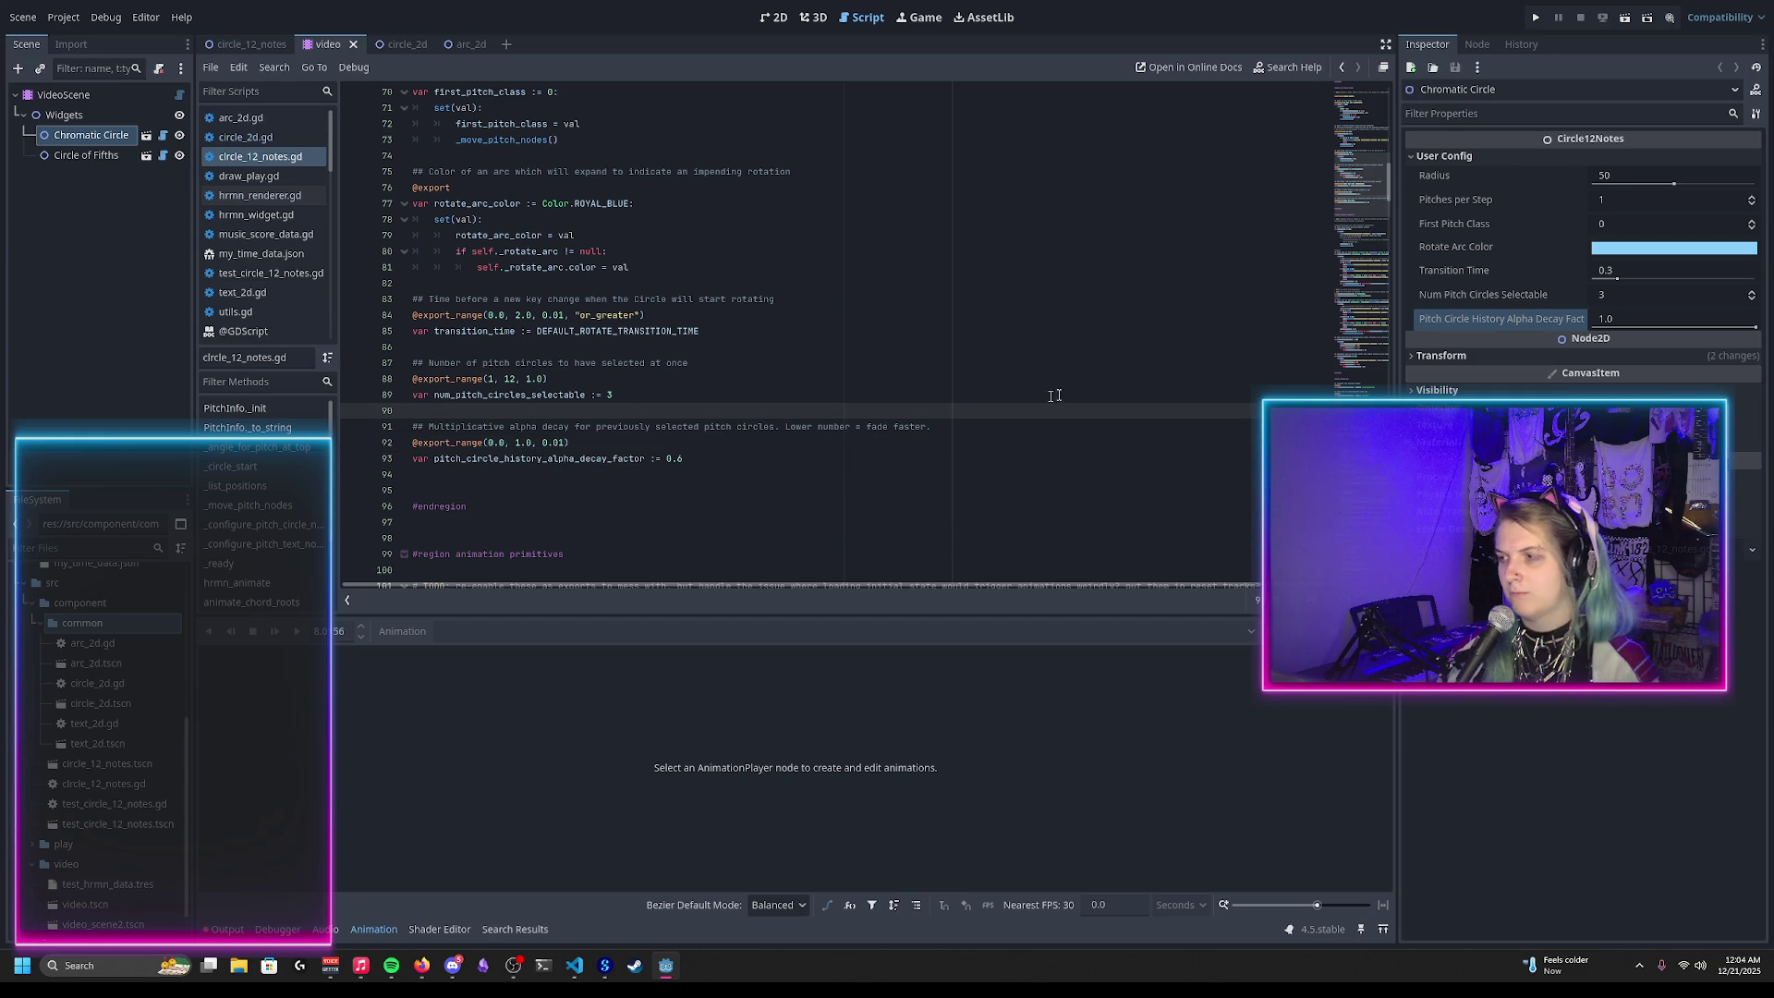
click(22, 17)
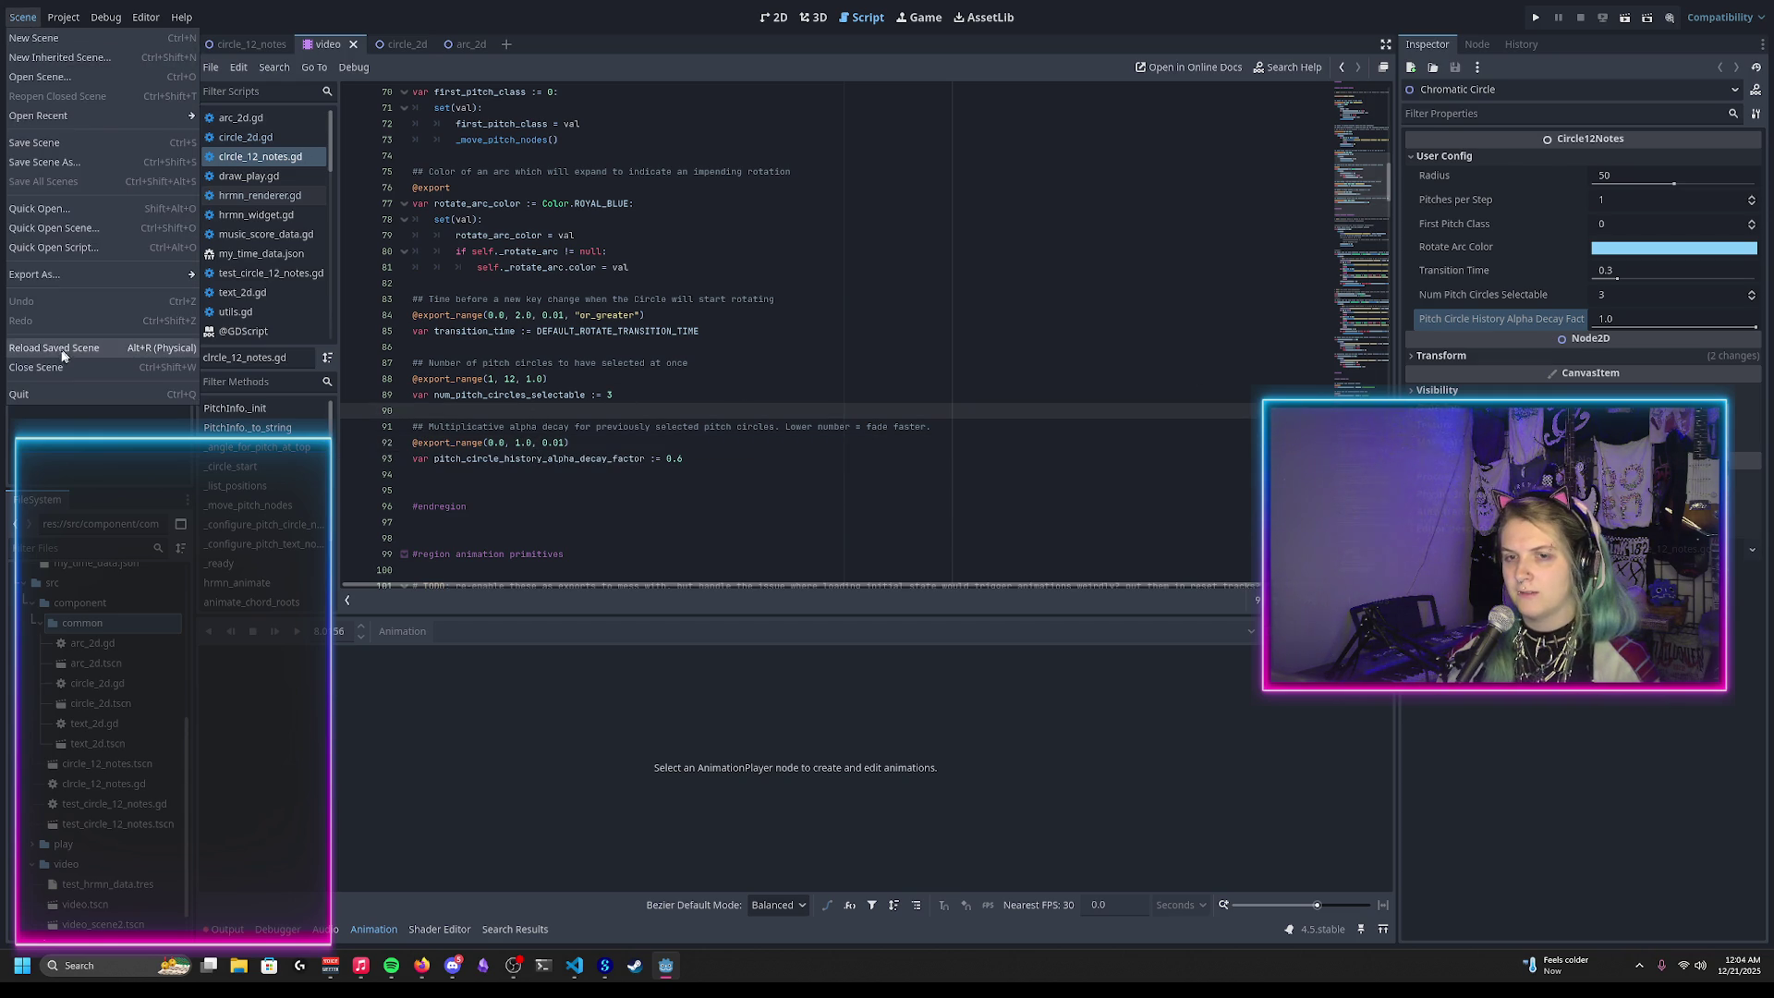
Step: Switch to the 2D view and reload the scene from its saved file
click(65, 350)
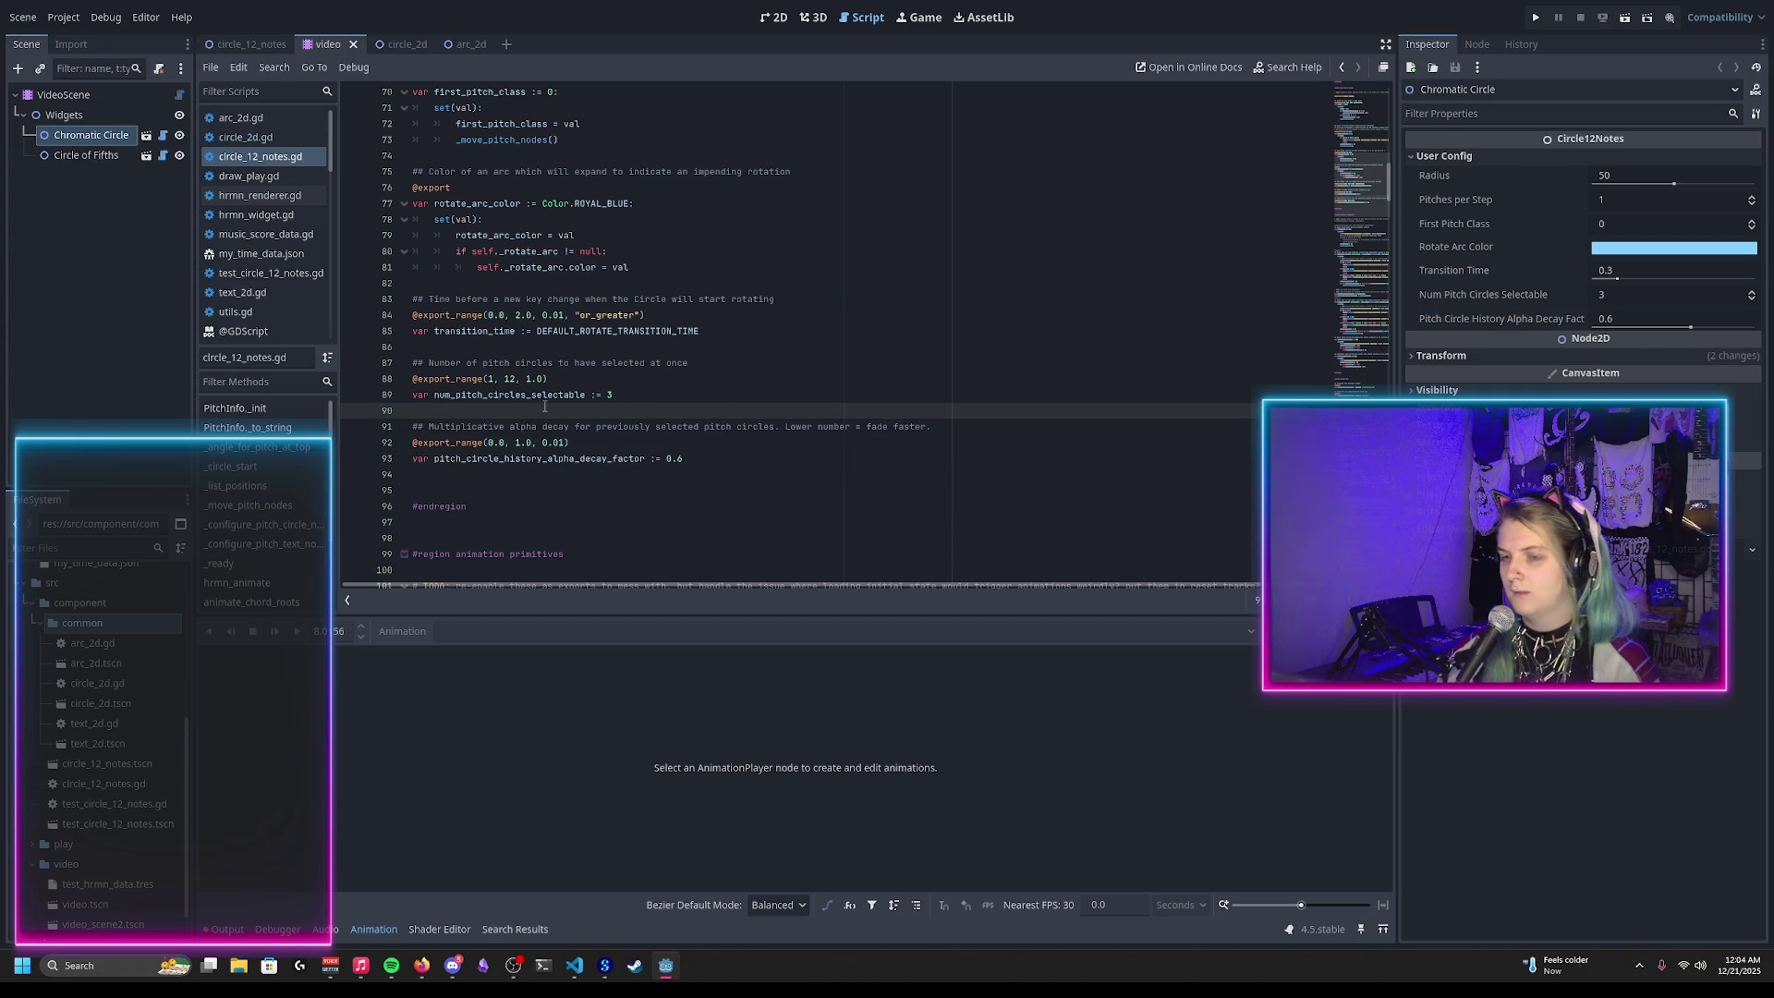
click(775, 16)
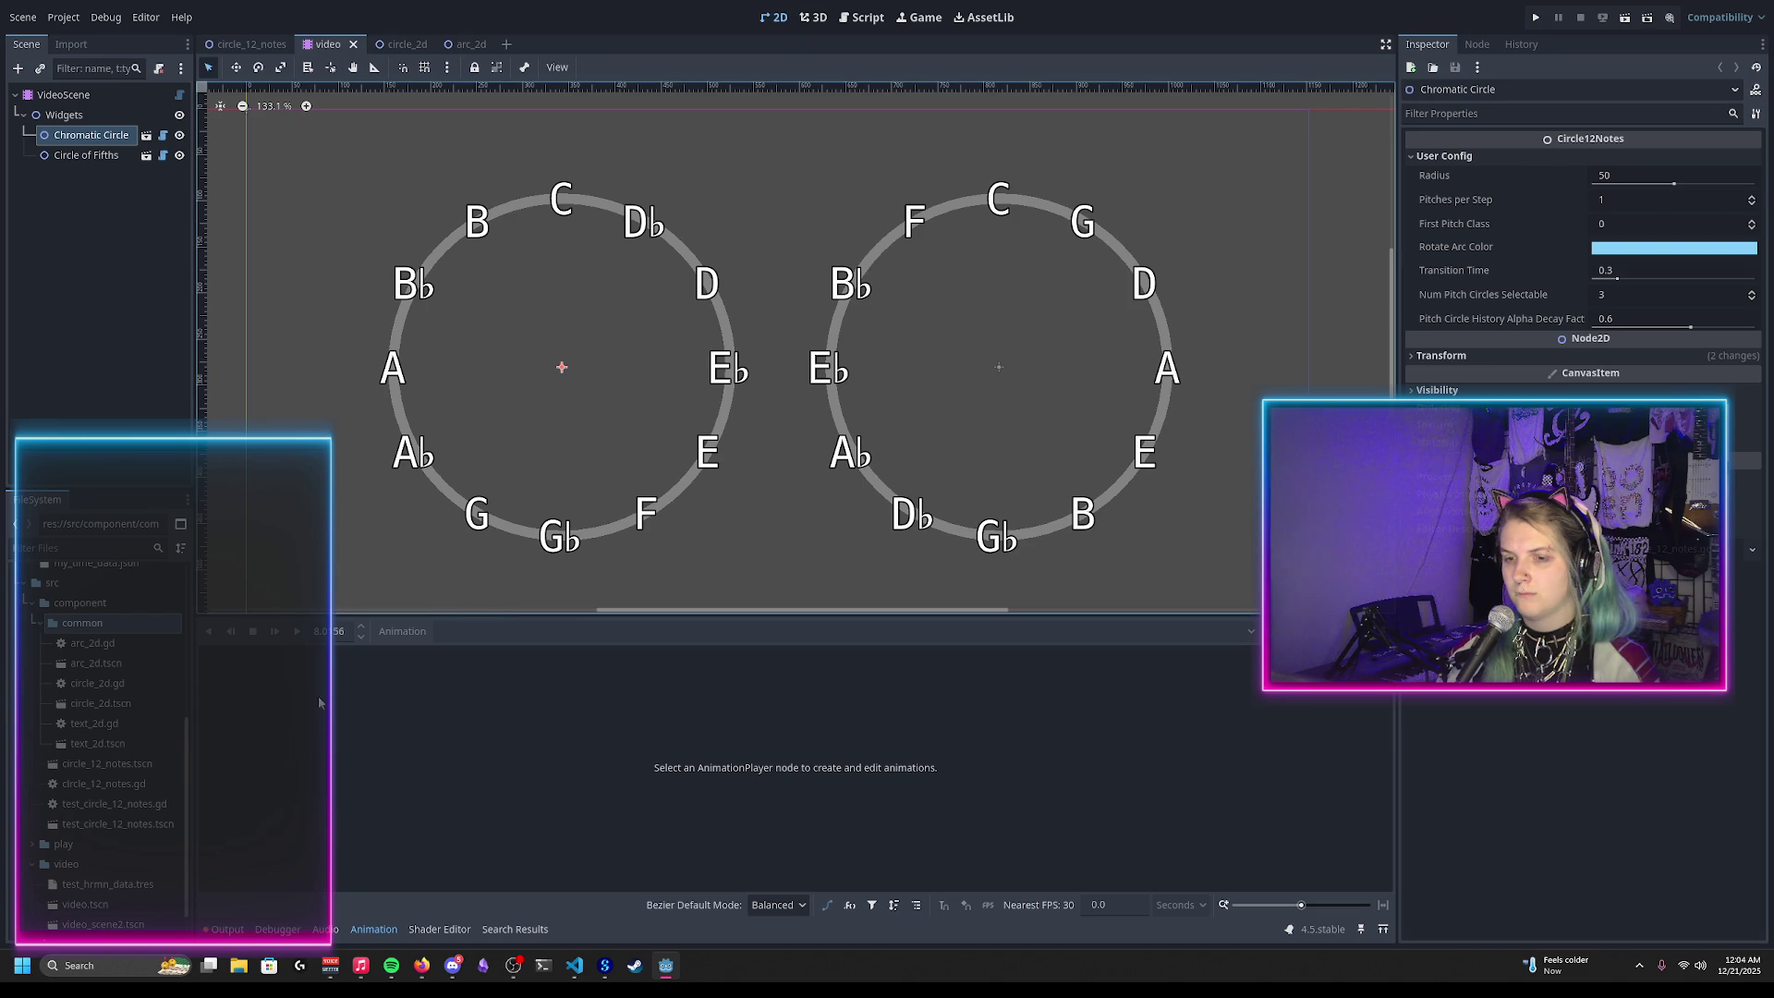
click(31, 18)
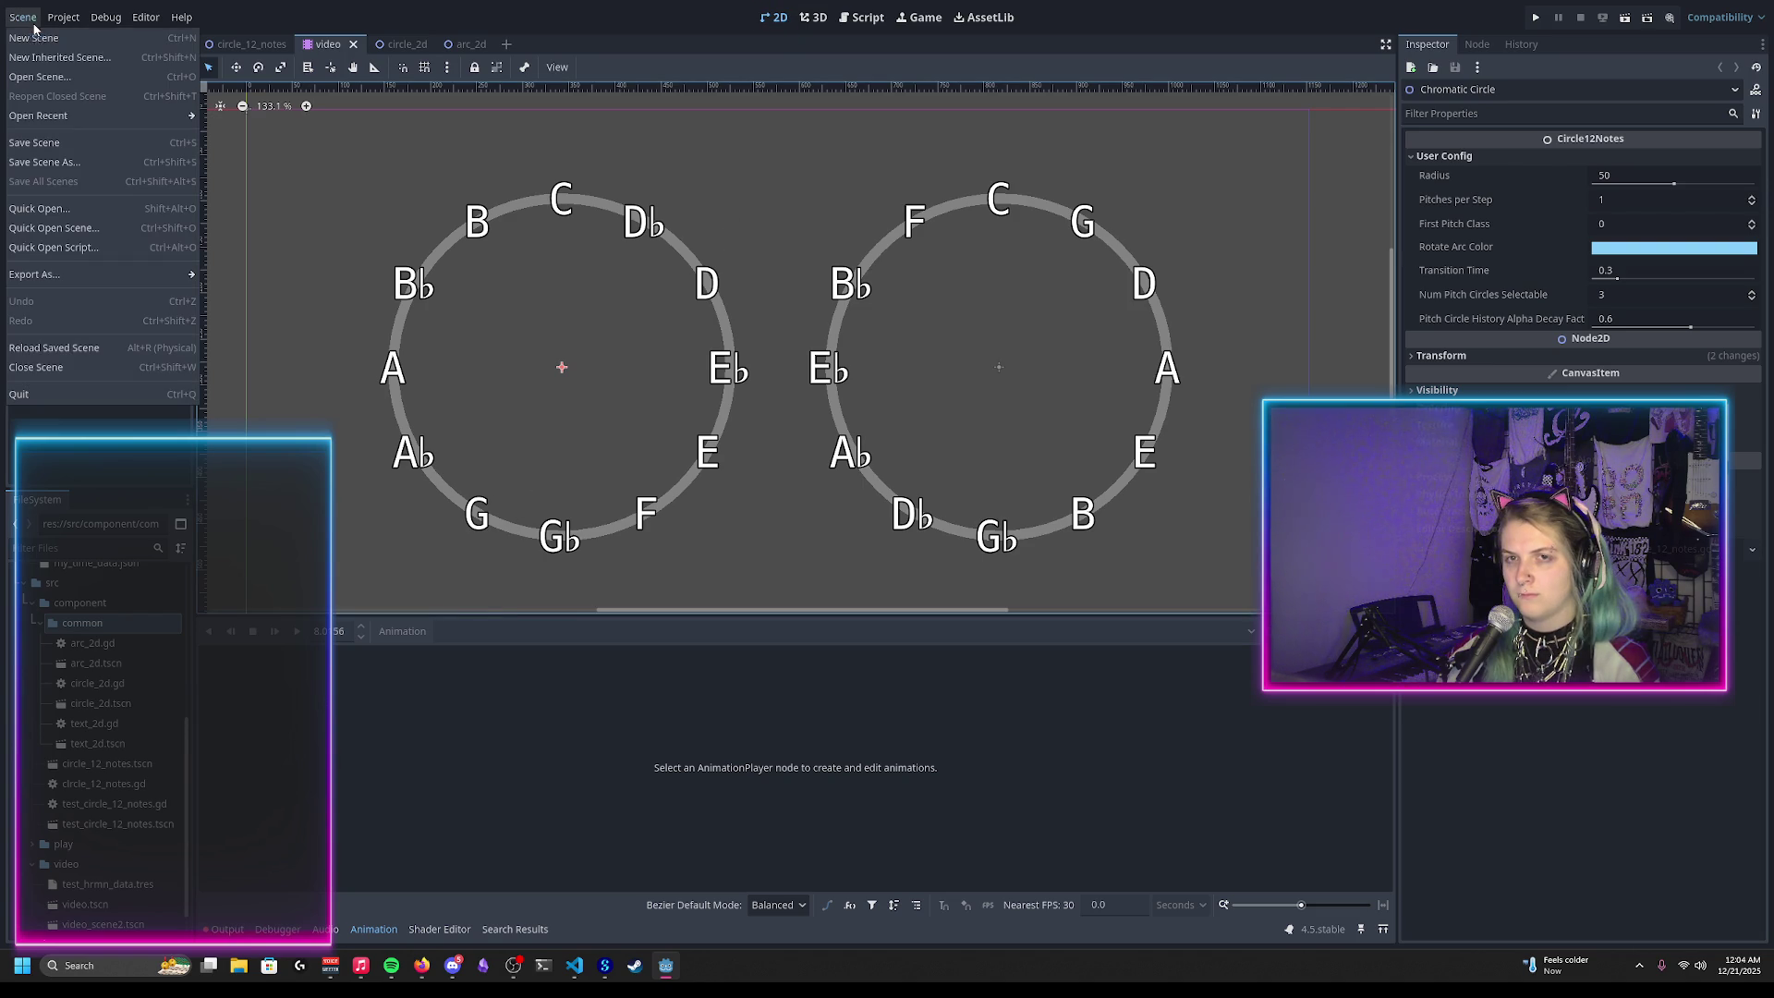
click(64, 349)
click(80, 157)
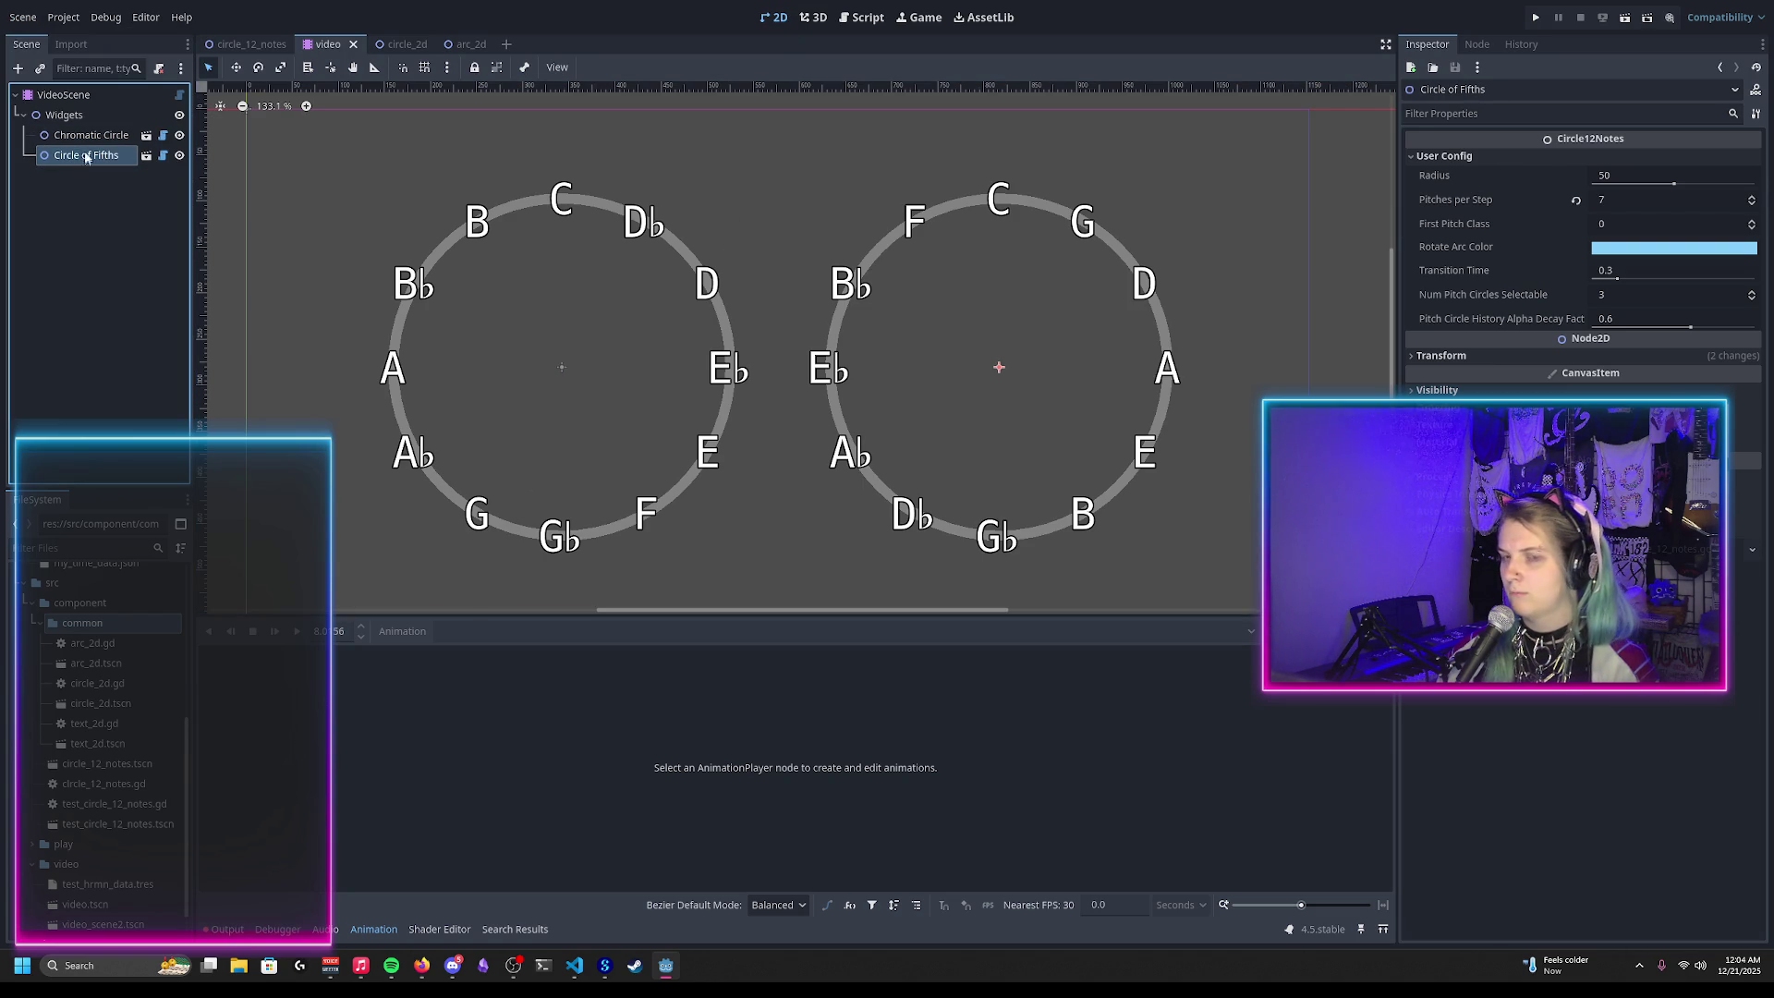
Step: Compare the two Chromatic Circle nodes' settings and clear the Output log
click(85, 137)
click(83, 159)
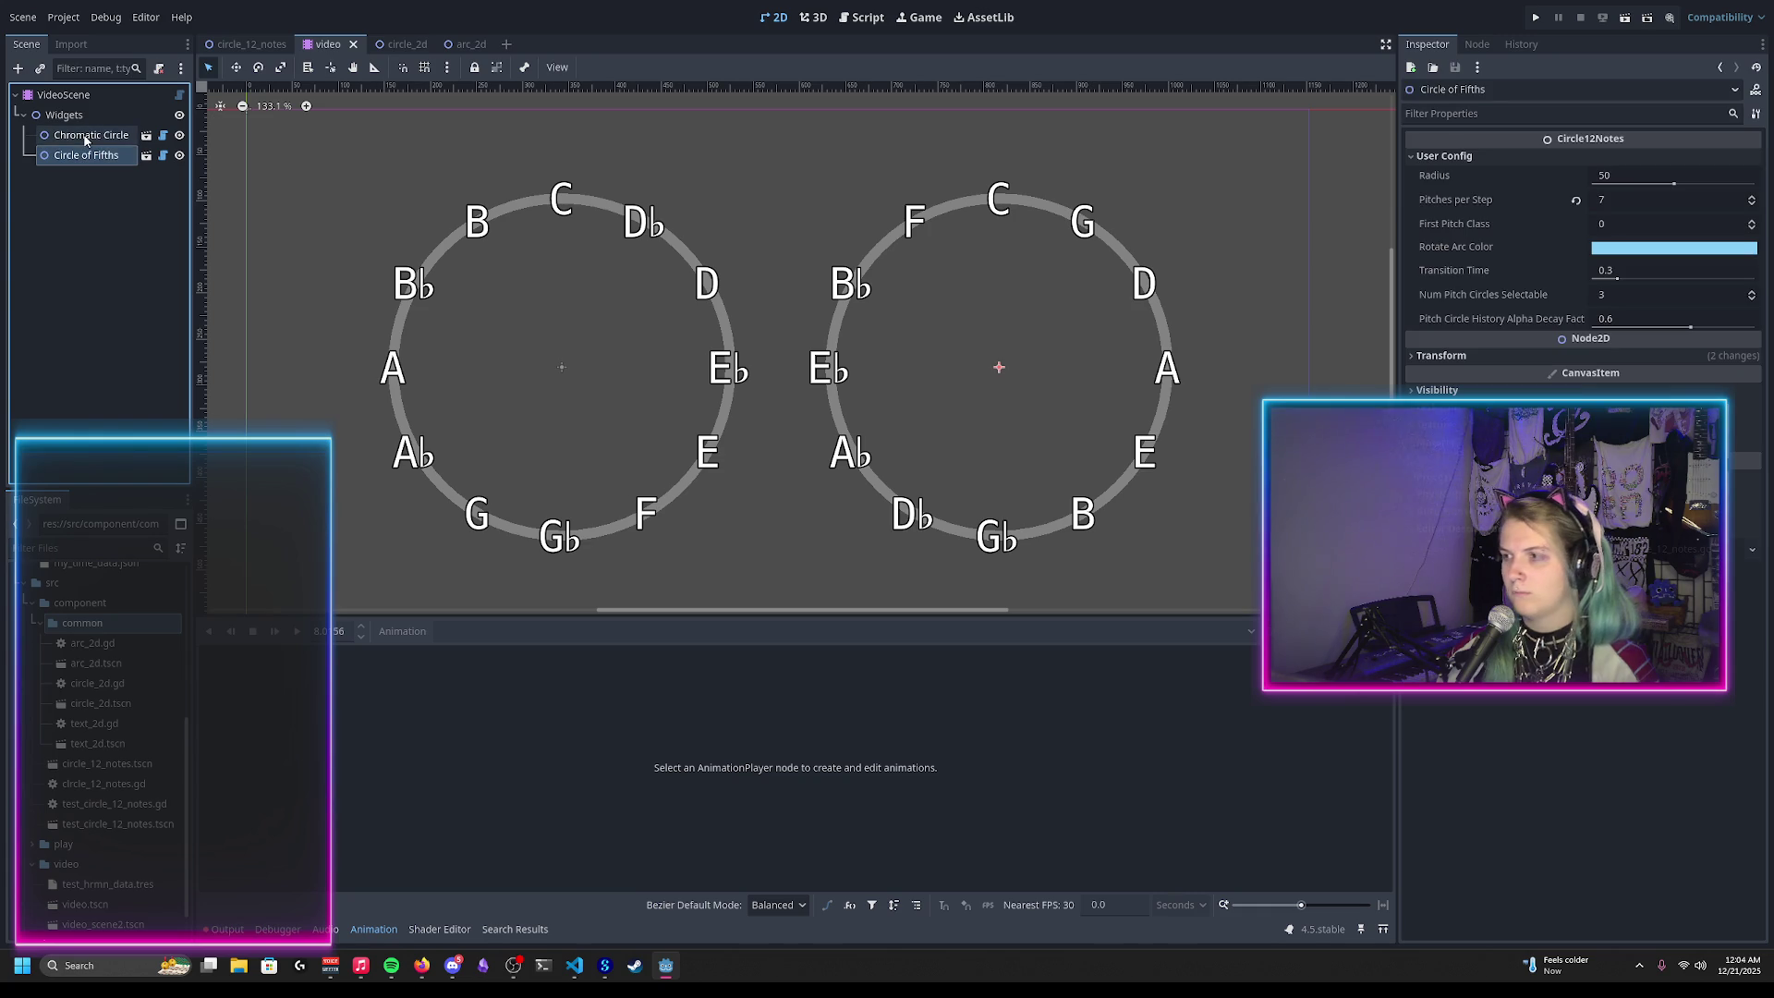
click(85, 136)
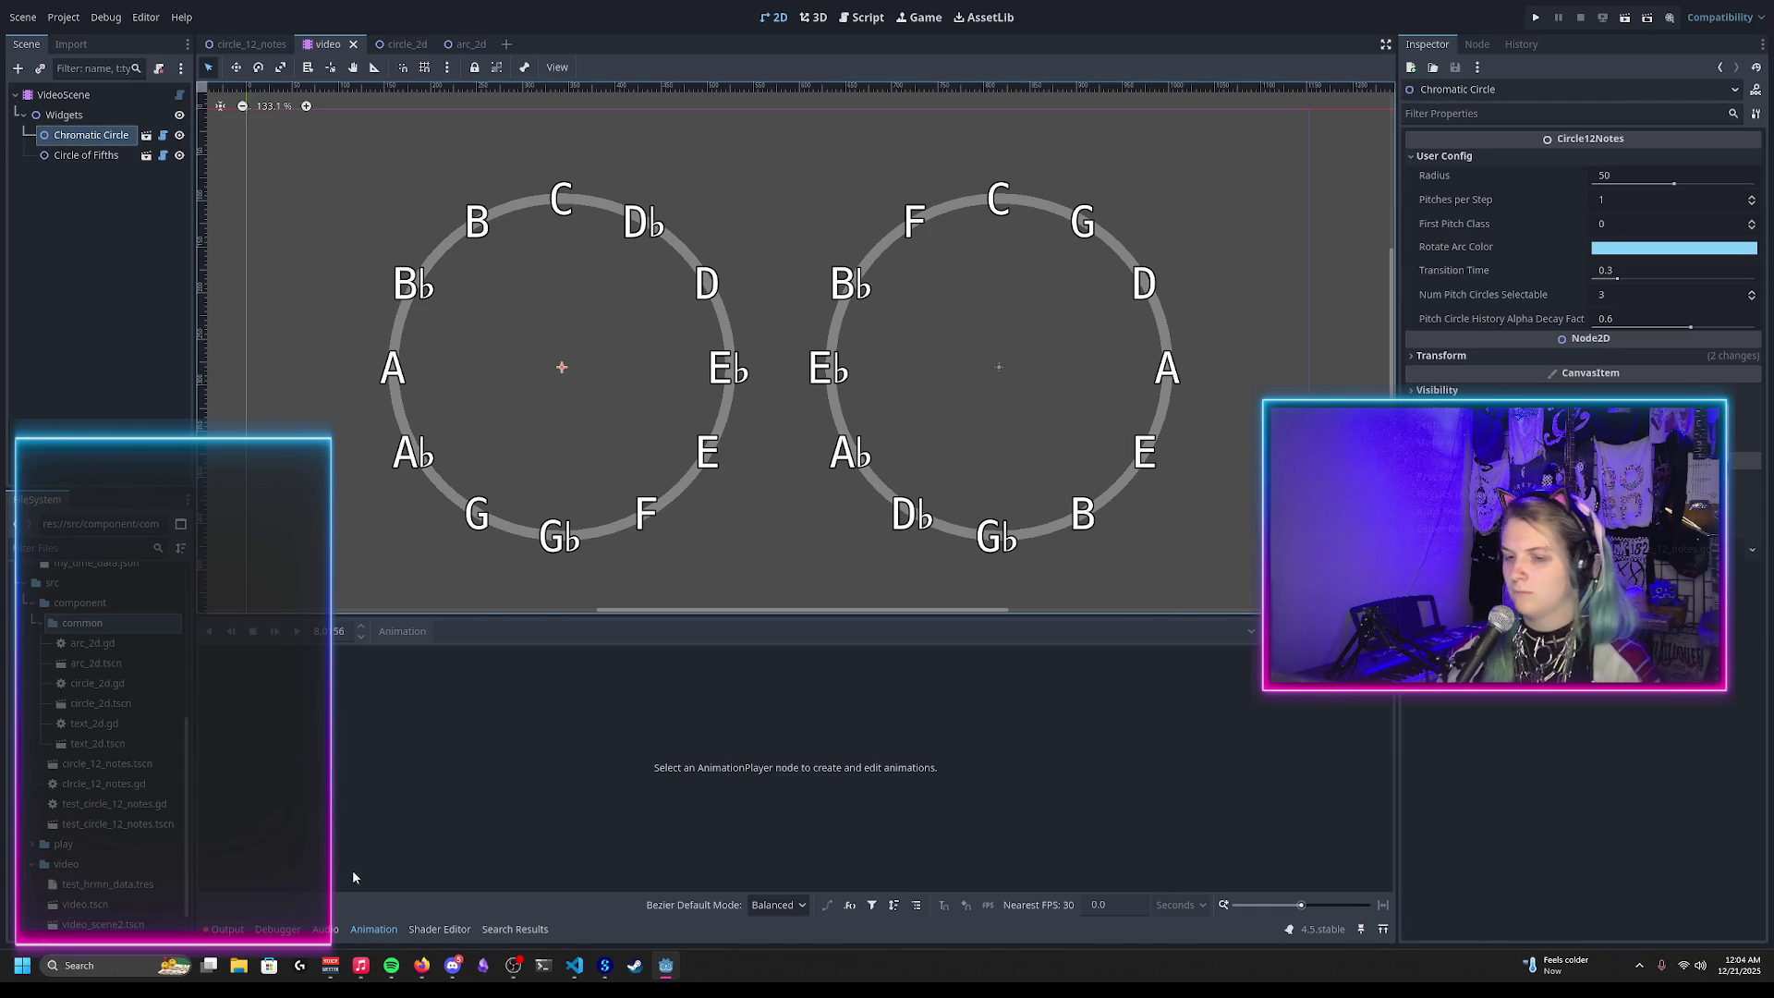
click(228, 929)
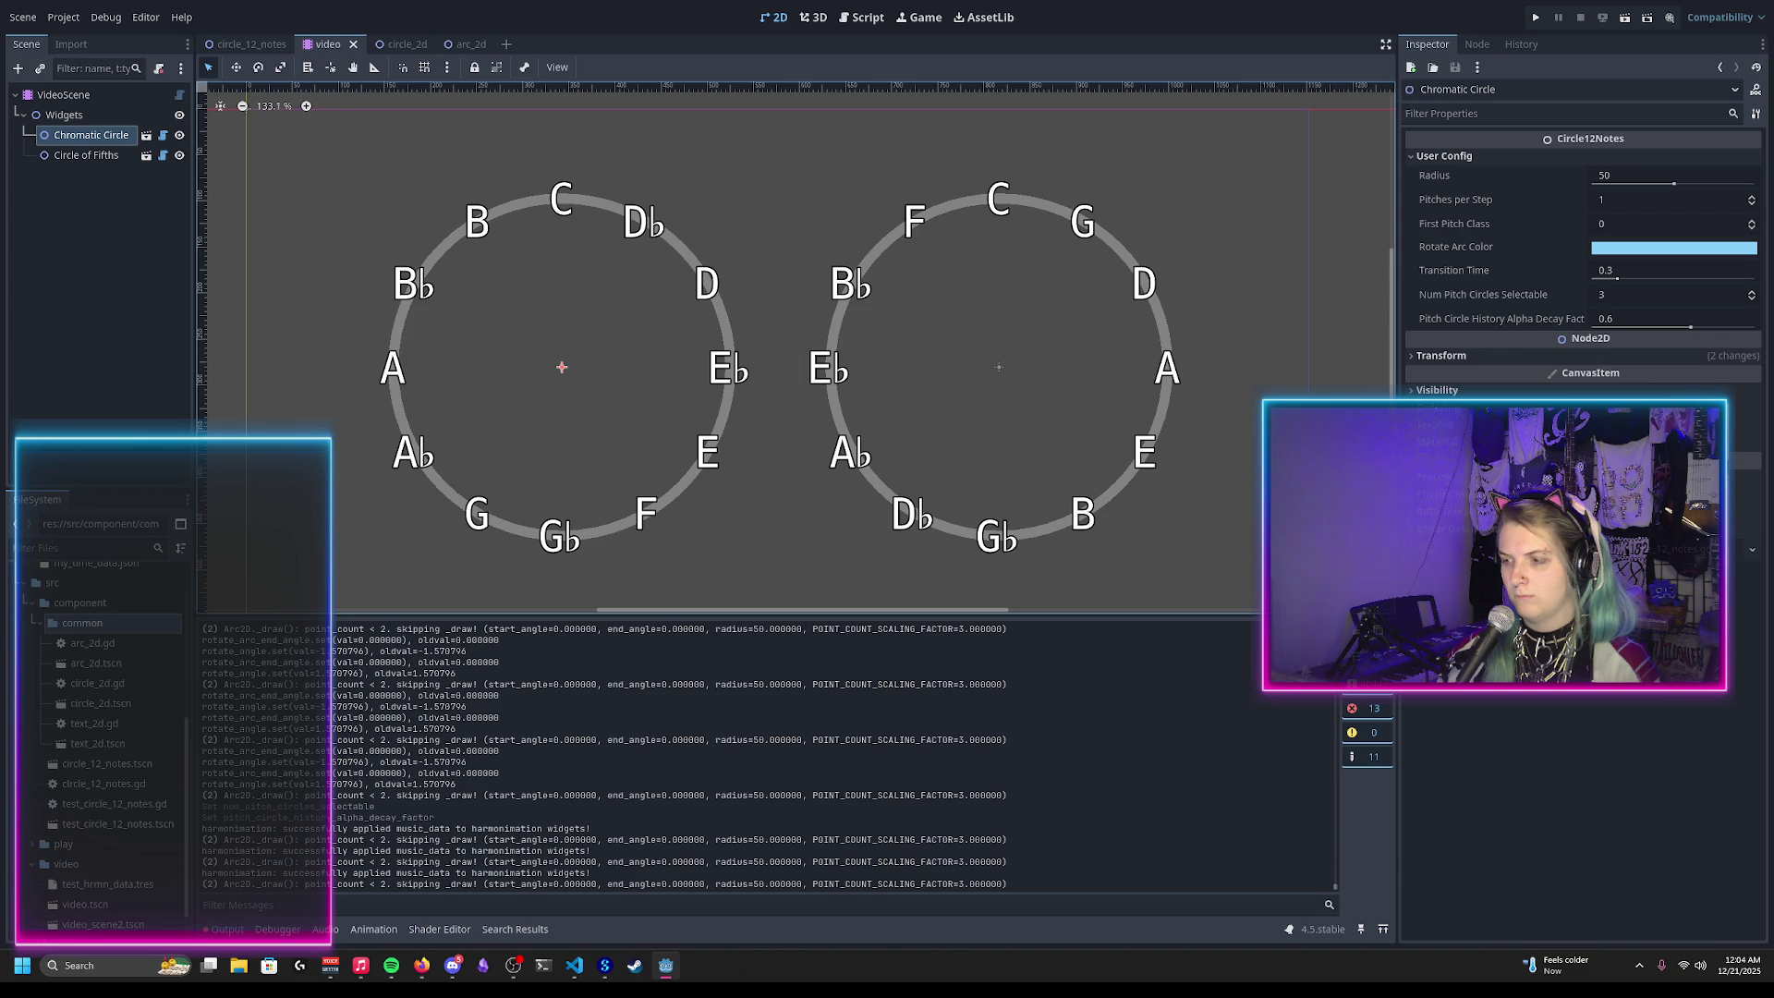
click(1359, 638)
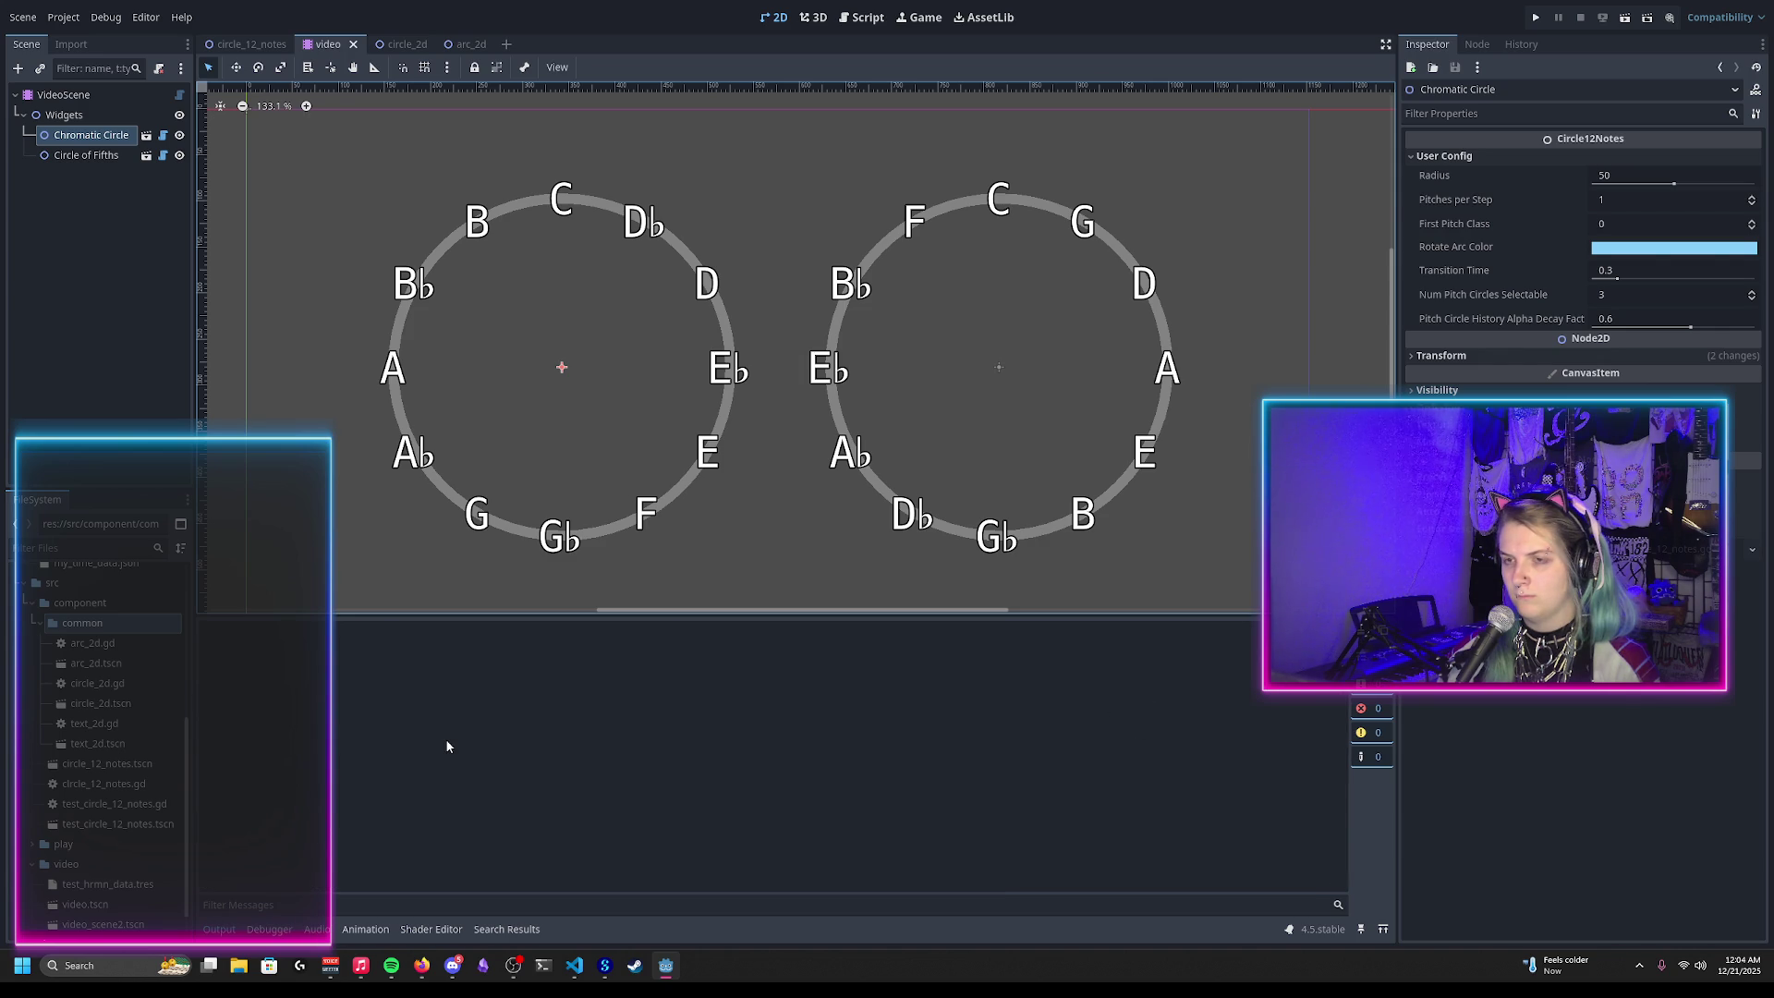
Step: Select the VideoScene root to show its RESET animation tracks in the Animation panel
scroll(503, 459, down, 1)
click(862, 17)
click(774, 16)
click(64, 94)
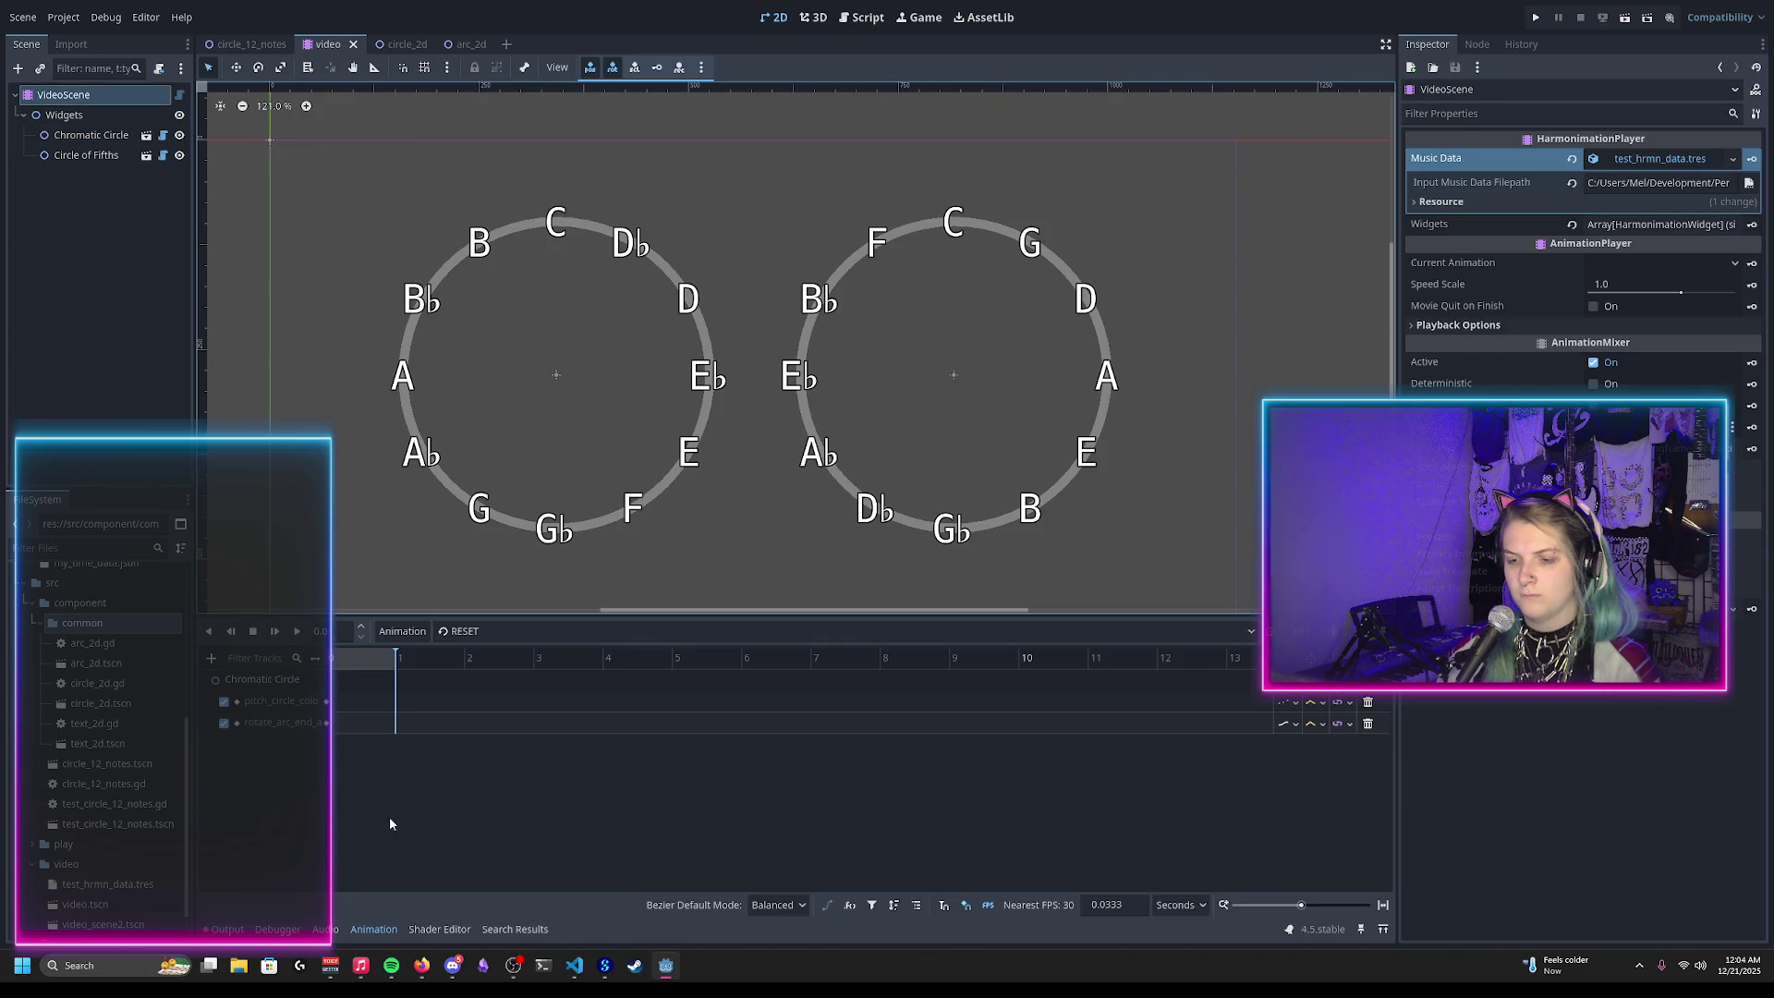
click(532, 631)
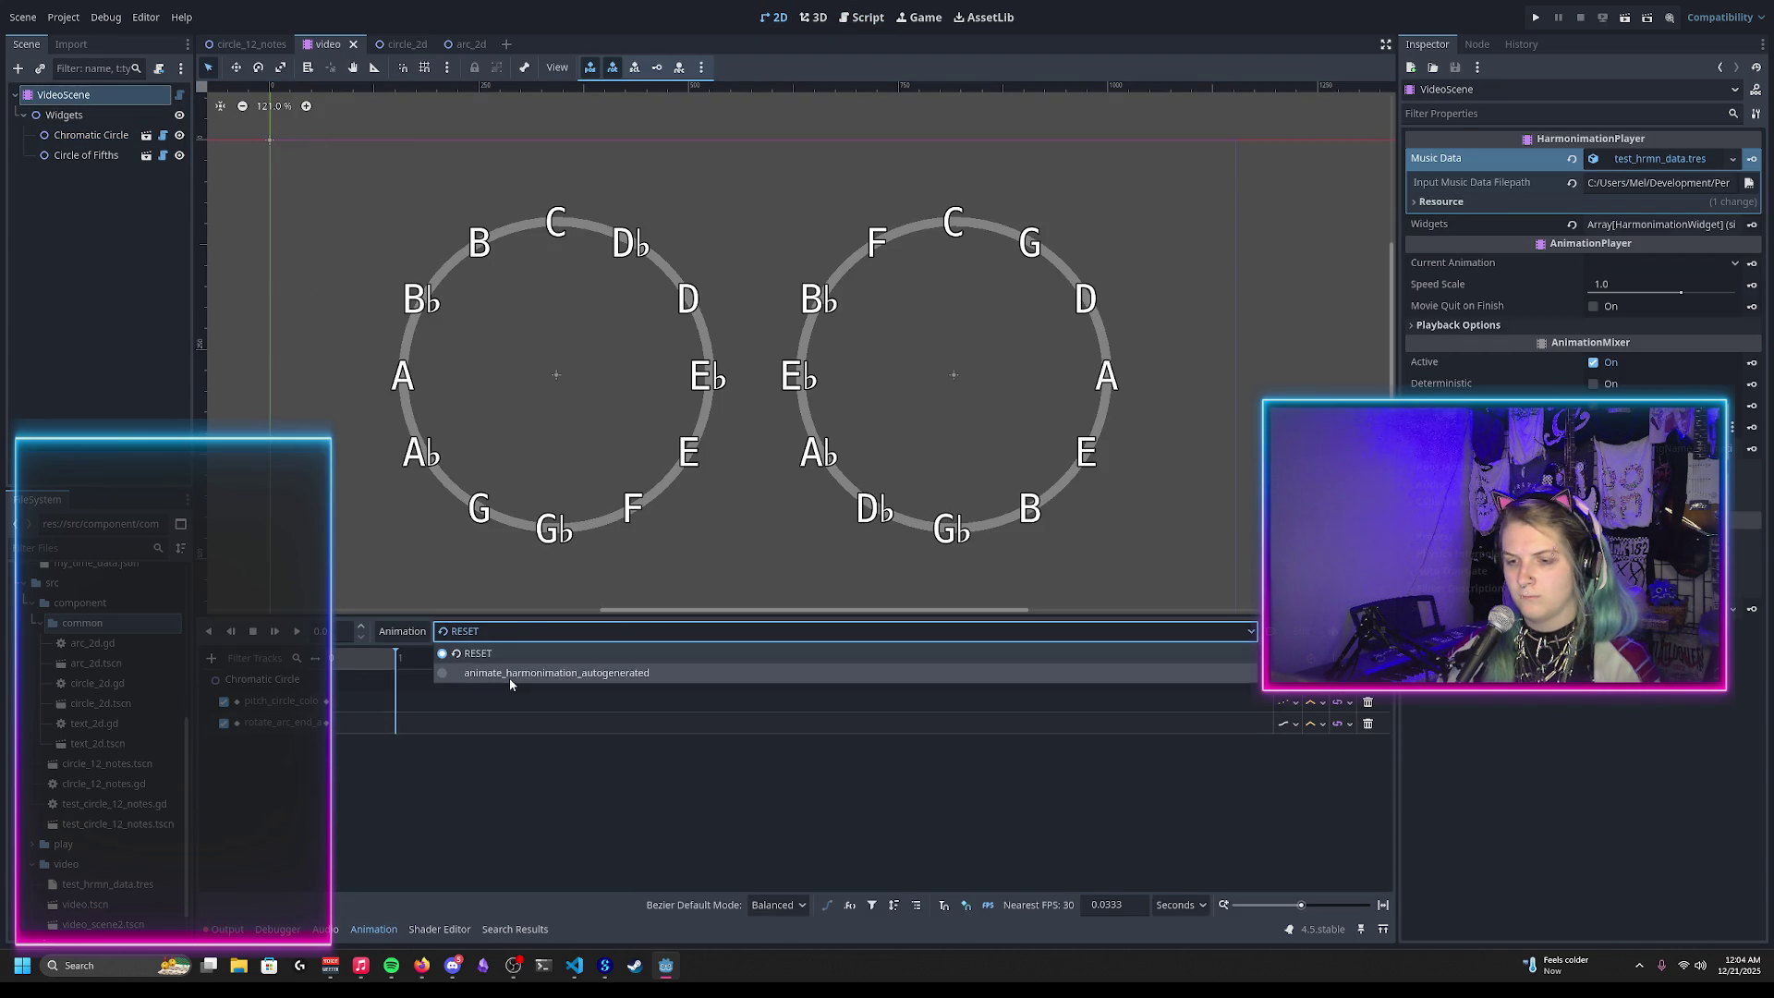
Step: Load animate_harmonimation_autogenerated and scrub the playhead from about 5 seconds to past 11 seconds
click(532, 674)
mouse_move(333, 659)
mouse_down()
mouse_move(627, 672)
mouse_move(856, 711)
mouse_up()
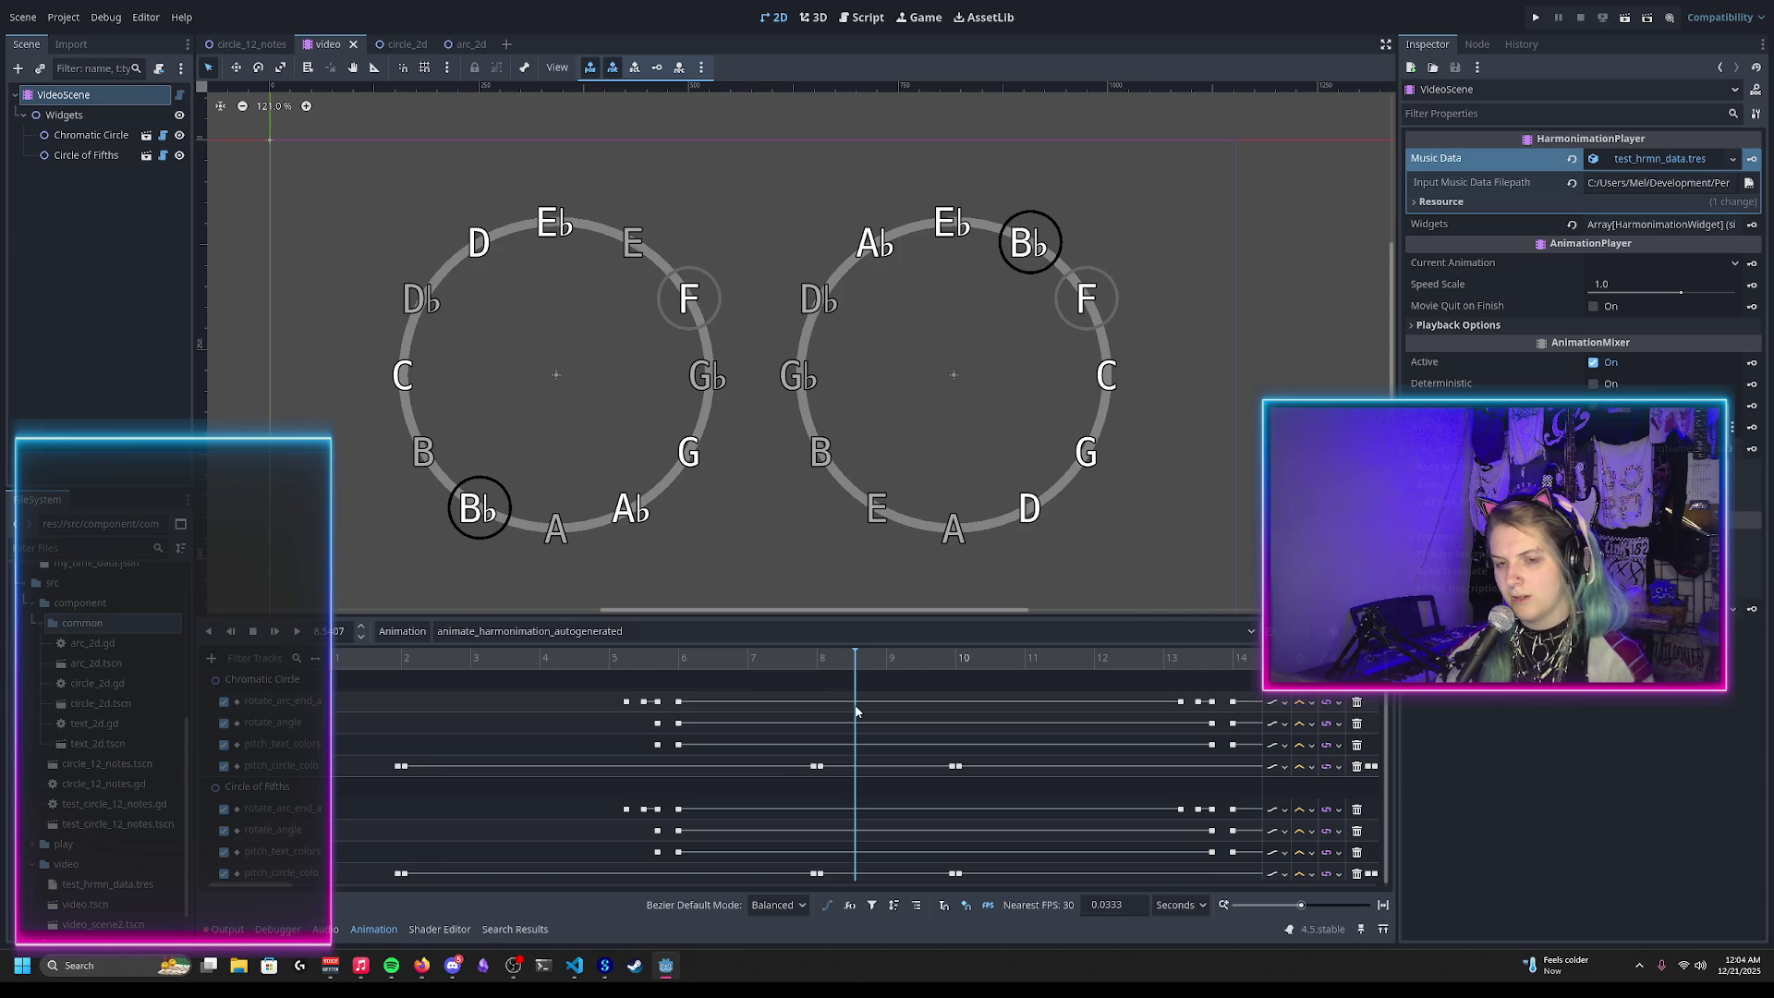
drag(868, 662, 991, 667)
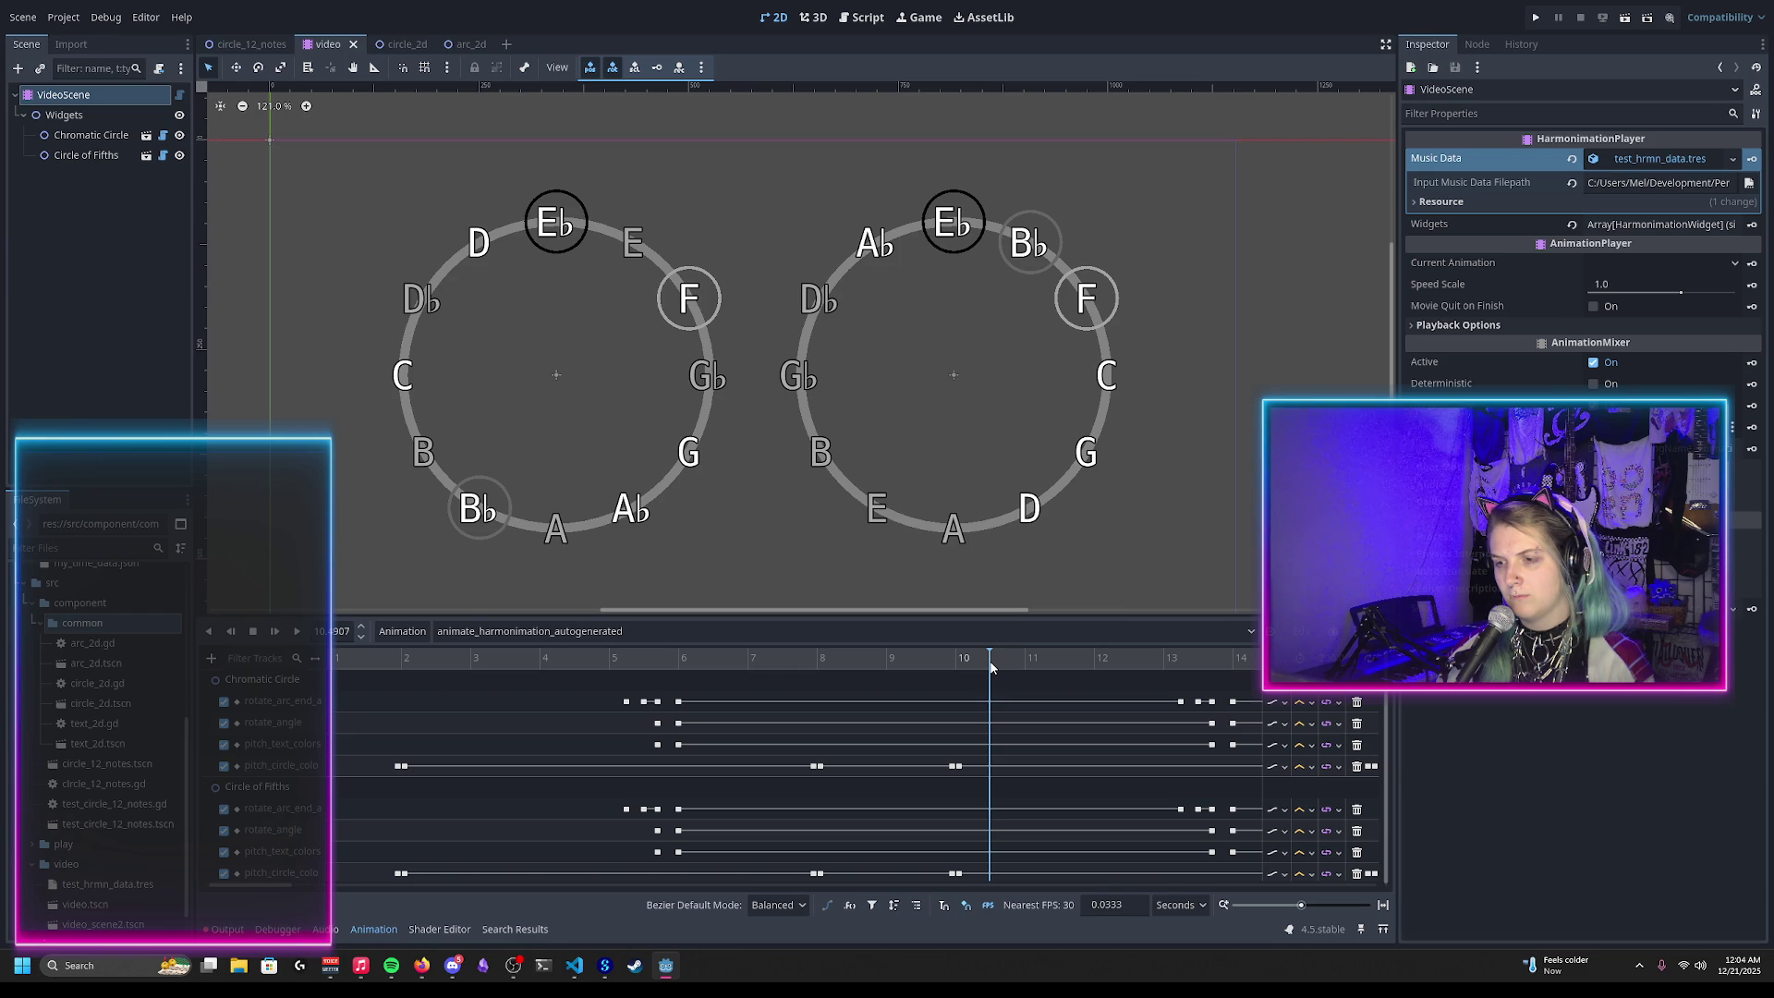
mouse_move(991, 667)
mouse_down()
mouse_move(1236, 704)
mouse_move(568, 697)
mouse_move(893, 713)
mouse_move(1071, 747)
mouse_up()
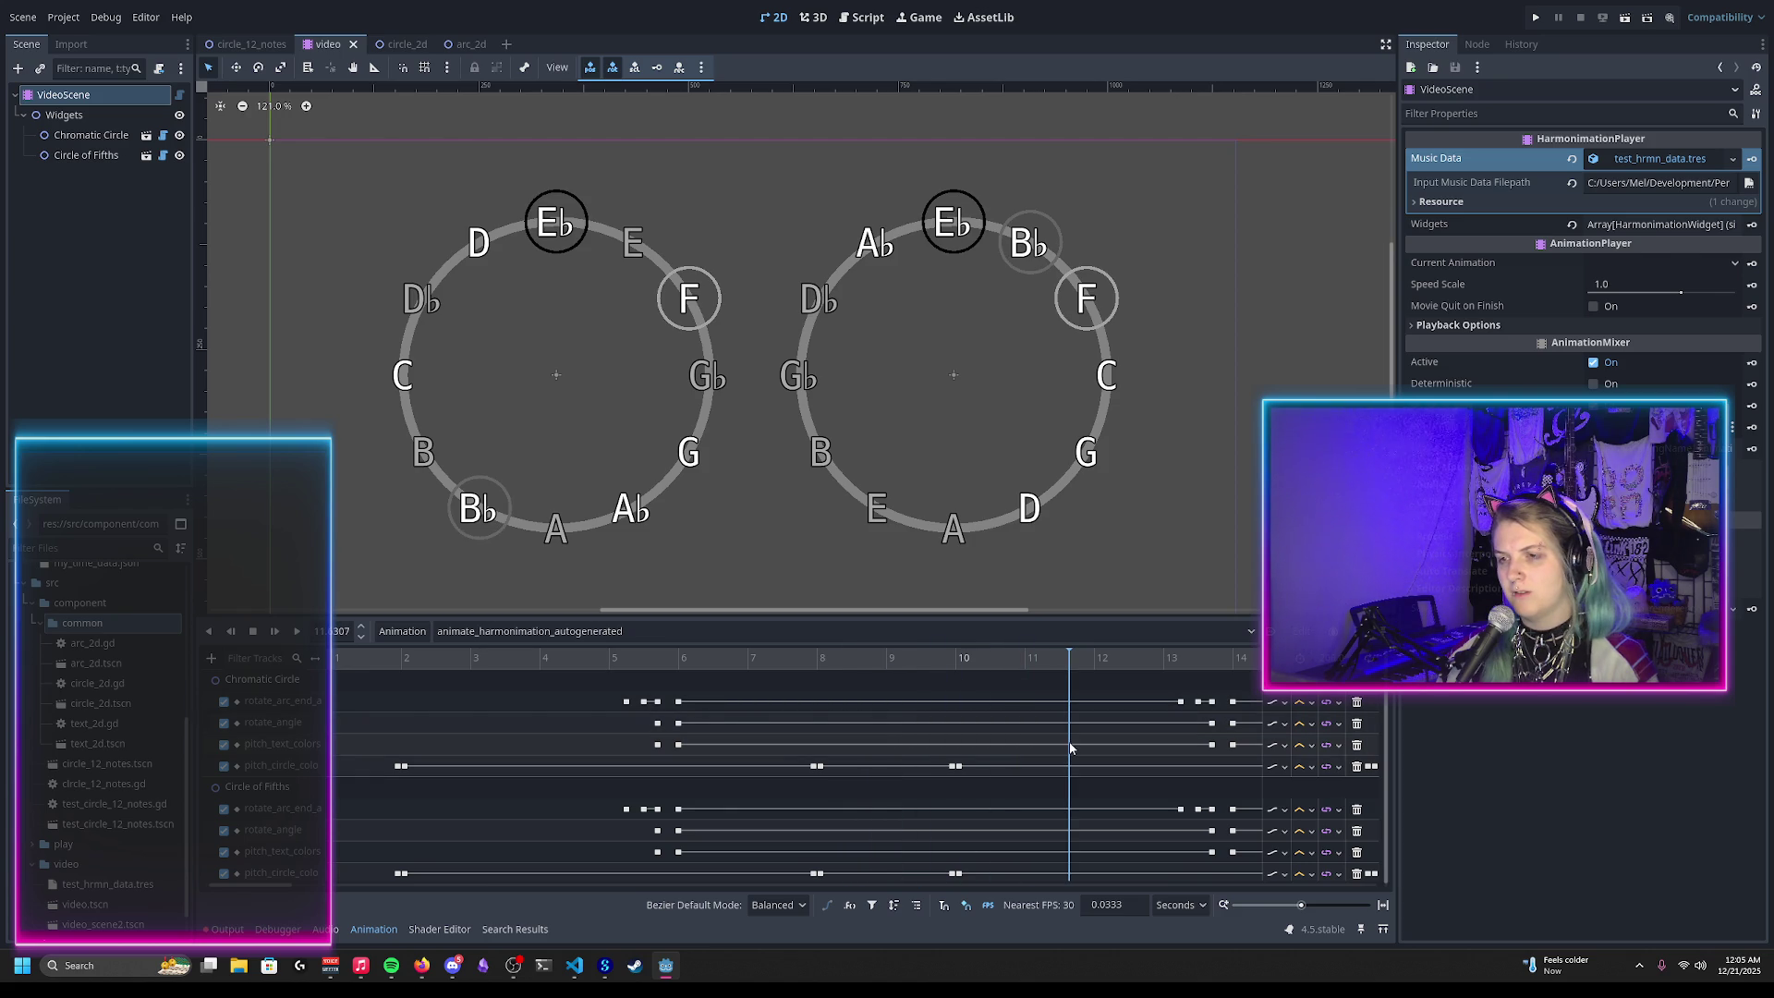
click(860, 22)
Step: Scroll through circle_12_notes.gd to the for loop over selected_pitches near line 342
scroll(938, 417, up, 14)
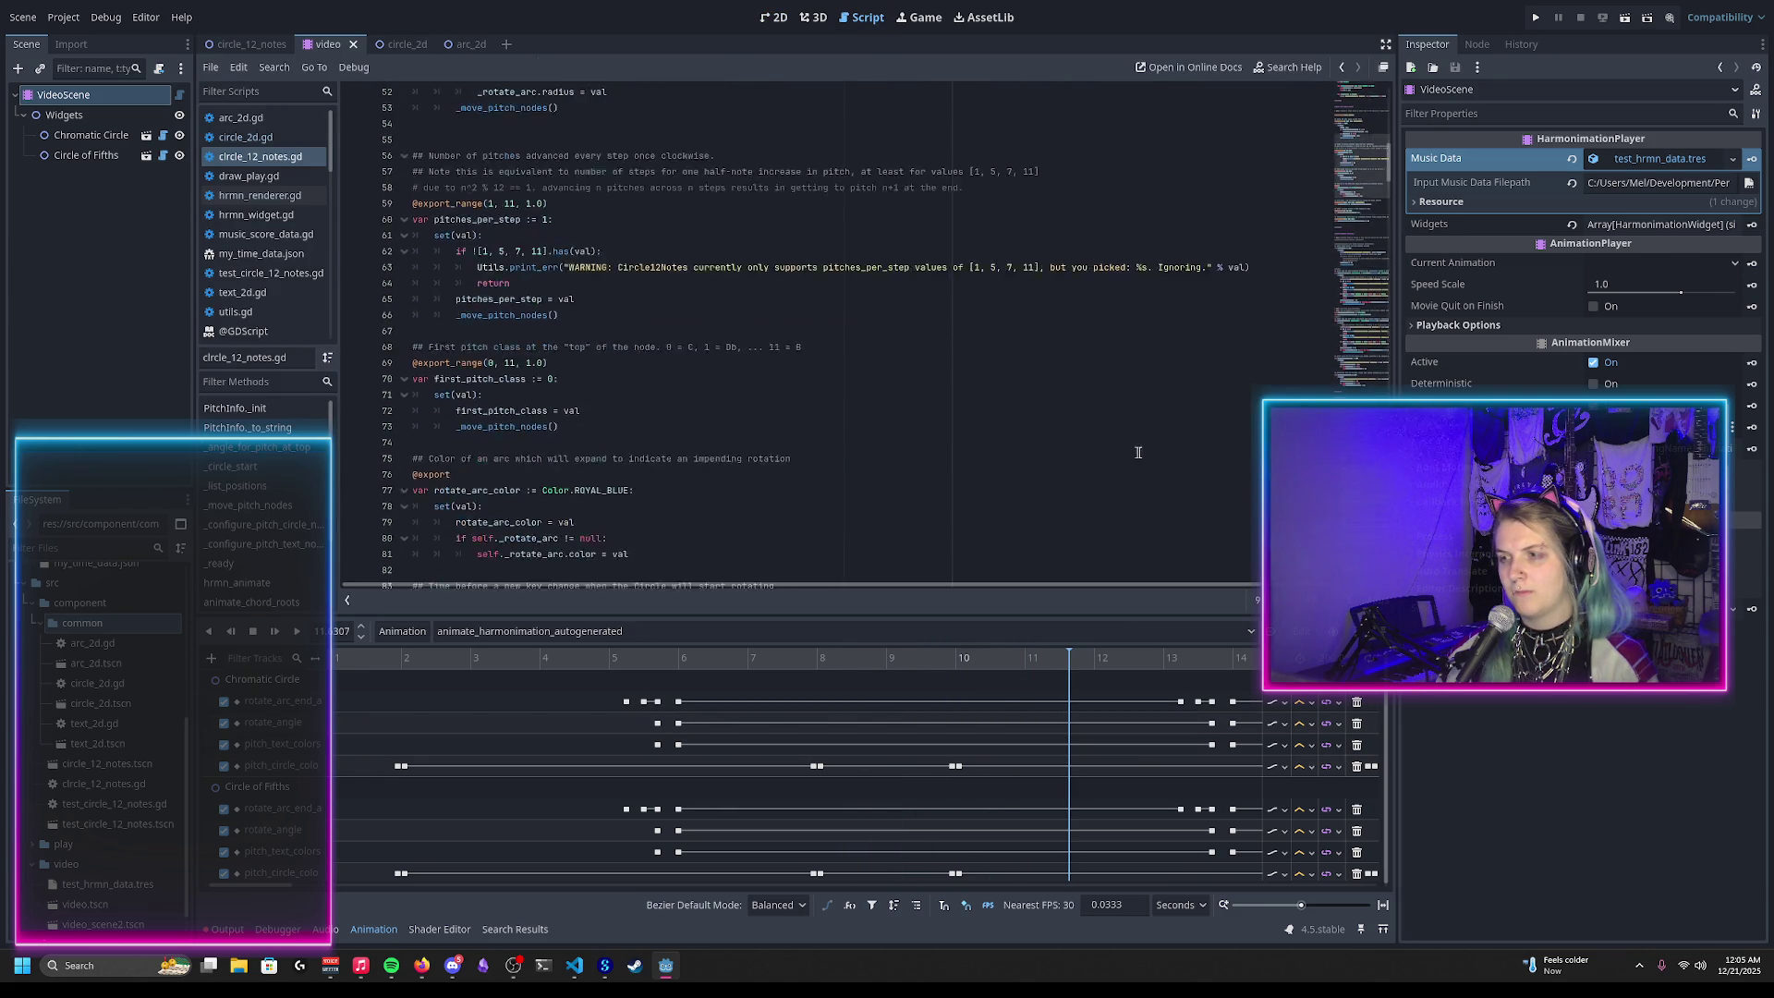
scroll(938, 416, down, 13)
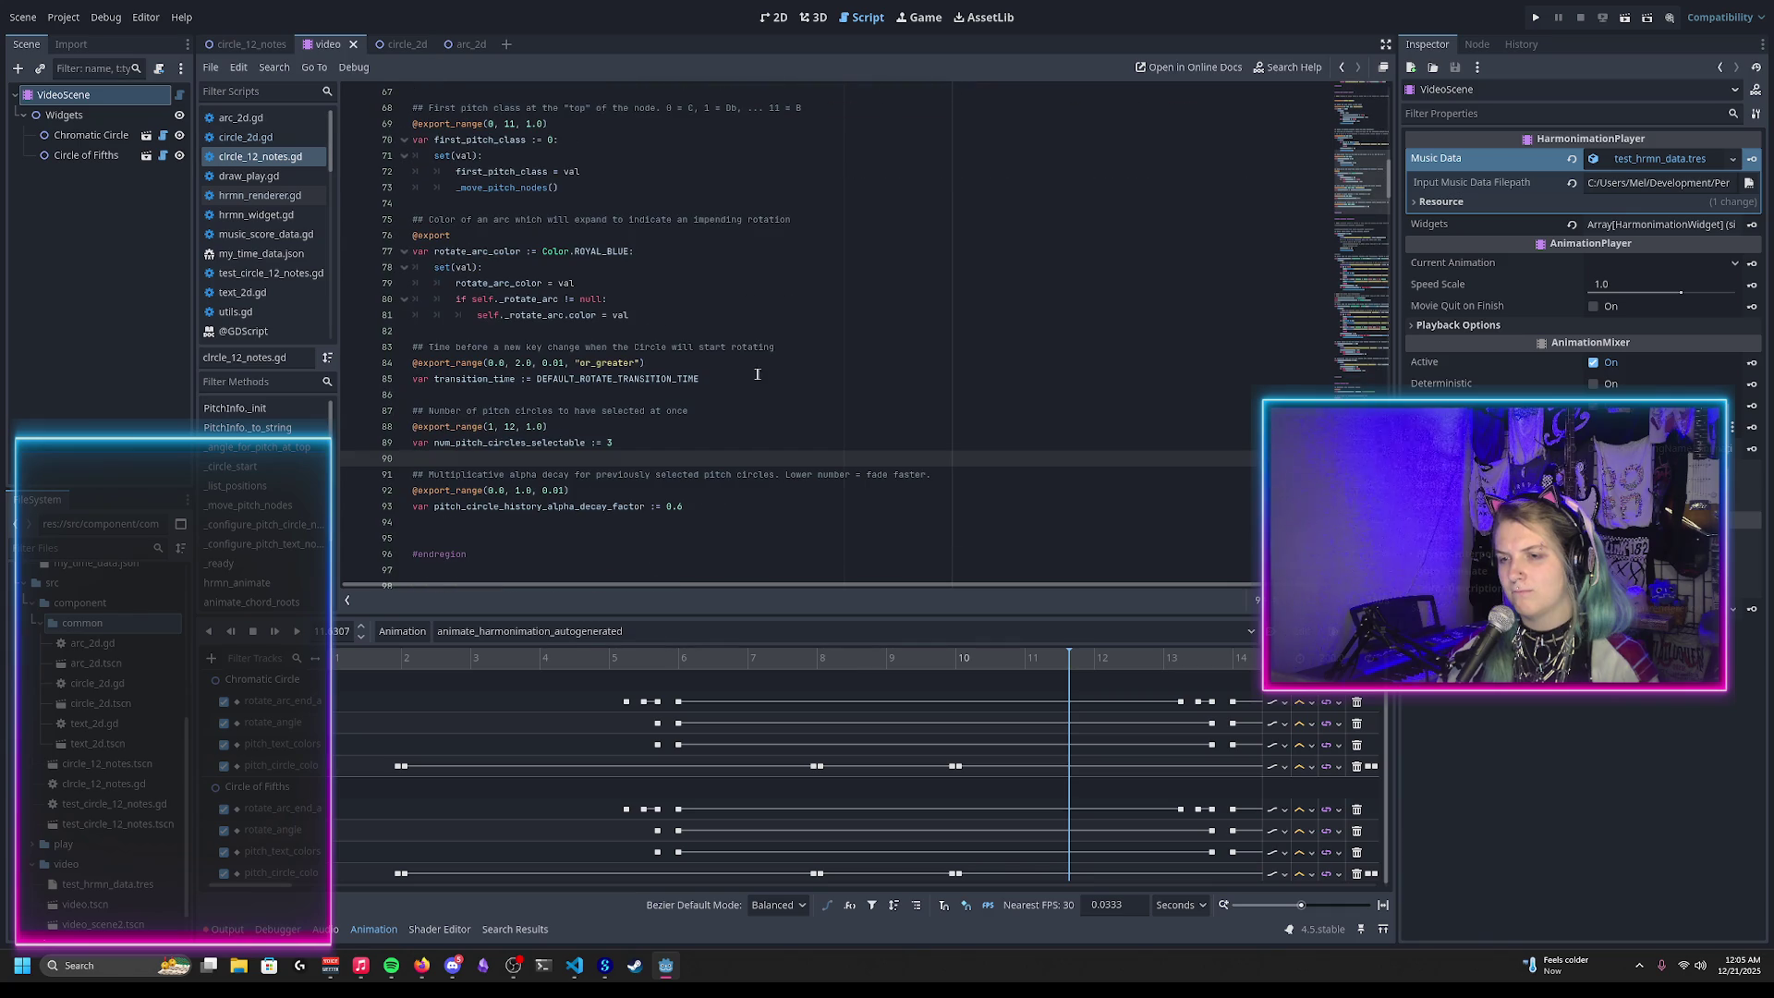
scroll(756, 374, down, 20)
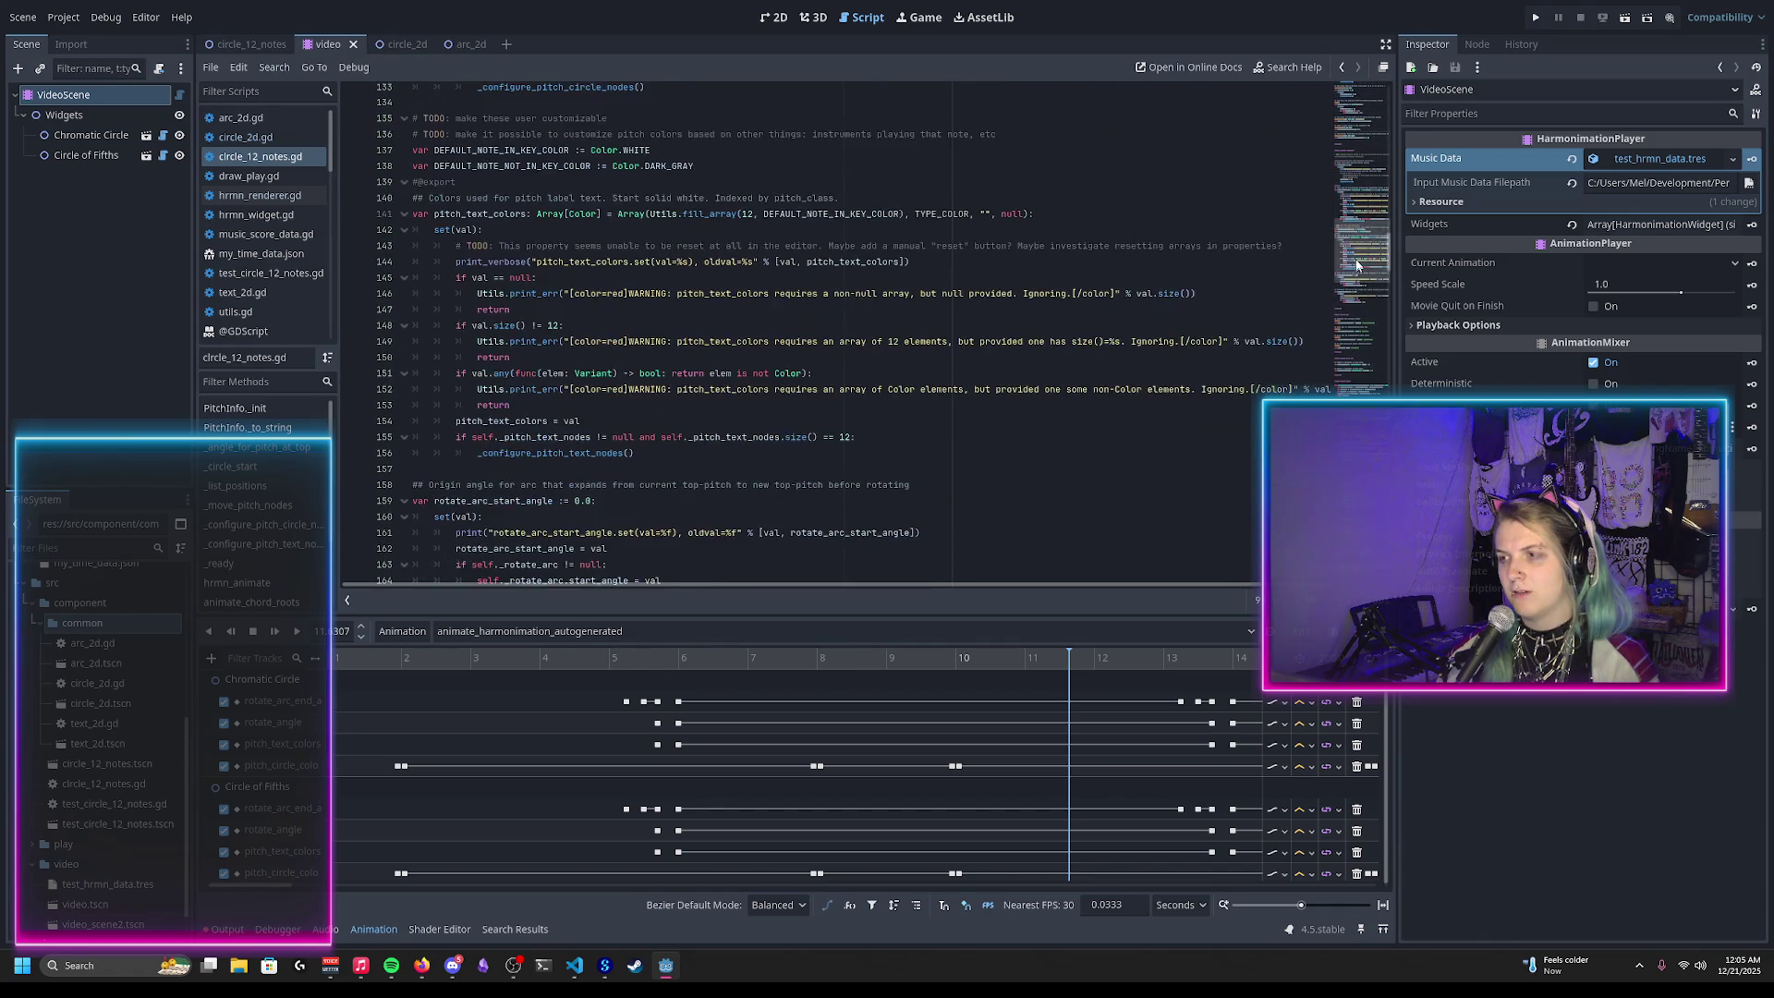
scroll(674, 439, down, 3)
scroll(674, 439, down, 9)
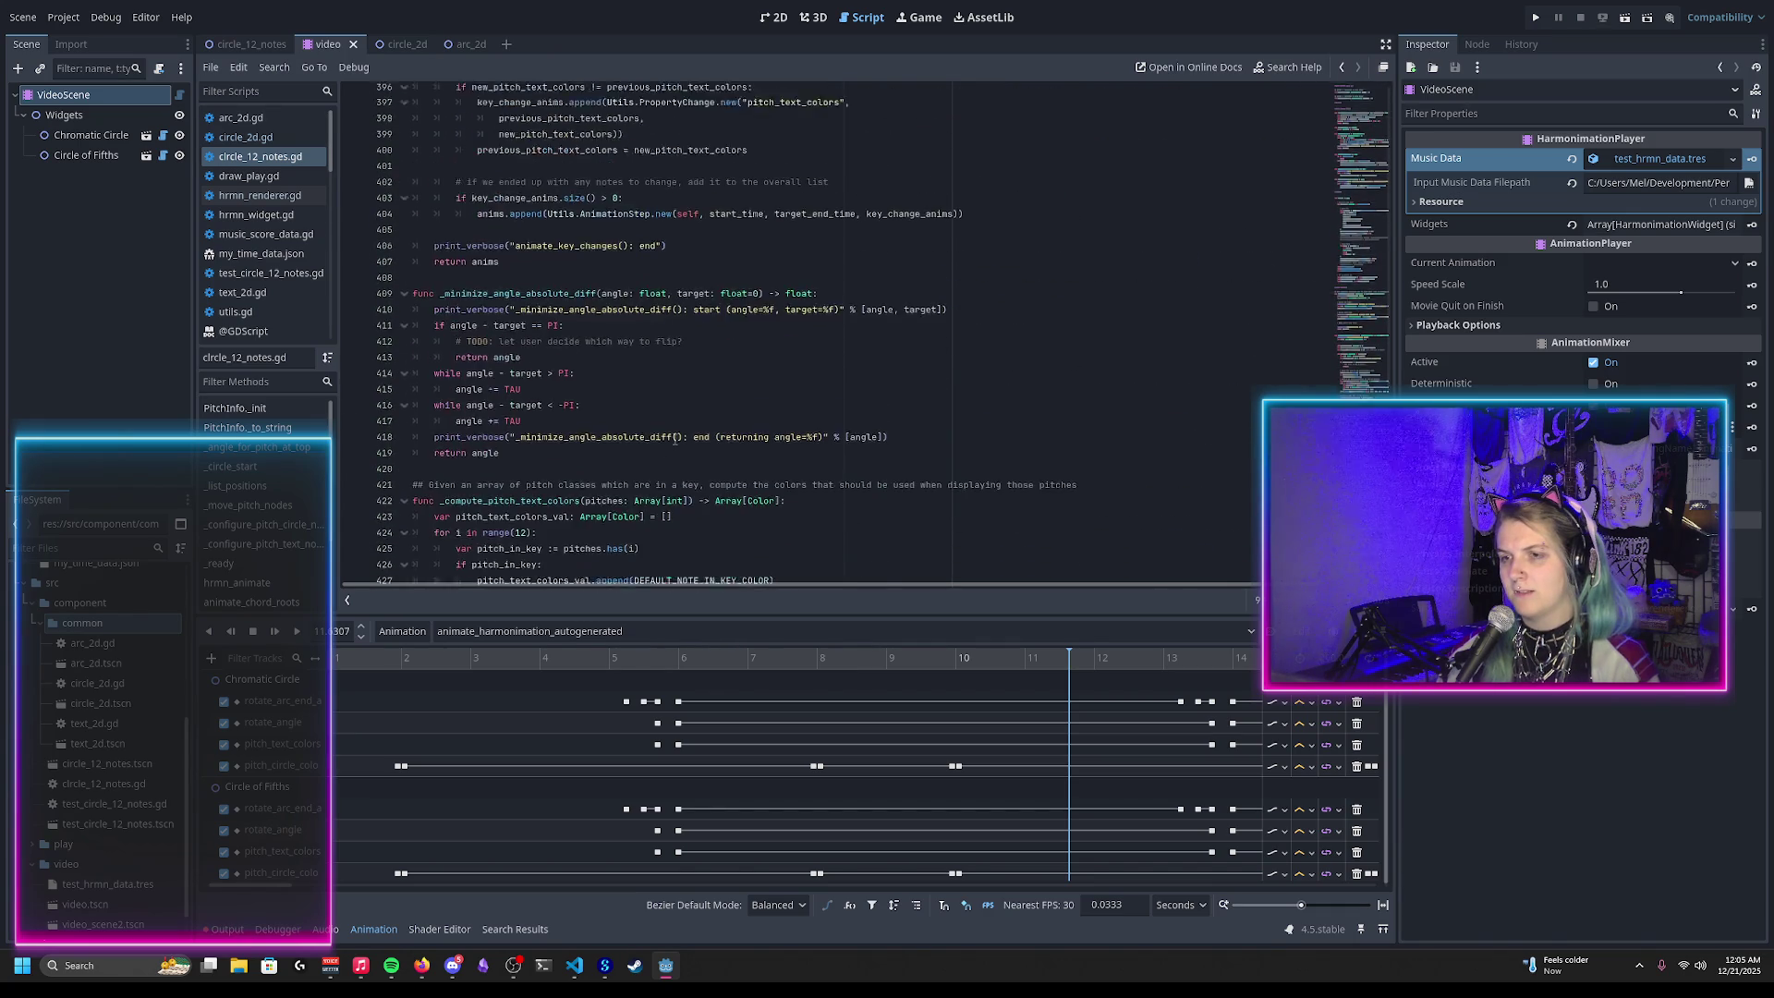
scroll(675, 439, up, 8)
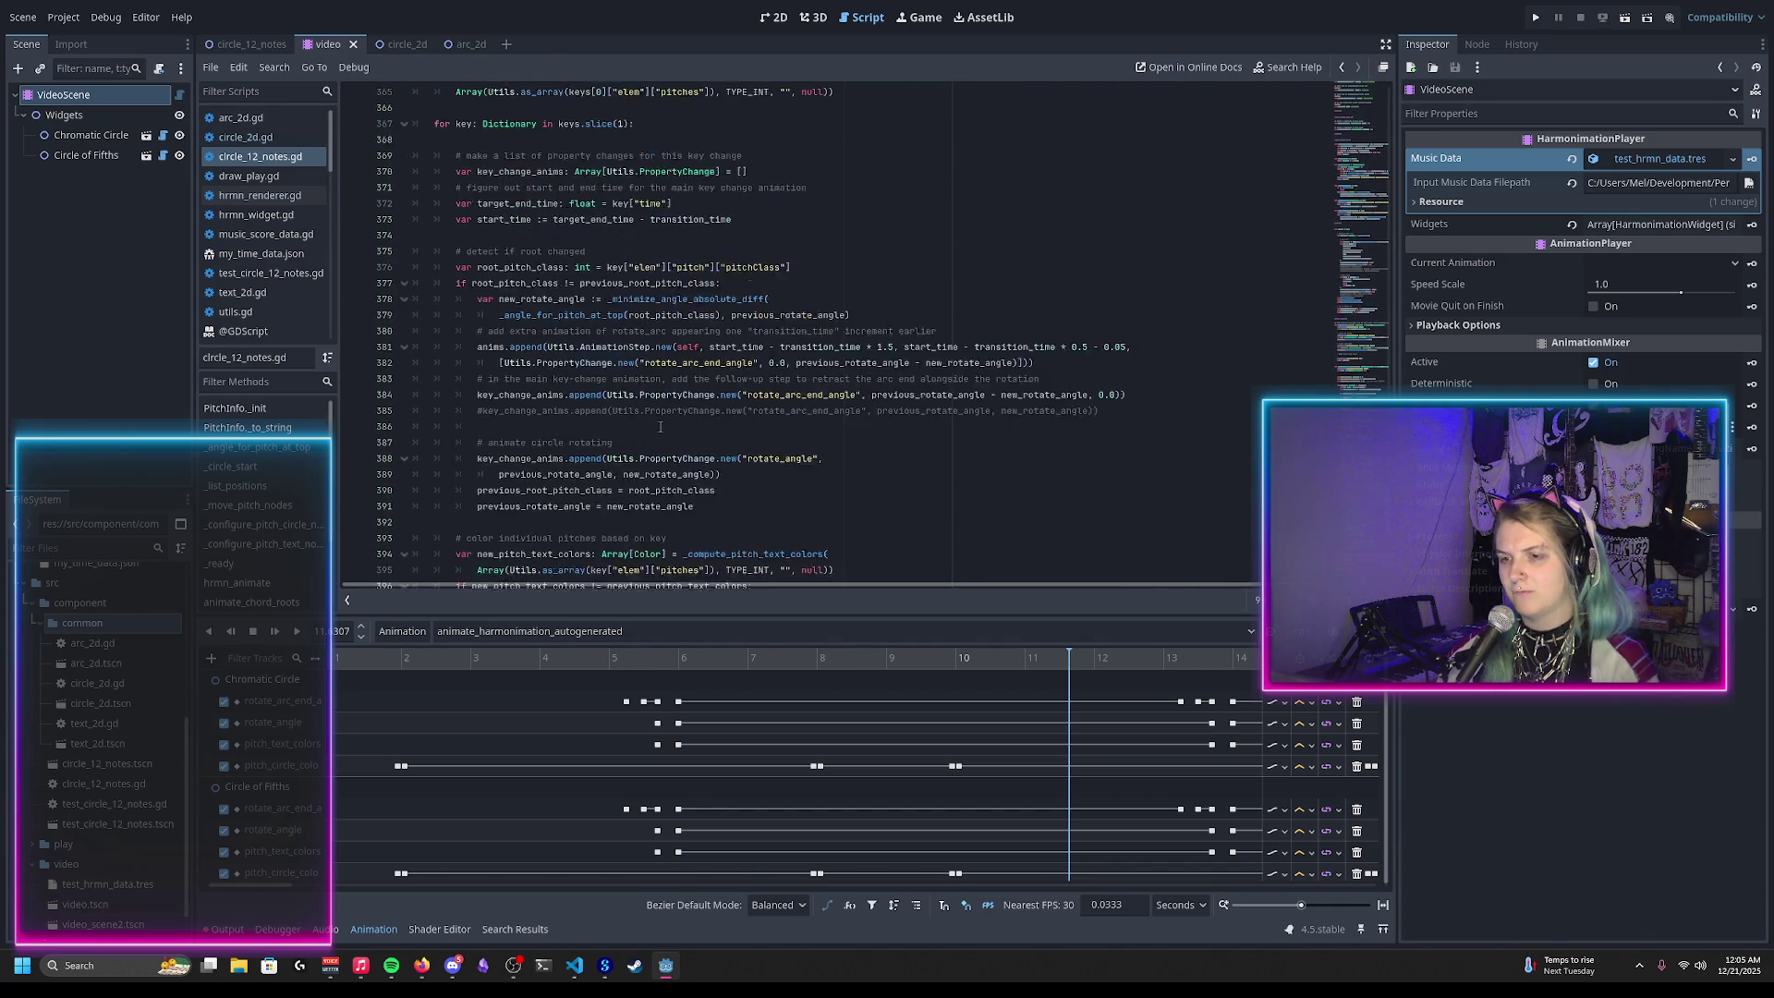
scroll(660, 427, down, 17)
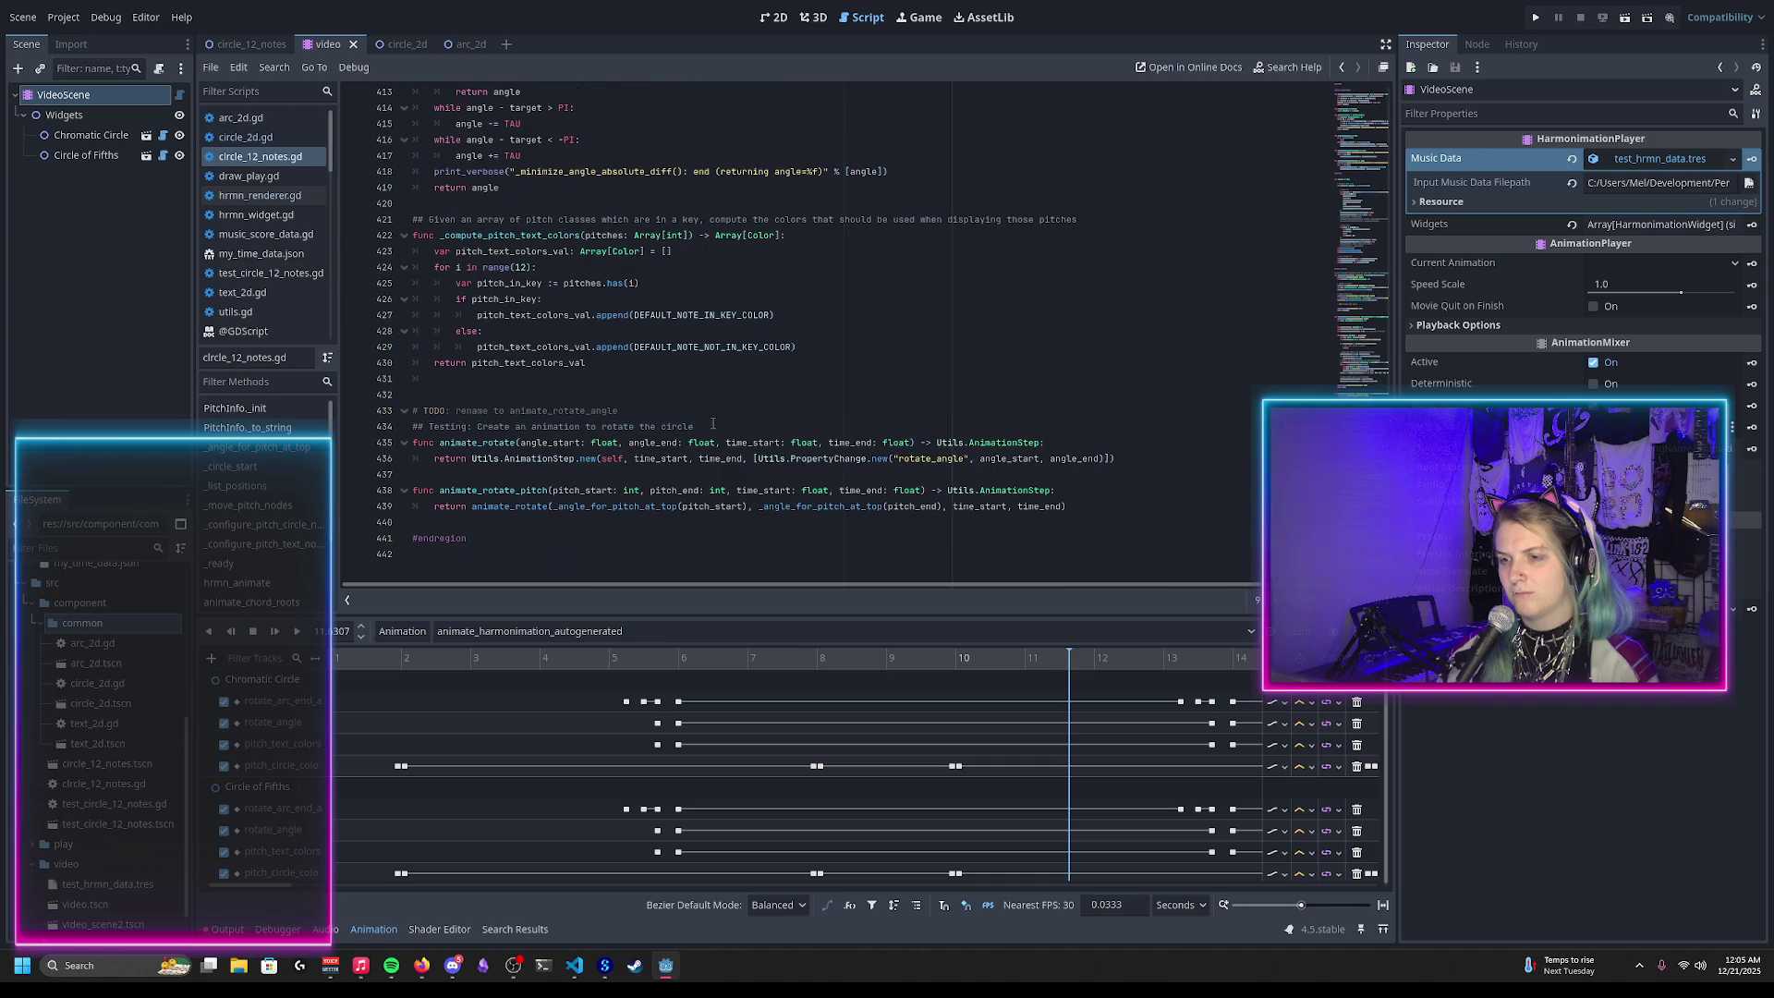
scroll(675, 426, up, 20)
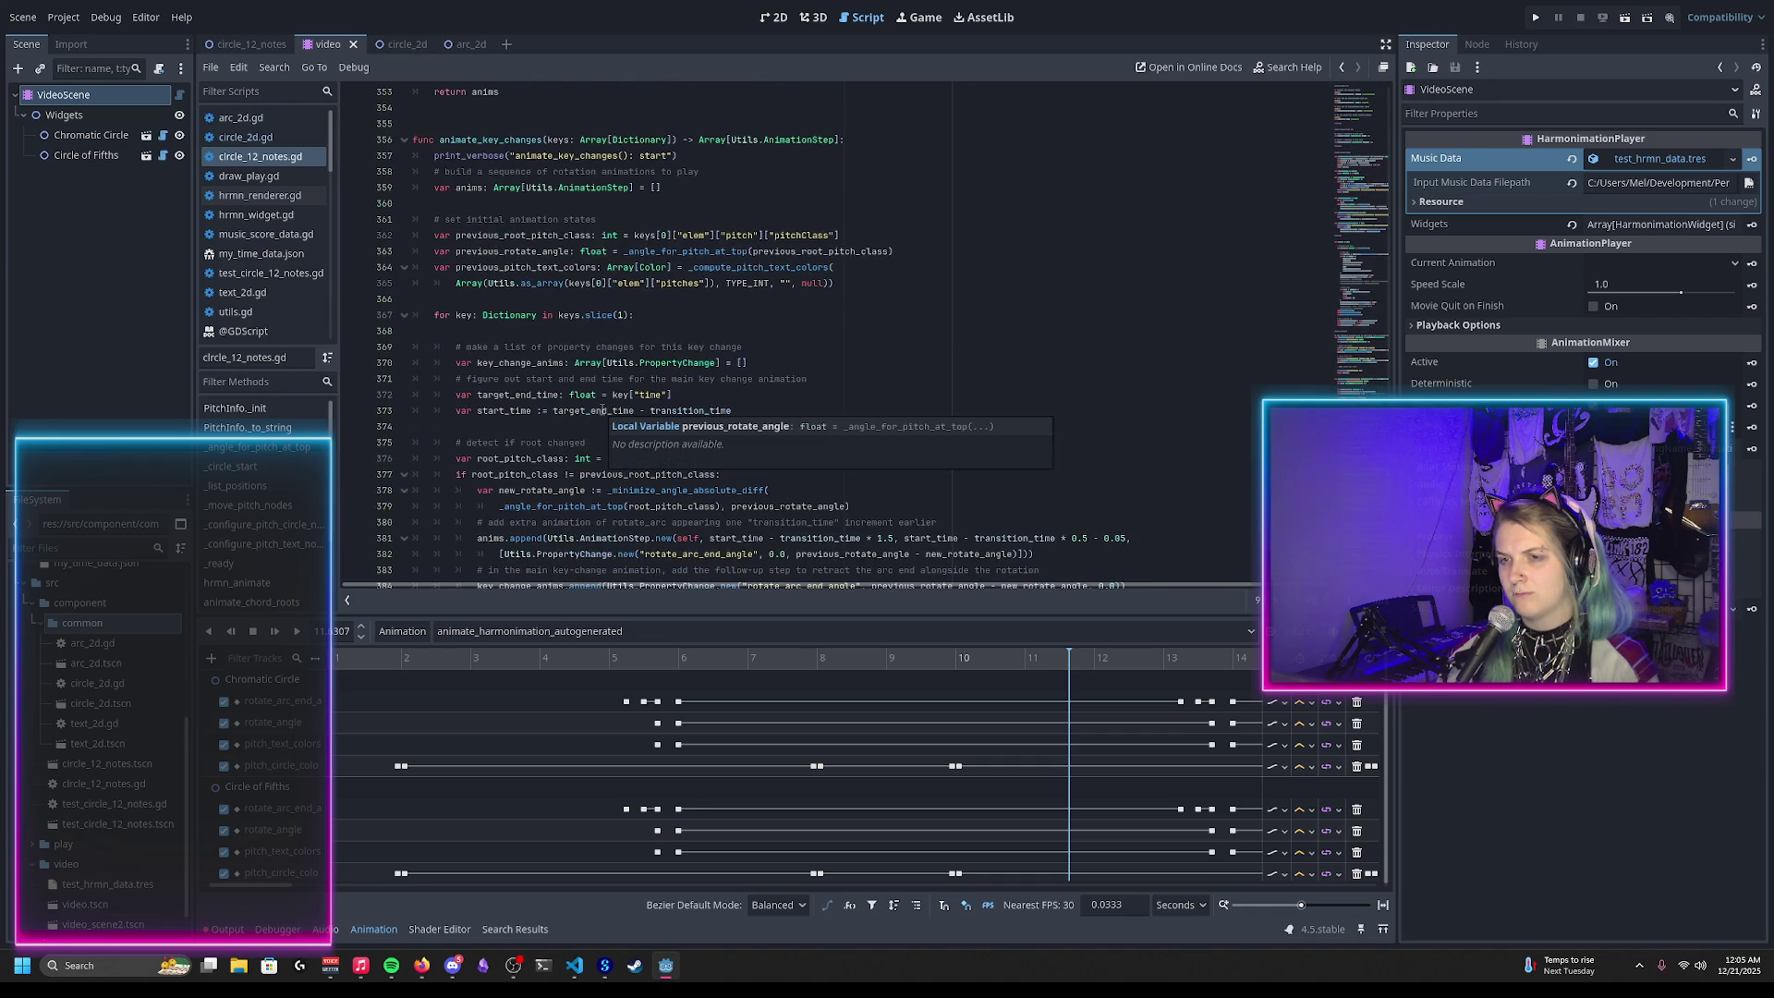
scroll(564, 416, up, 7)
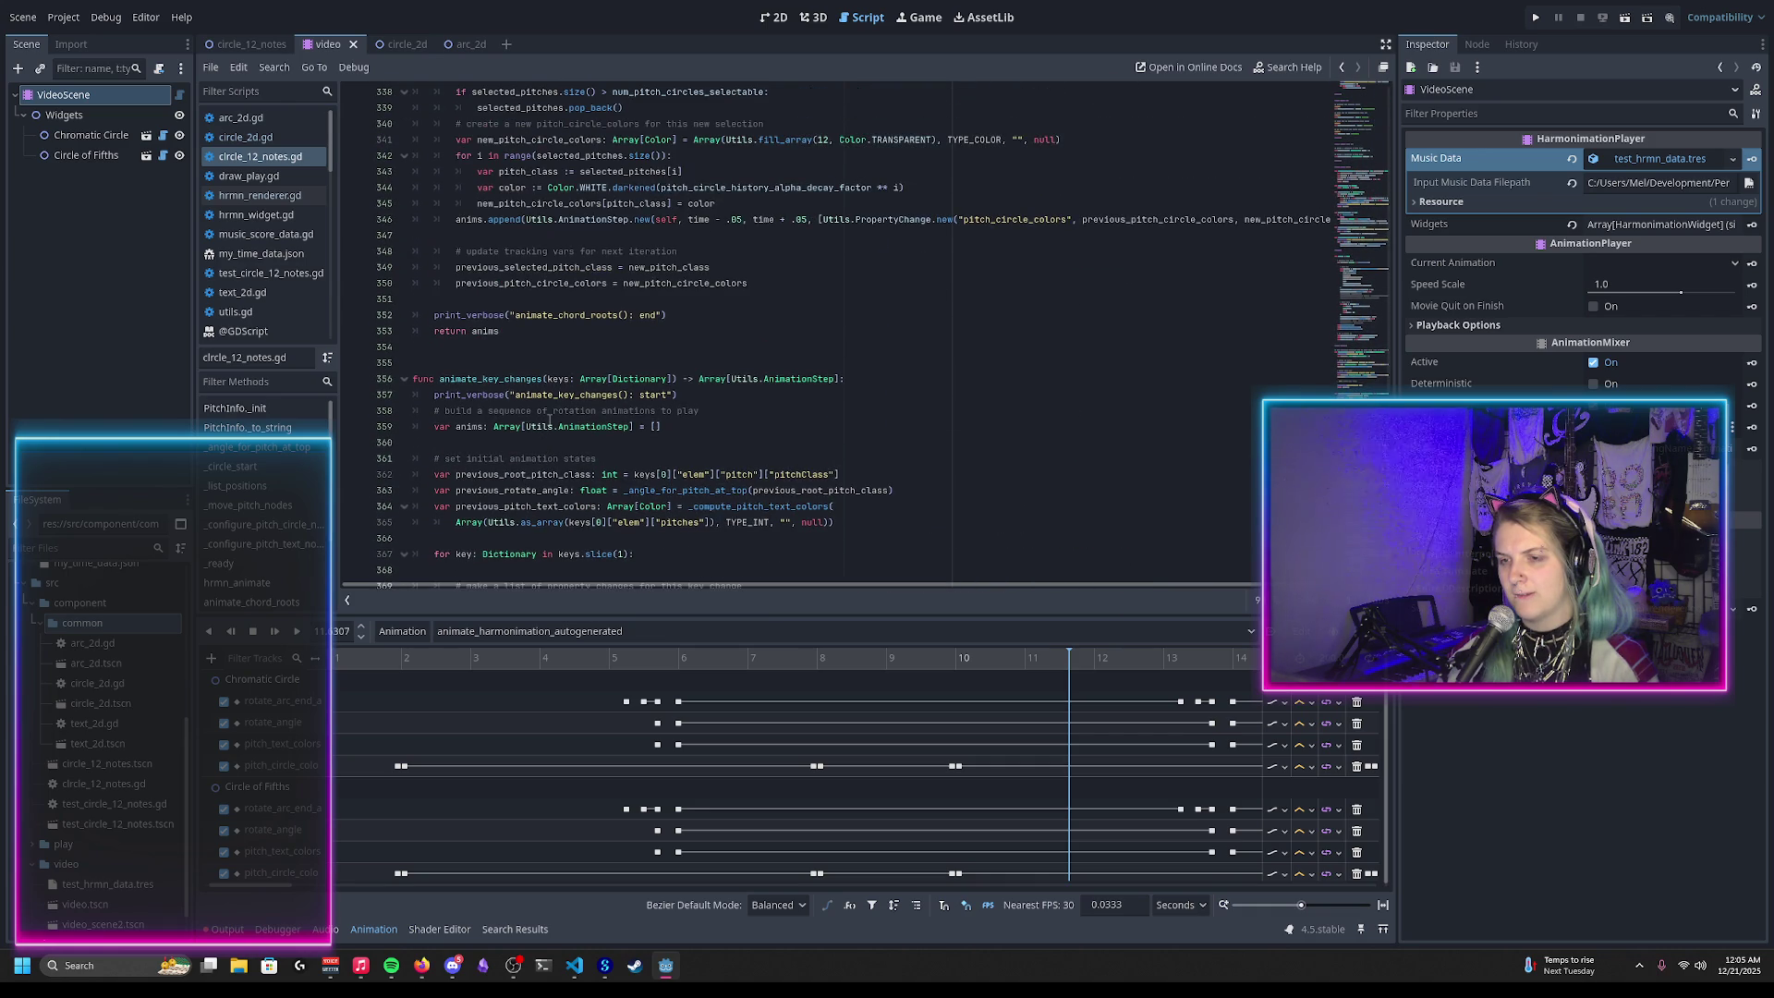
scroll(550, 420, up, 1)
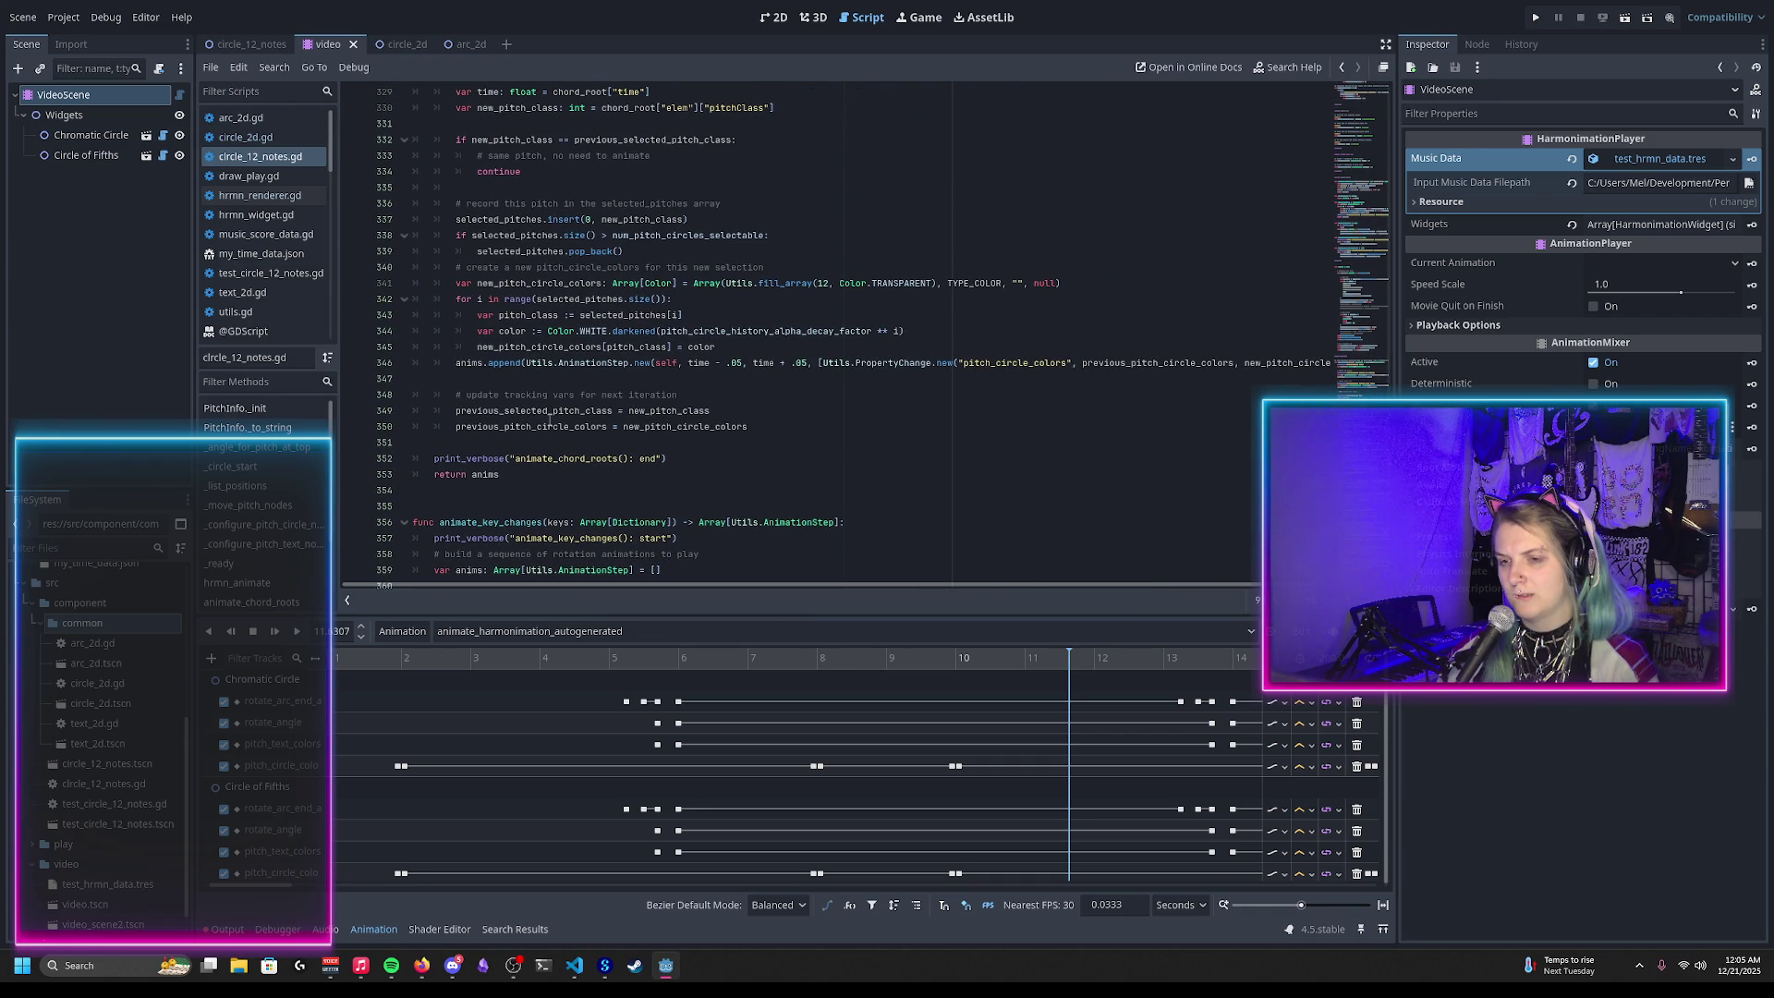
scroll(518, 473, up, 3)
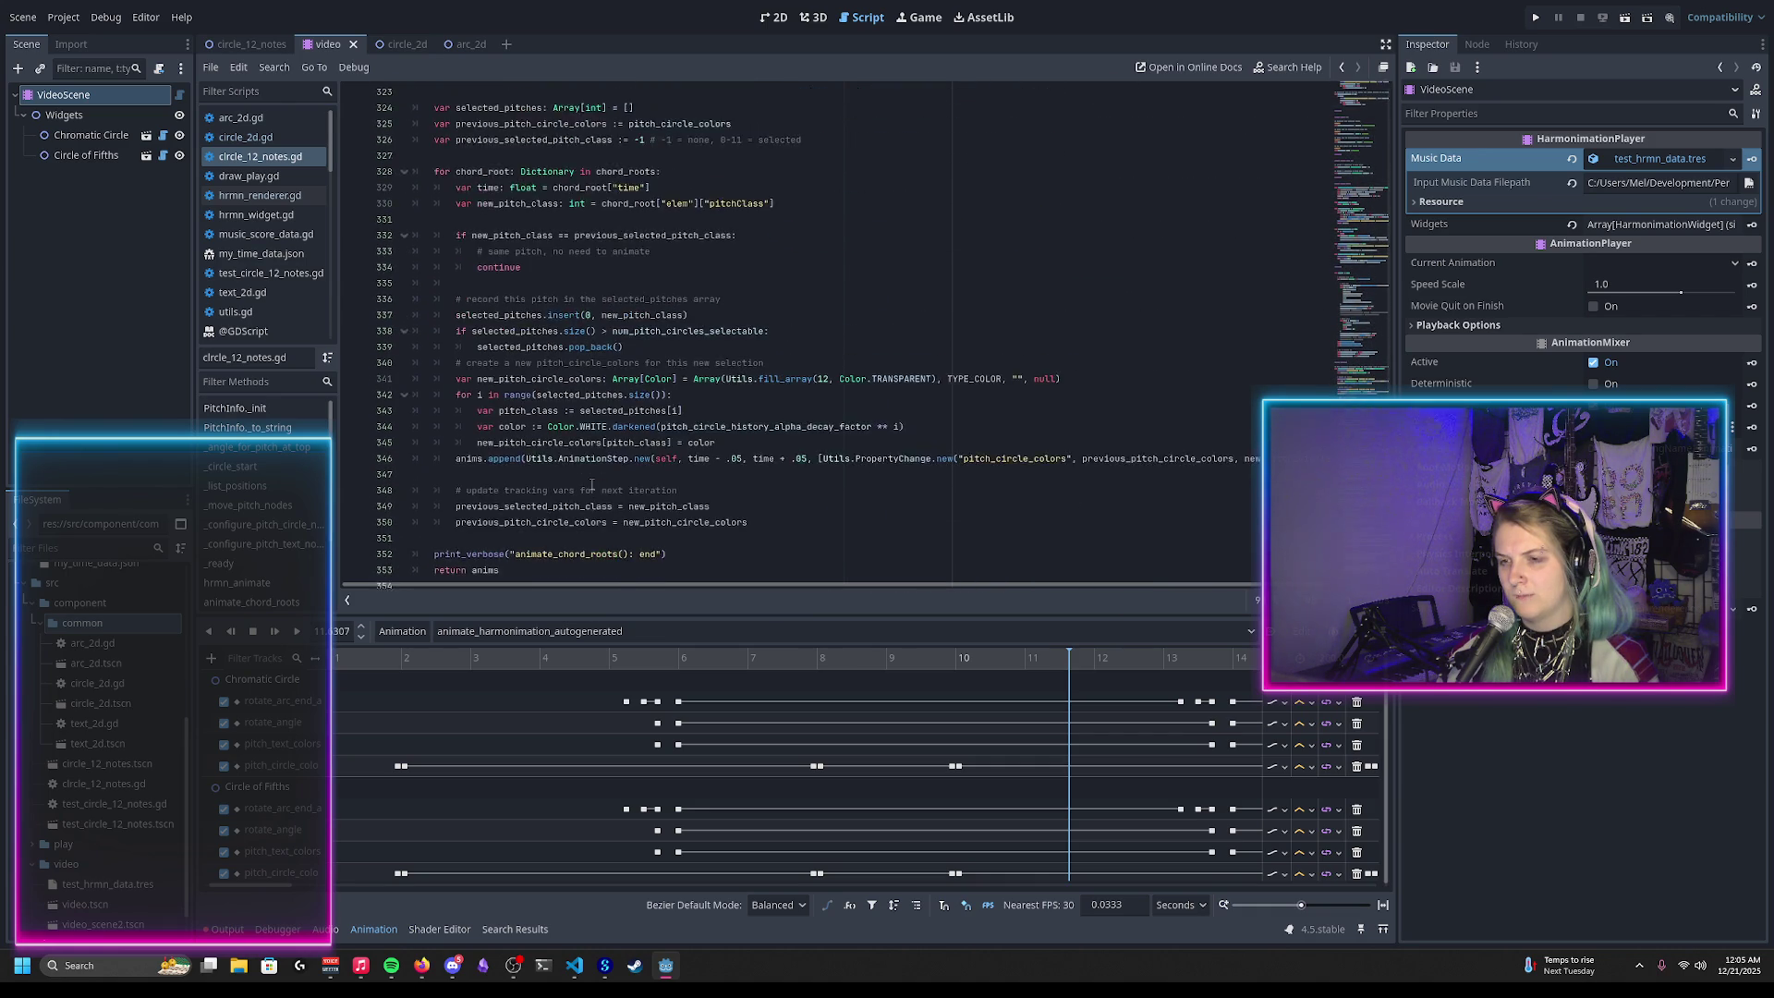
scroll(592, 484, down, 1)
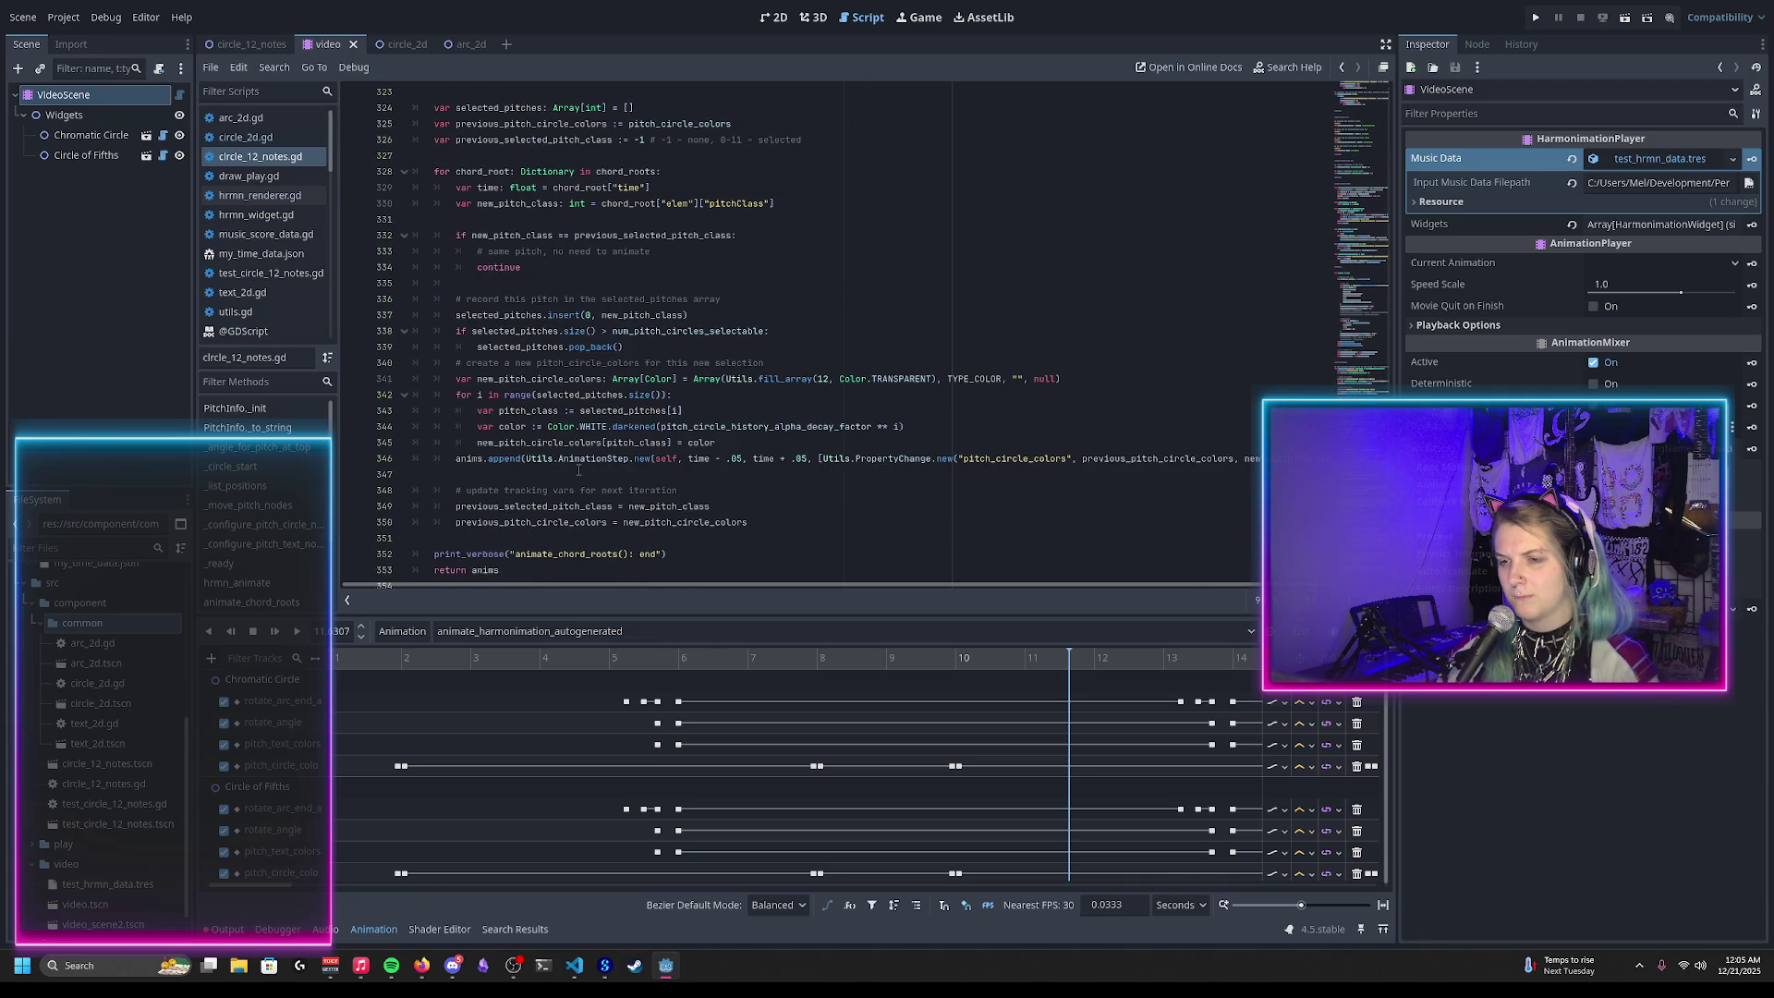
Step: Try the clamp and blend suggestions after Color.WHITE on line 344, removing each one
click(607, 427)
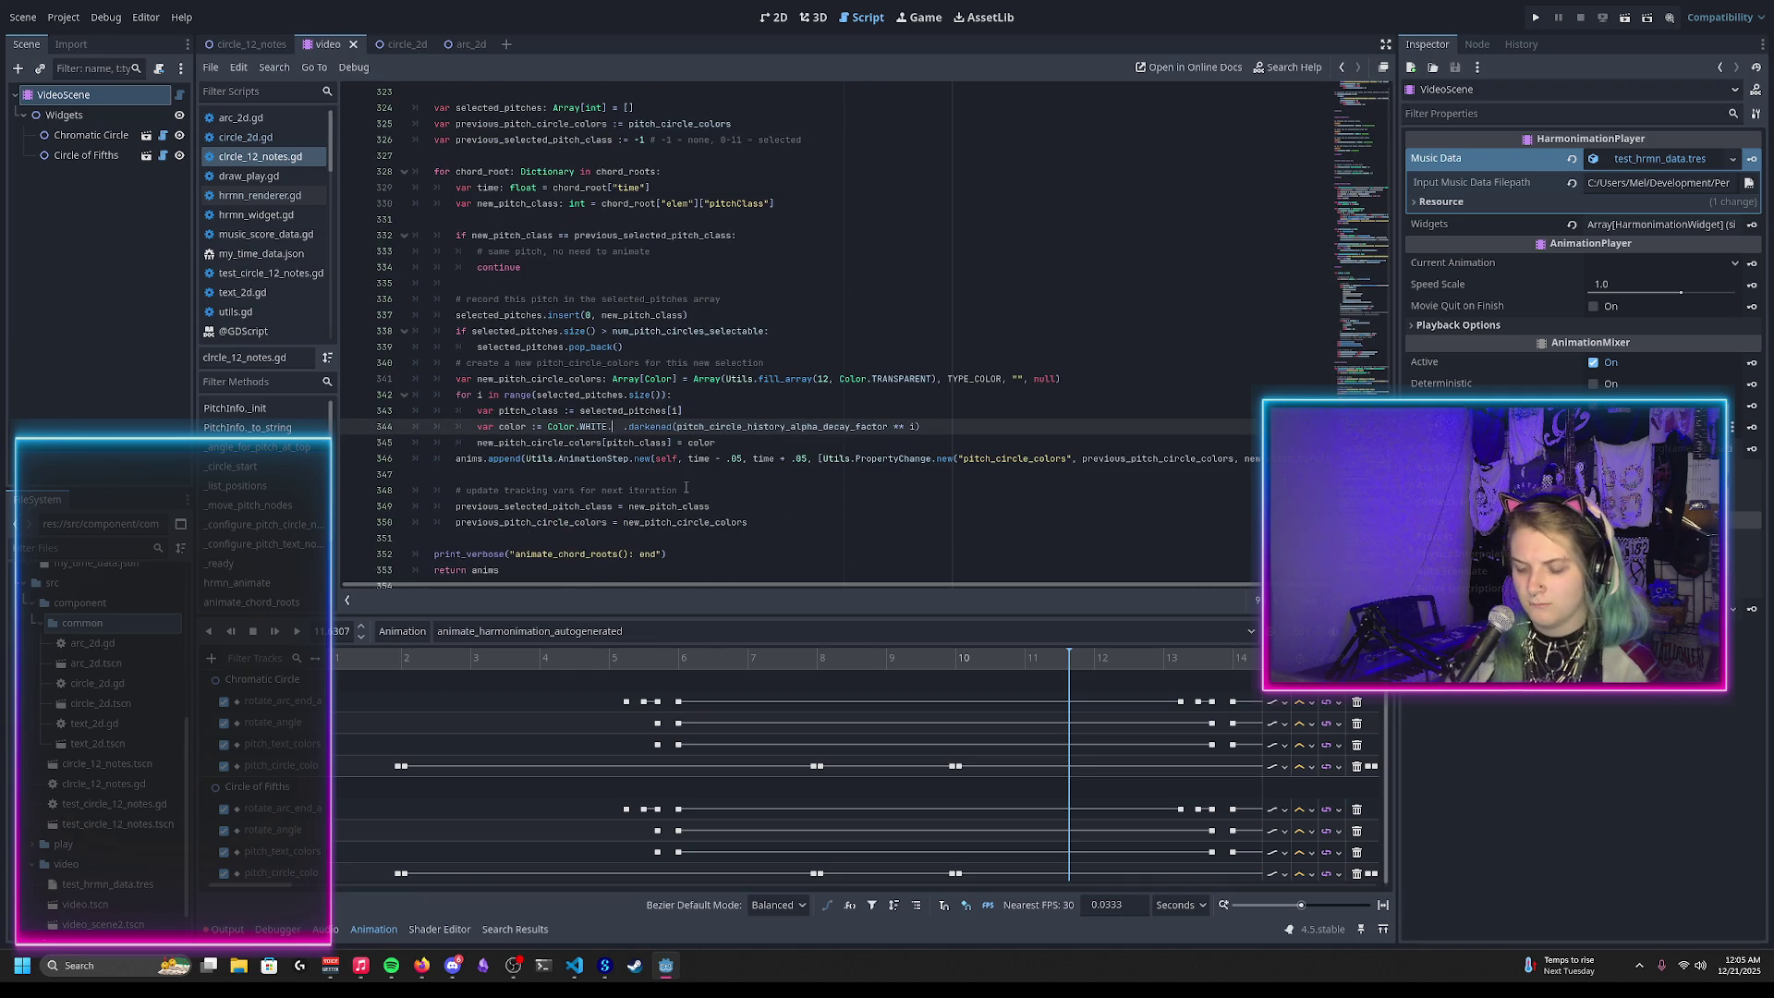
text(.da)
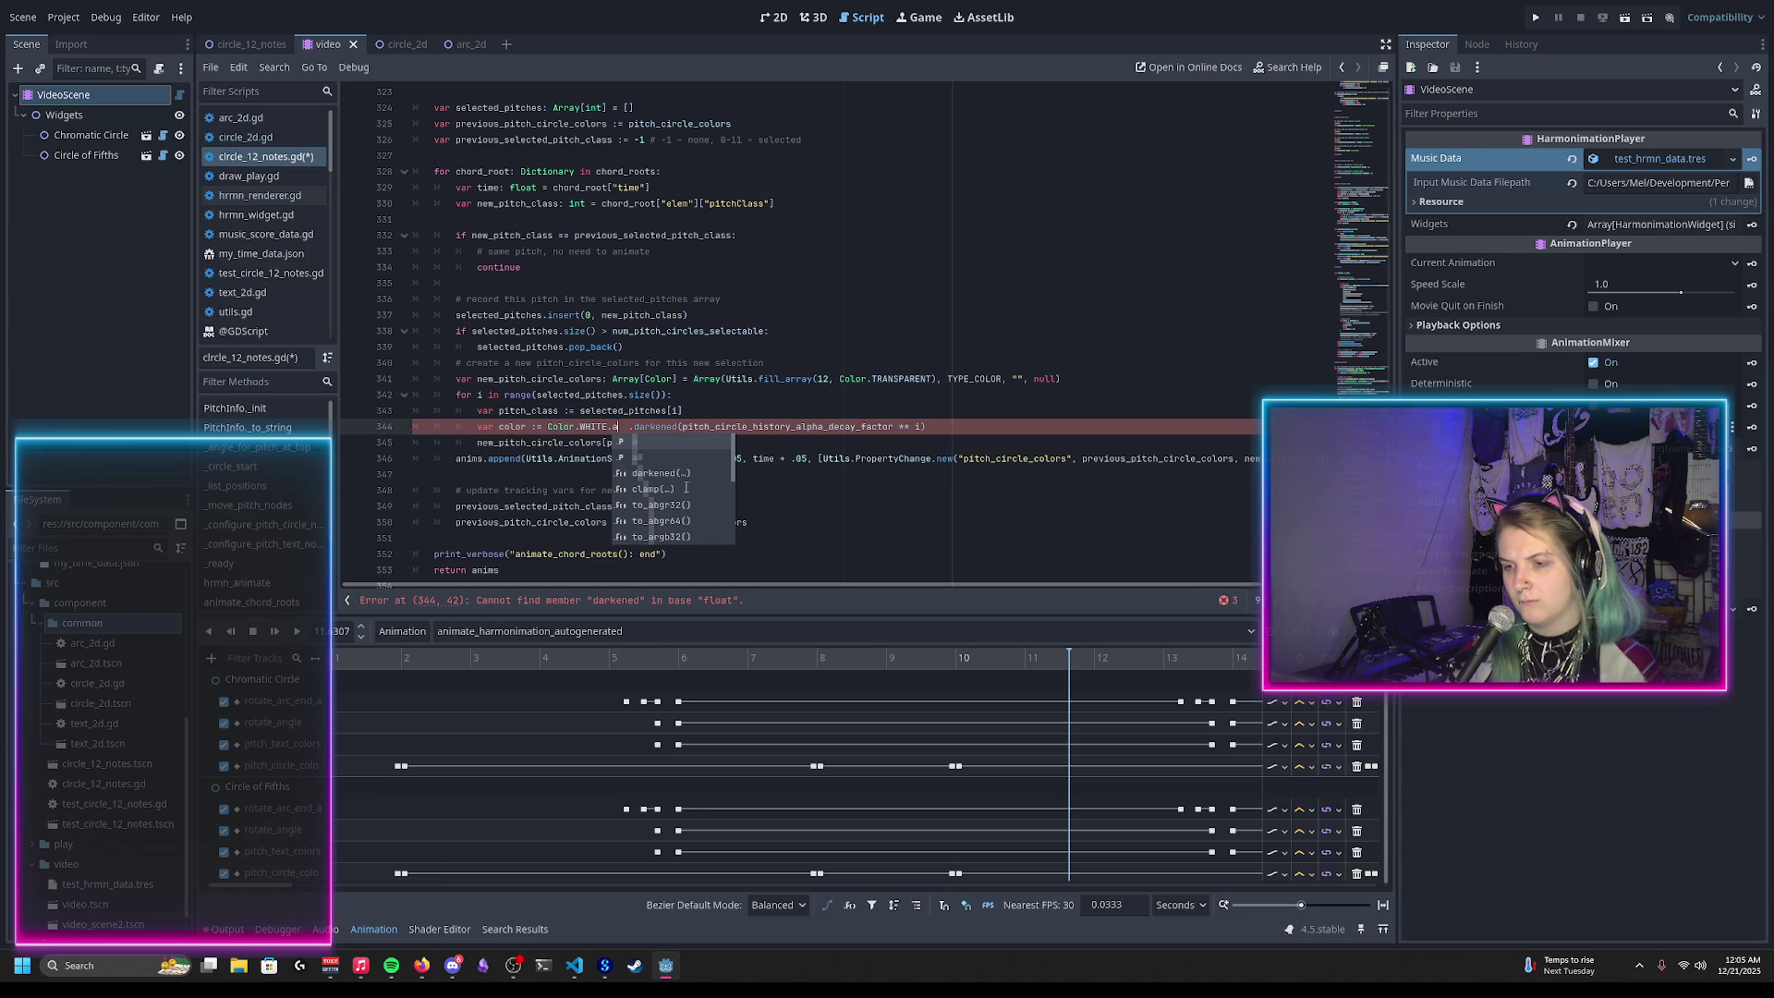
click(643, 489)
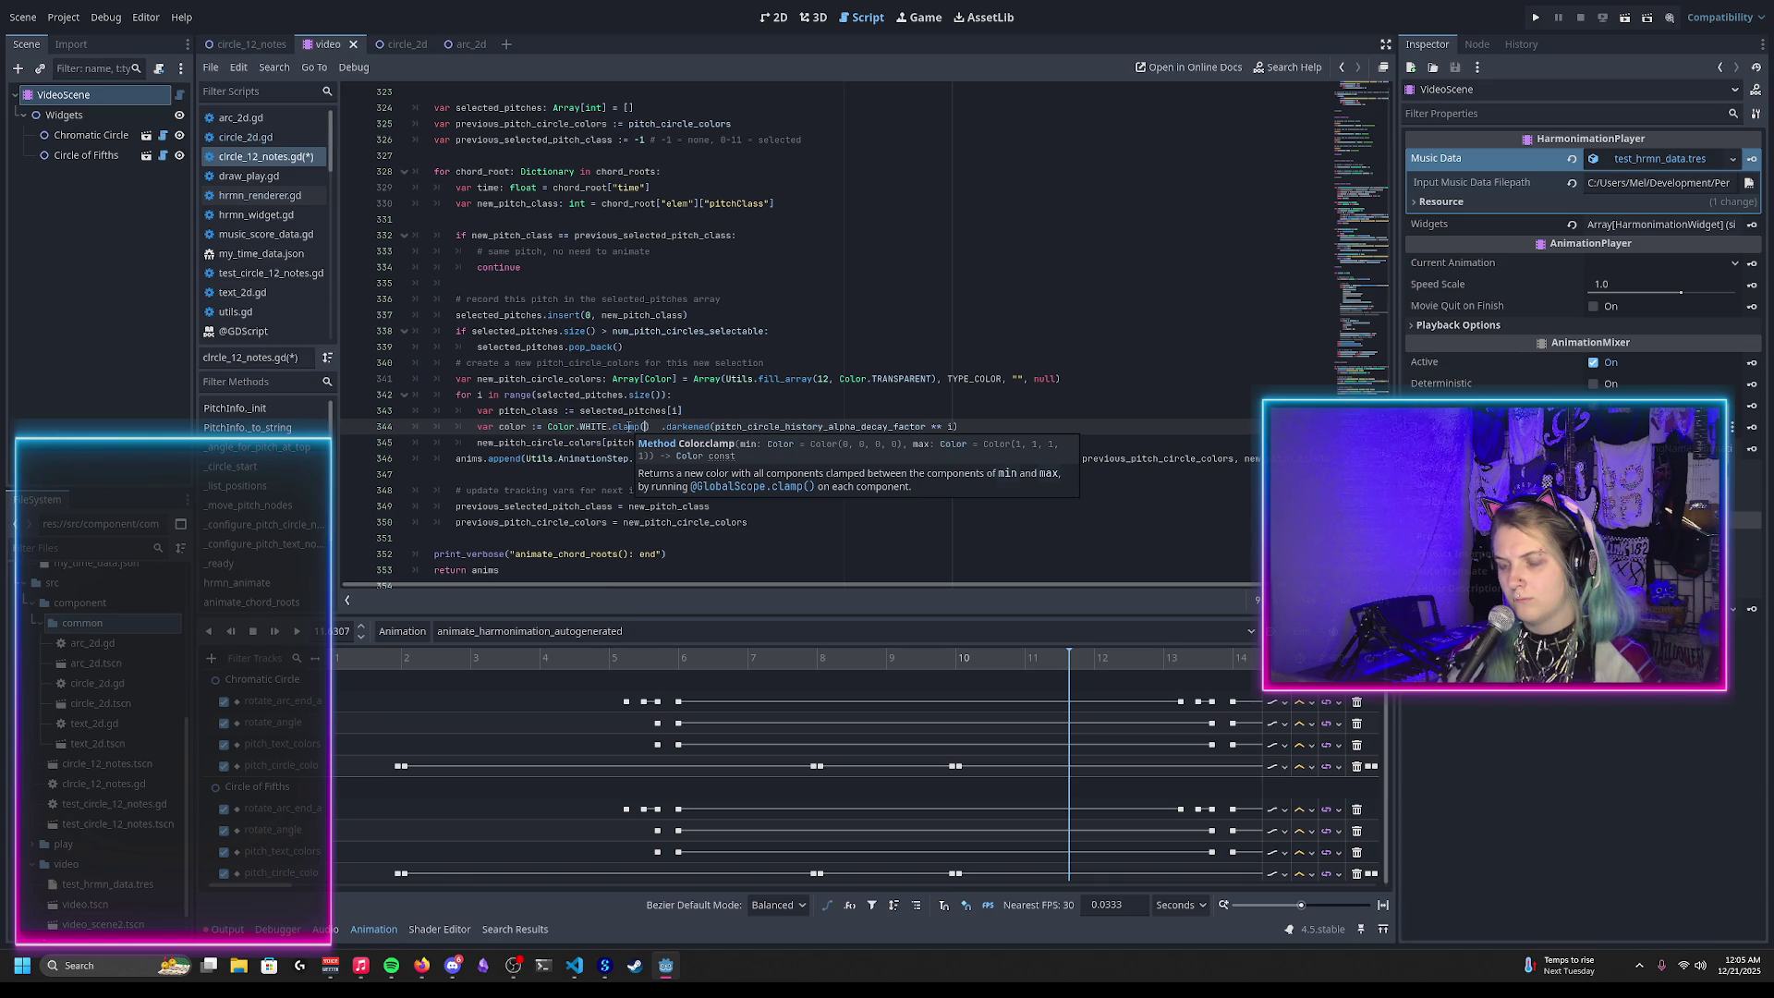
key(BackSpace)
key(BackSpace)
key(BackSpace)
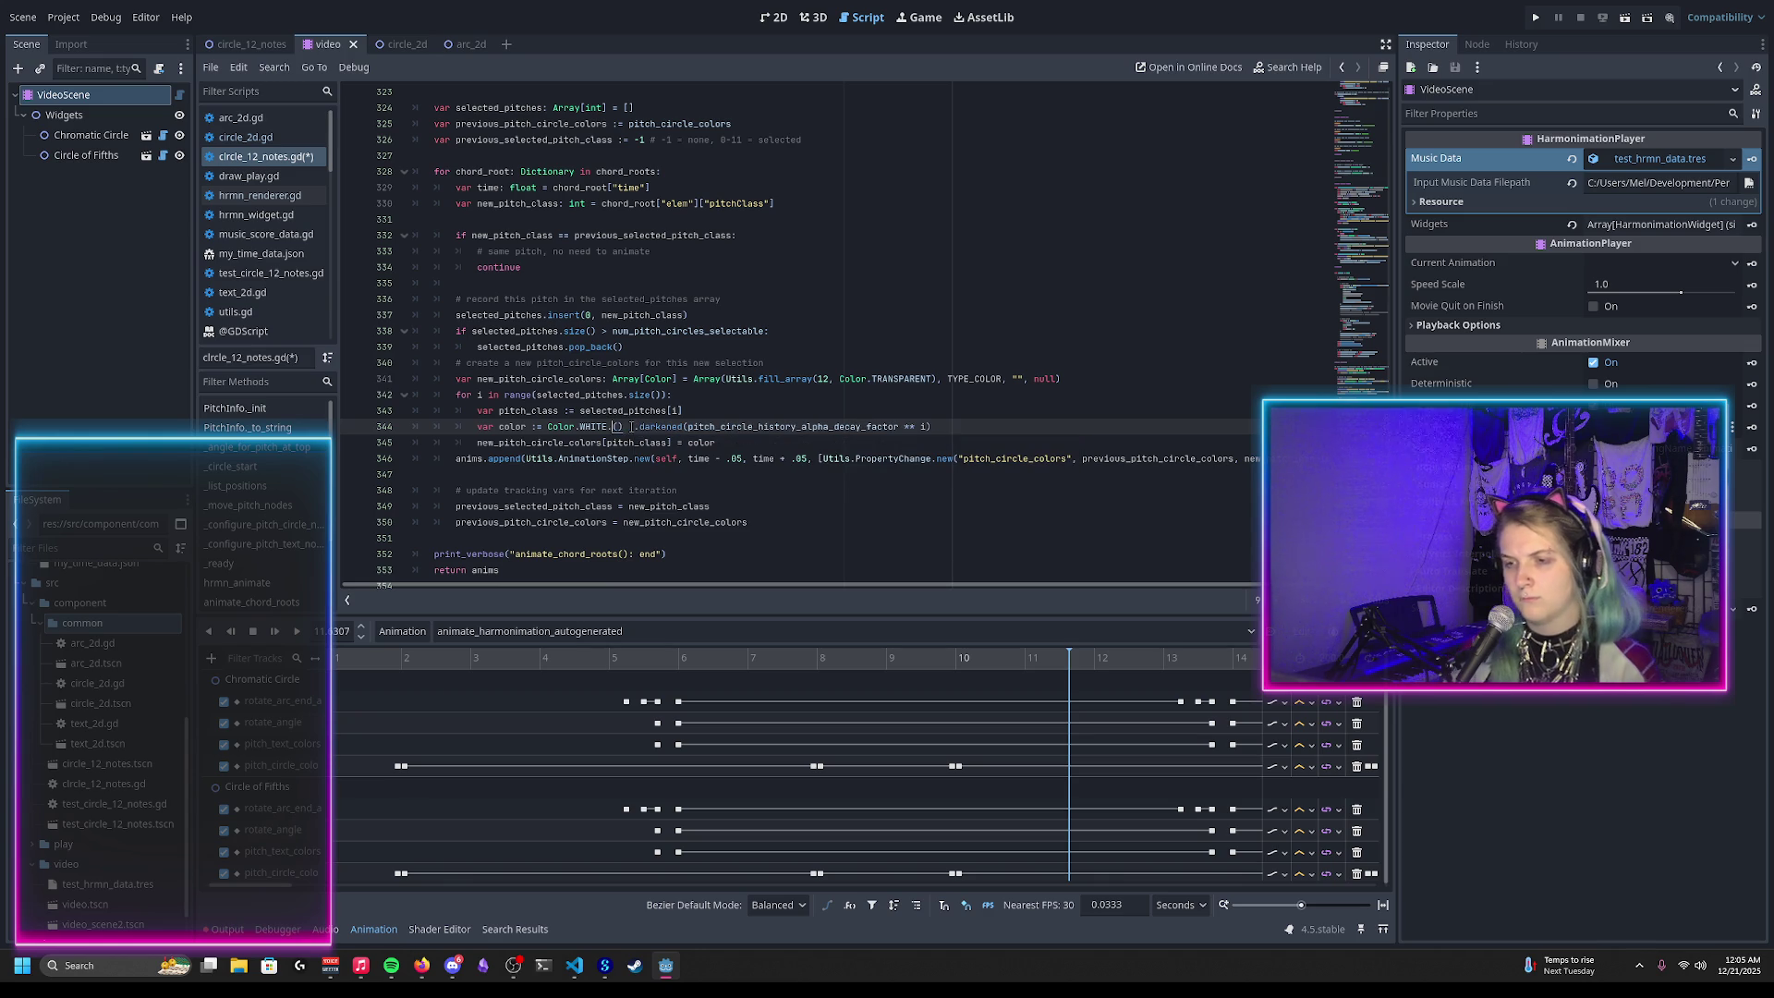
text(.)
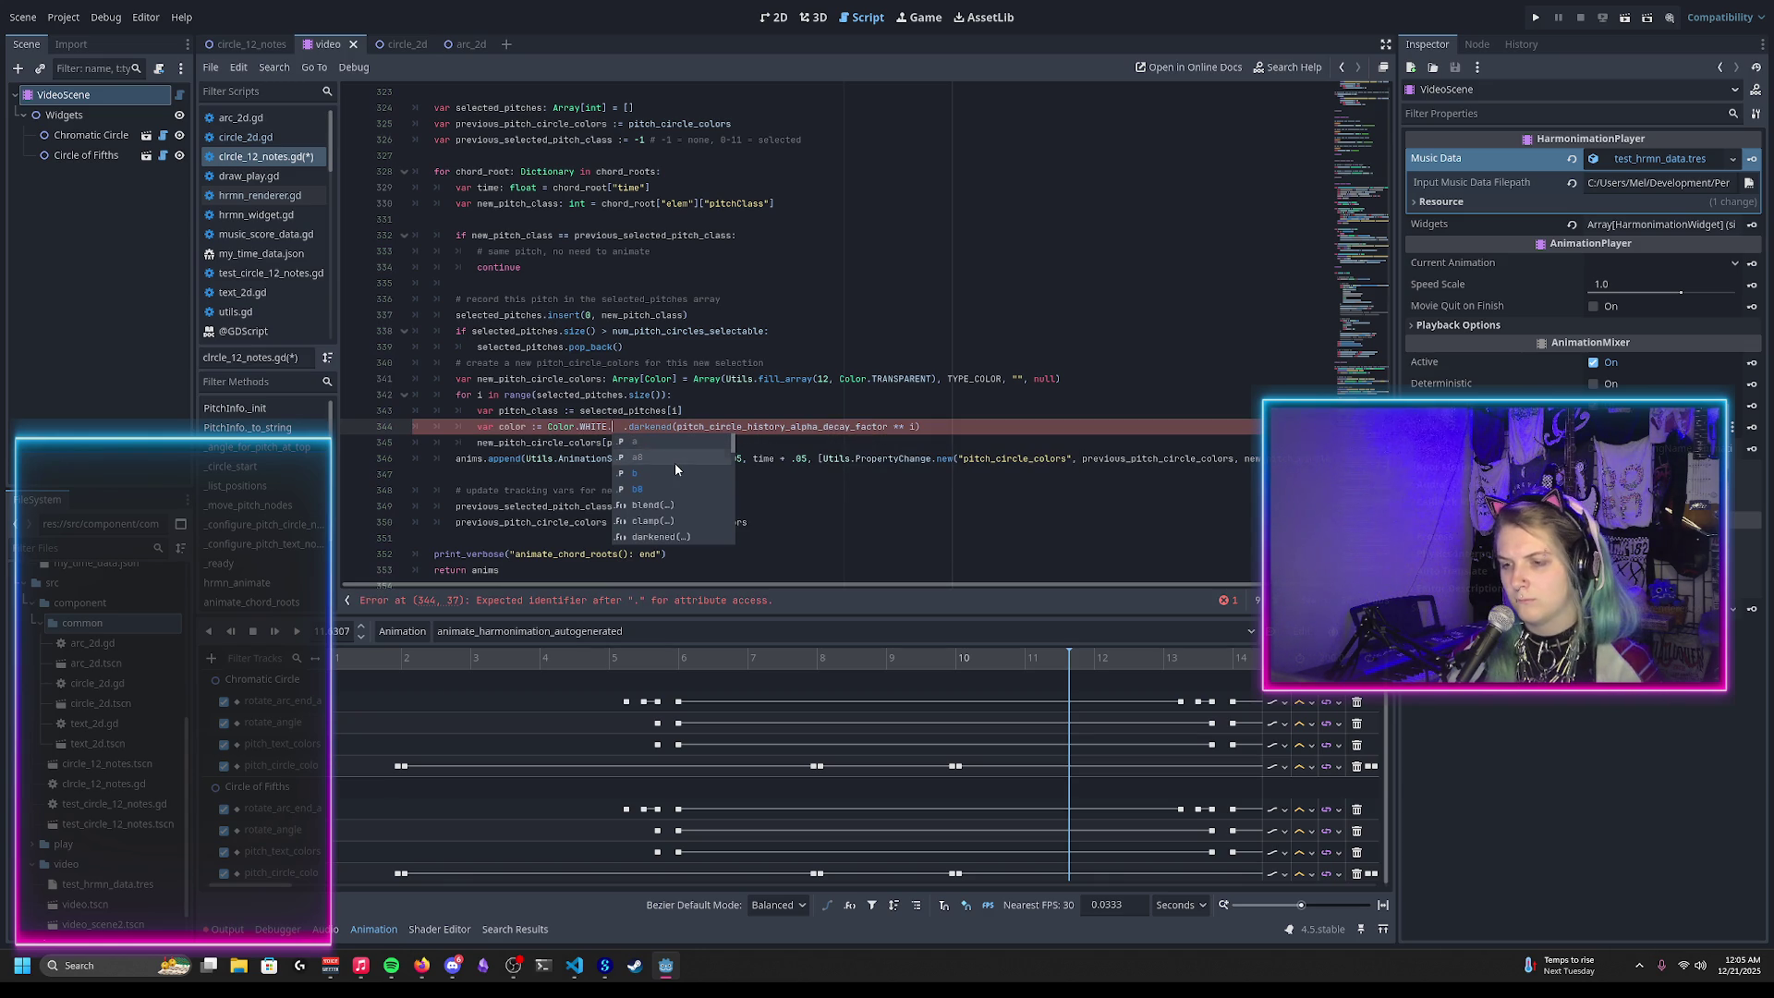
scroll(675, 463, down, 1)
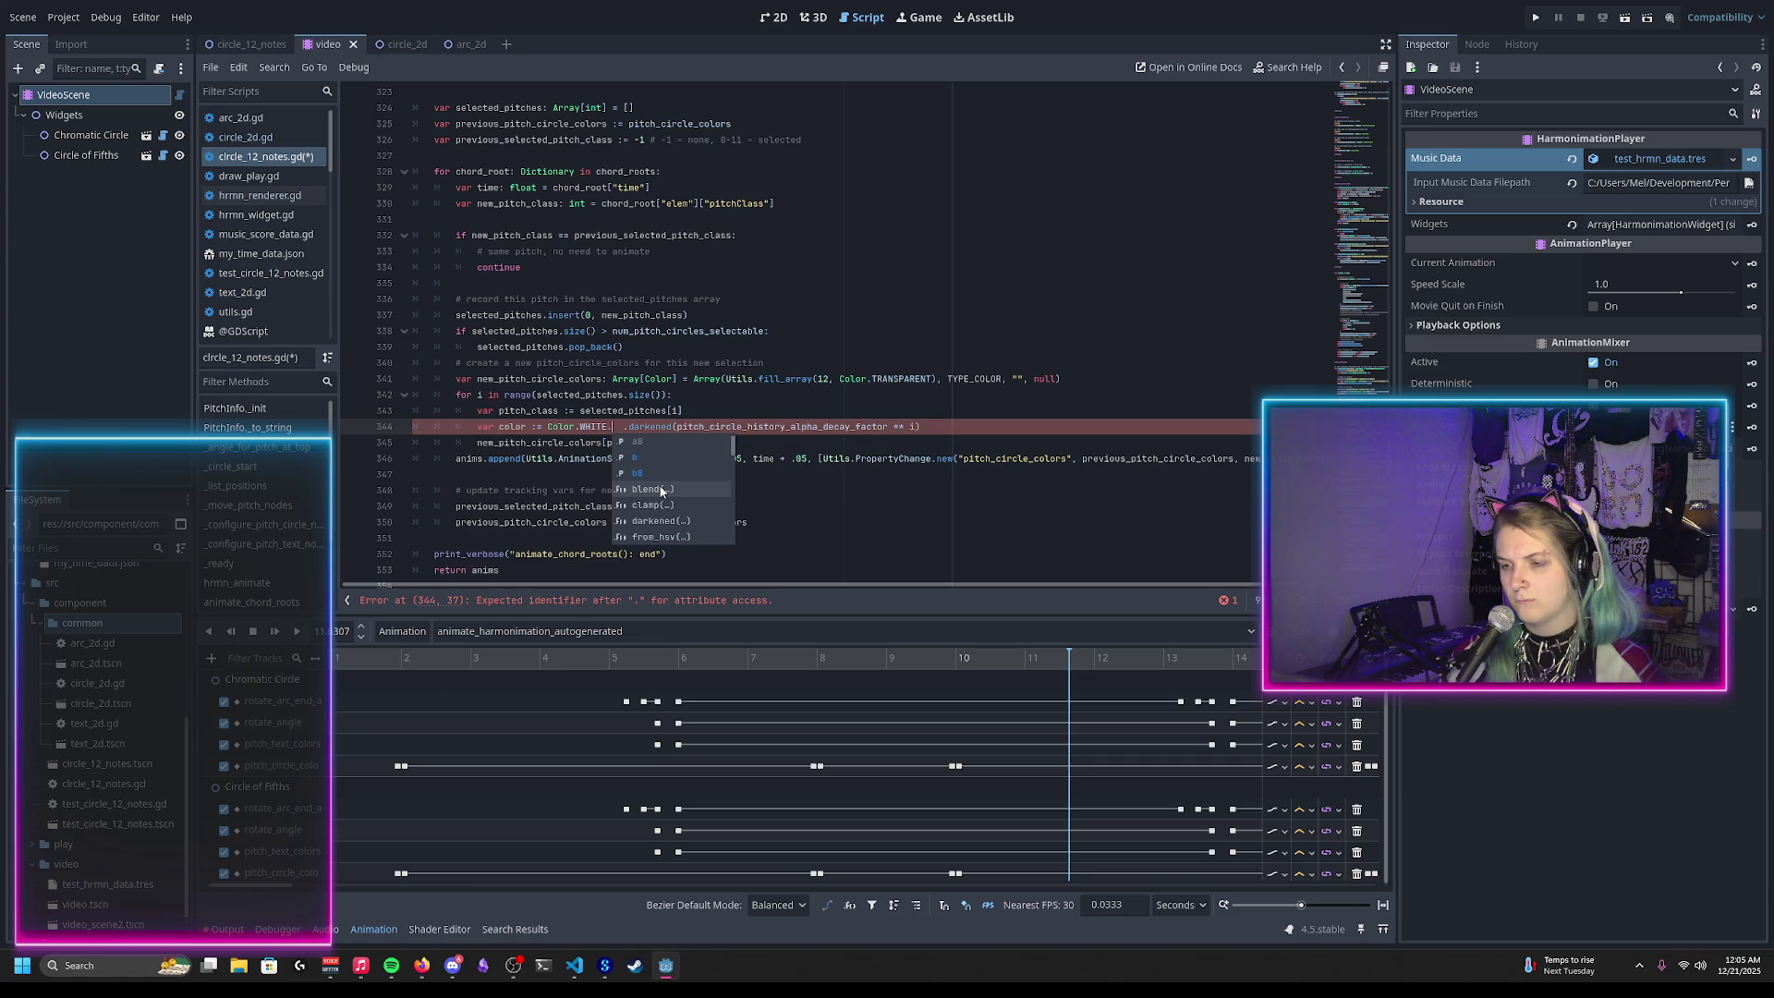
click(662, 491)
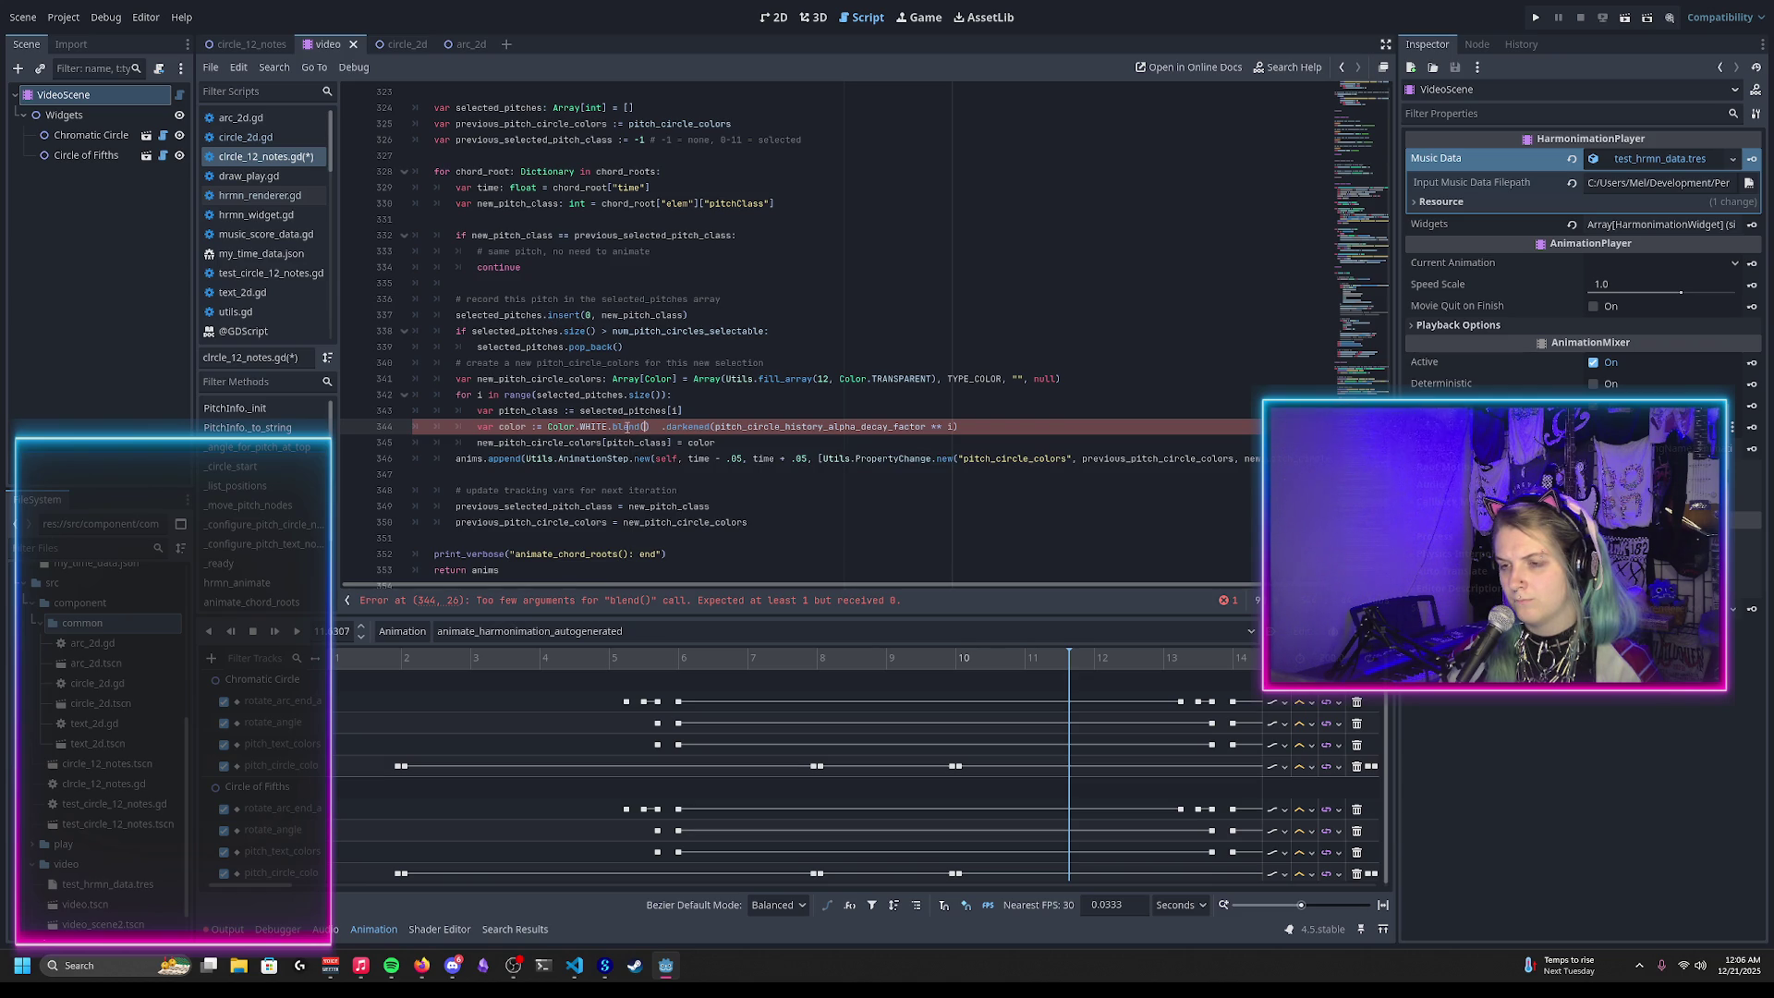
key(BackSpace)
key(BackSpace)
key(BackSpace)
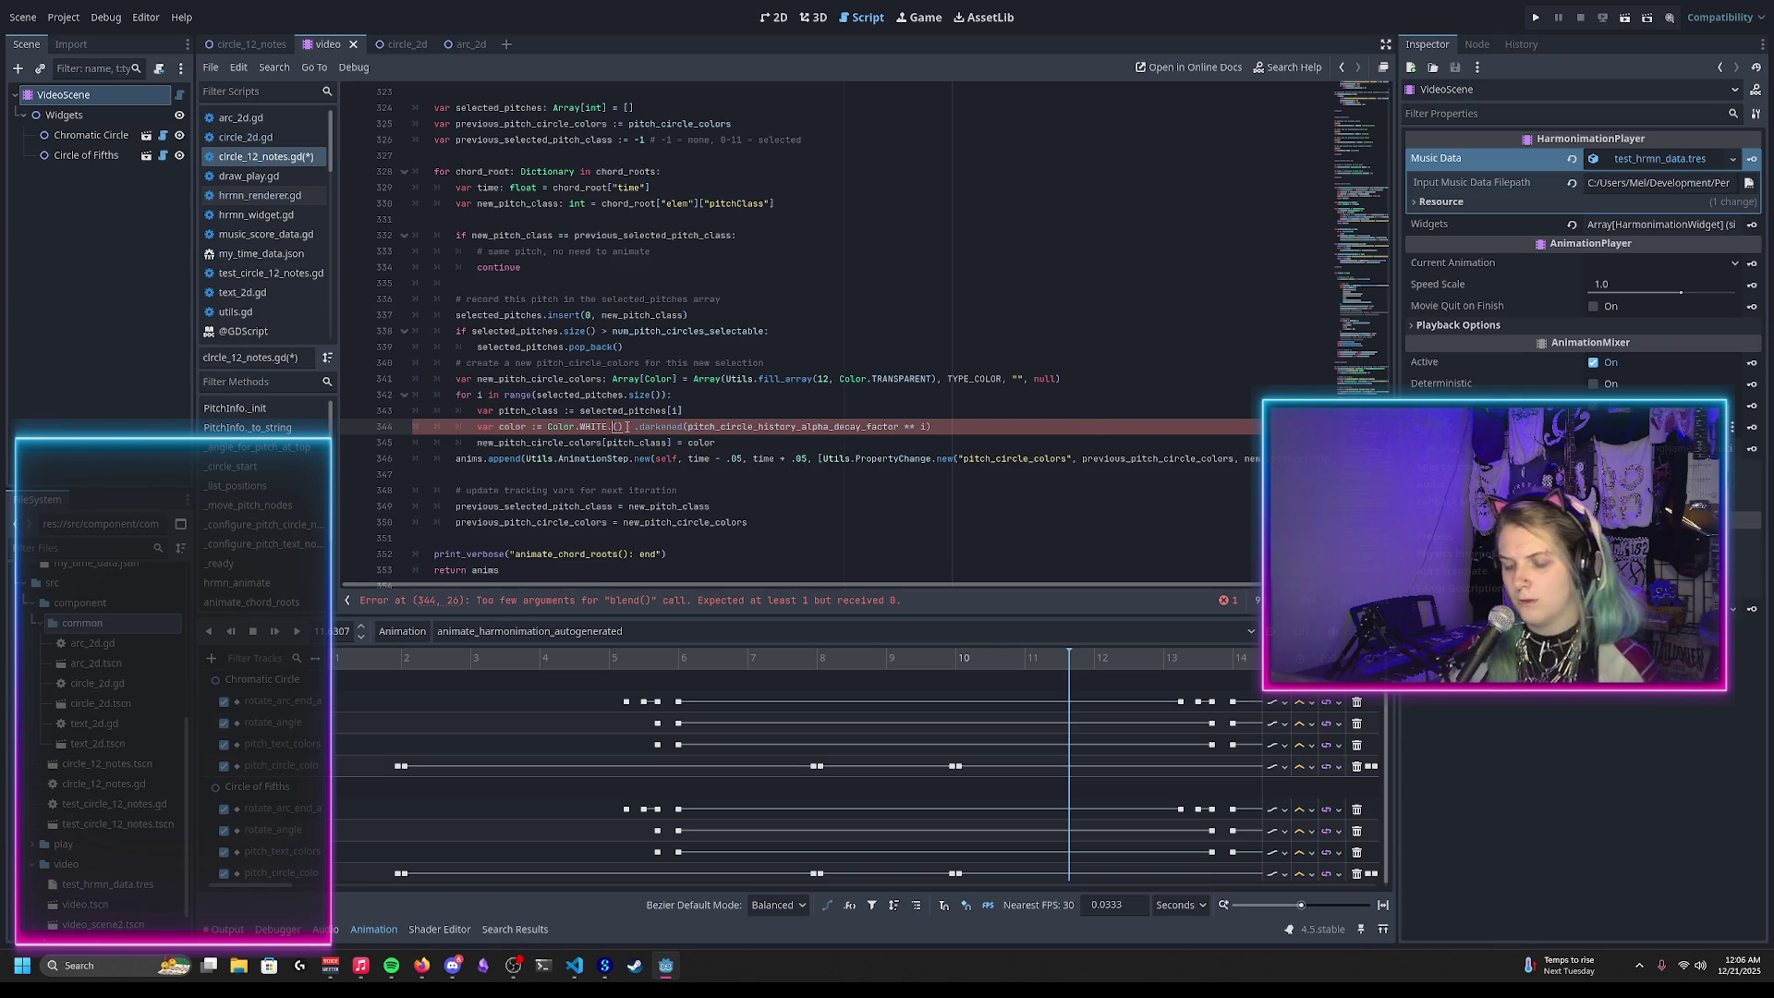
Step: Replace the ')' after Color.WHITE with '.' and browse the Color member list
key(BackSpace)
text(.)
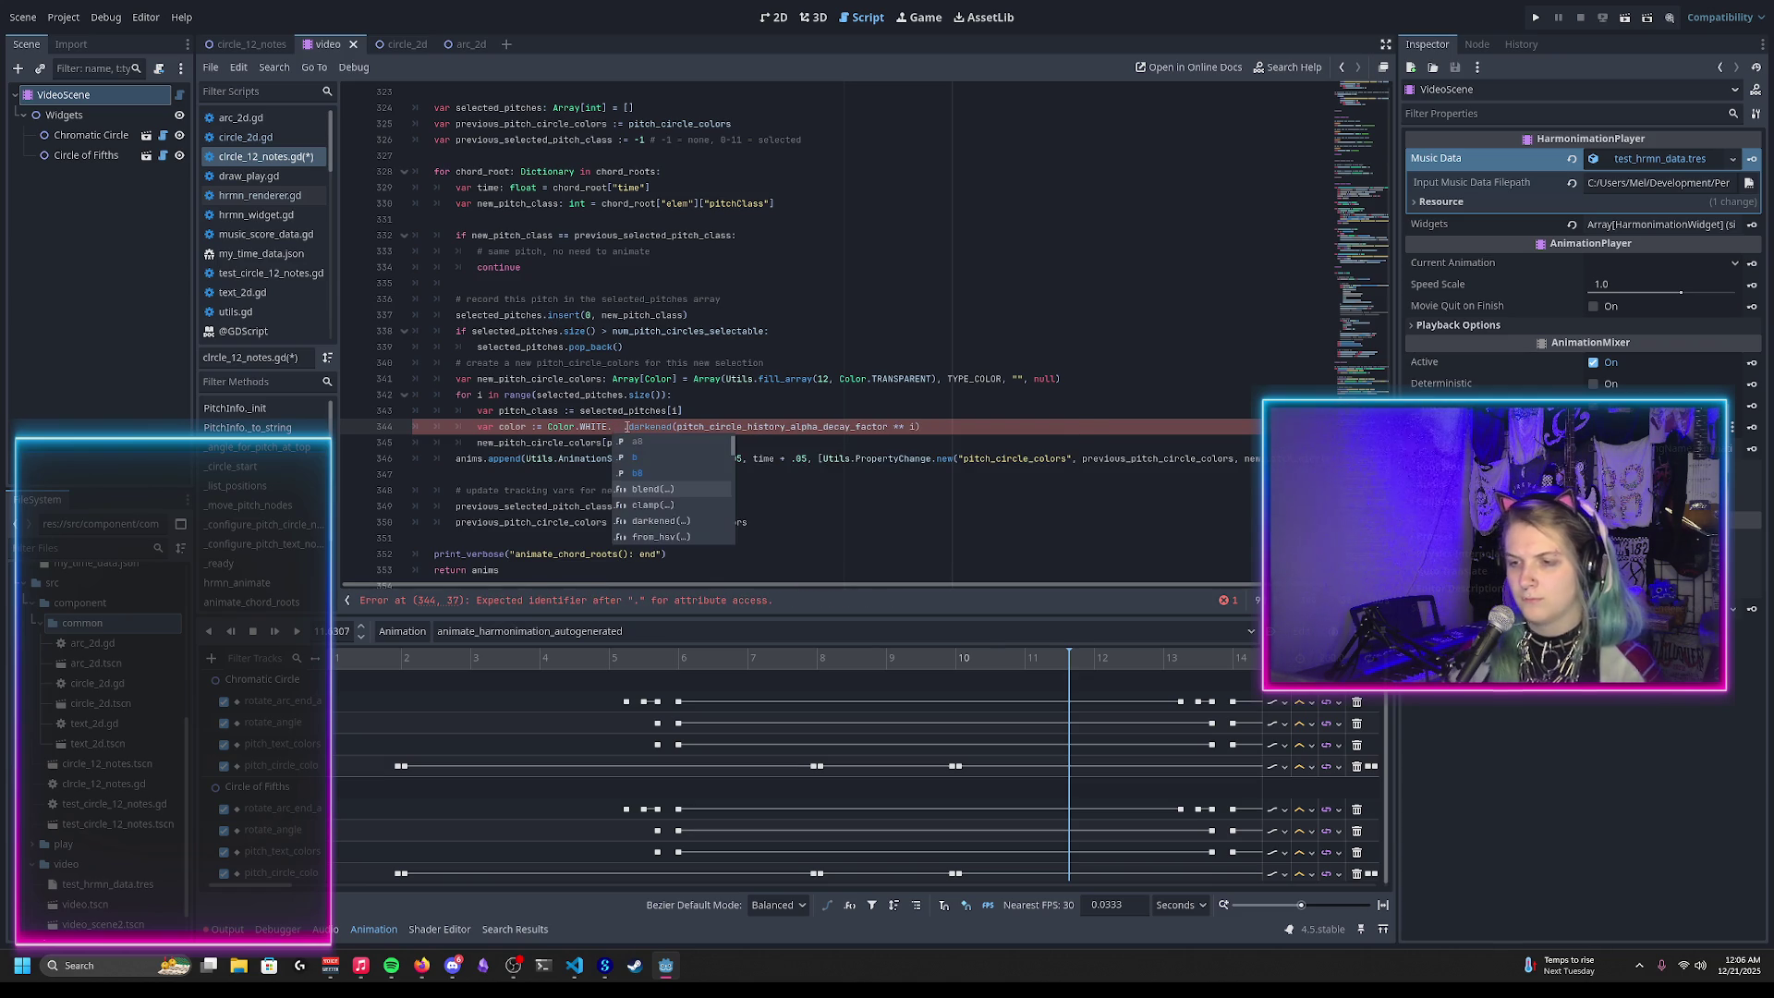
scroll(706, 480, down, 4)
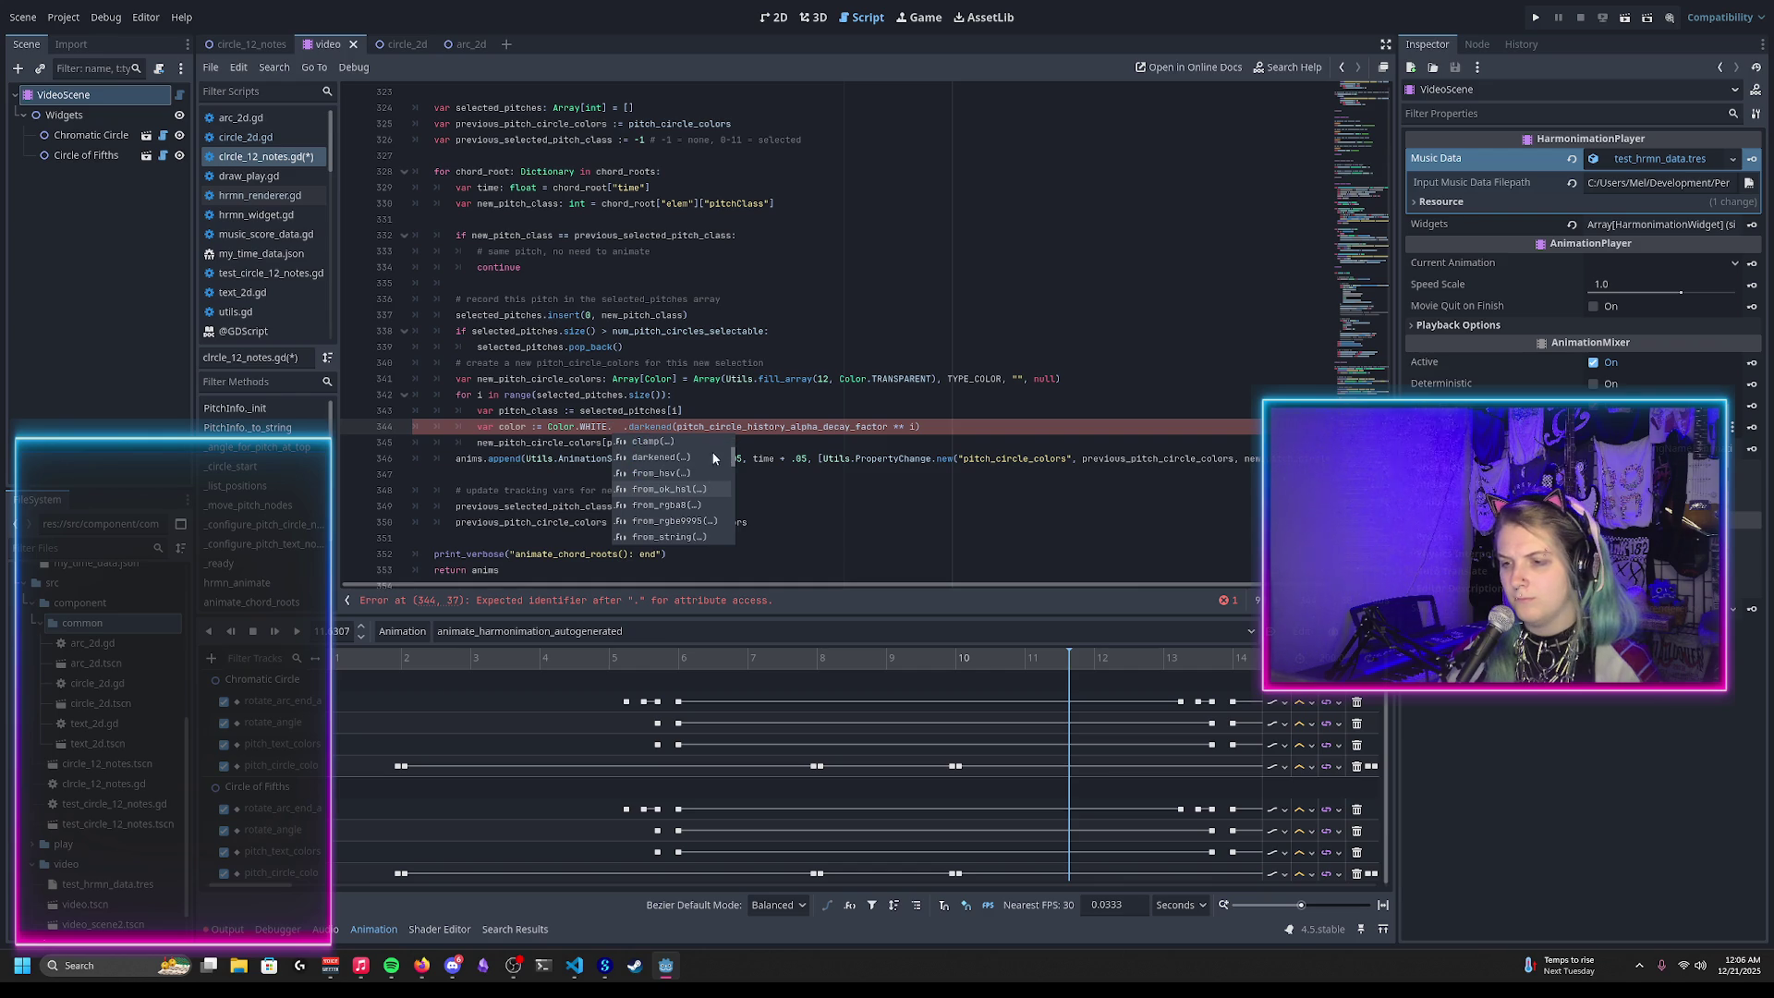
scroll(705, 487, down, 4)
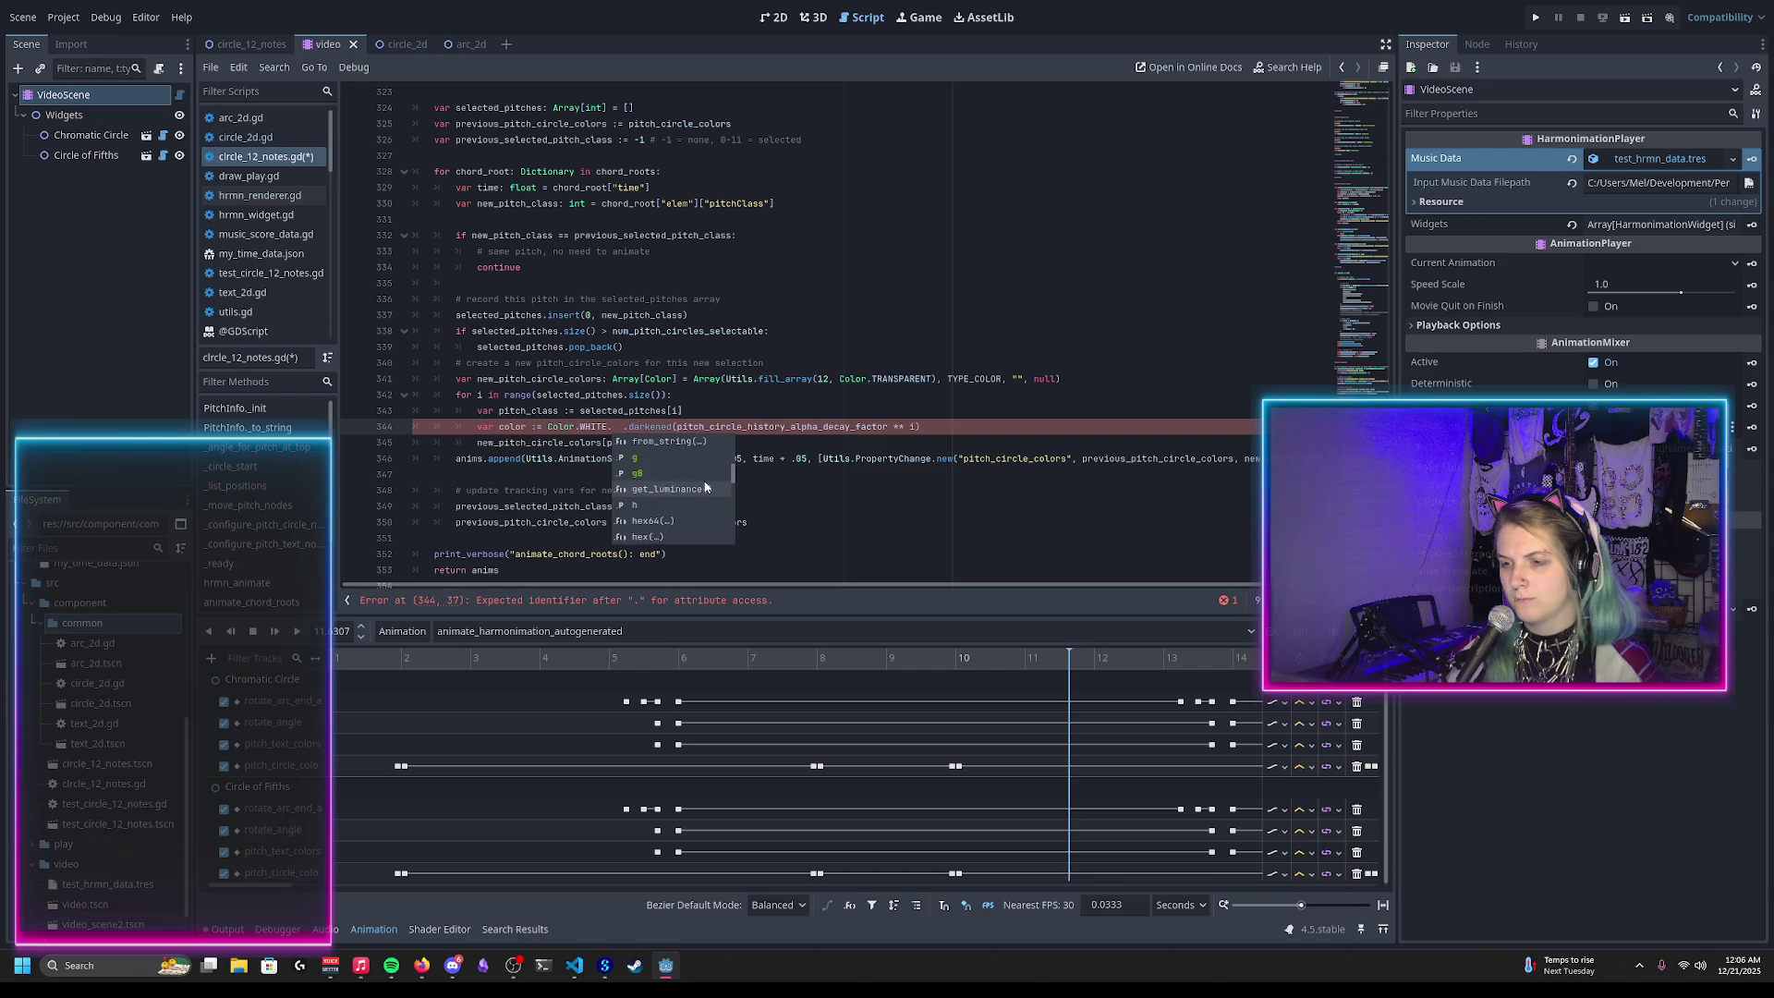
scroll(704, 497, down, 2)
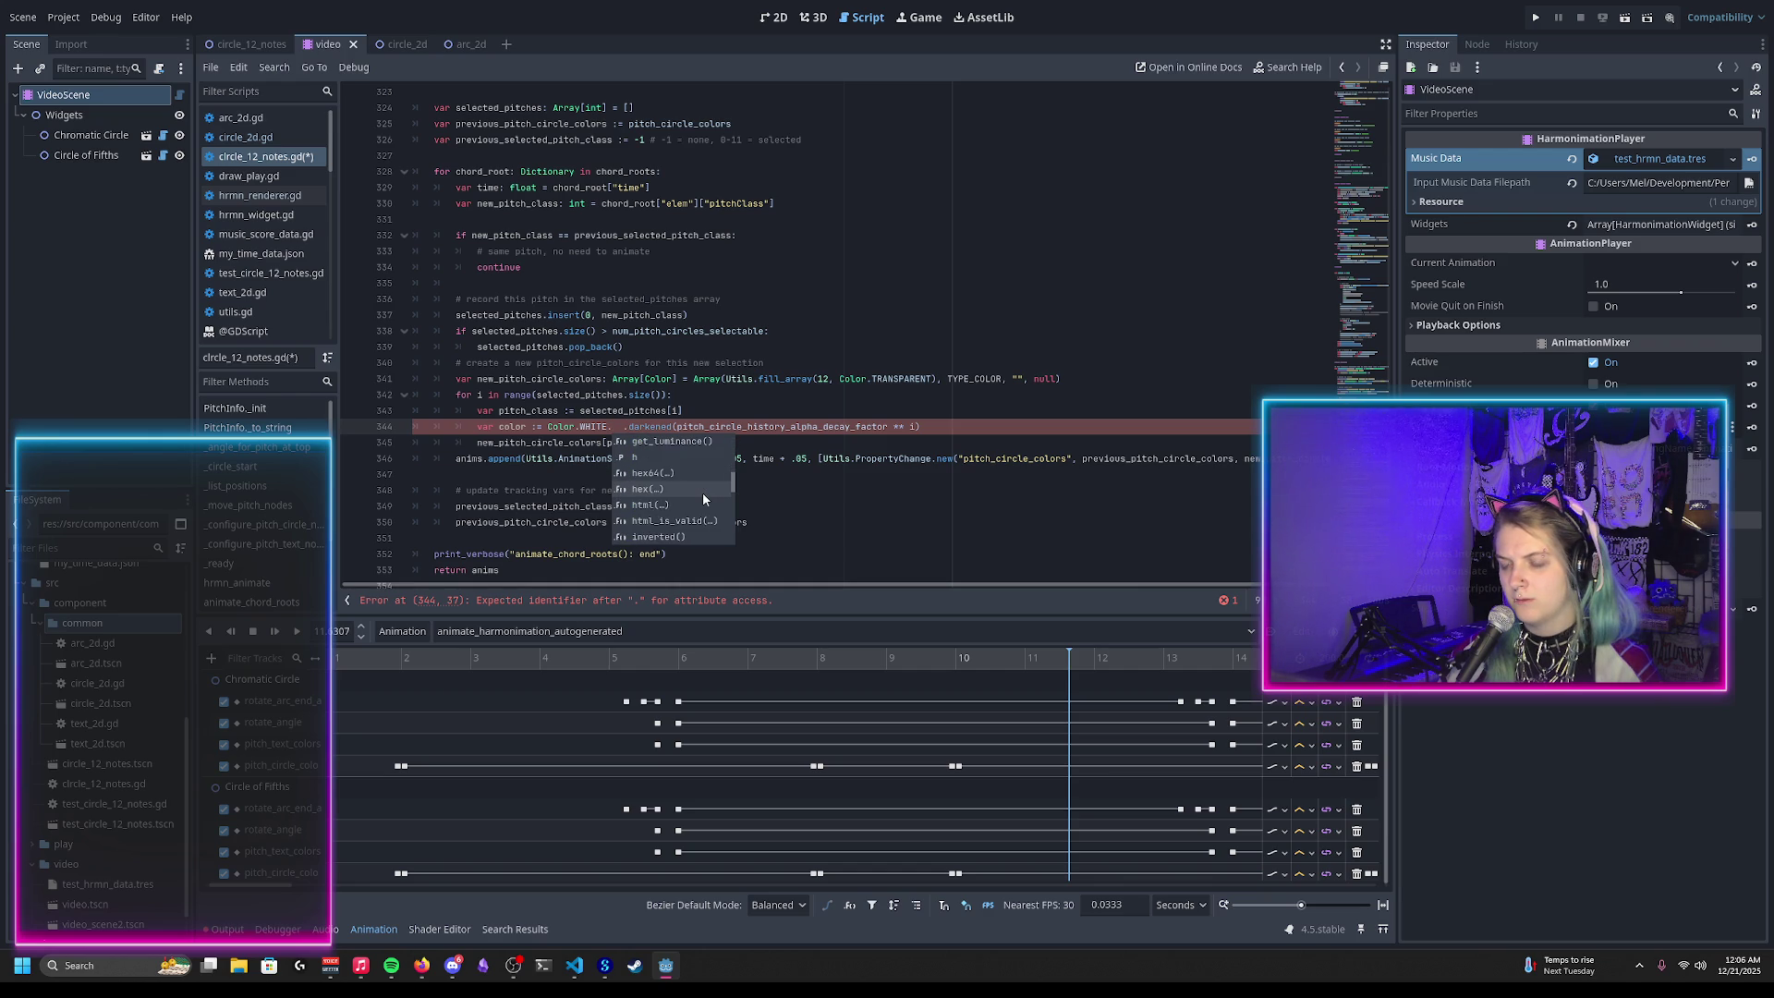
scroll(704, 500, down, 1)
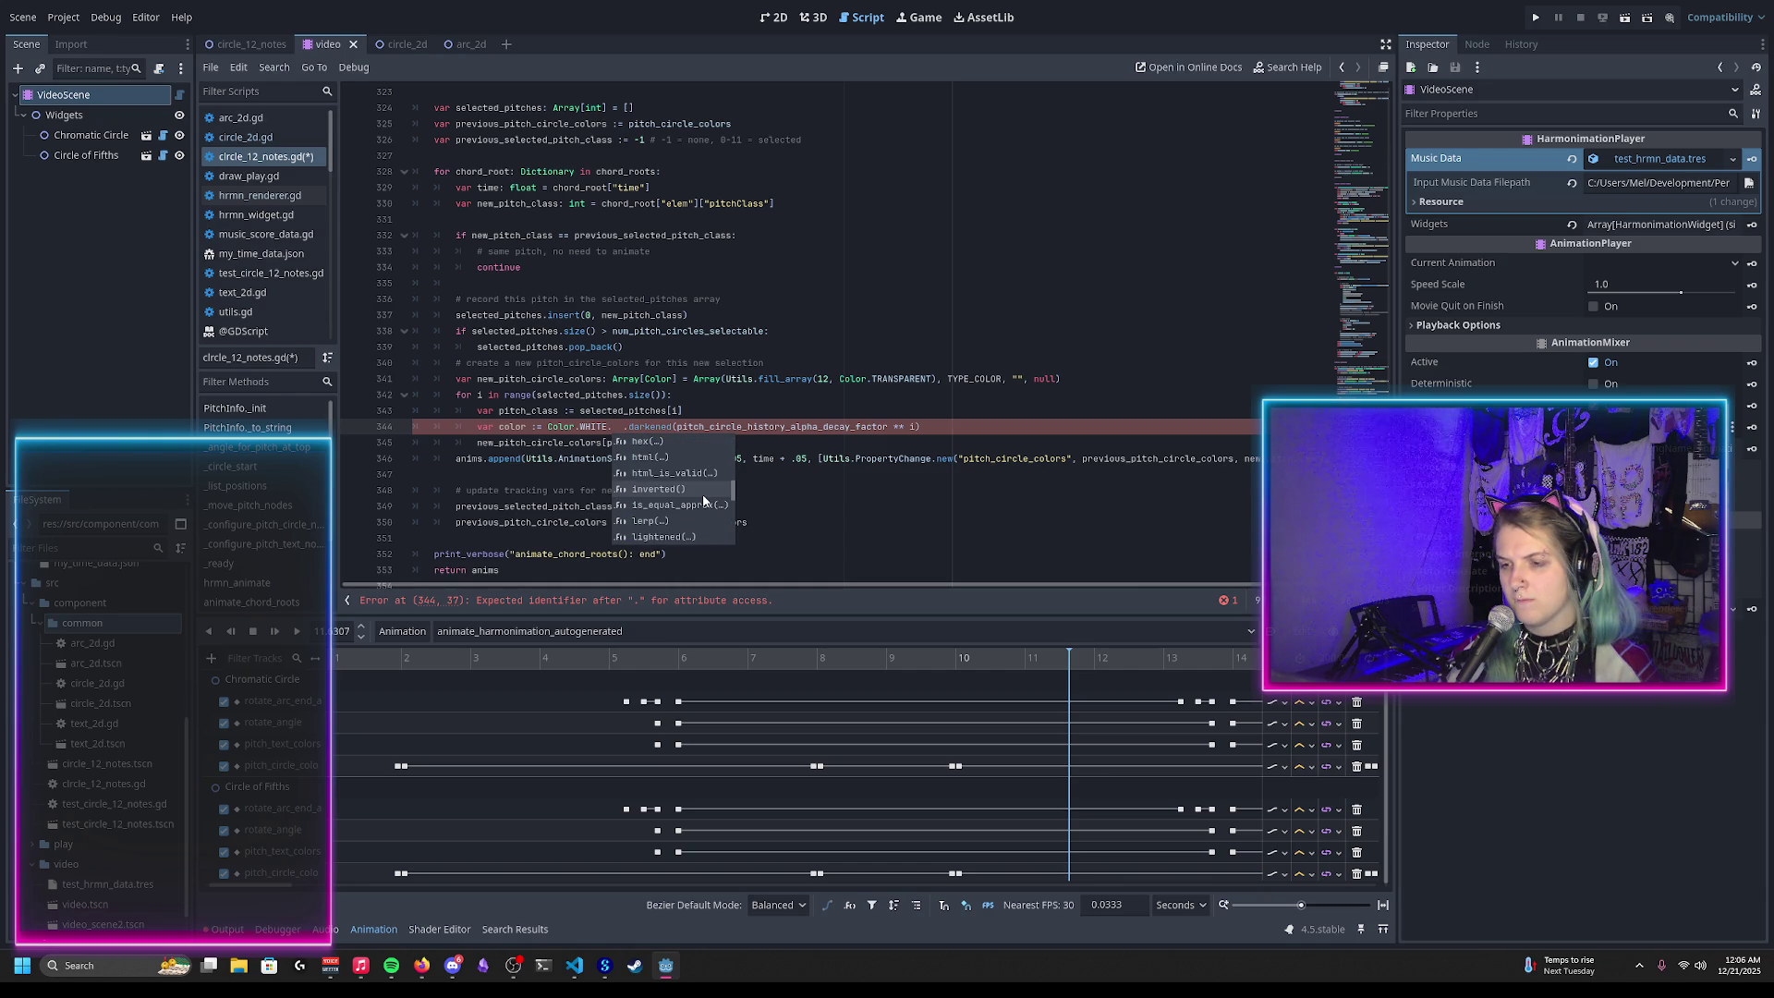
scroll(684, 513, down, 1)
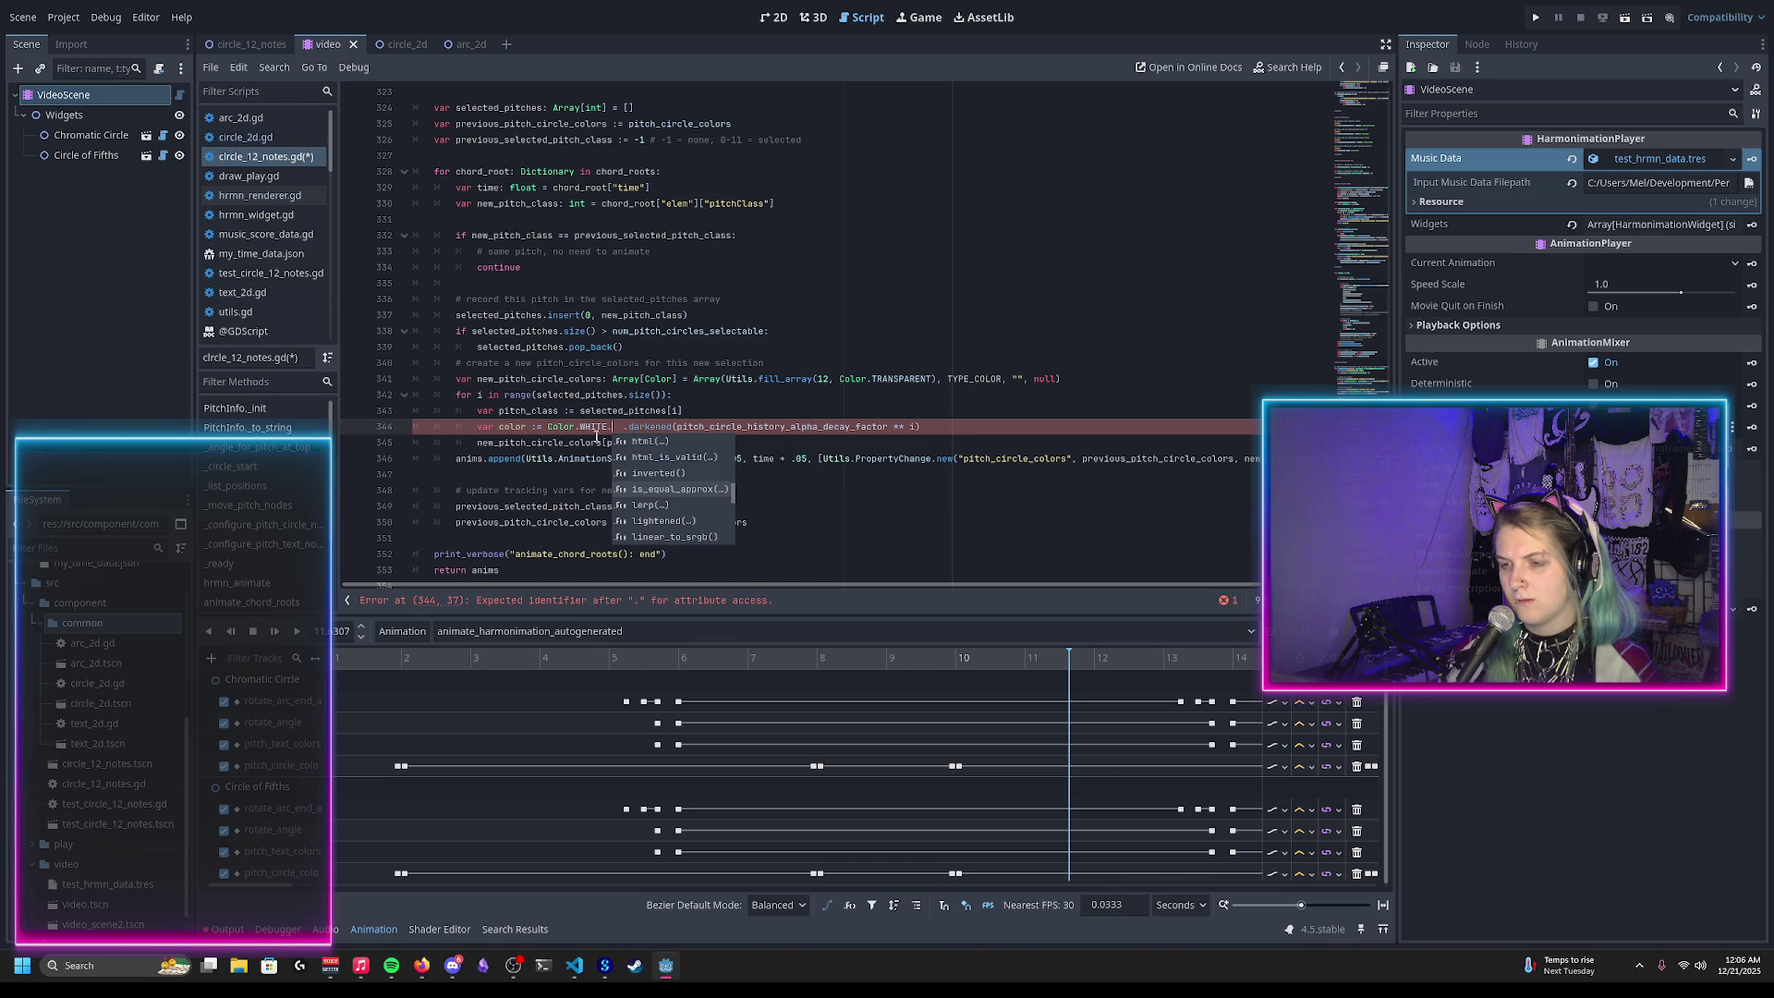
ctrl+click(568, 430)
scroll(706, 419, down, 5)
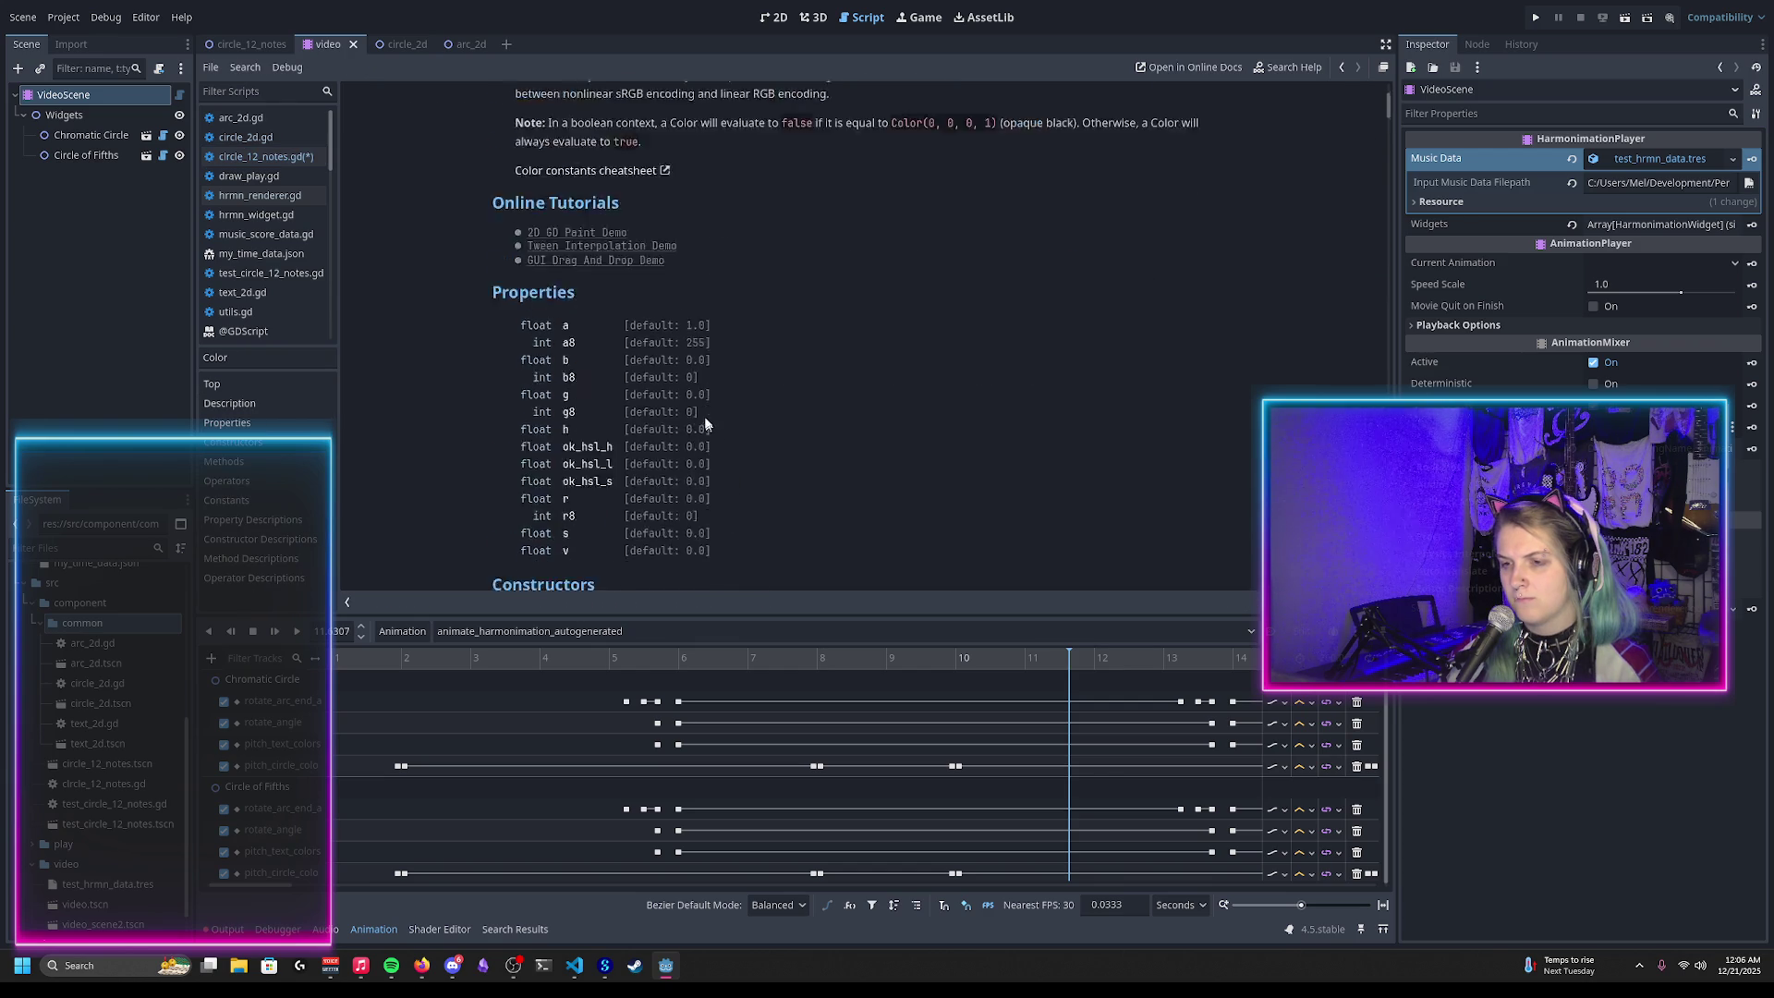
scroll(697, 392, down, 10)
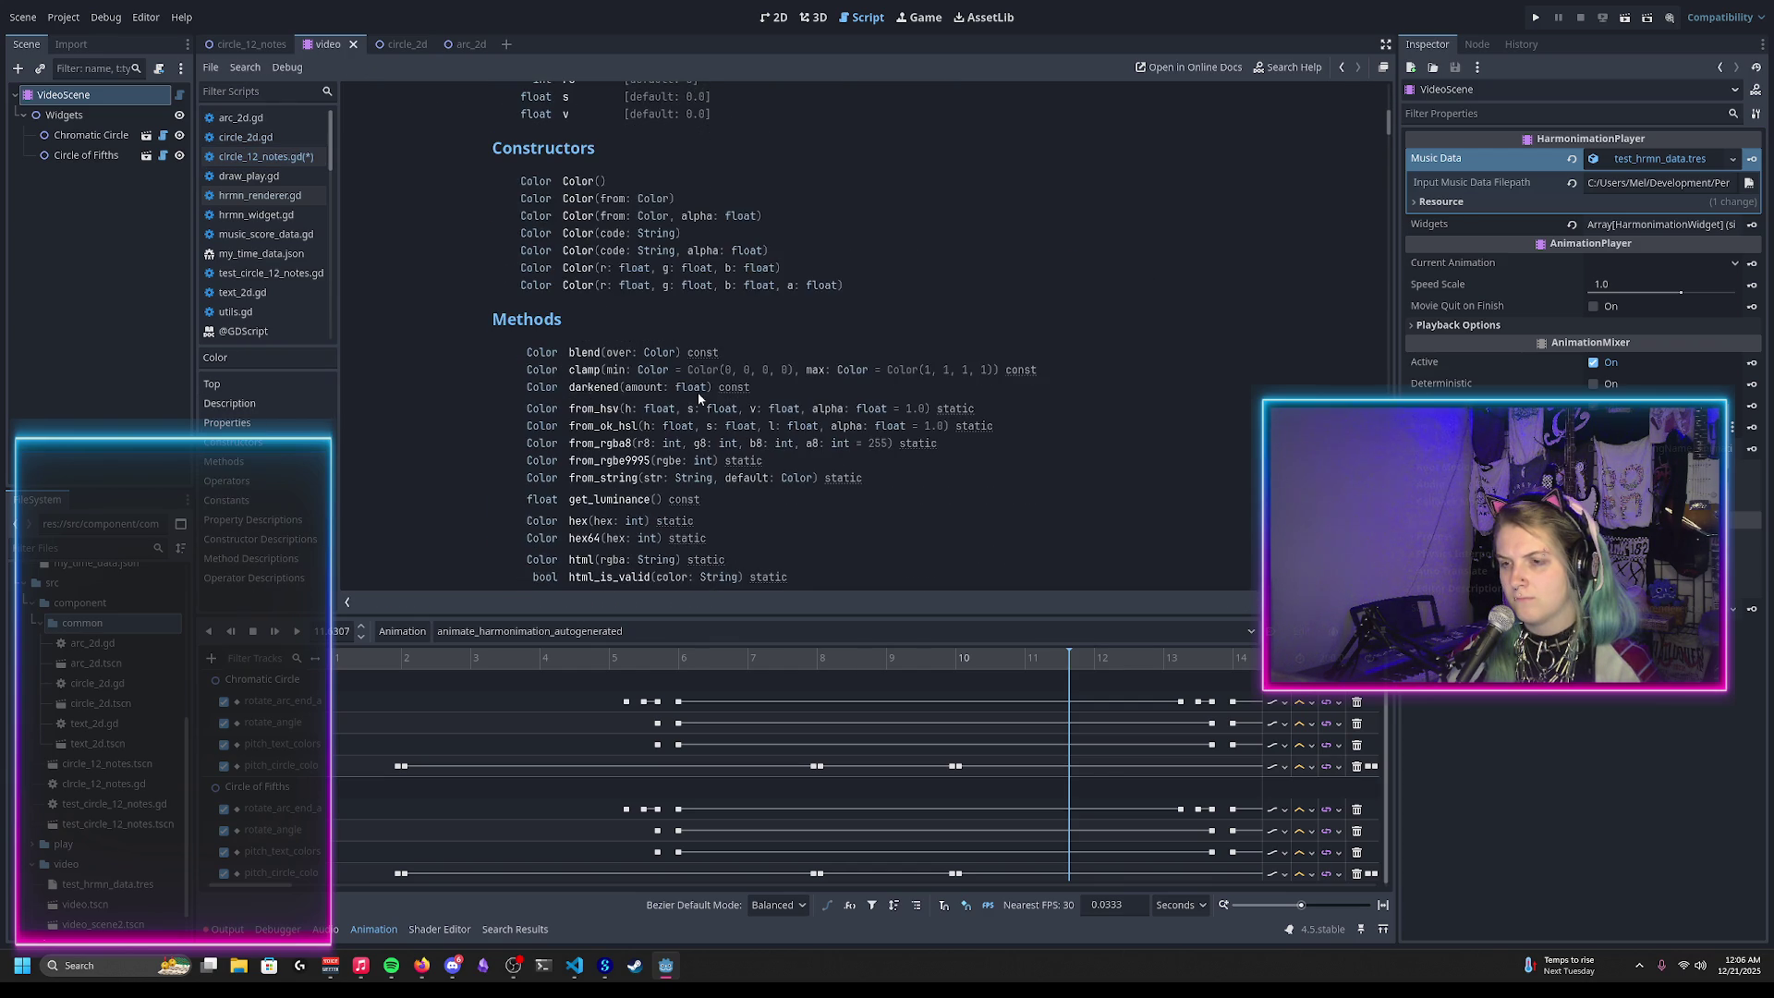
scroll(644, 360, down, 2)
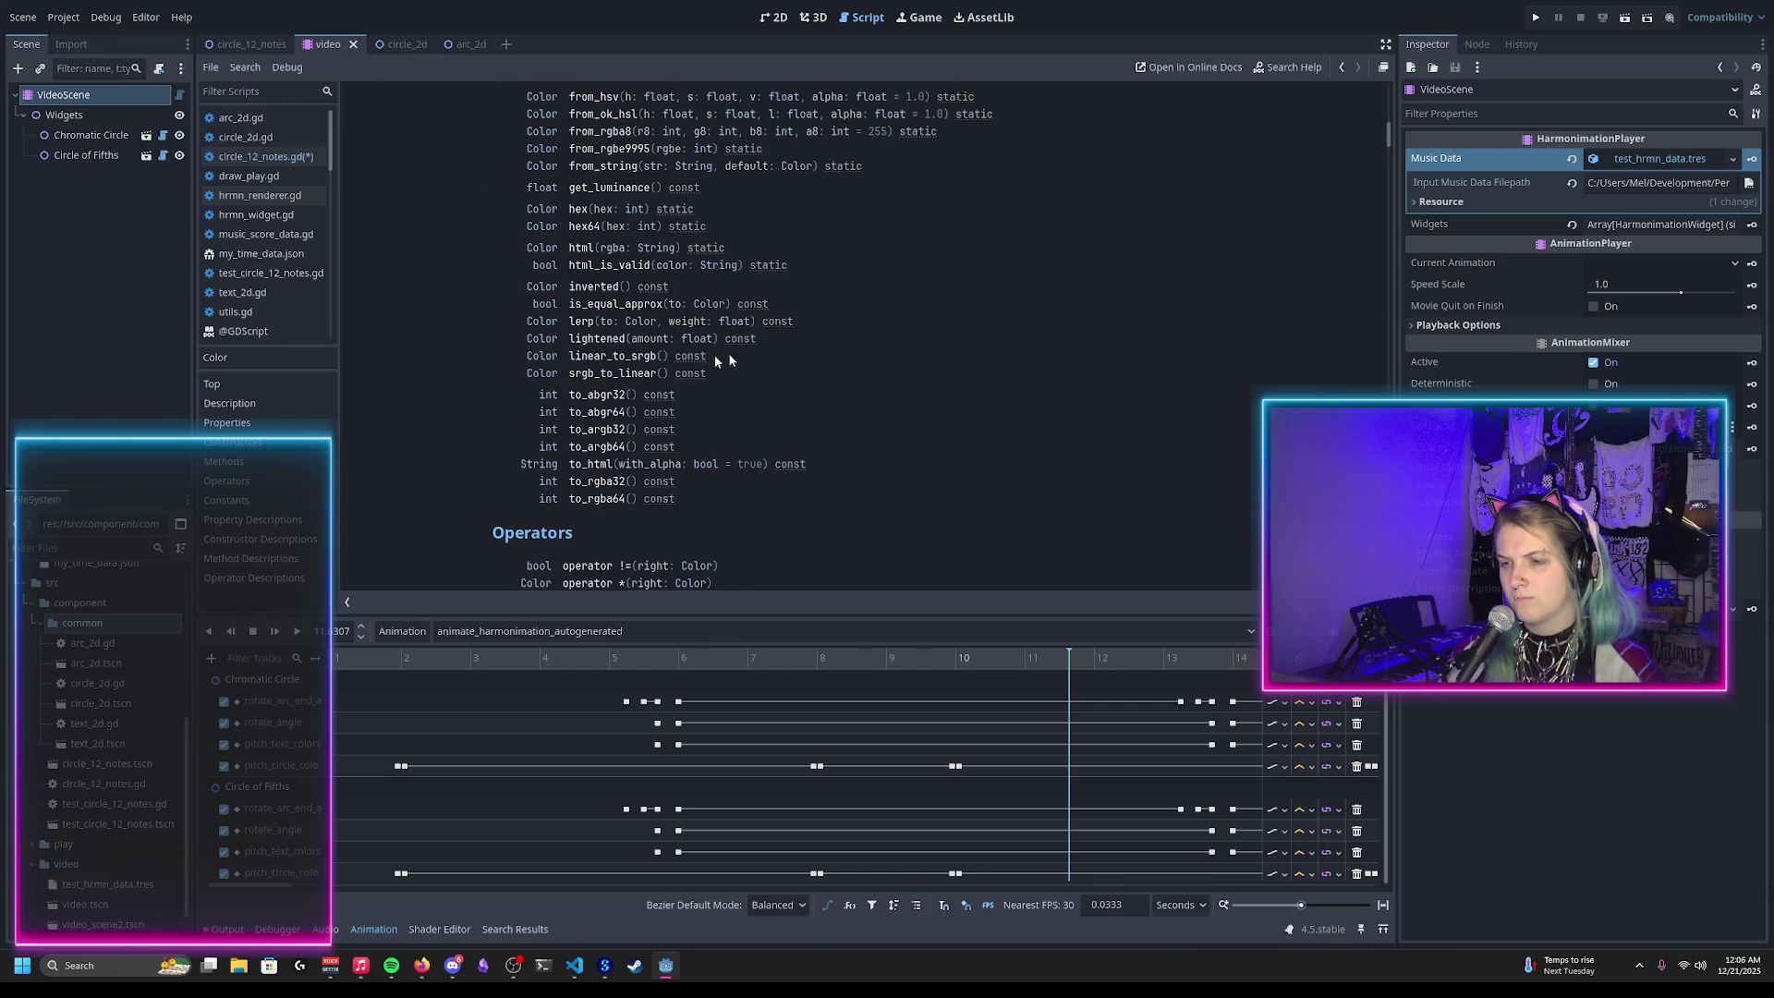
scroll(778, 352, down, 2)
scroll(769, 323, down, 2)
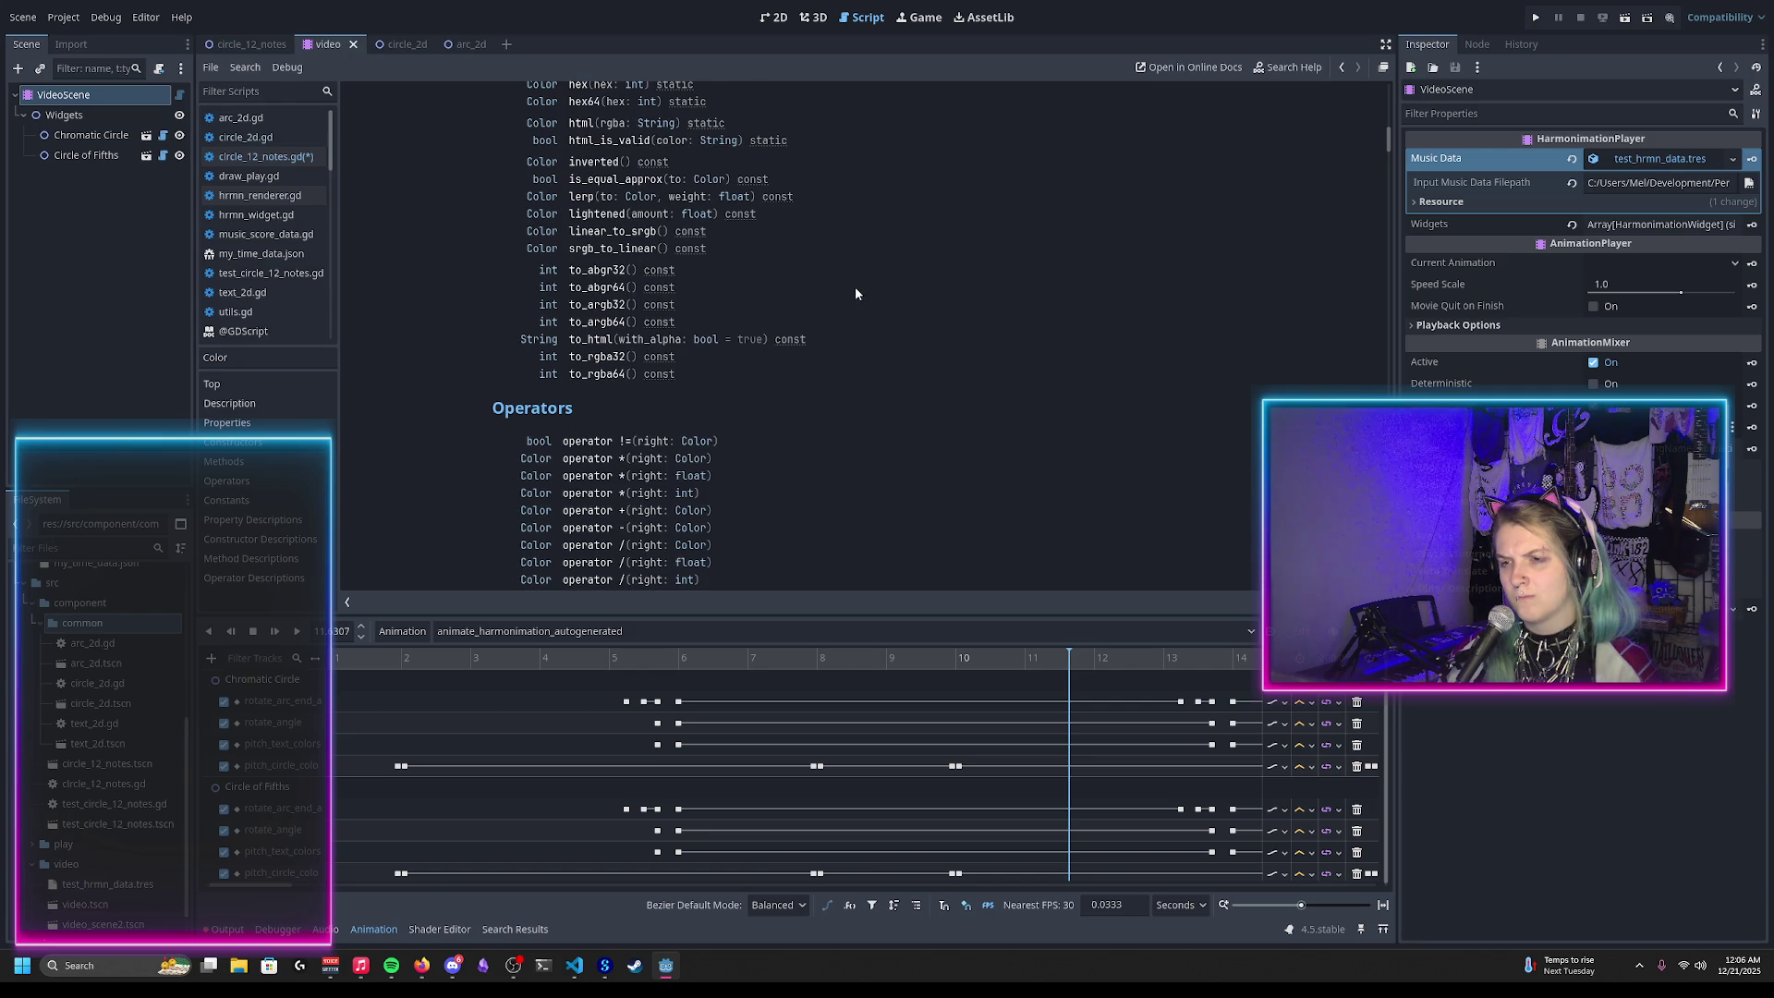
scroll(856, 291, down, 2)
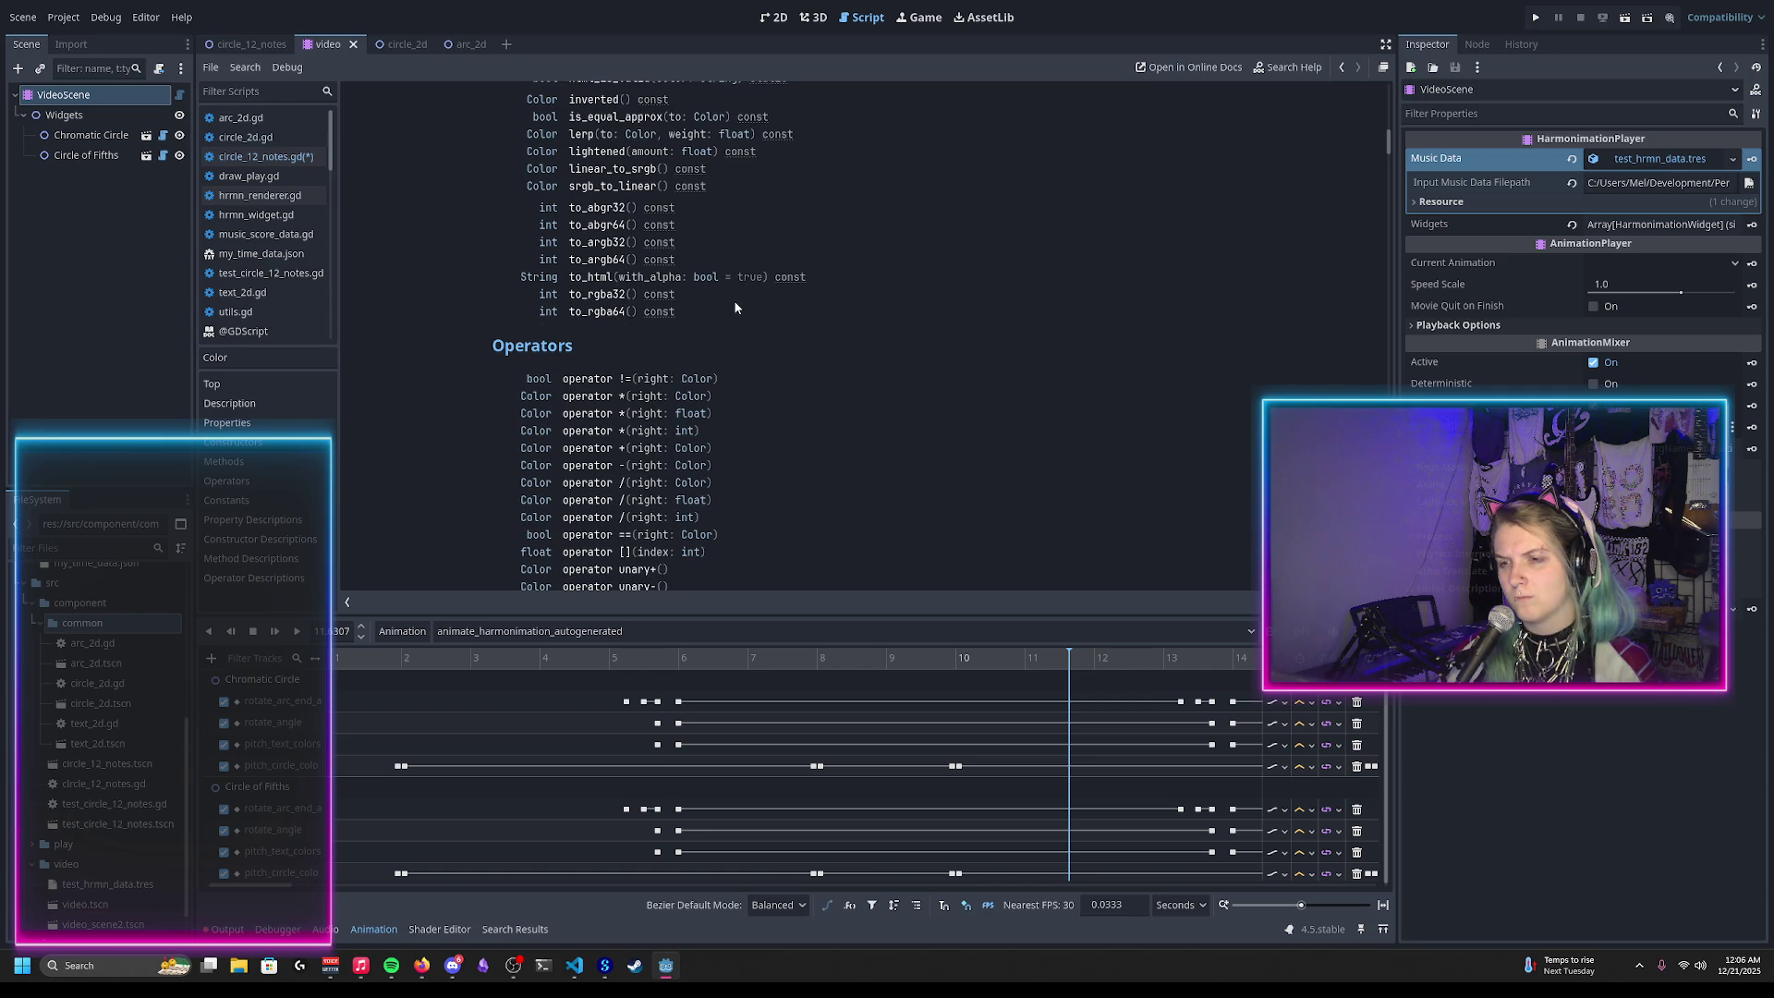
scroll(739, 305, down, 6)
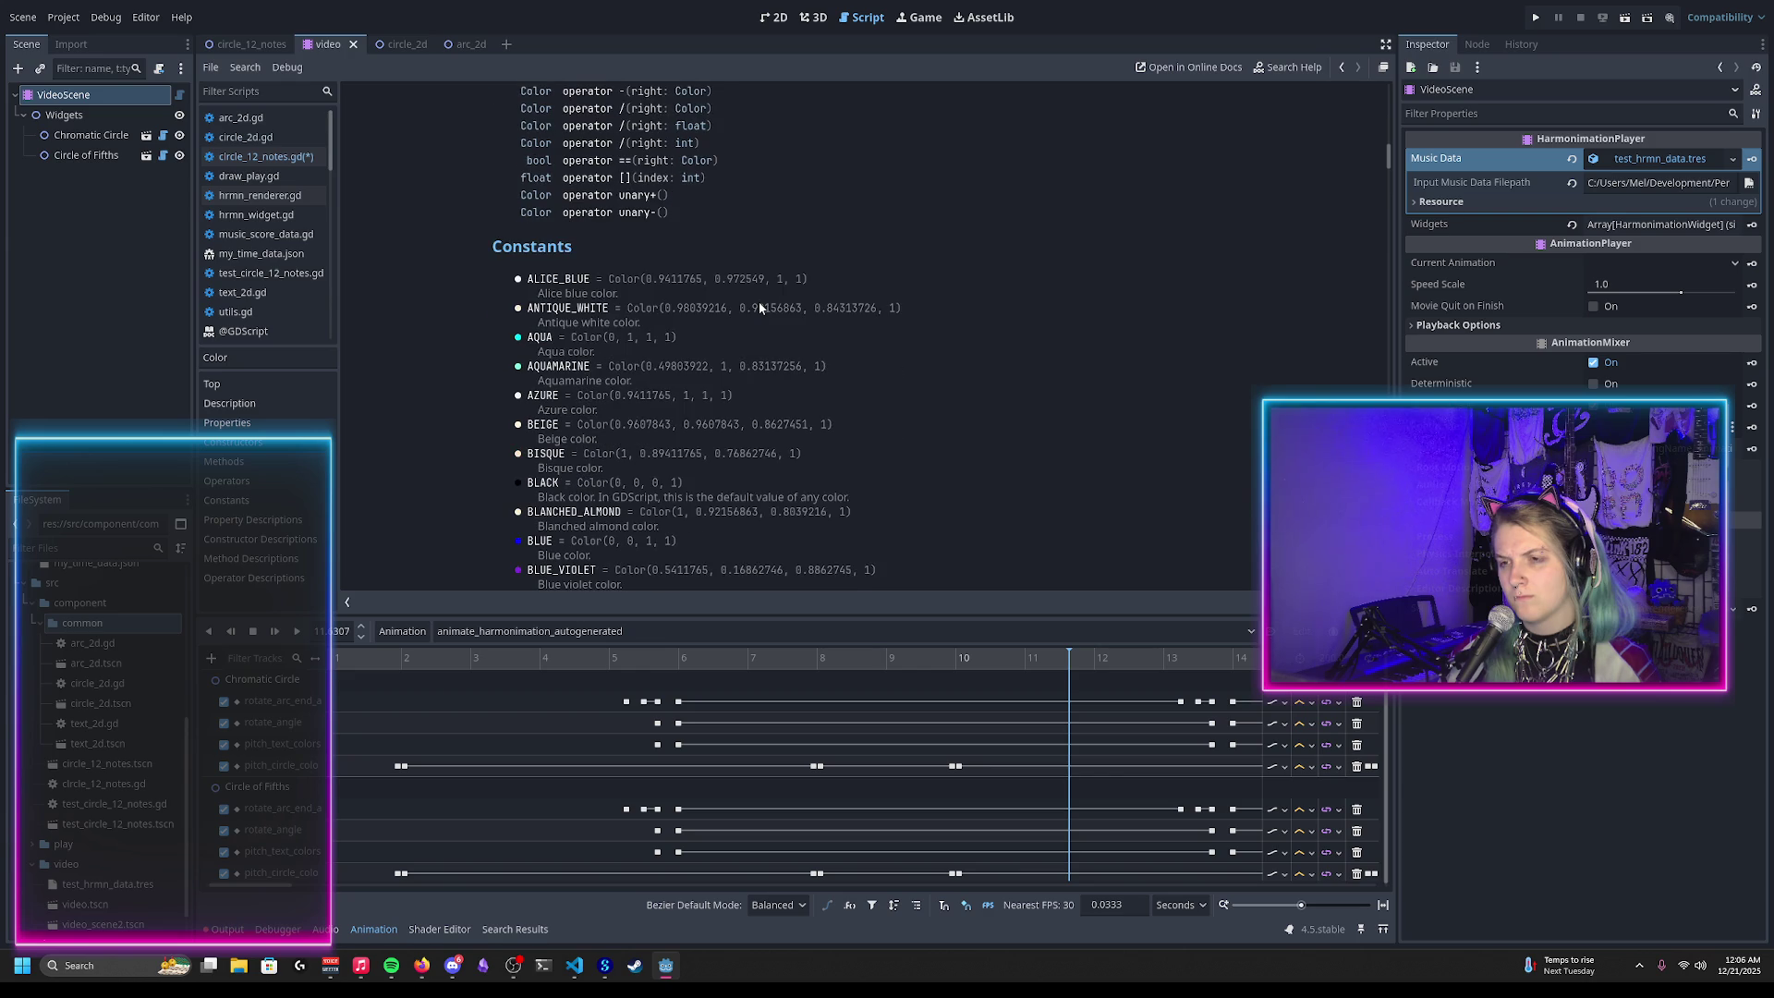
scroll(759, 308, up, 3)
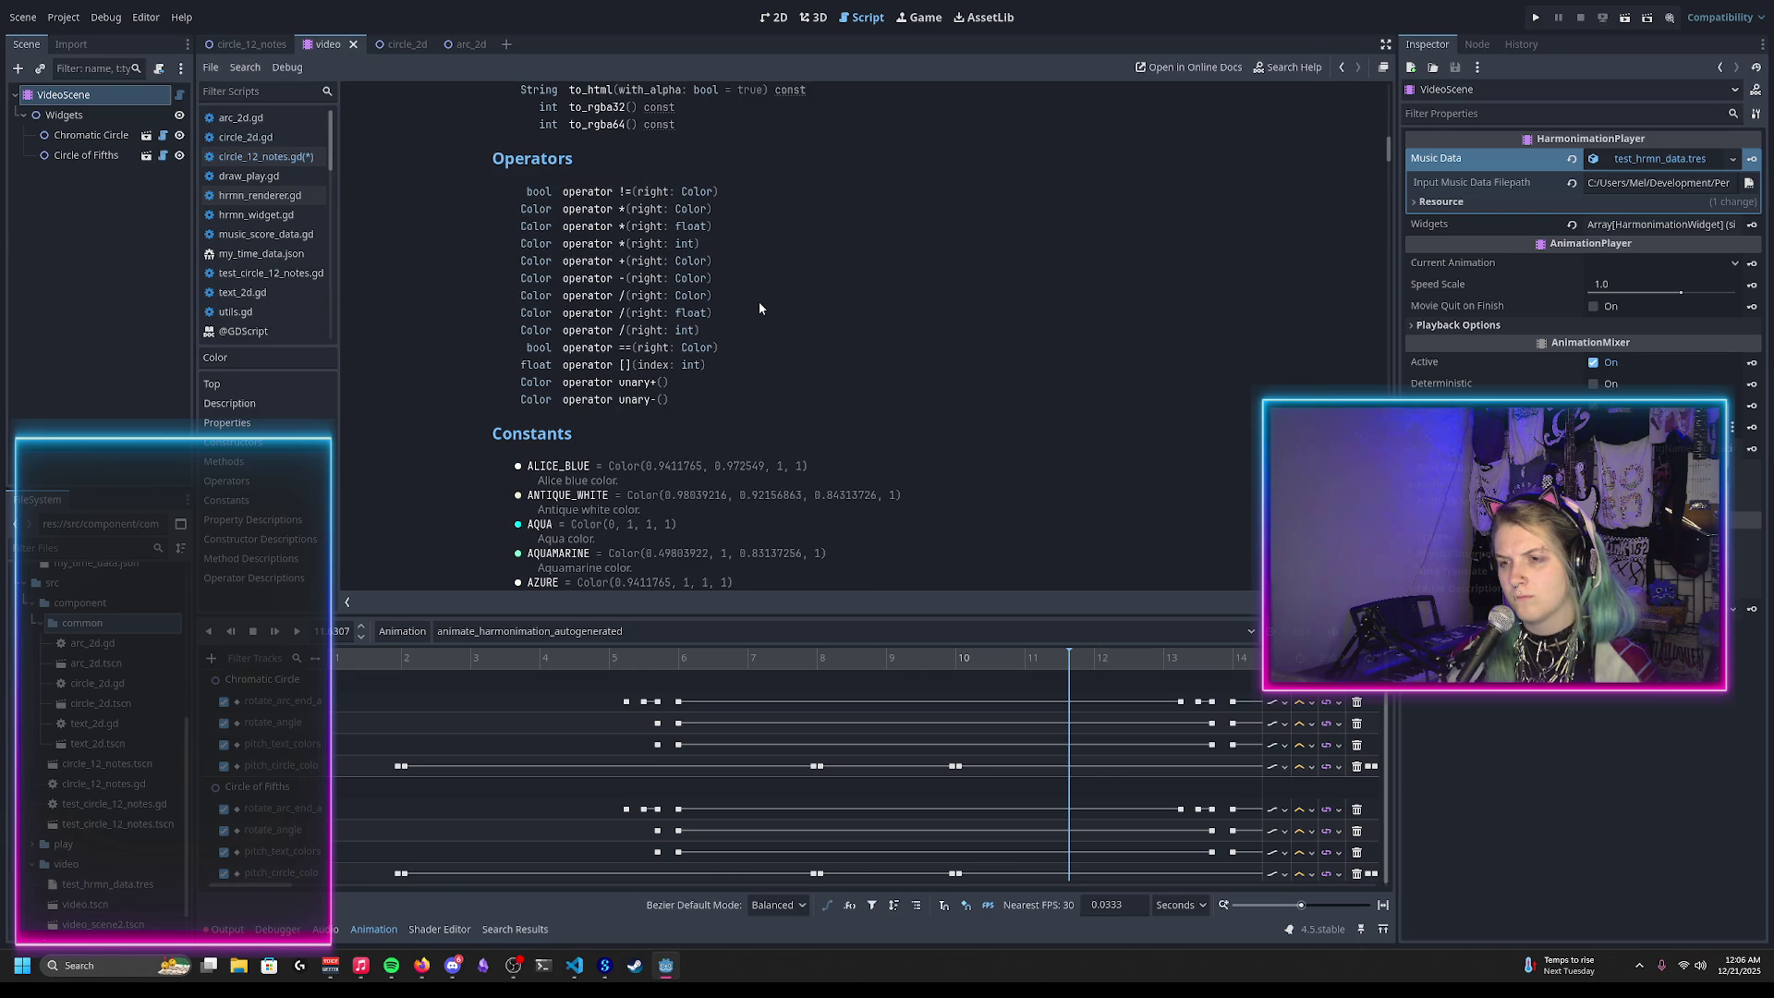
scroll(759, 307, down, 6)
scroll(759, 308, up, 7)
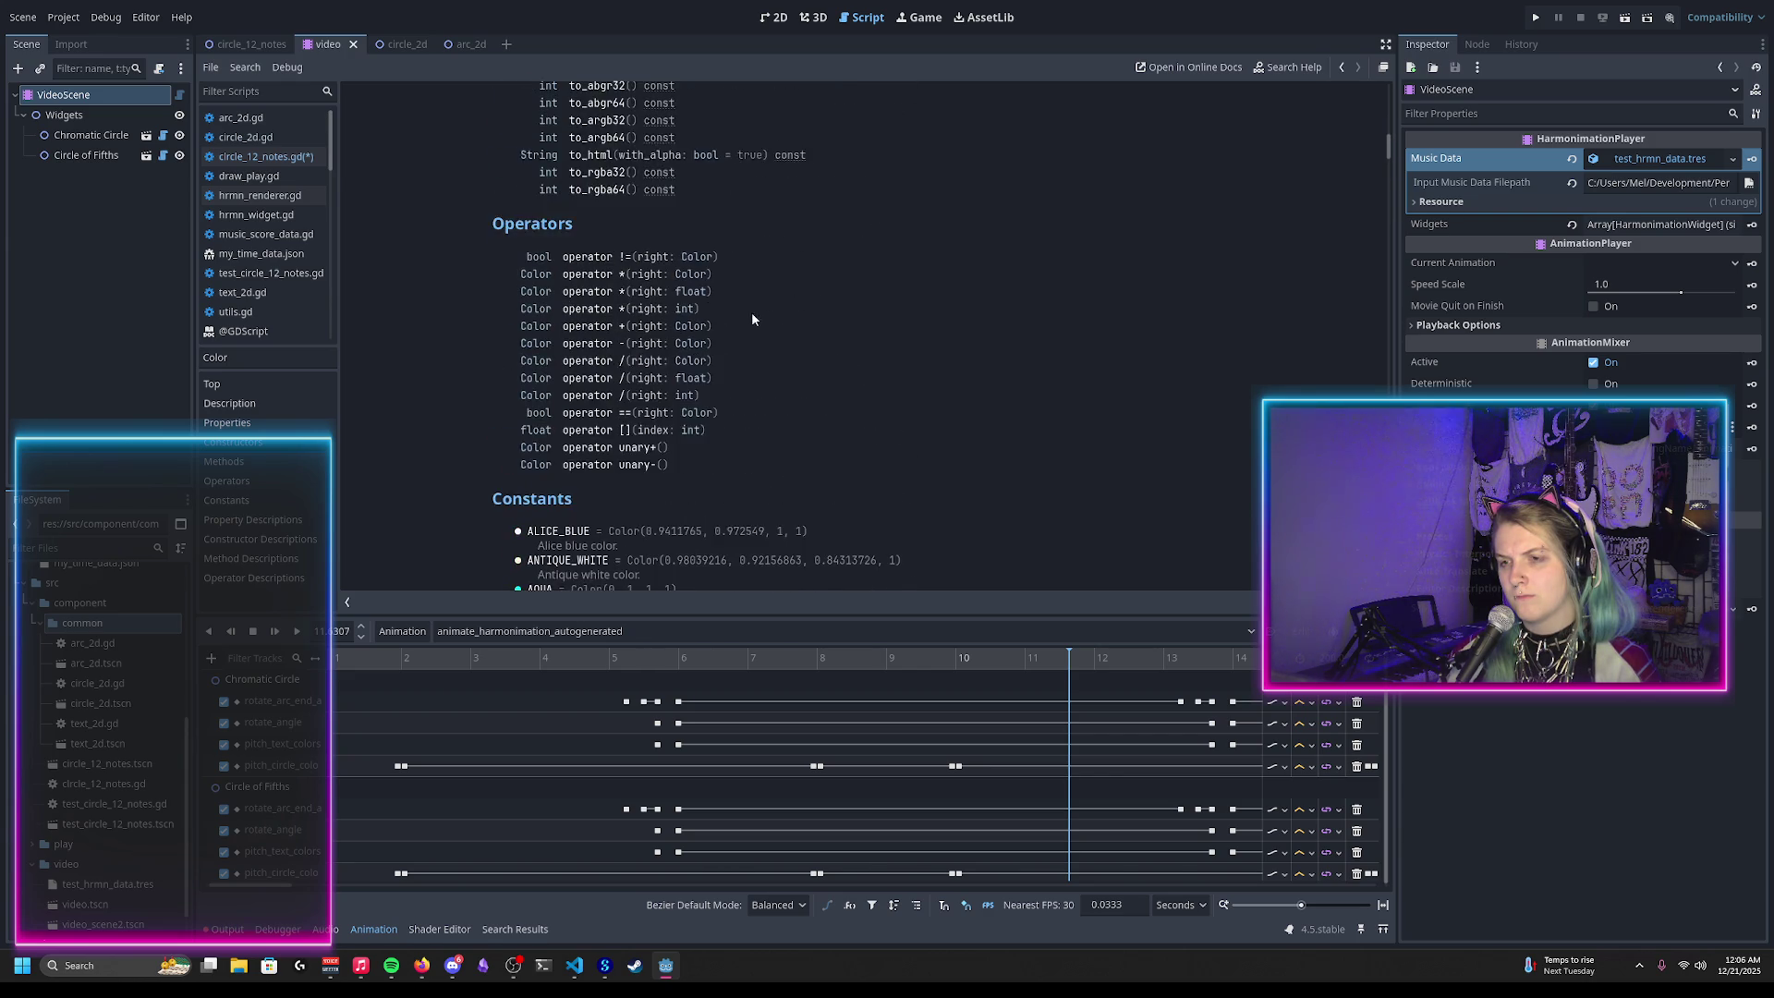
scroll(753, 319, down, 2)
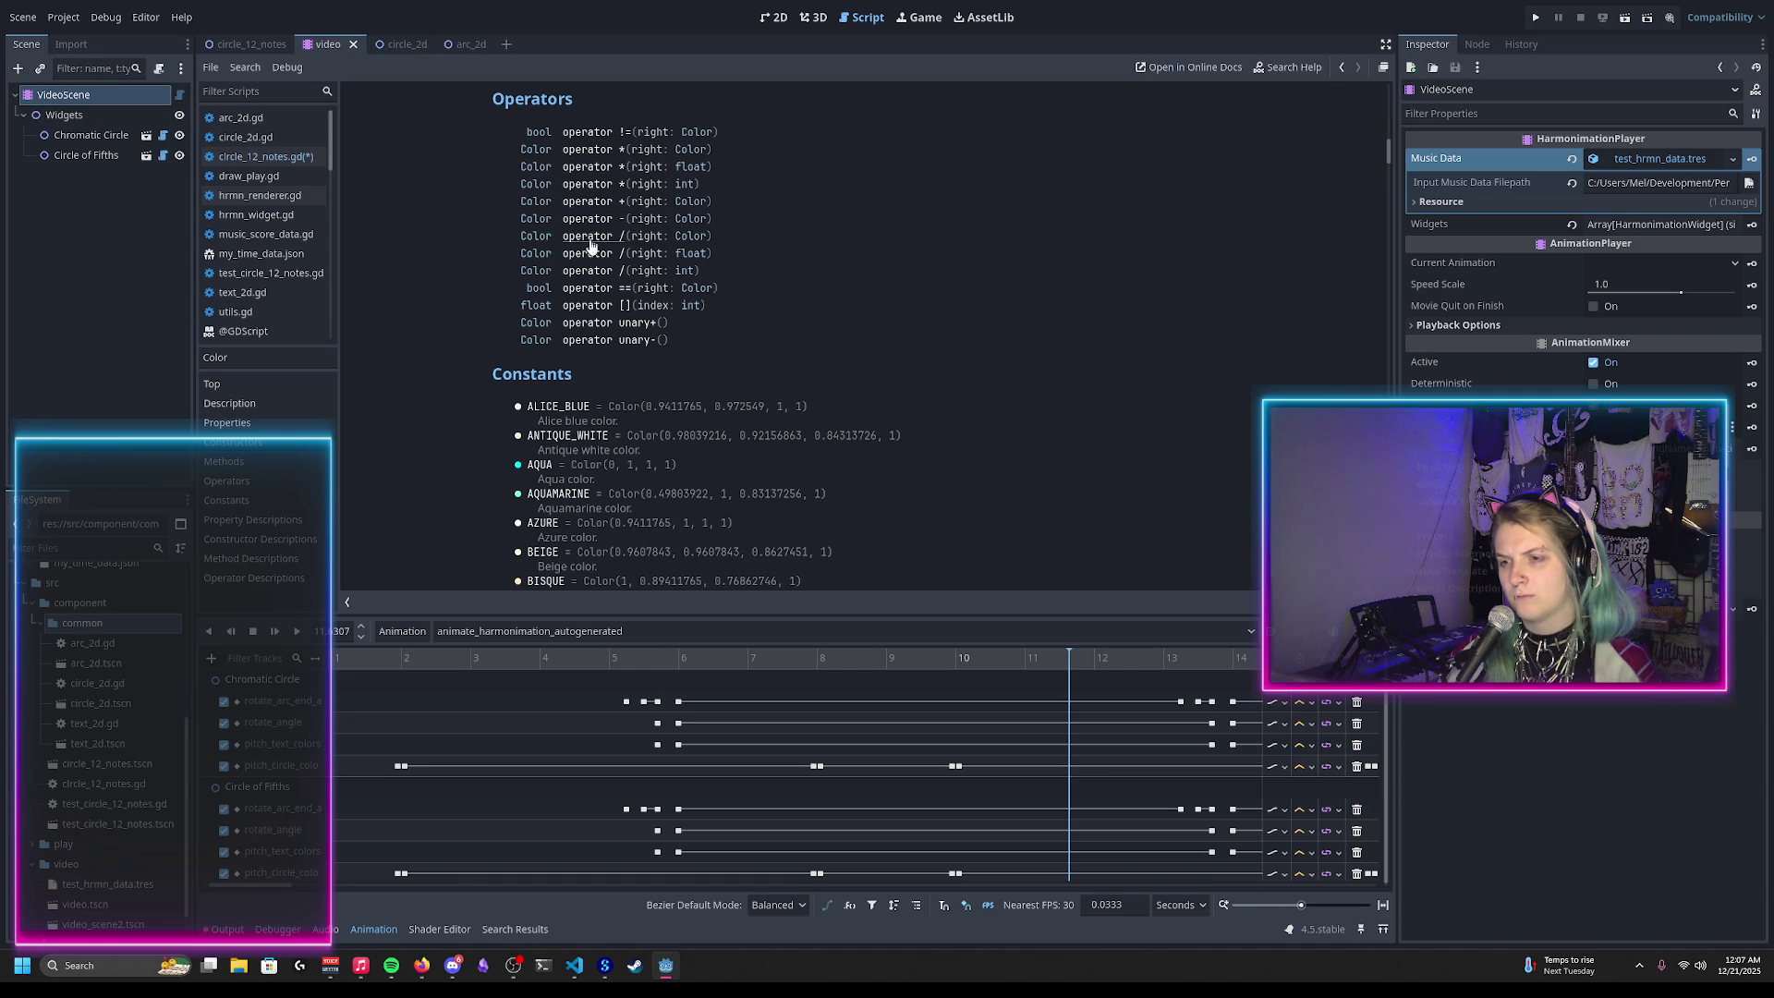
click(588, 186)
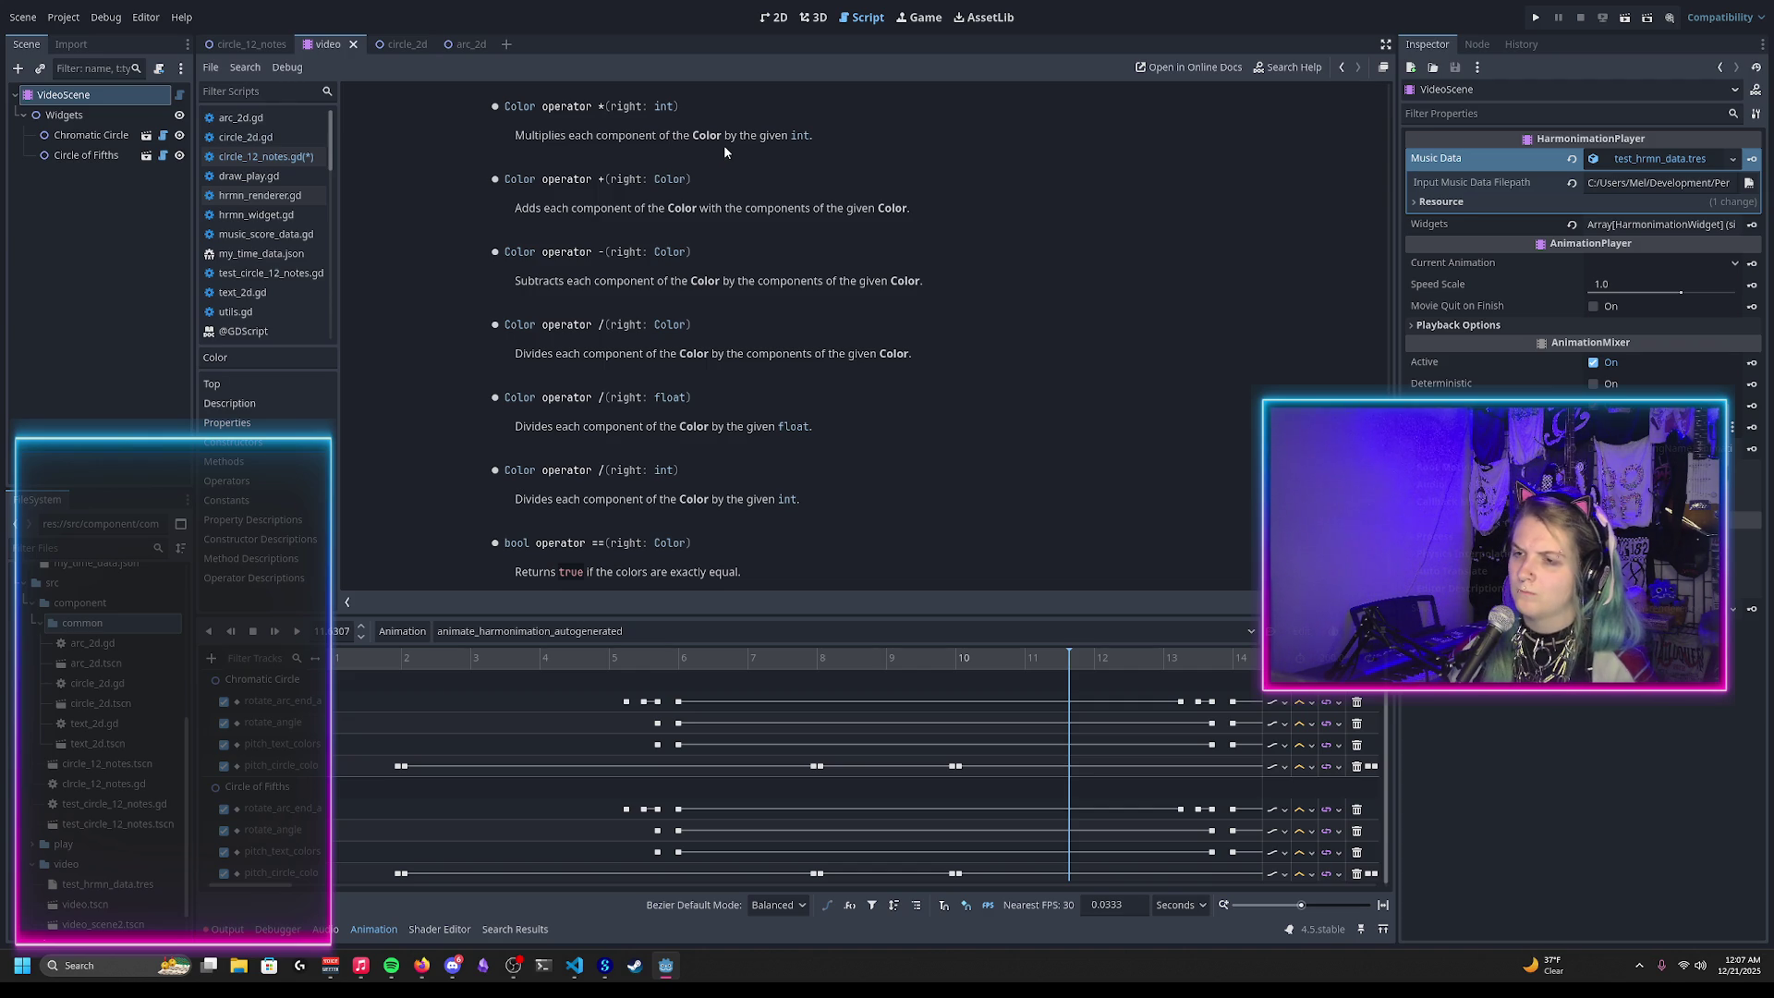
scroll(753, 171, up, 3)
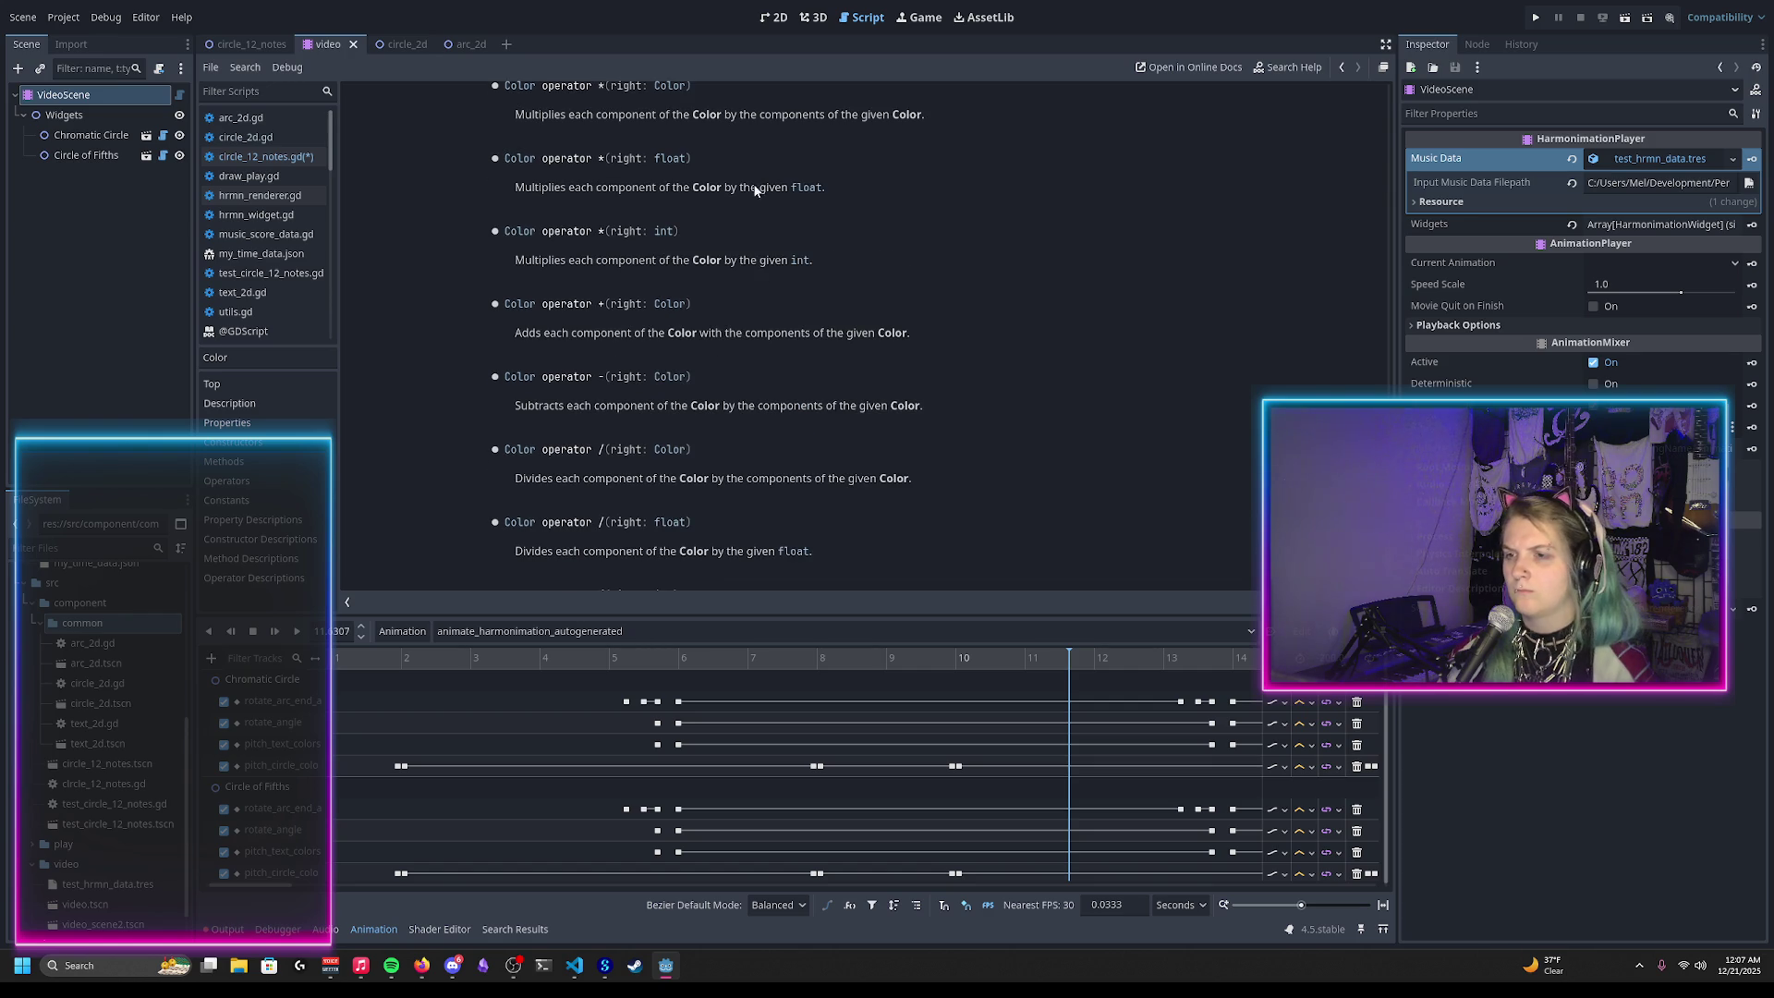
scroll(660, 272, up, 3)
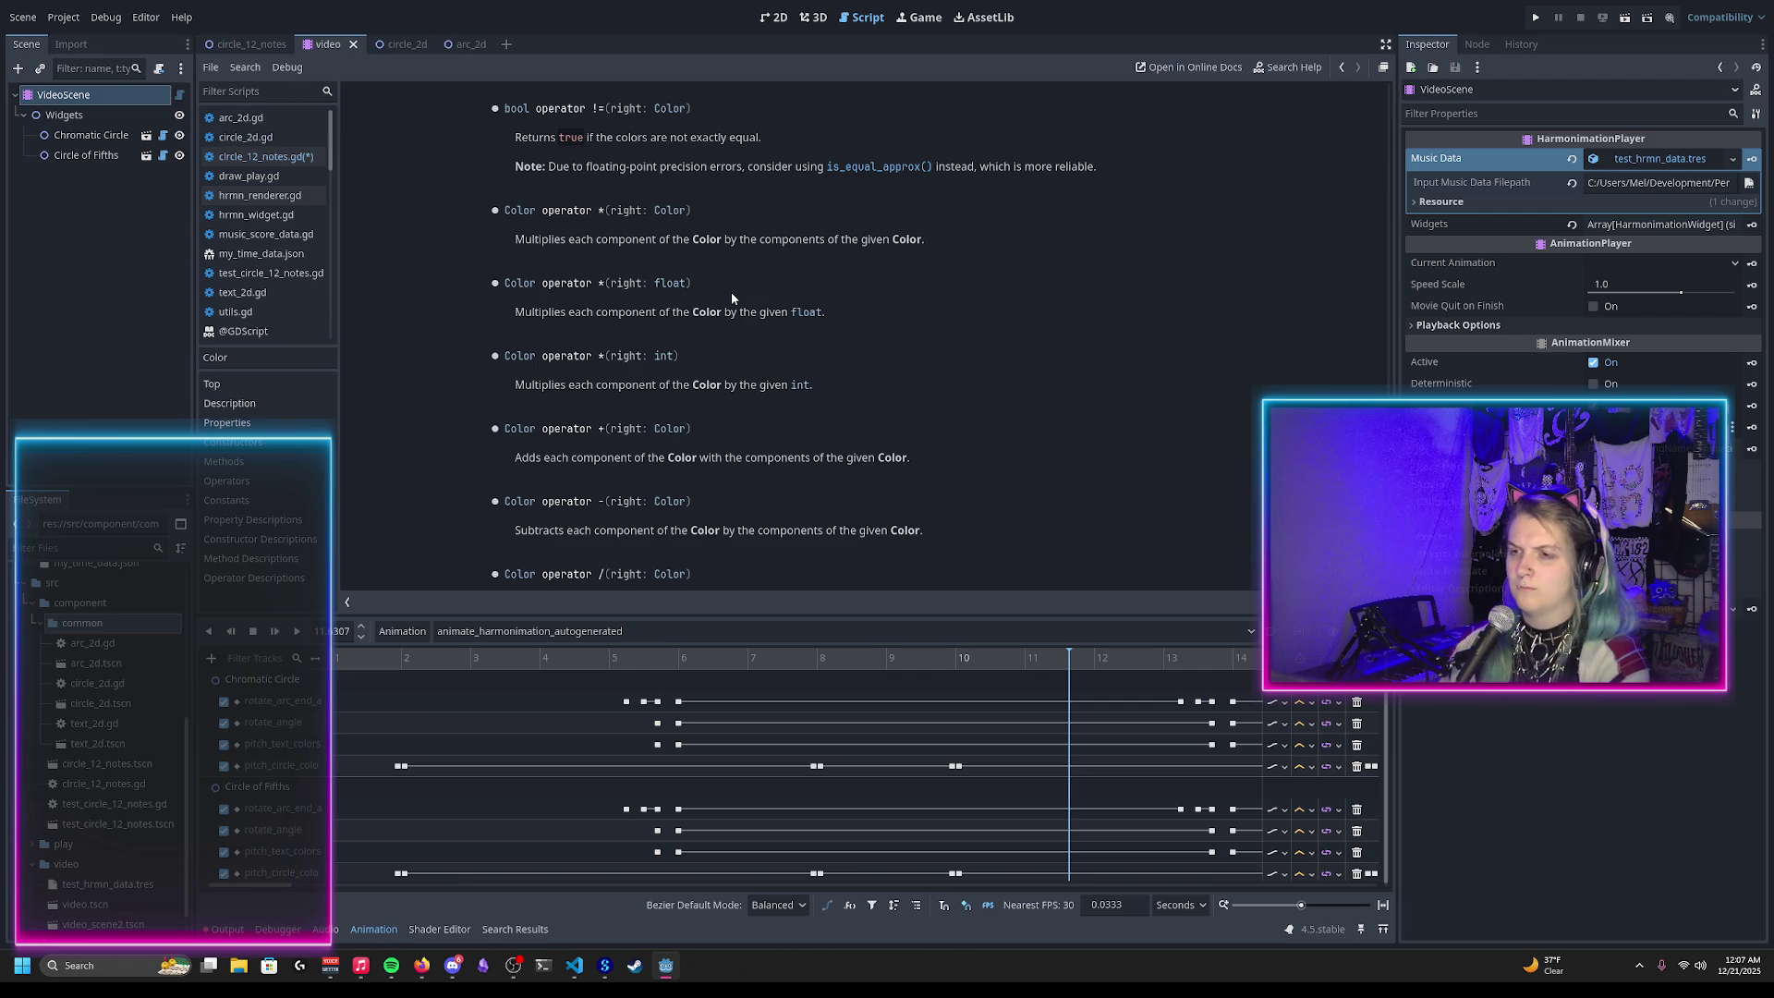
scroll(730, 292, up, 5)
scroll(725, 280, down, 6)
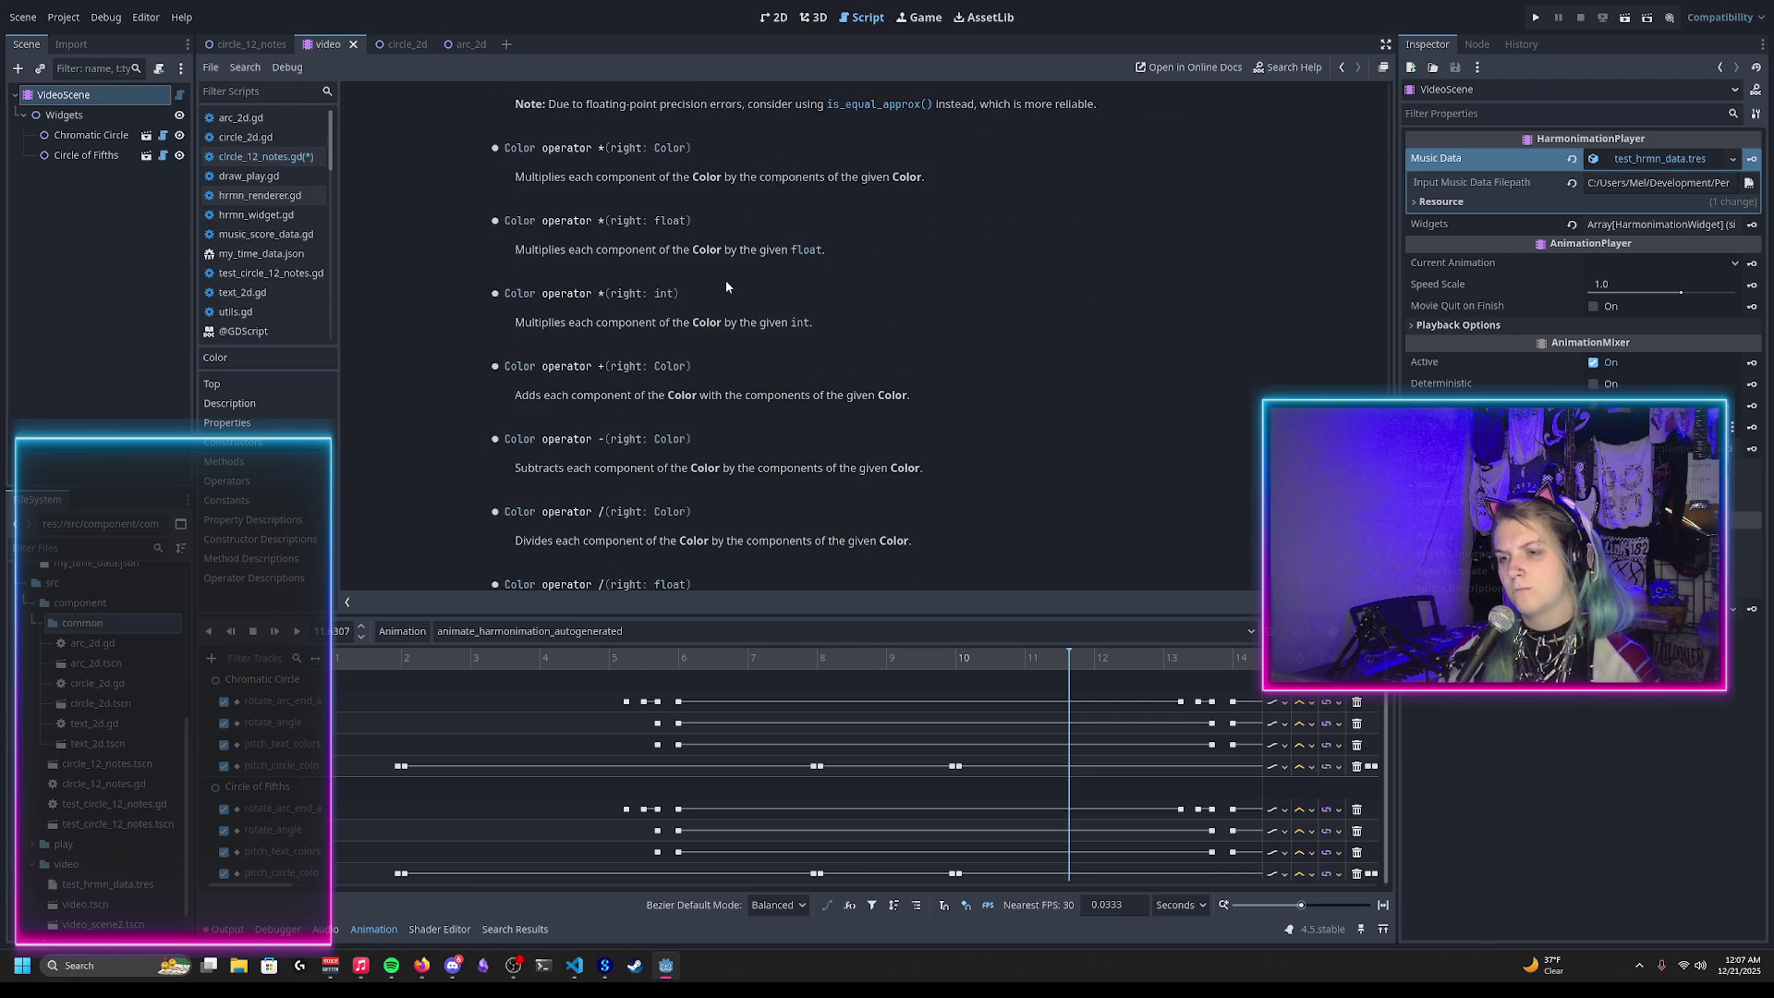
scroll(724, 280, down, 3)
scroll(784, 381, down, 1)
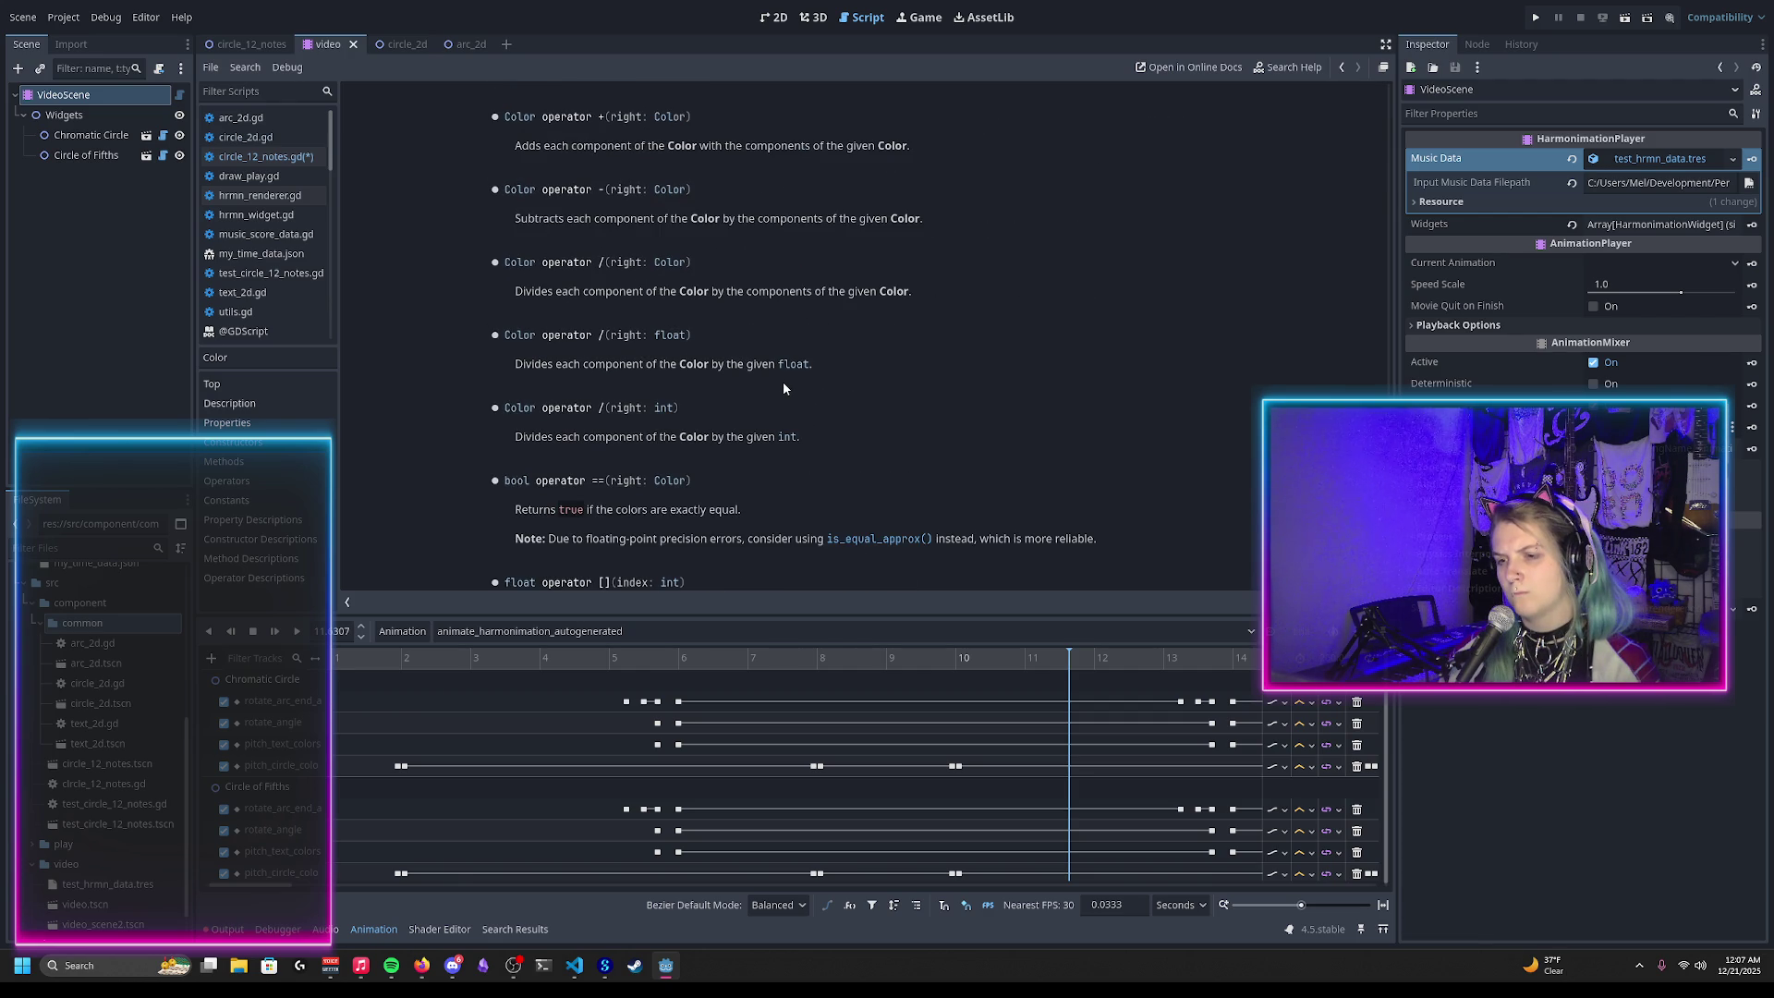
scroll(784, 386, down, 1)
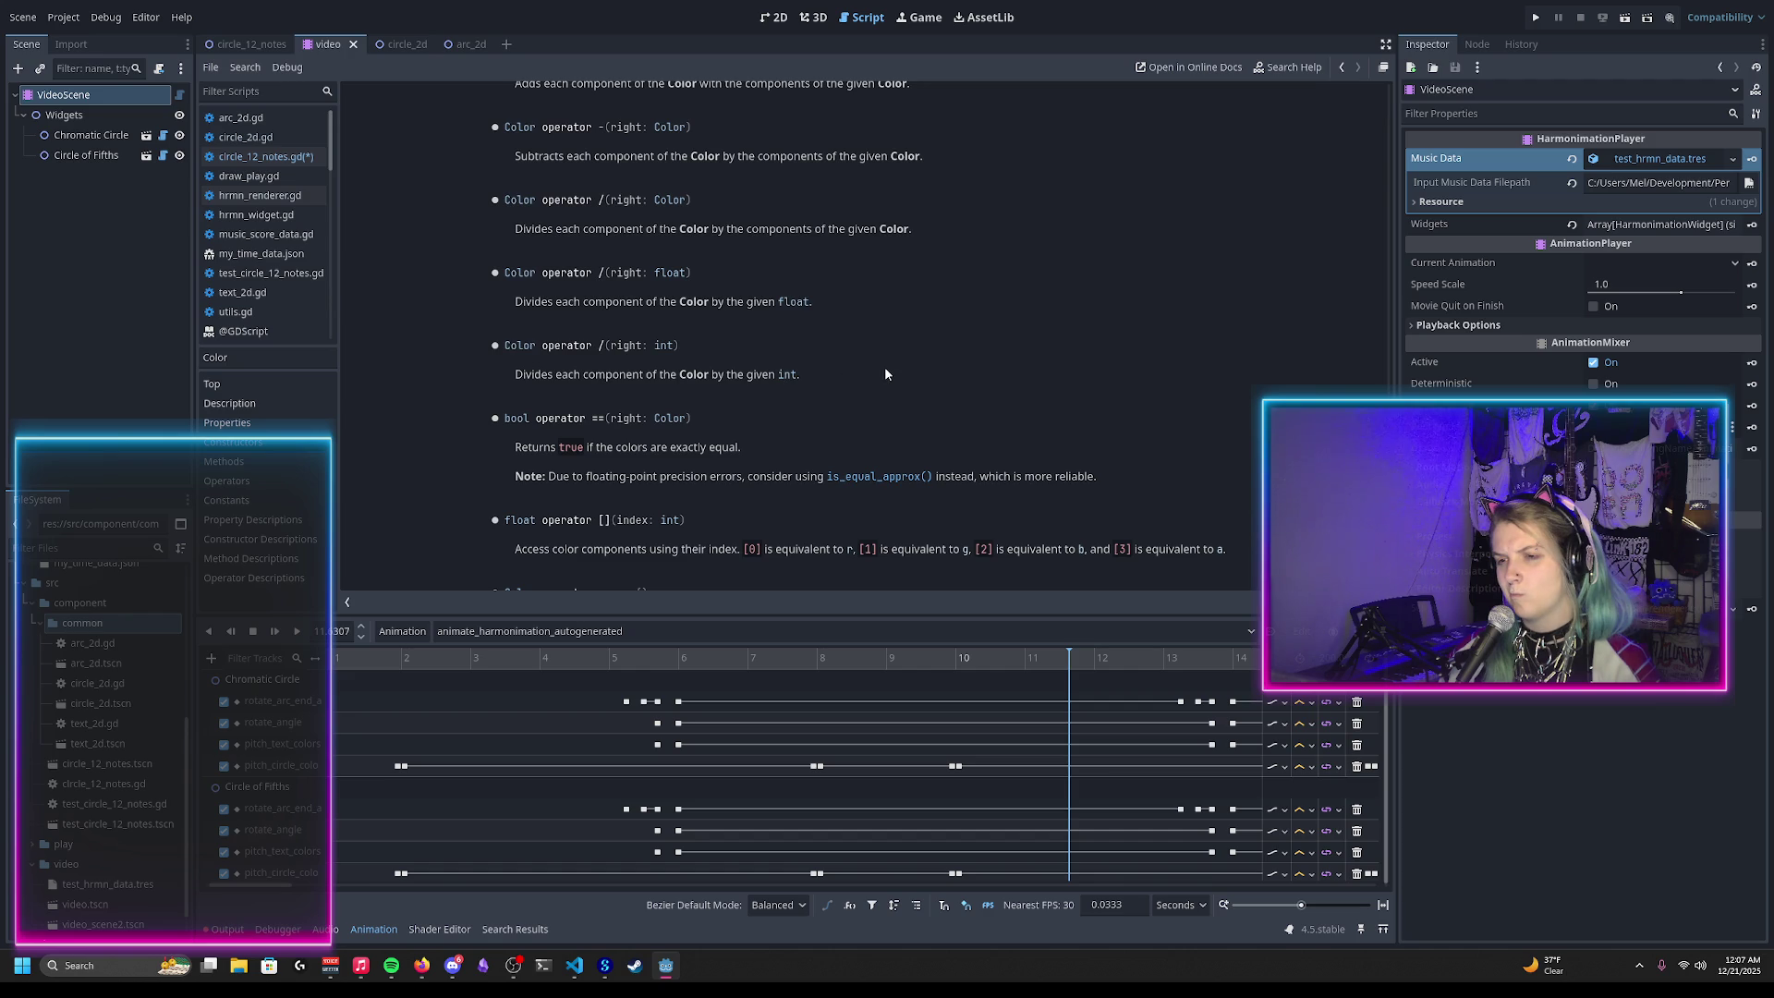
scroll(885, 372, down, 1)
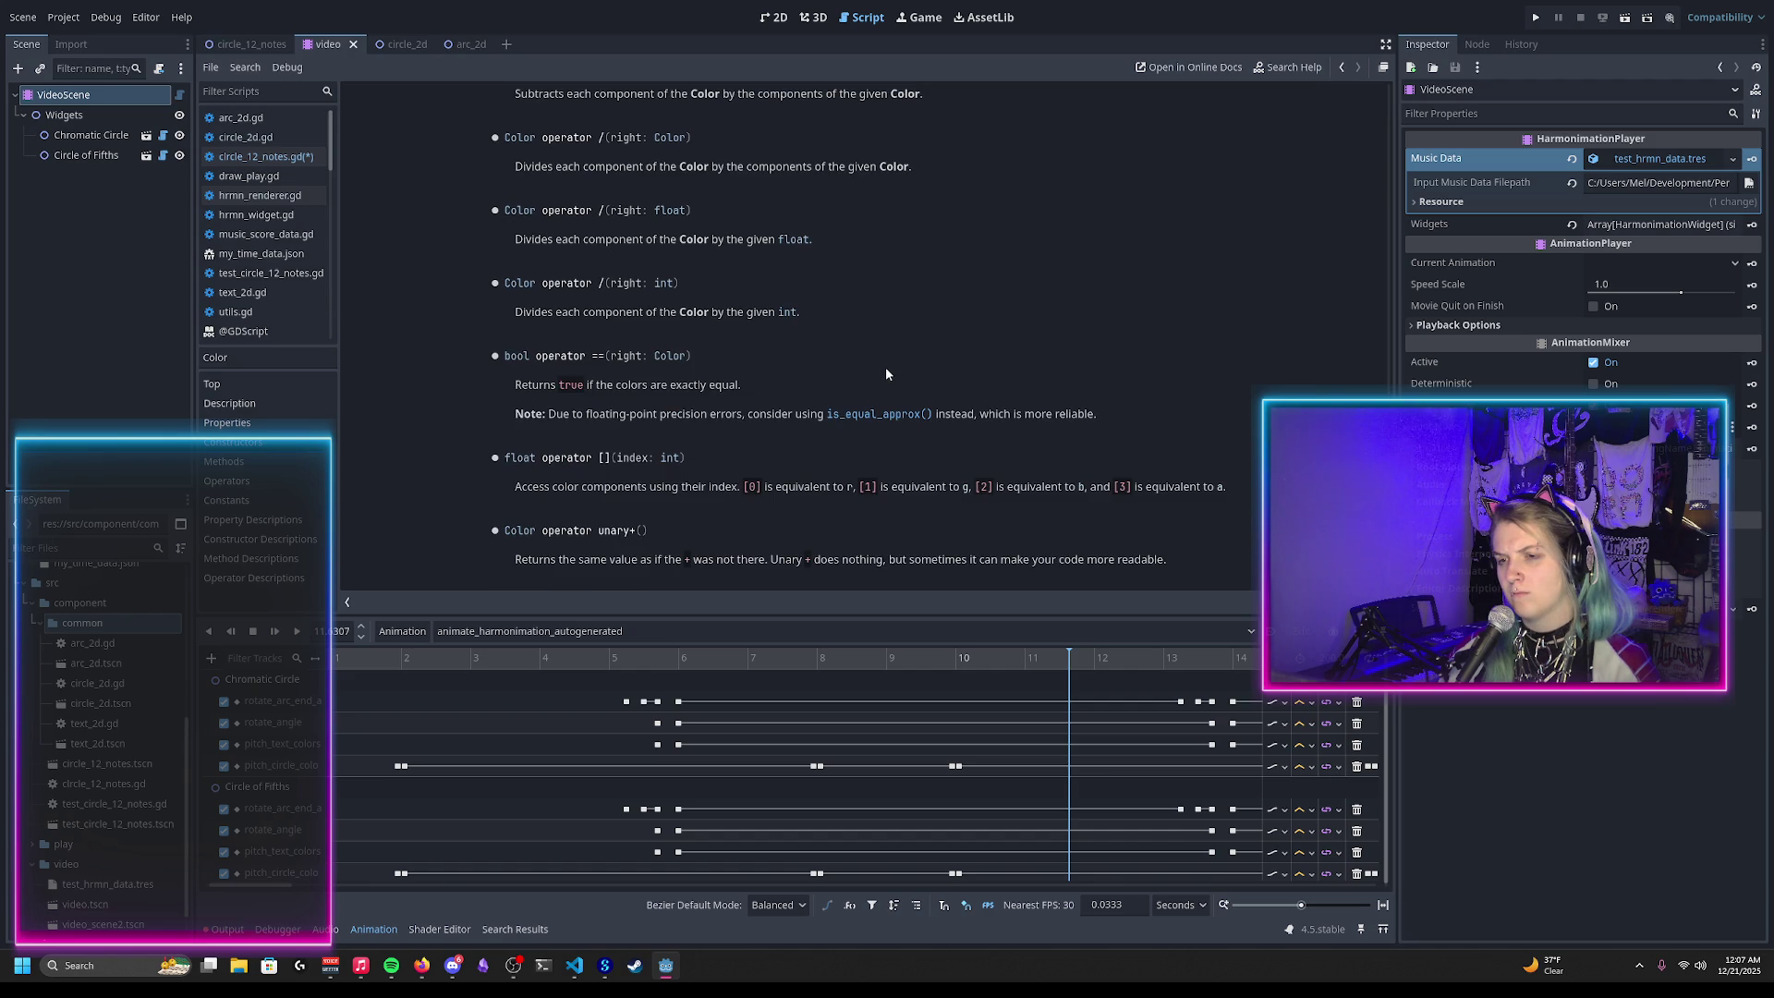
scroll(885, 373, down, 1)
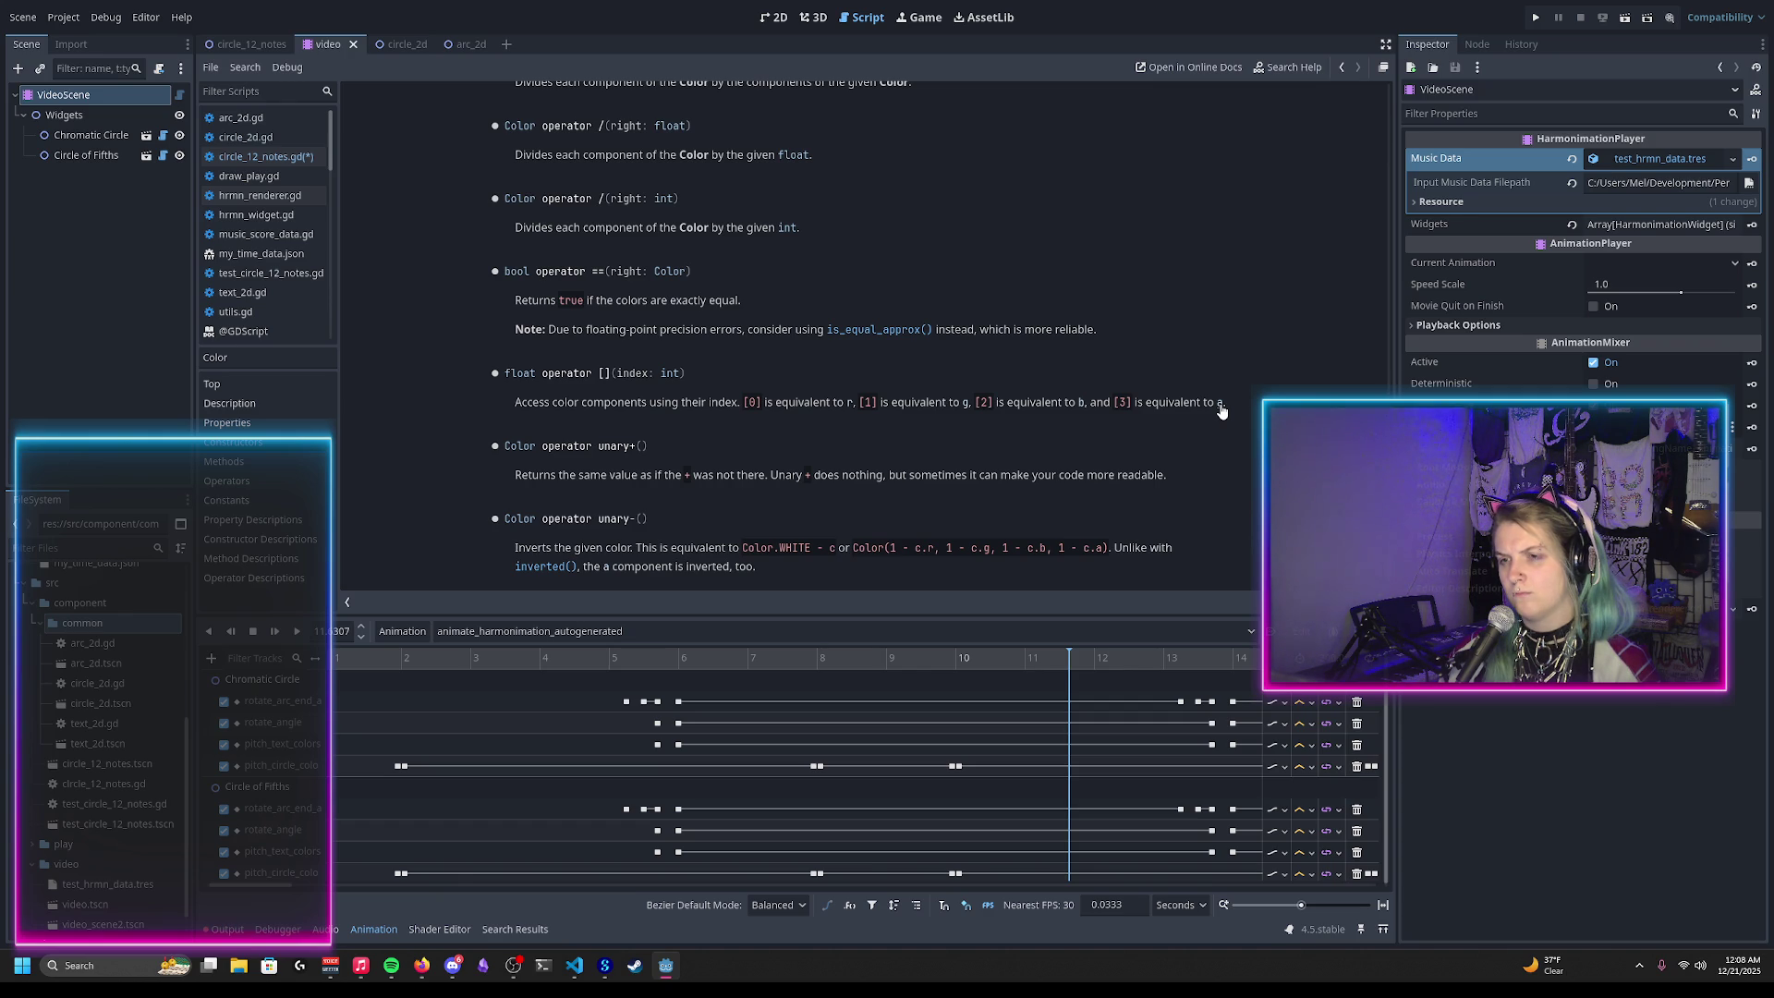
key(alt+Left)
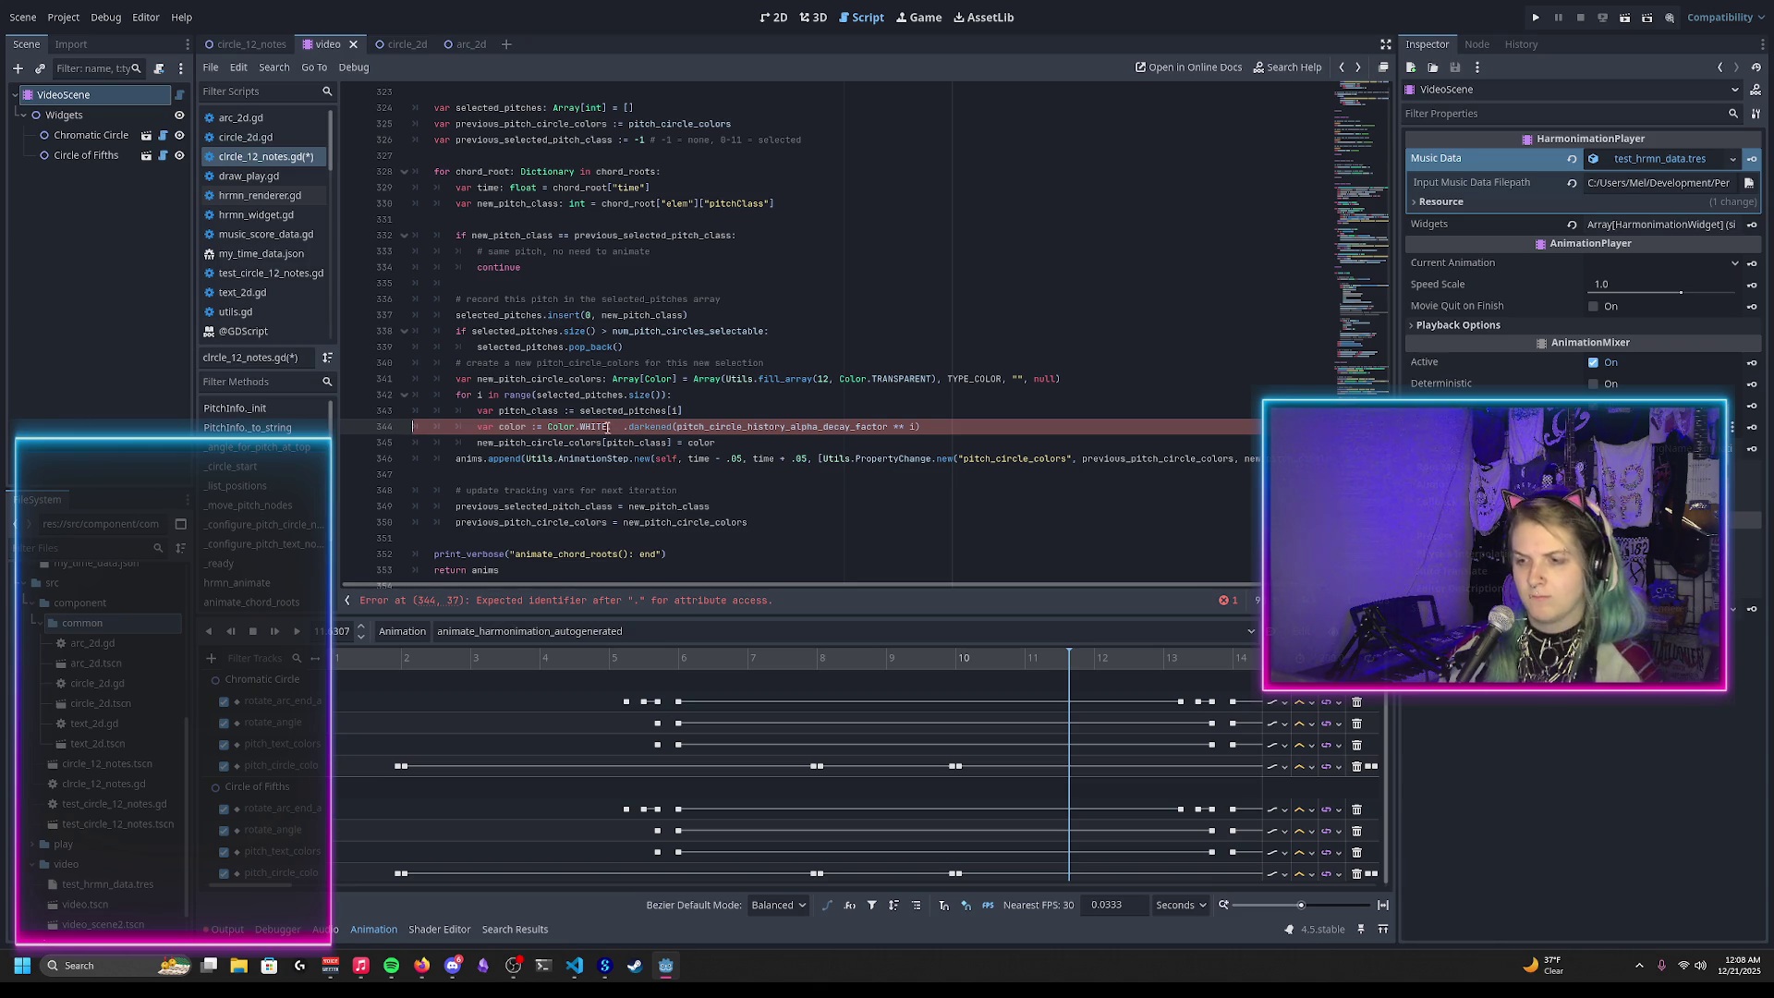
Step: Replace '.darkened' on line 344 with ' * ' to multiply Color.WHITE by the decay factor, and save
drag(607, 427, 673, 427)
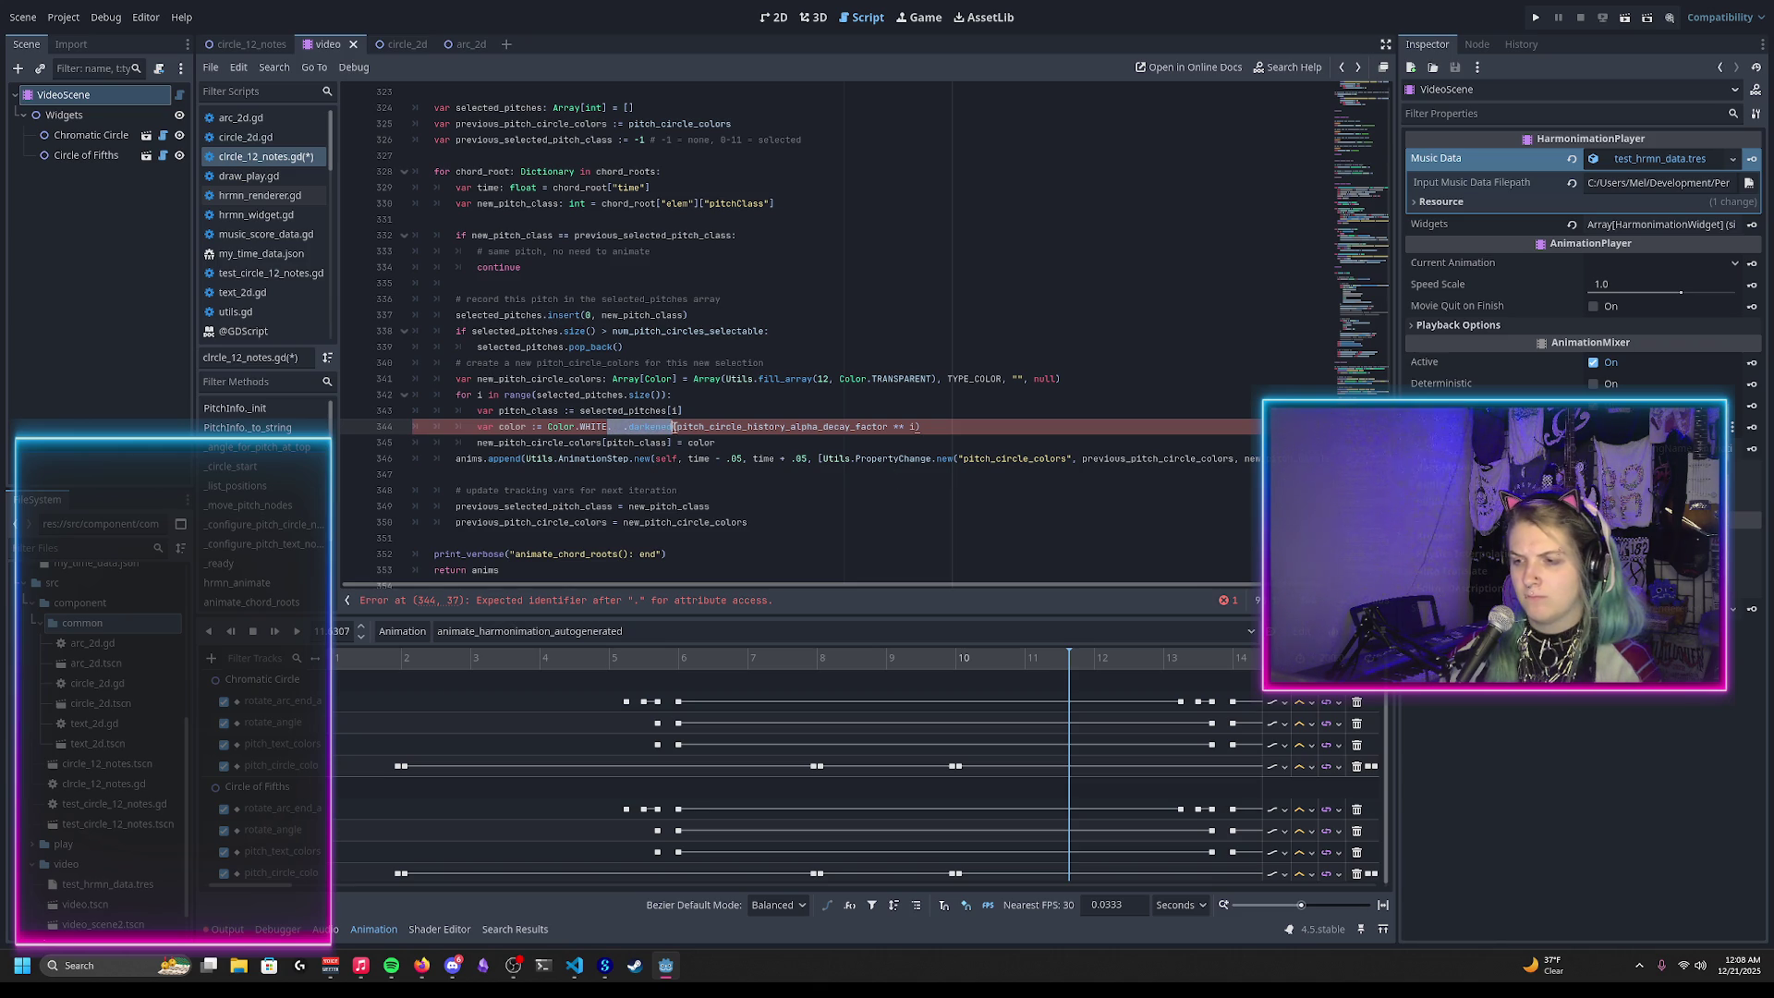
text(*)
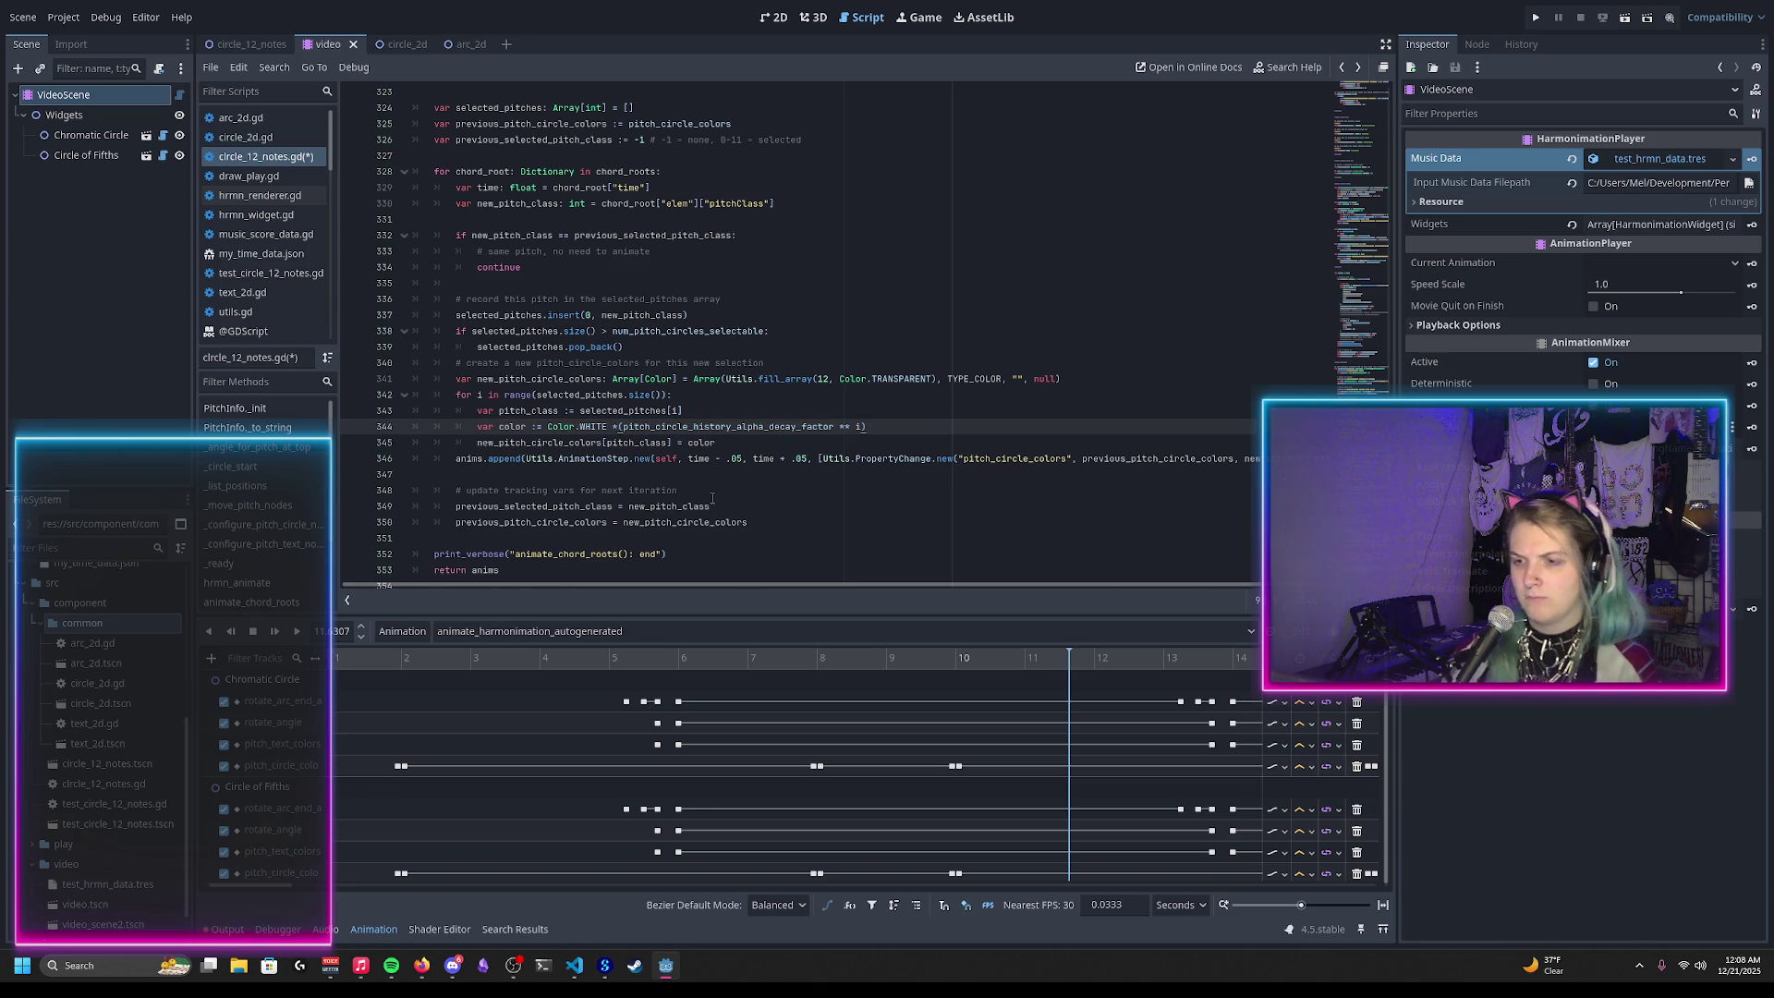
key(ctrl+s)
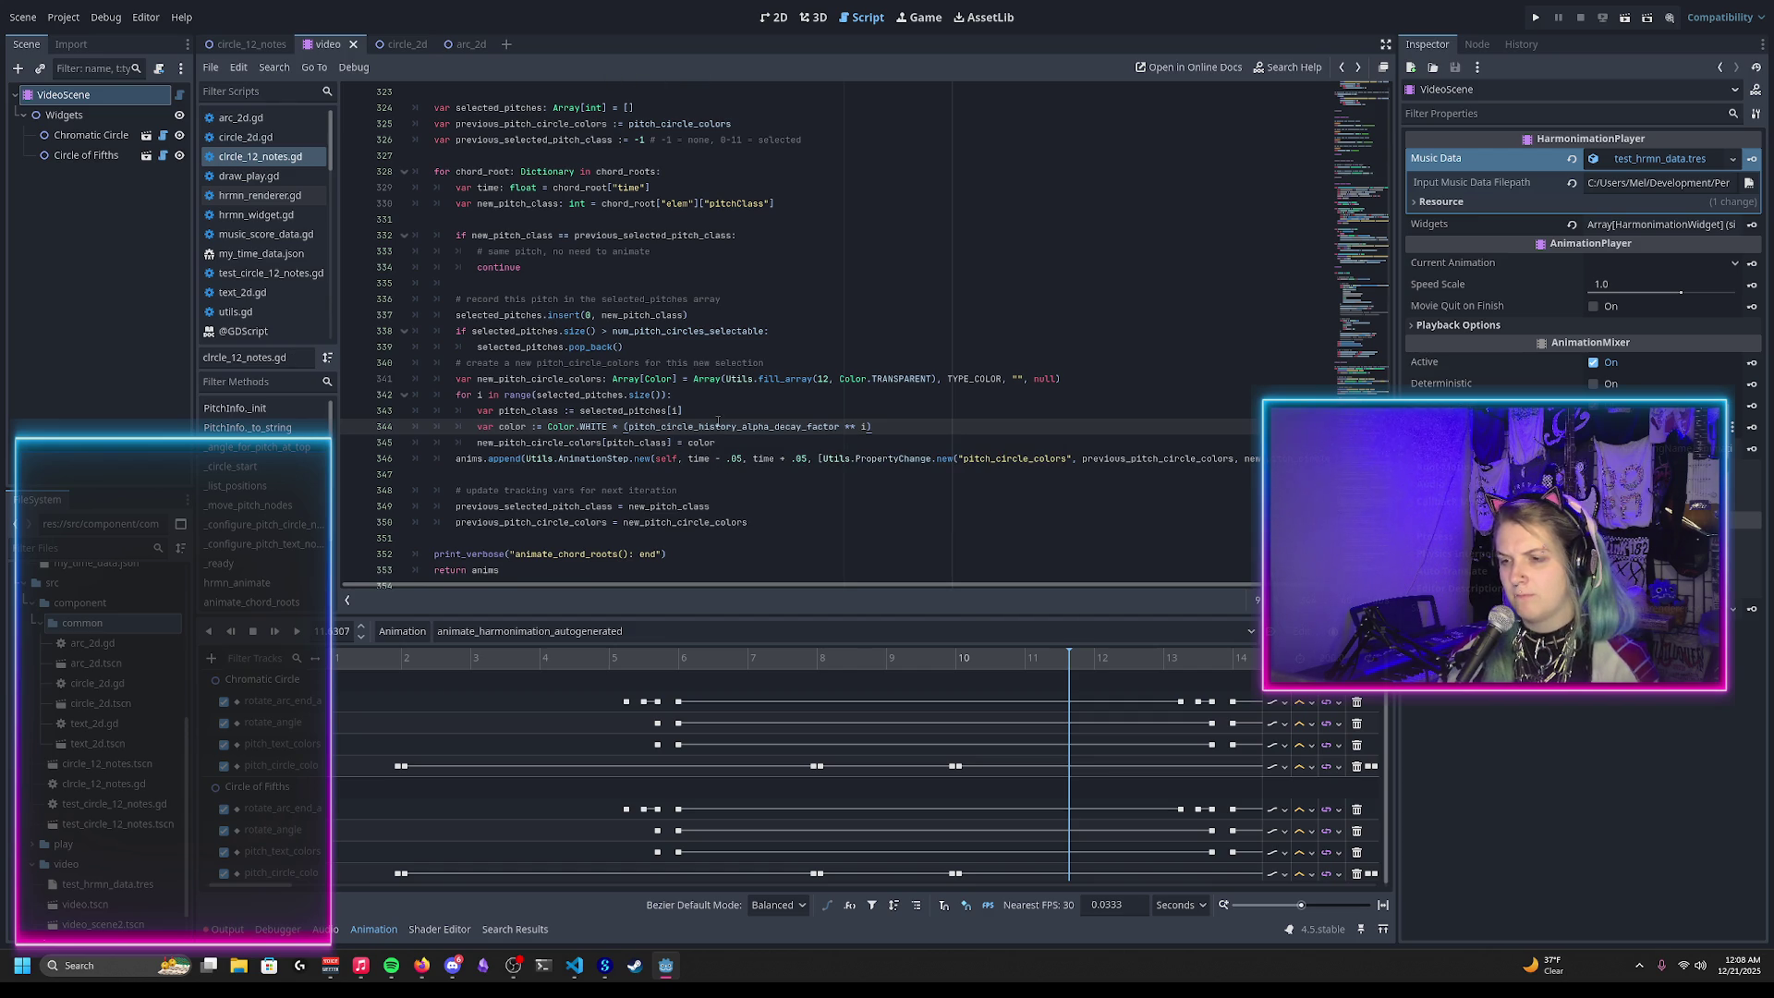
mouse_move(752, 428)
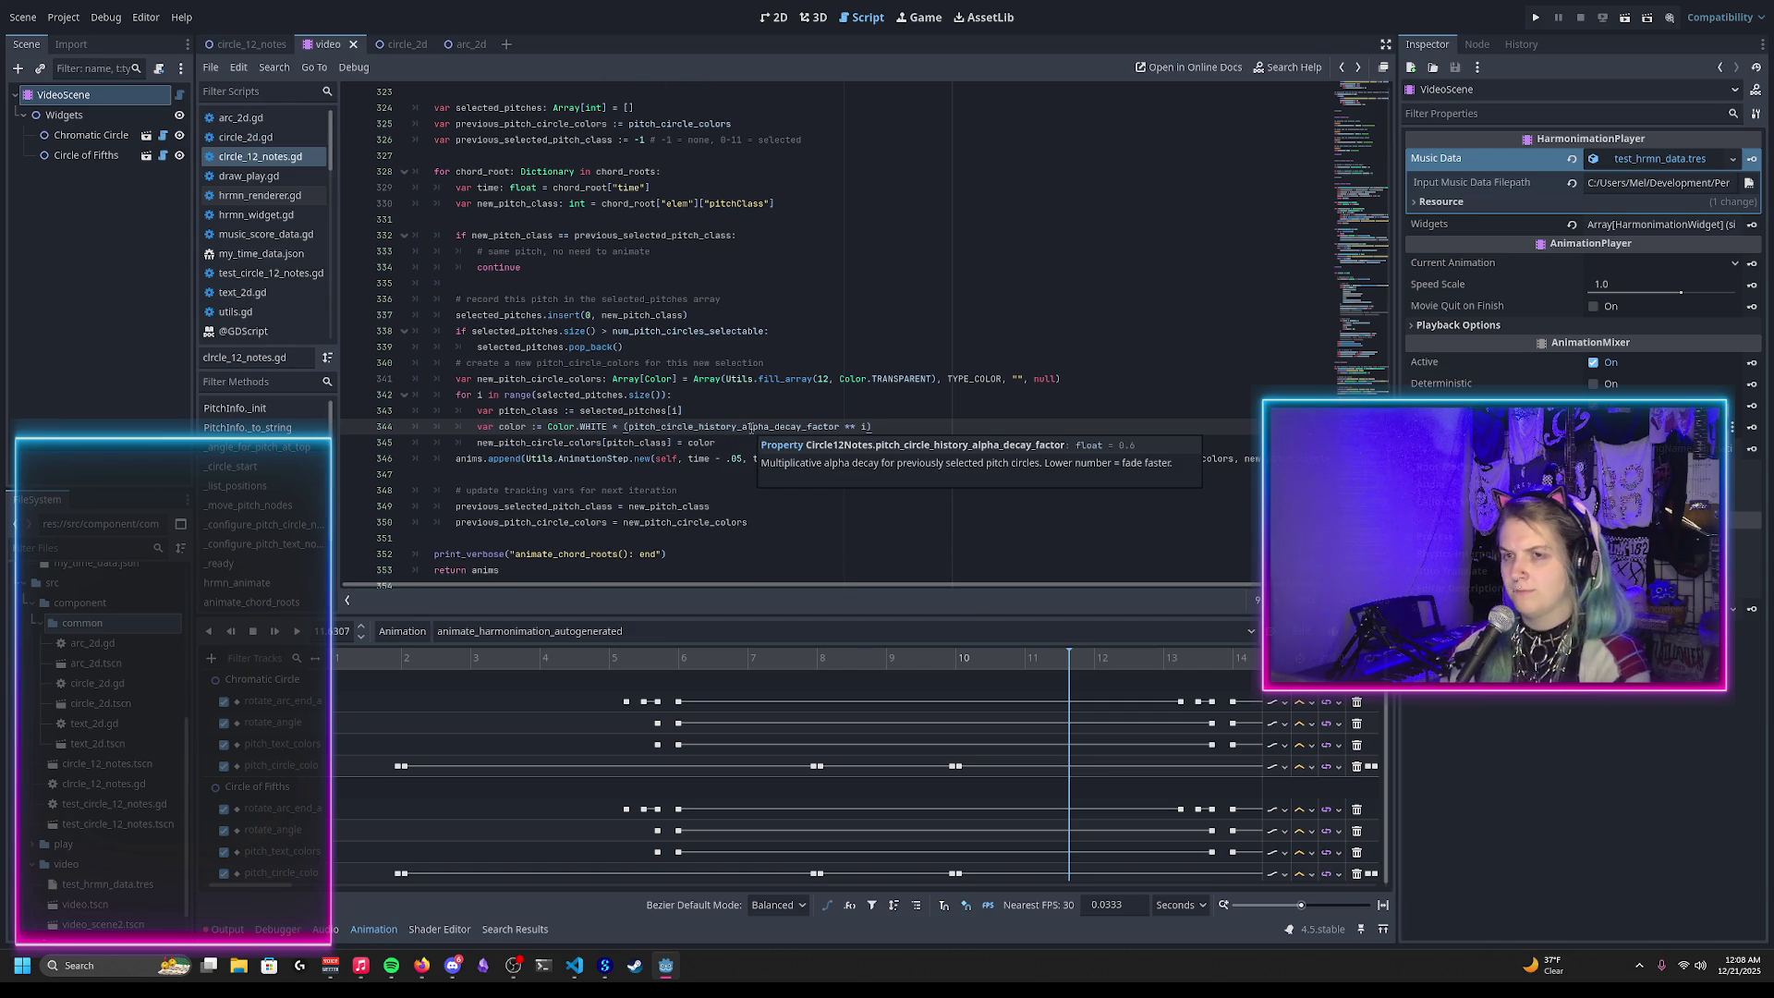
Step: Reload the saved scene in the 2D view
click(773, 17)
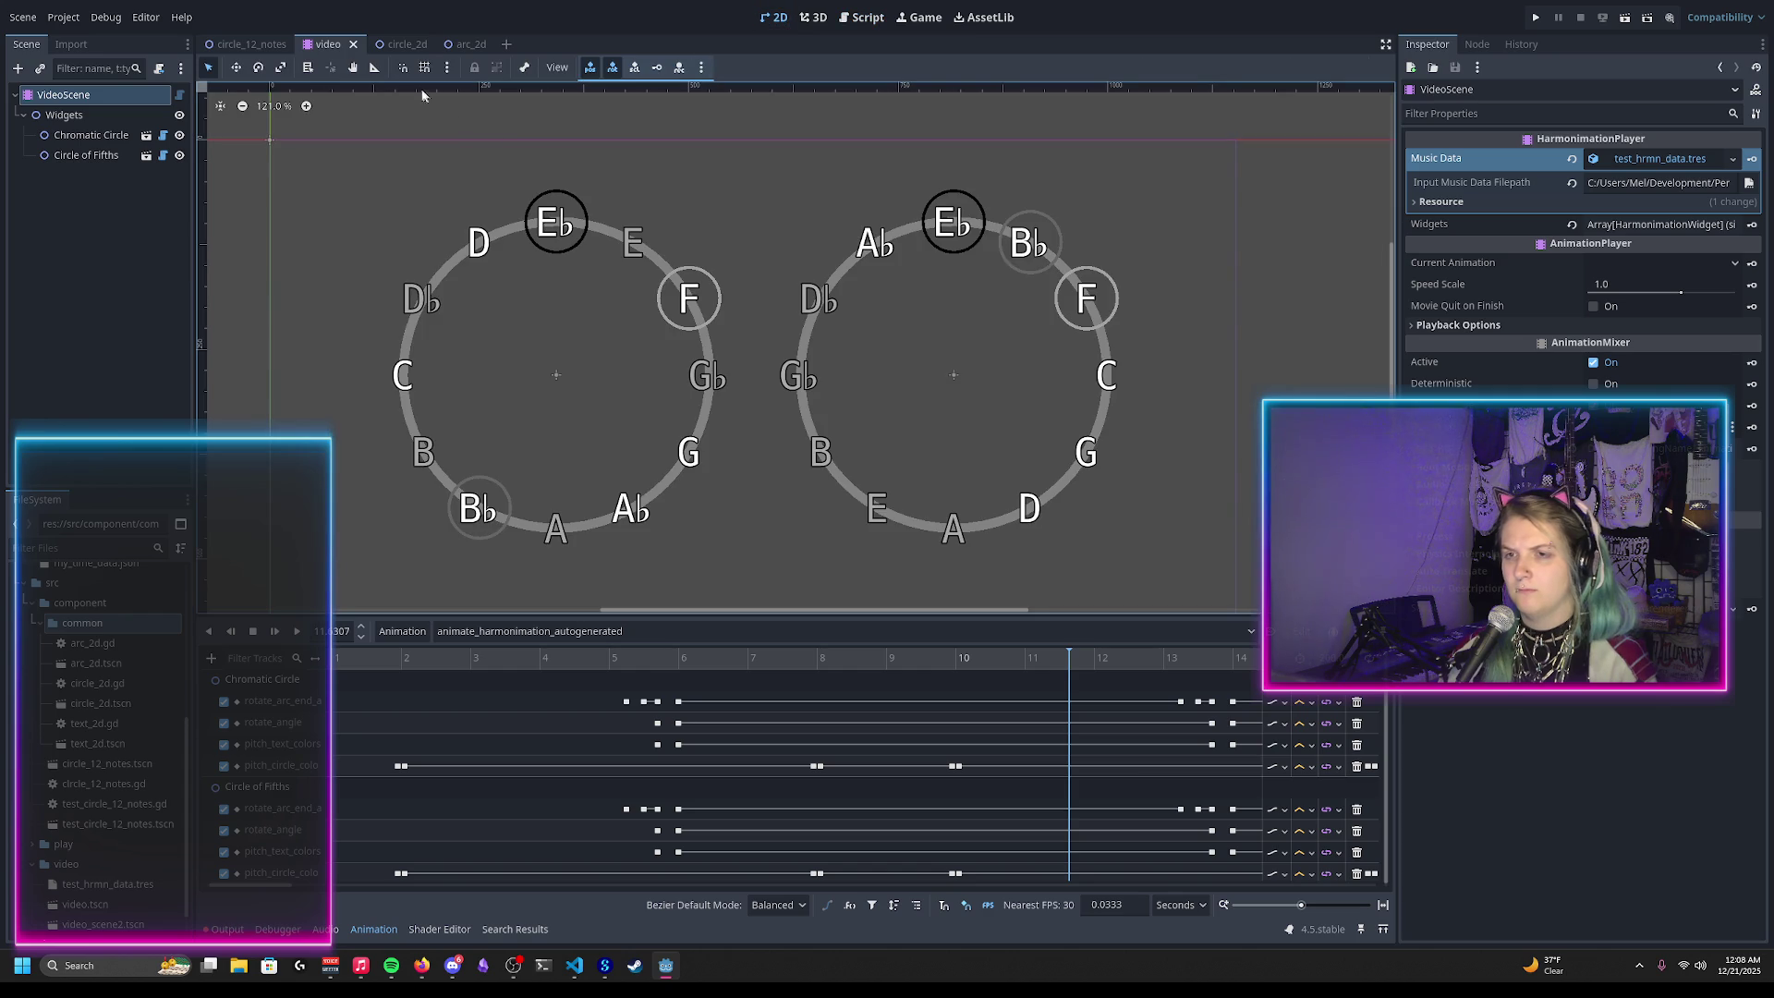
click(22, 17)
click(97, 342)
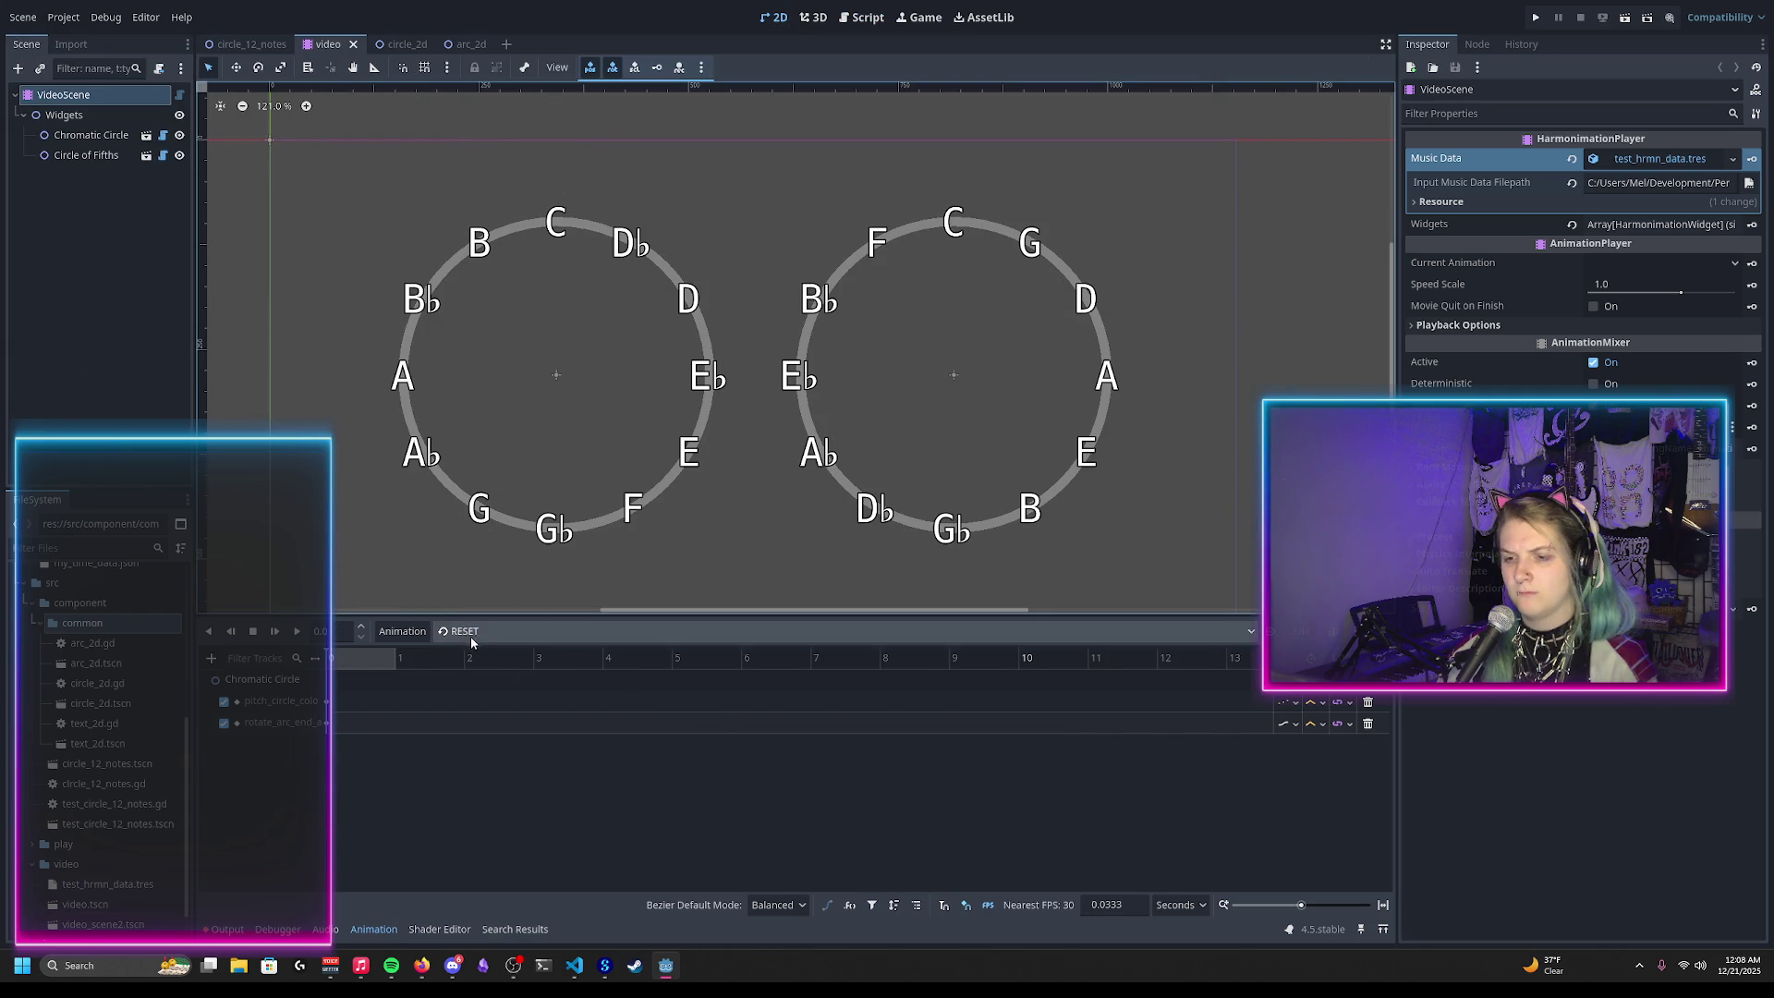
Step: Preview animate_harmonimation_autogenerated scrubbed to about 6.8 s, then bring VS Code forward
click(468, 631)
click(518, 674)
drag(532, 680, 1032, 730)
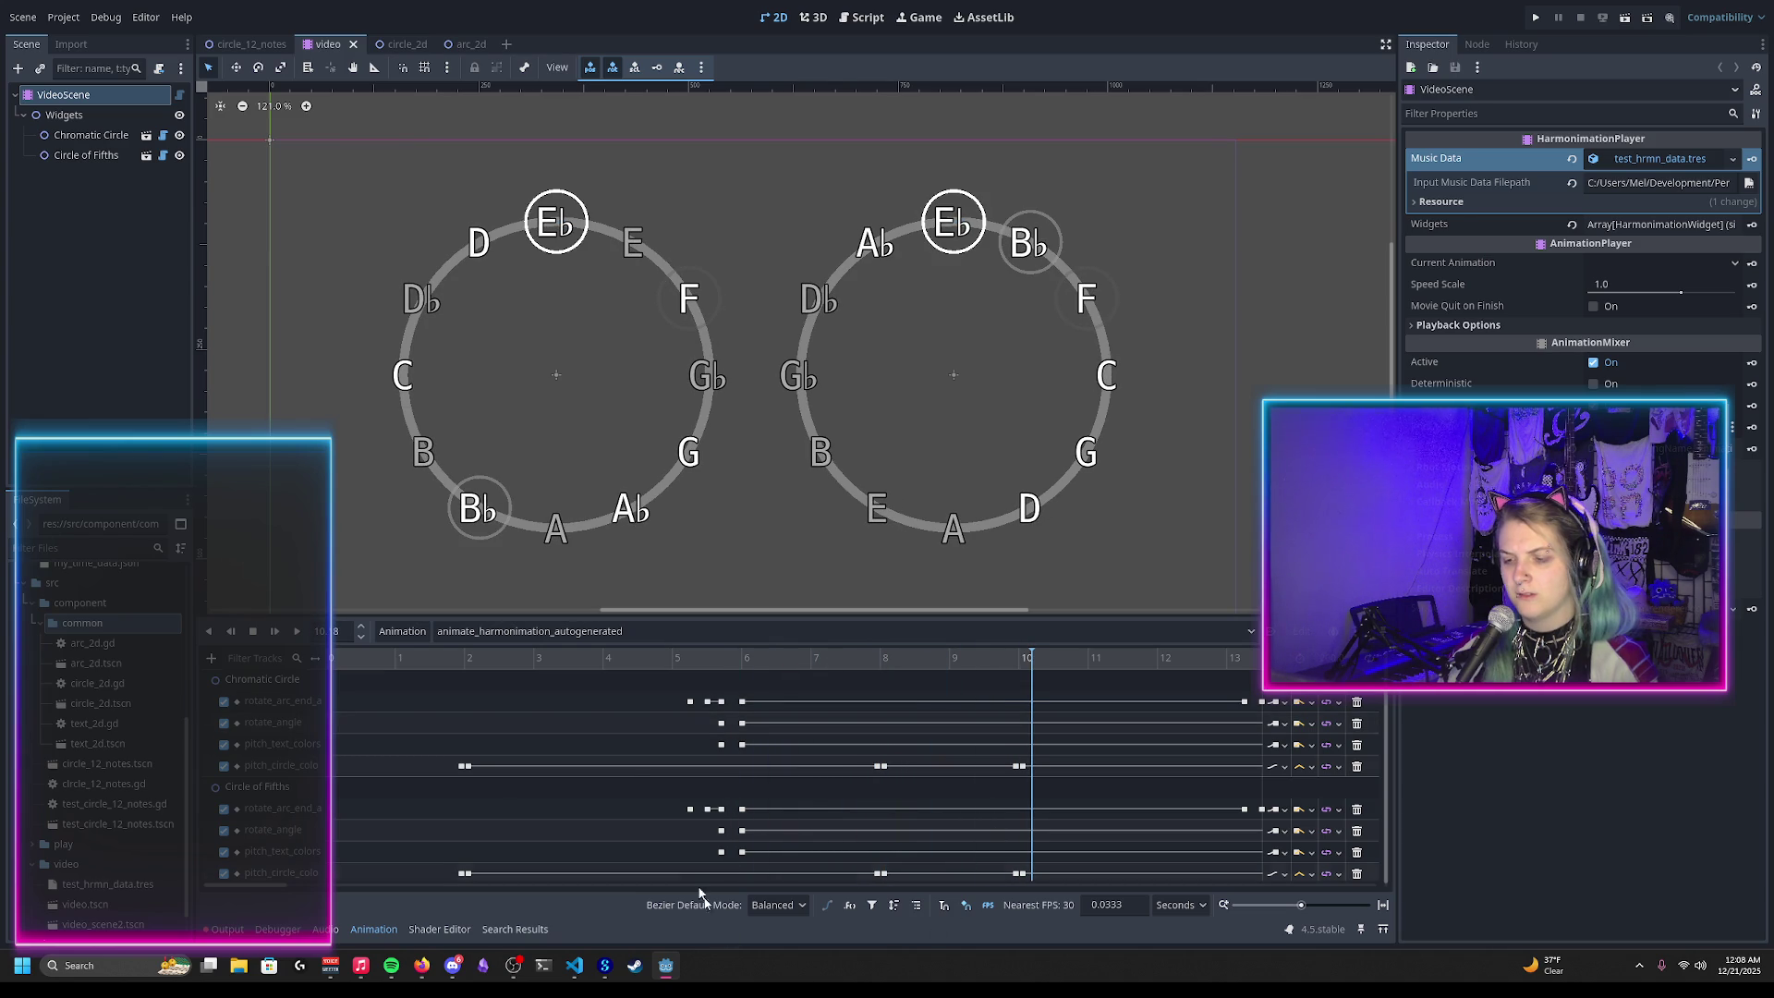
click(577, 966)
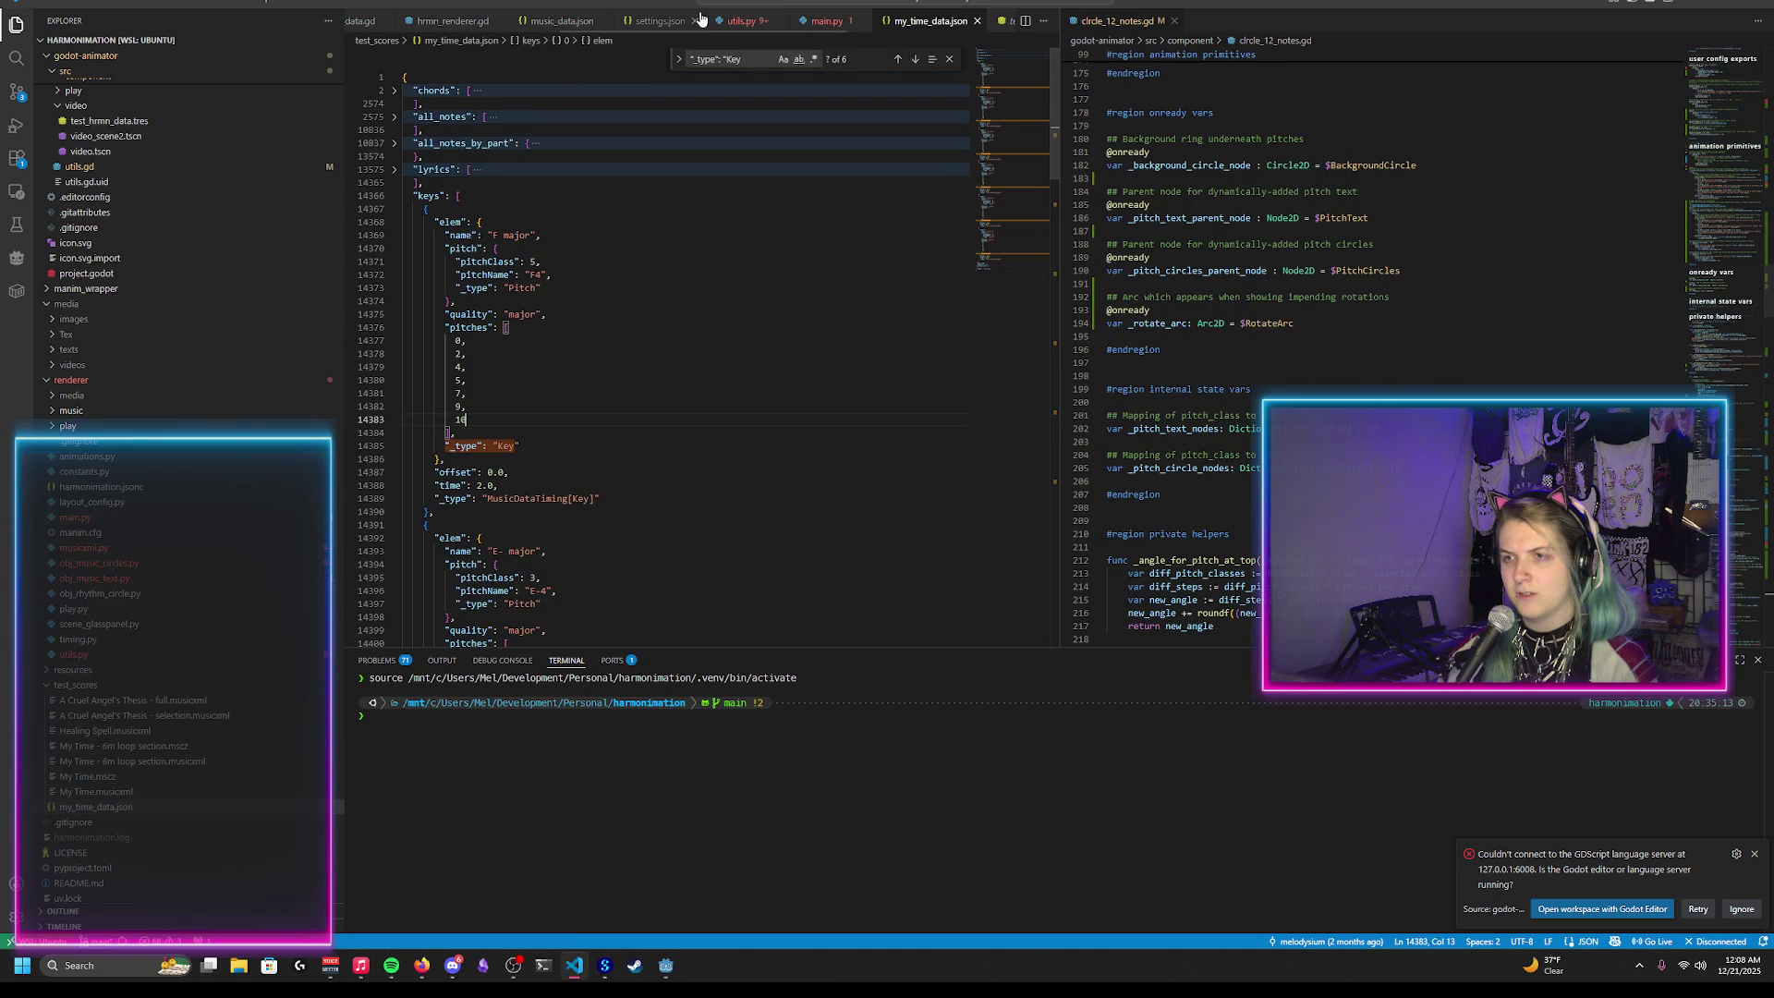
Step: Show obj_music_circles.py in the left editor and mark the GRAY colour value on line 45
scroll(681, 20, down, 3)
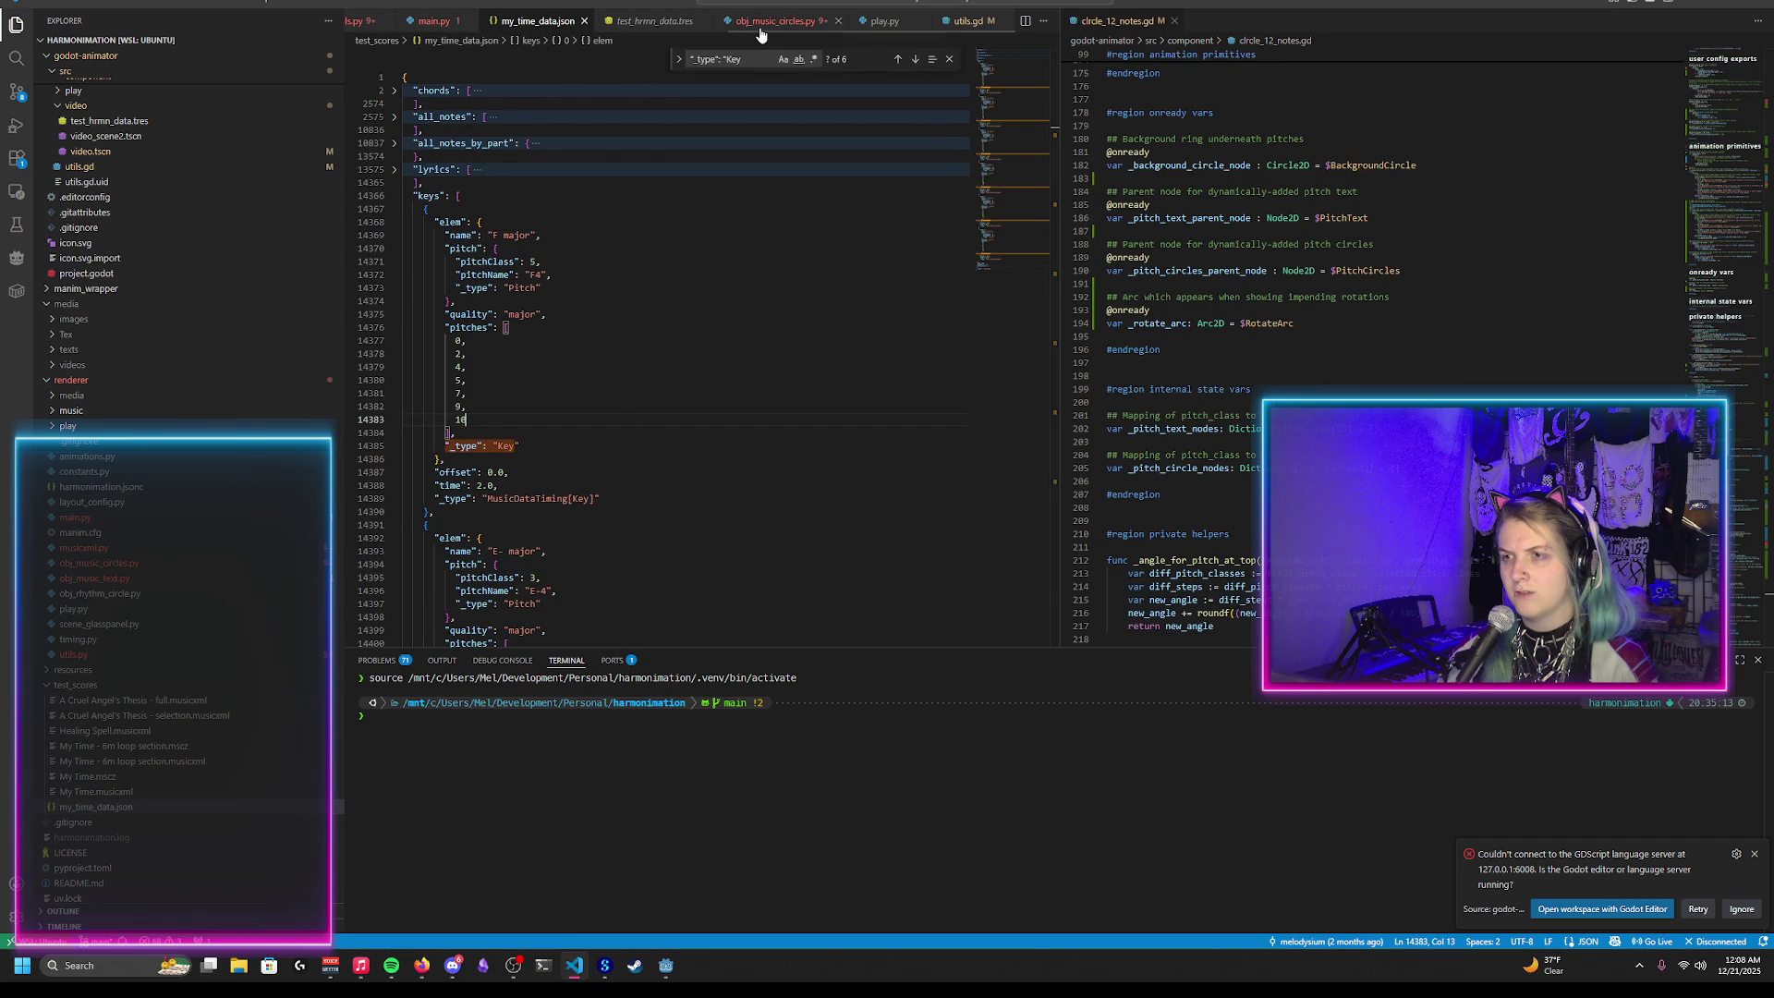
click(730, 21)
scroll(947, 266, up, 20)
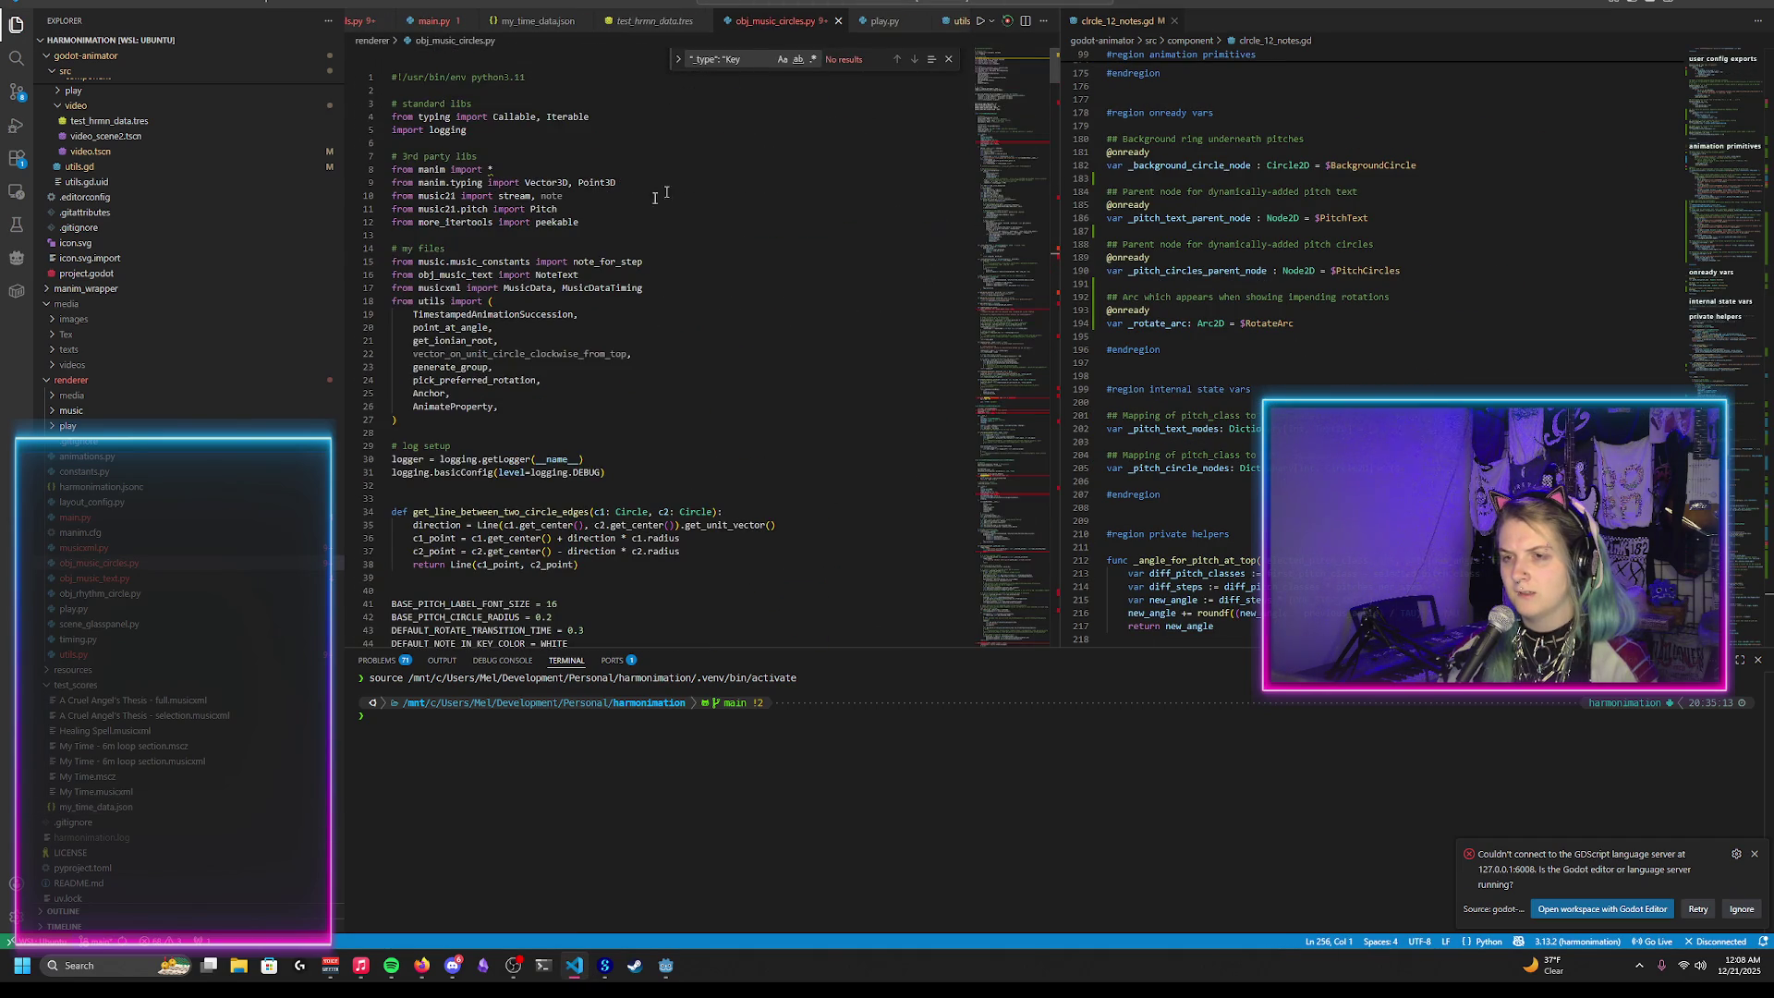
scroll(633, 520, down, 2)
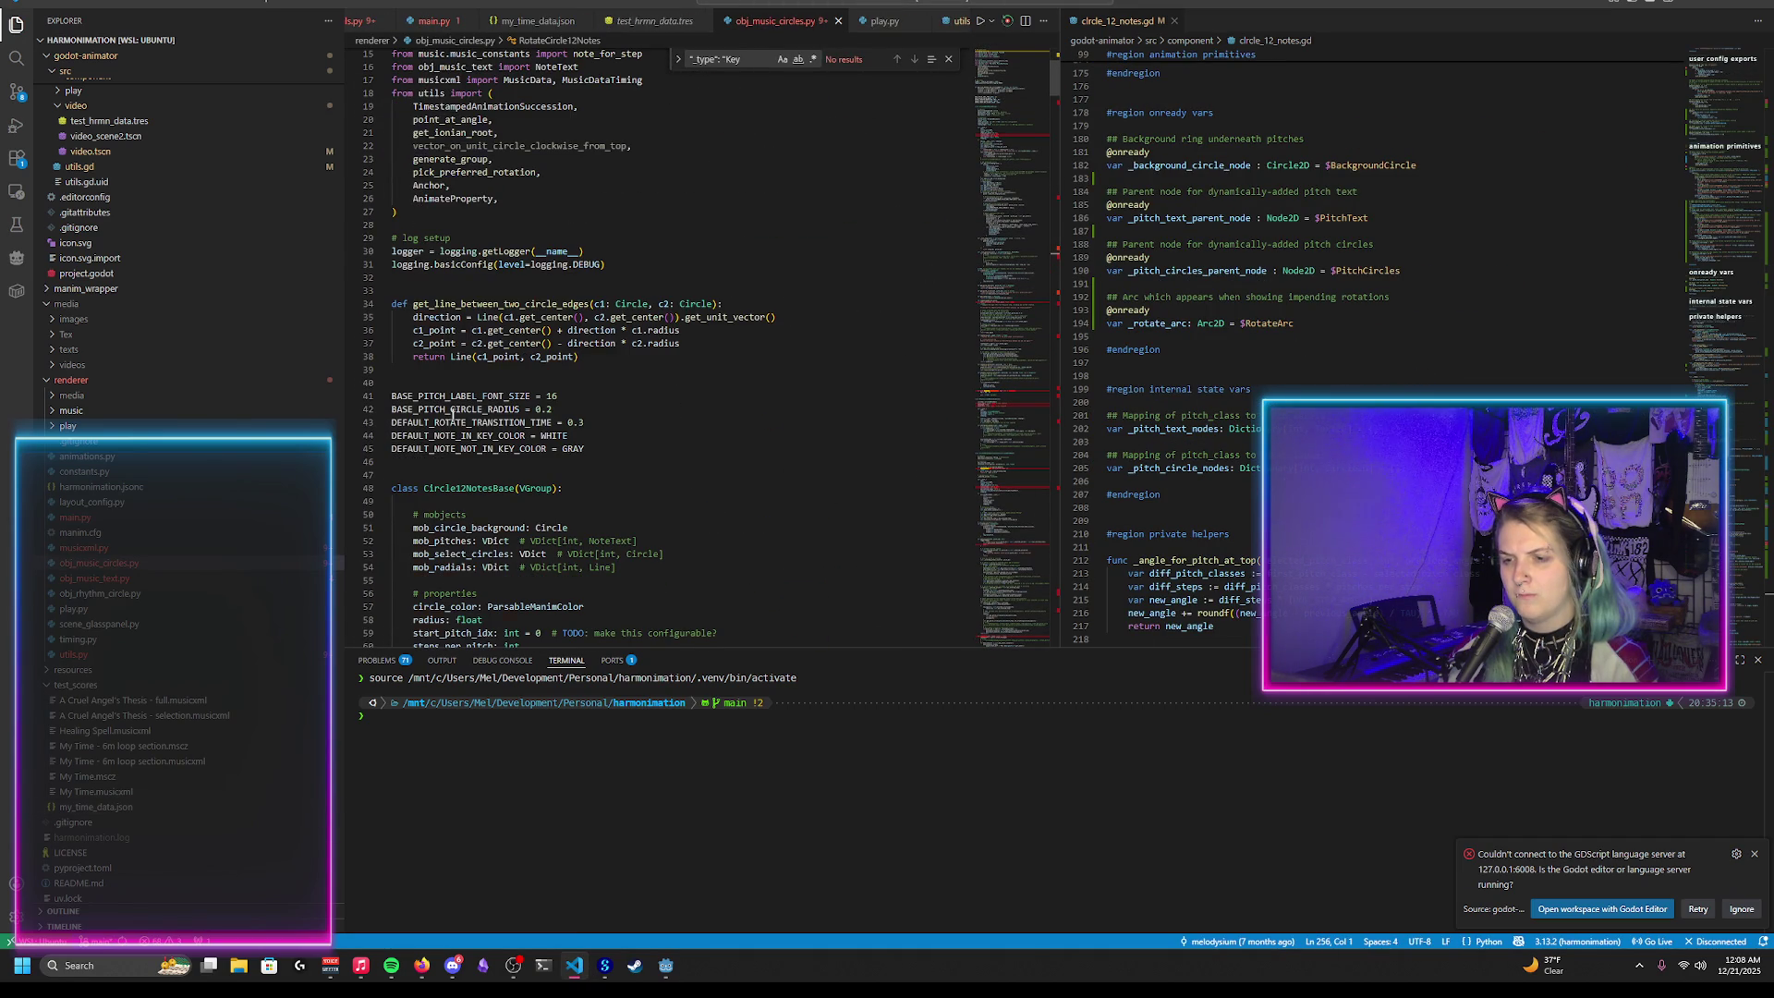
click(649, 449)
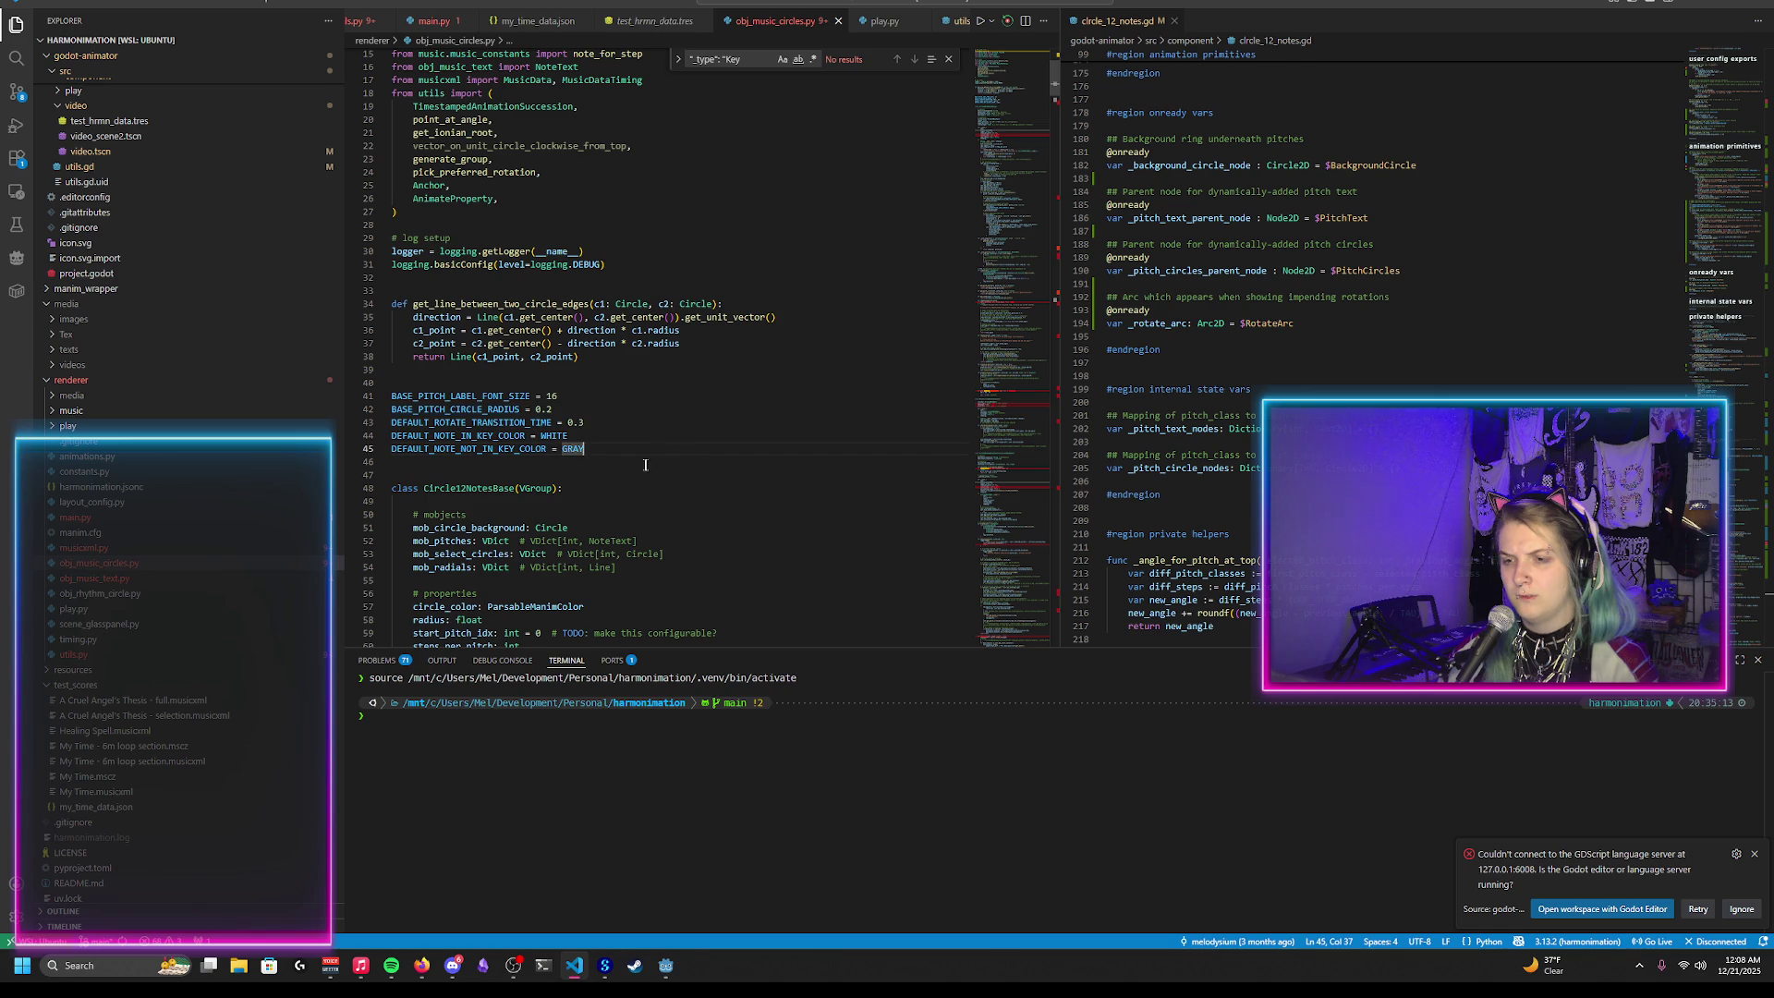
Step: Scroll through the file's classes down to the PlayCircle12Notes key-change and chord animations
scroll(632, 442, down, 1)
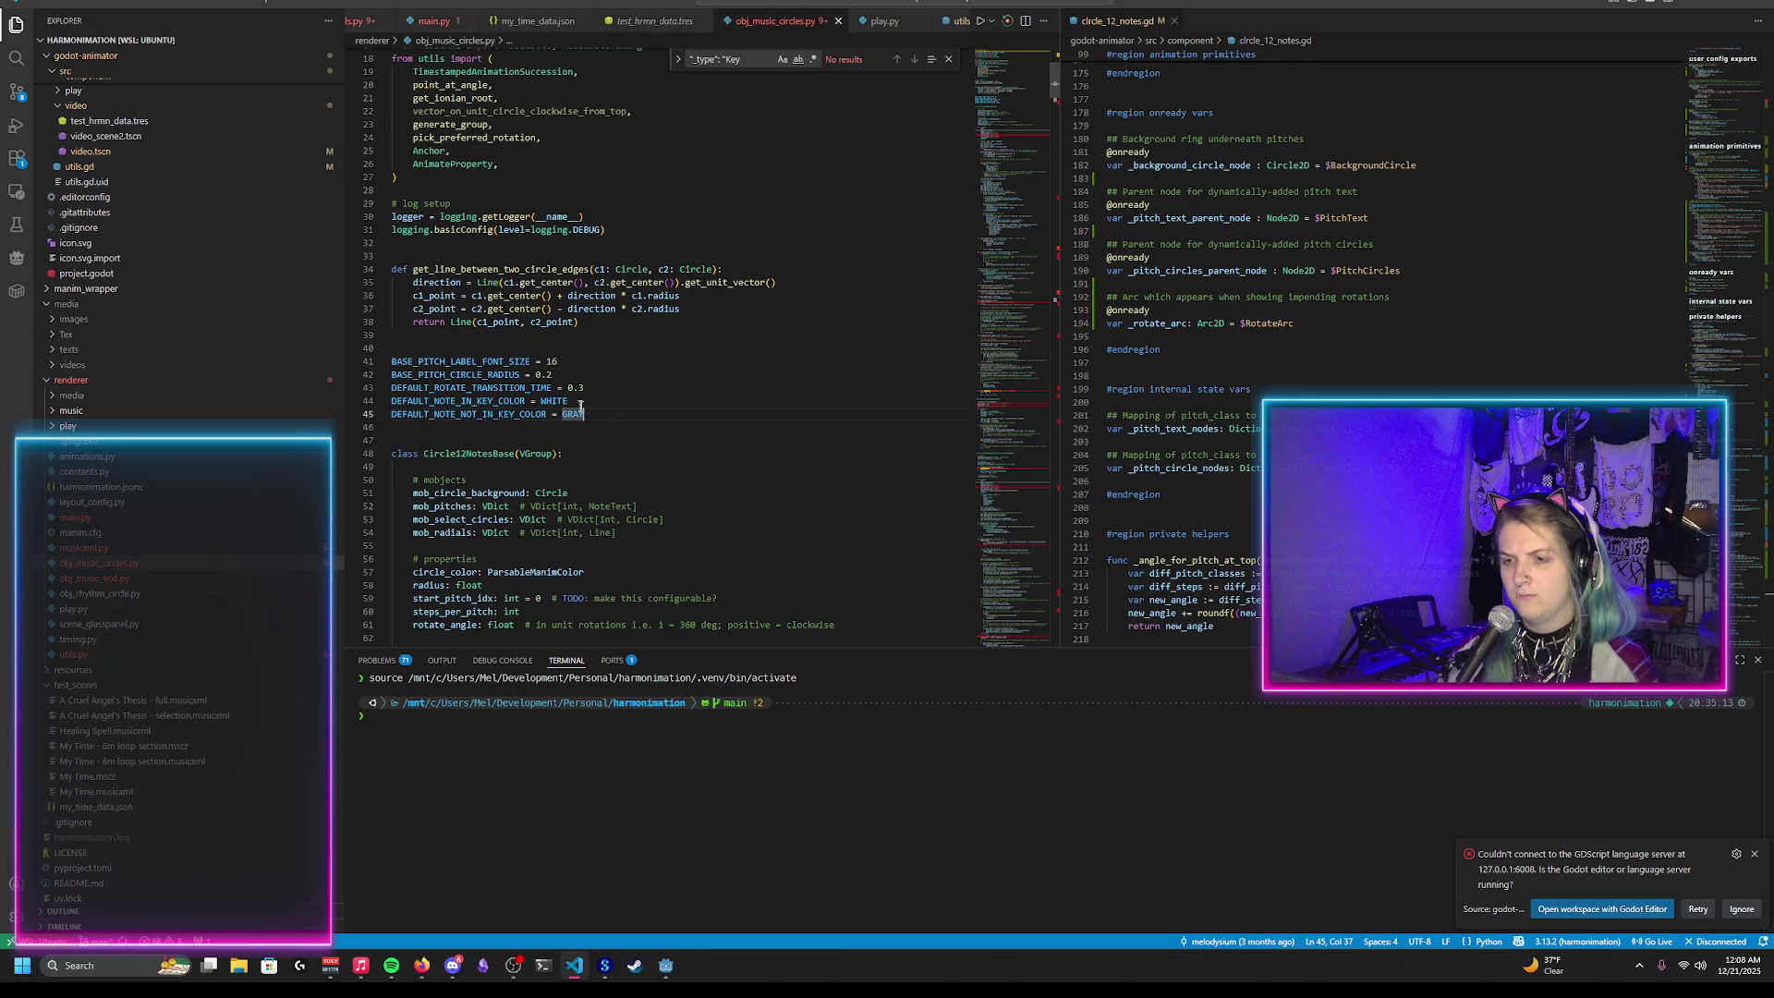
scroll(619, 382, down, 20)
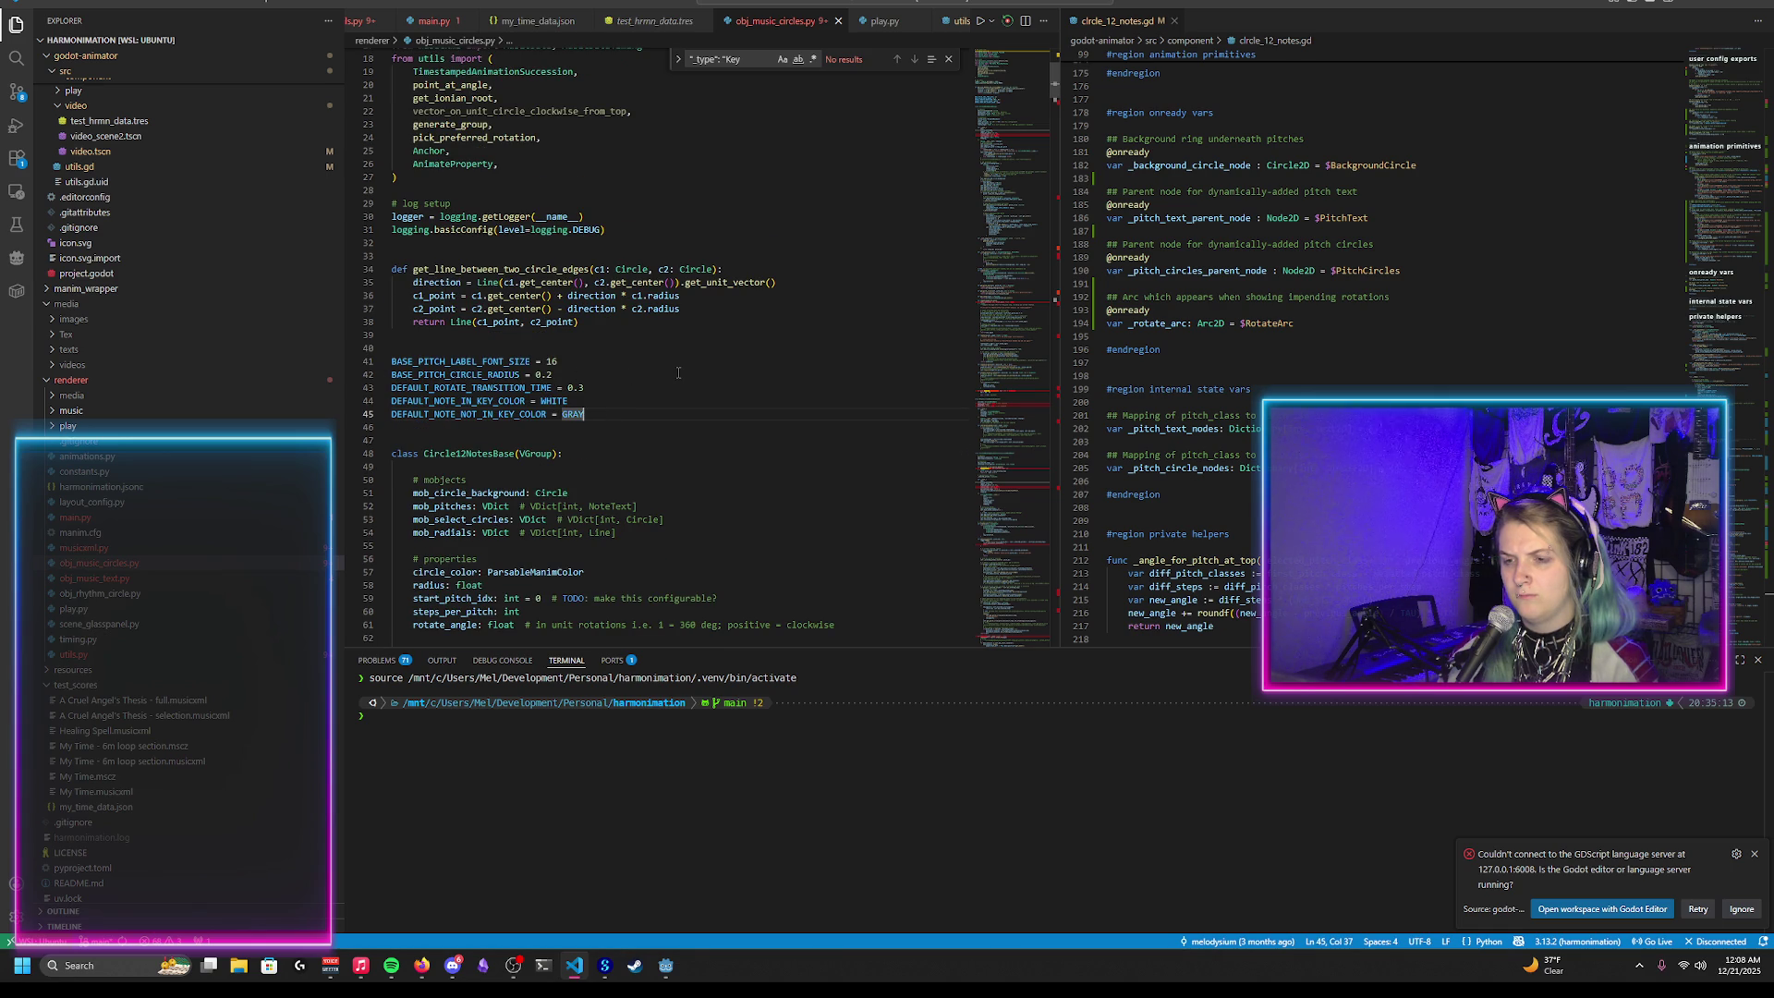
scroll(872, 292, down, 5)
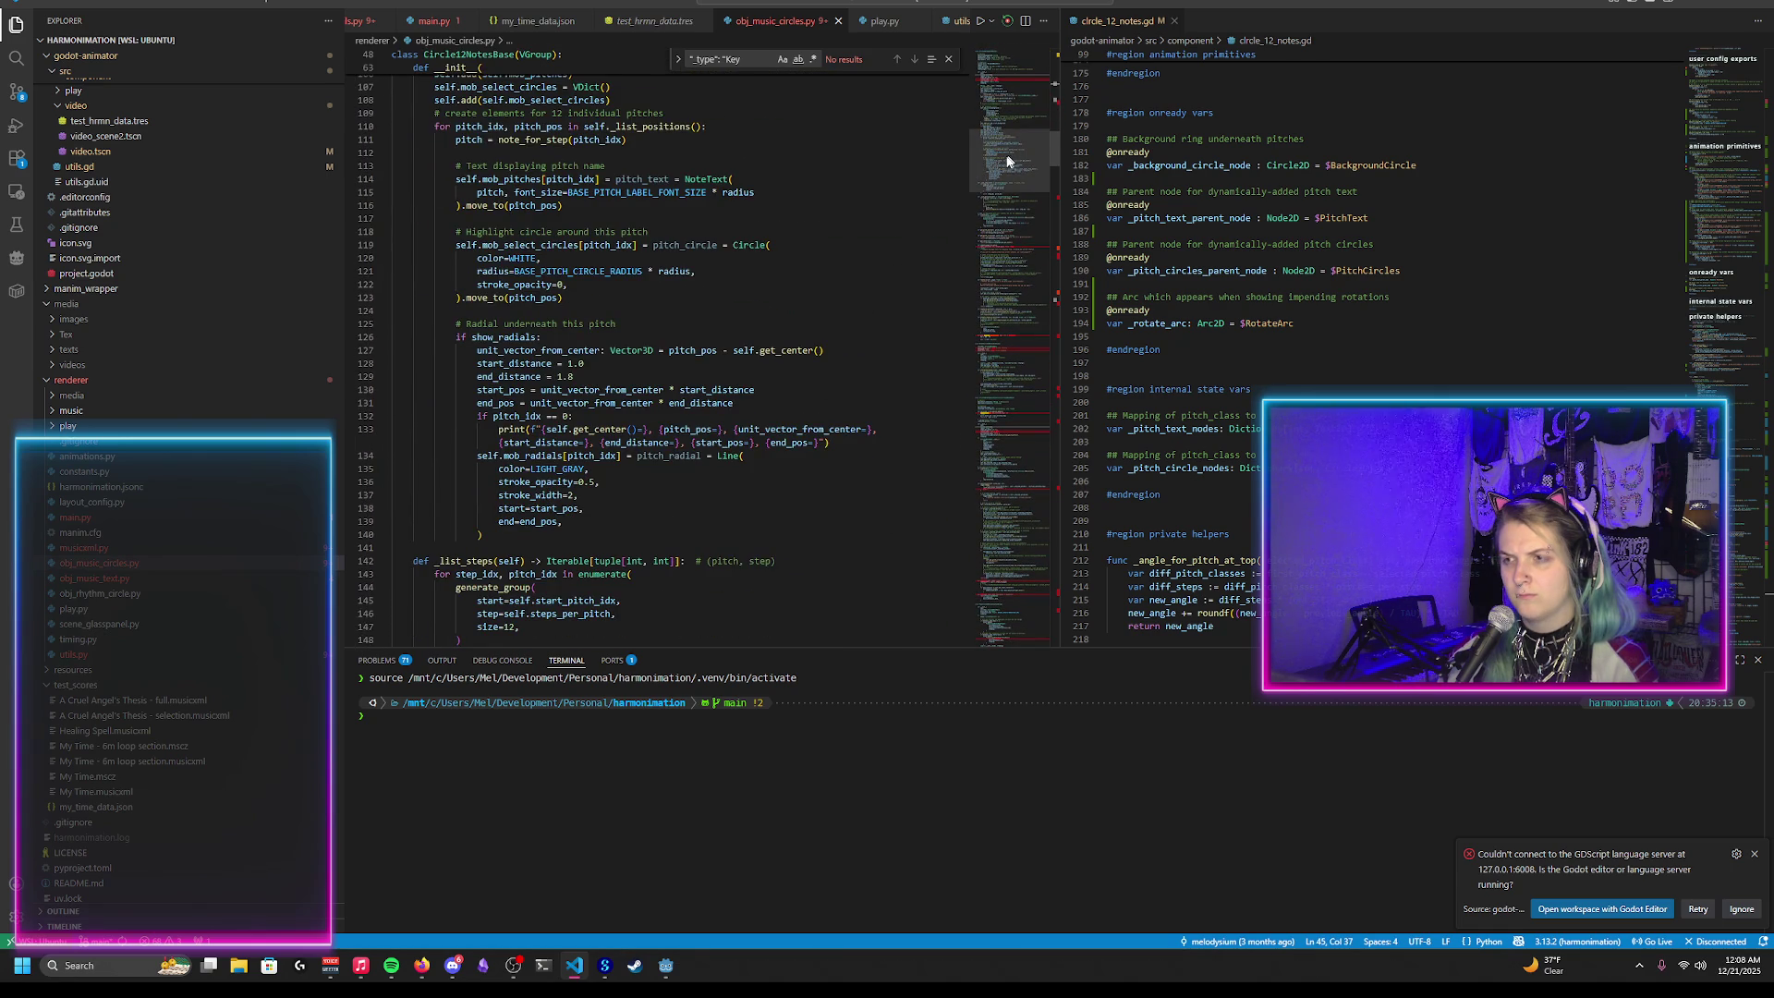
scroll(790, 319, down, 6)
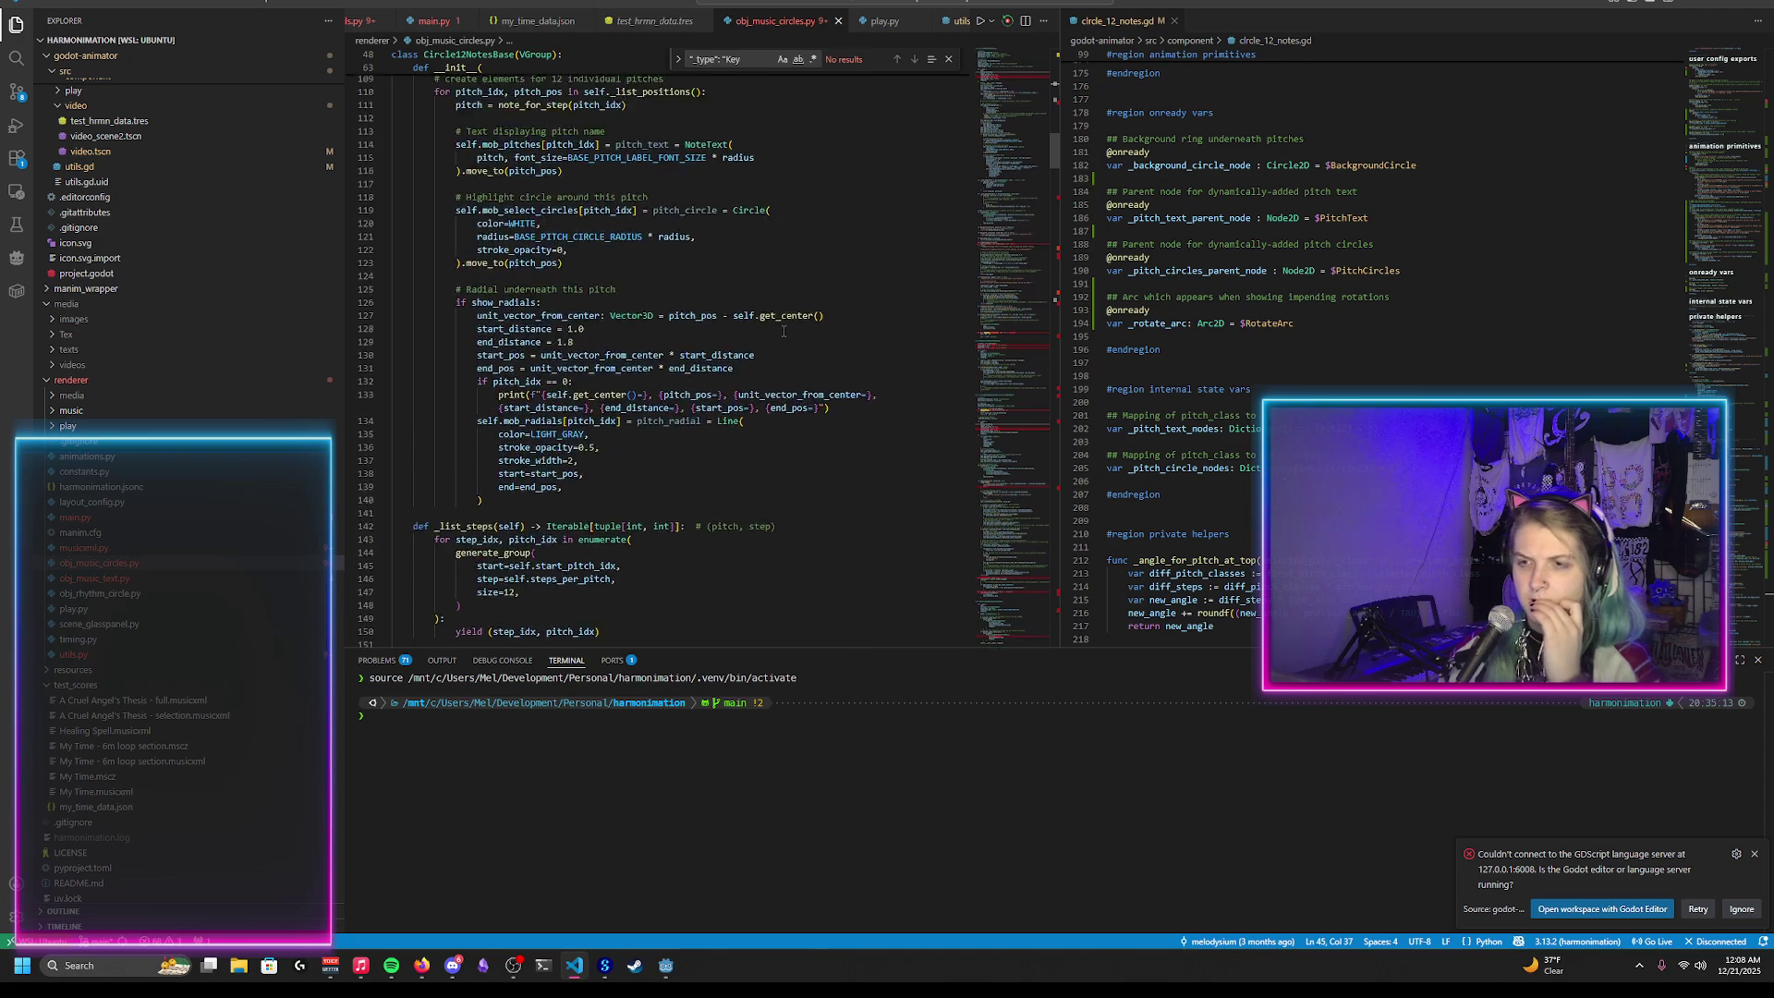
scroll(784, 335, down, 12)
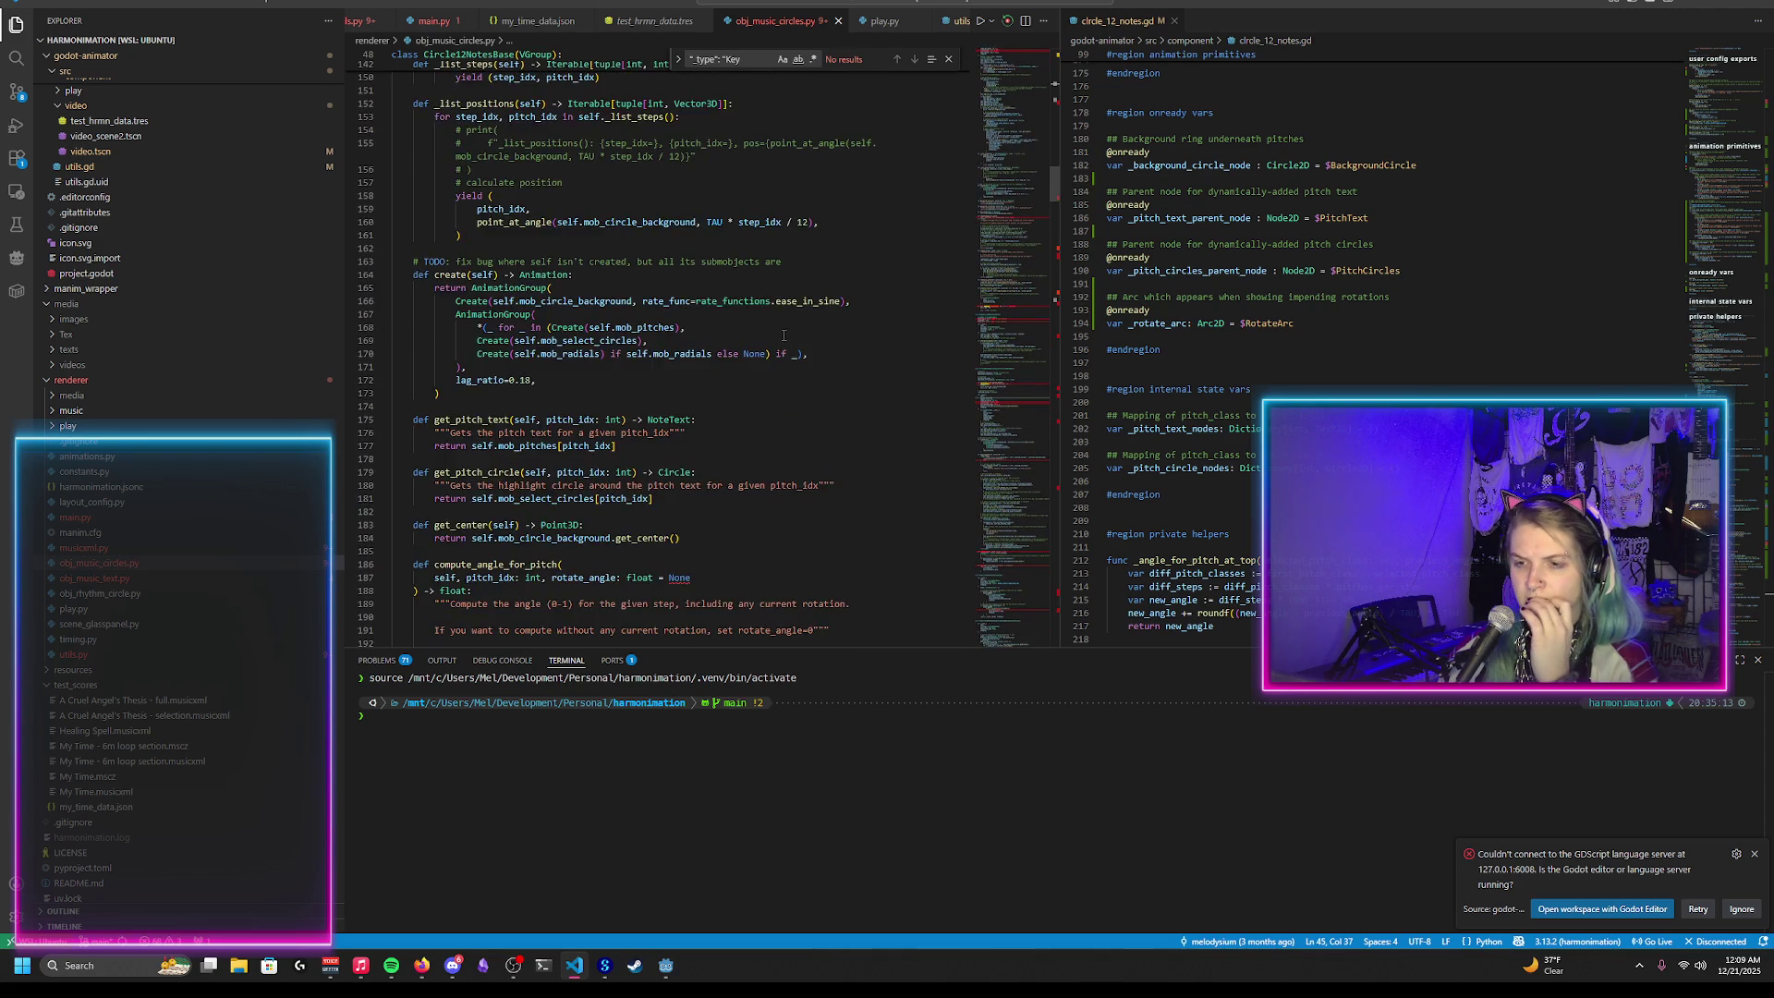
scroll(784, 335, down, 13)
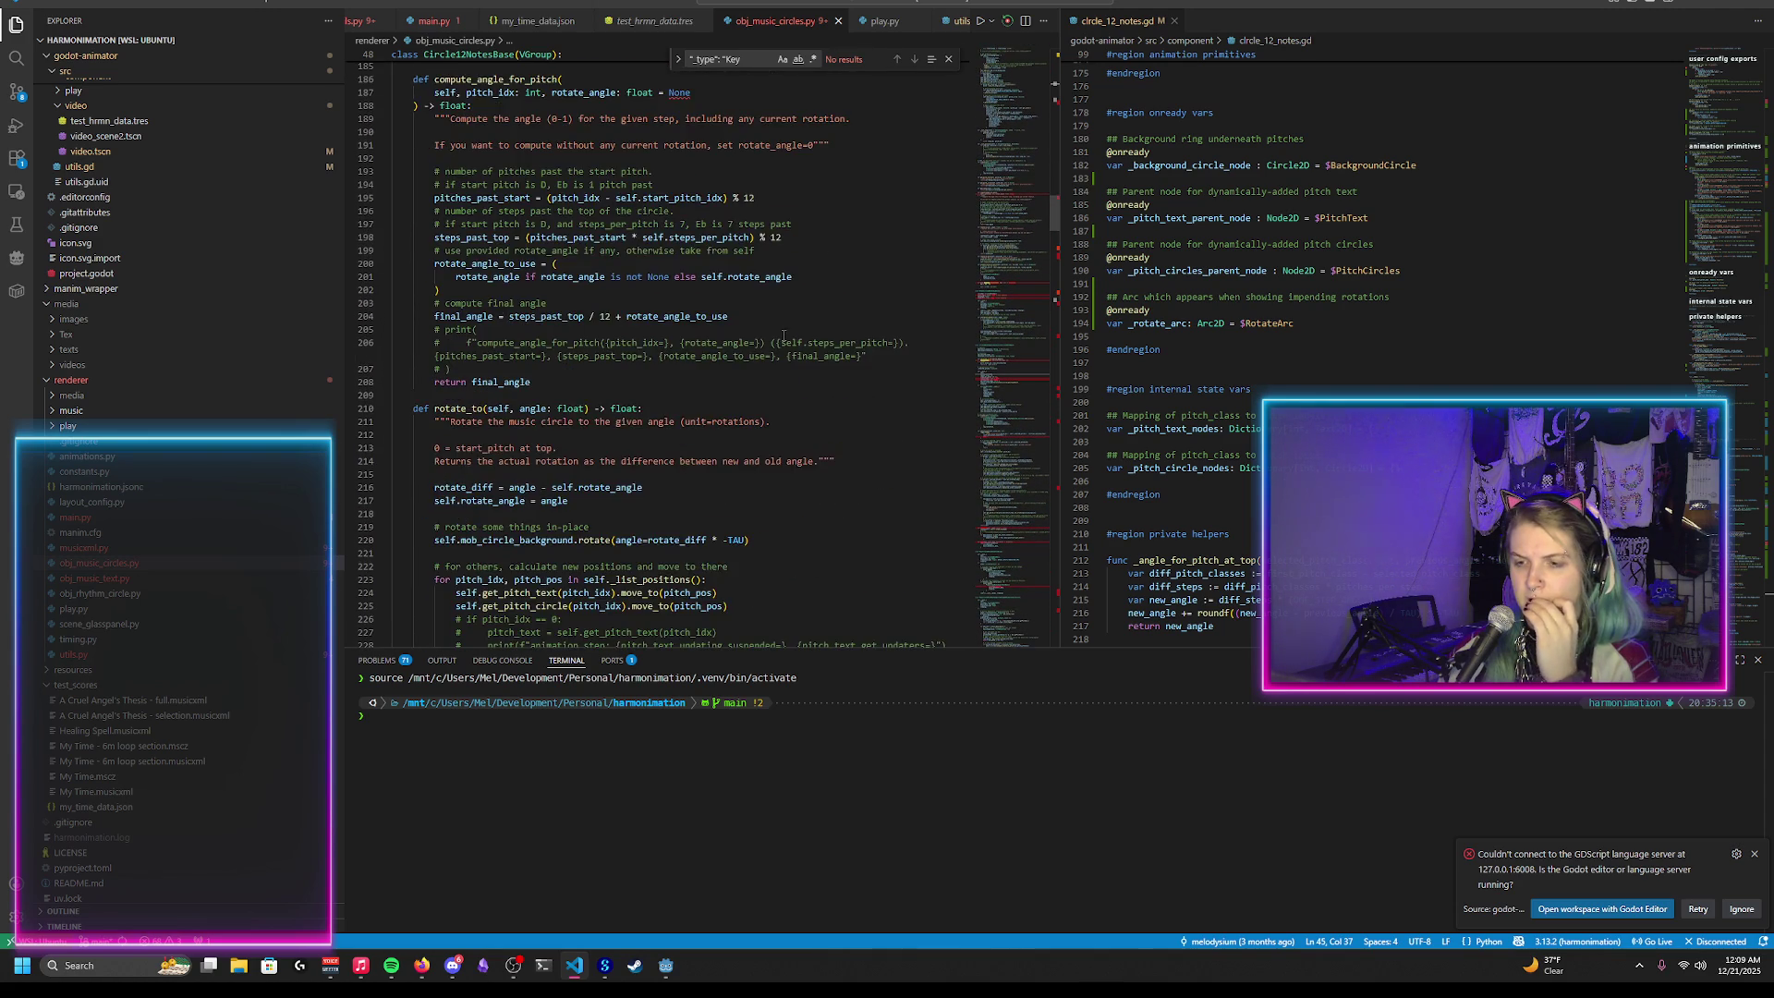
scroll(783, 335, down, 20)
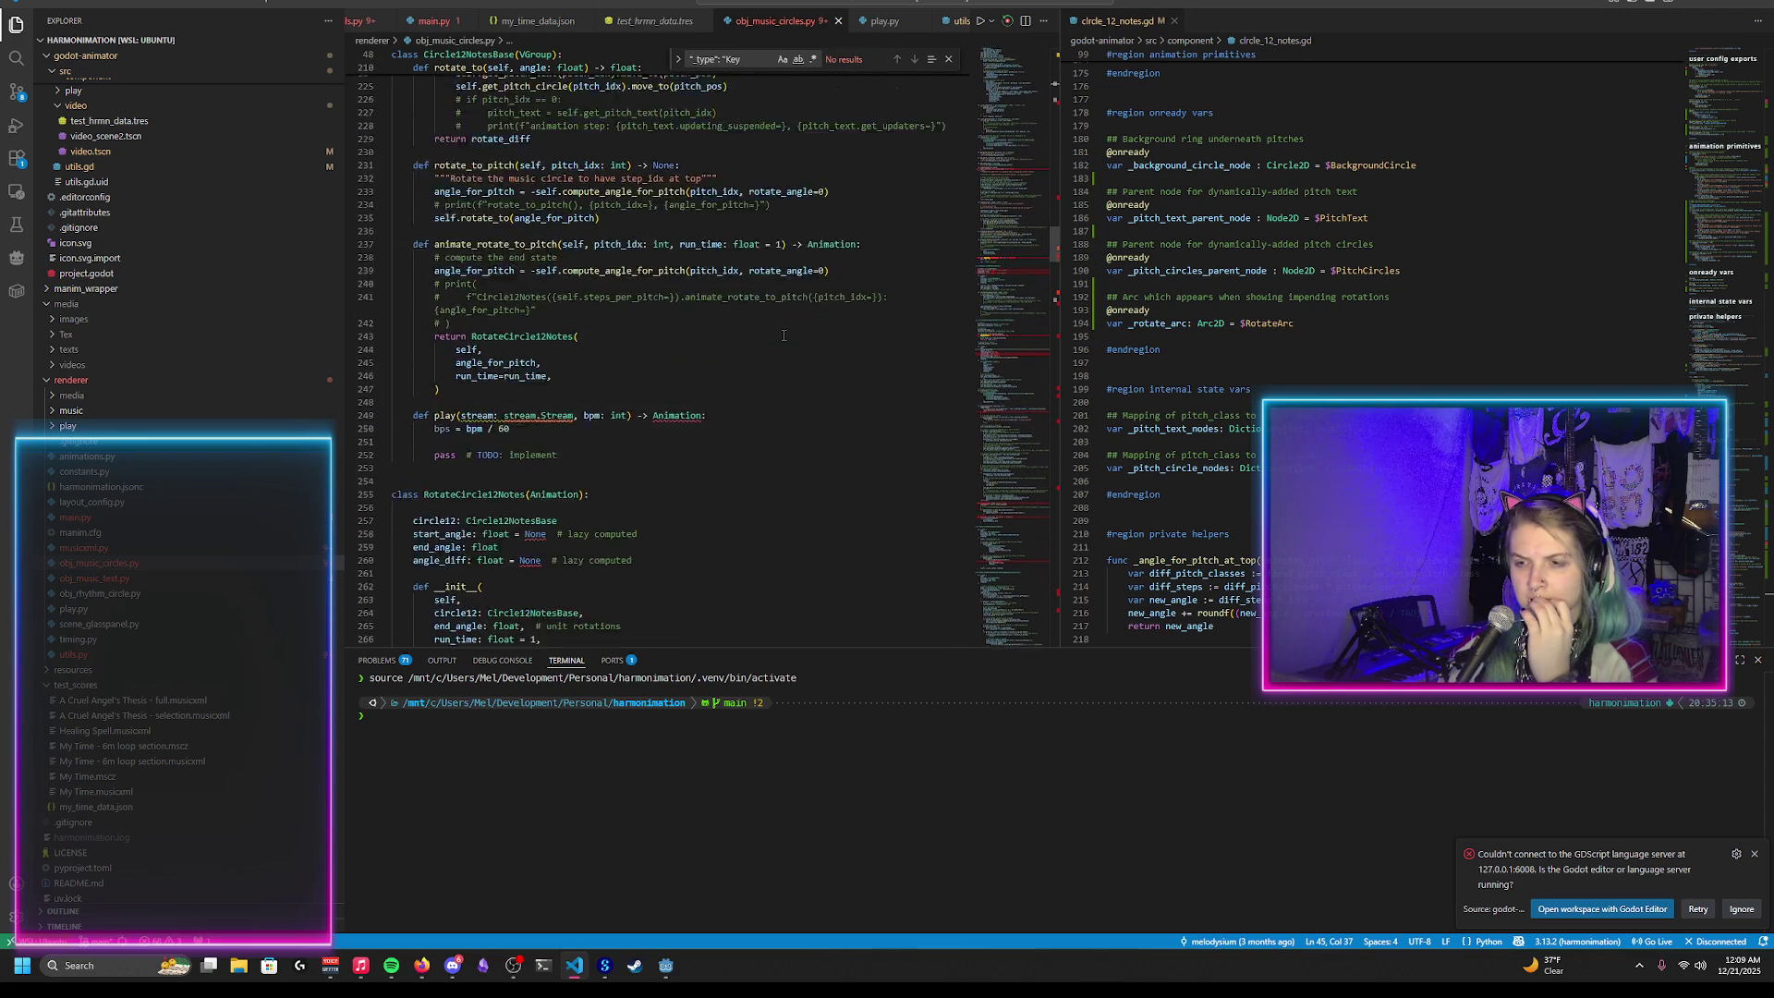
scroll(784, 335, down, 20)
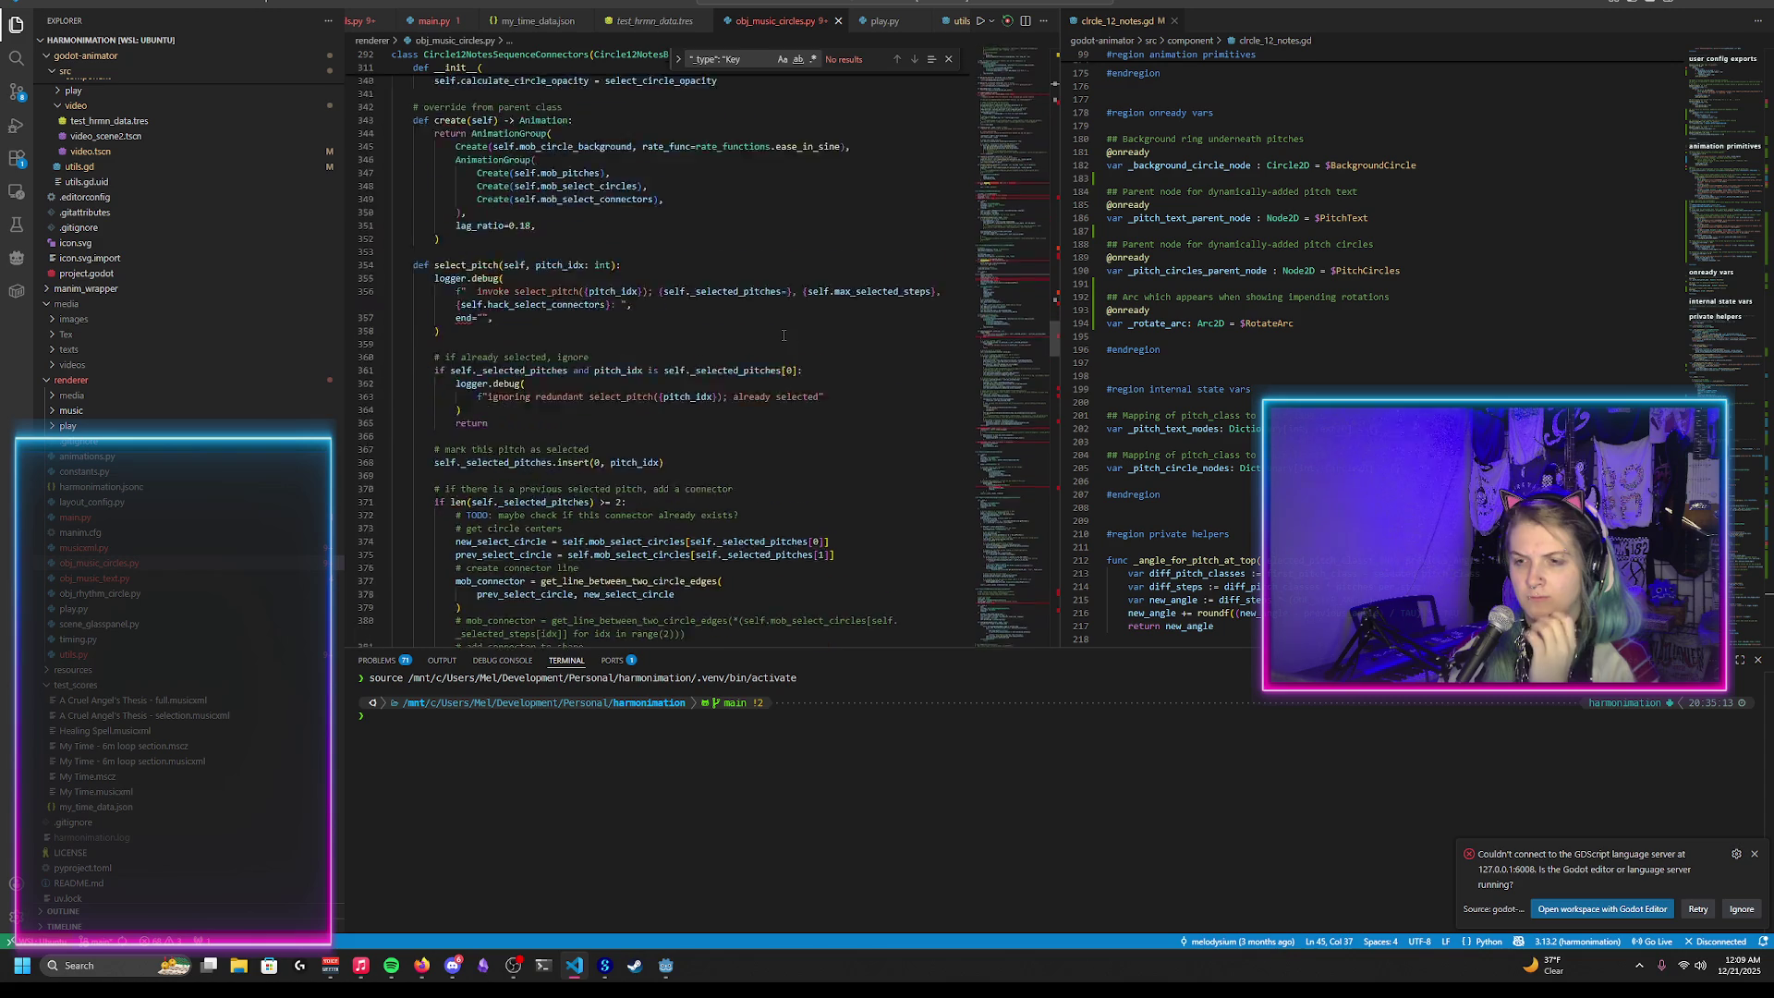
scroll(784, 335, down, 20)
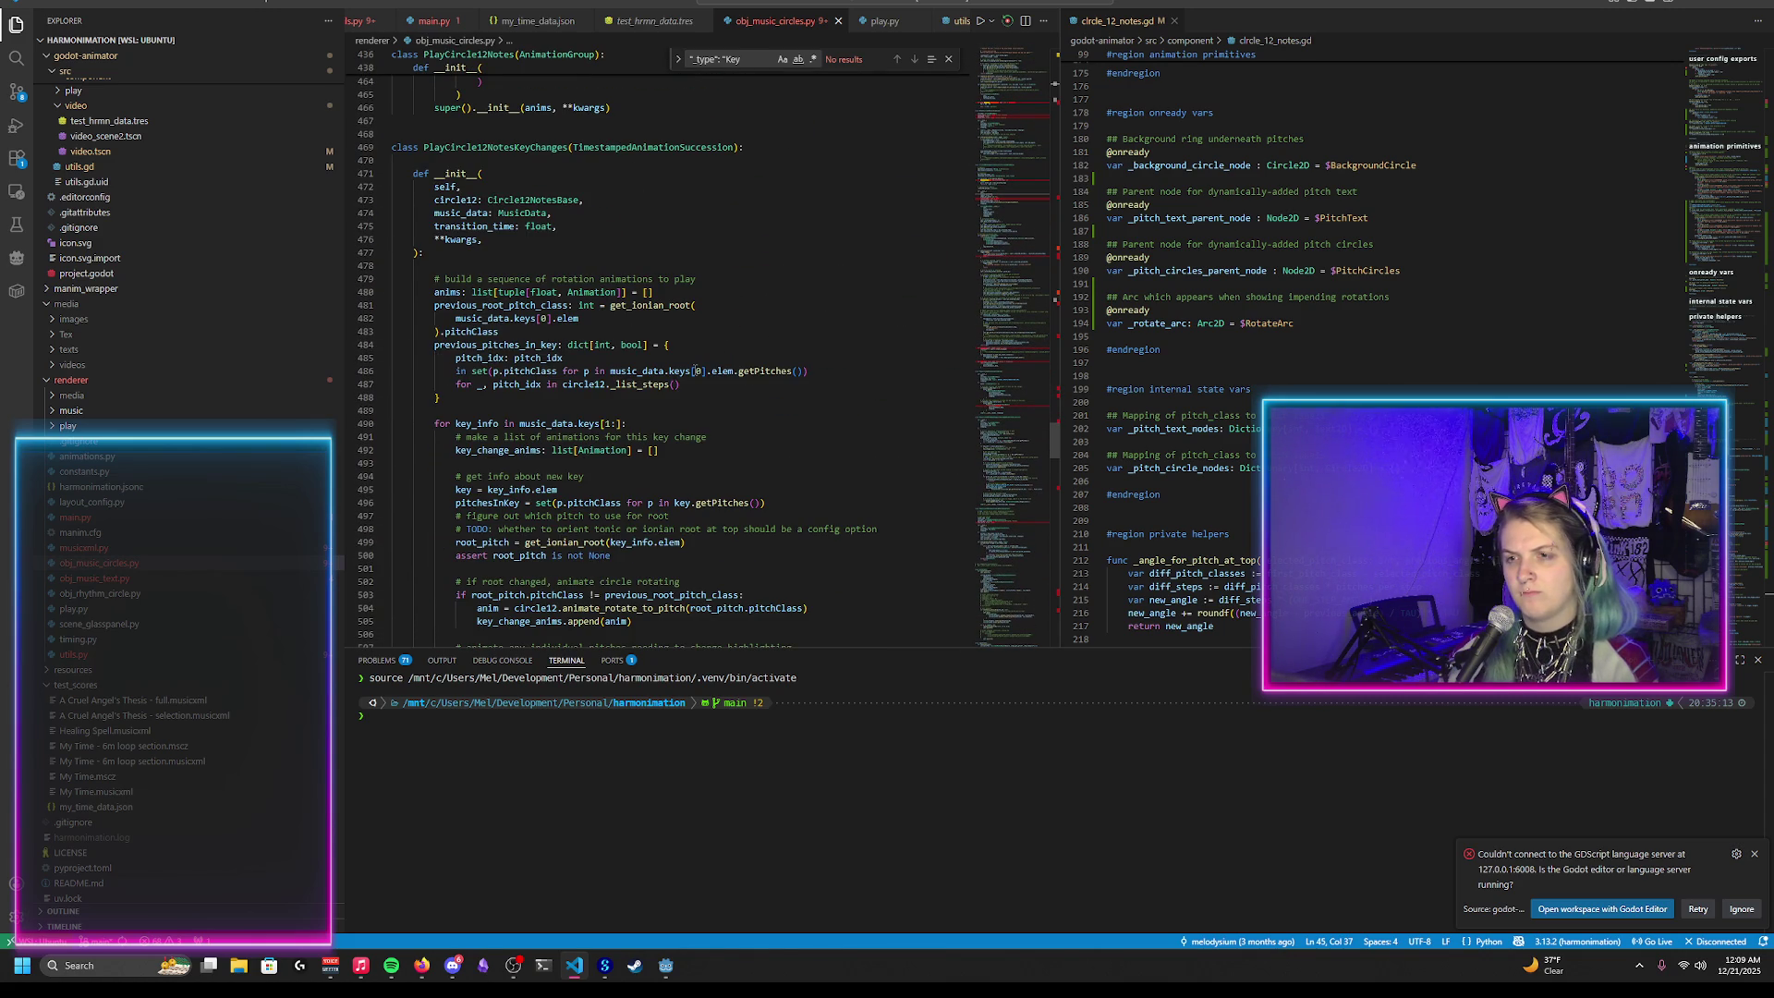
scroll(695, 370, down, 19)
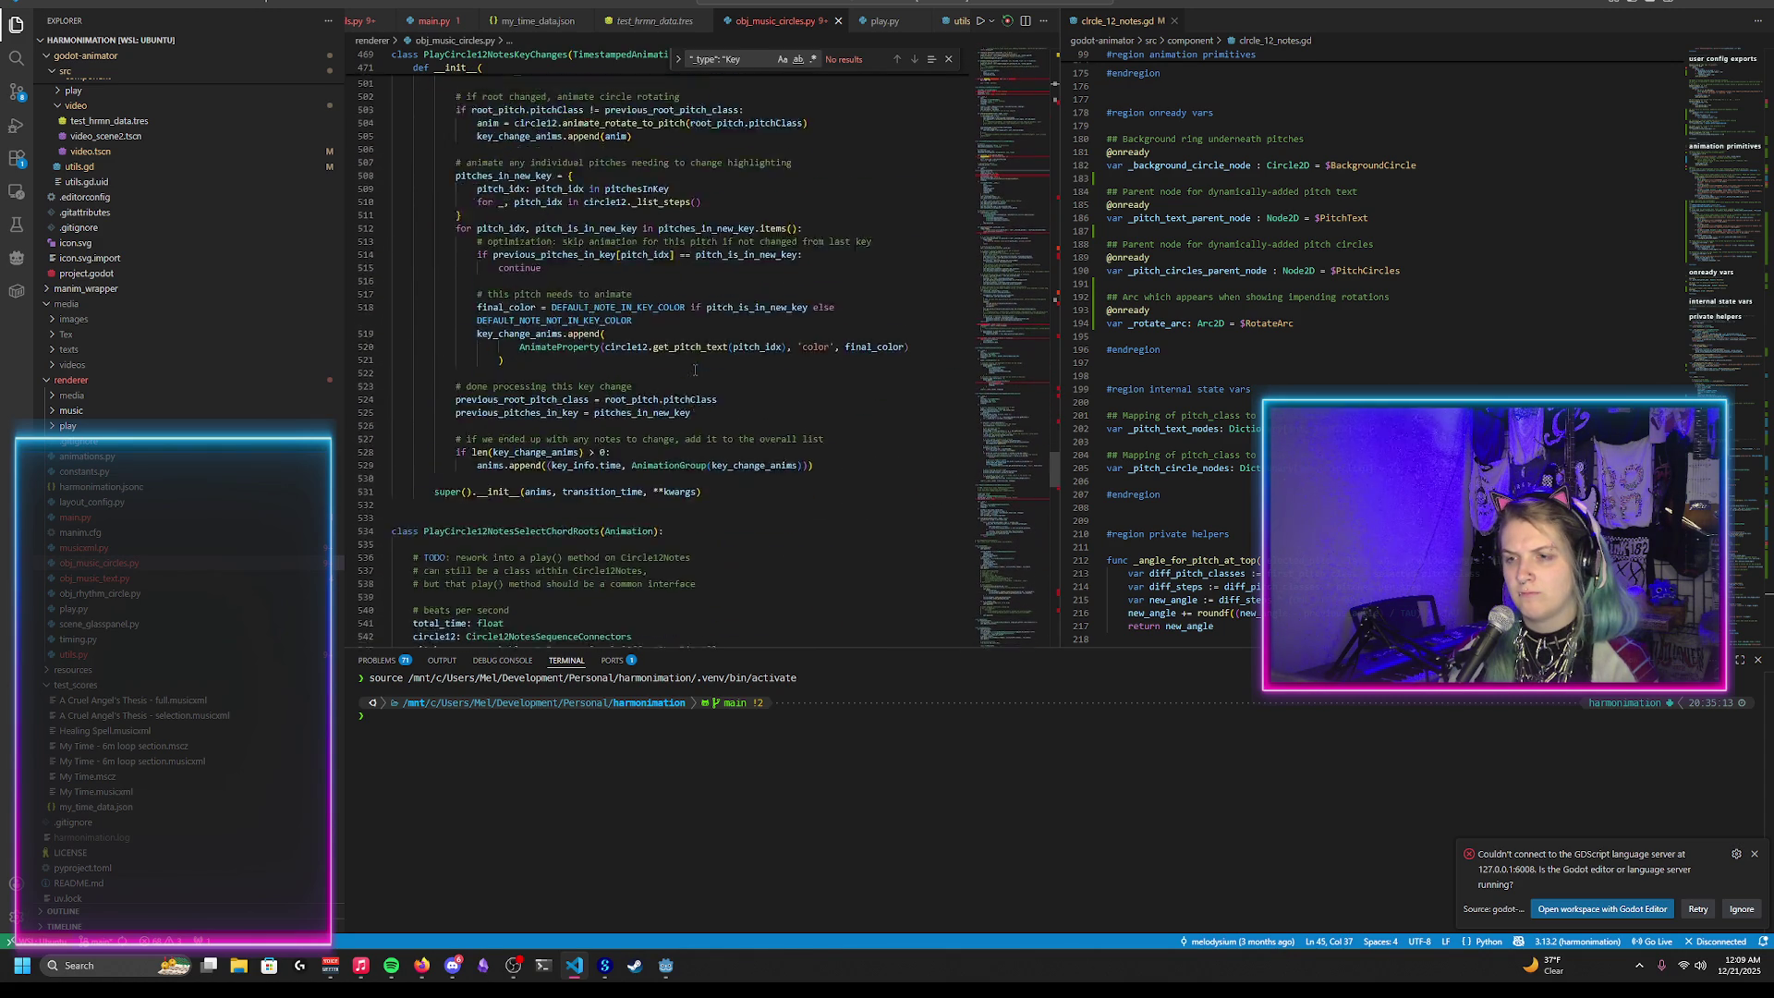
scroll(695, 371, down, 5)
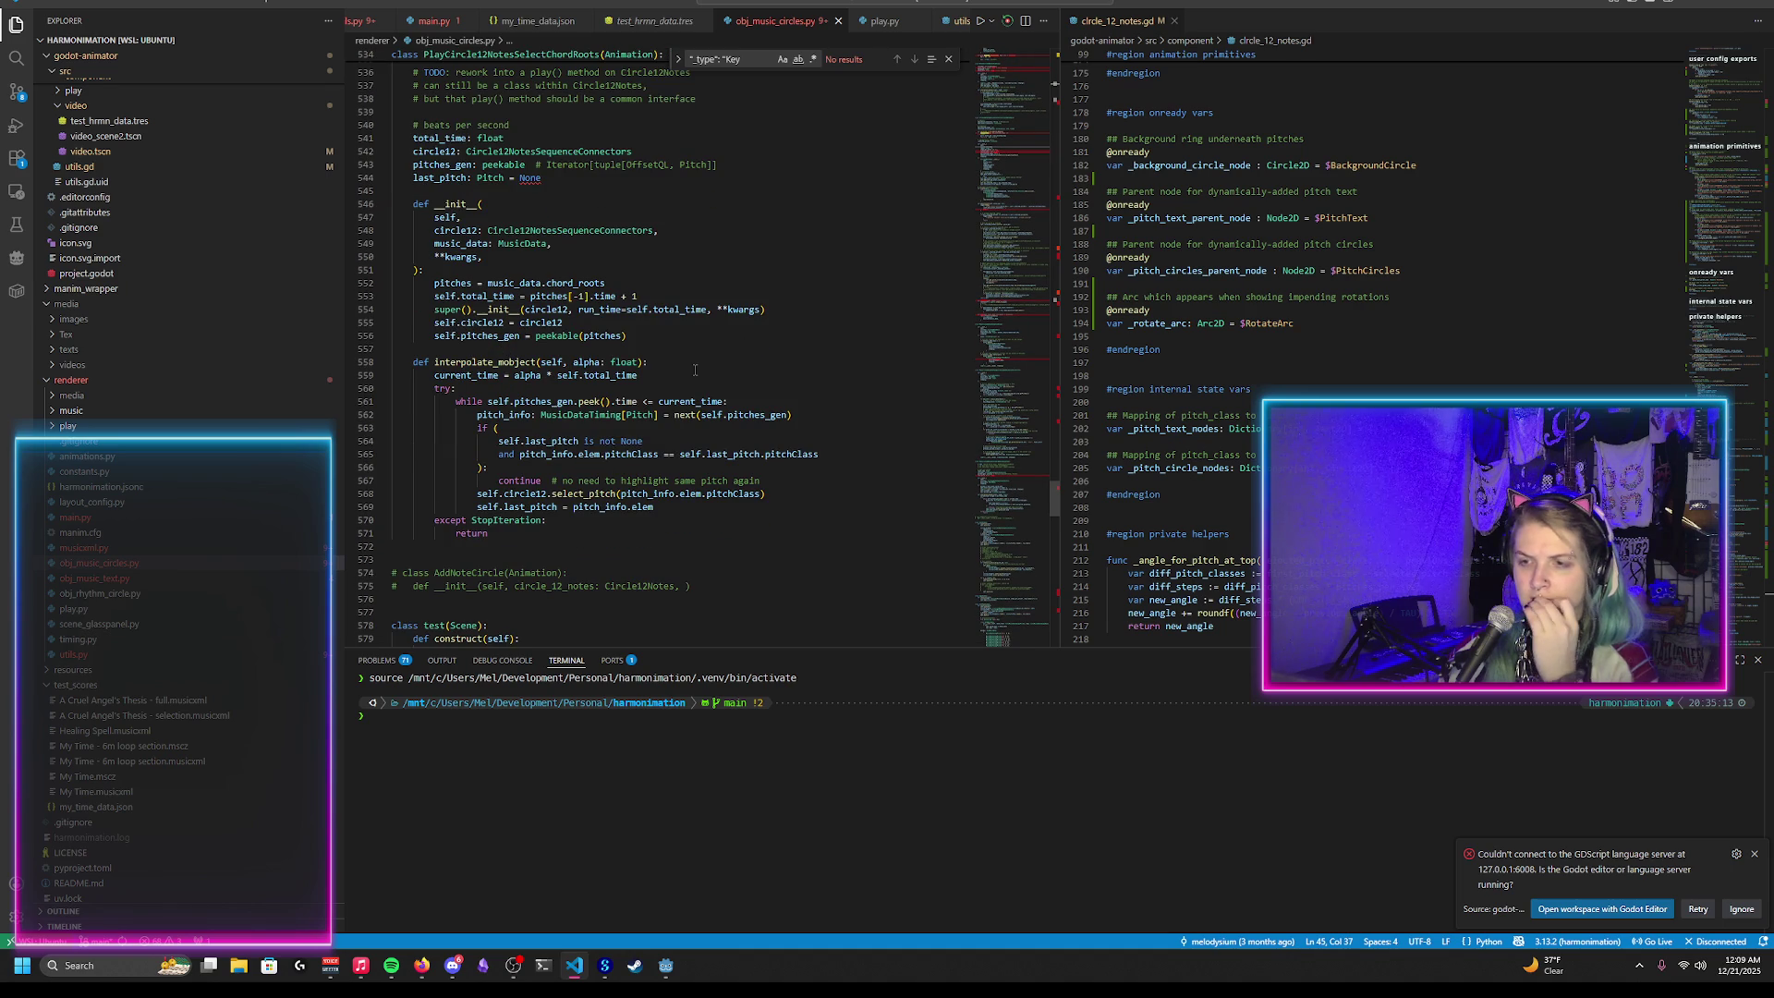
scroll(695, 370, up, 6)
scroll(695, 371, down, 17)
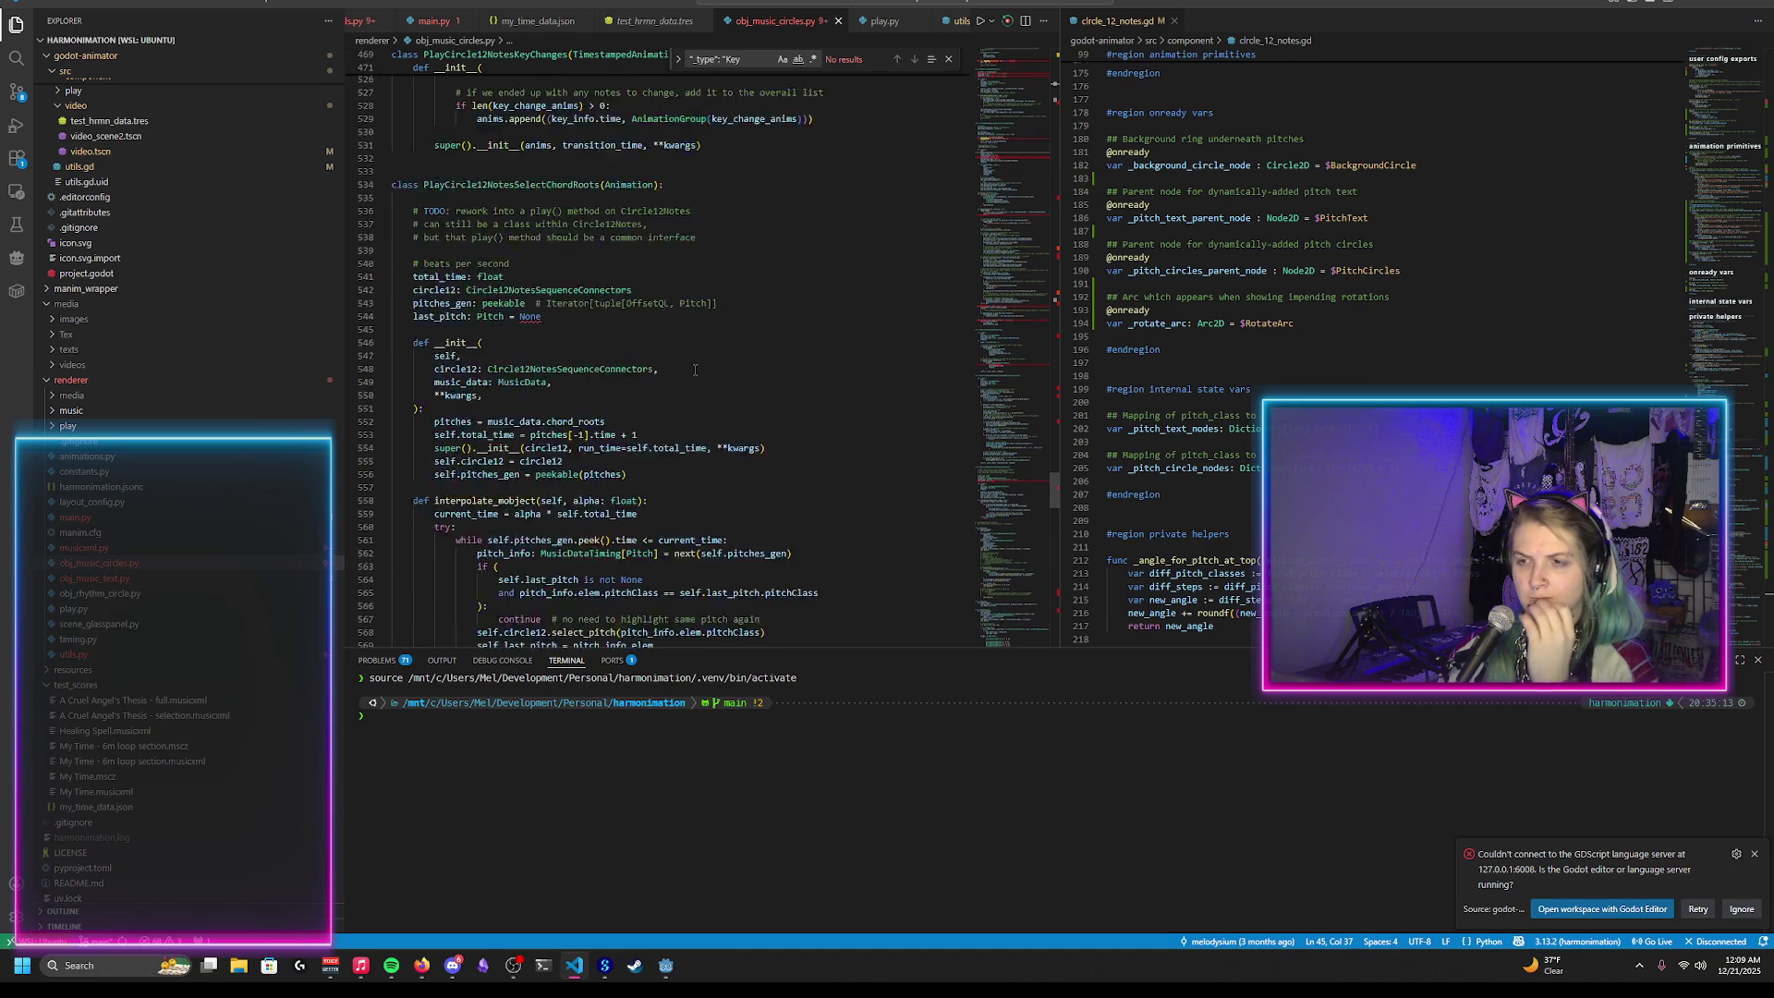
scroll(695, 370, down, 20)
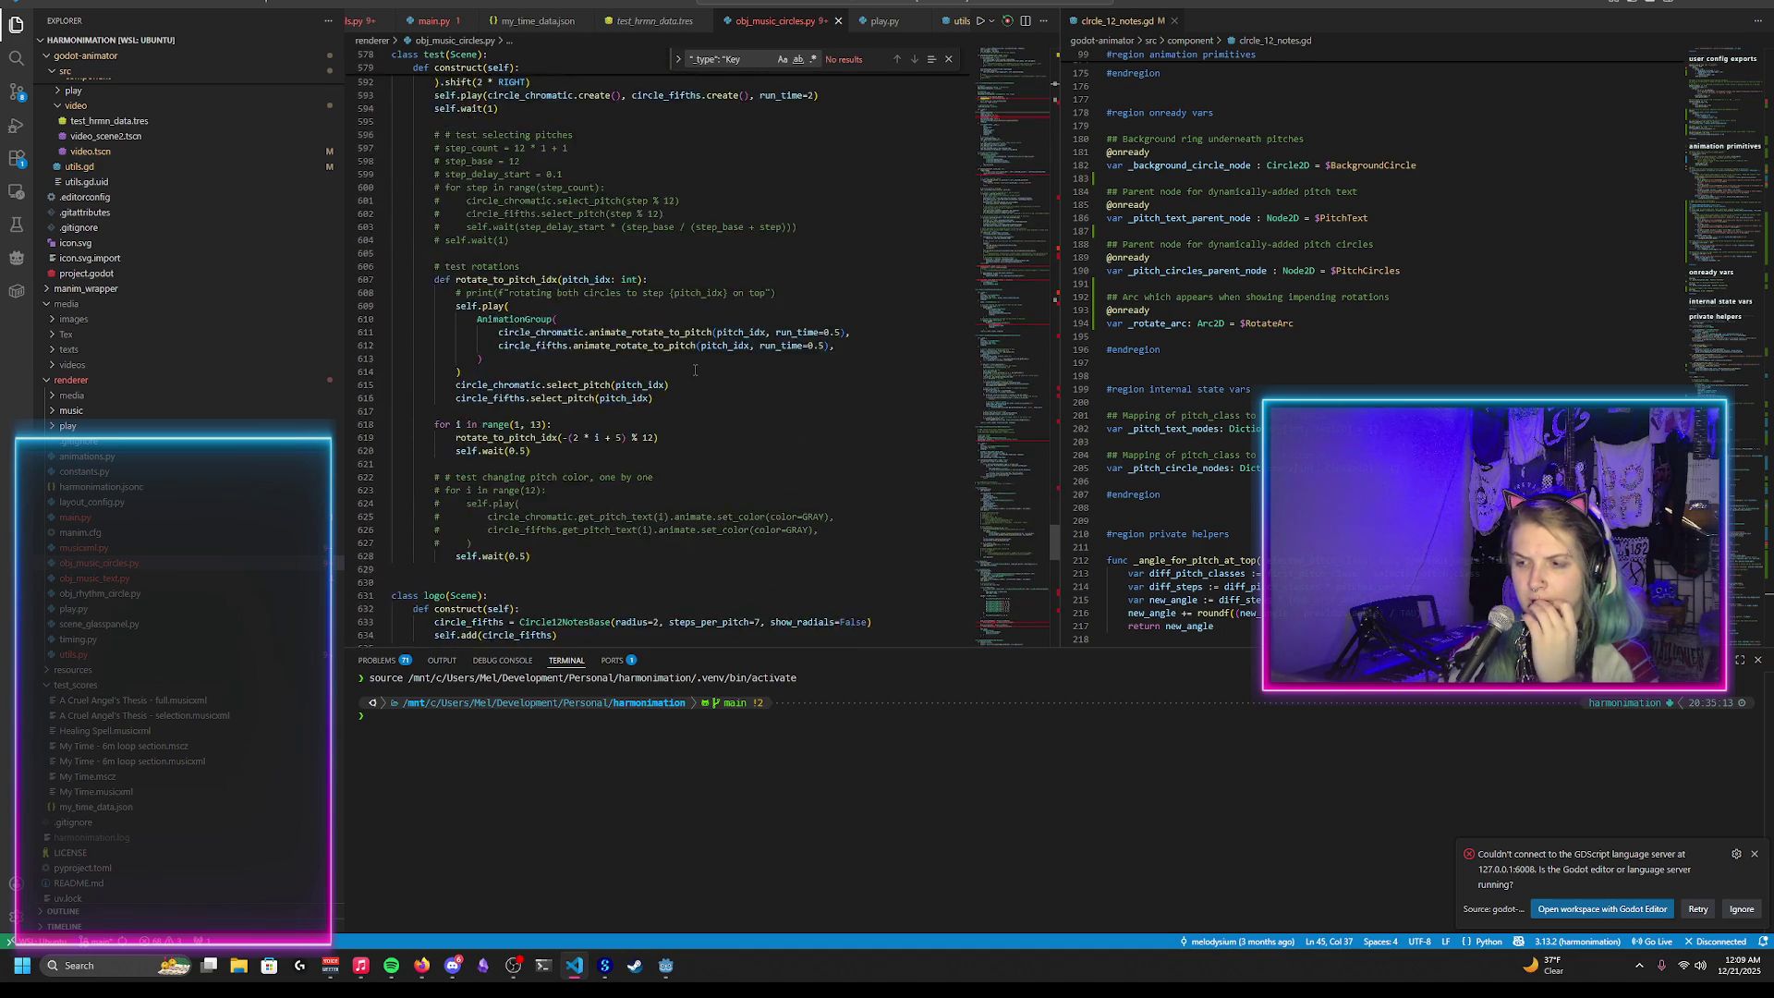
scroll(695, 371, up, 20)
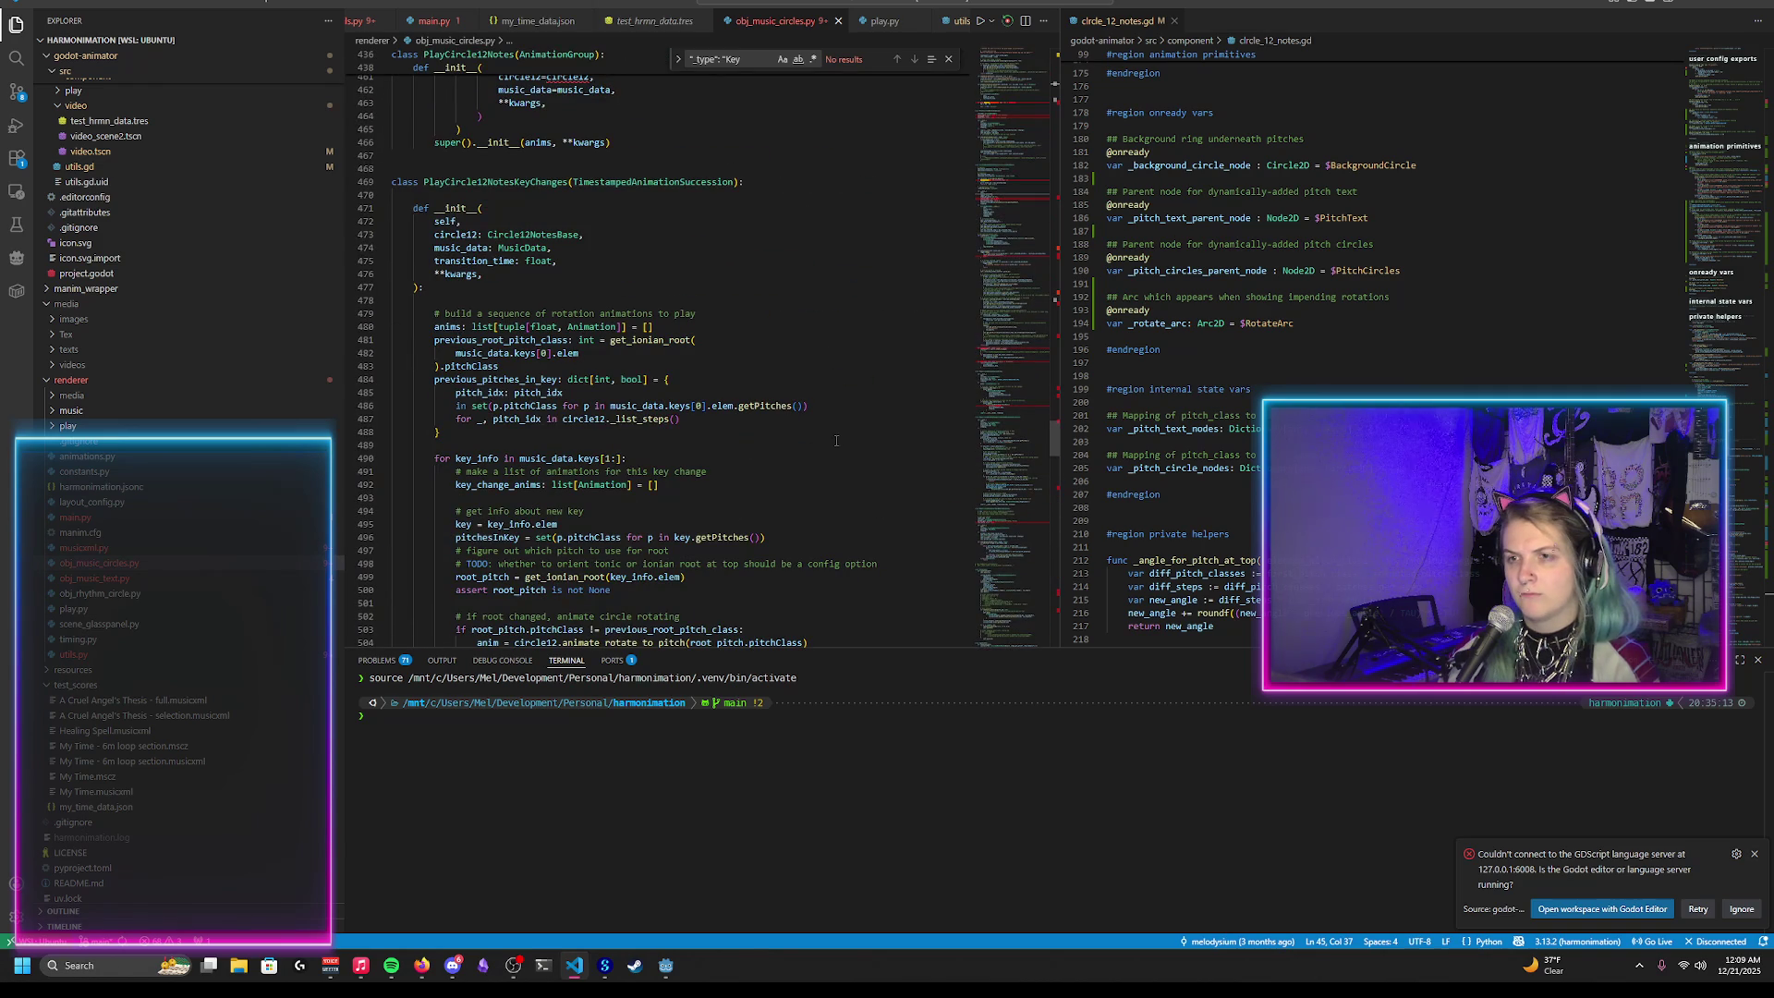
scroll(792, 442, up, 20)
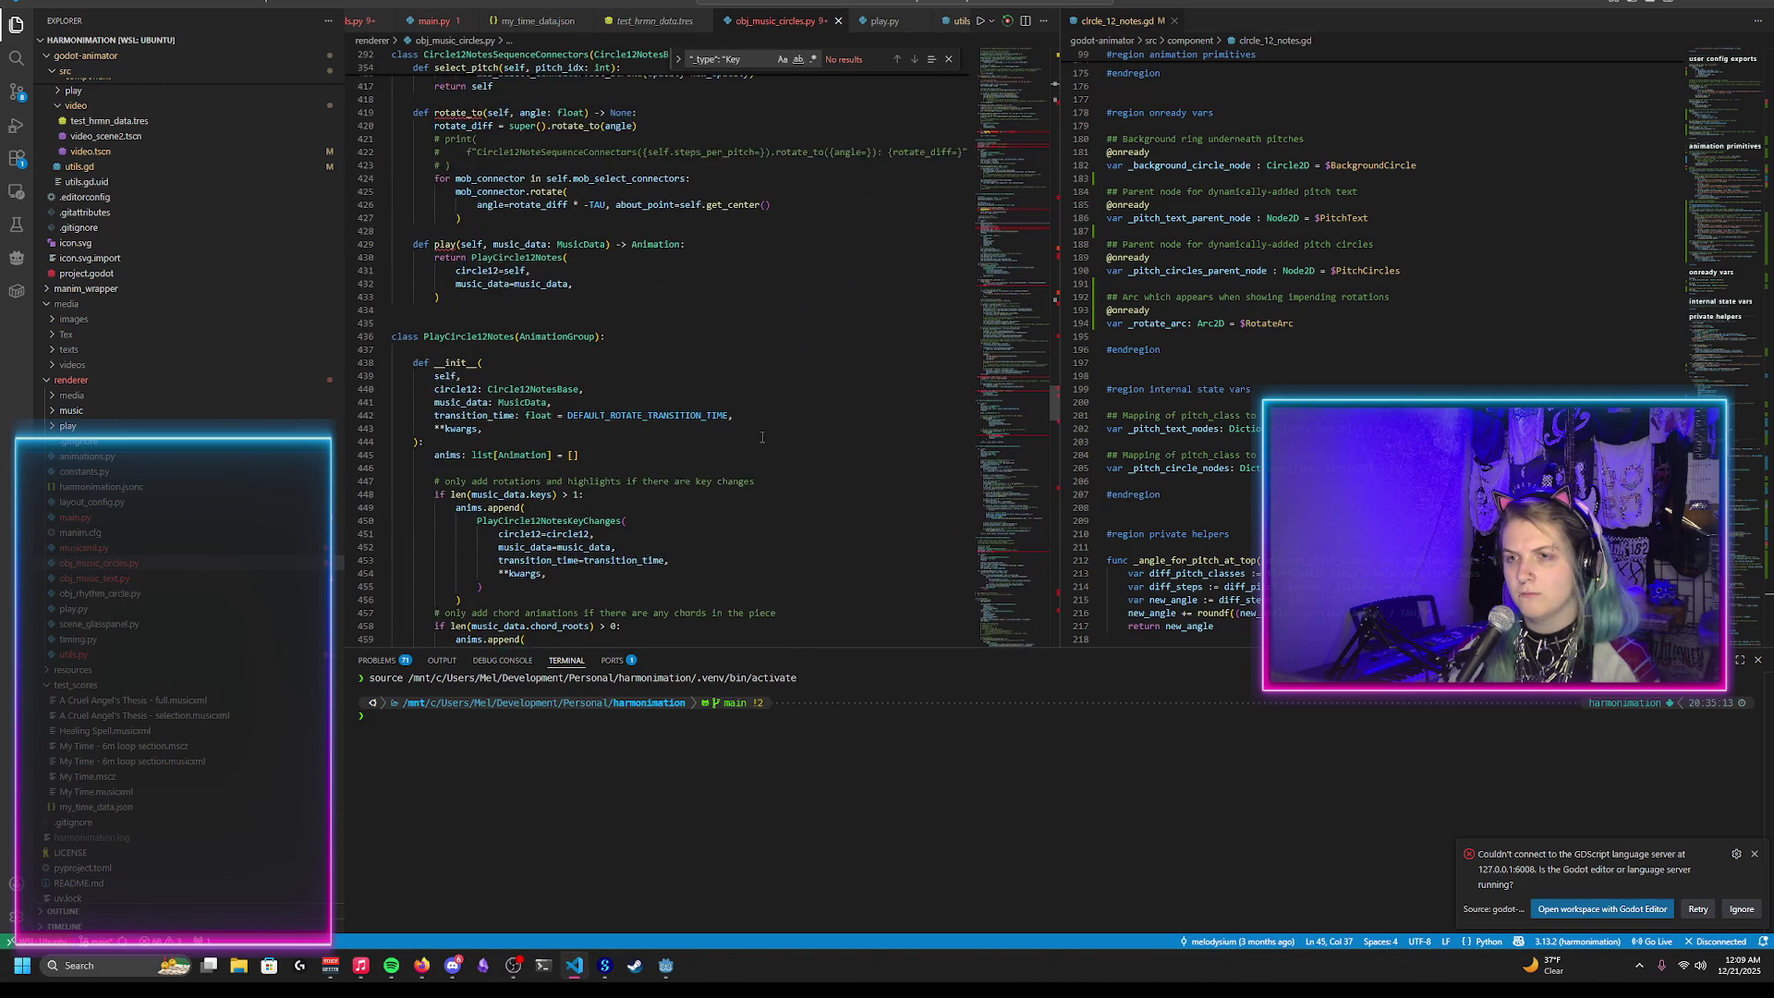
scroll(676, 420, up, 3)
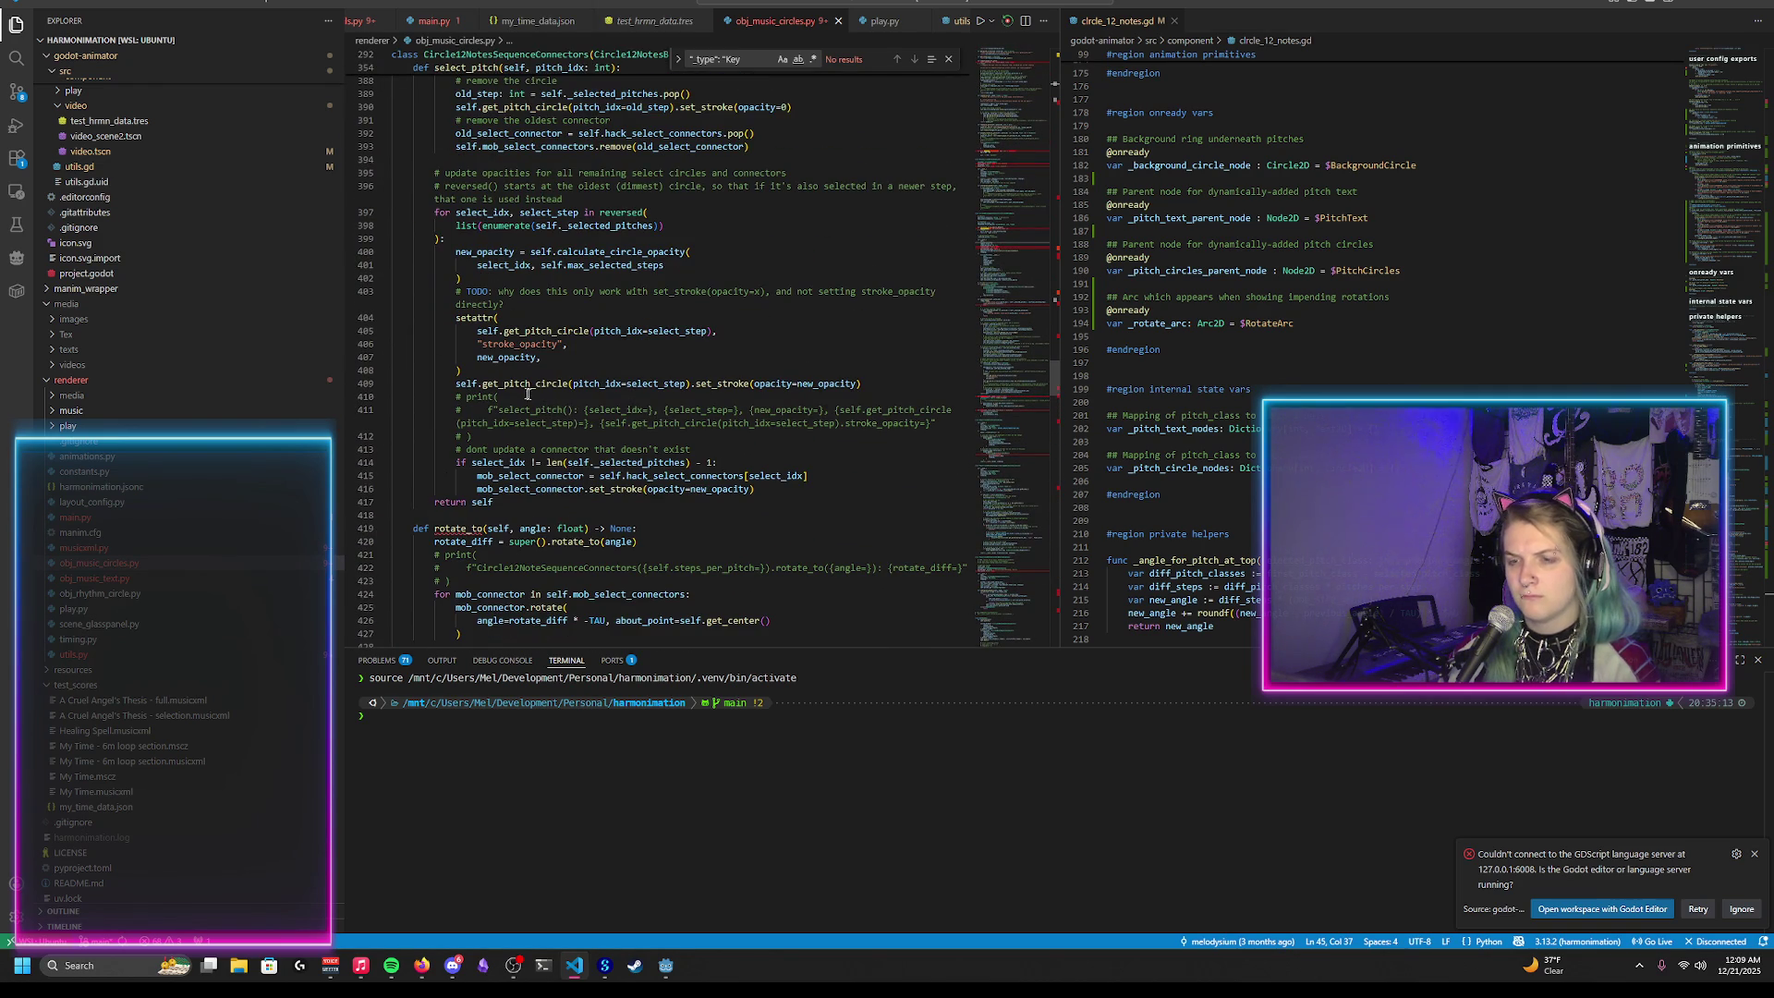
scroll(536, 400, up, 8)
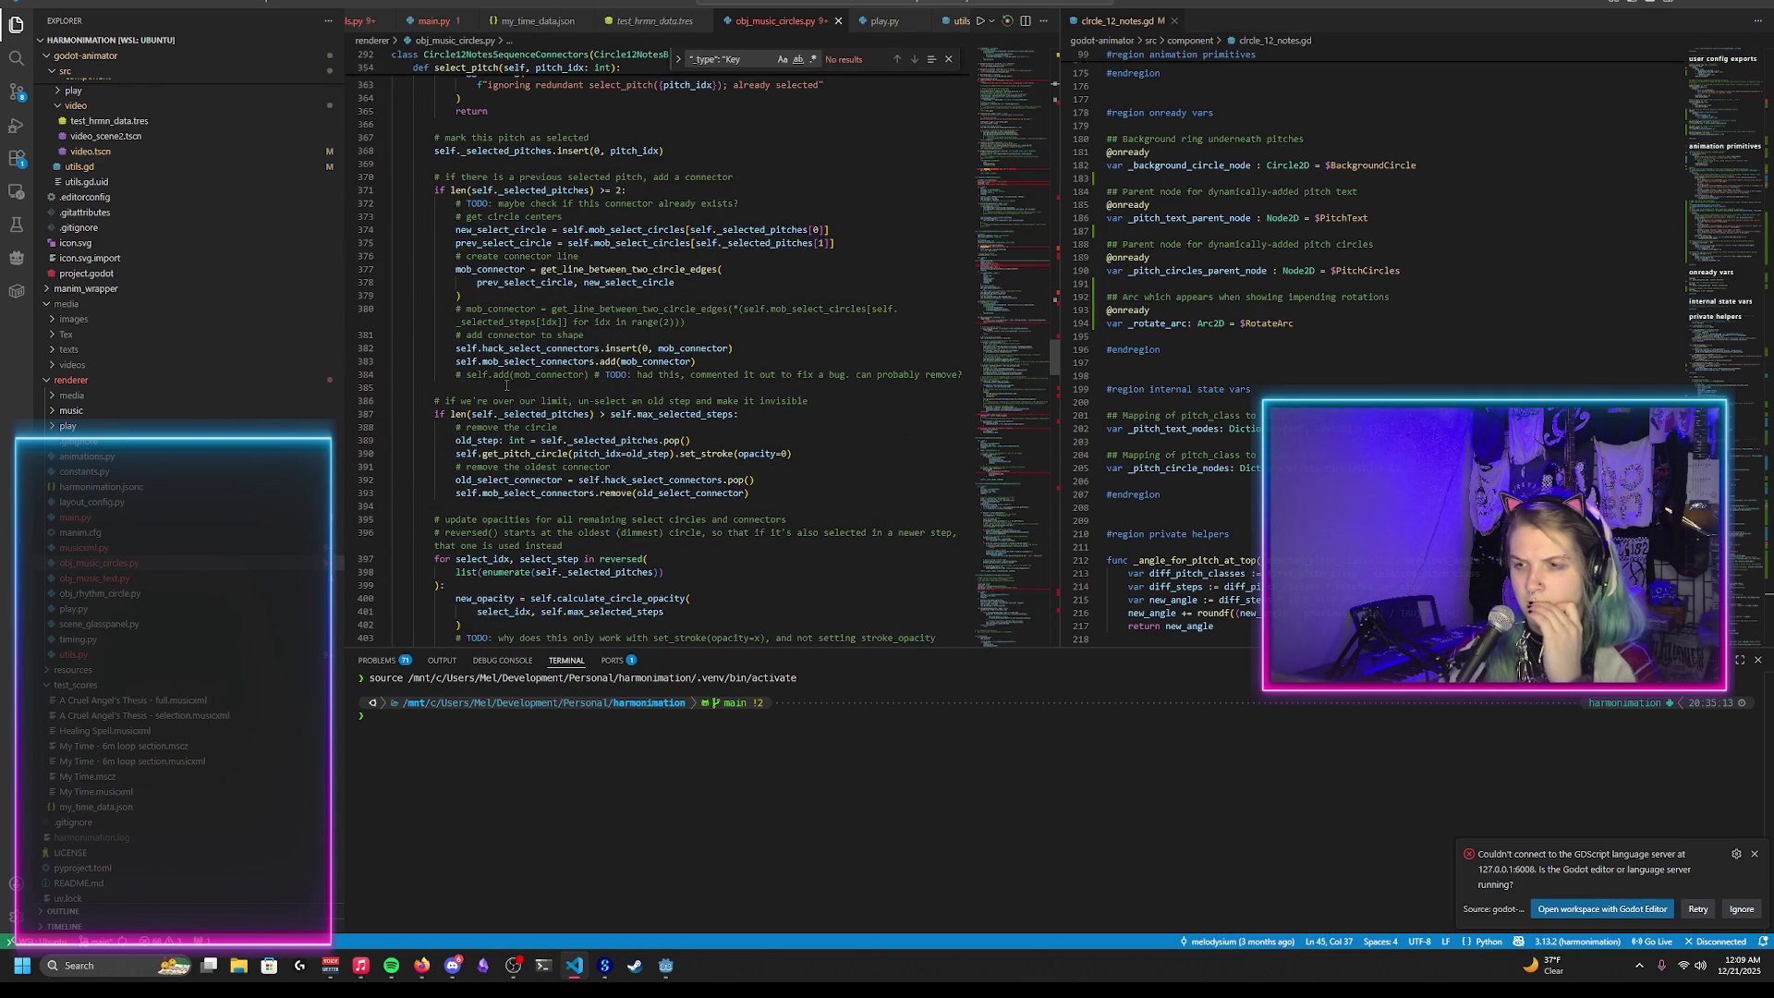
scroll(506, 385, up, 3)
scroll(508, 383, up, 3)
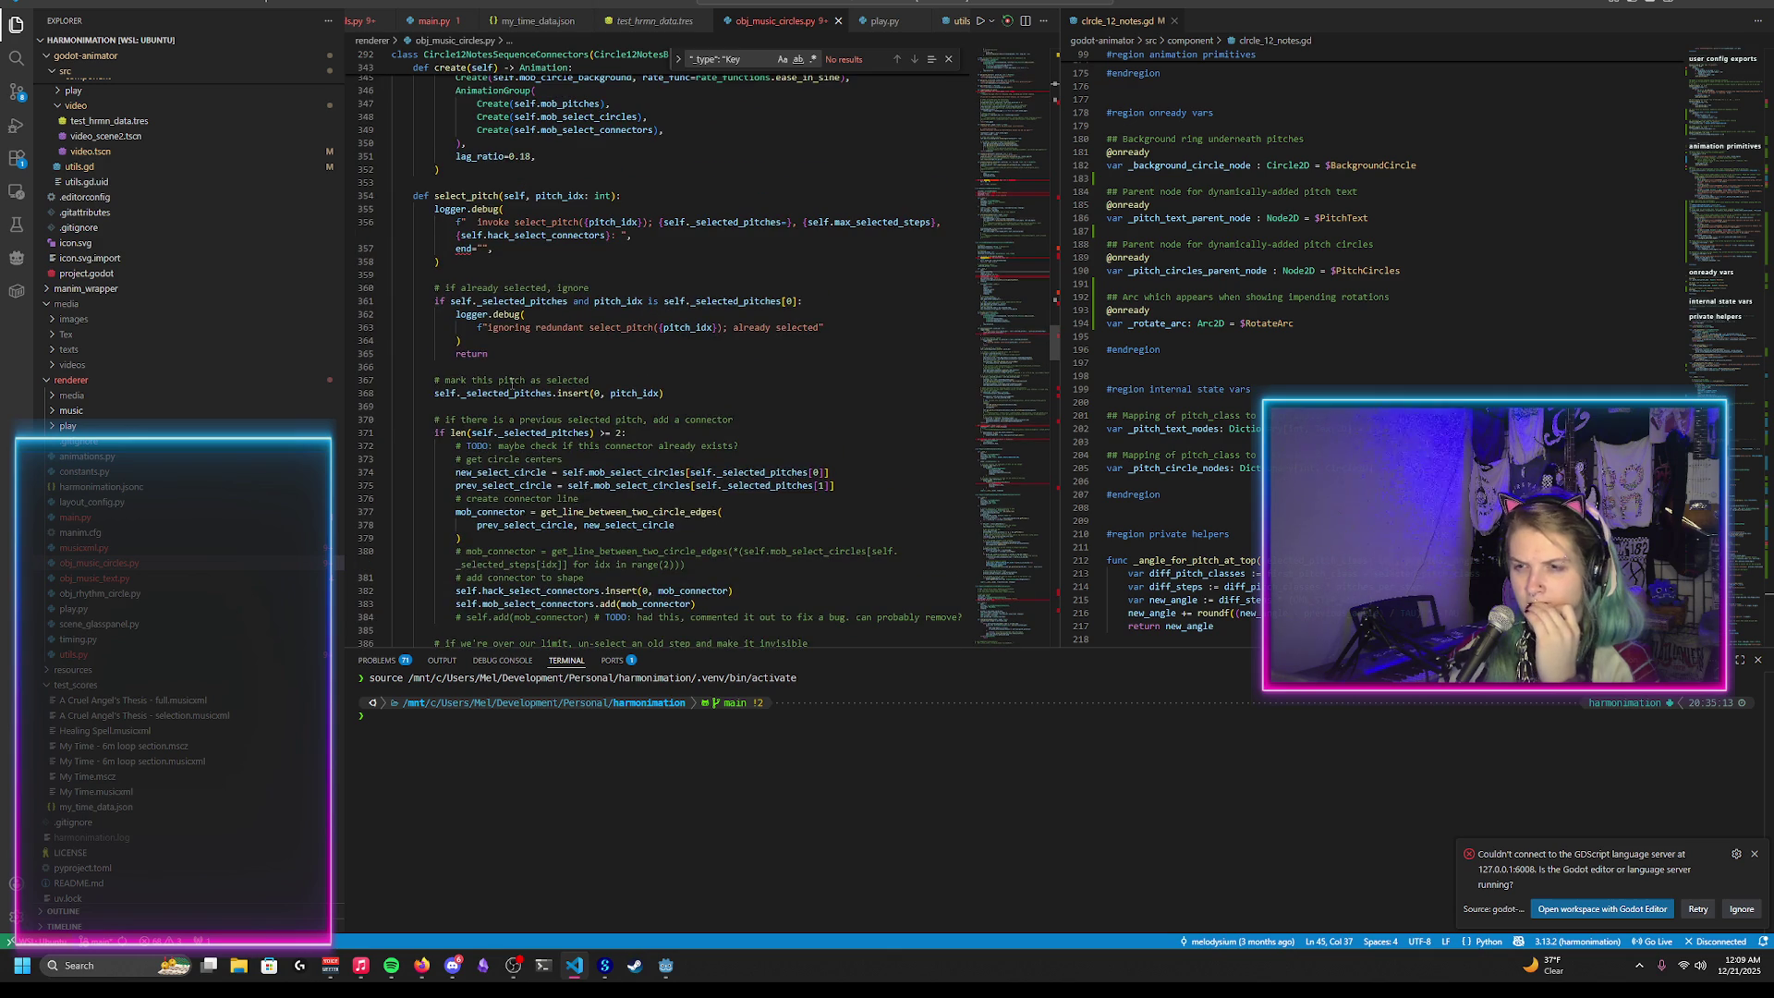
scroll(511, 383, down, 3)
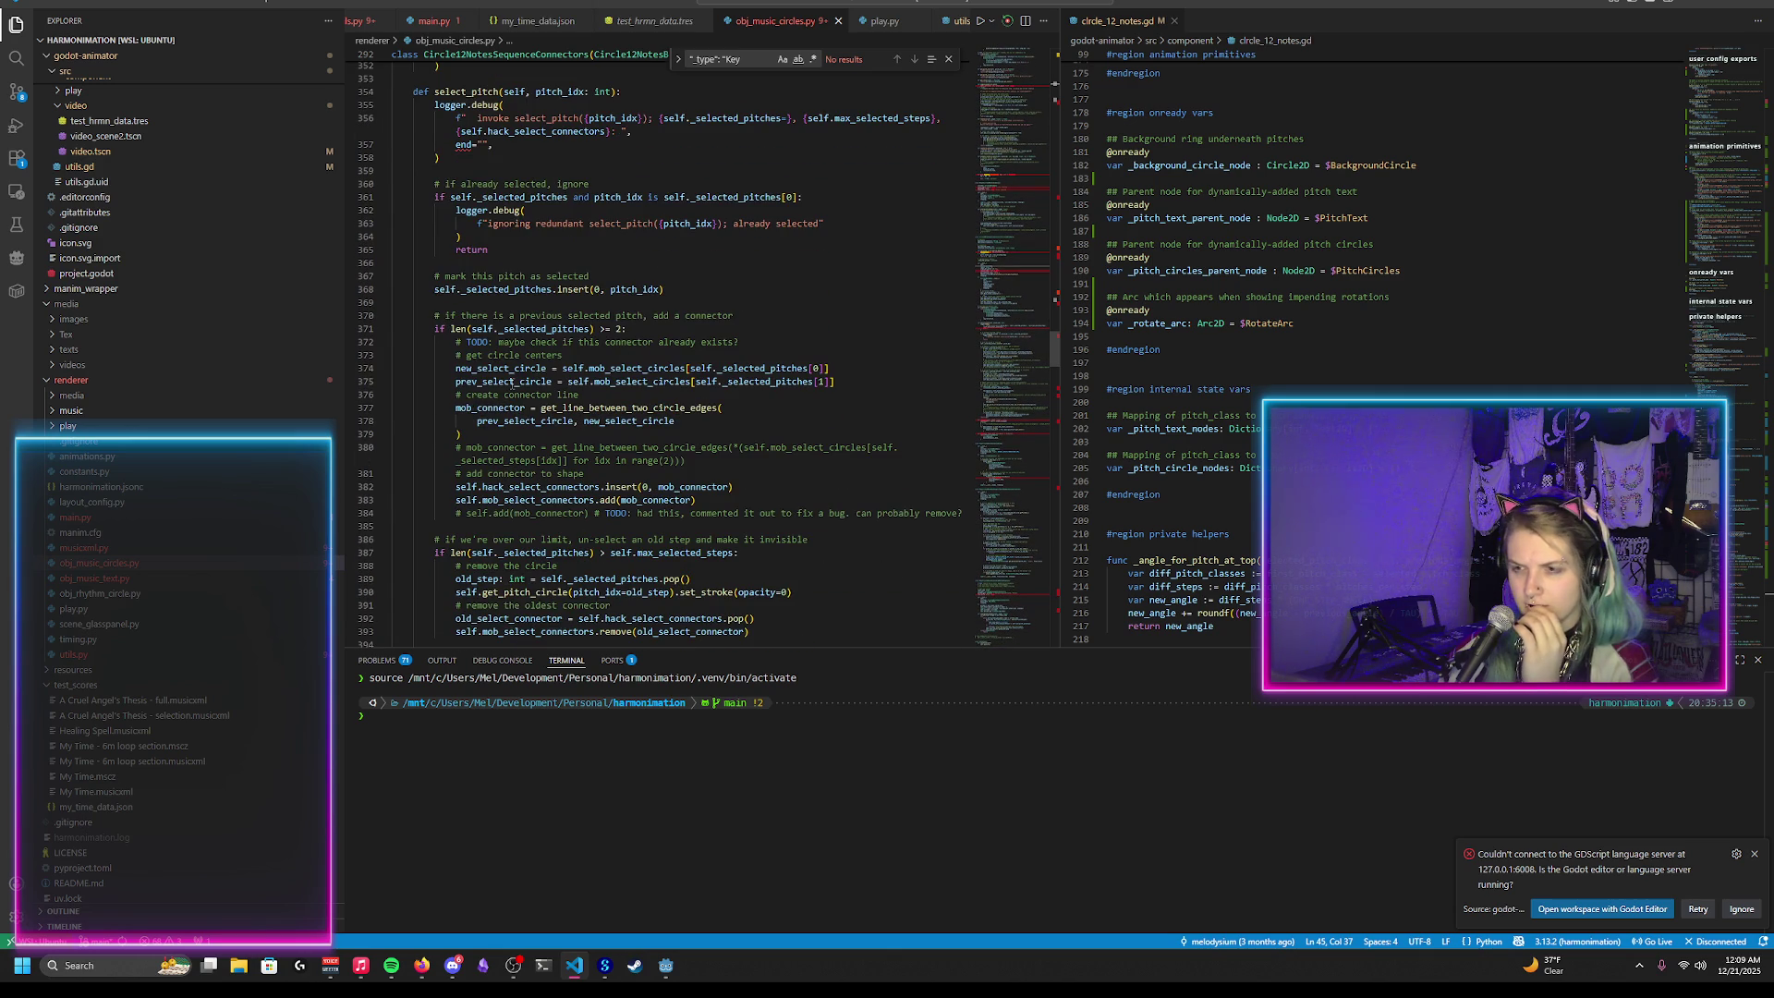
scroll(511, 383, down, 1)
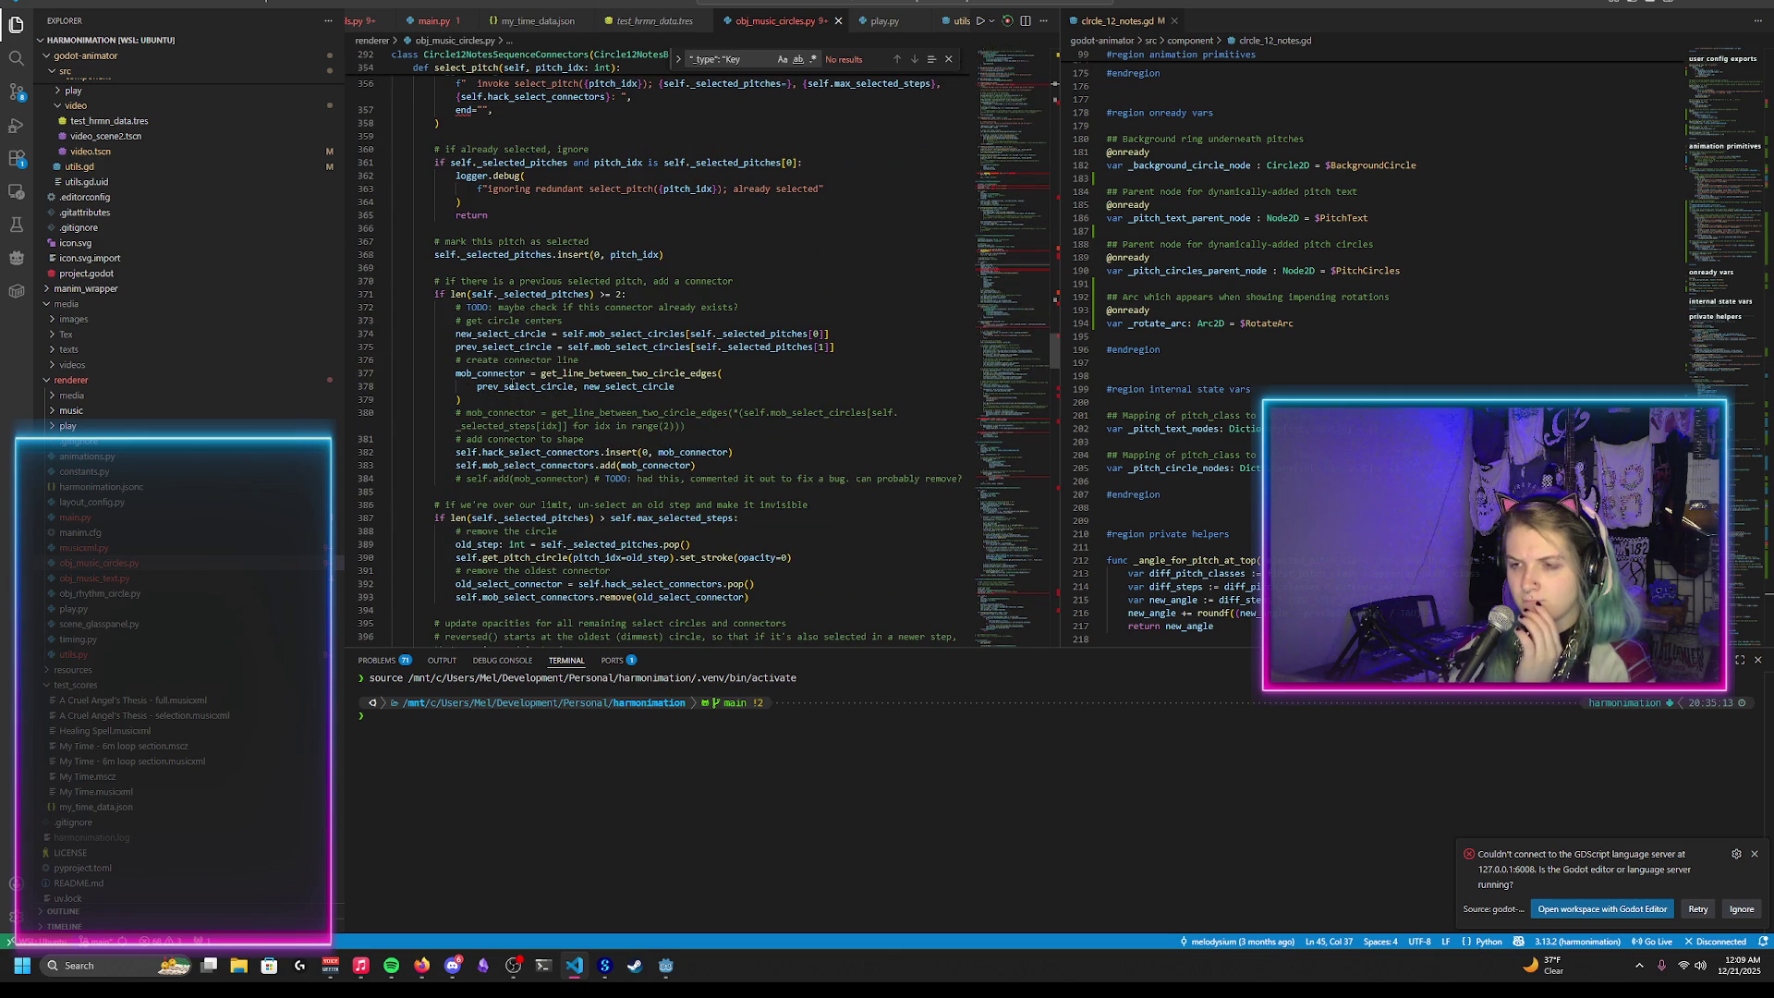
scroll(511, 383, up, 2)
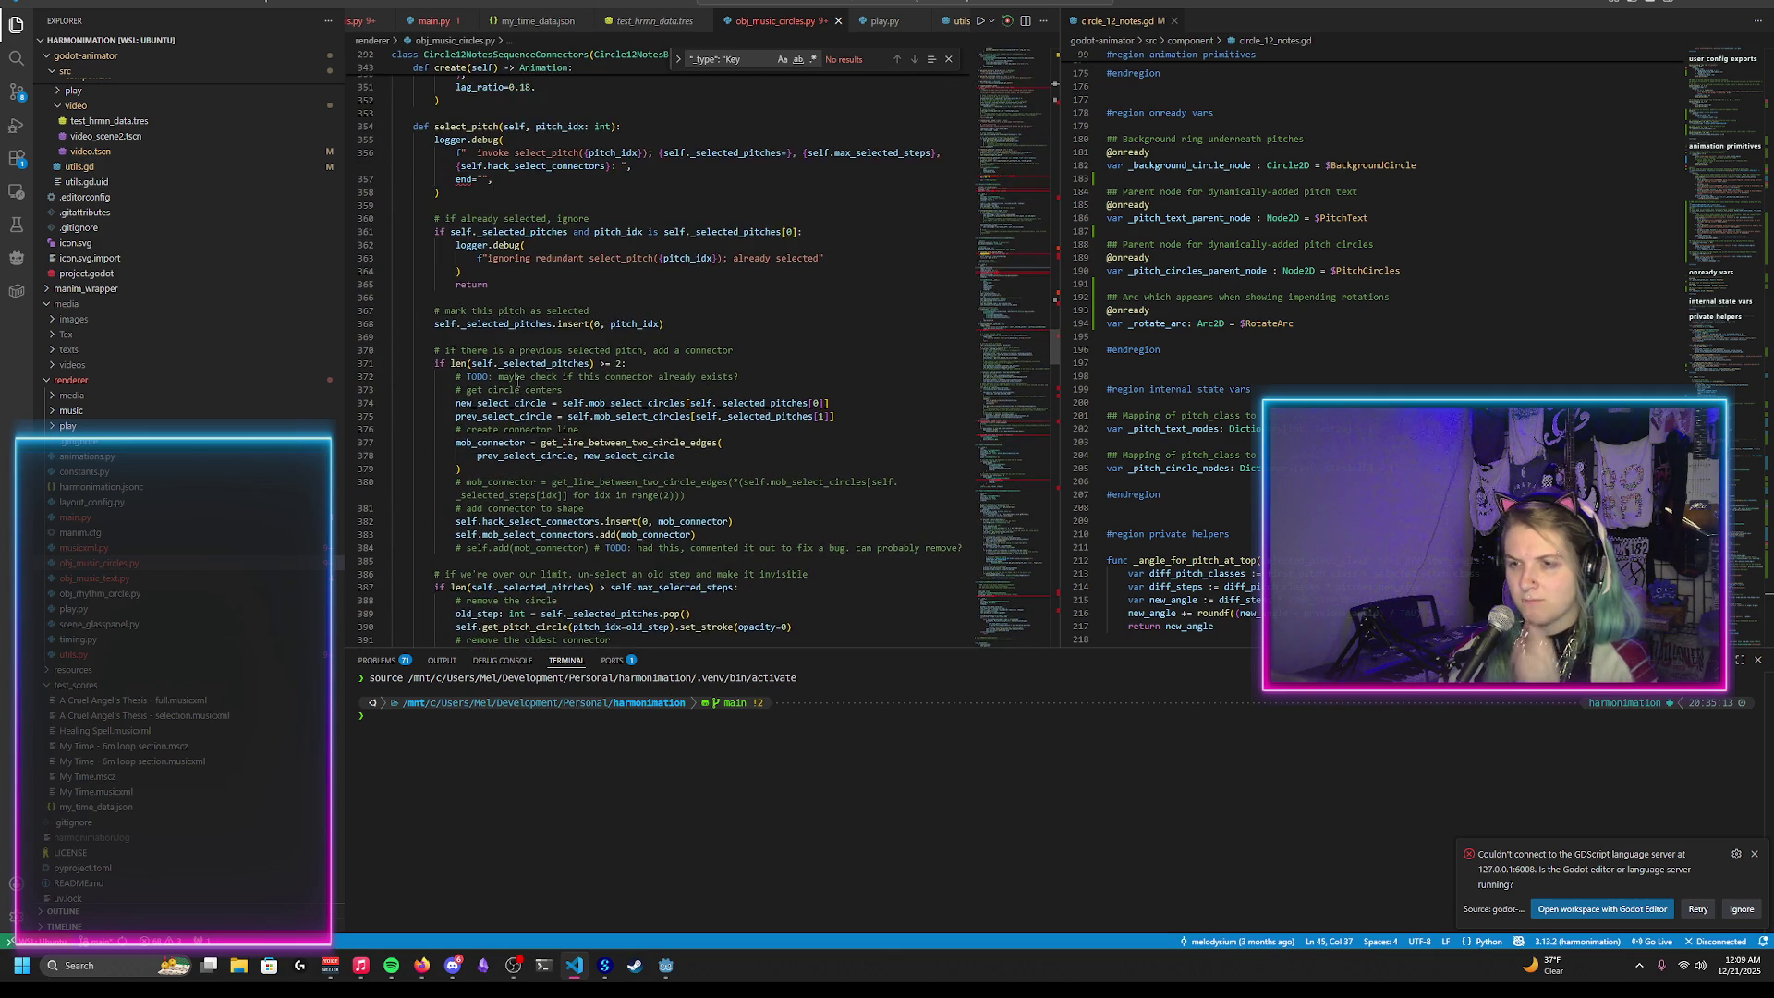
scroll(517, 379, down, 4)
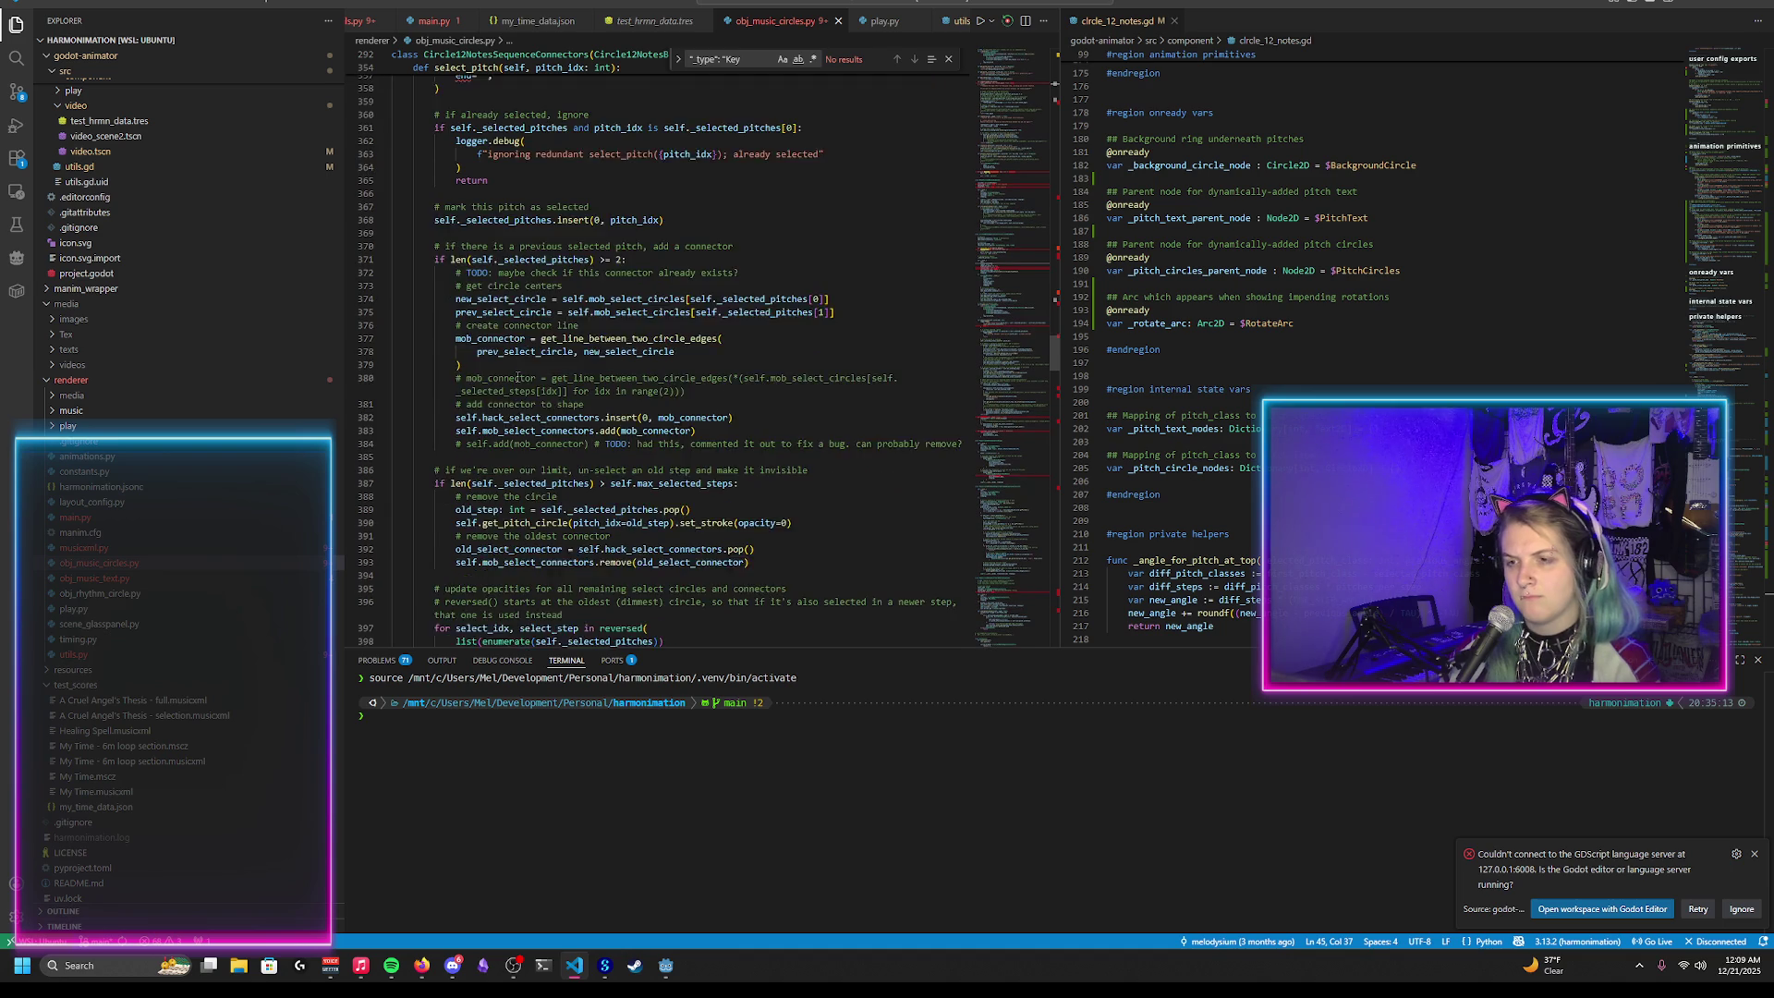
scroll(711, 307, down, 1)
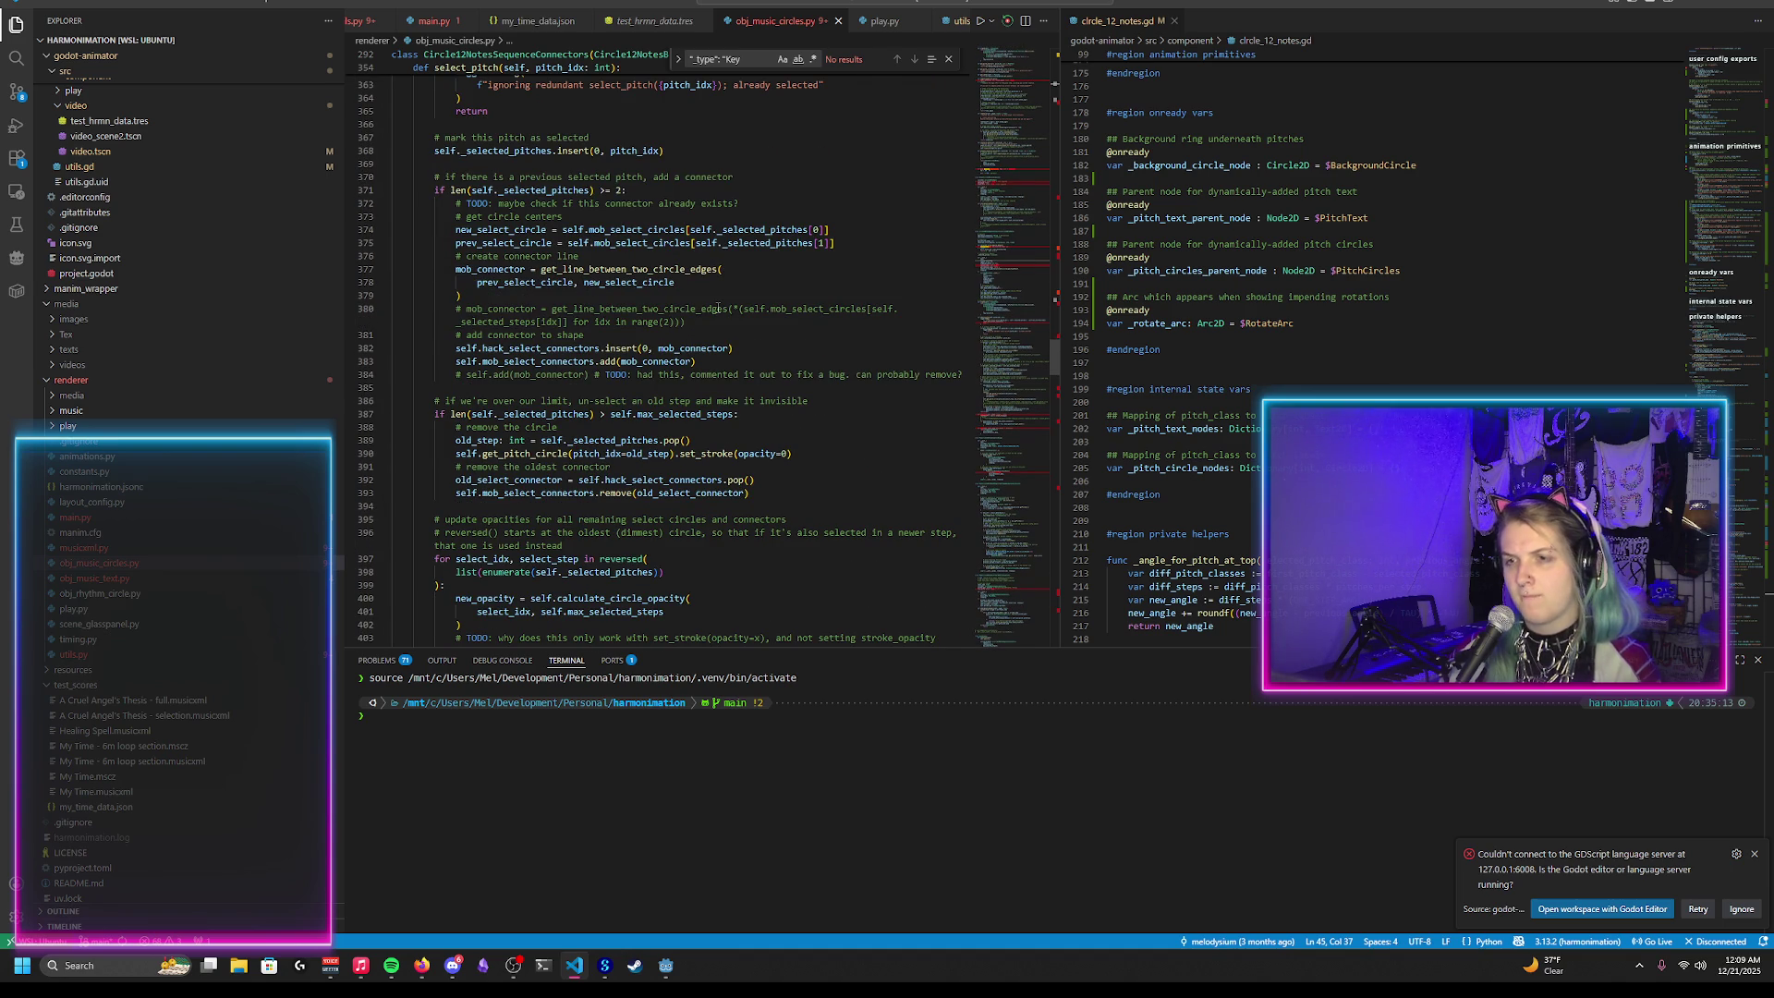
scroll(718, 308, down, 3)
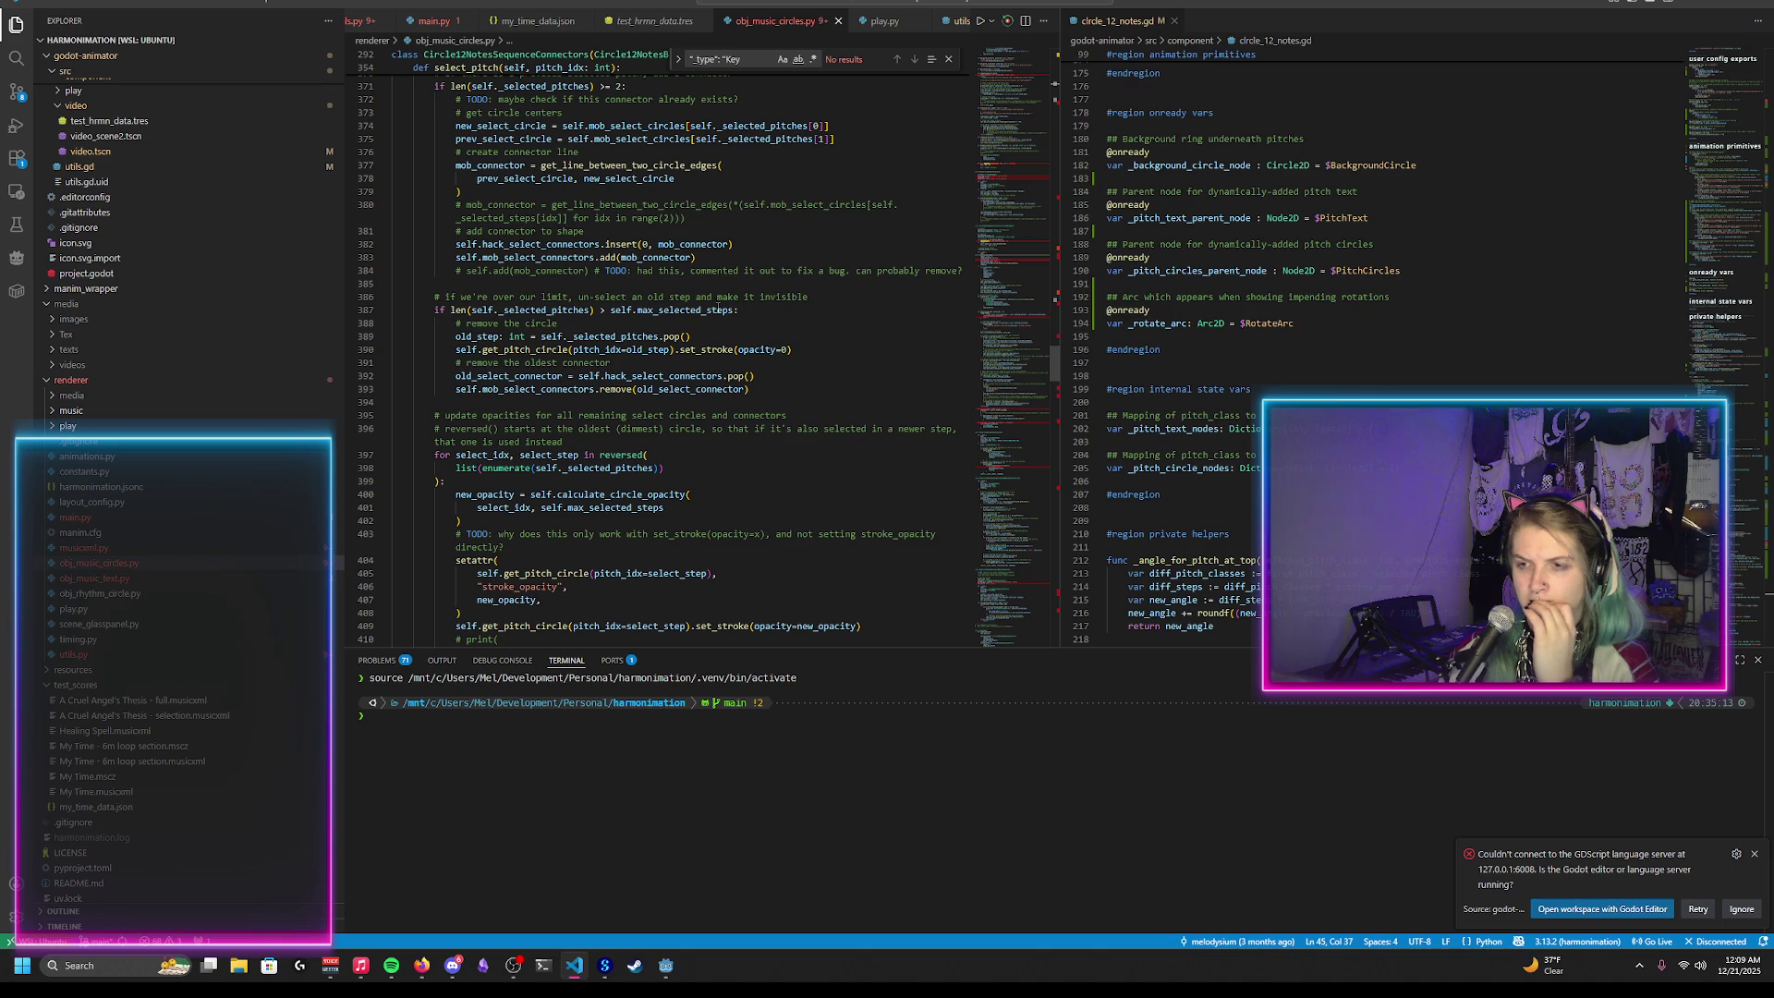
scroll(740, 347, down, 2)
scroll(781, 362, down, 3)
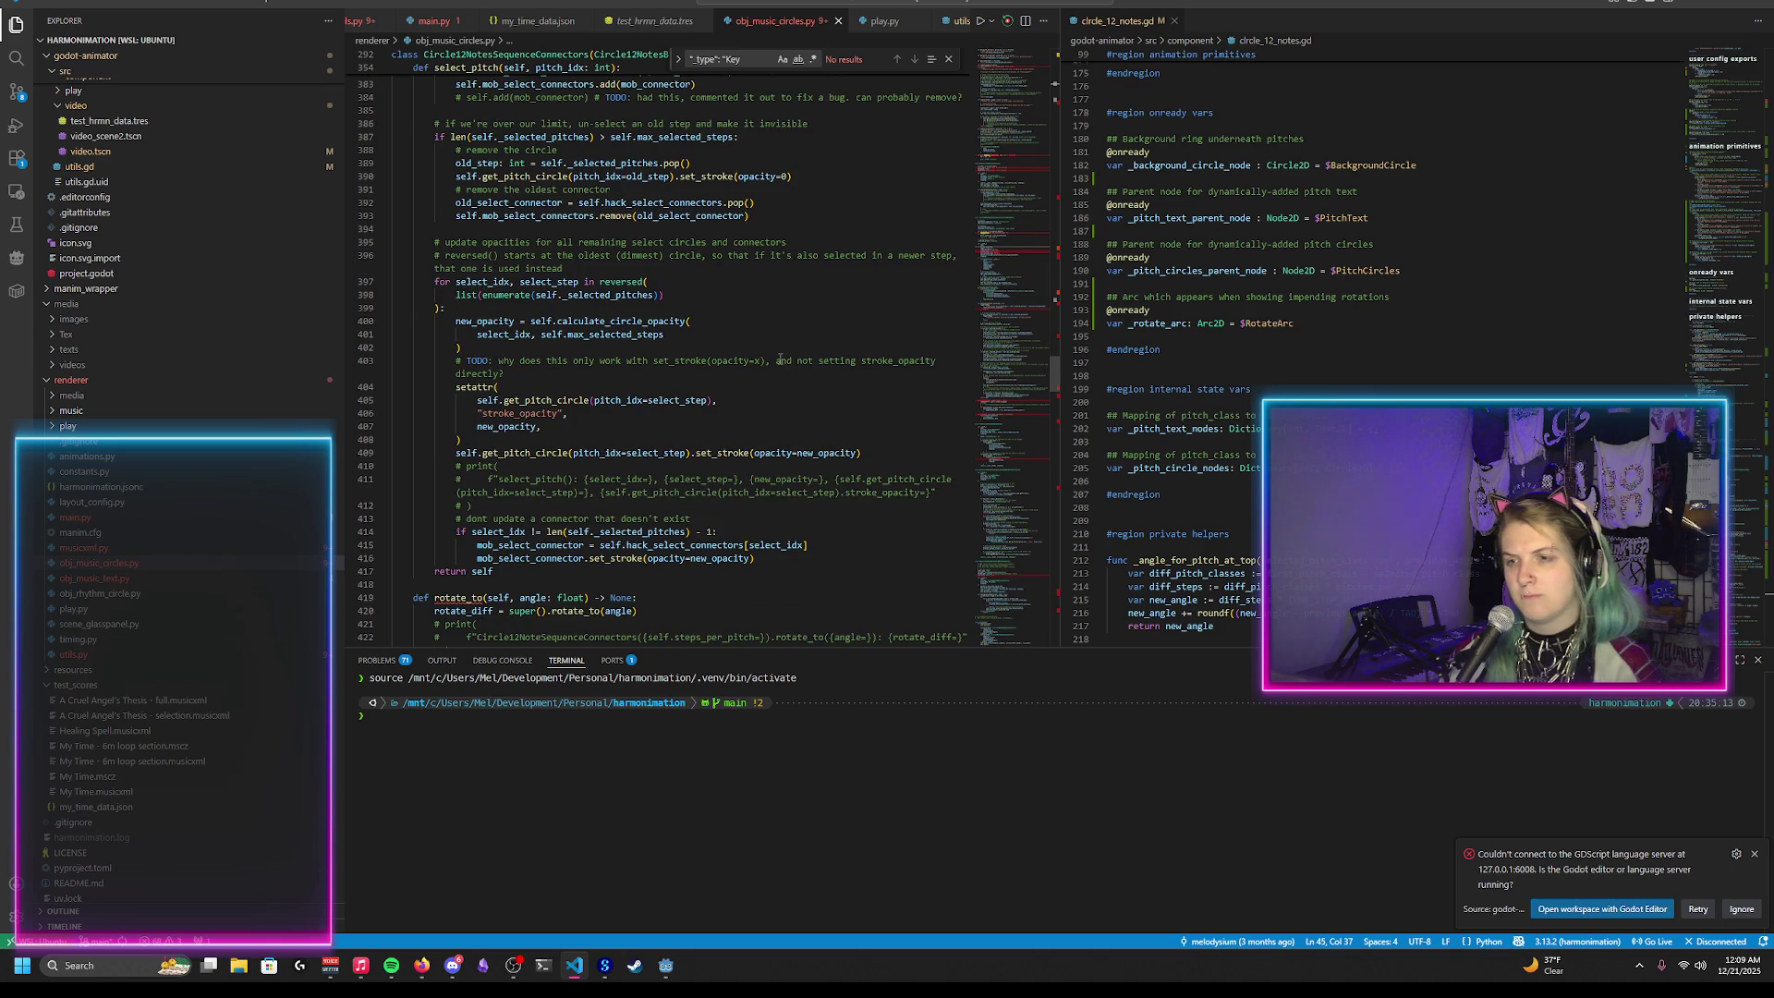
scroll(781, 360, down, 2)
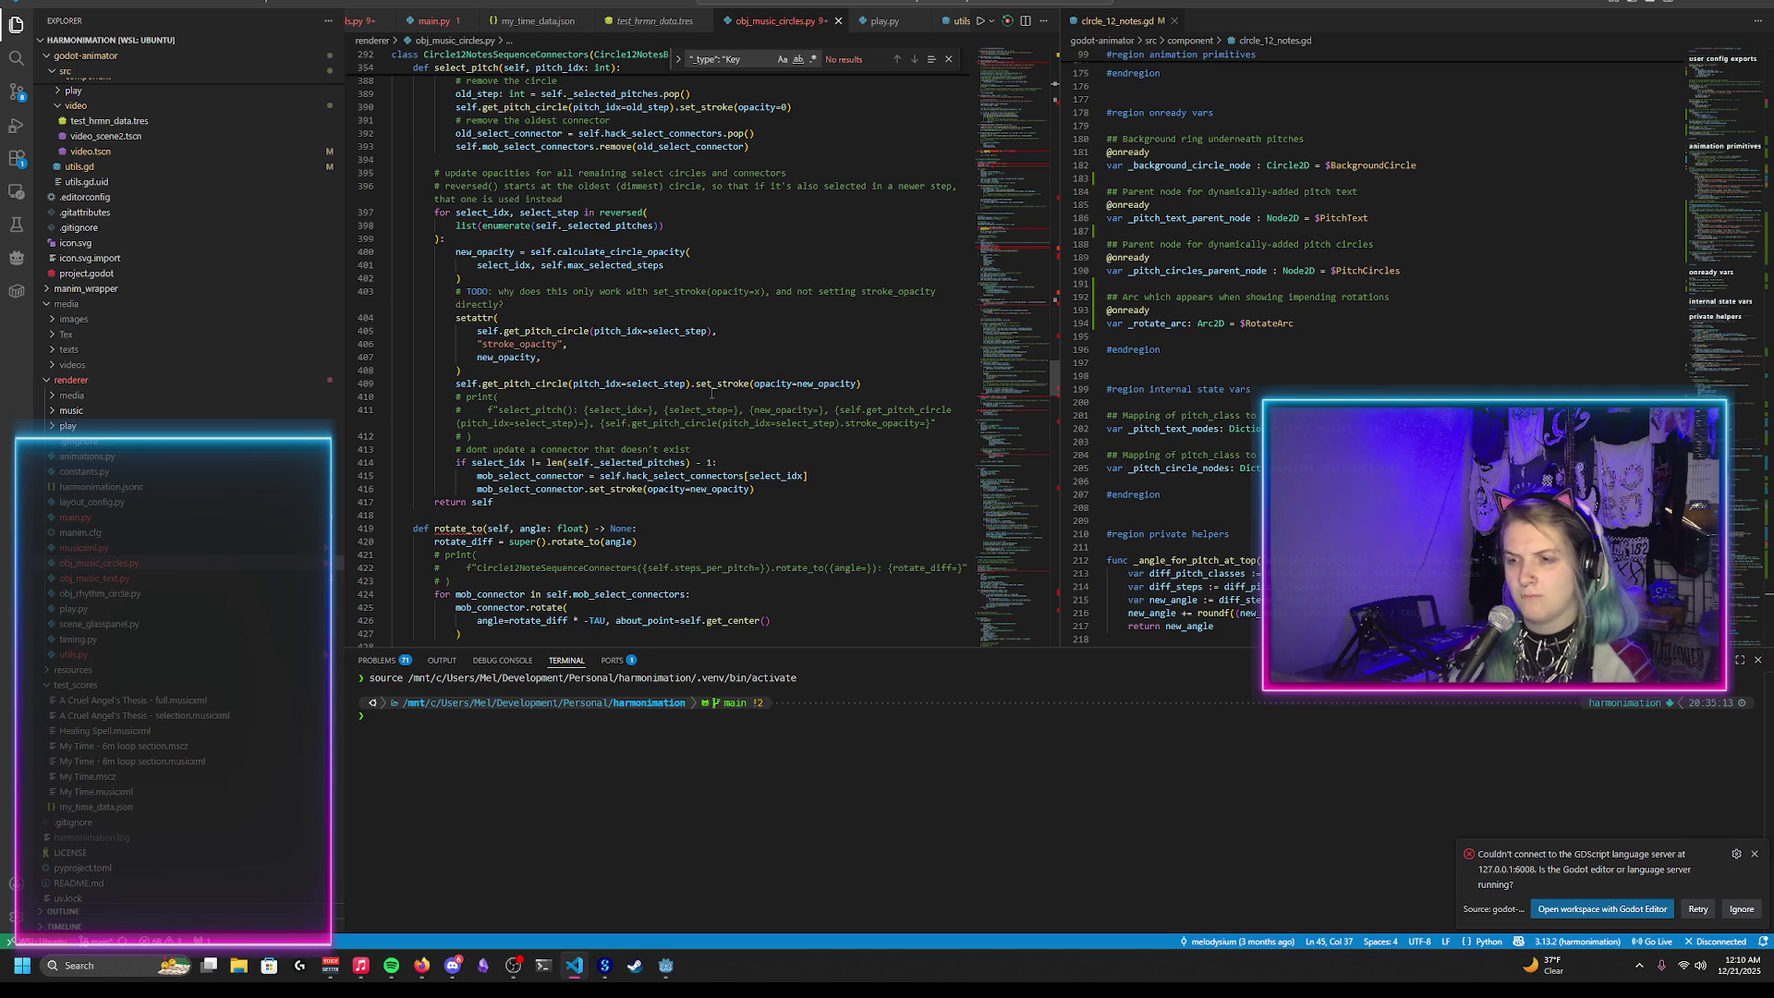
click(813, 383)
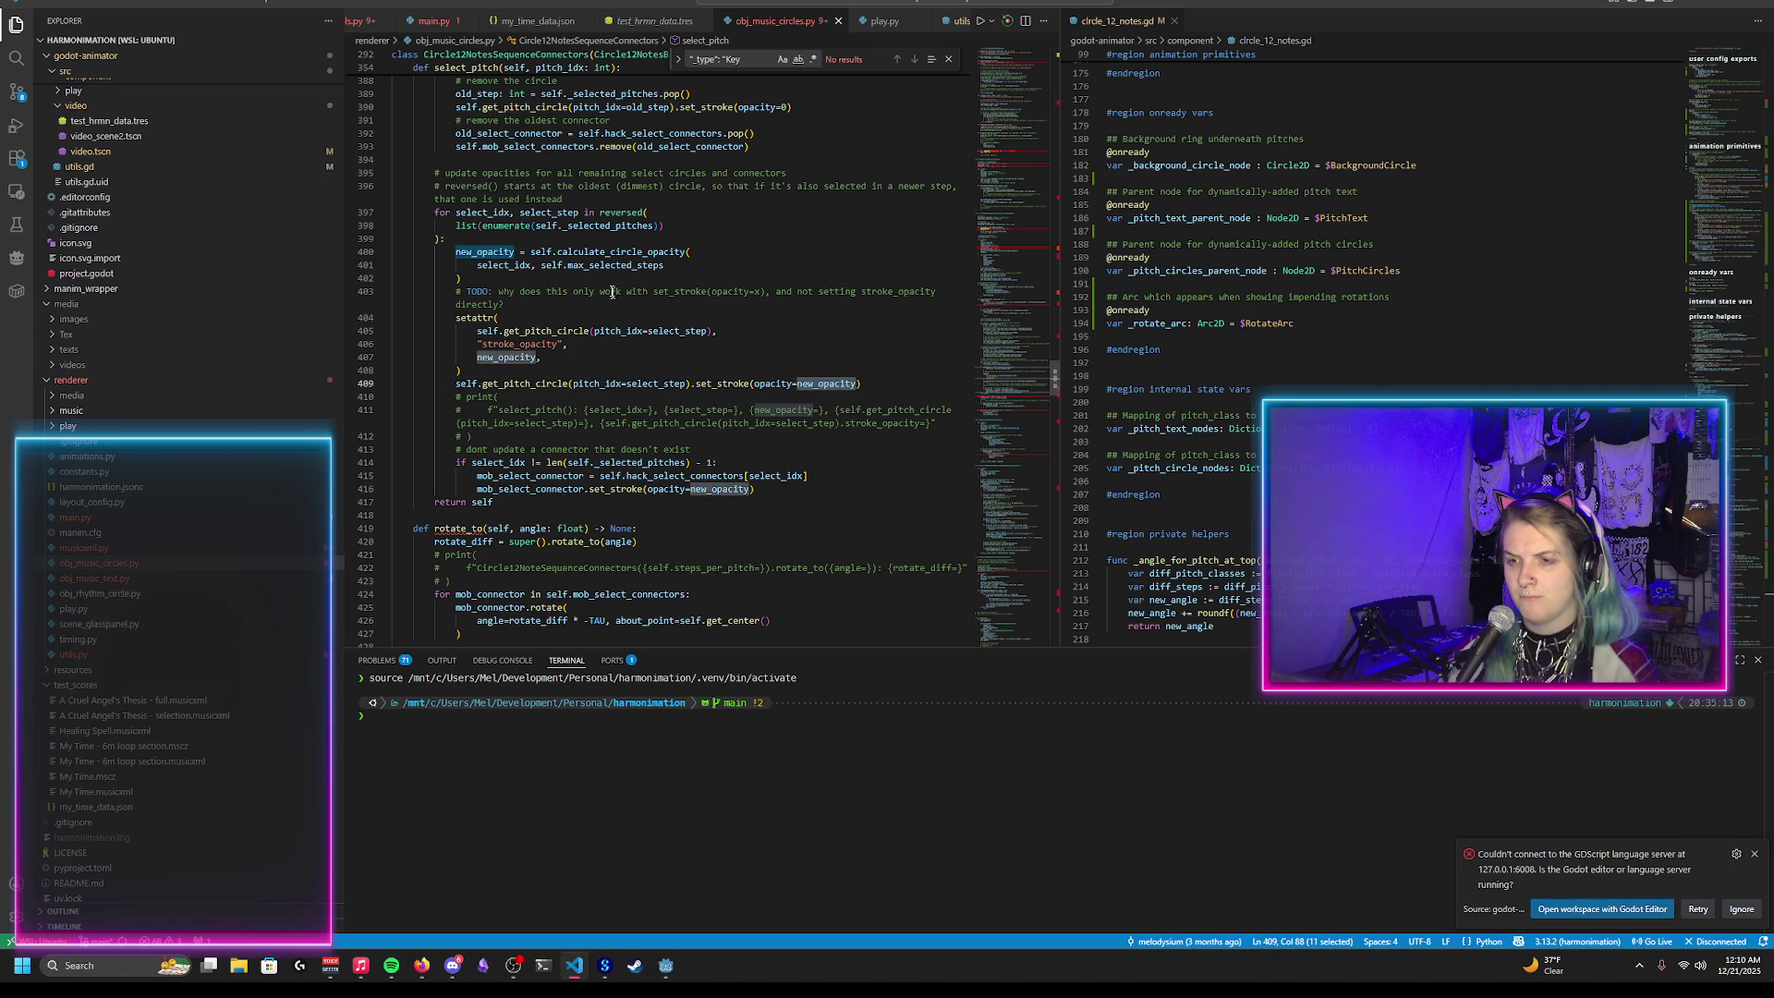
click(610, 251)
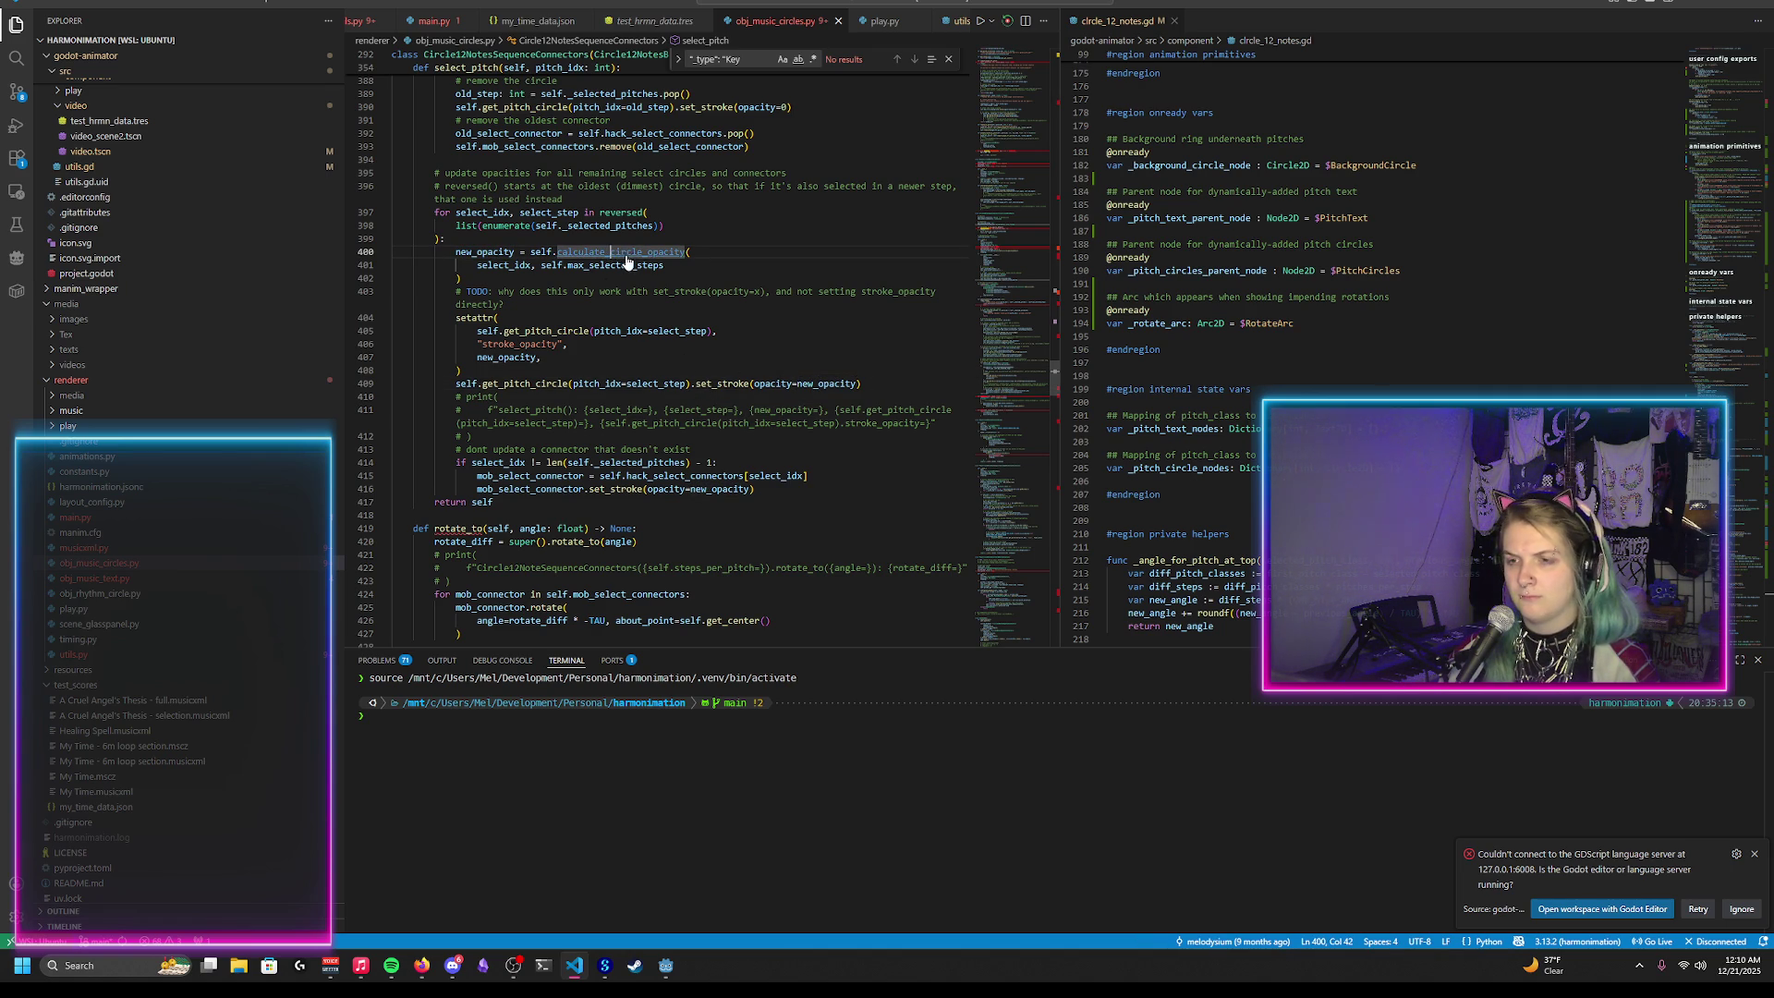
Step: Inspect calculate_circle_opacity_default's pct calculation and return lines, then go back to Godot
ctrl+click(613, 253)
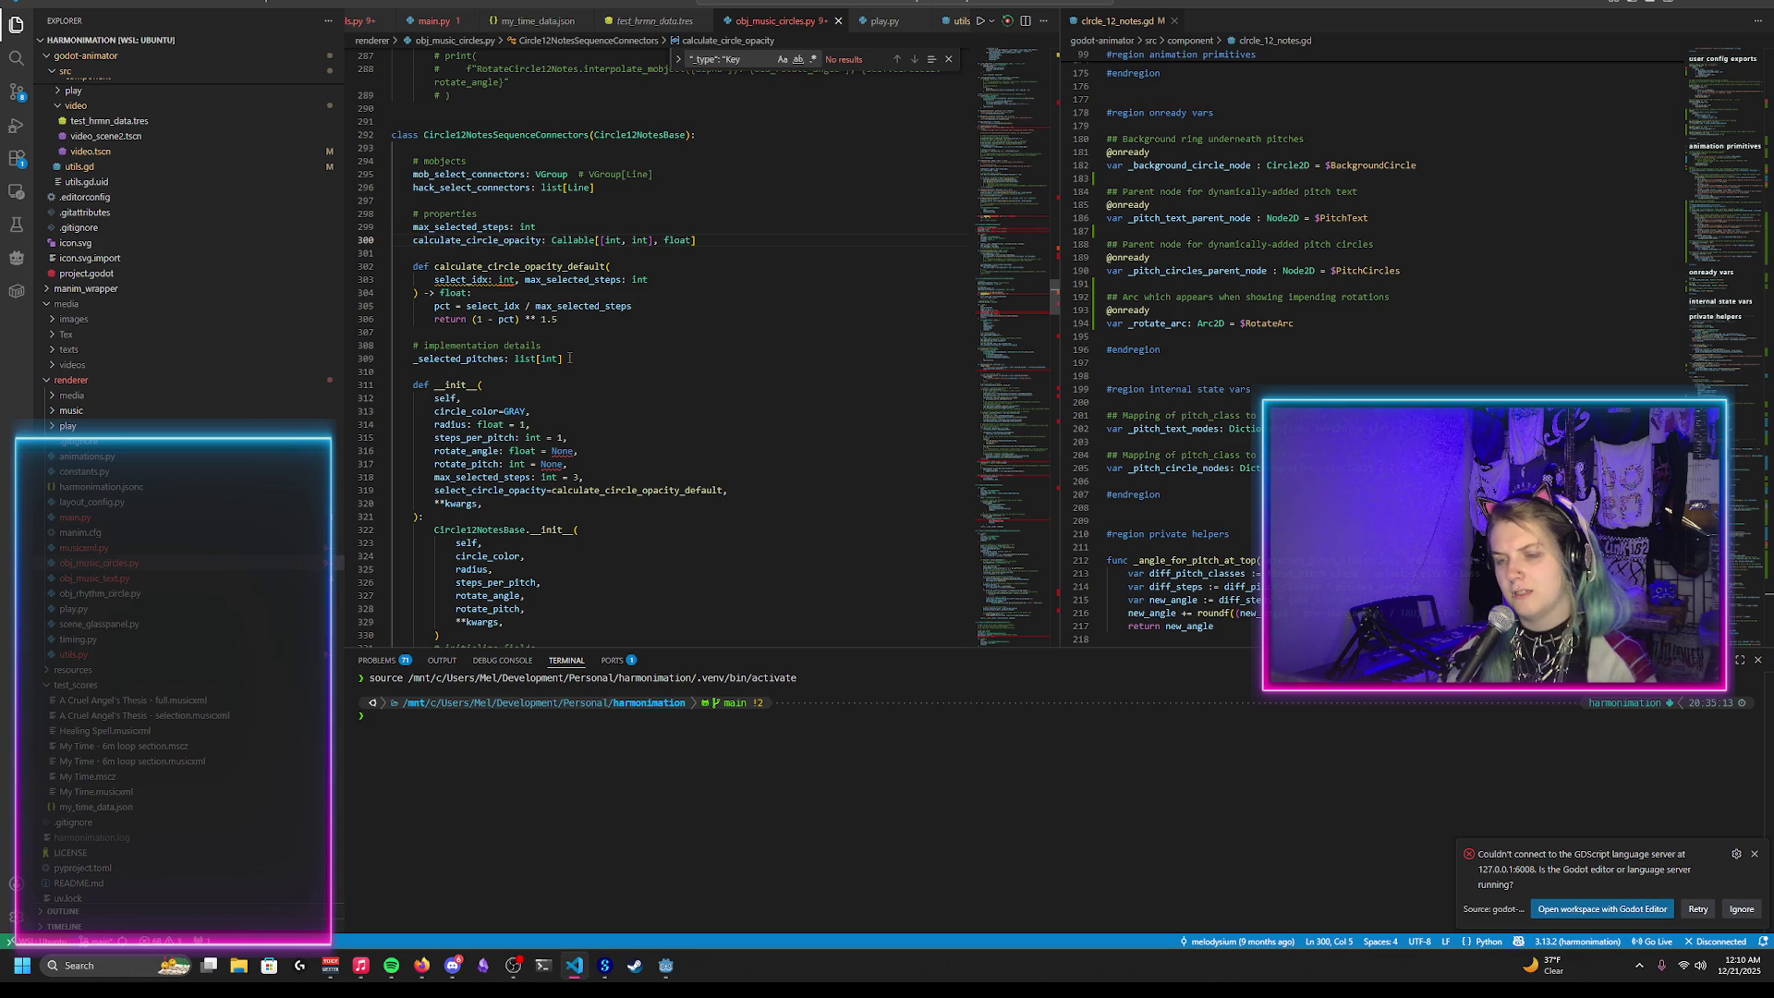
mouse_move(558, 320)
mouse_down()
mouse_move(418, 319)
mouse_move(434, 305)
mouse_up()
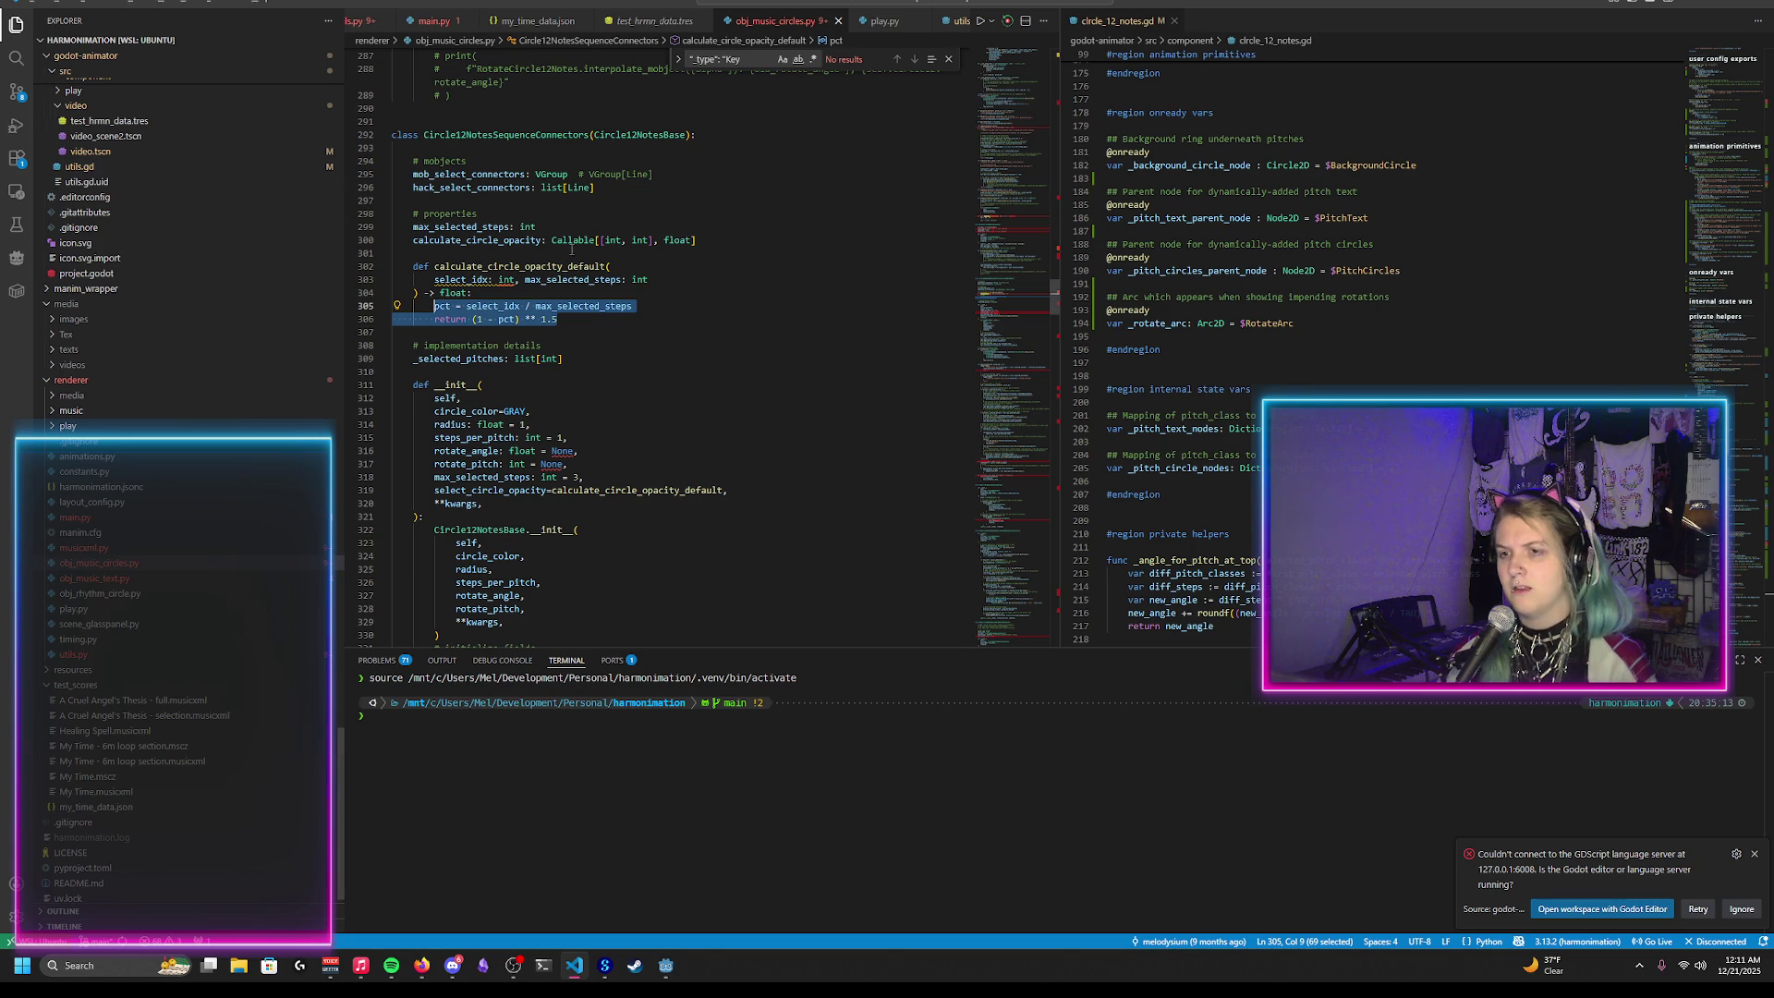
key(alt+Tab)
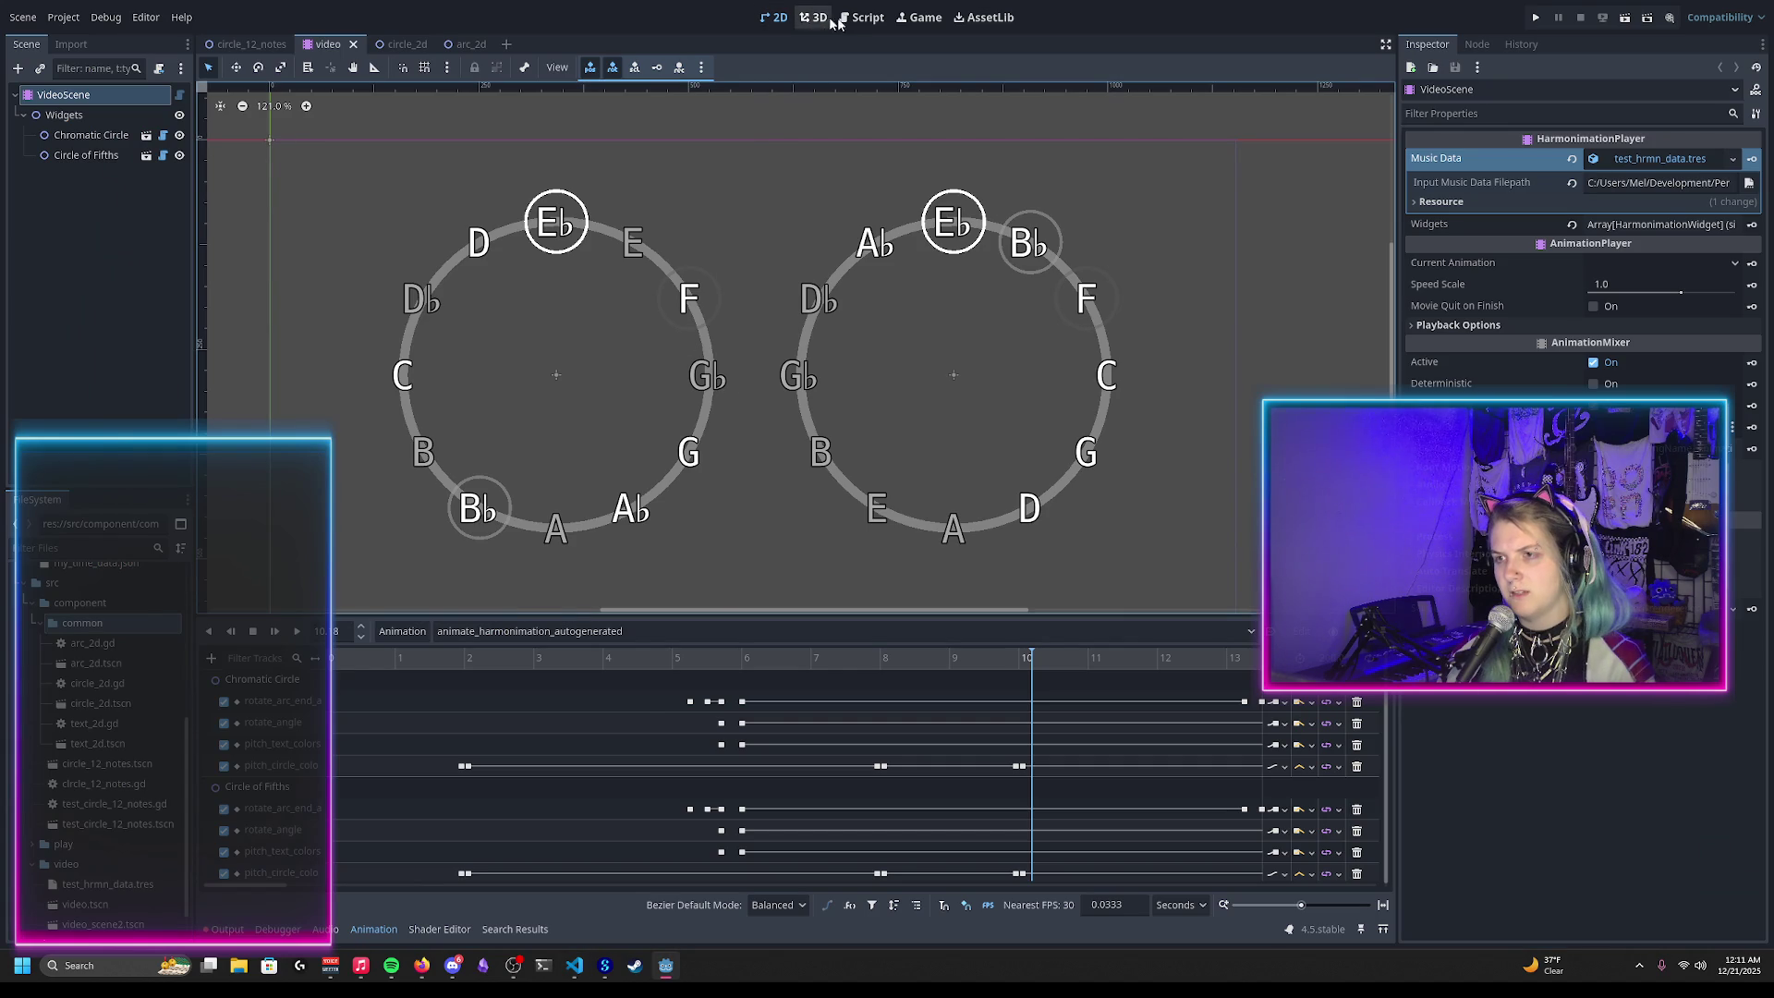
Step: Move the decay expression off the colour line into a new line: pitch_circle_history_alpha_decay_factor ** i
click(851, 23)
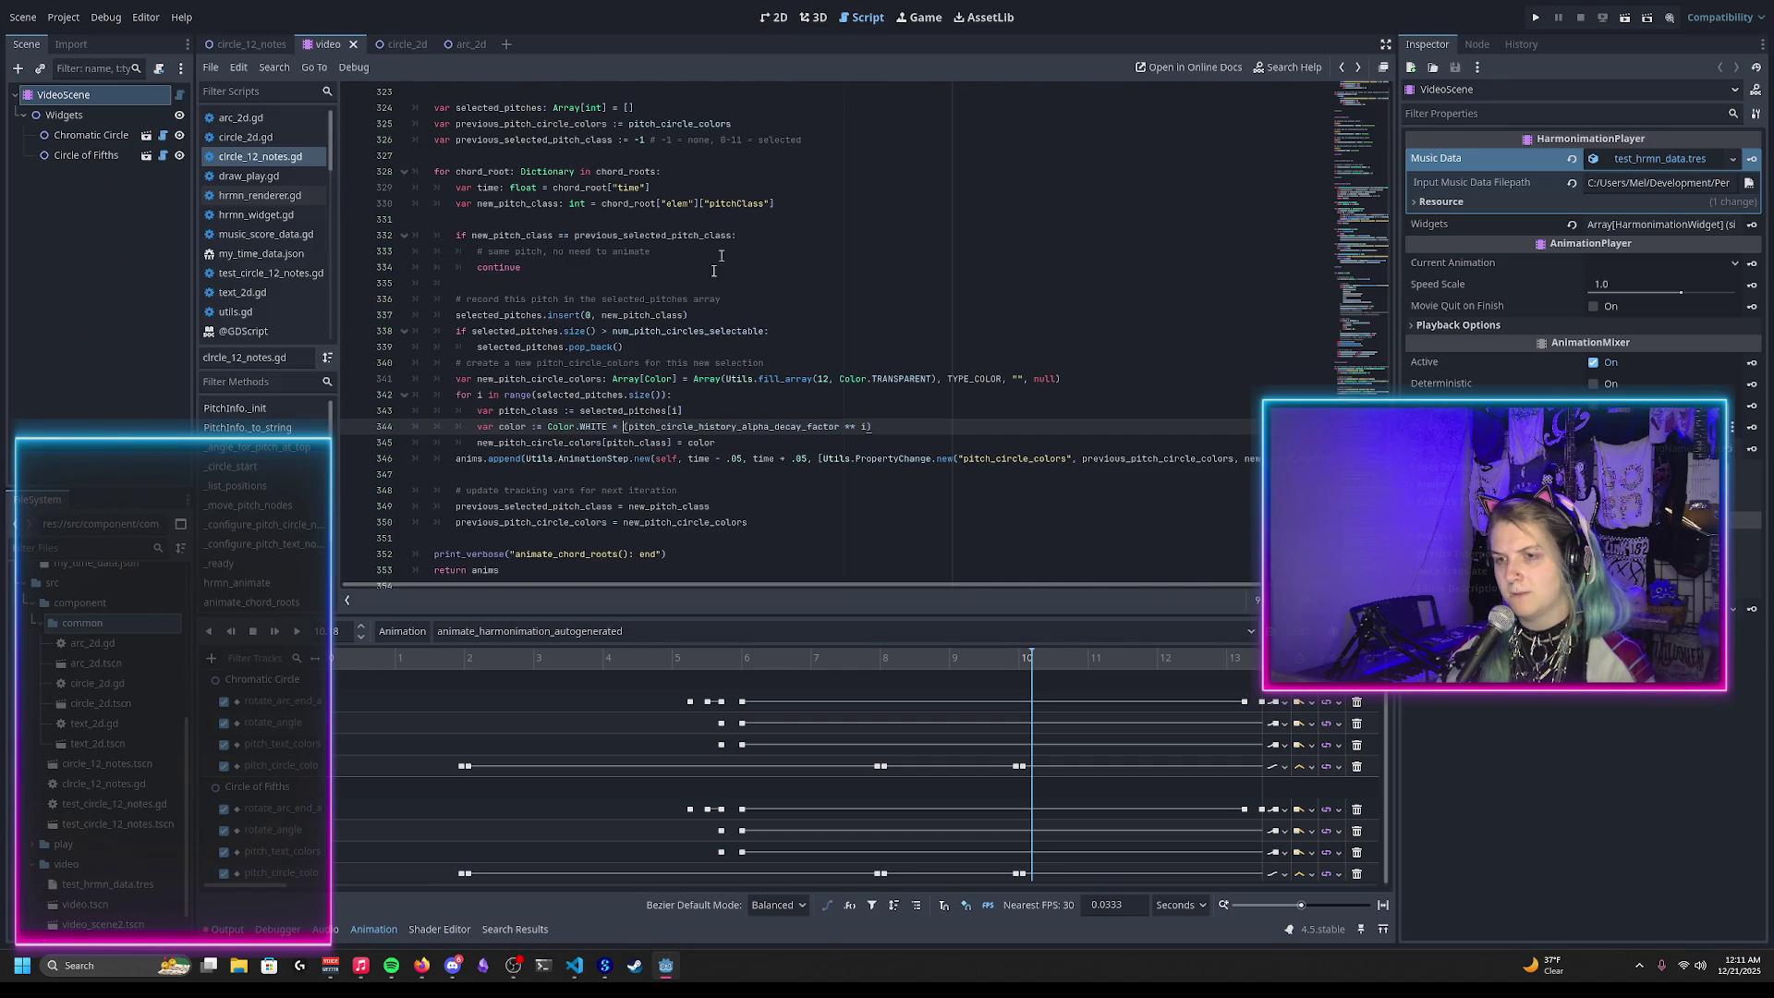
click(697, 412)
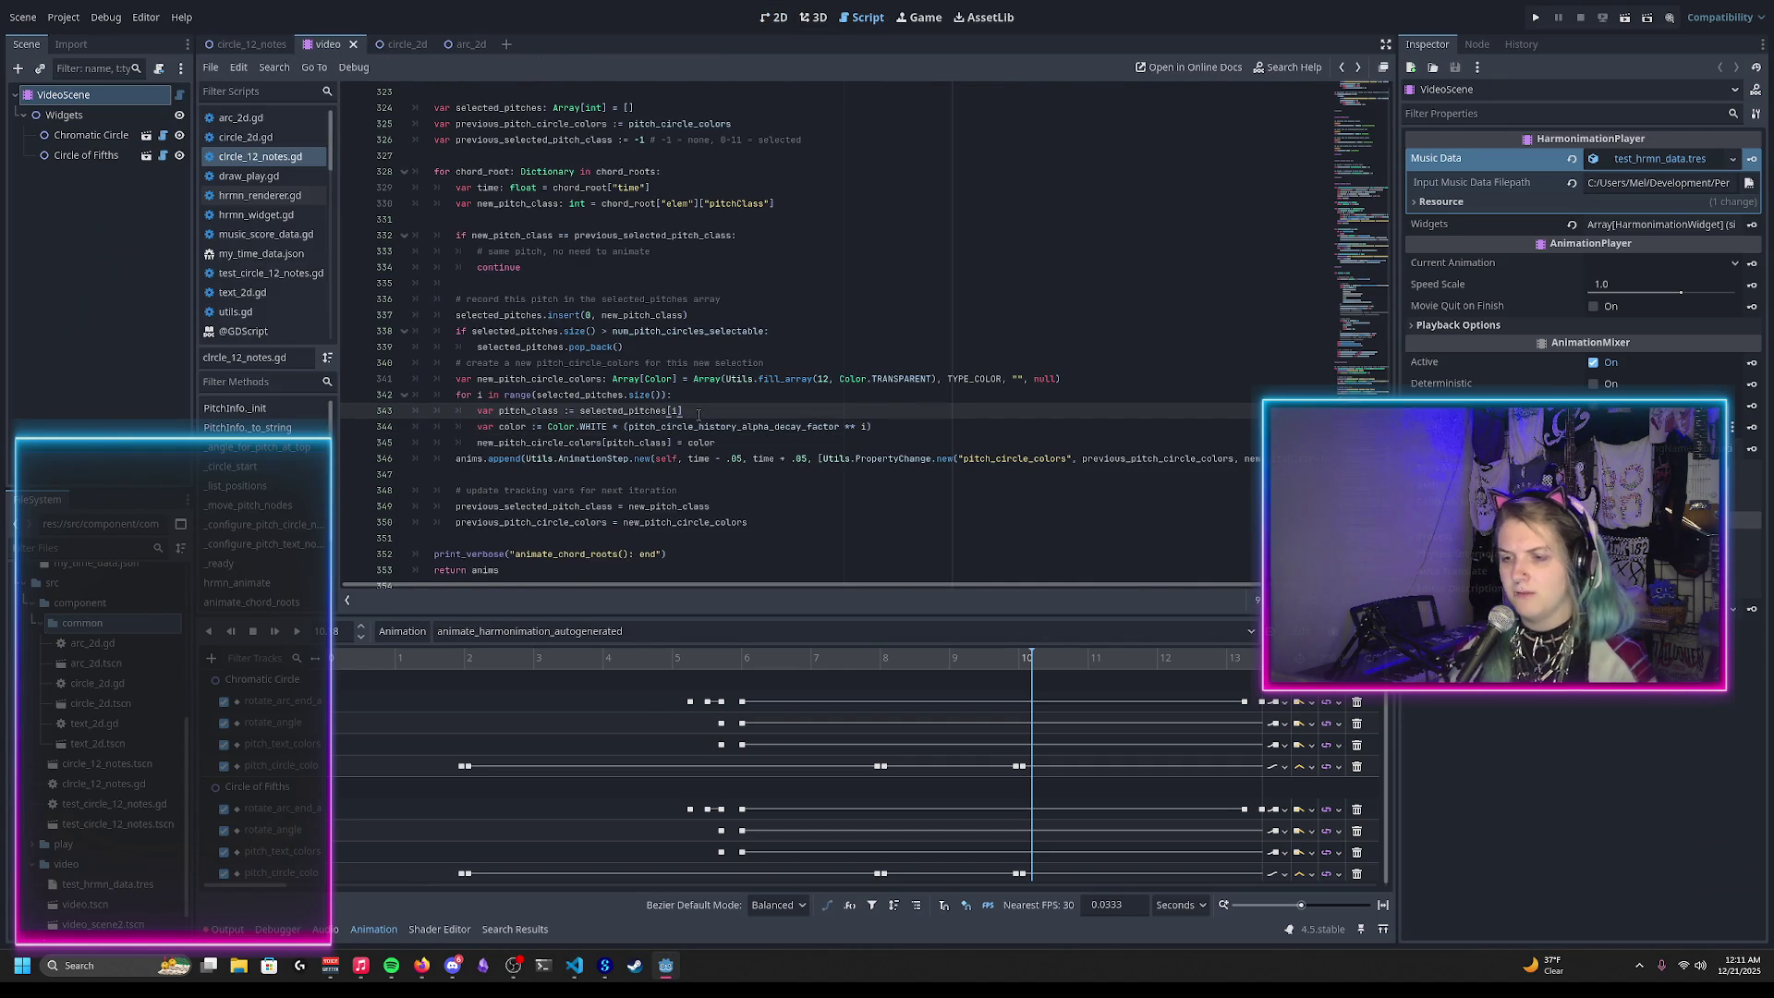
key(Return)
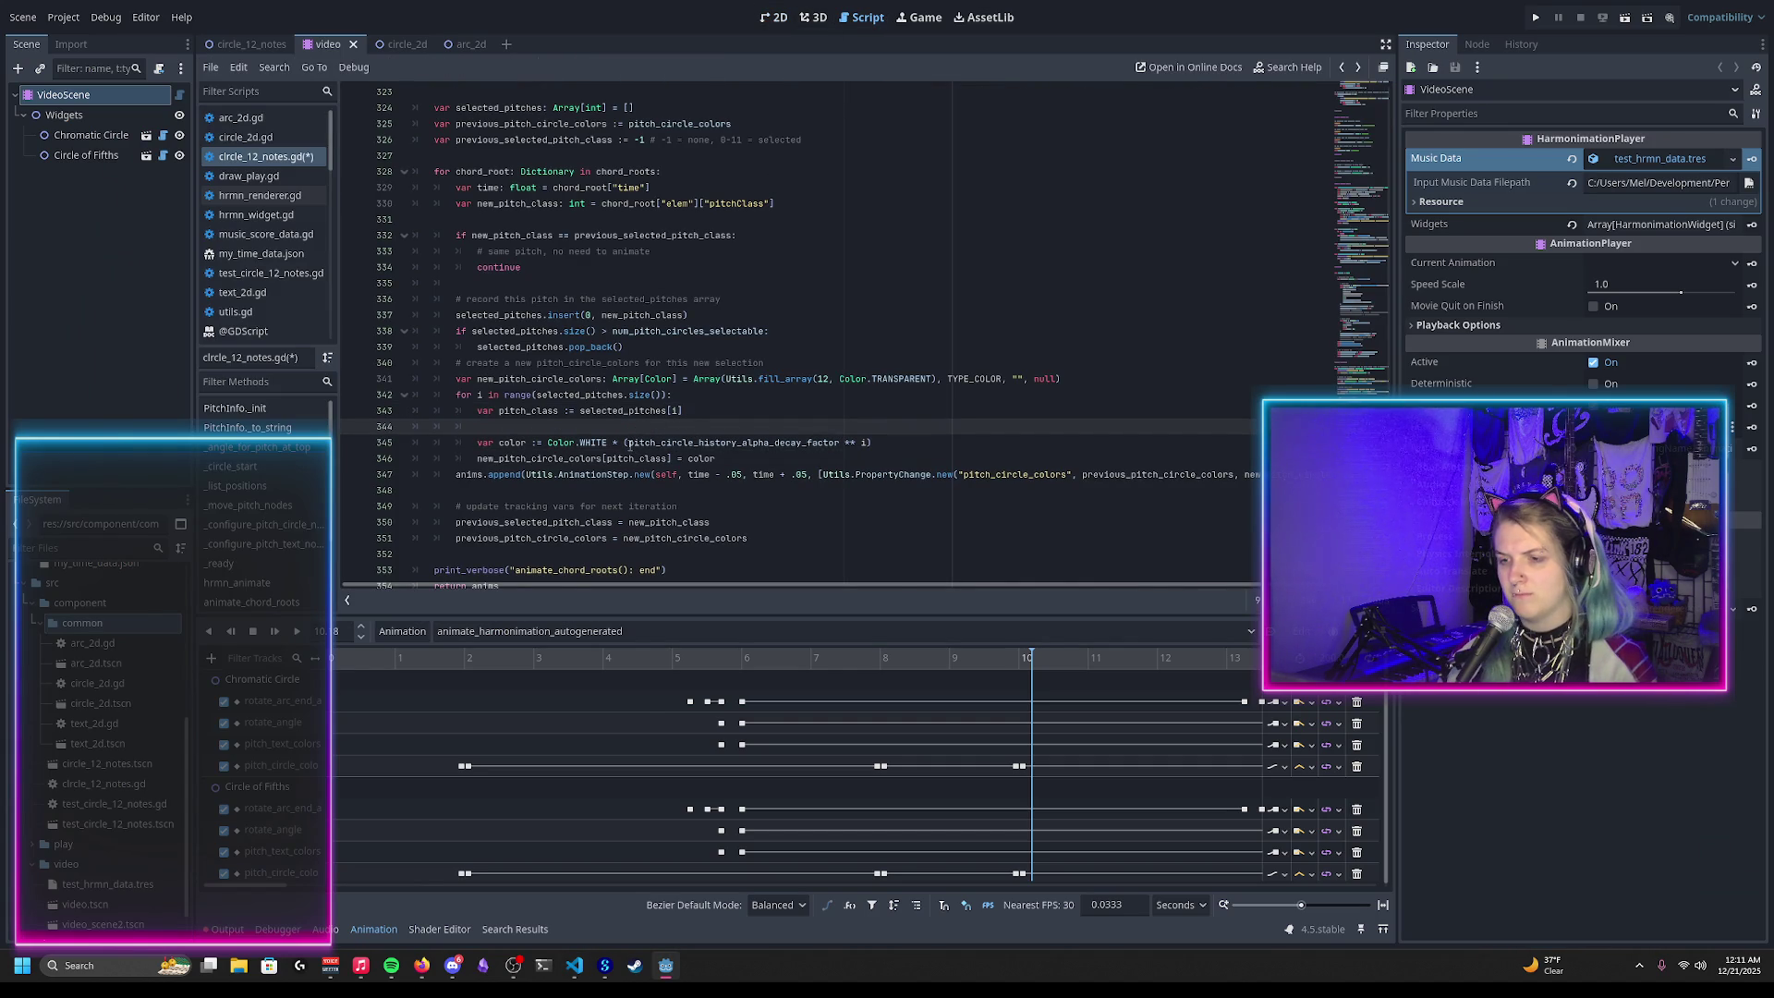
drag(628, 445, 869, 445)
key(BackSpace)
click(578, 423)
text(var alpha =)
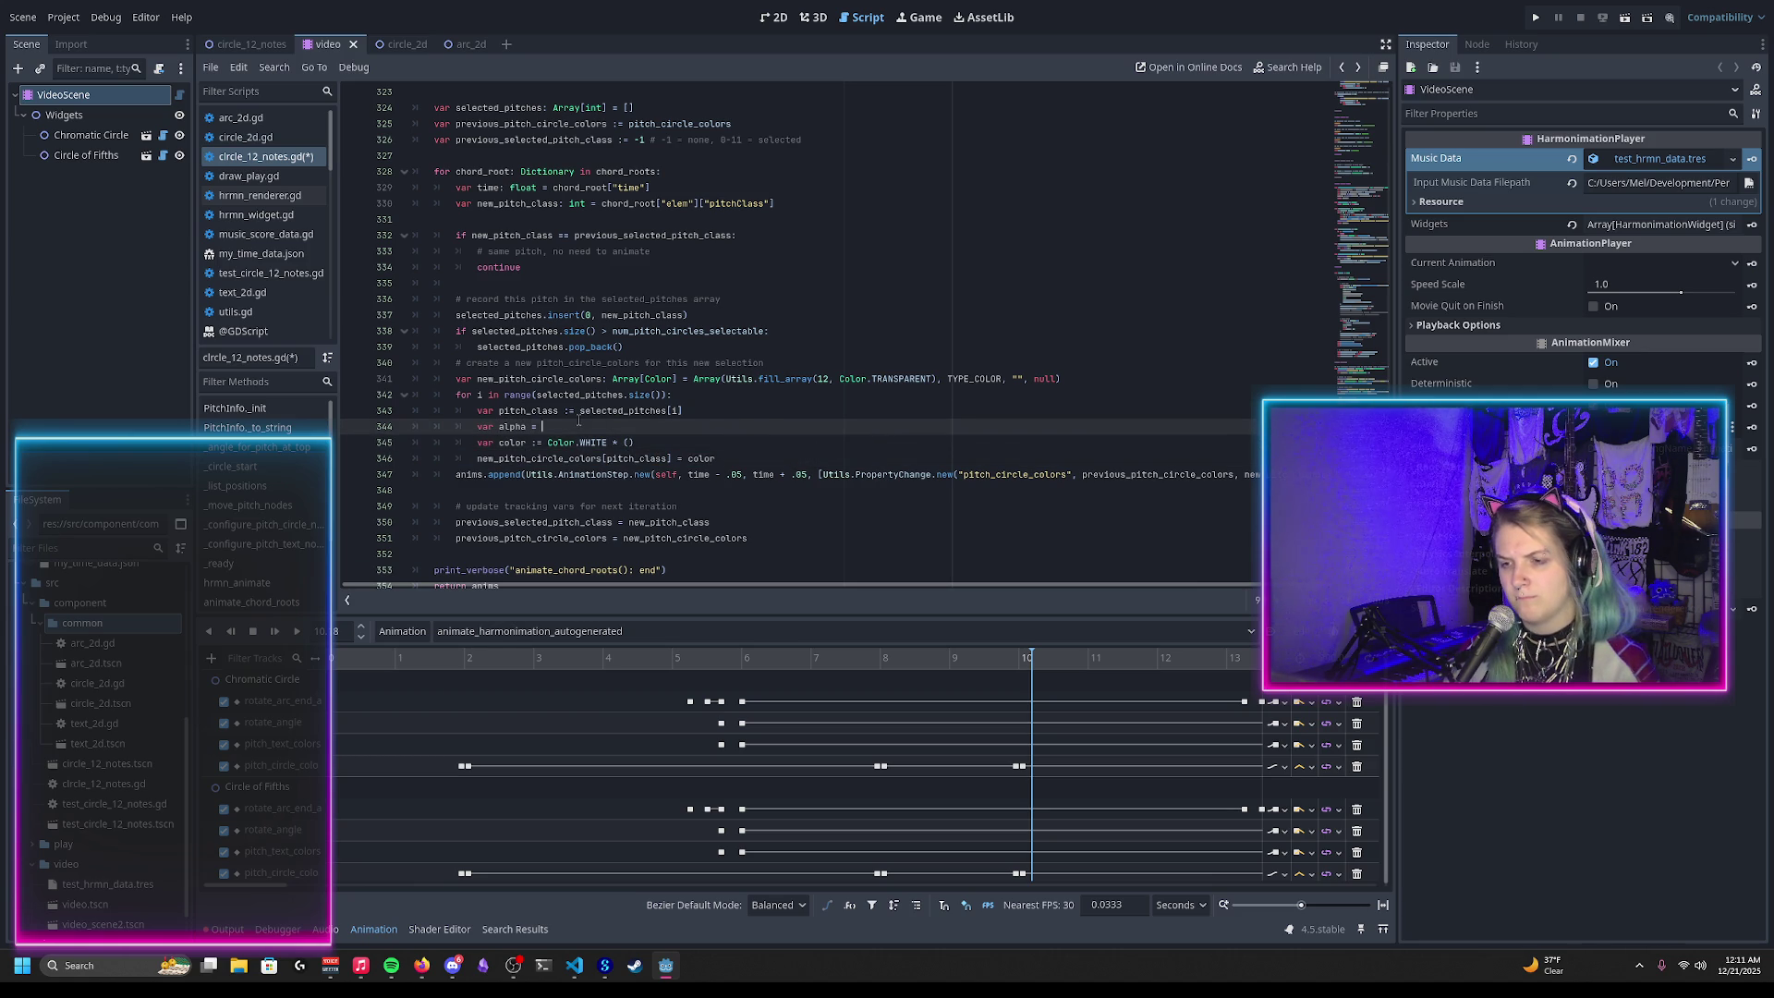
text(= pitch_circle_history_alpha_decay_factor ** i)
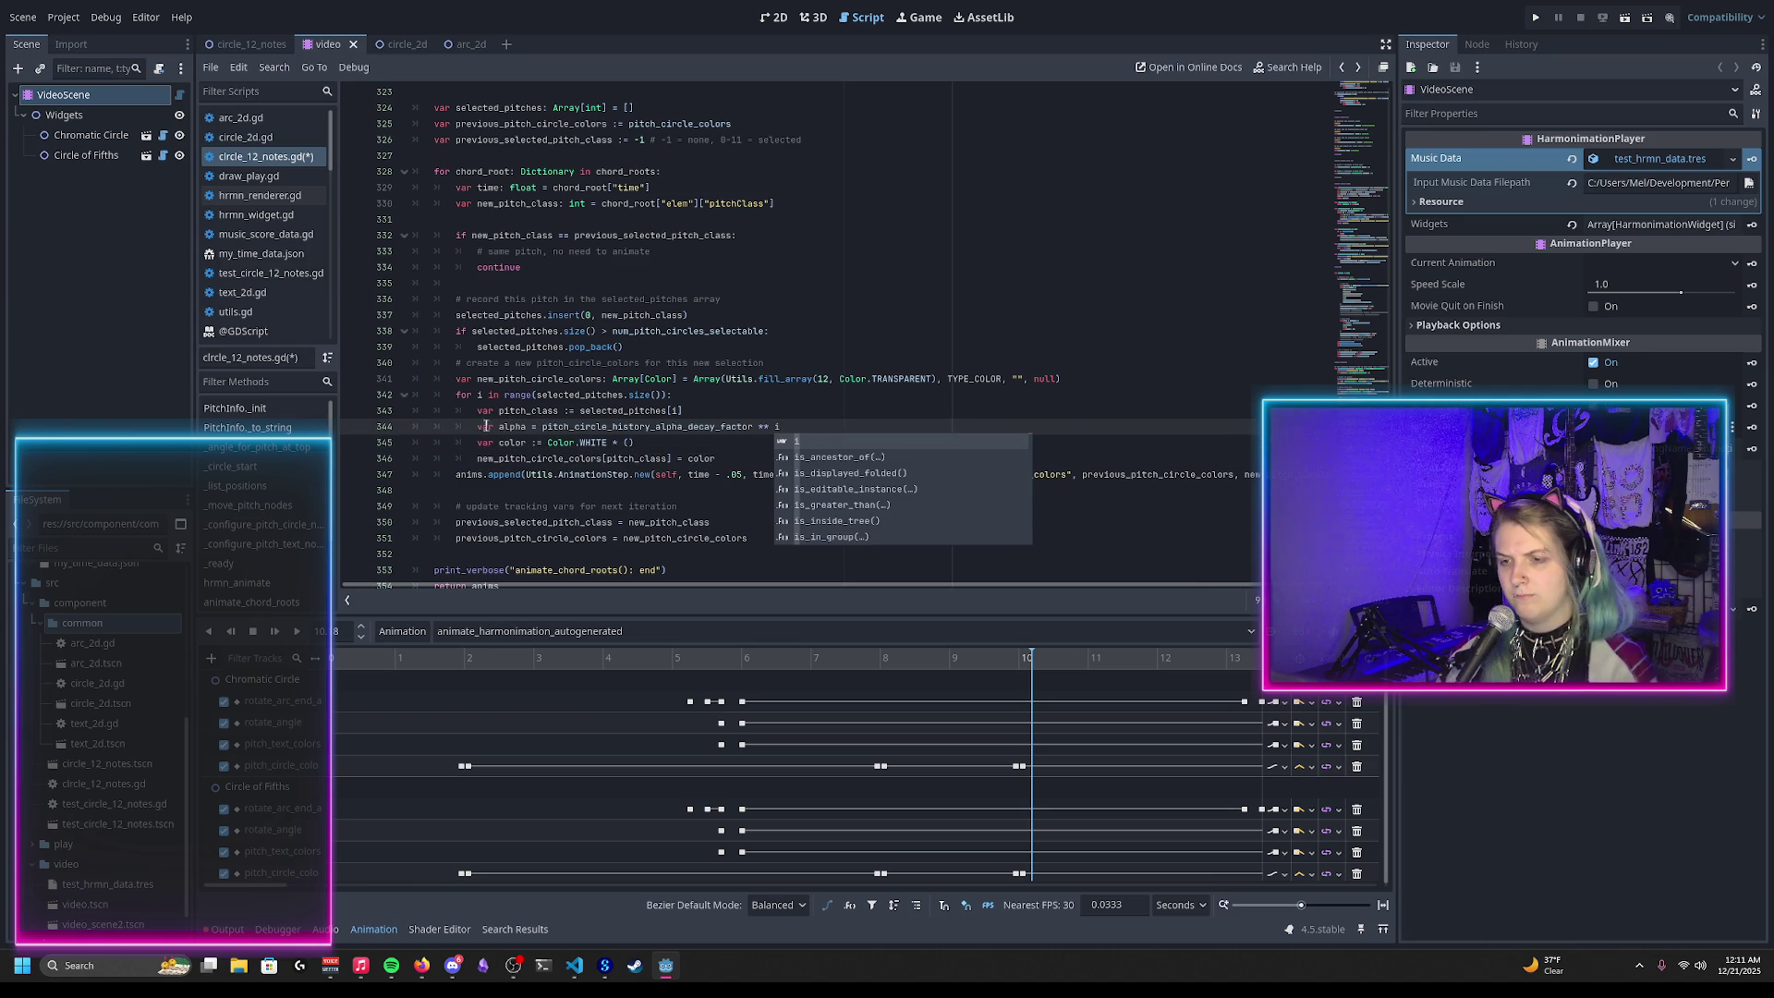
key(Escape)
text(:)
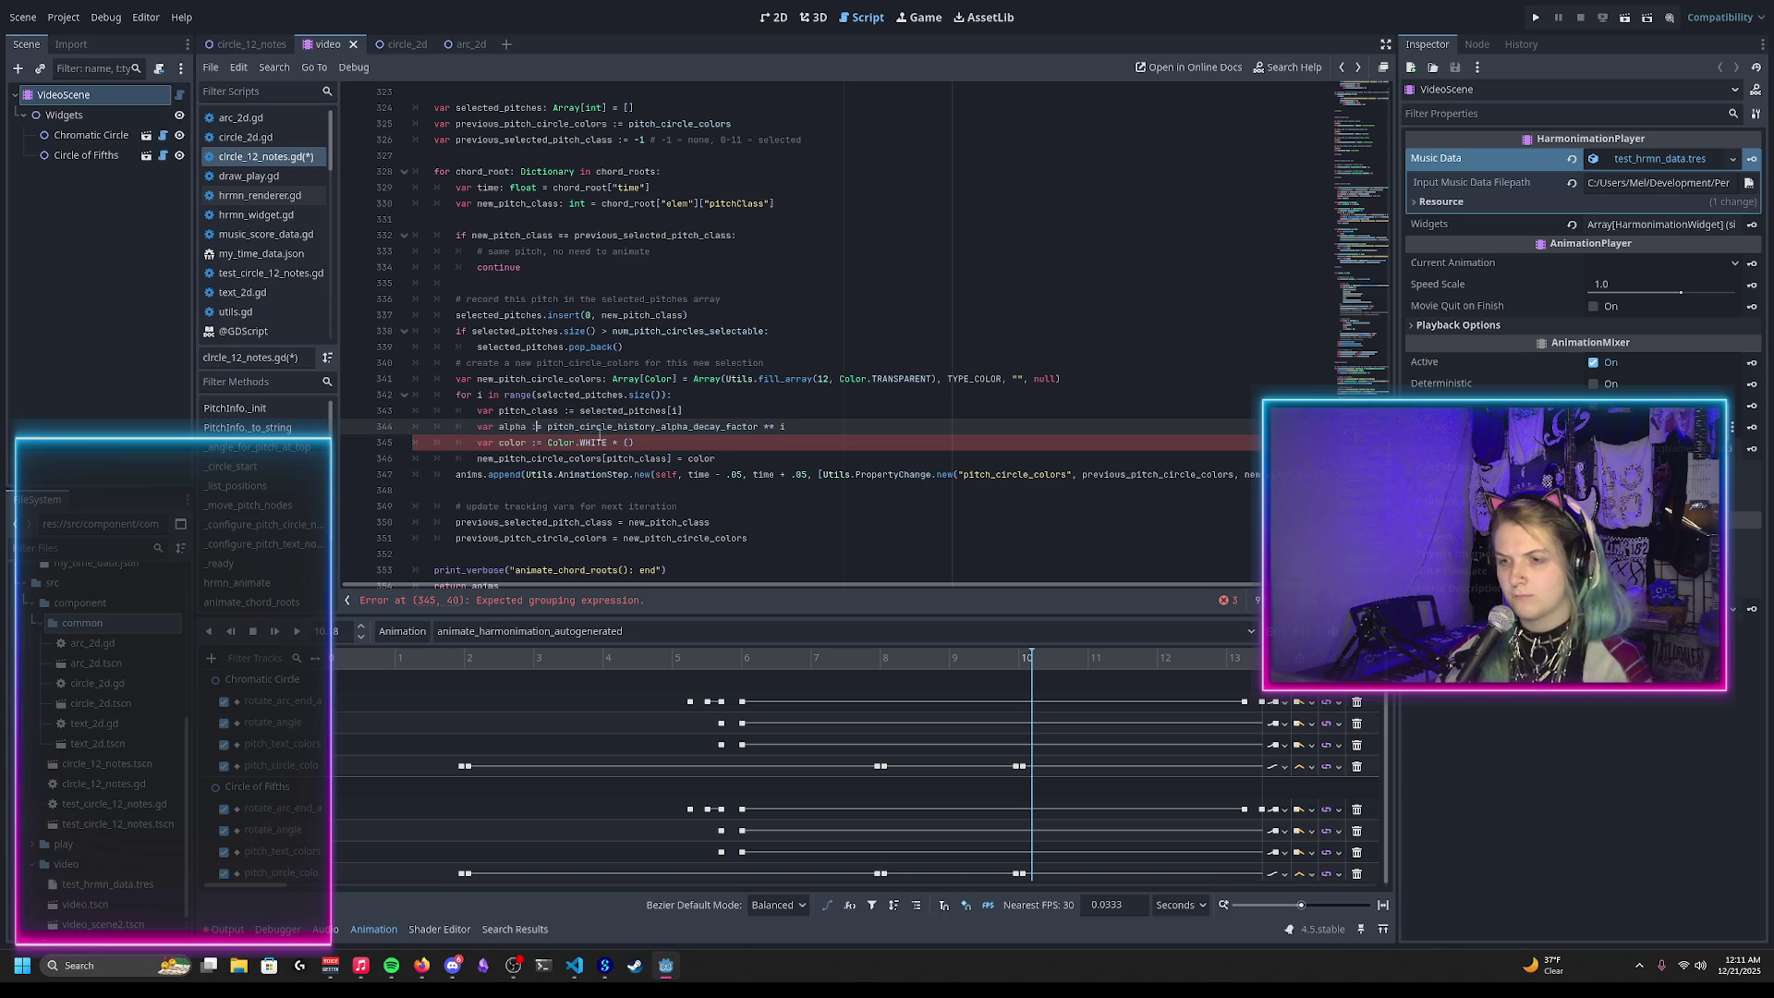
Step: Add a color.a = alpha line after the colour declaration and save the script
double_click(572, 429)
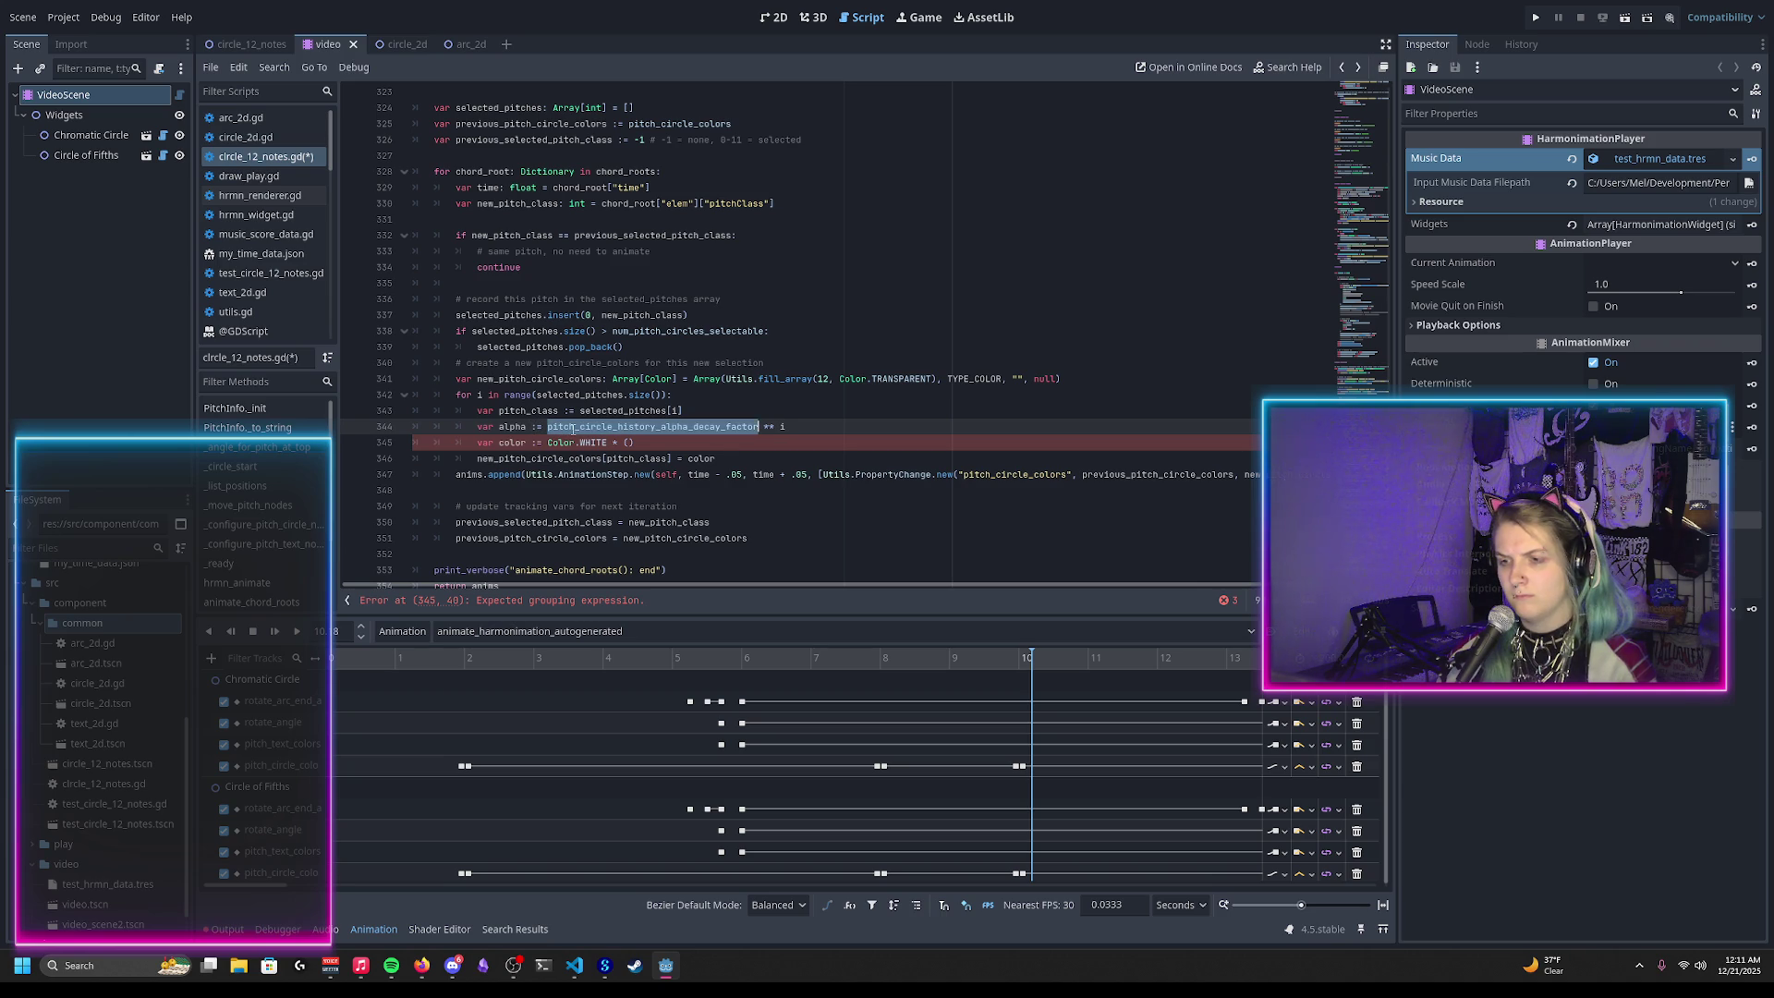
click(634, 445)
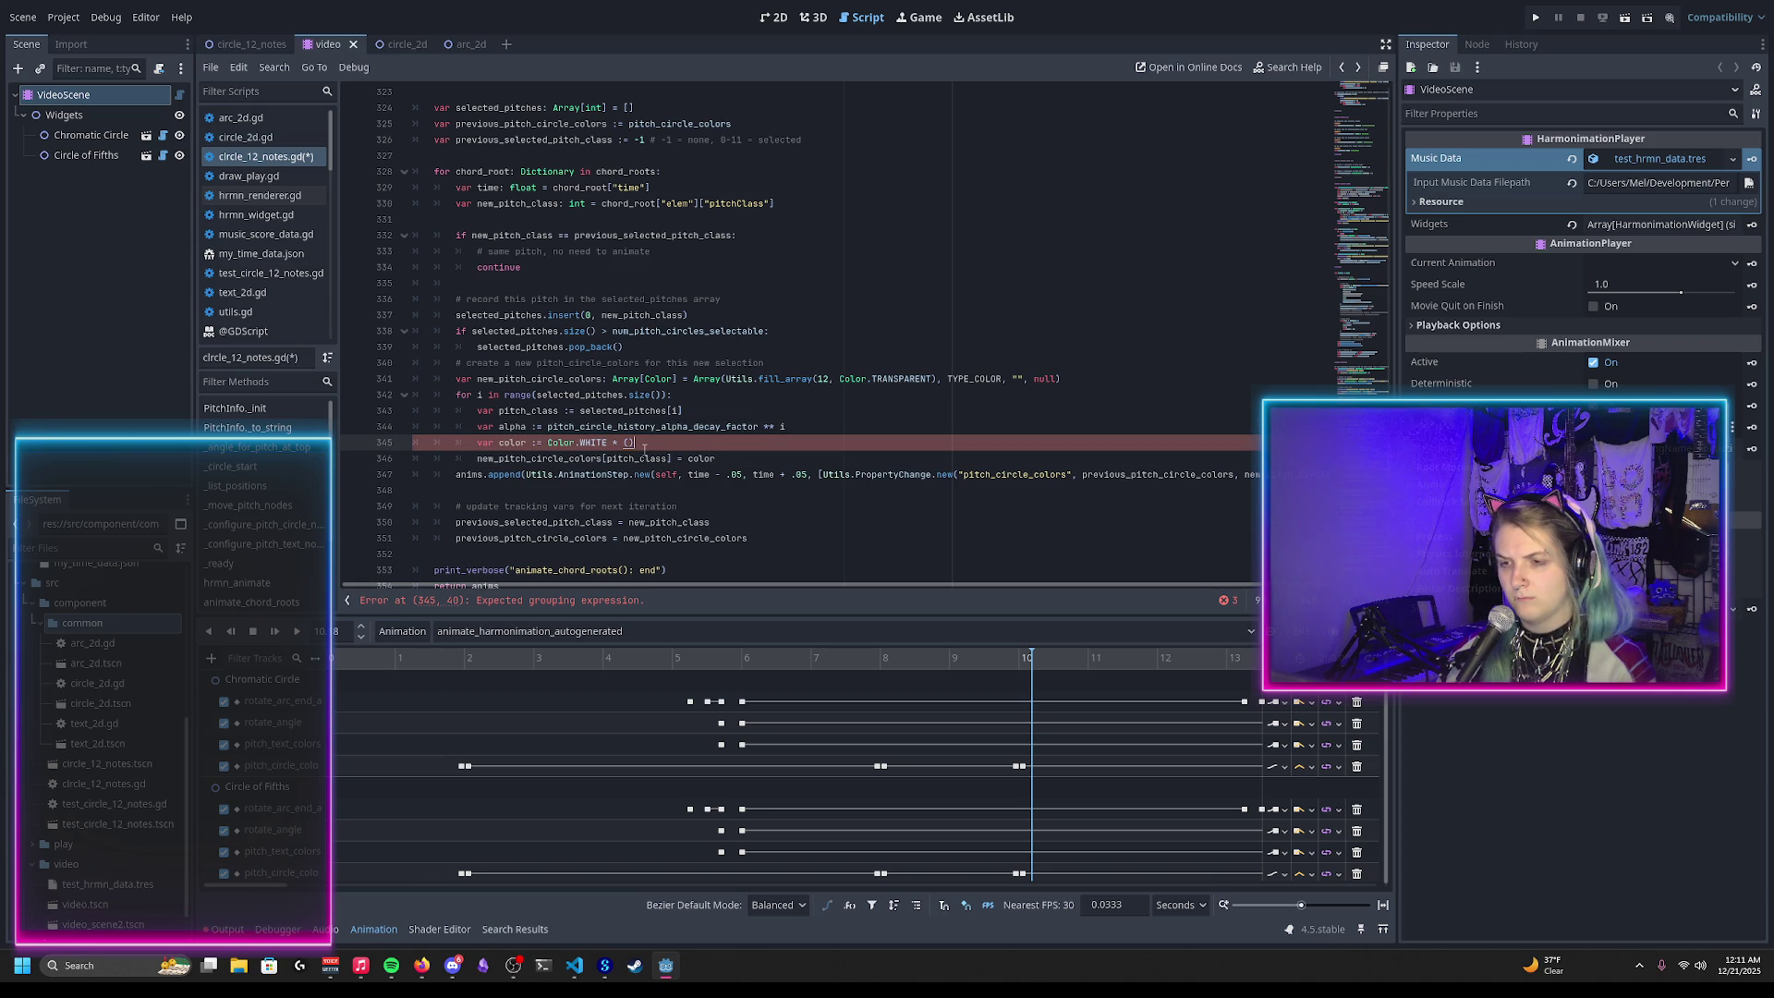
key(Return)
key(BackSpace)
key(BackSpace)
key(BackSpace)
text(color.)
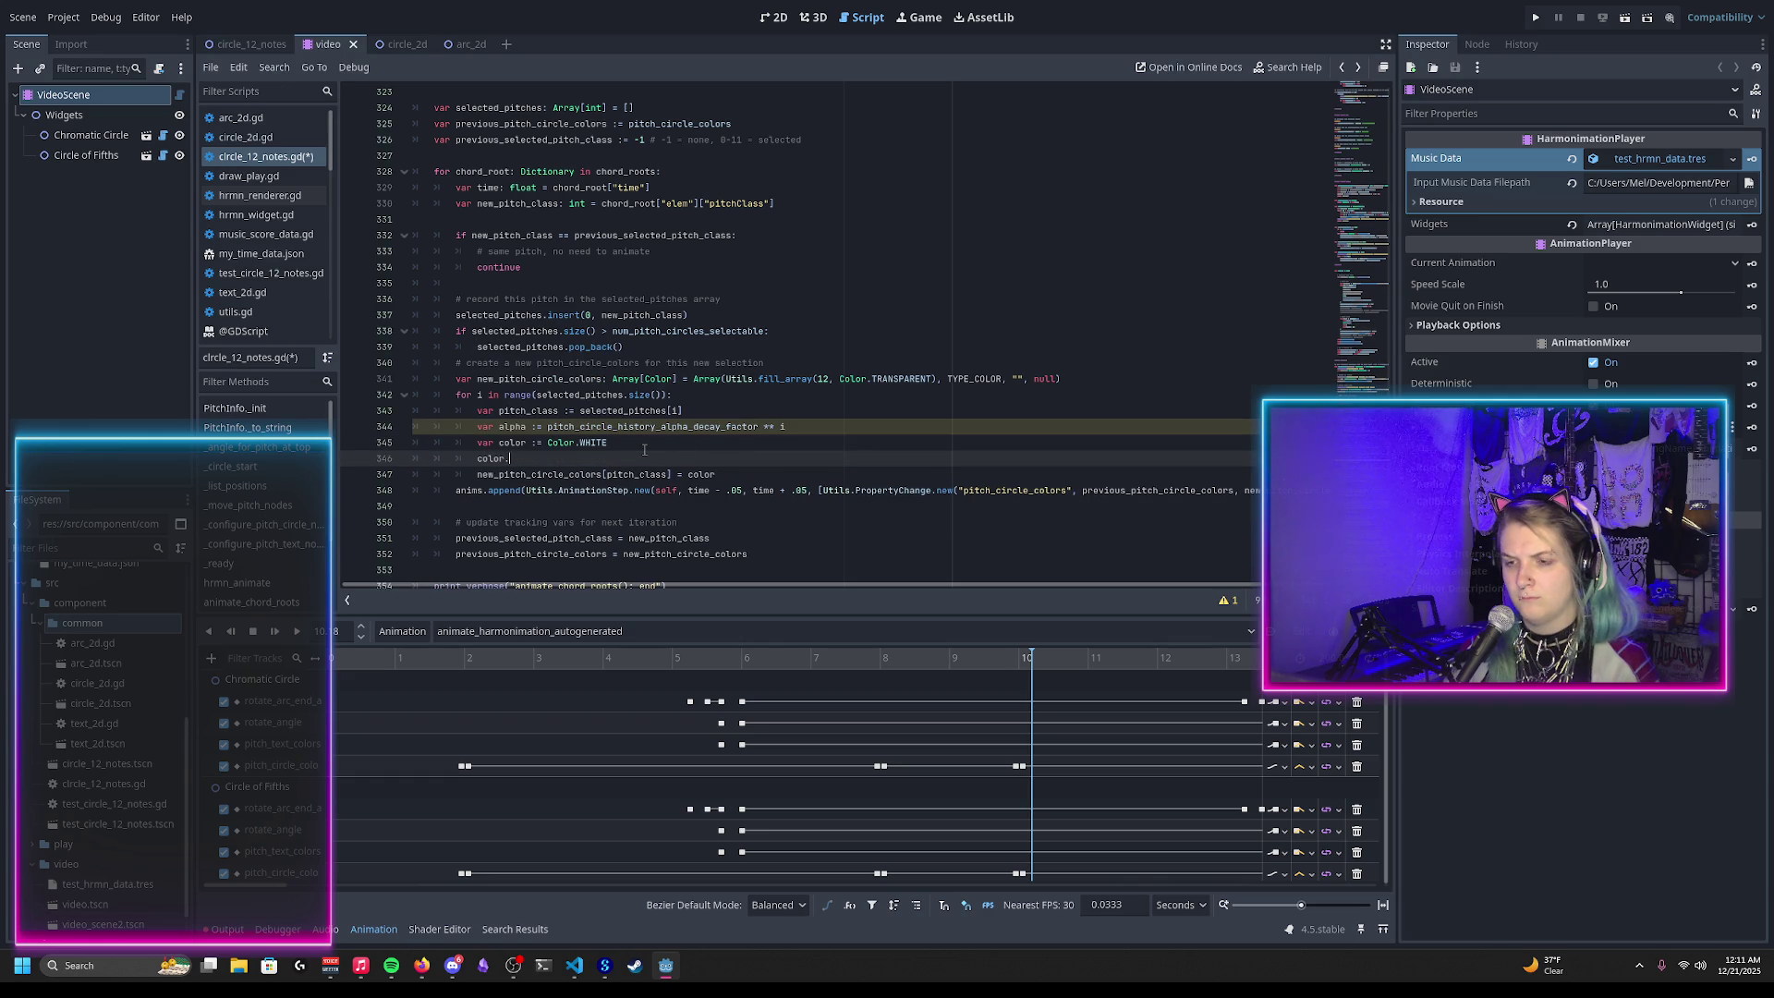
text(a)
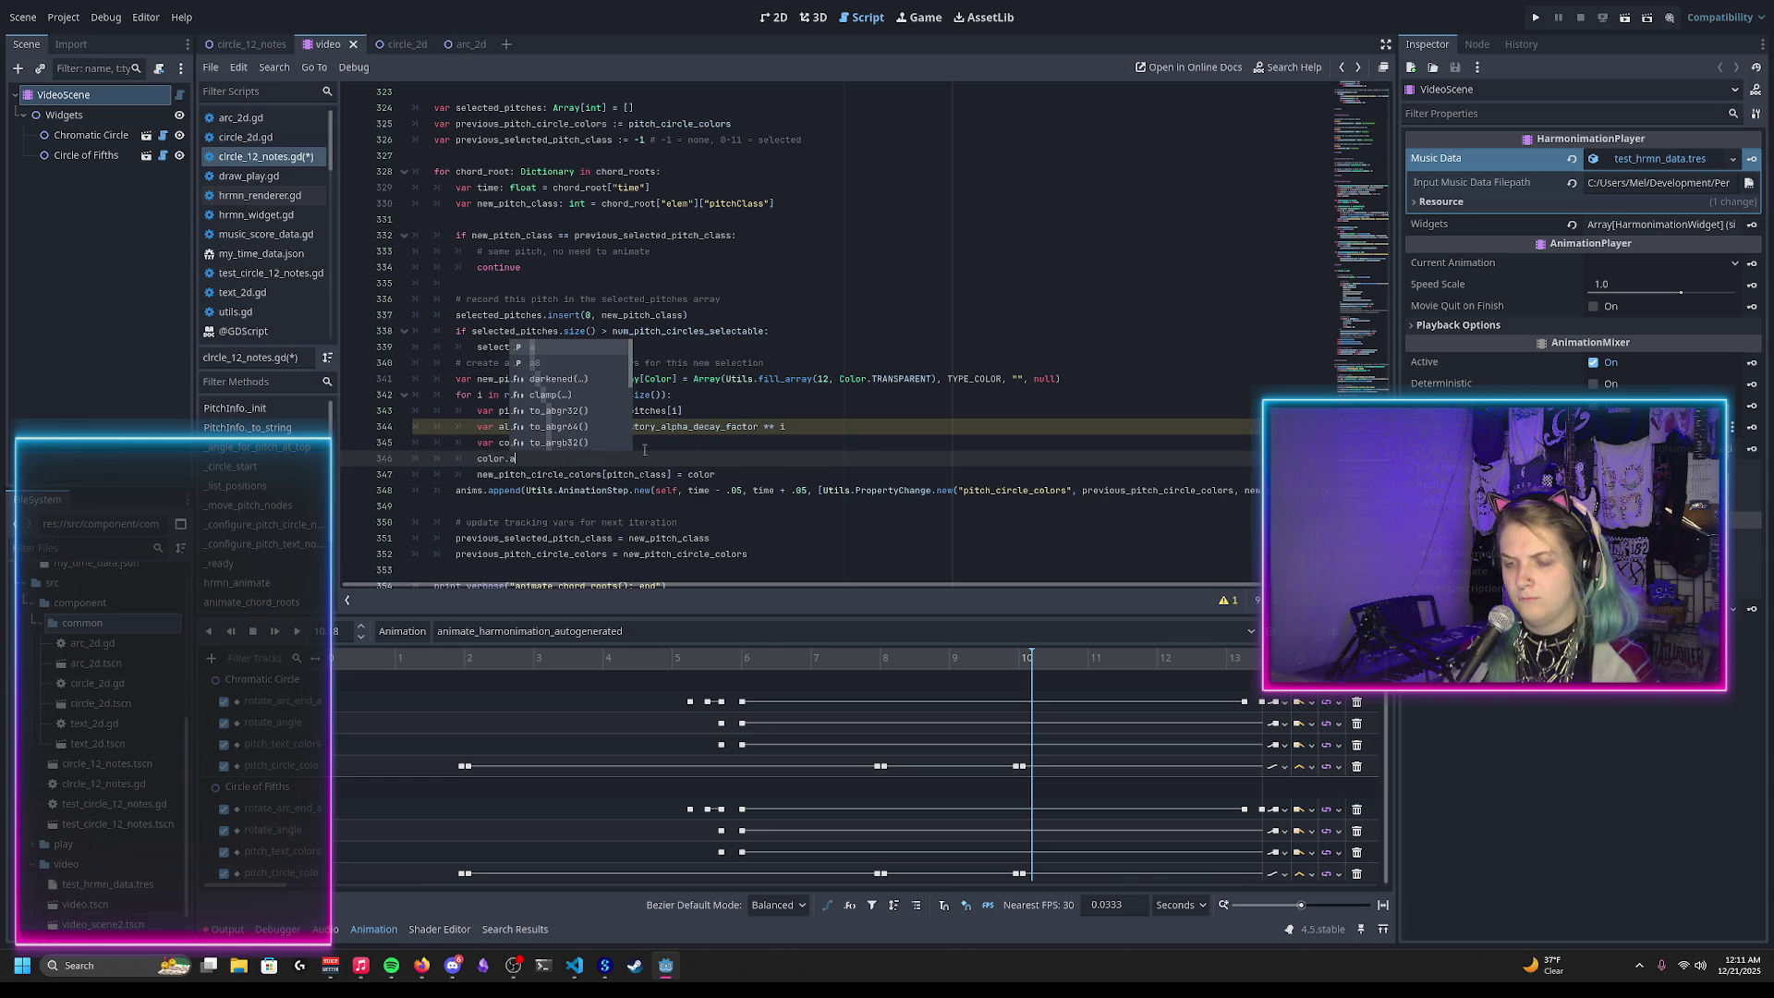
text( = alph)
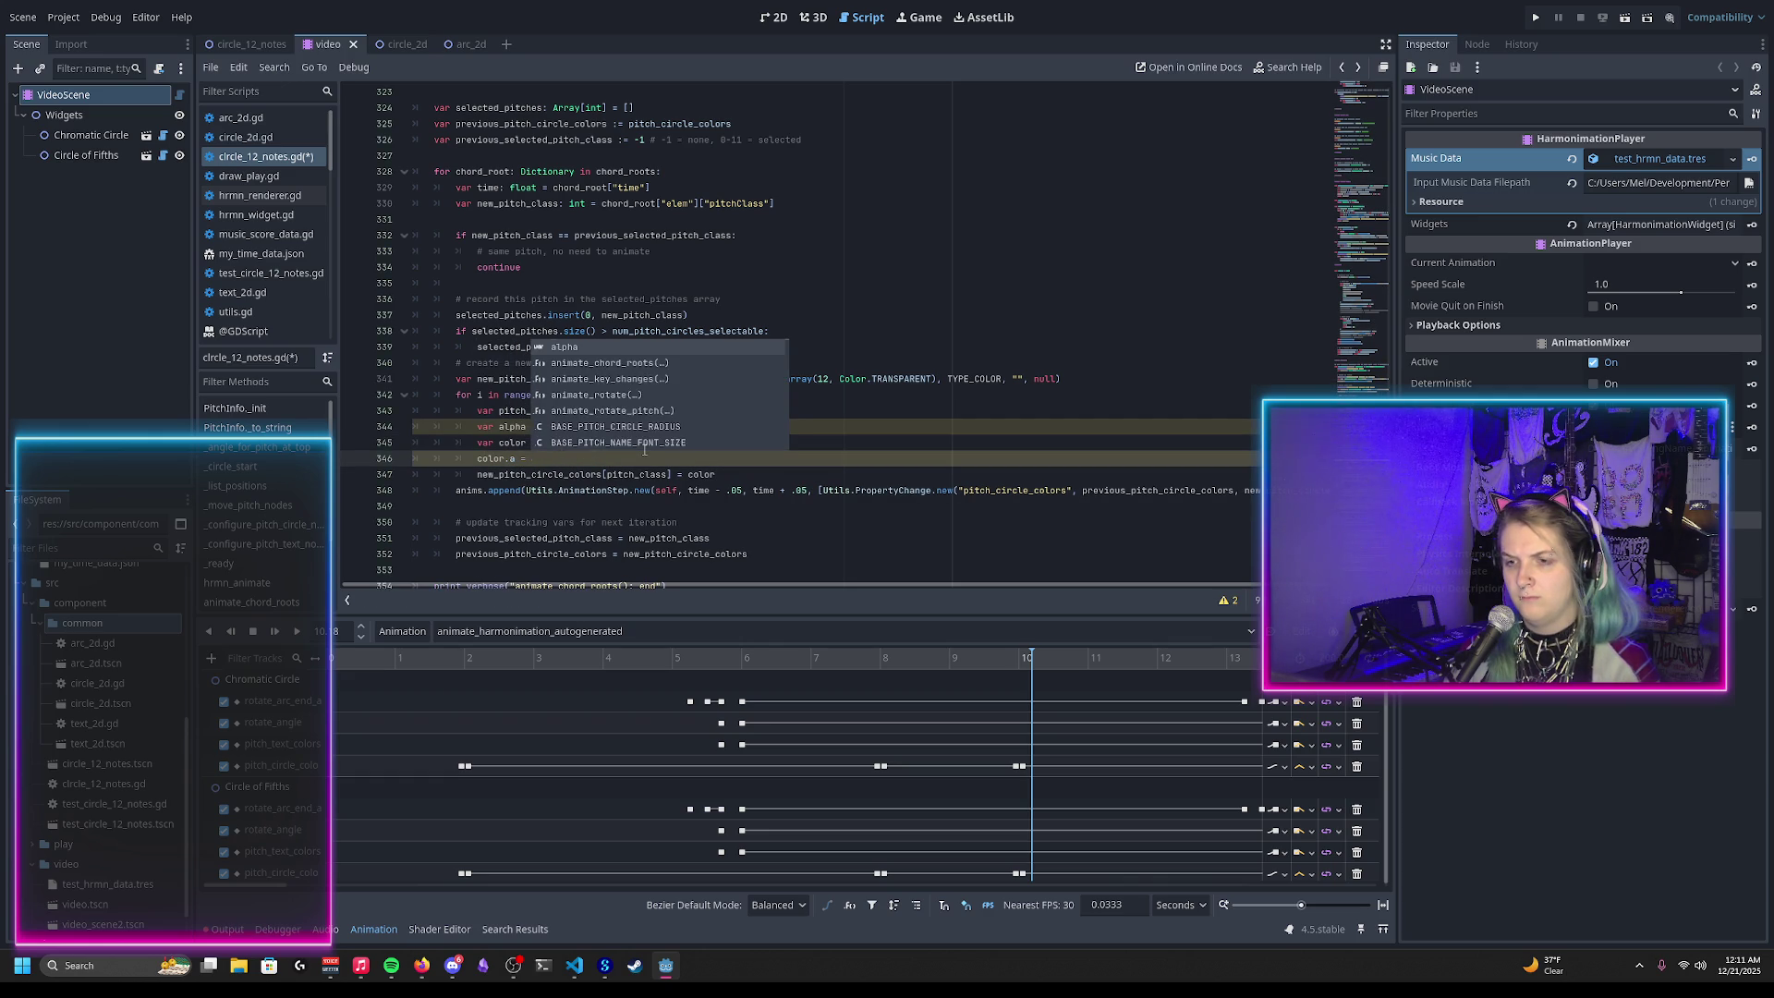
key(Return)
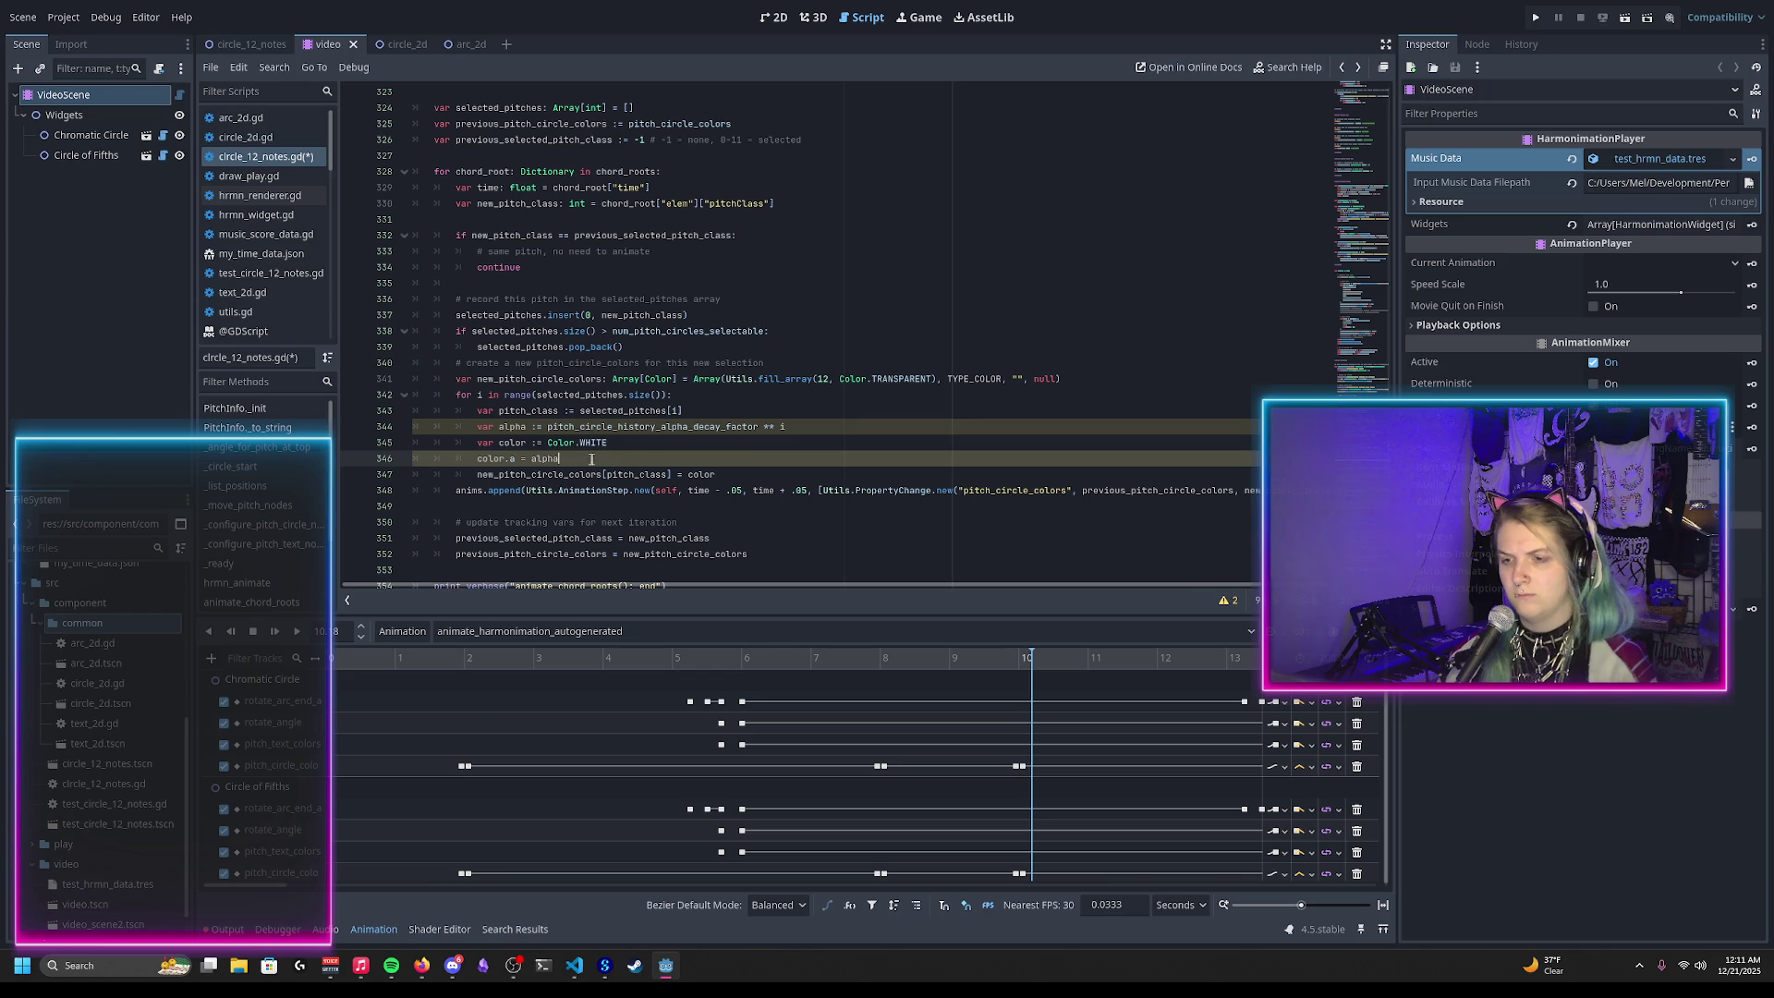
key(ctrl+s)
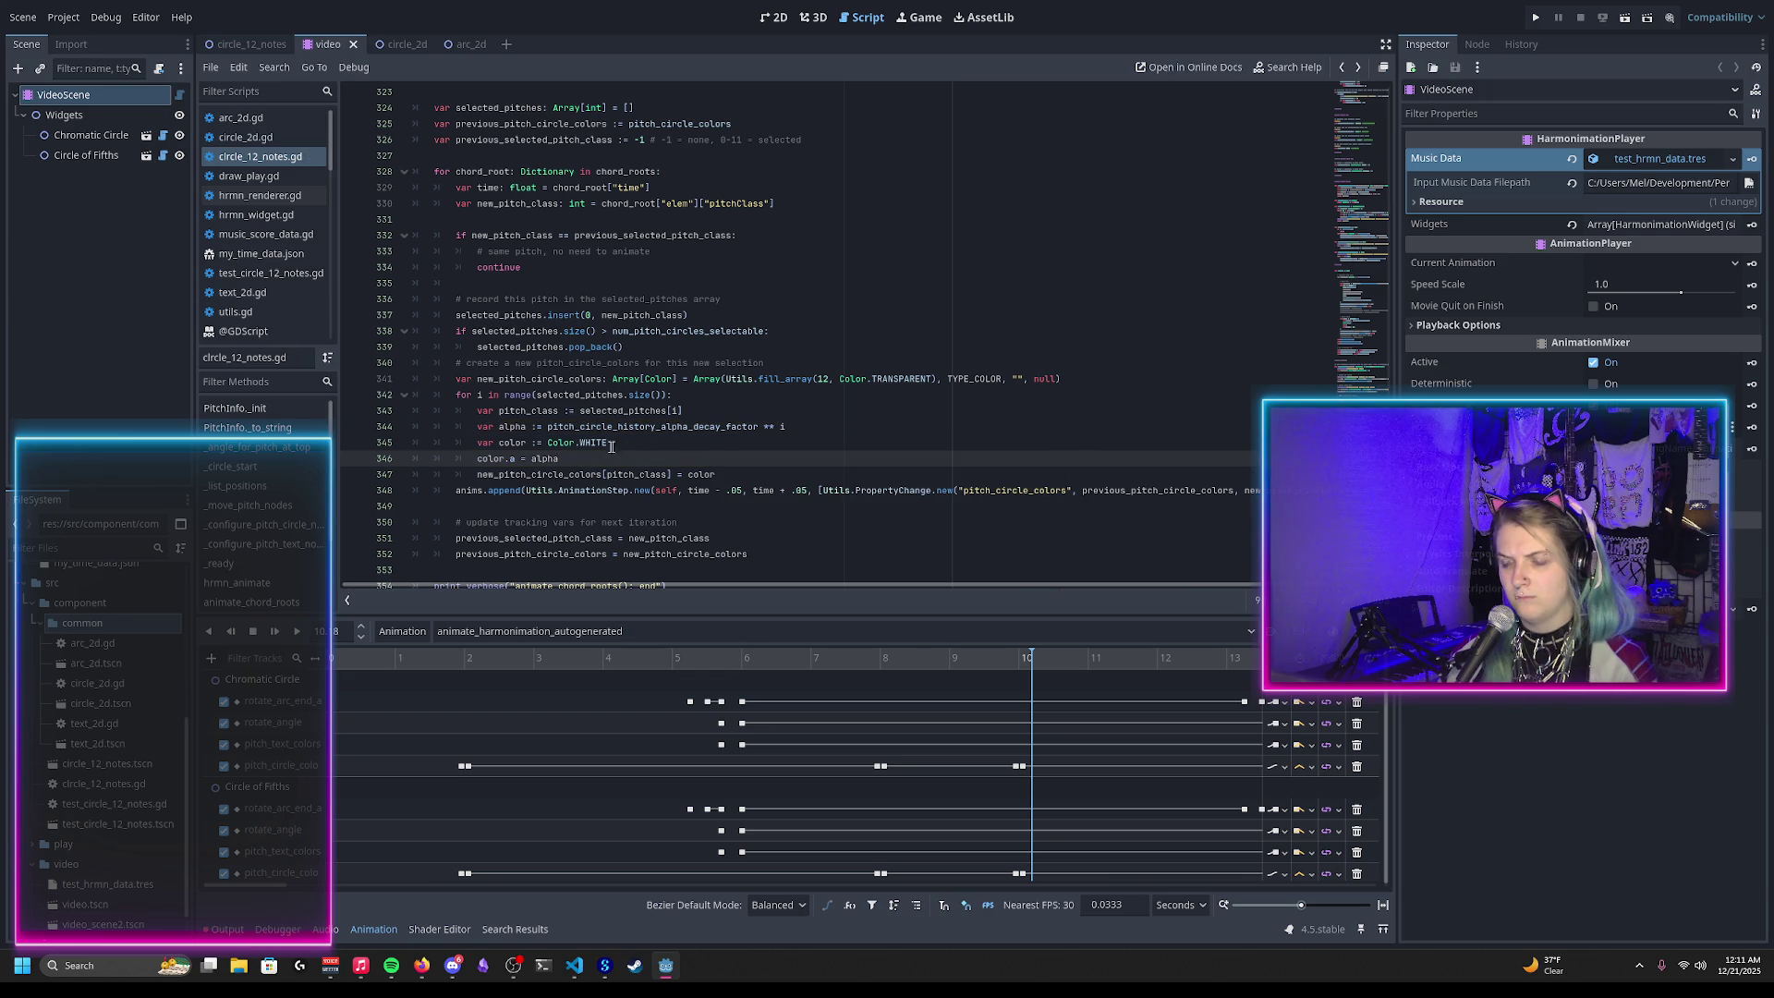
Step: Put the decay expression directly into color.a and delete the leftover var alpha line
click(541, 426)
key(shift+End)
key(ctrl+x)
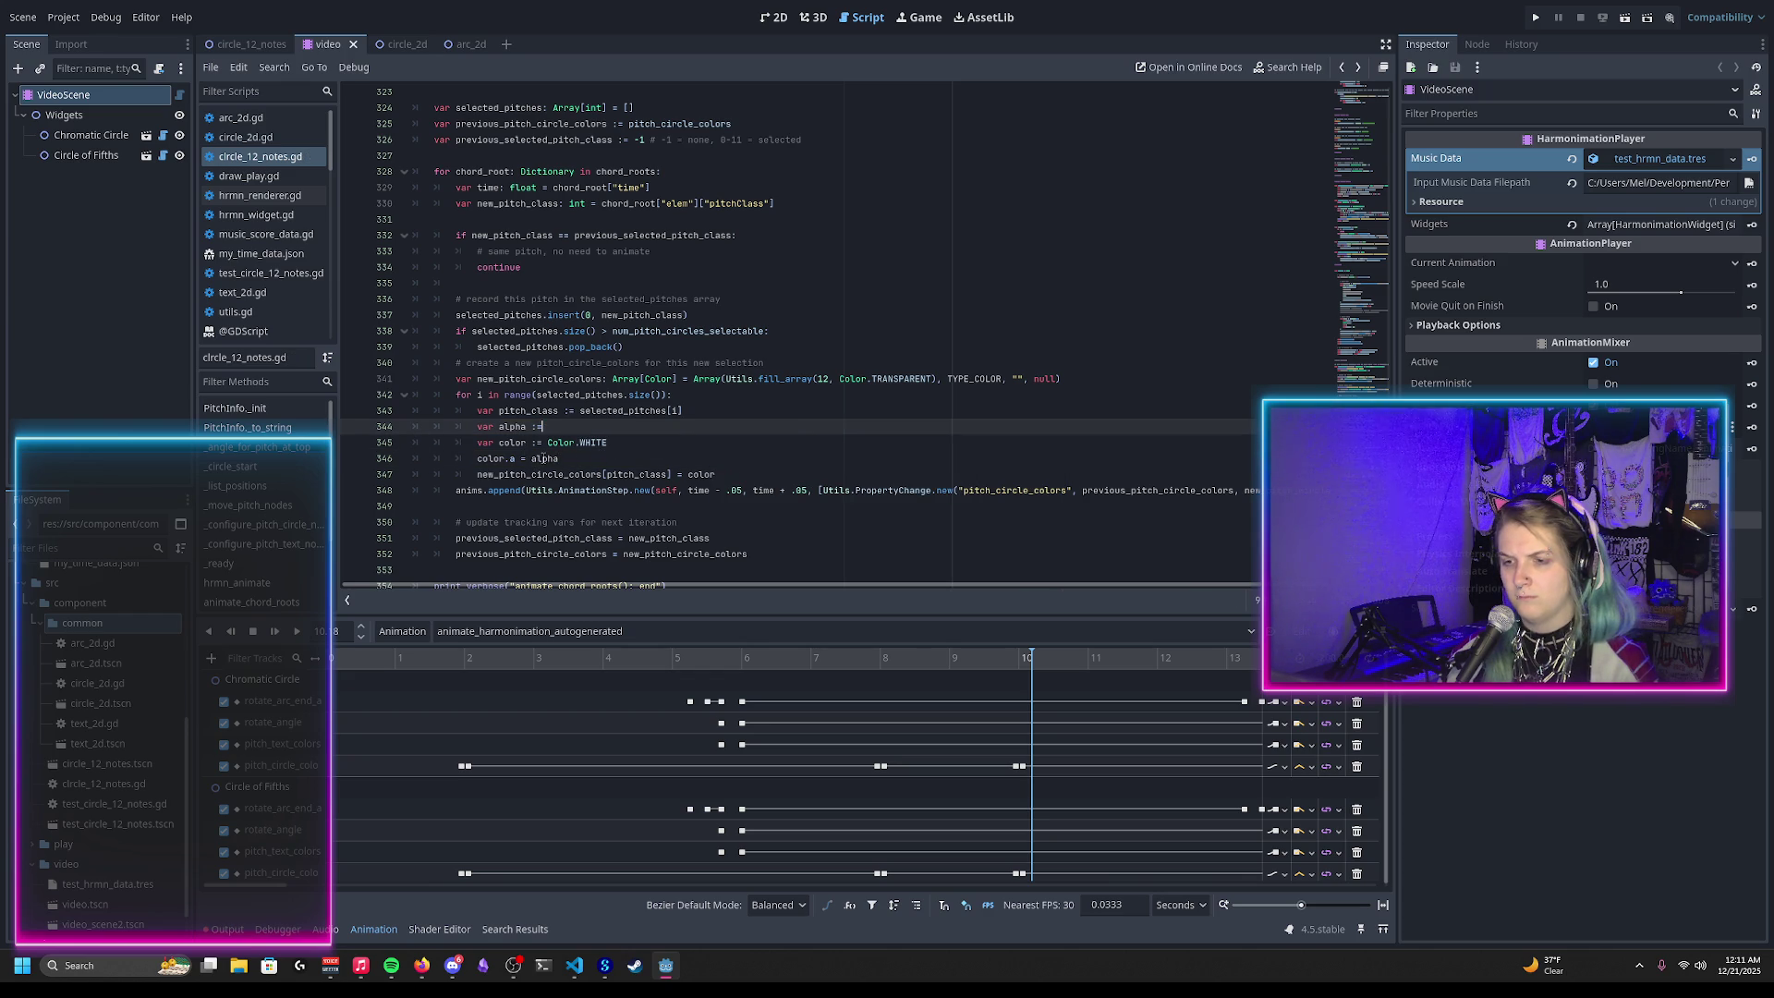
key(Down)
key(Down)
key(ctrl+shift+Left)
key(ctrl+v)
click(529, 428)
key(ctrl+shift+k)
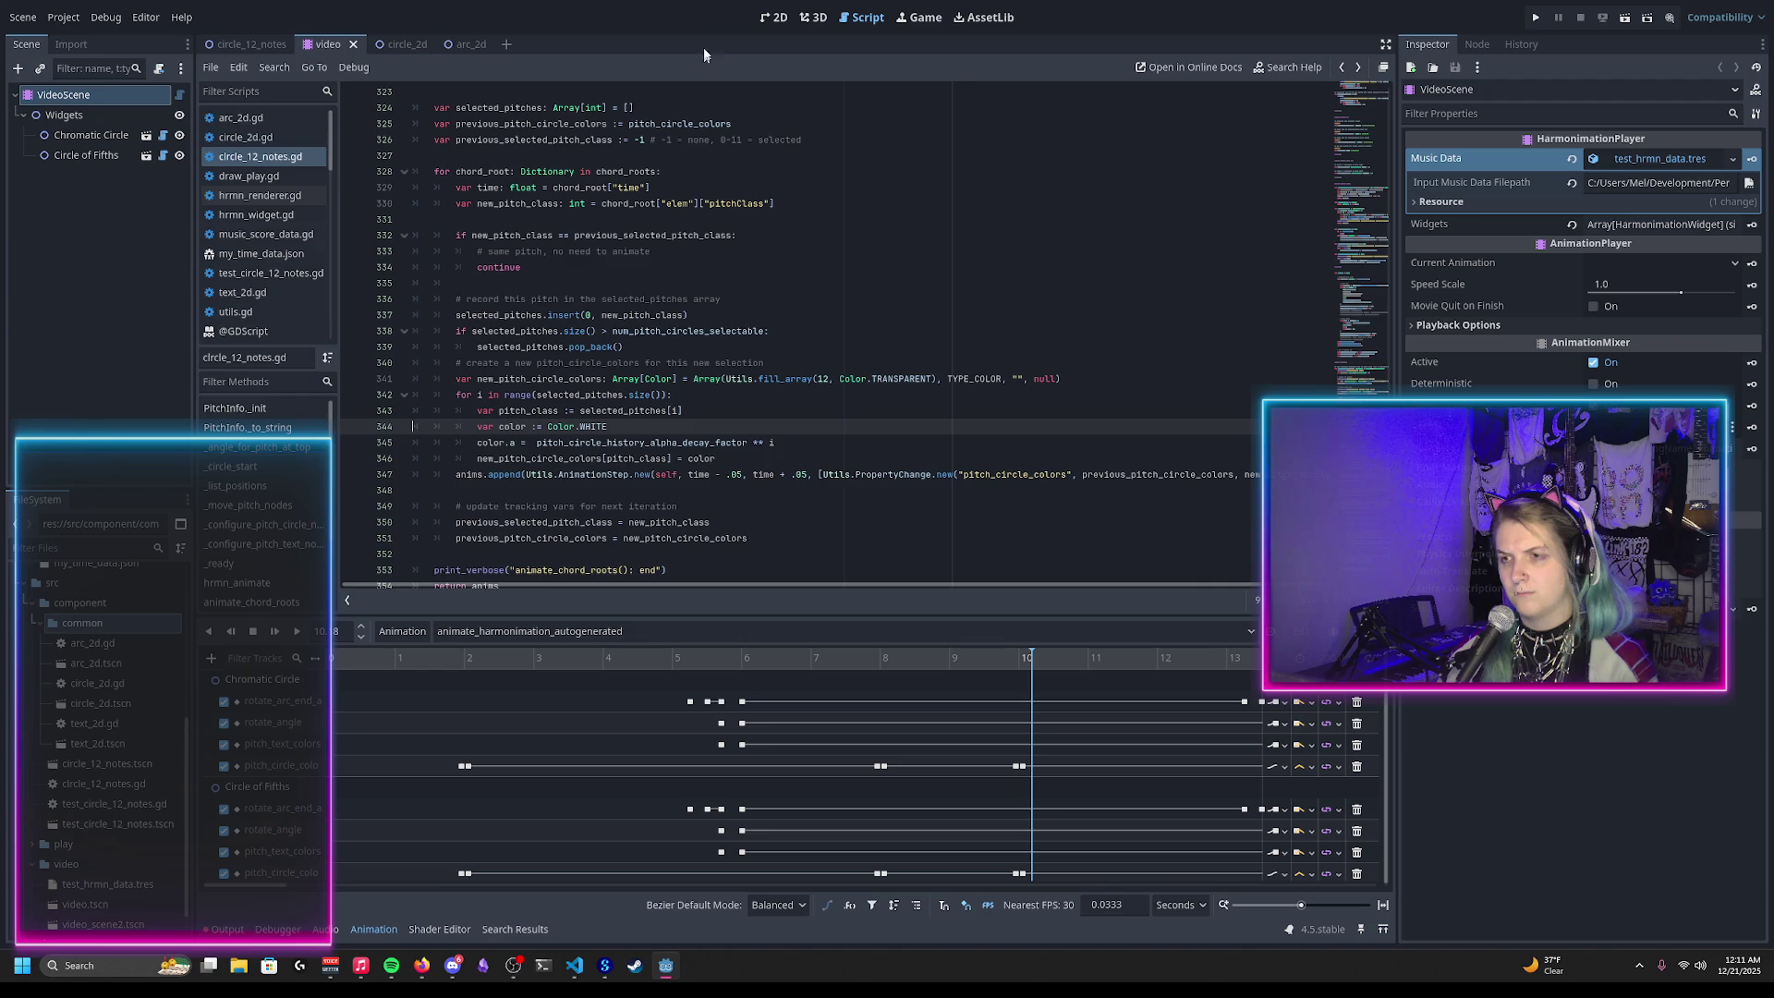
Step: Reload the saved scene from the 2D view to pick up the script changes
click(773, 16)
click(65, 17)
click(23, 16)
click(55, 342)
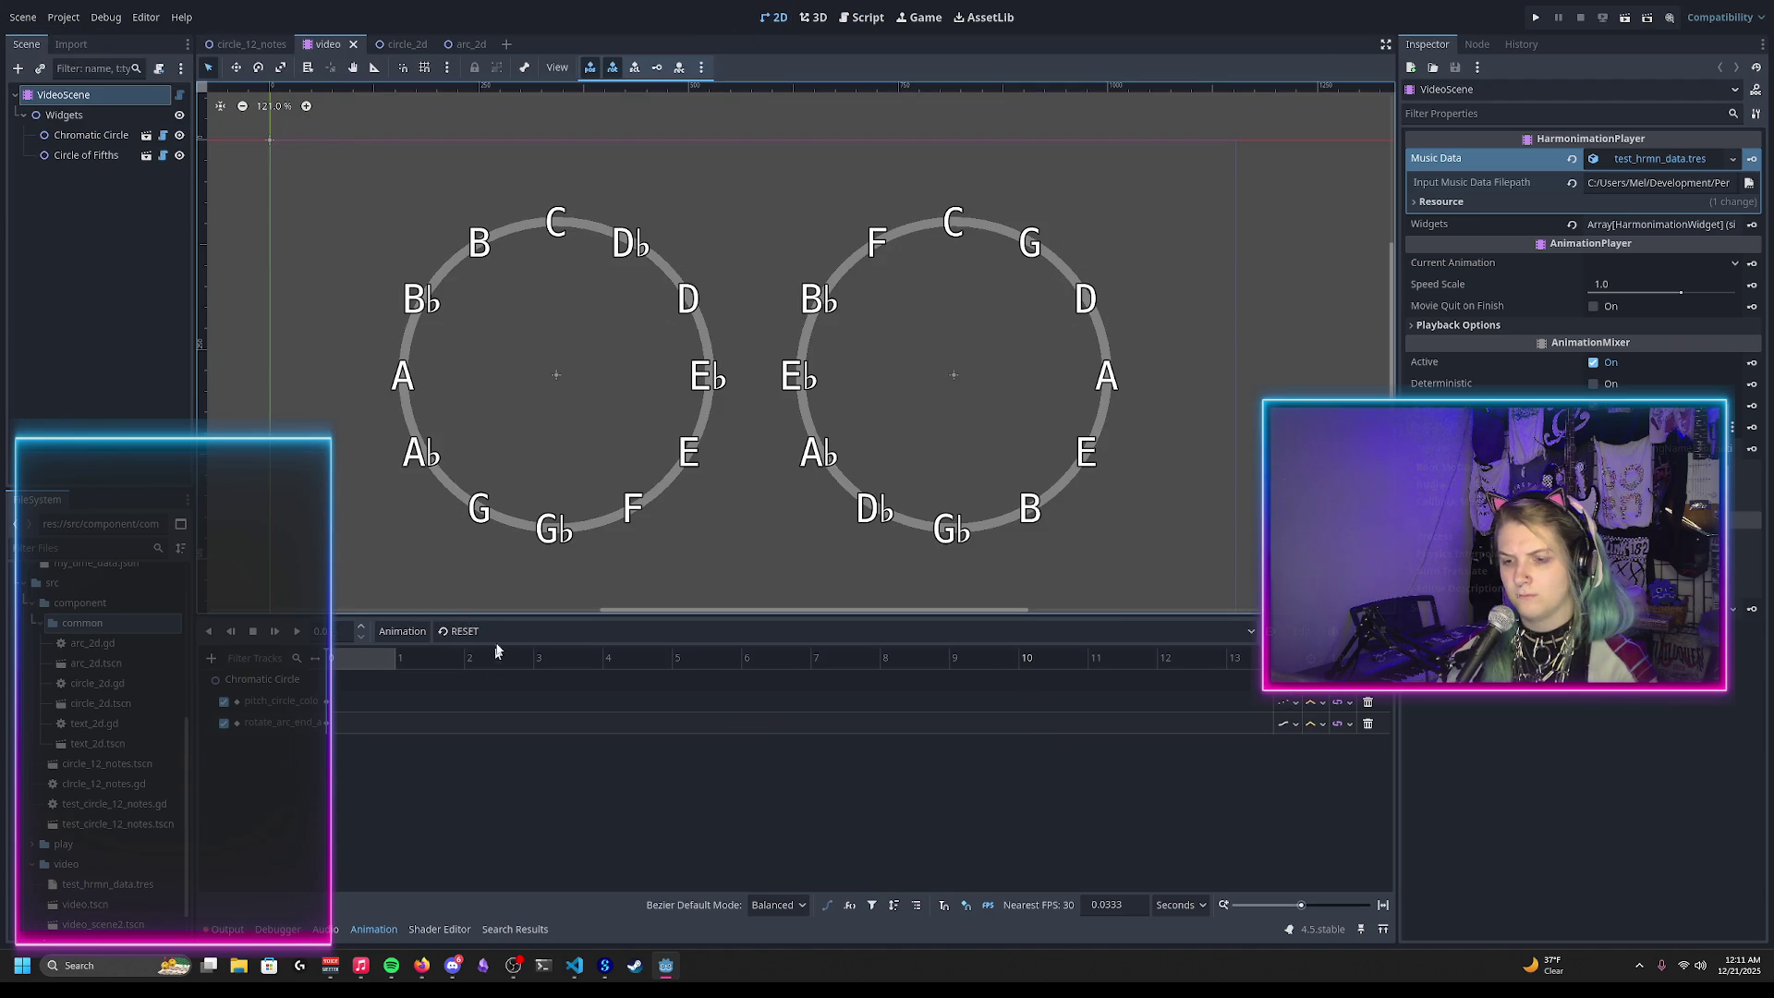
Step: Preview animate_harmonimation_autogenerated at about 5.2 s and 14.3 s, then return to VS Code
click(499, 631)
click(380, 675)
drag(504, 658, 1178, 693)
scroll(726, 744, down, 2)
scroll(725, 744, down, 2)
mouse_move(729, 658)
mouse_down()
mouse_move(970, 699)
mouse_move(1182, 702)
mouse_up()
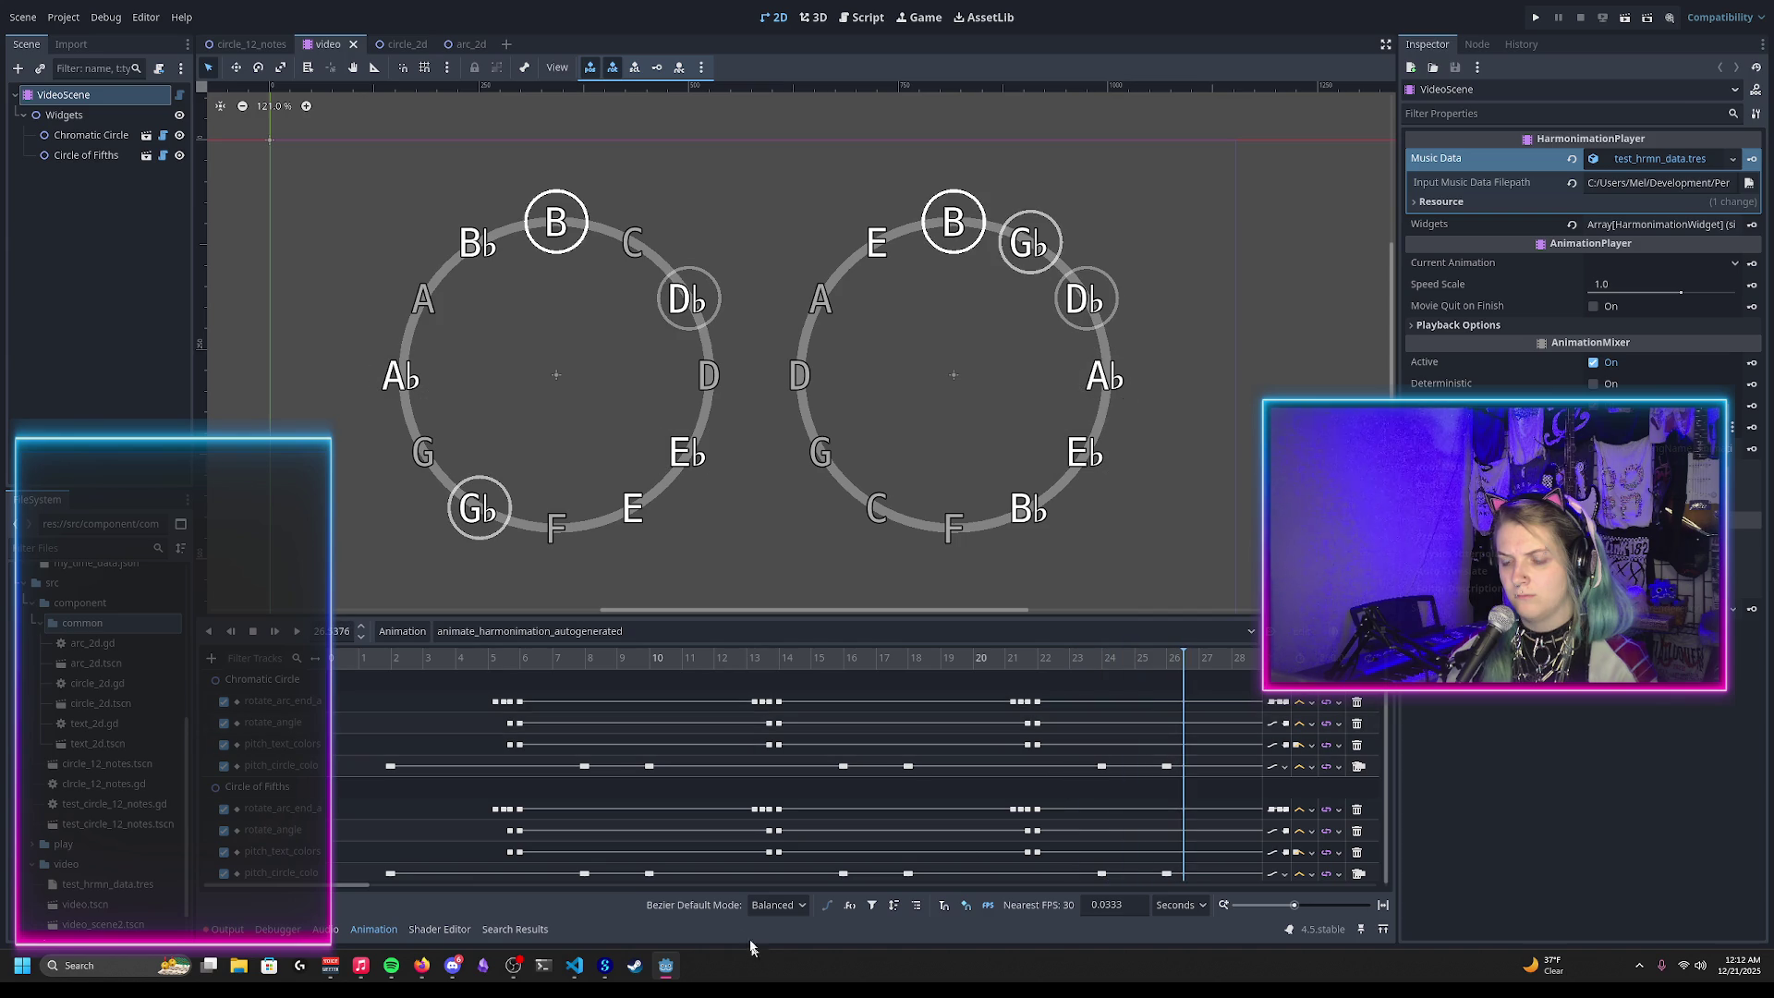
click(574, 965)
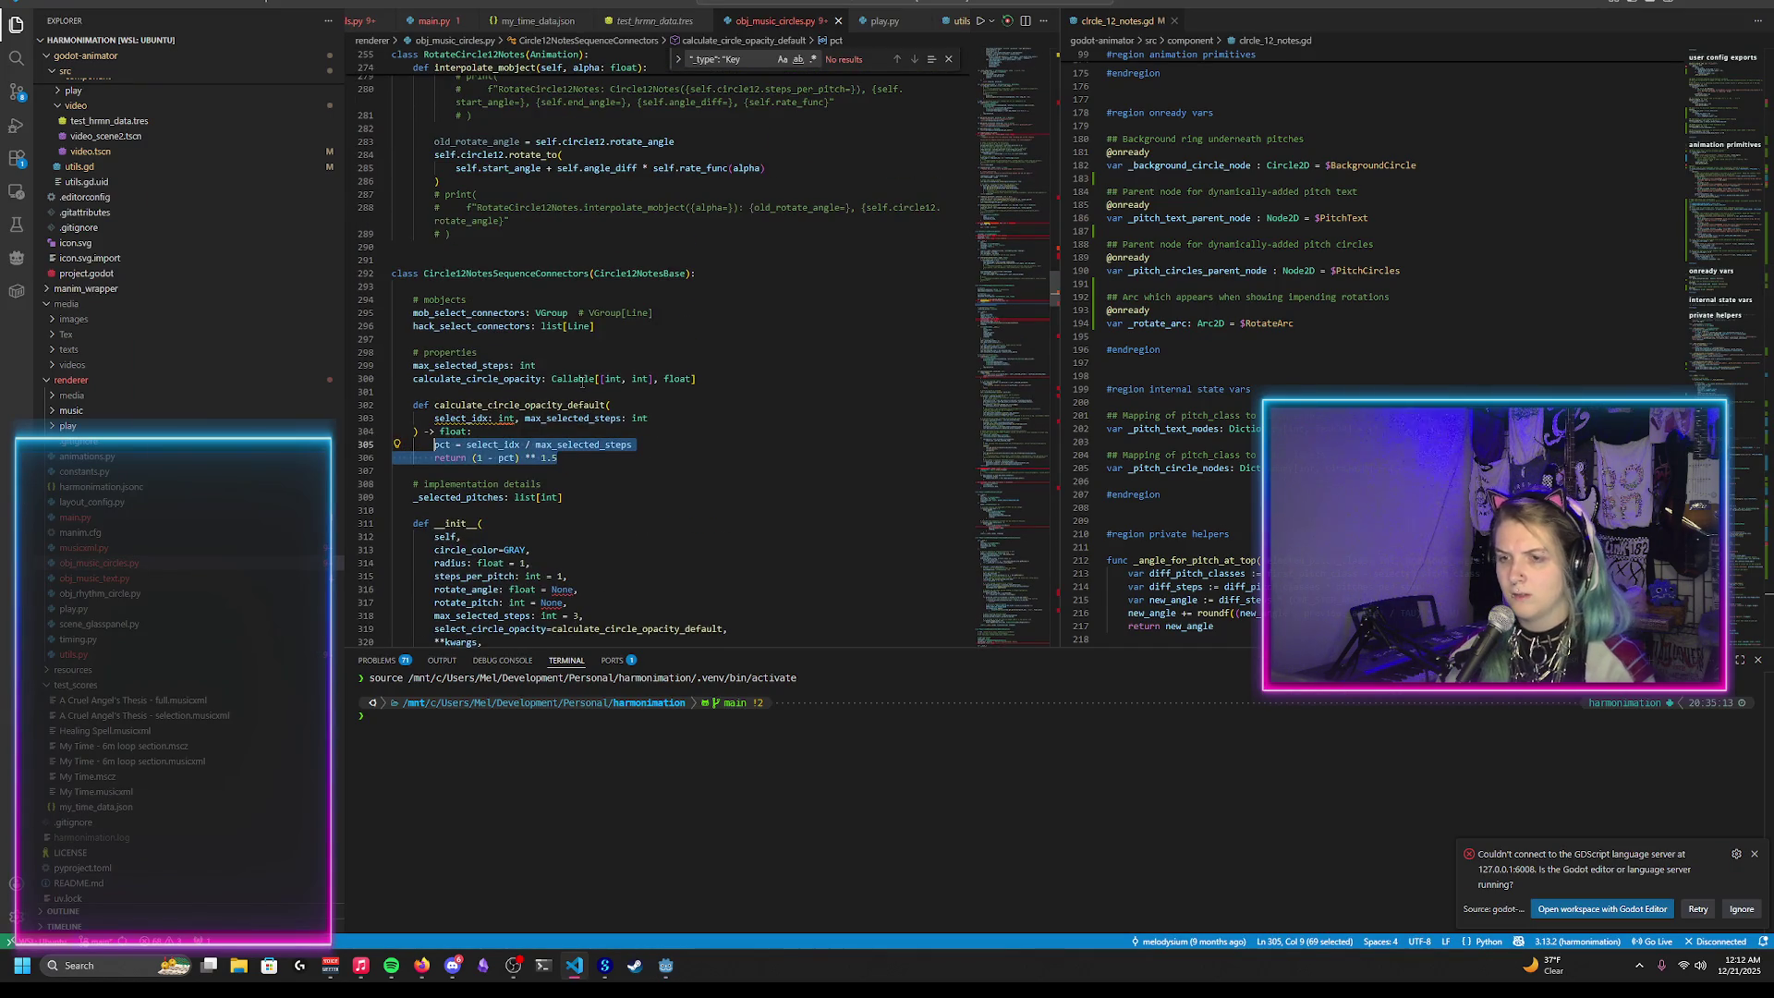
Step: Back at the opacity loop, step through max_selected_steps matches in the file to the first one
key(alt+Left)
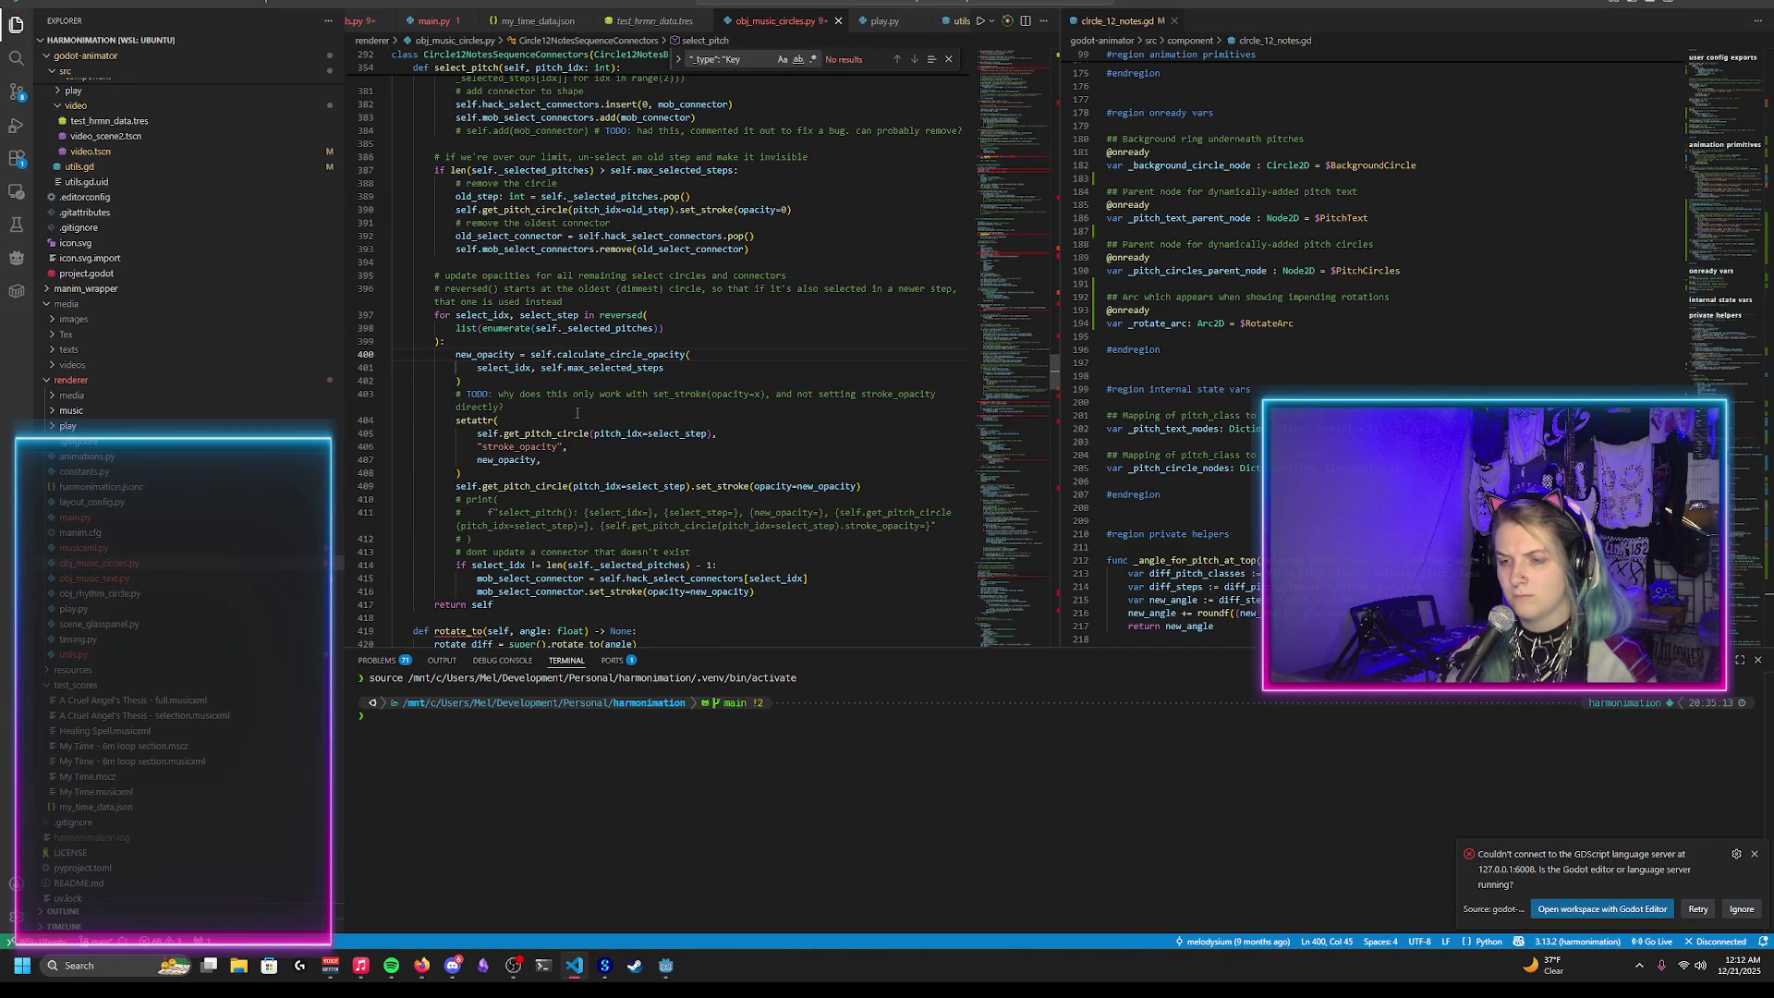
double_click(619, 369)
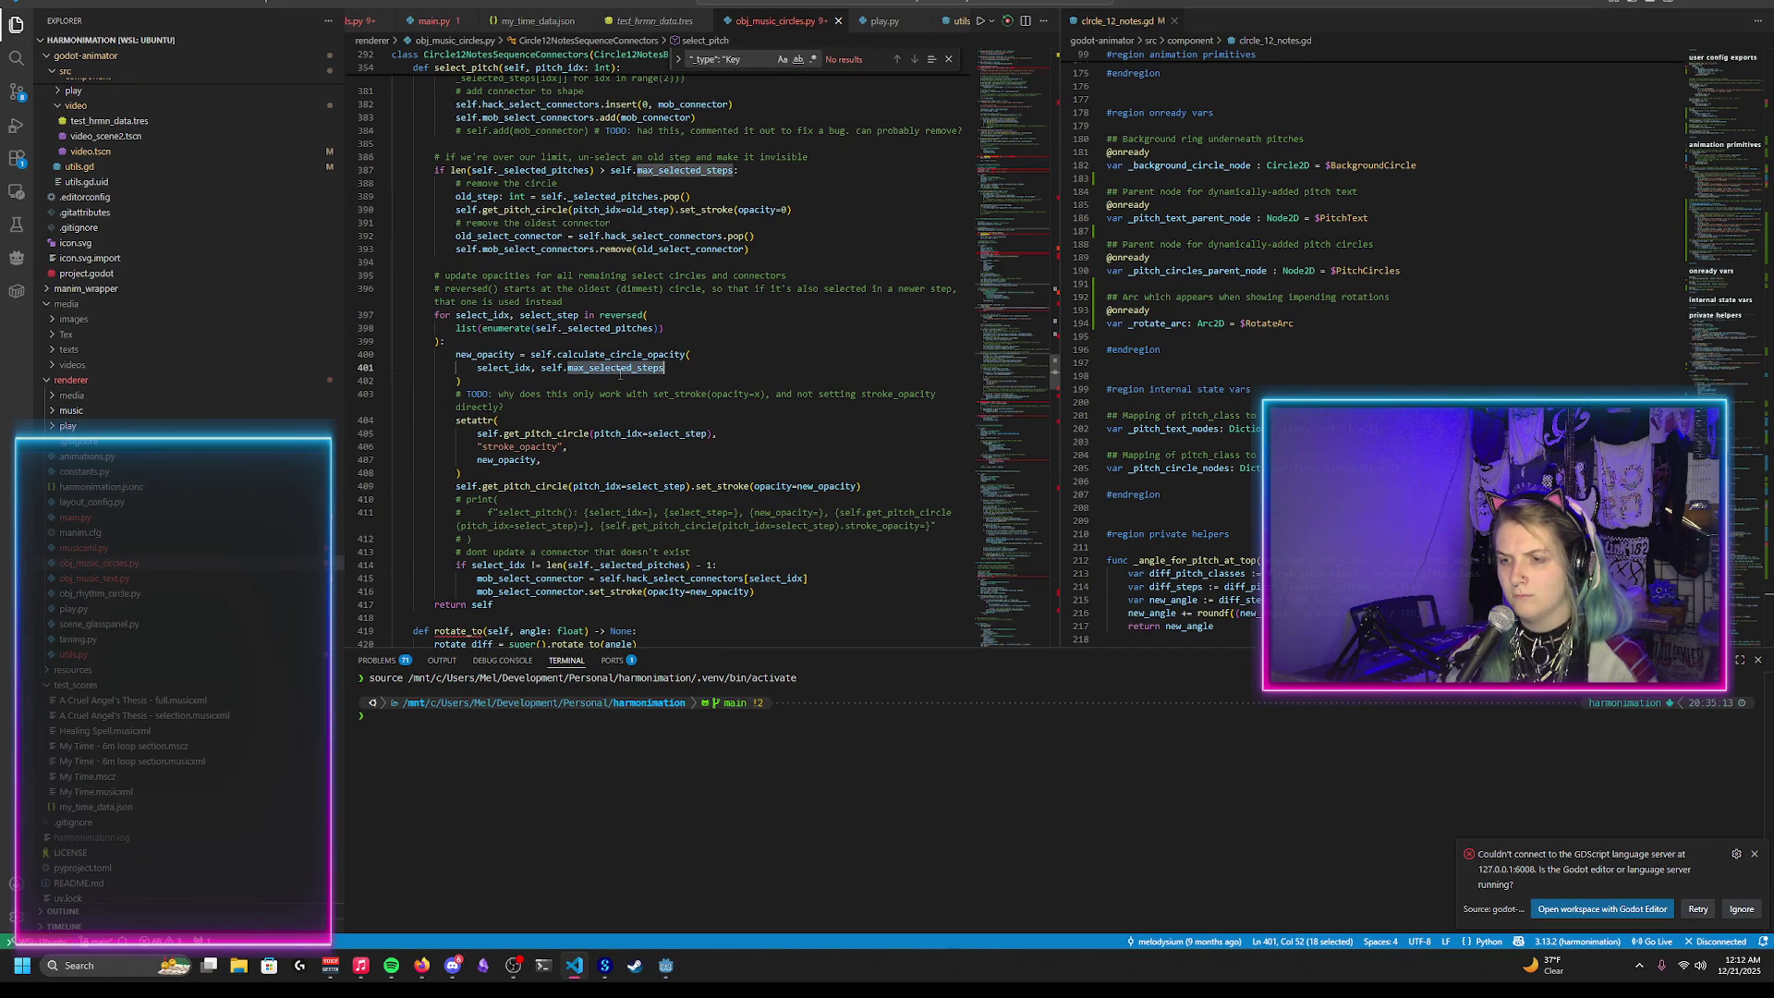
key(ctrl+f)
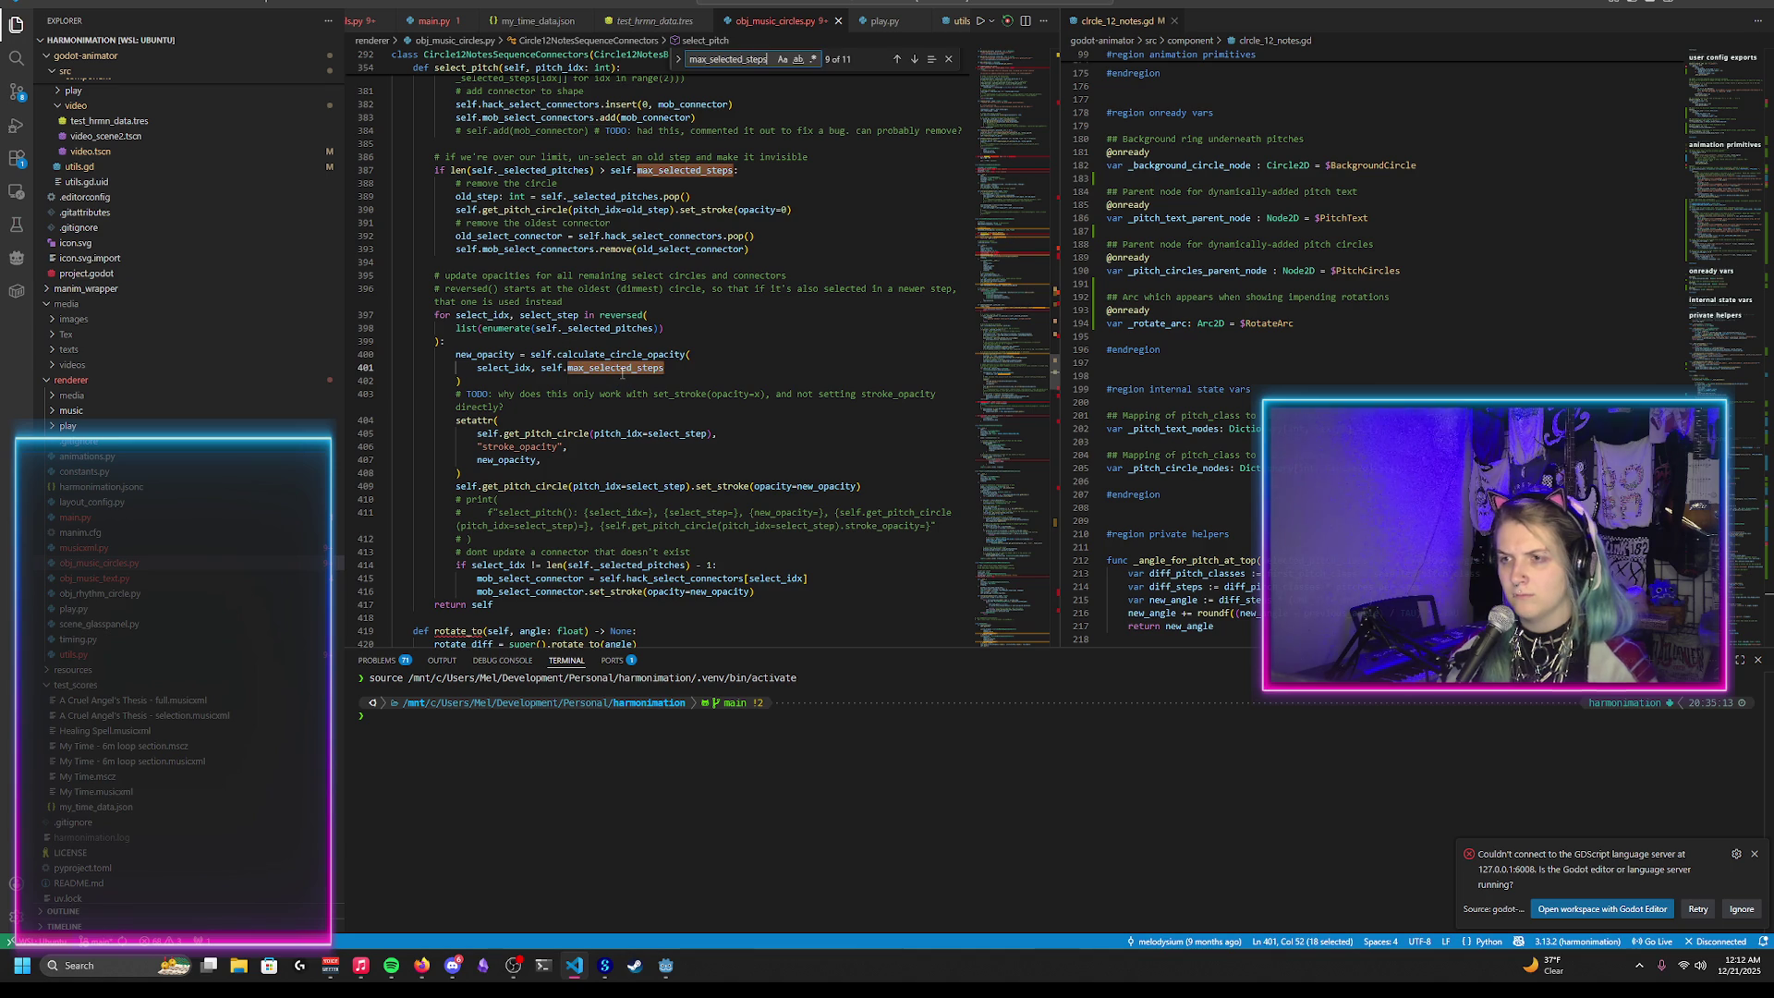
key(shift+Return)
key(shift+Return)
key(shift+Return)
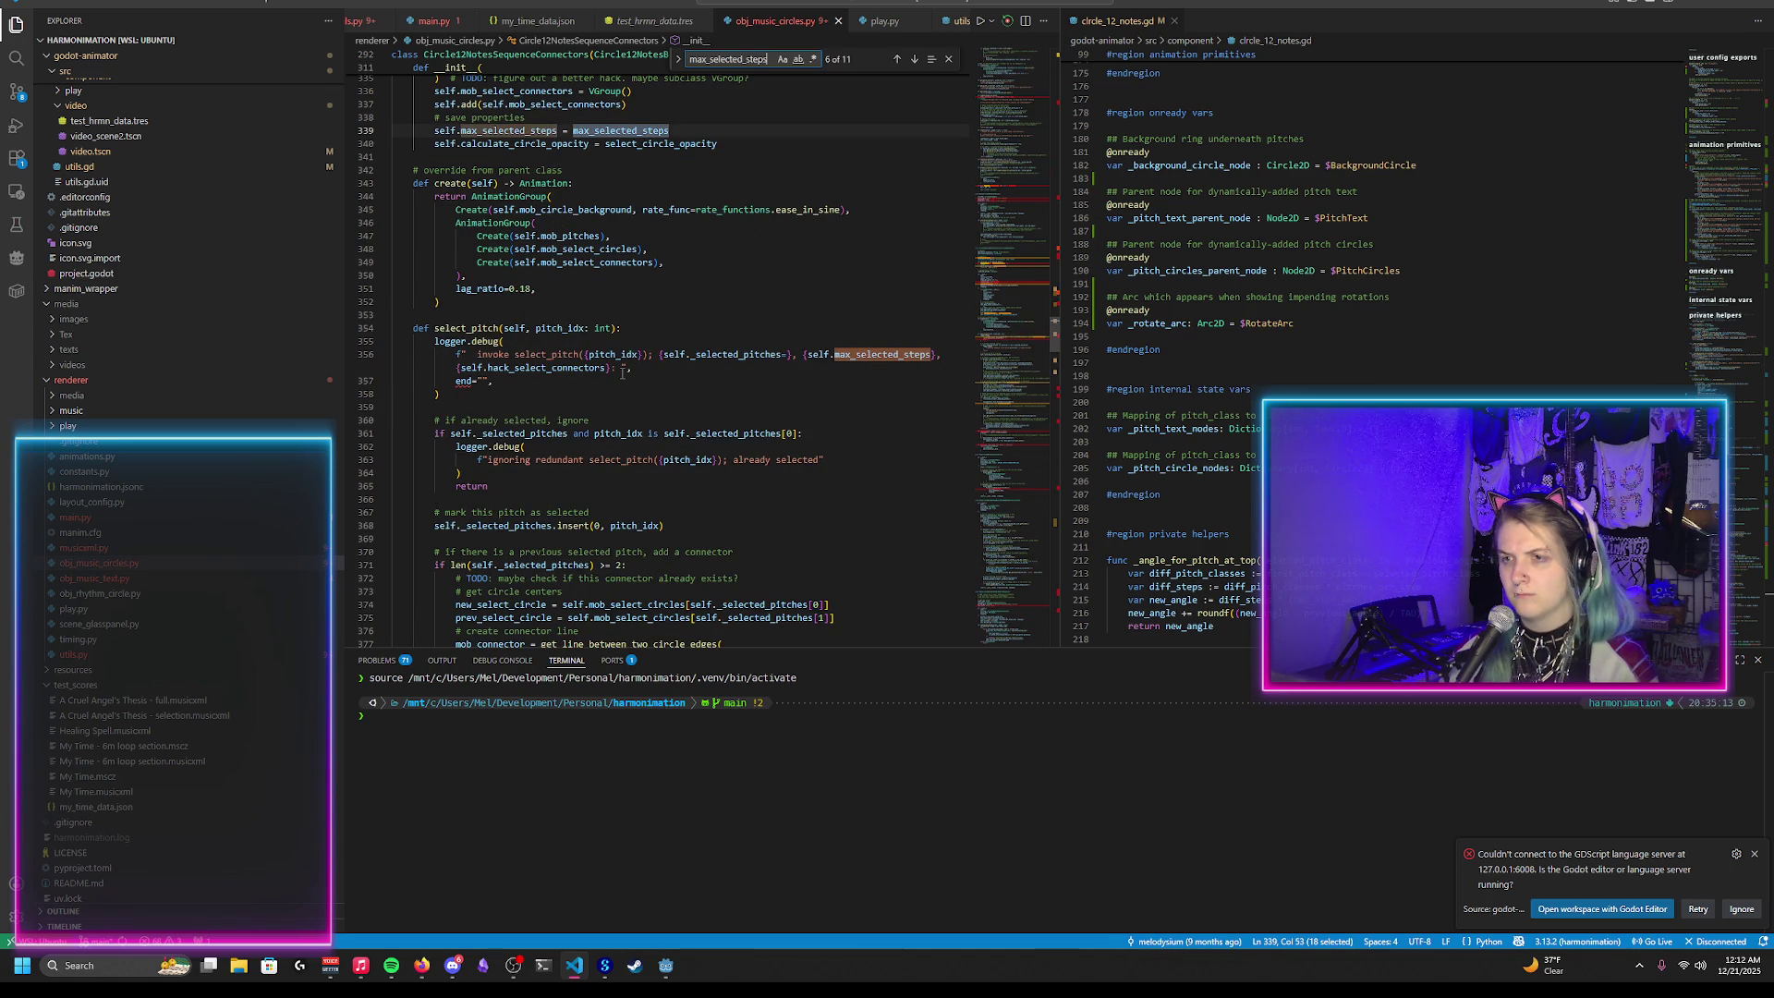
key(shift+Return)
key(shift+Return)
key(shift+Return)
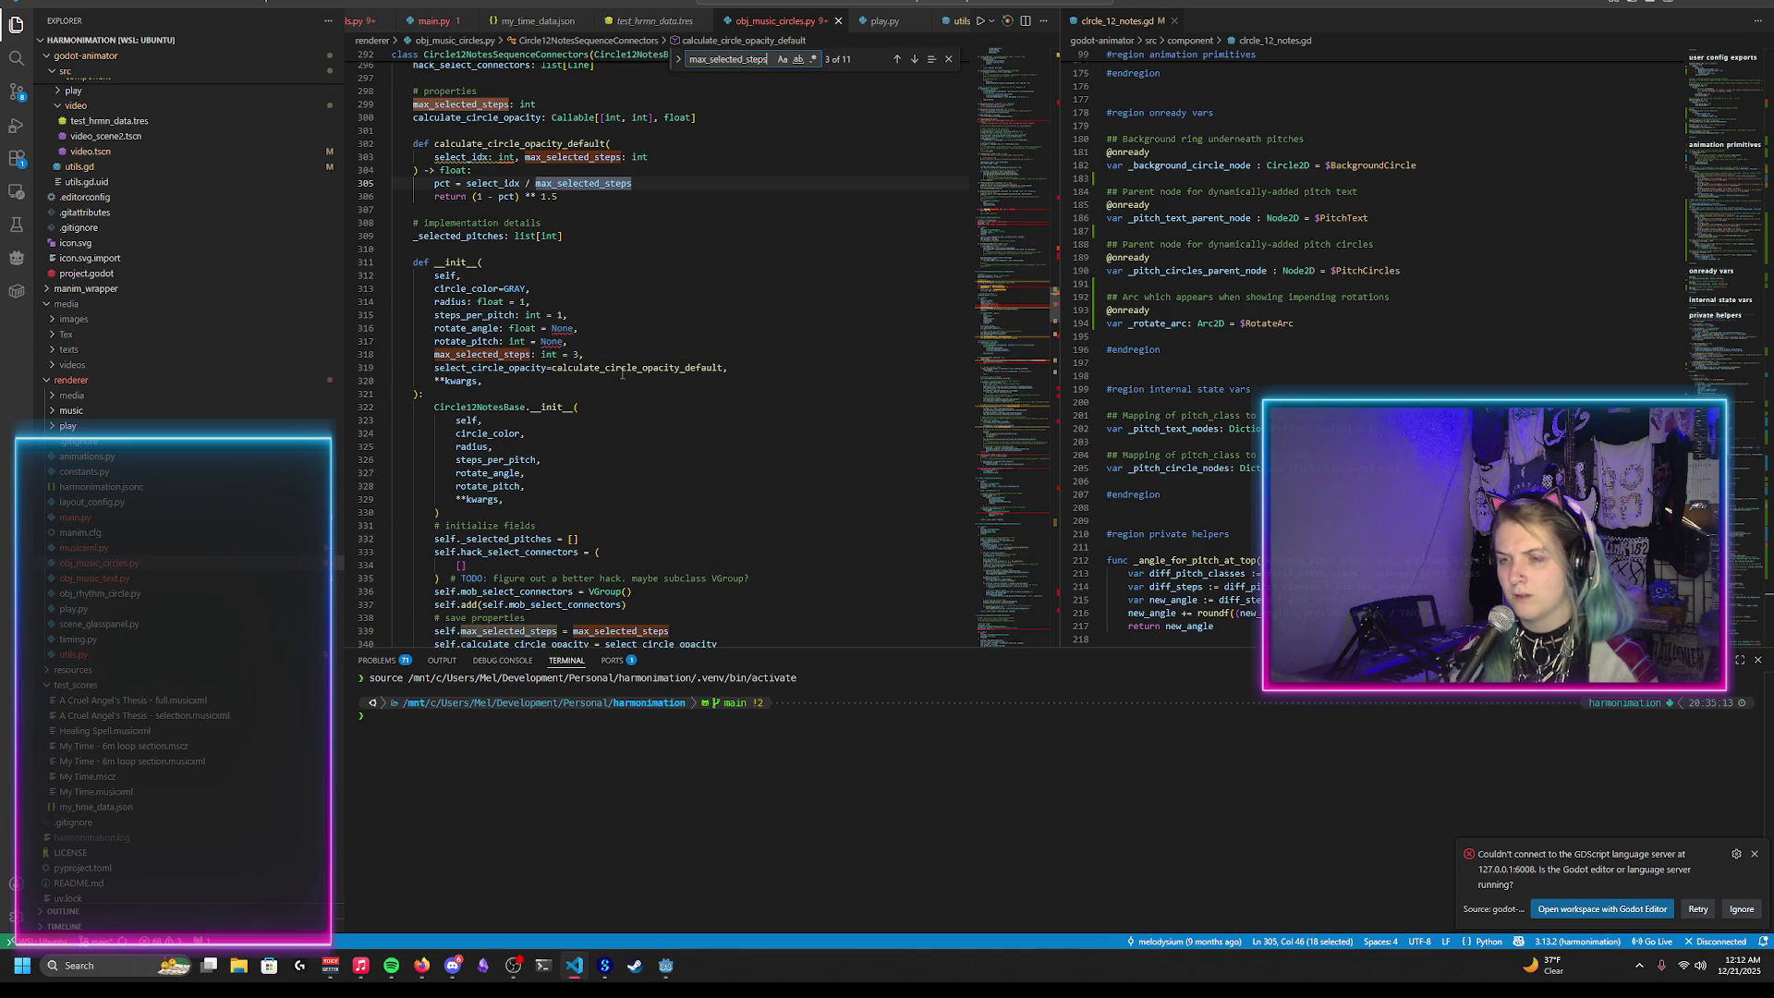
scroll(622, 373, up, 5)
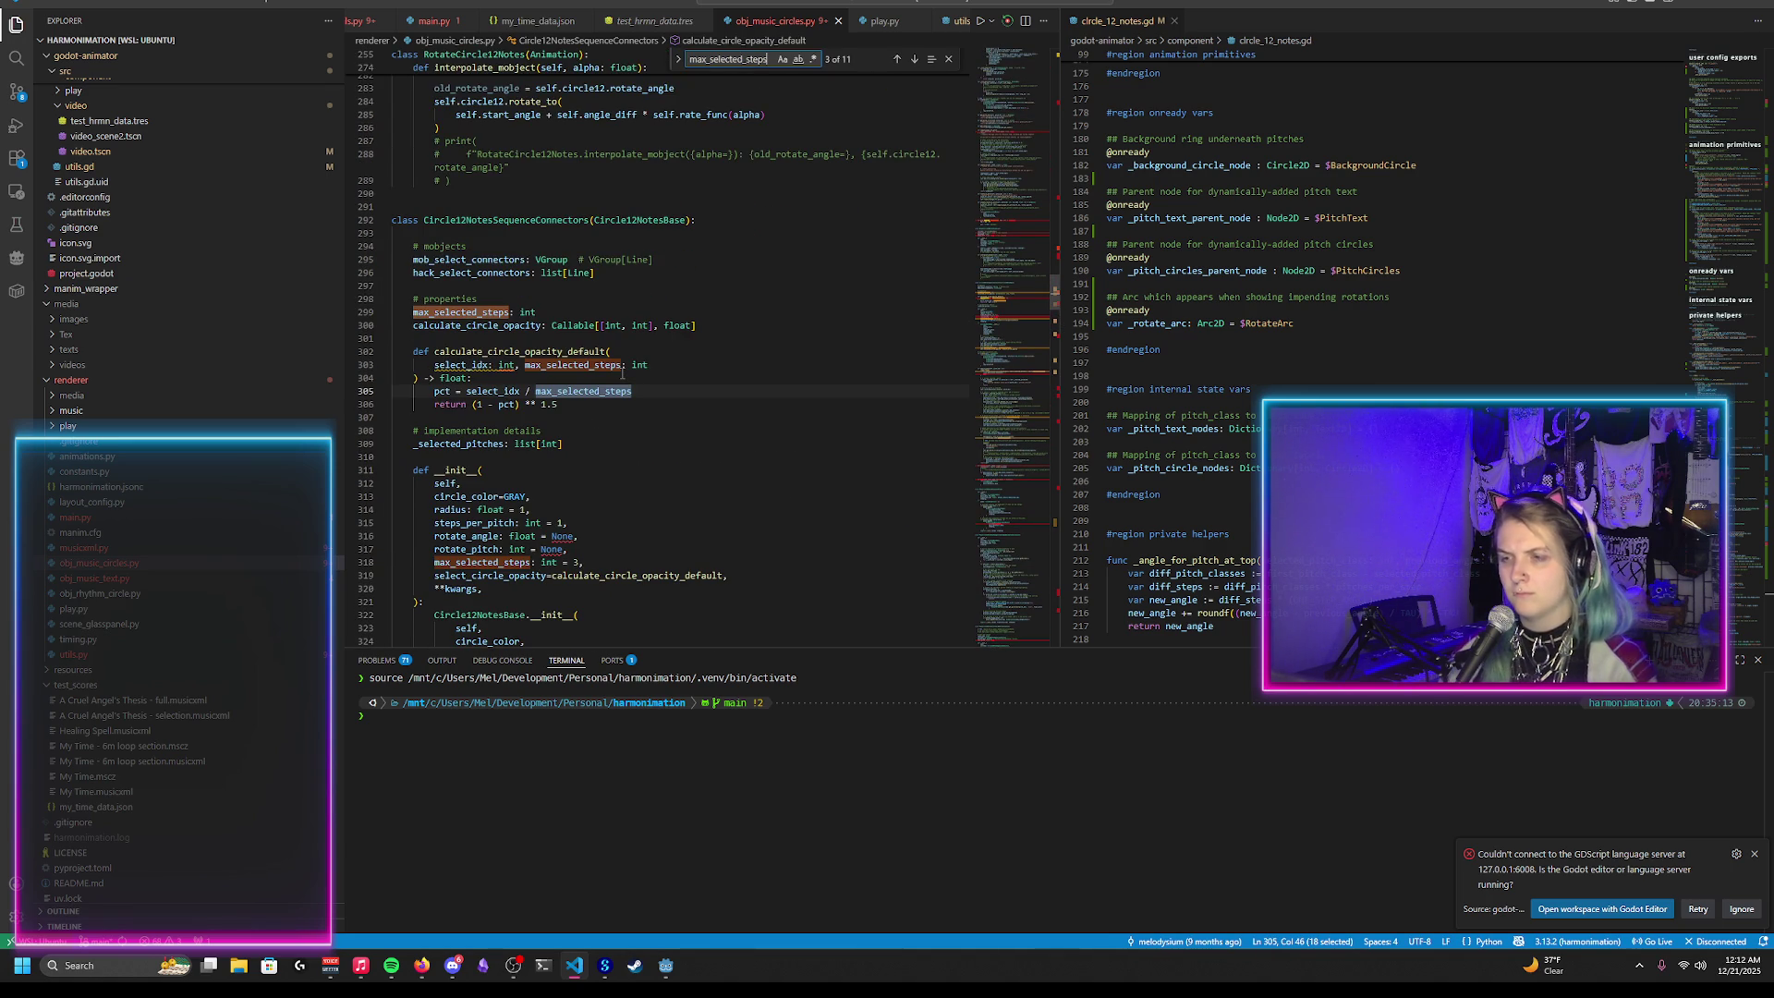
key(shift+Return)
key(shift+Return)
scroll(622, 373, up, 13)
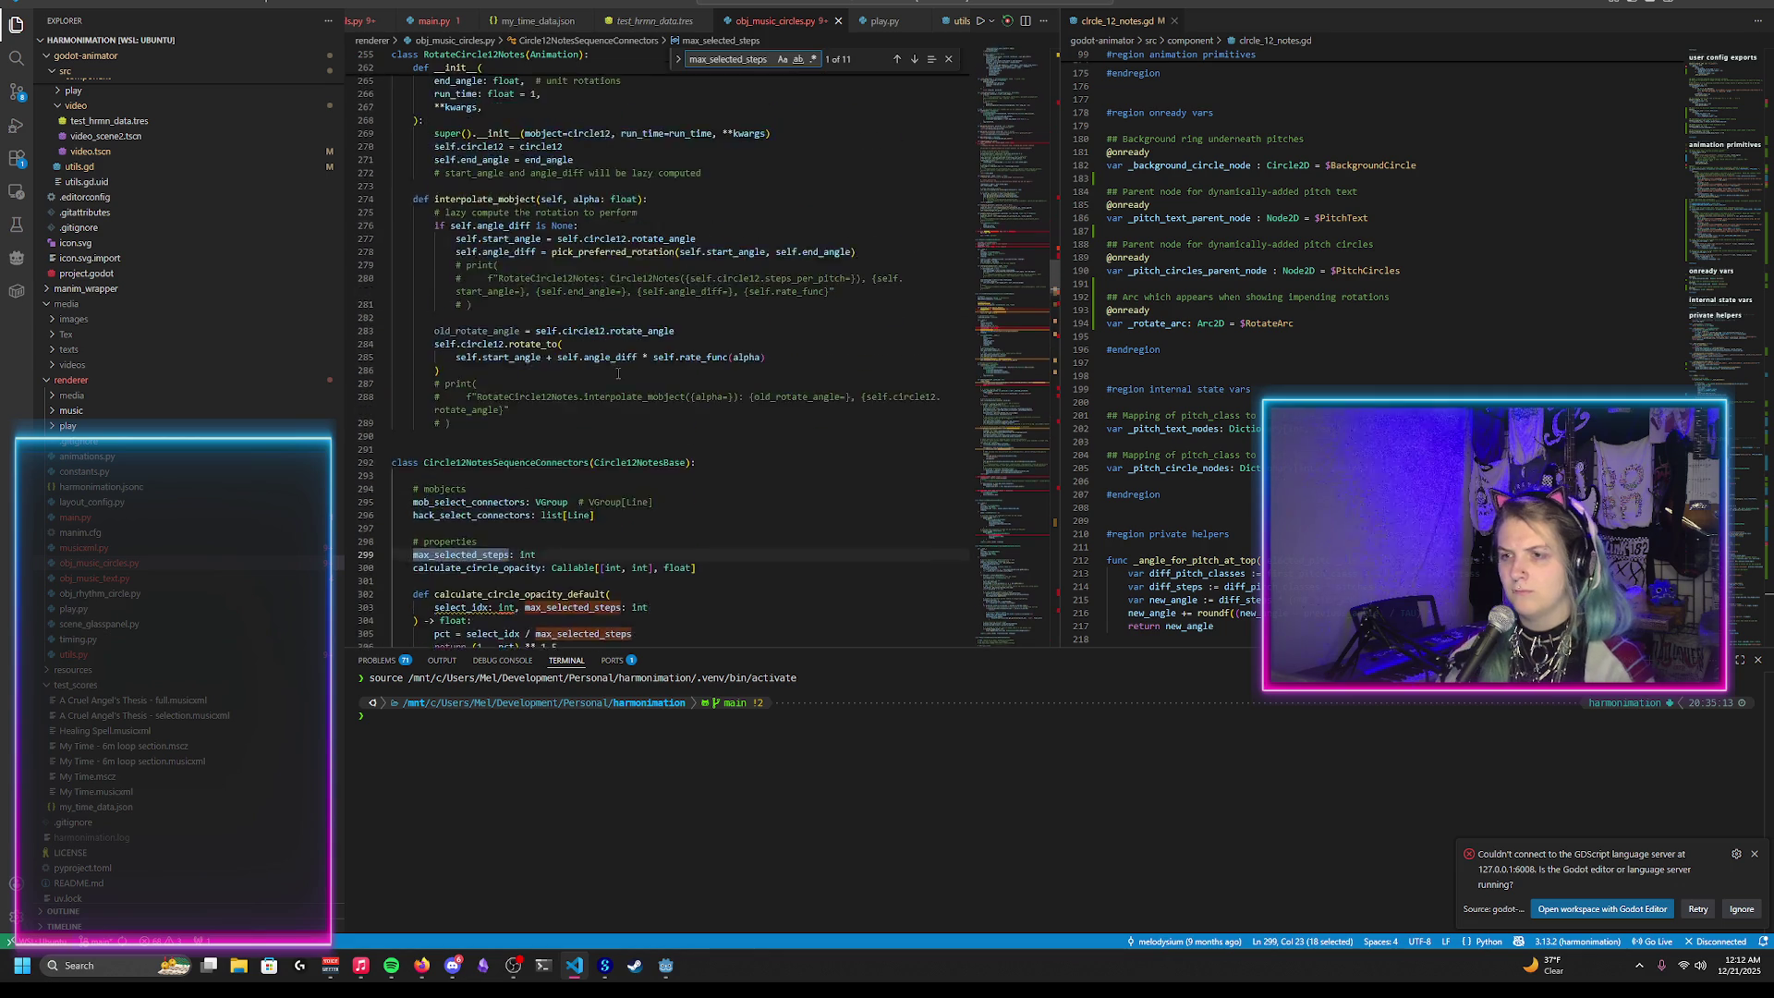
scroll(618, 373, up, 2)
Step: Search the workspace for max_selected_steps (17 results in 3 files), then return to Godot
key(ctrl+shift+f)
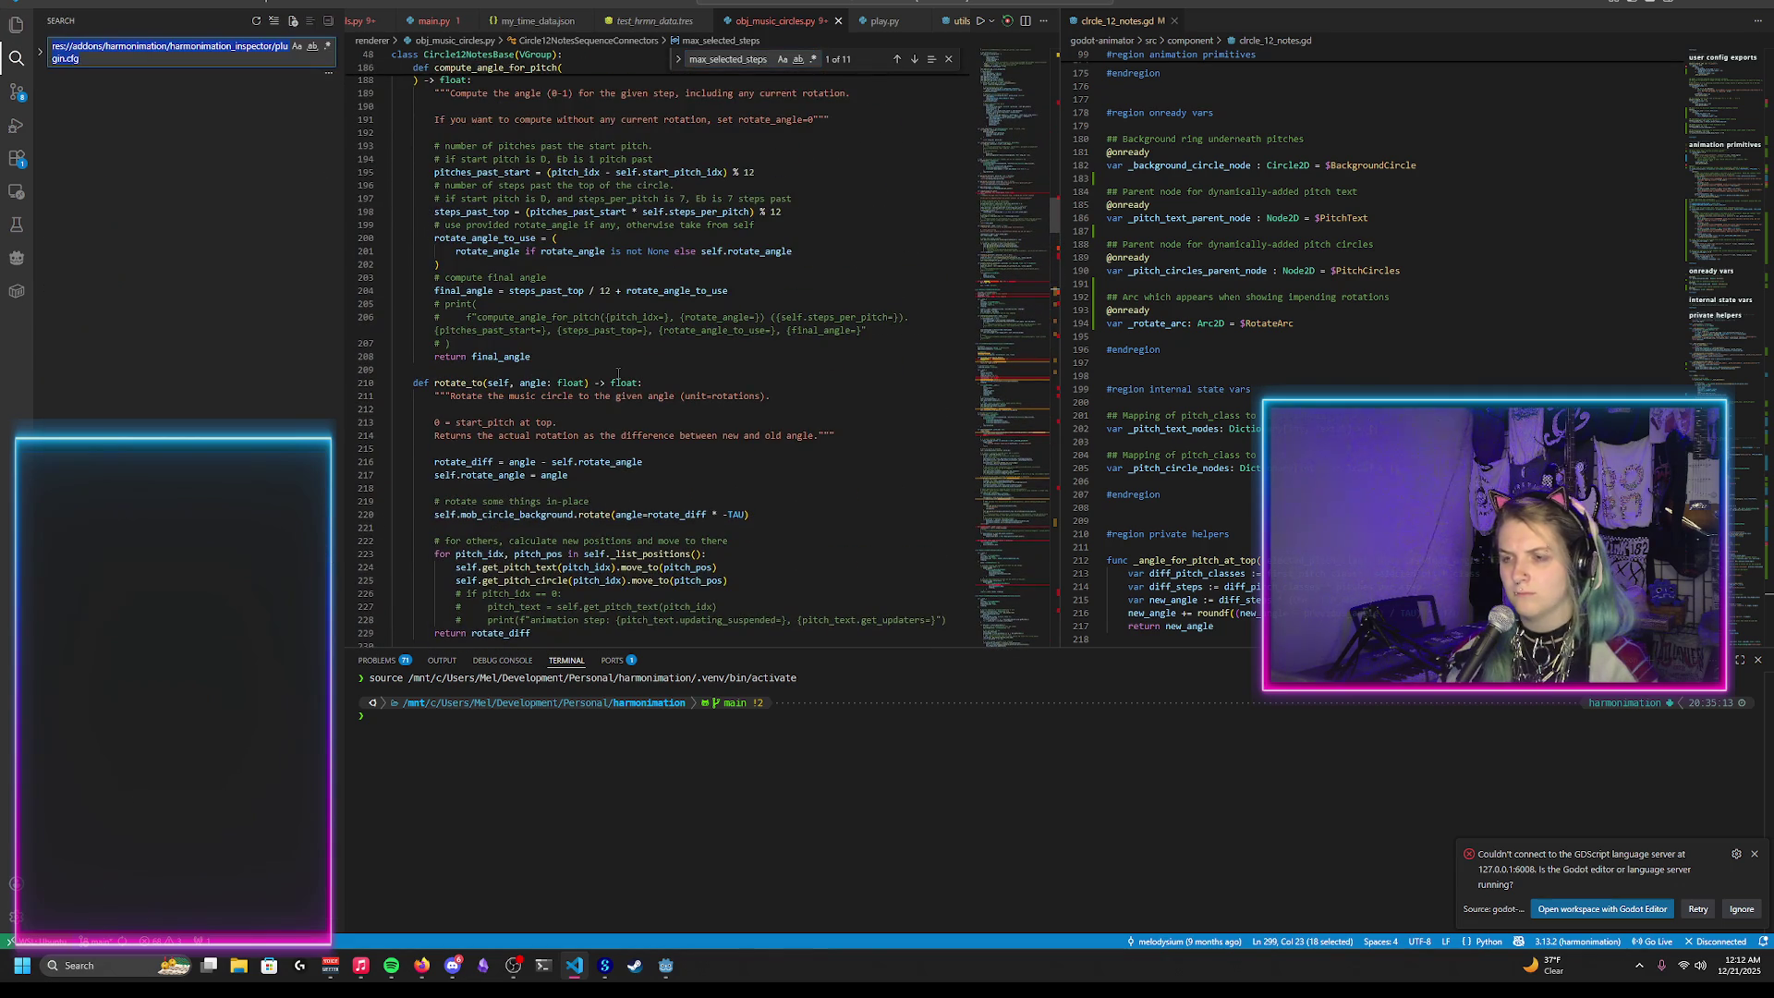
text(max_selected)
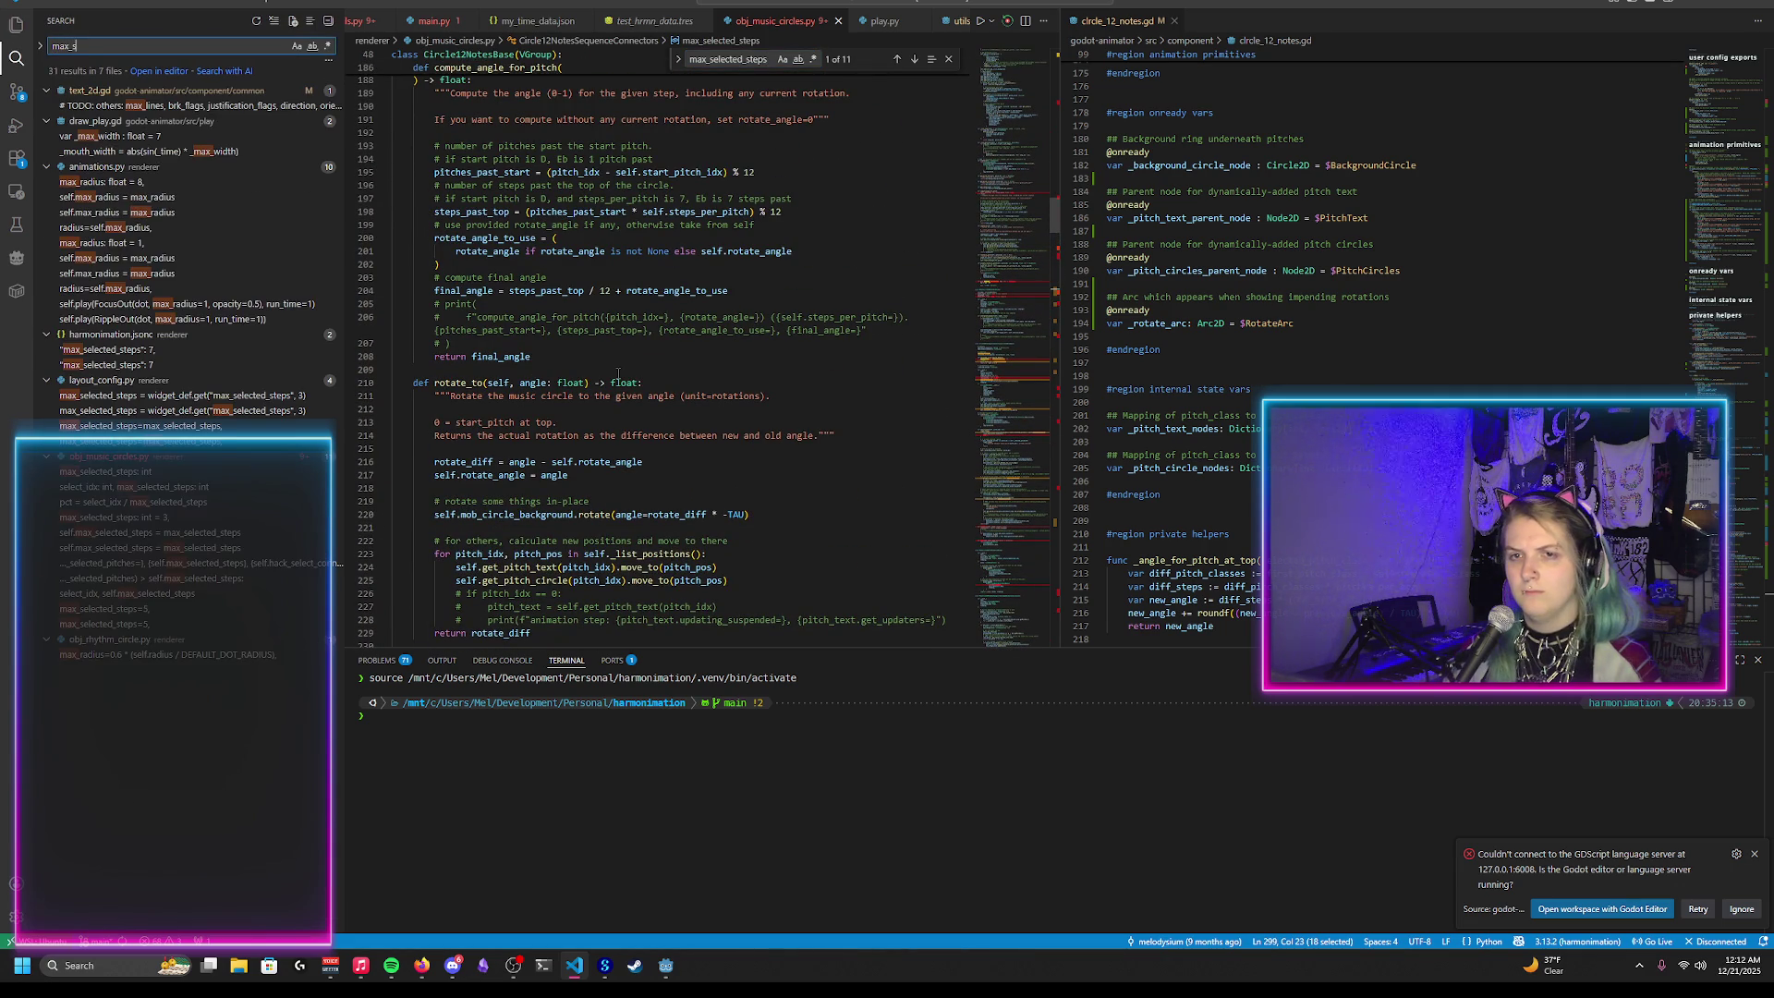
text(_)
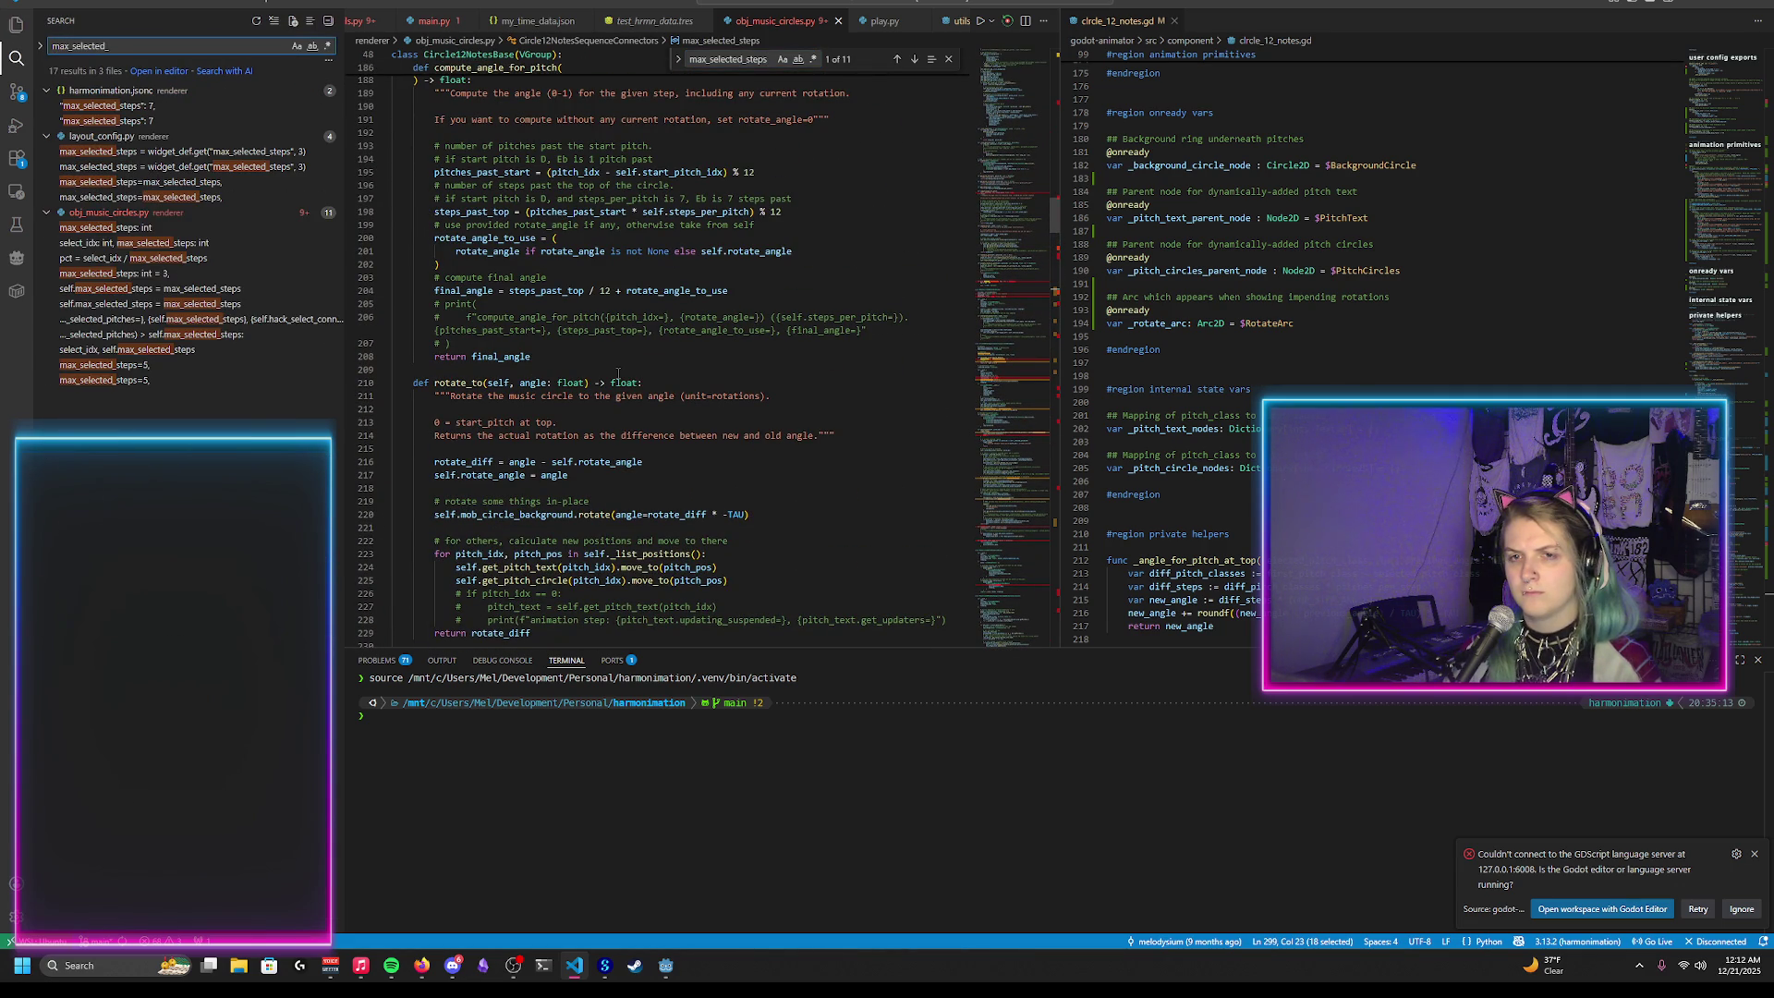
text(steps)
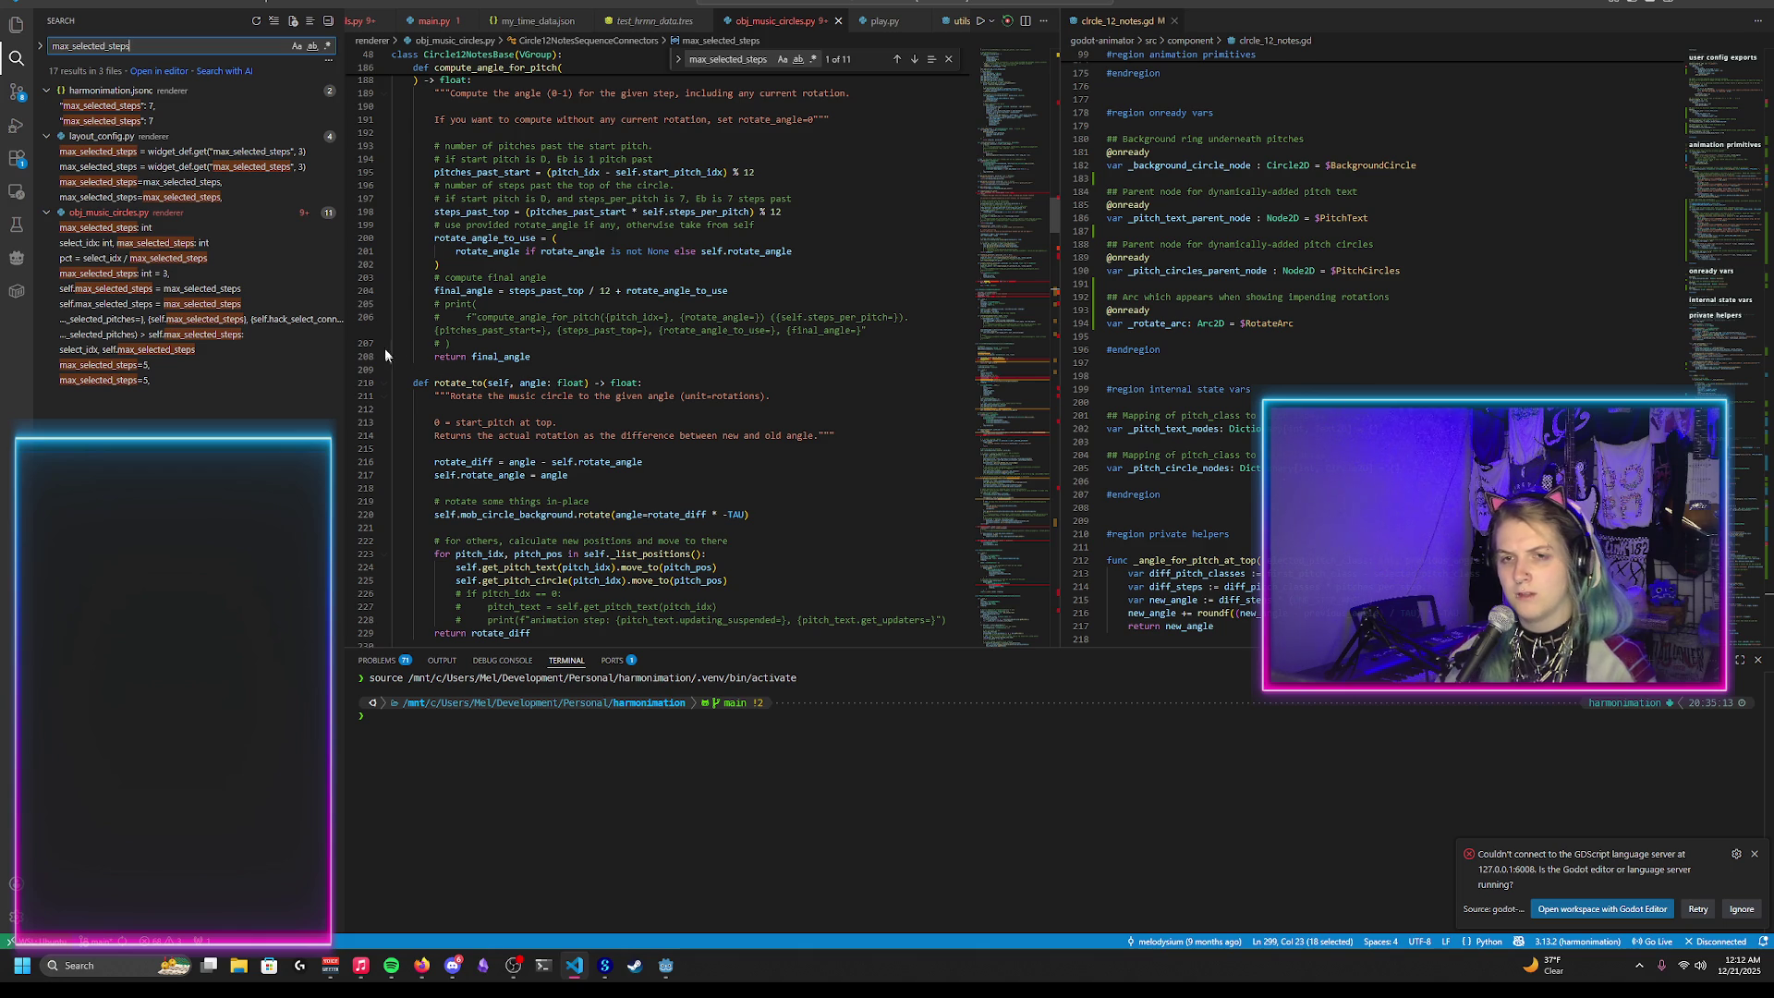
key(alt+Tab)
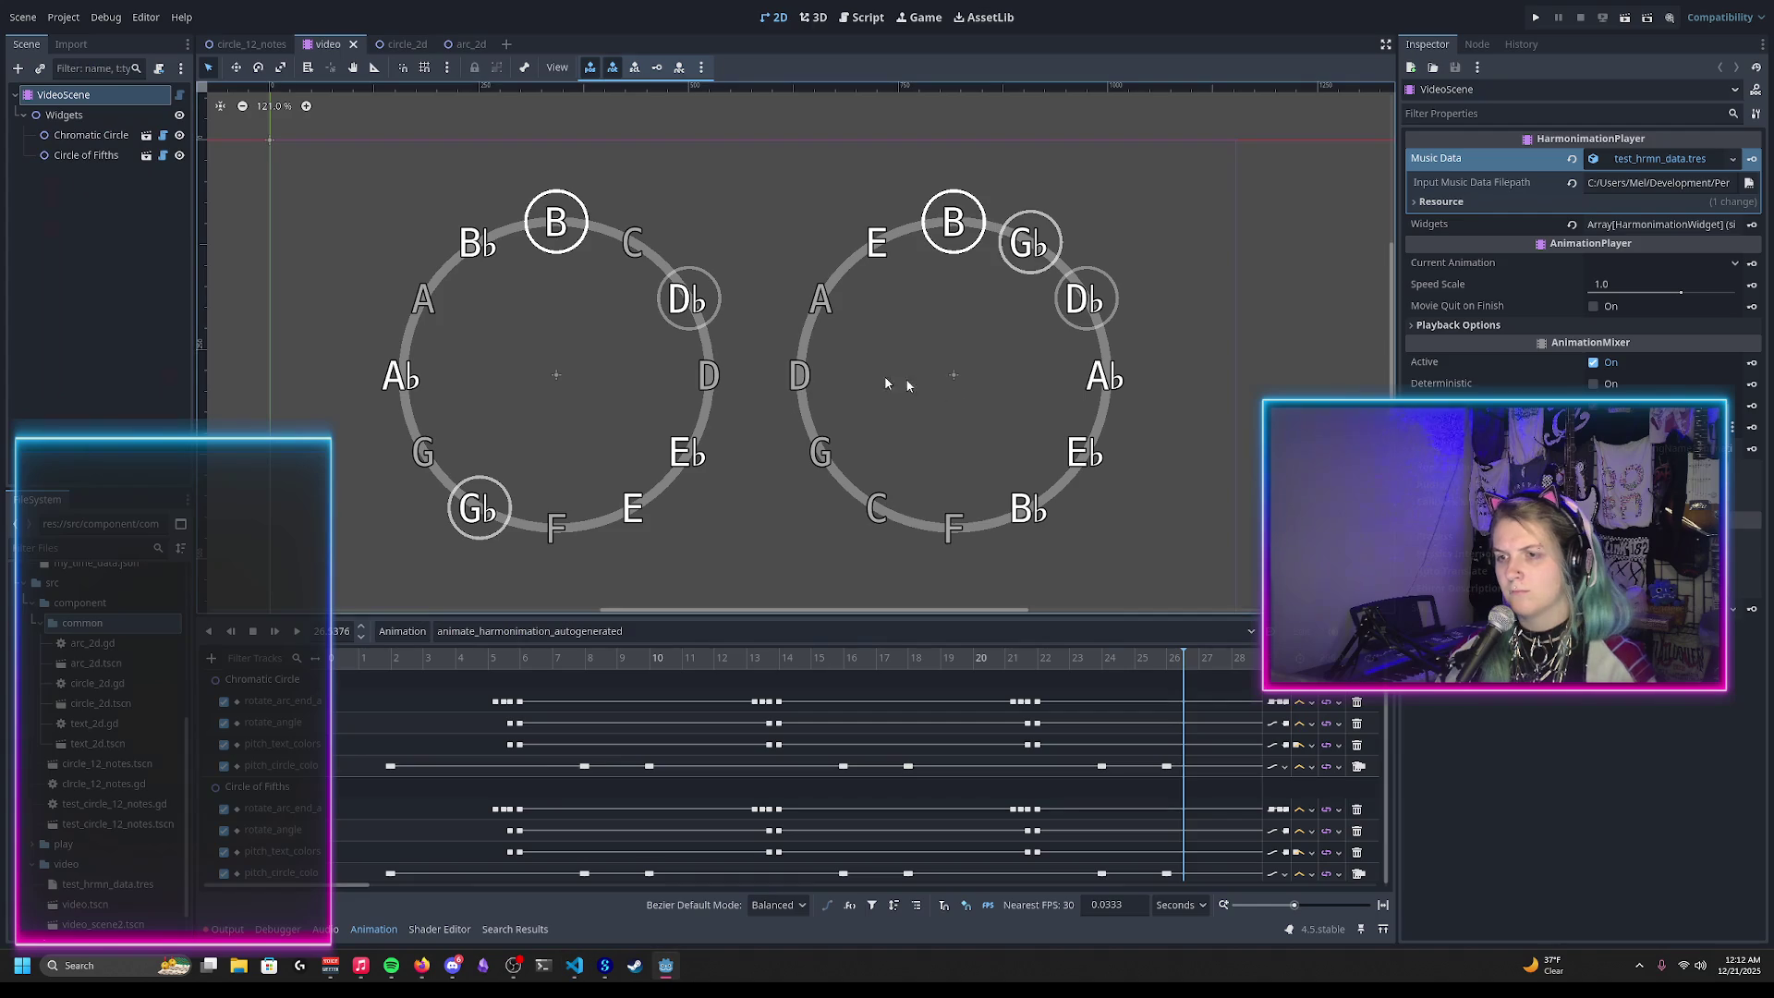
Step: Raise Num Pitch Circles Selectable to 7 on both Chromatic Circle and Circle of Fifths
click(863, 18)
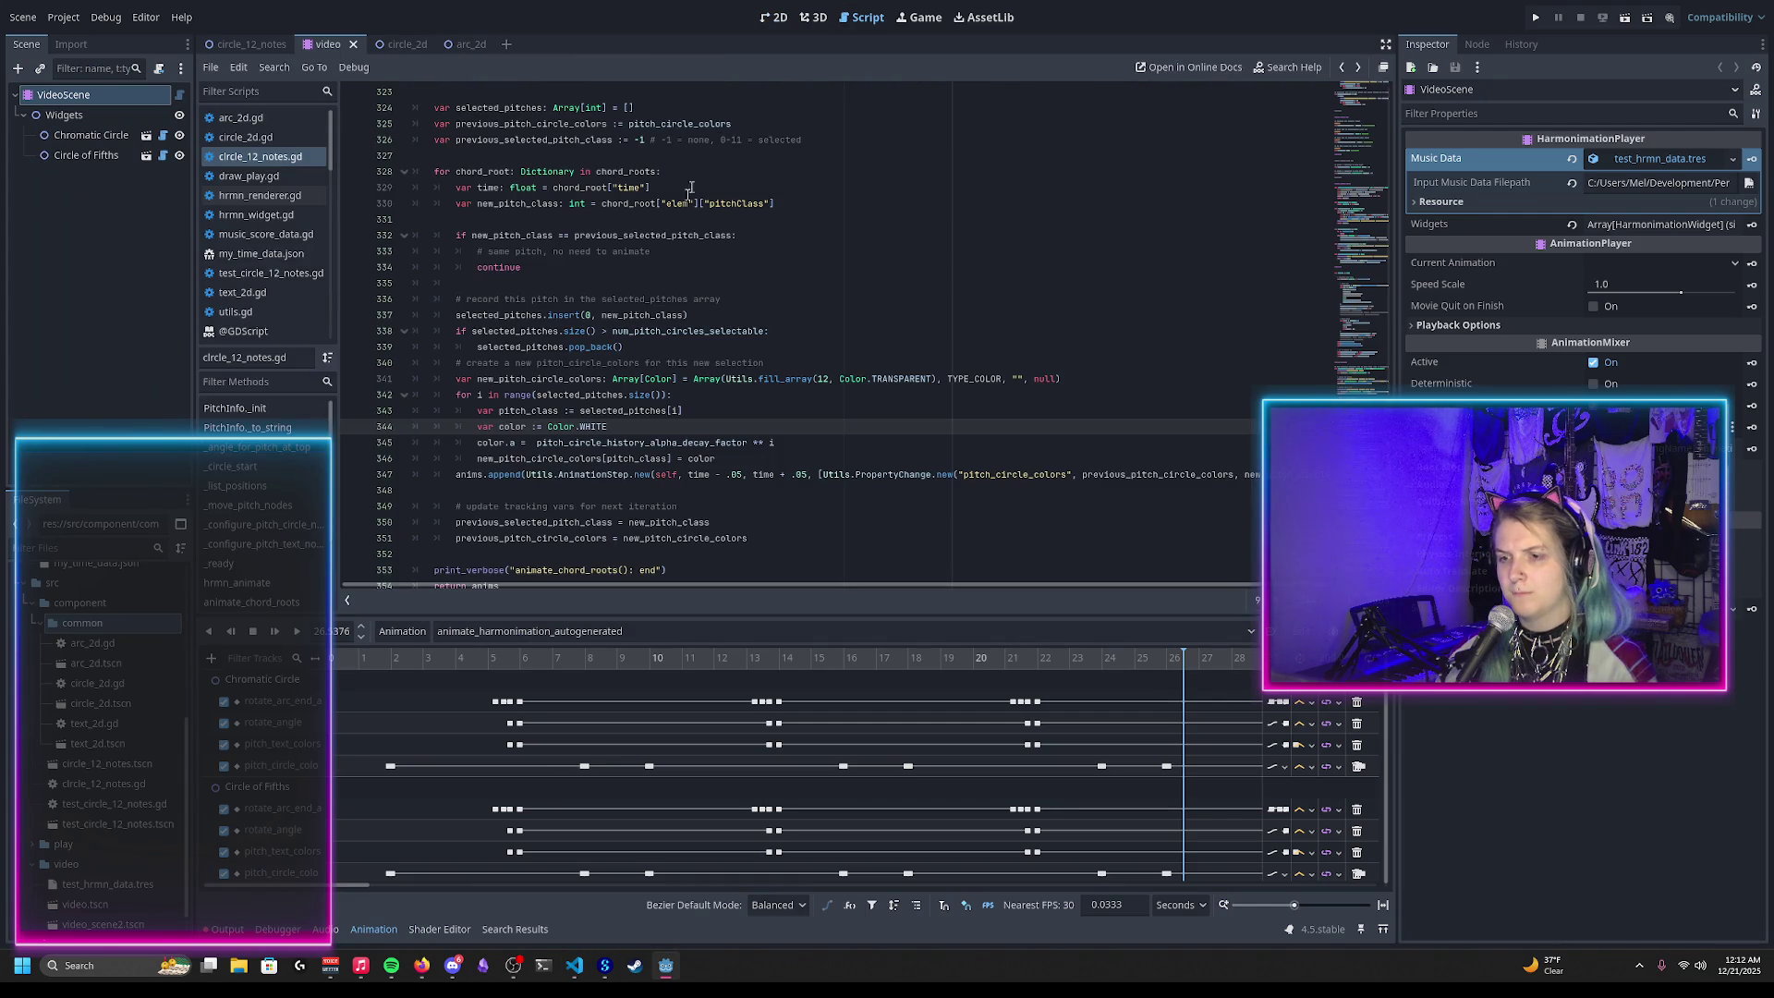
click(84, 136)
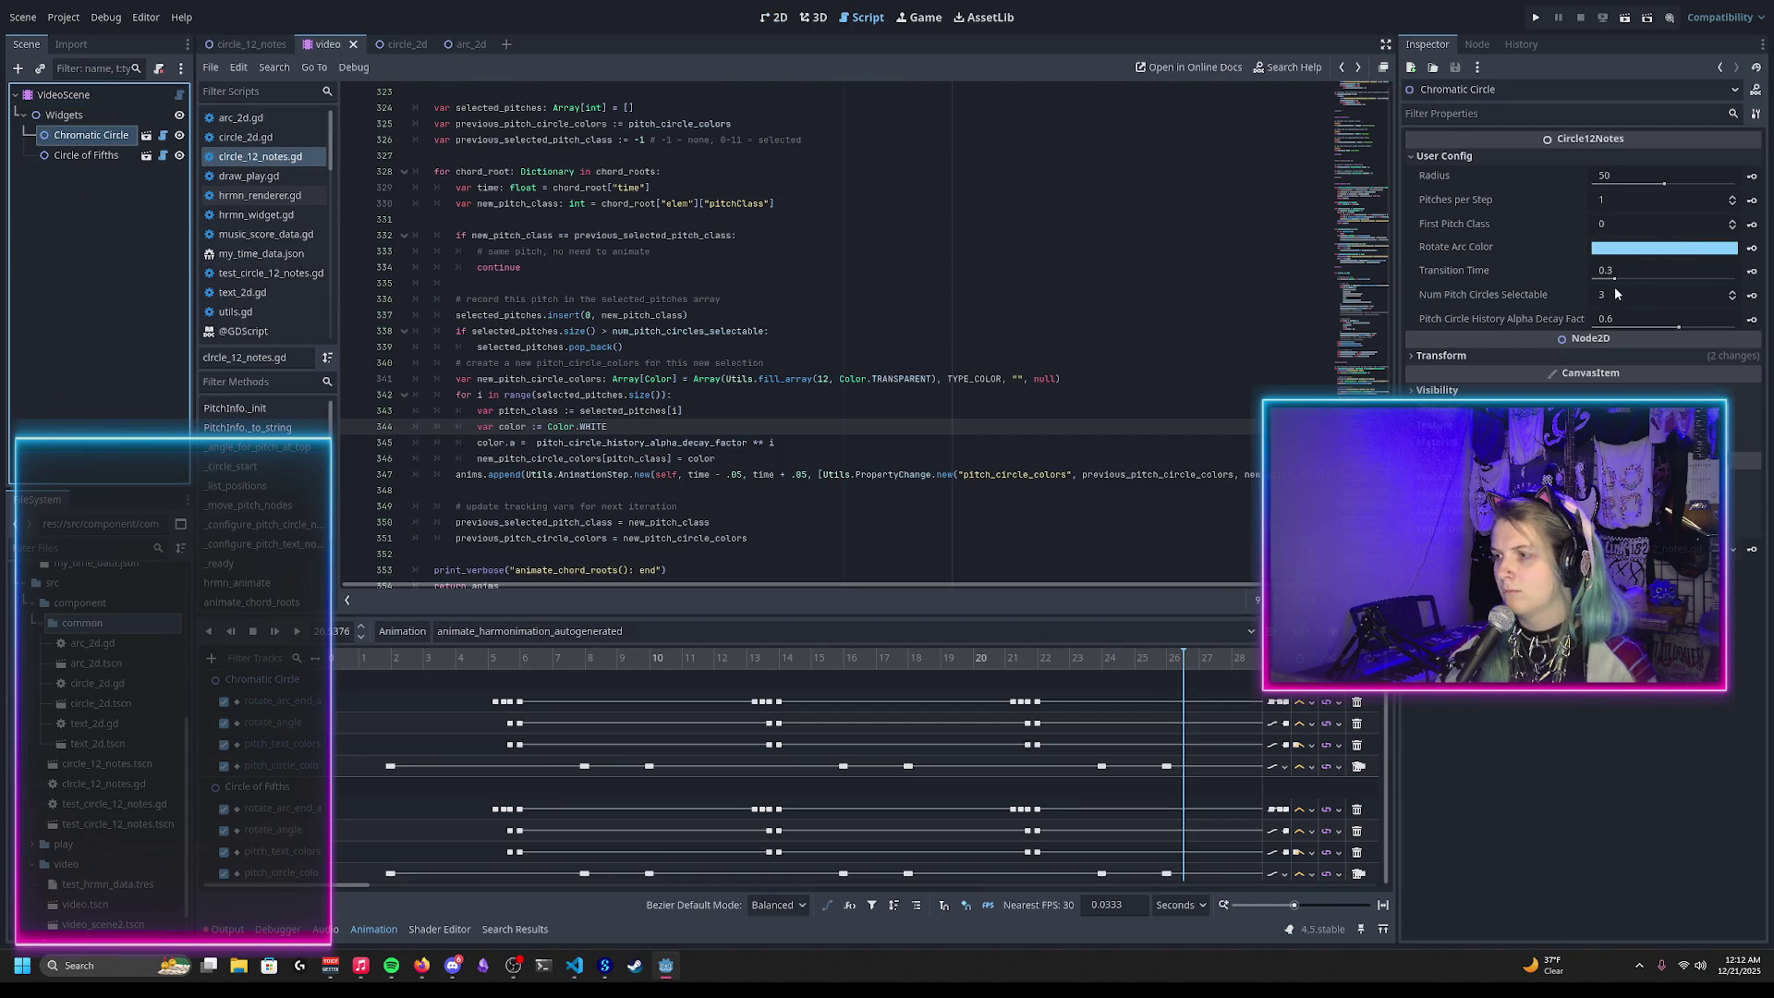
click(1733, 294)
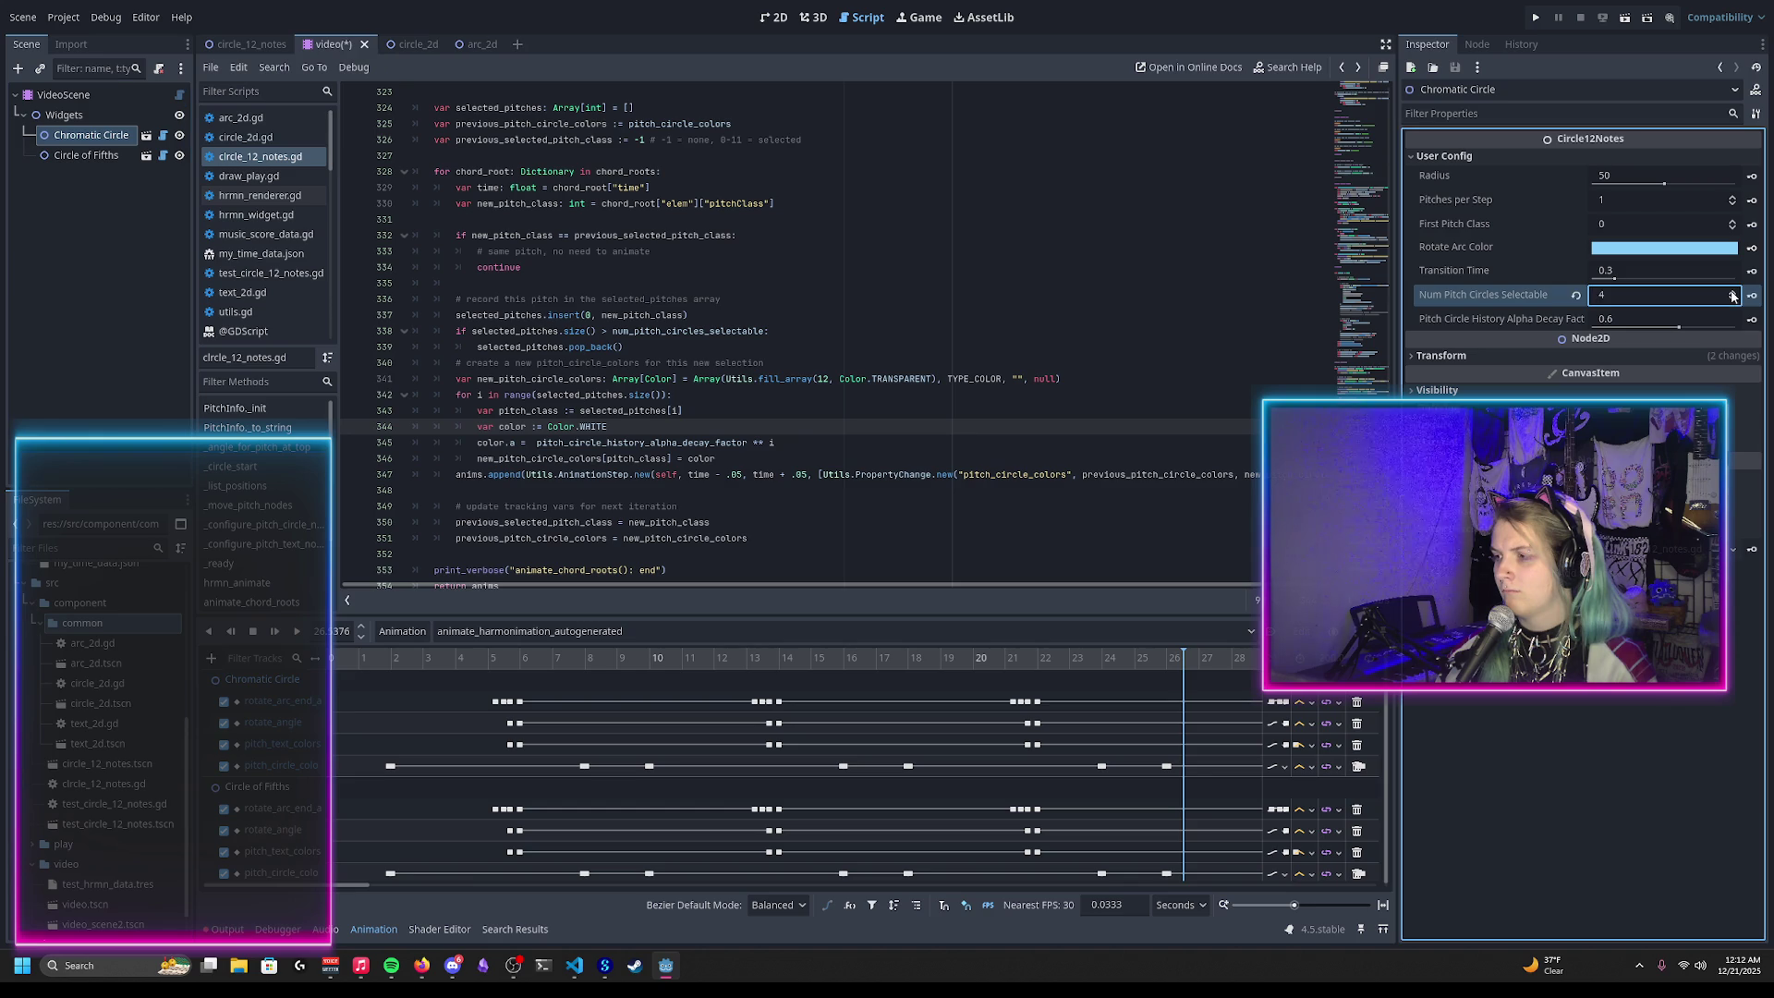
click(86, 154)
click(1734, 292)
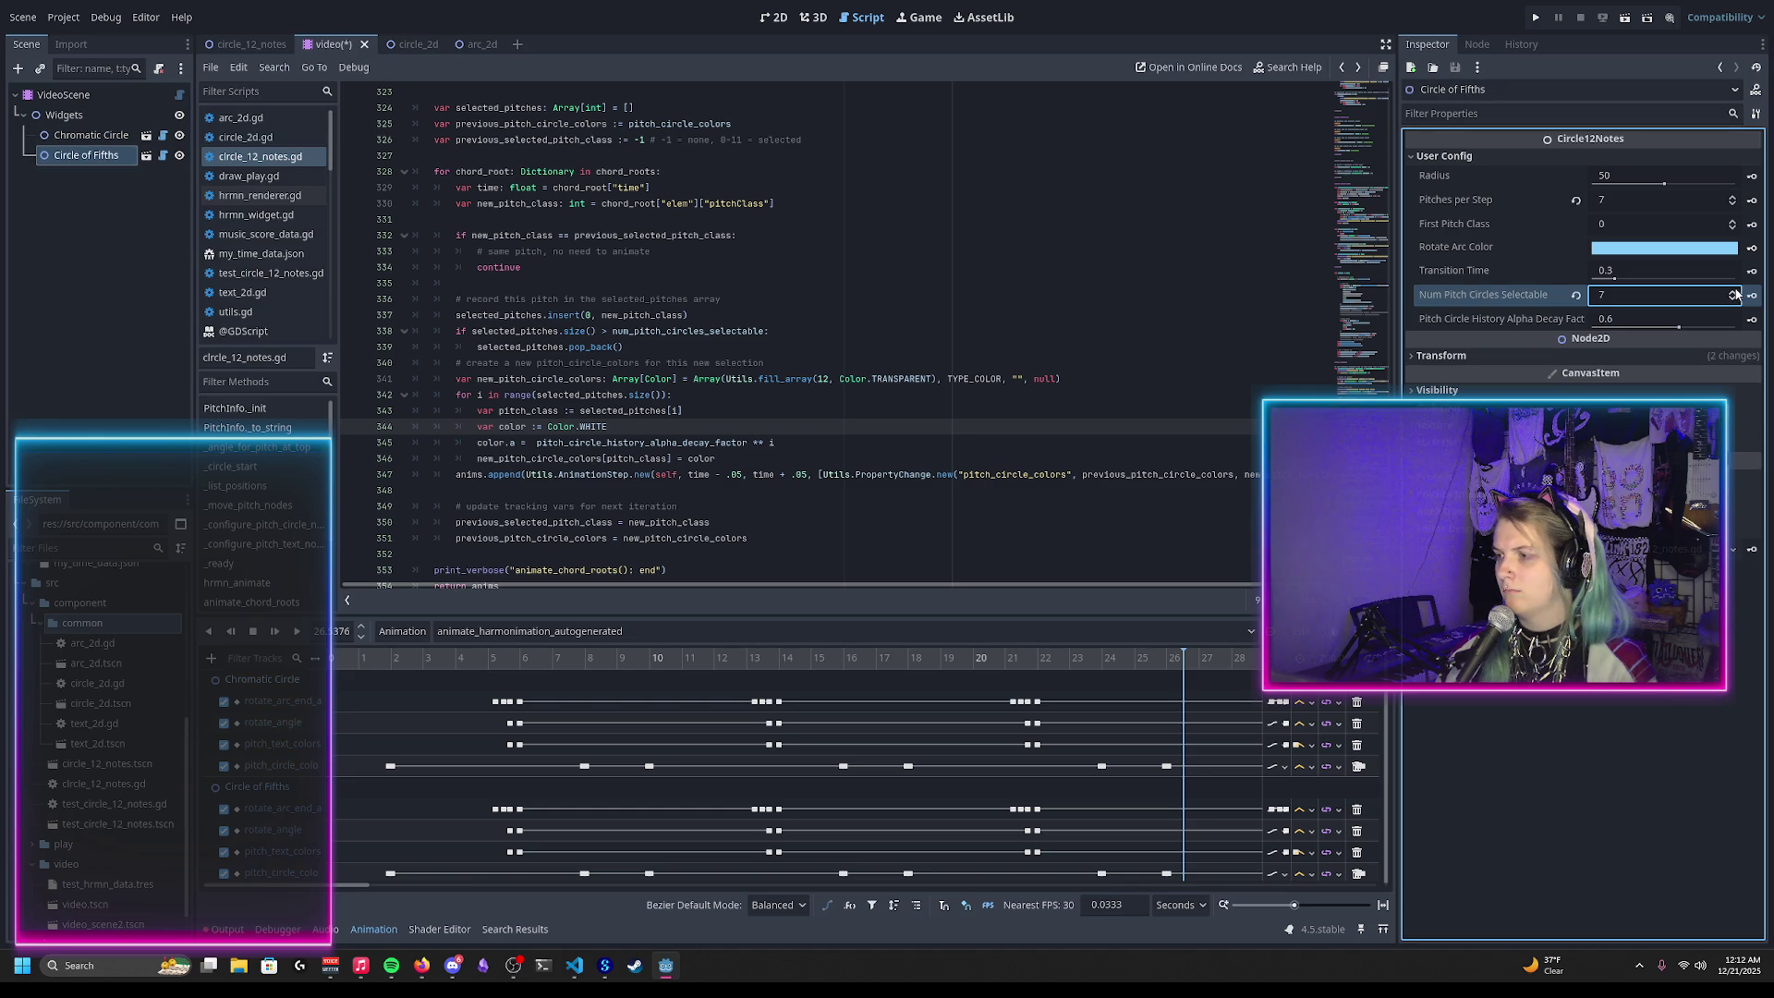
Step: Save the video scene, reload it from disk, and return to the 2D view
key(ctrl+s)
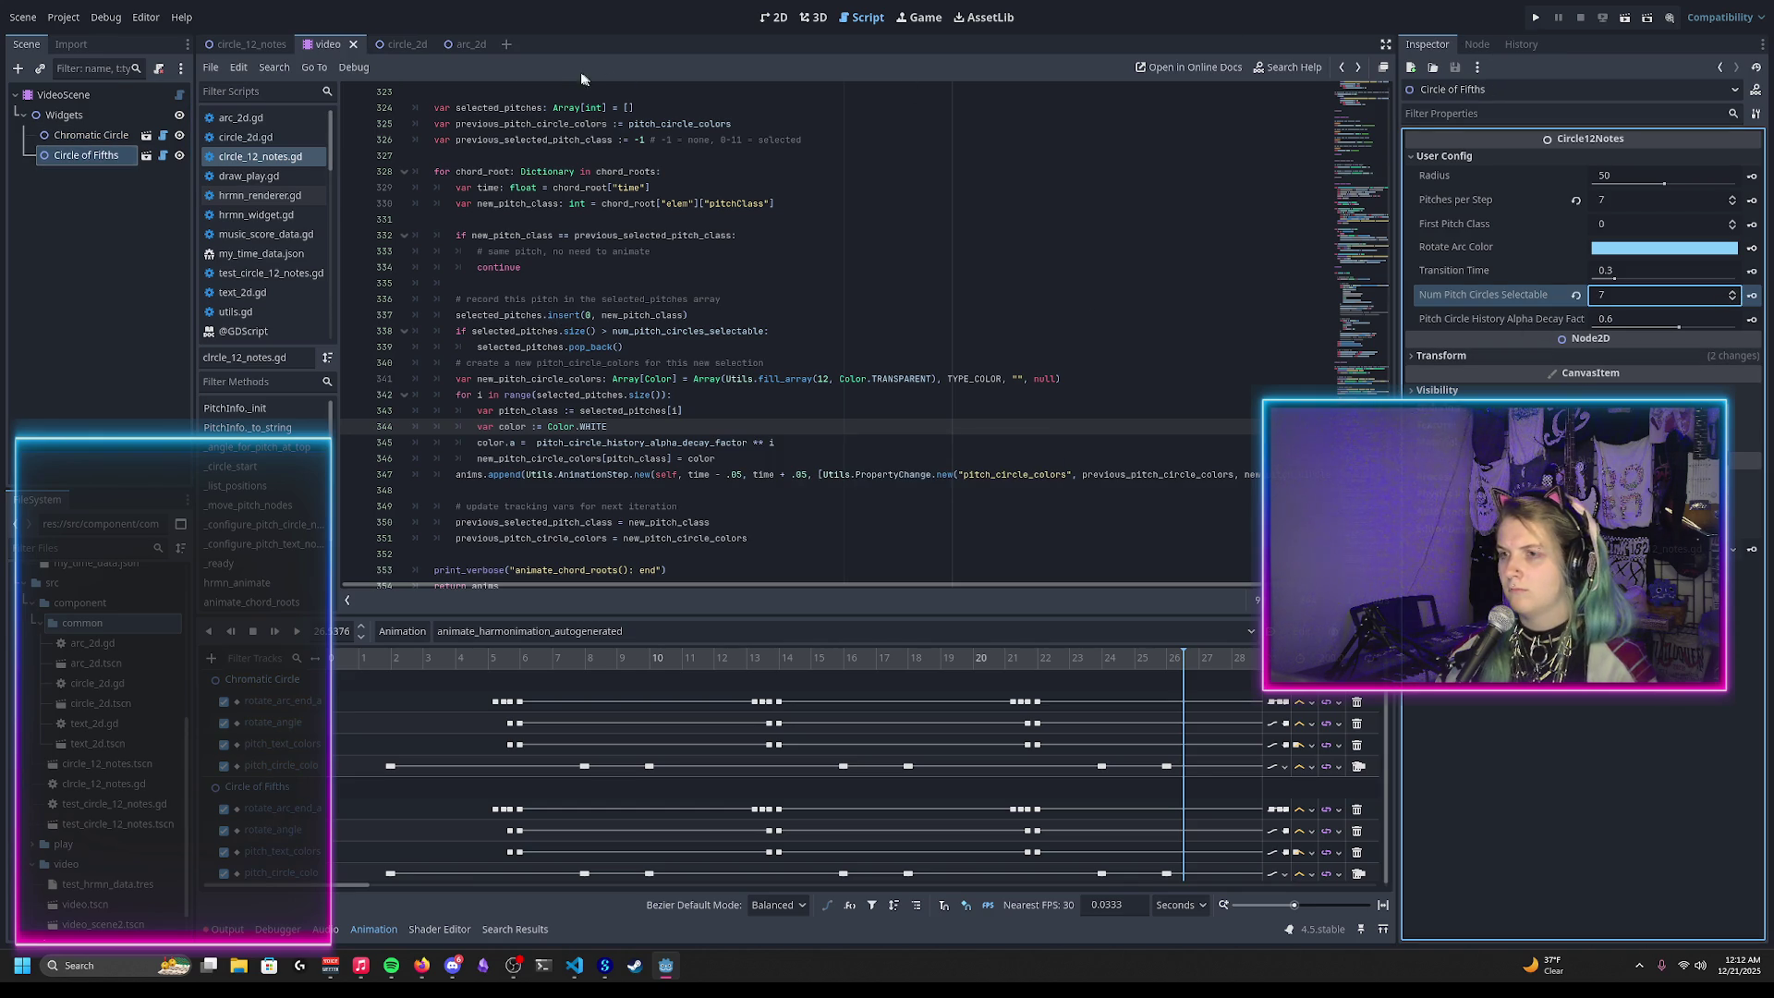
click(26, 17)
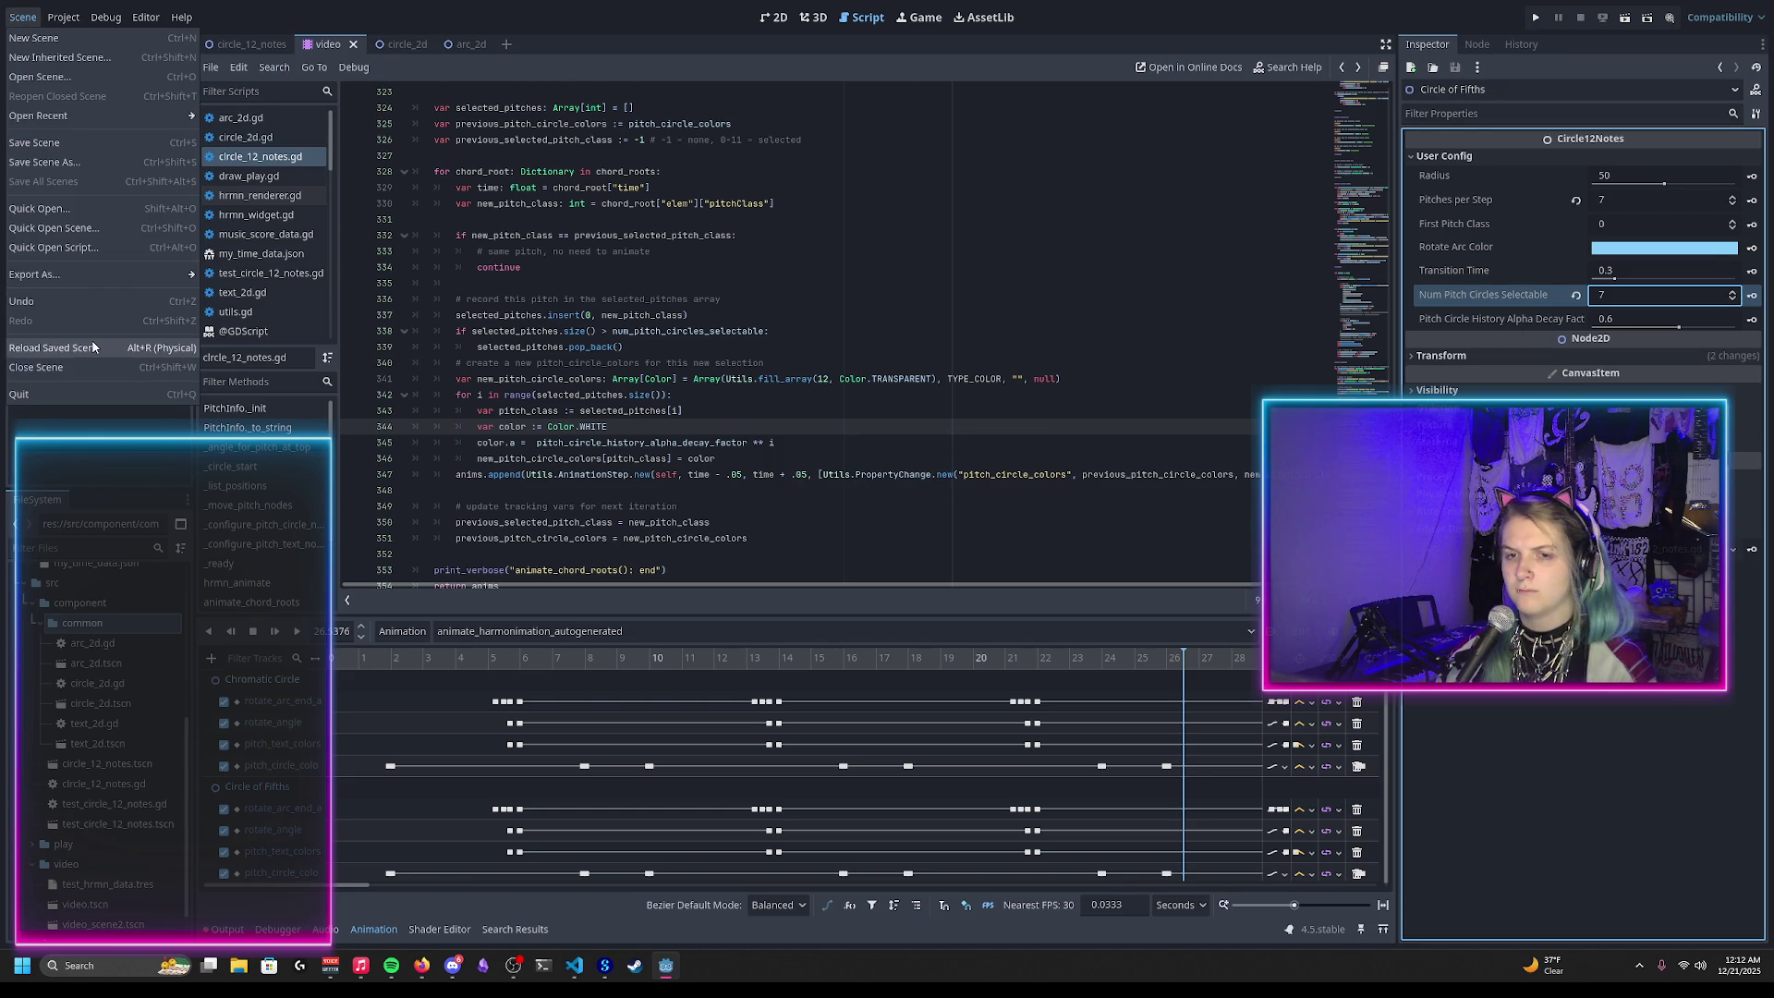
click(55, 347)
click(772, 18)
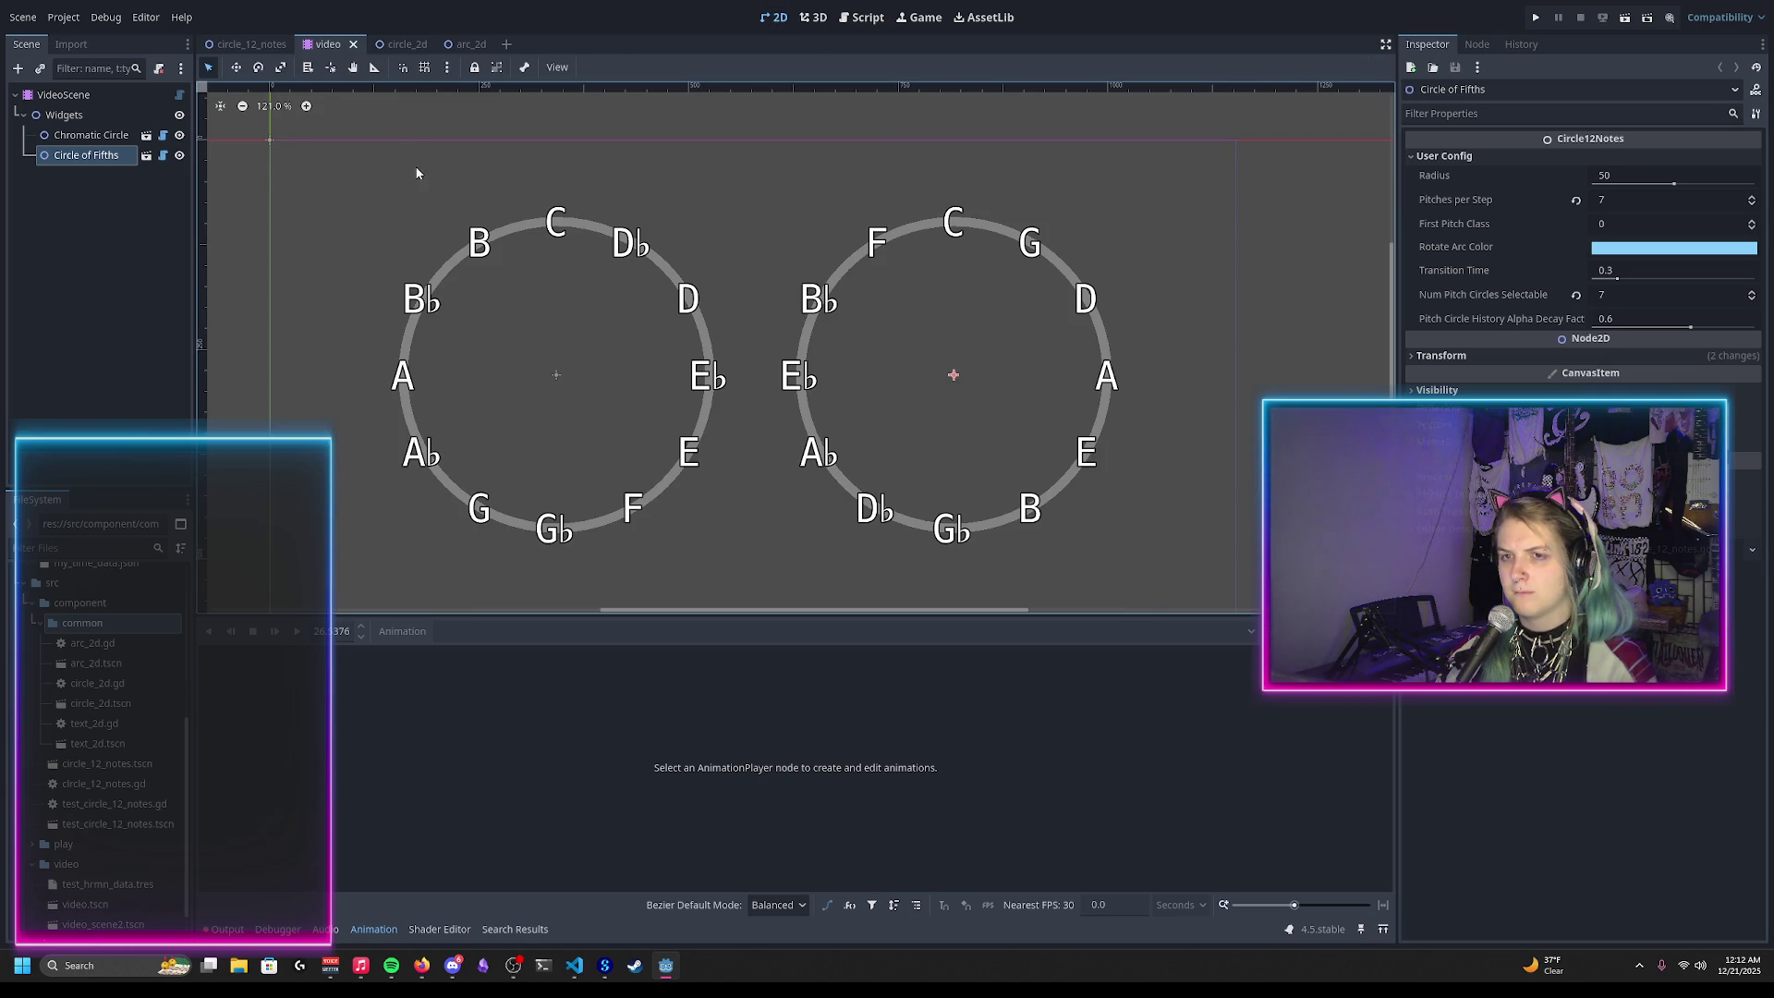
click(868, 17)
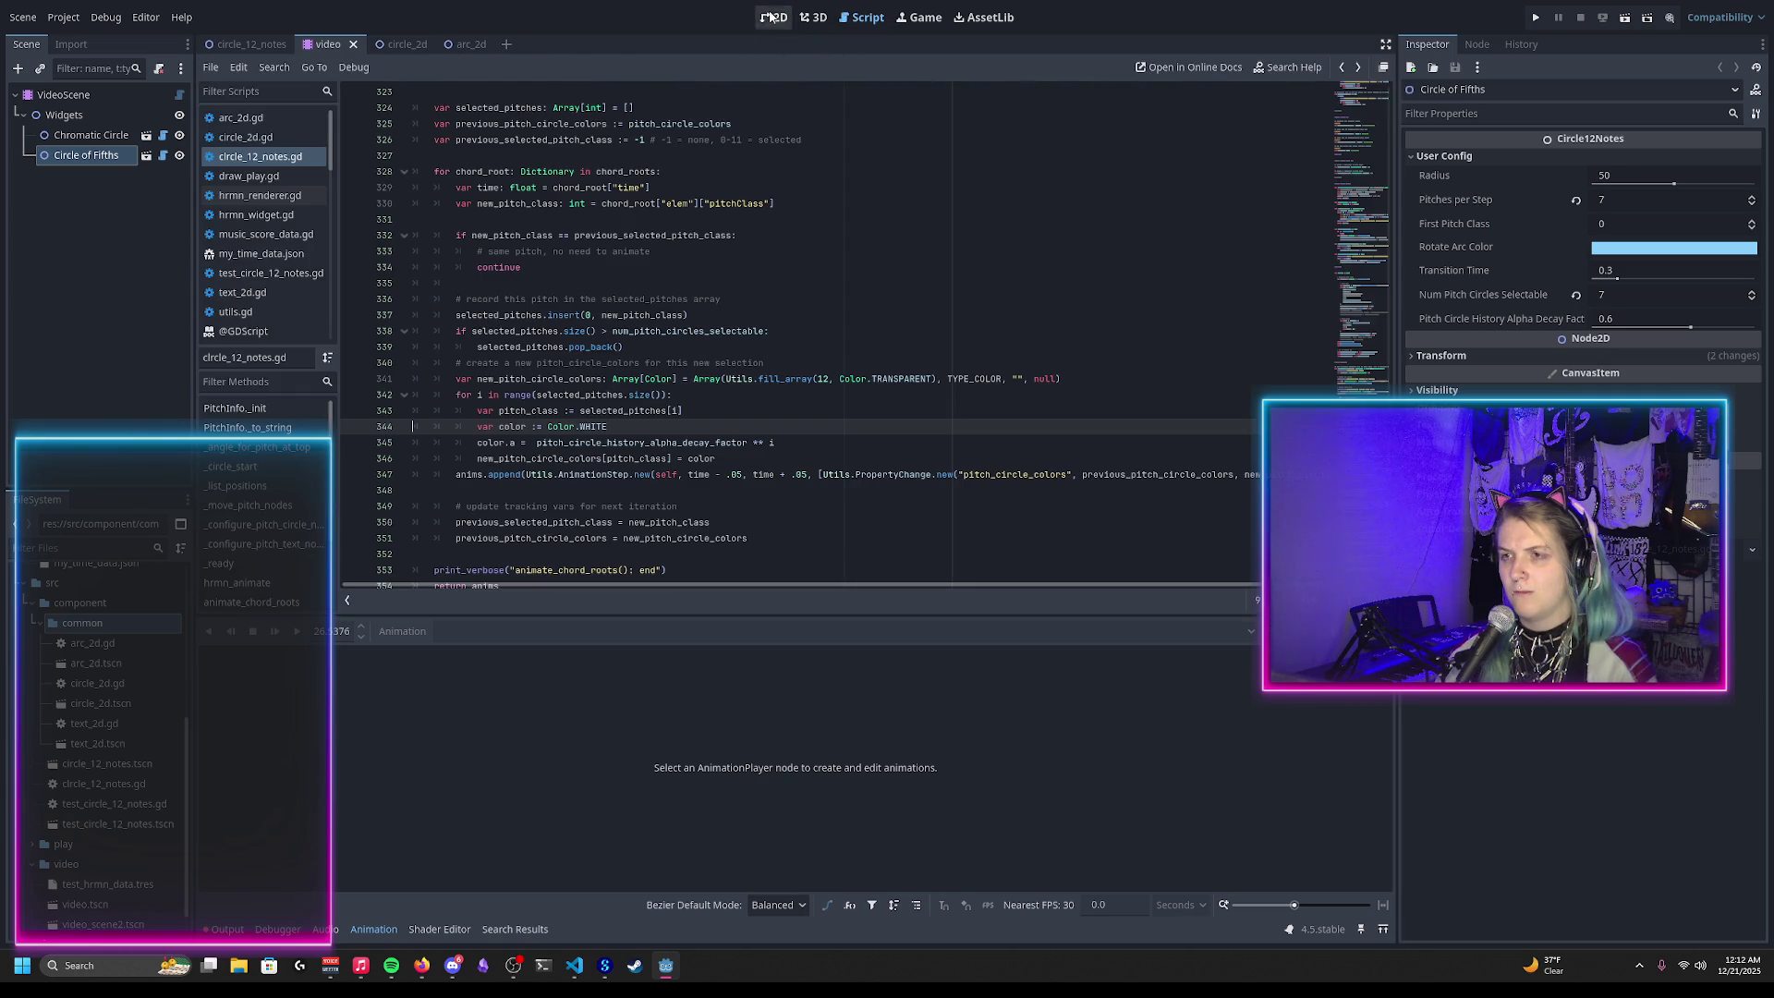
click(772, 18)
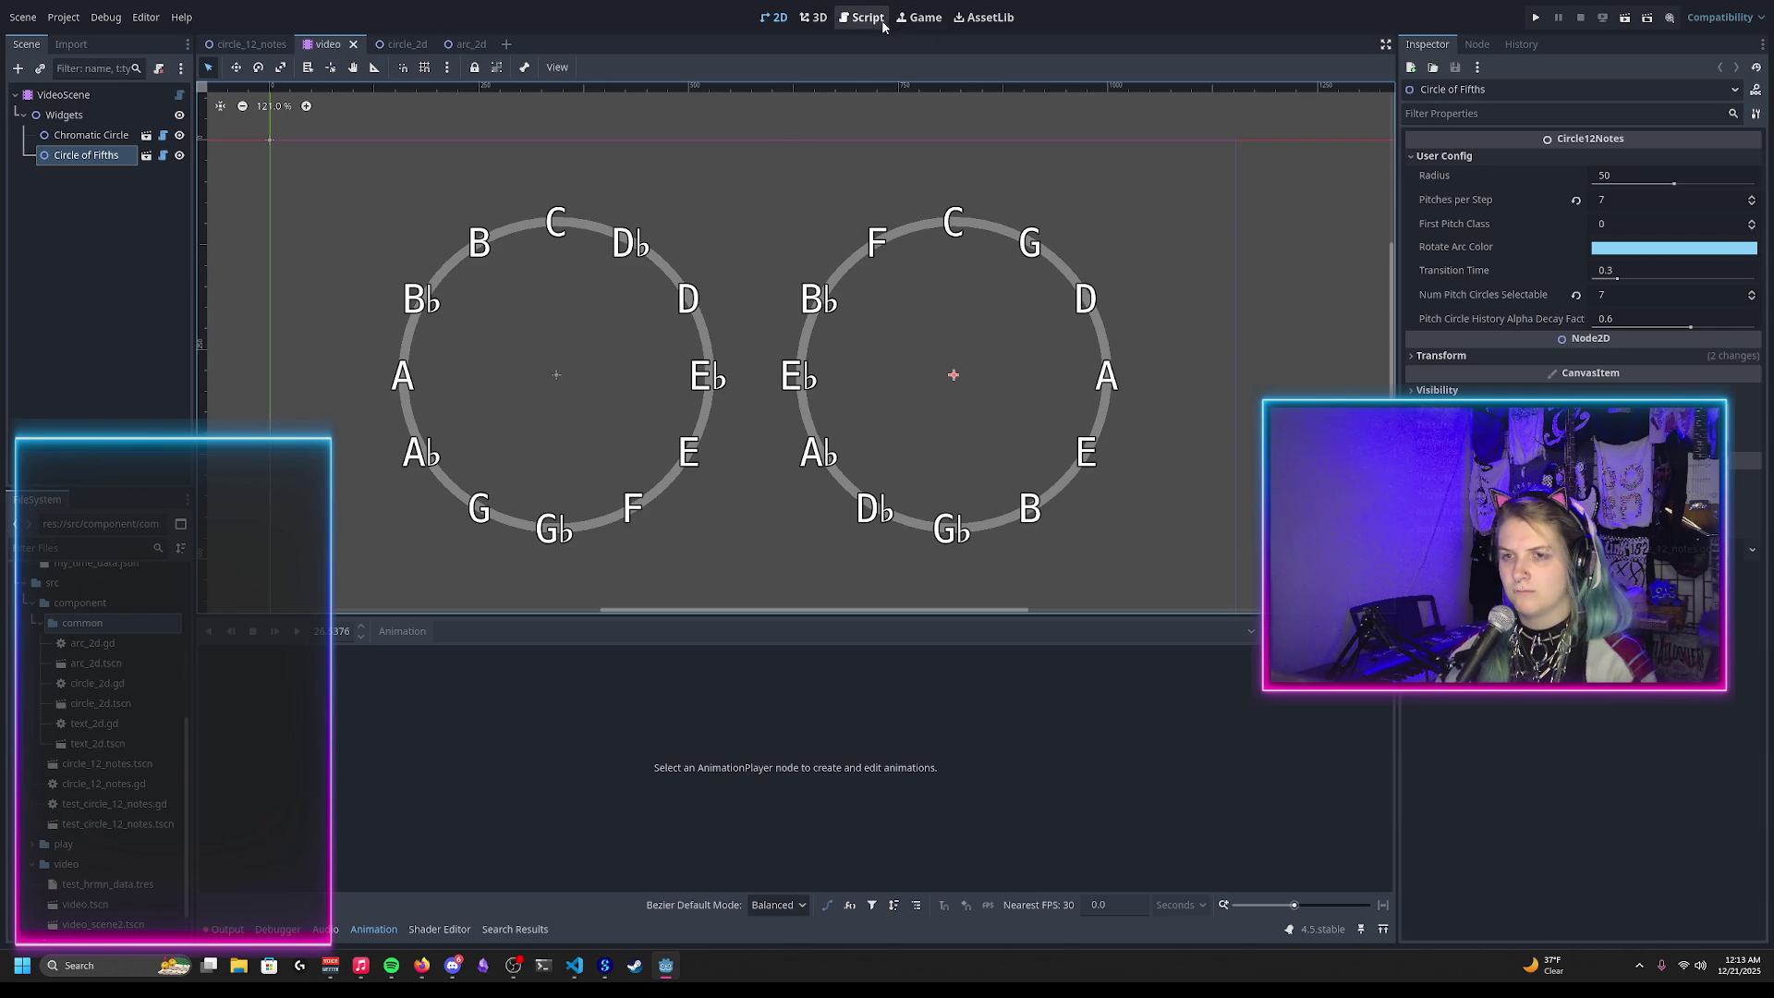
Step: Load animate_harmonimation_autogenerated on VideoScene and scrub it to about 5.7 s, then 31.5 s
click(63, 94)
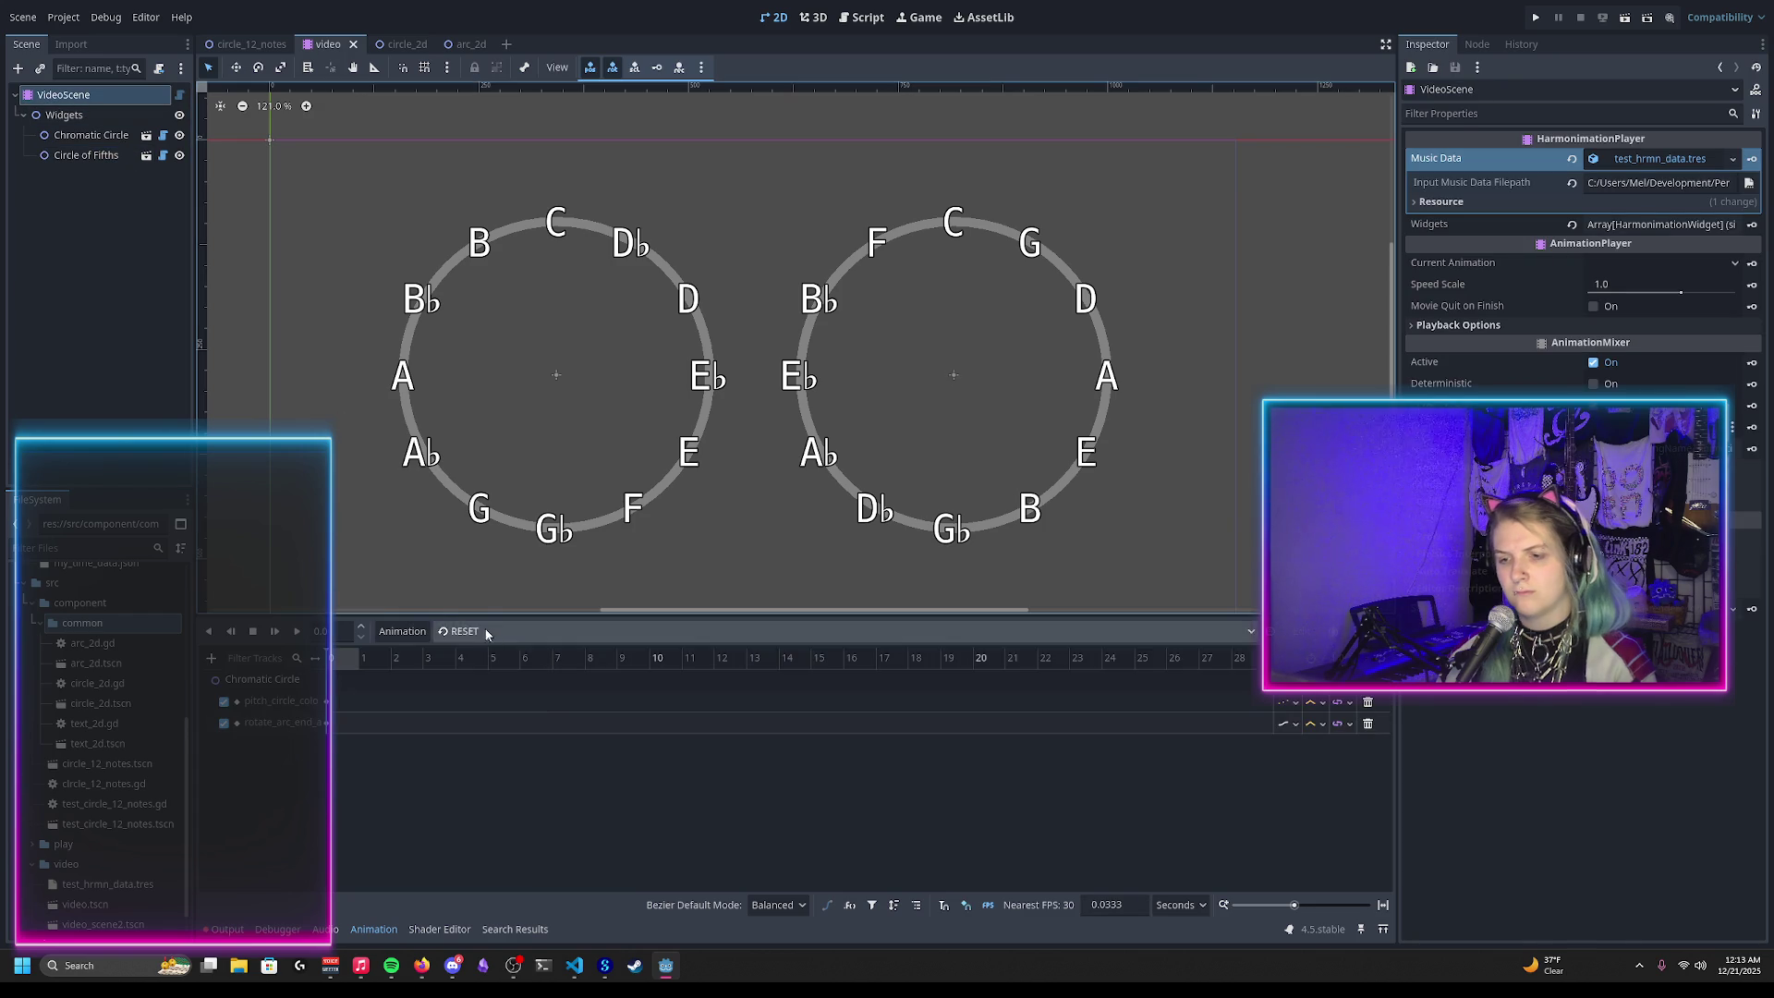
click(489, 631)
click(514, 674)
drag(430, 658, 1062, 703)
scroll(705, 774, down, 5)
mouse_move(686, 658)
mouse_down()
mouse_move(1146, 704)
mouse_move(347, 679)
mouse_up()
Step: Play the animation, stop near 51.7 s, resume, and step around 50 s
click(298, 633)
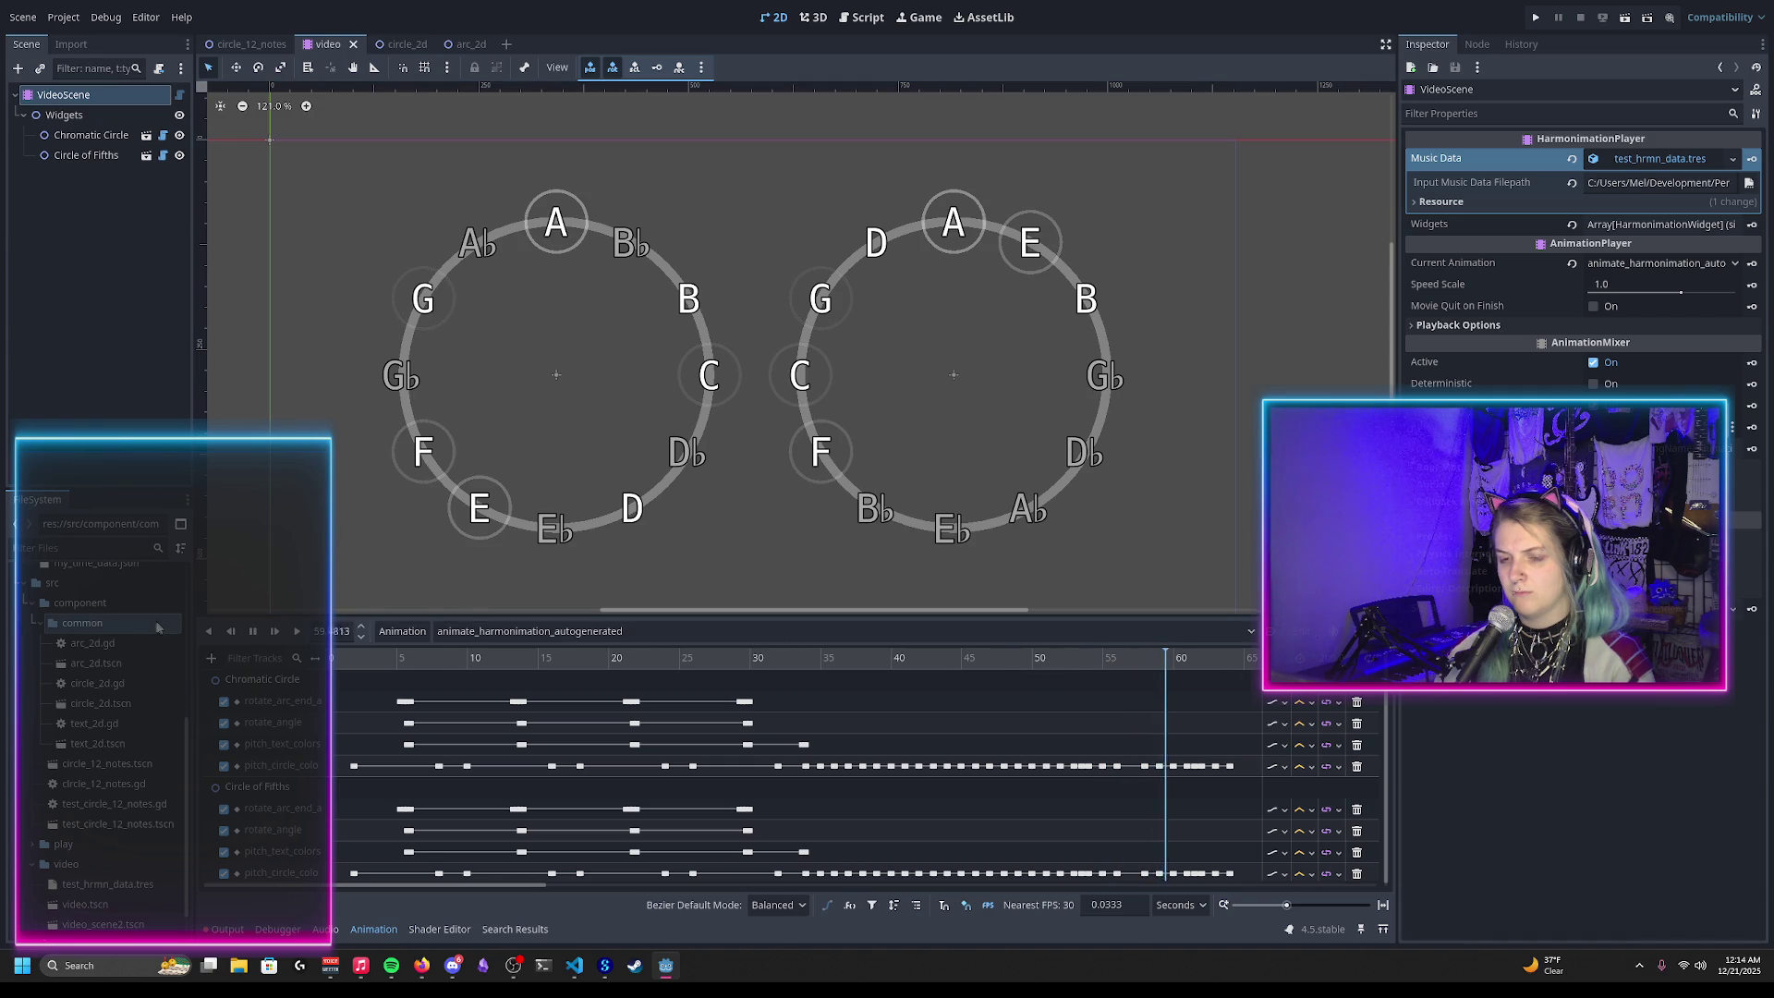
click(1061, 657)
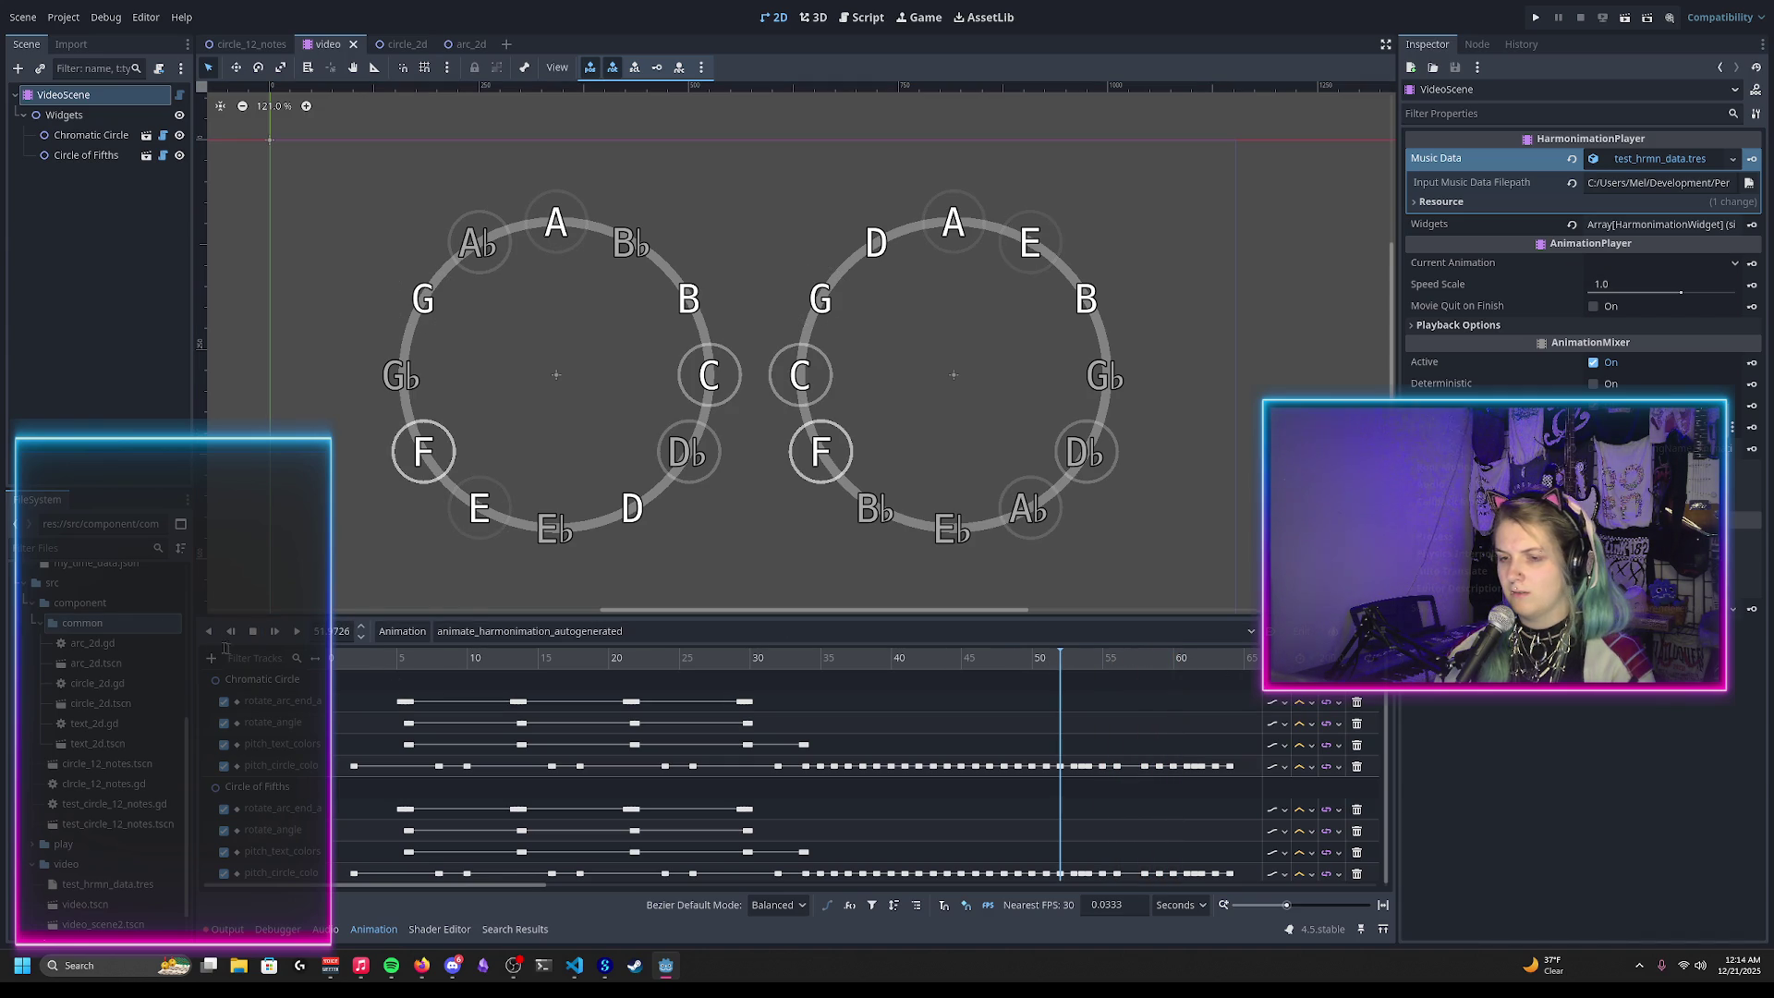
click(296, 631)
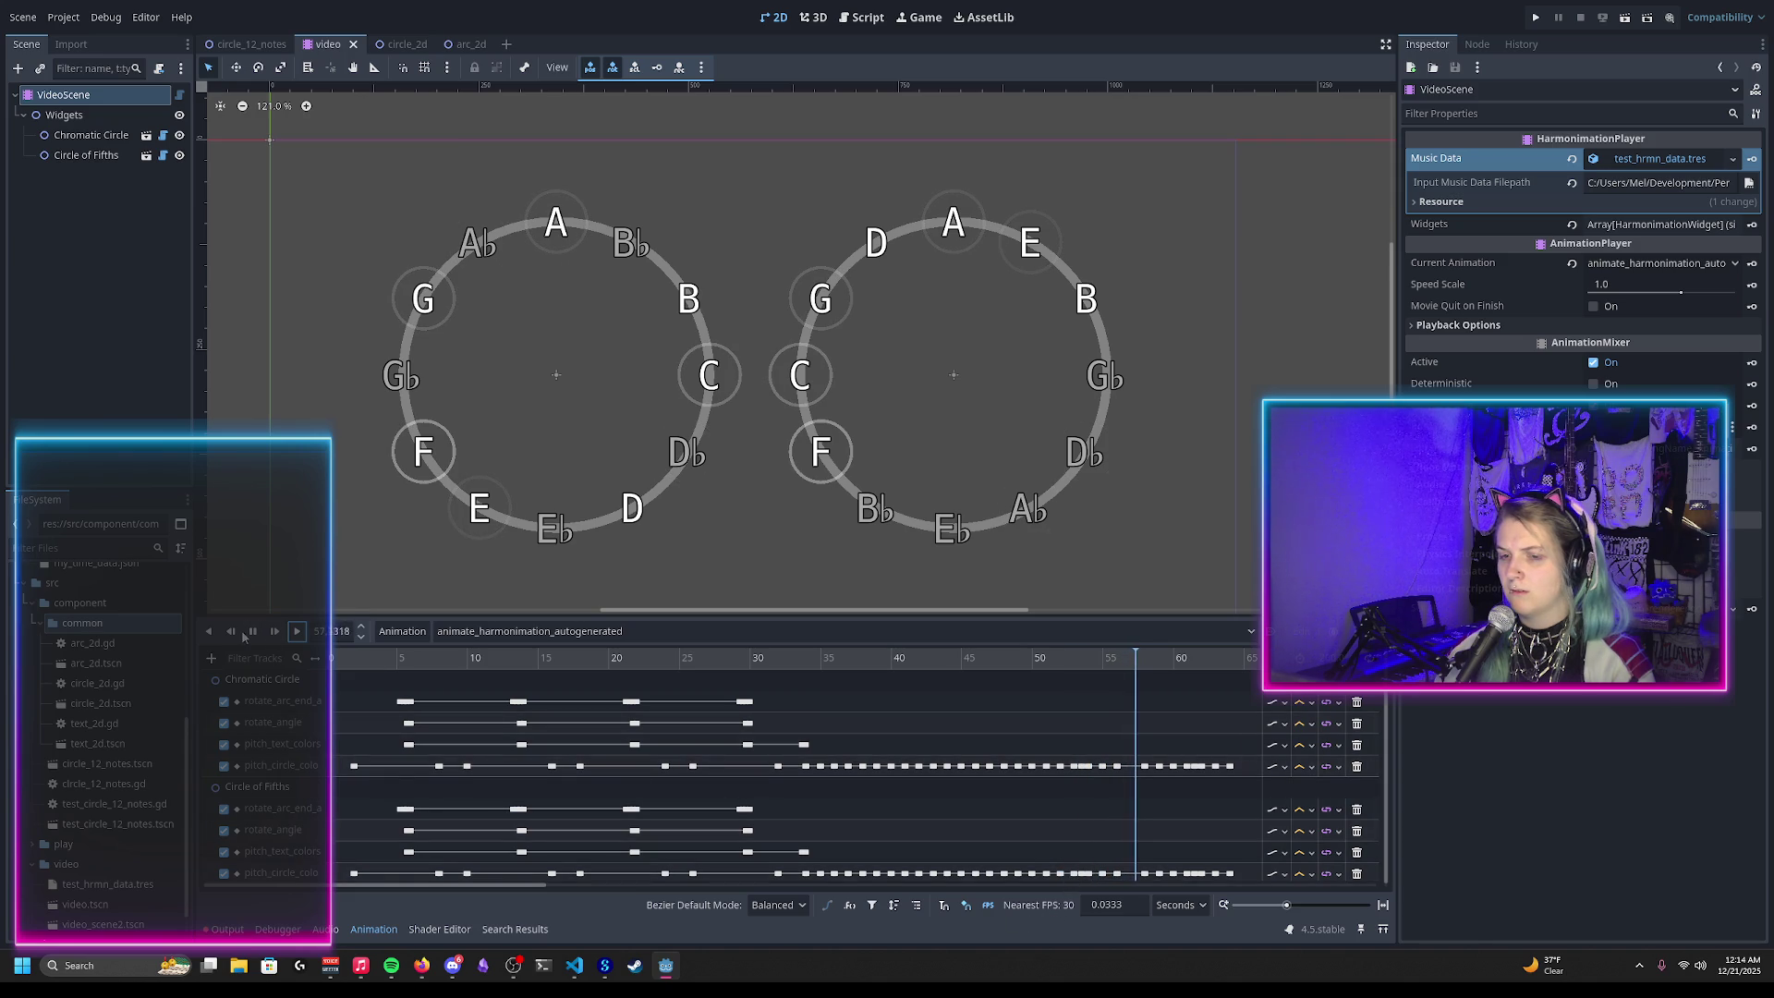
drag(1034, 662, 1086, 669)
Step: Inspect the line 332 comparison, highlighting previous_selected_pitch_class and new_pitch_class usages
click(862, 16)
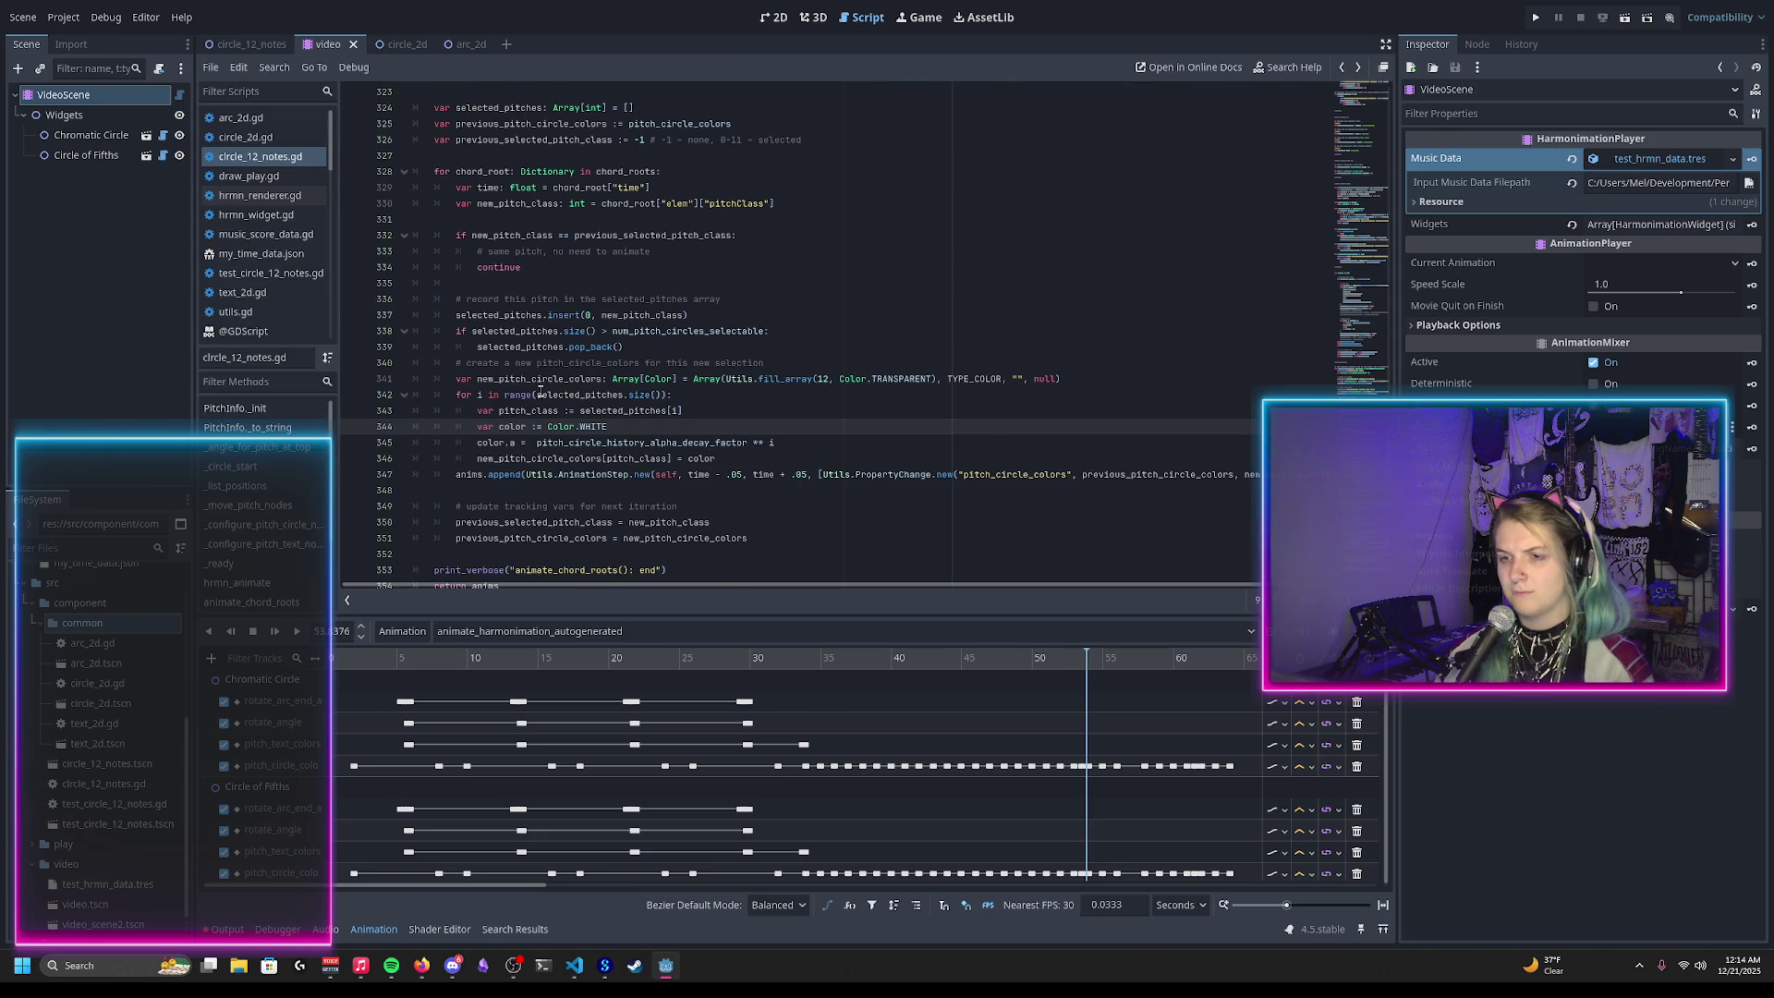
scroll(545, 392, up, 1)
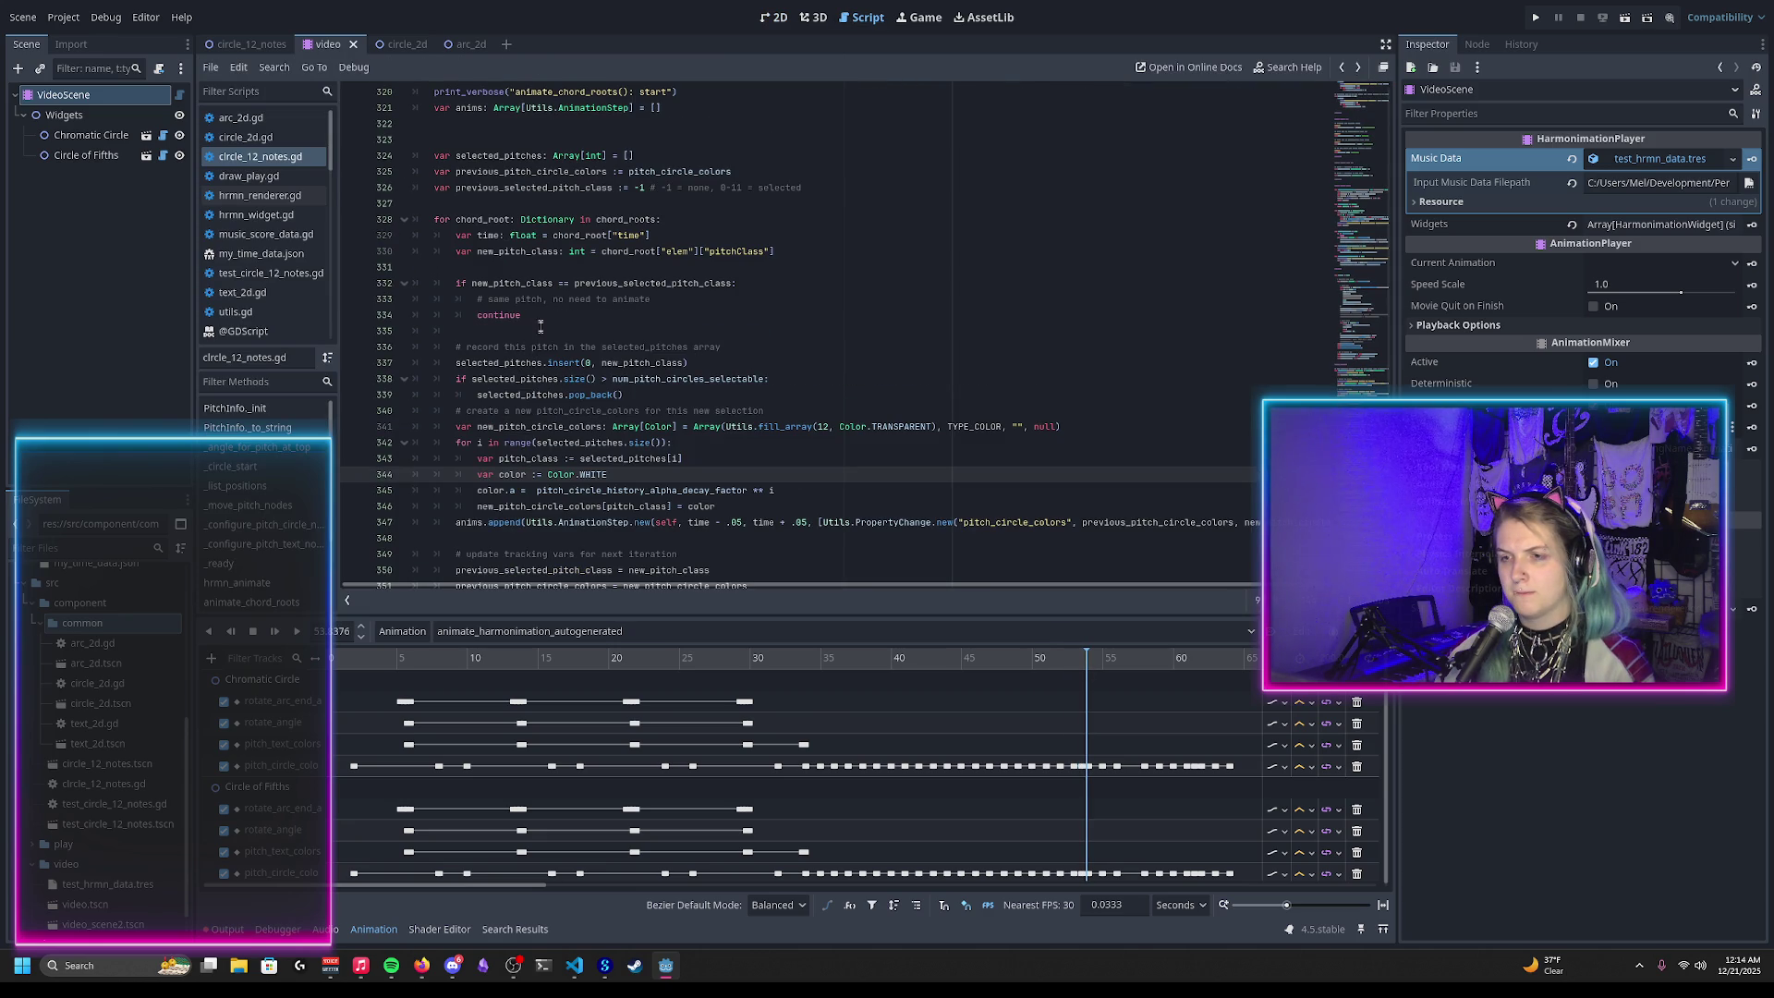
click(513, 284)
double_click(652, 284)
double_click(522, 284)
scroll(563, 320, down, 3)
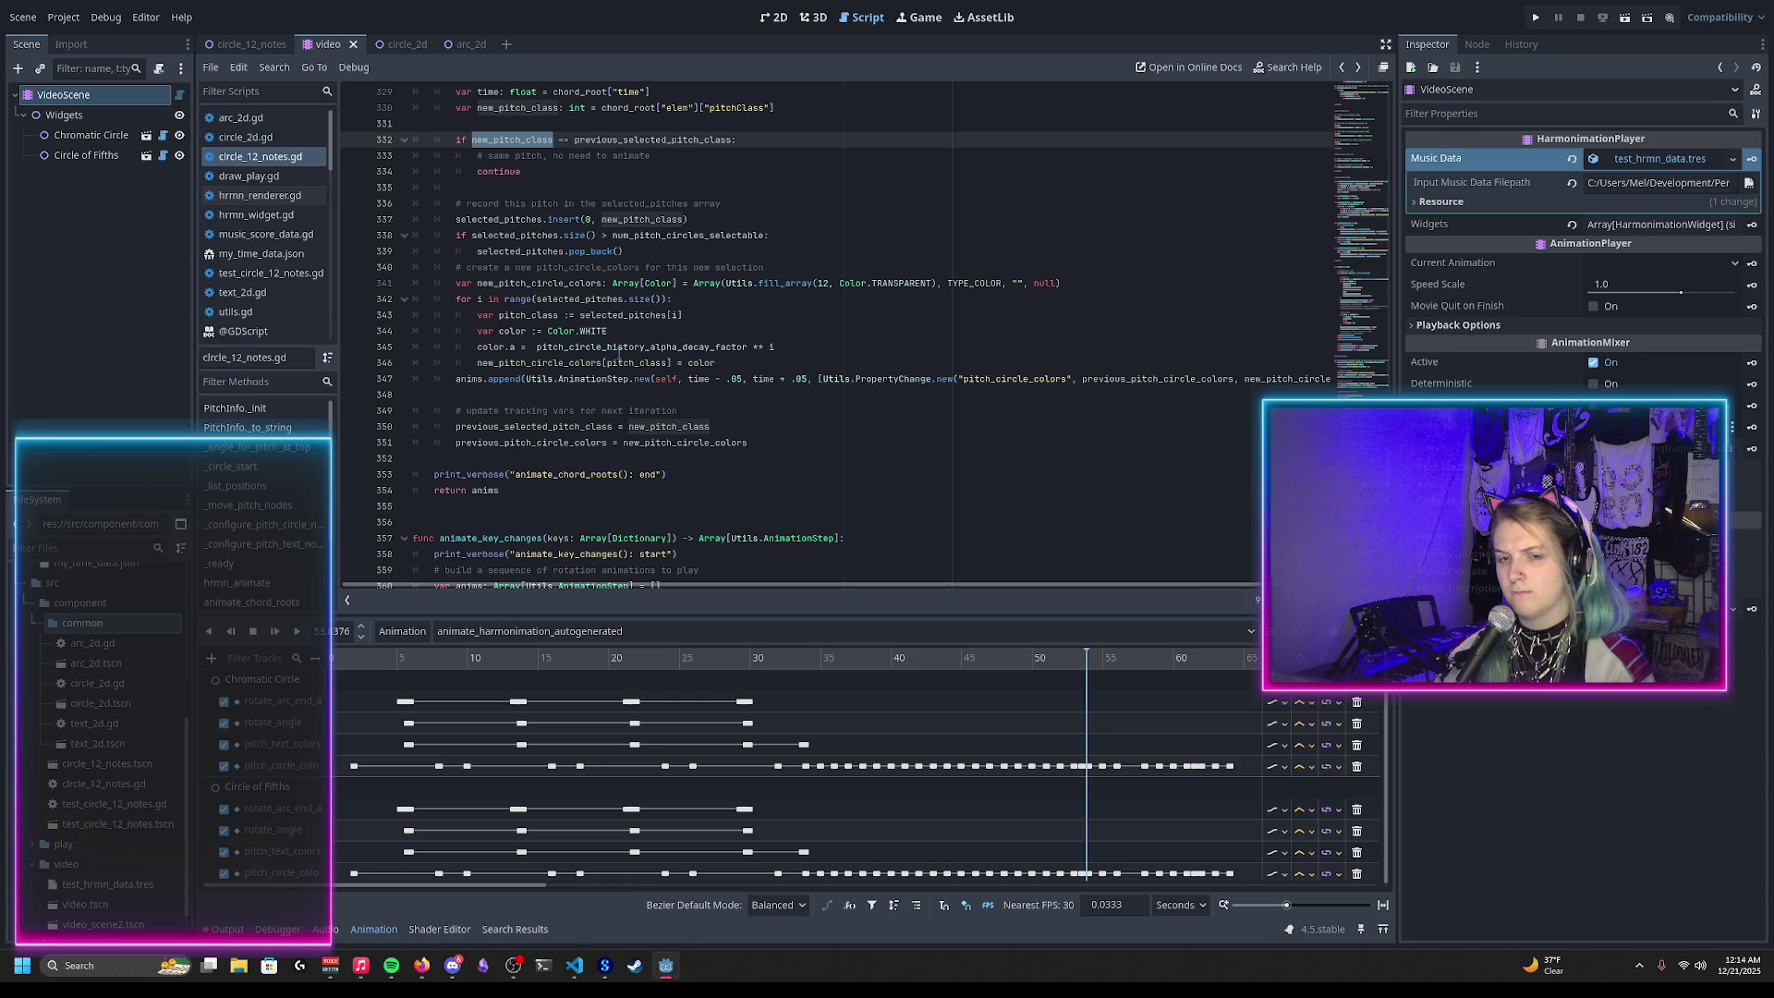
mouse_move(619, 354)
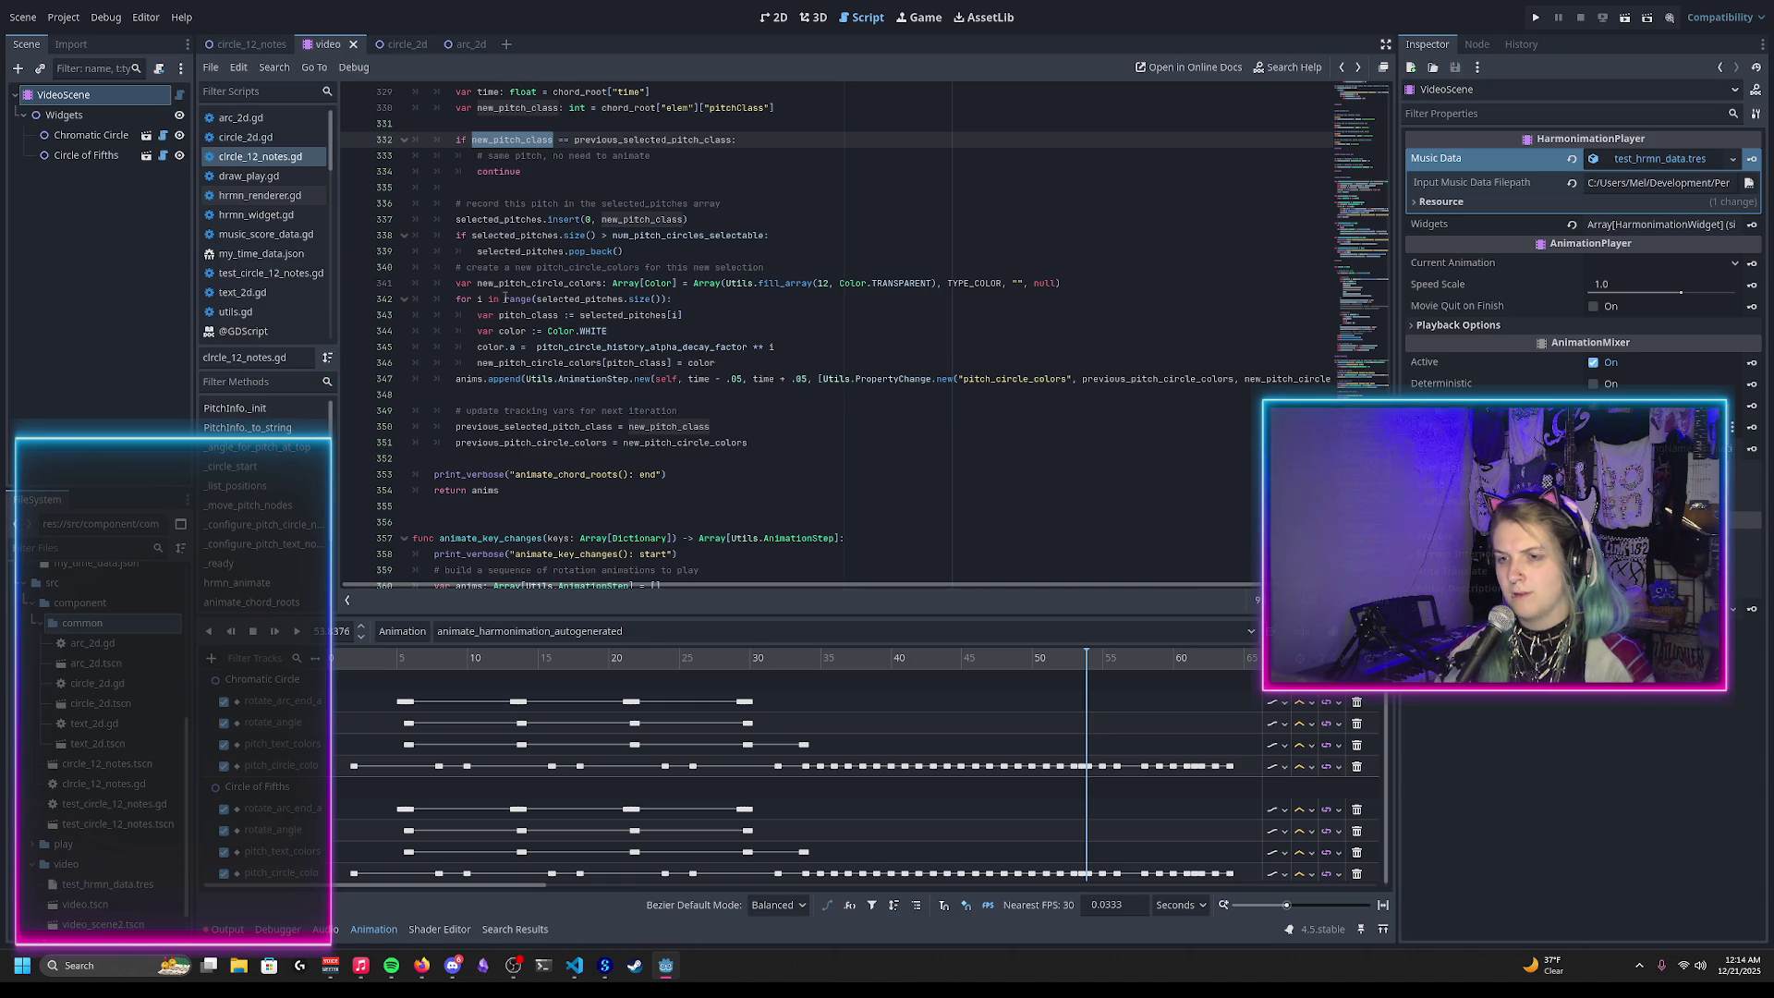
mouse_move(505, 297)
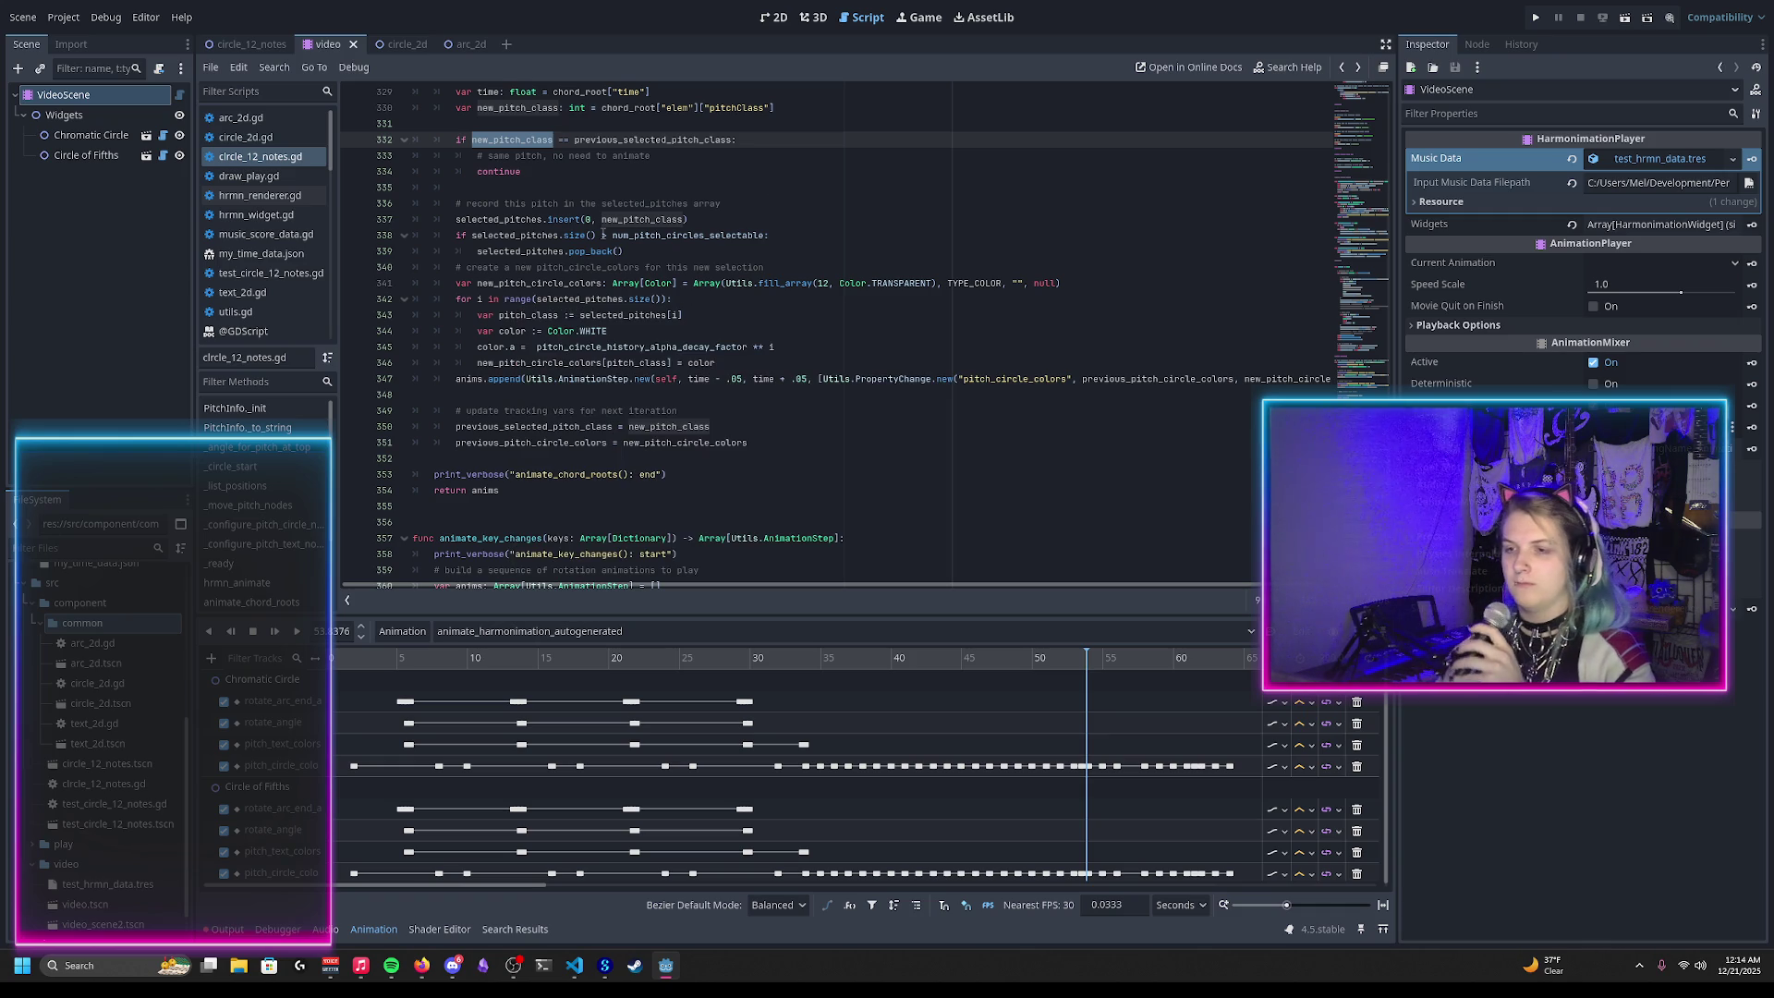
Step: Try .reverse() on line 342's range call, undo the void-return error, and open range() documentation
click(665, 299)
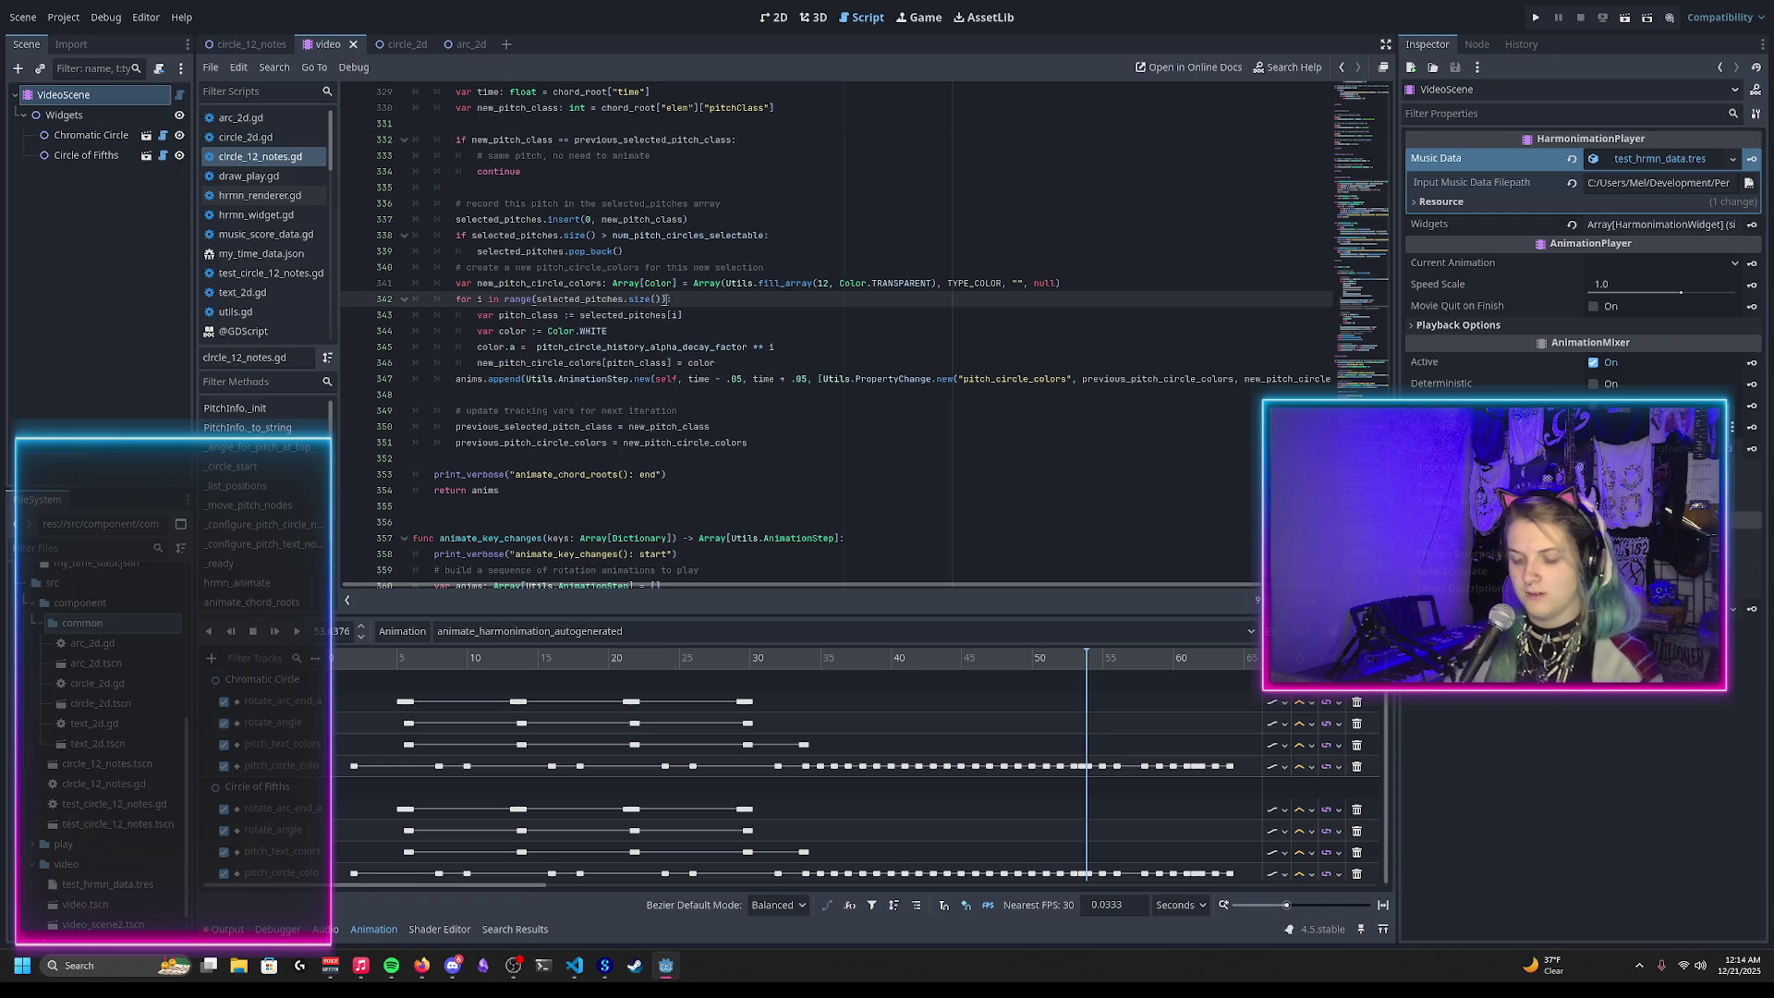
text(.reverse)
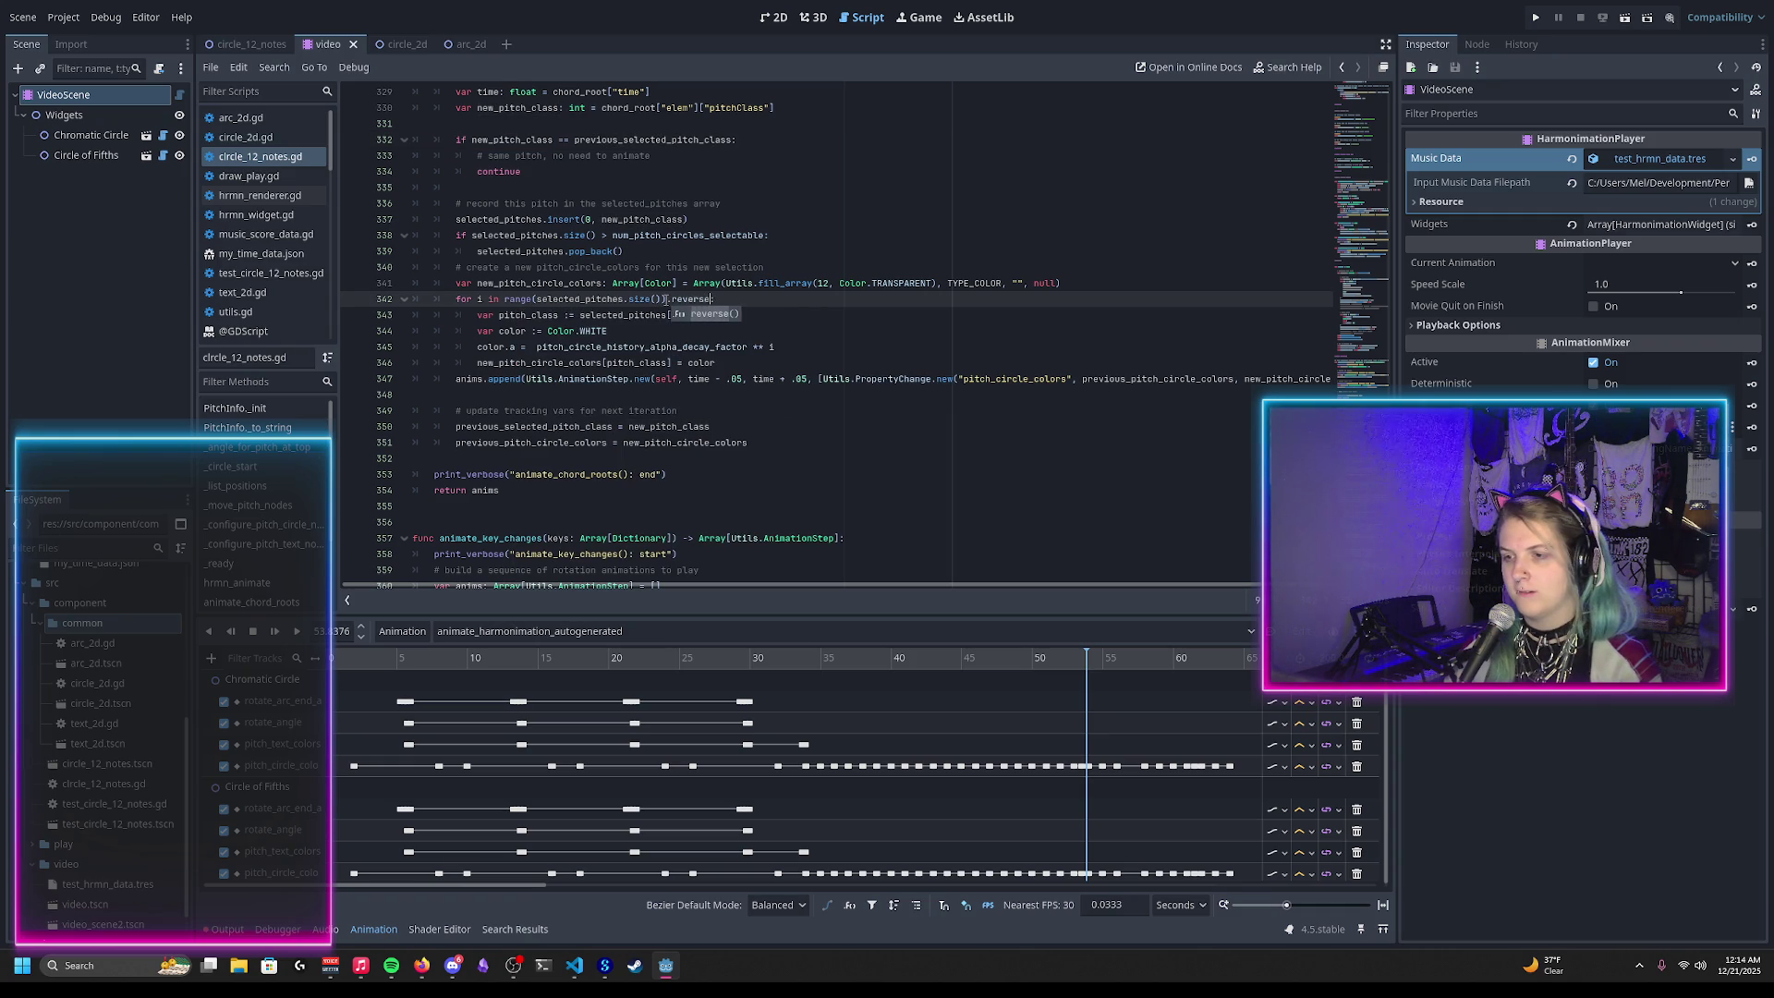
key(Return)
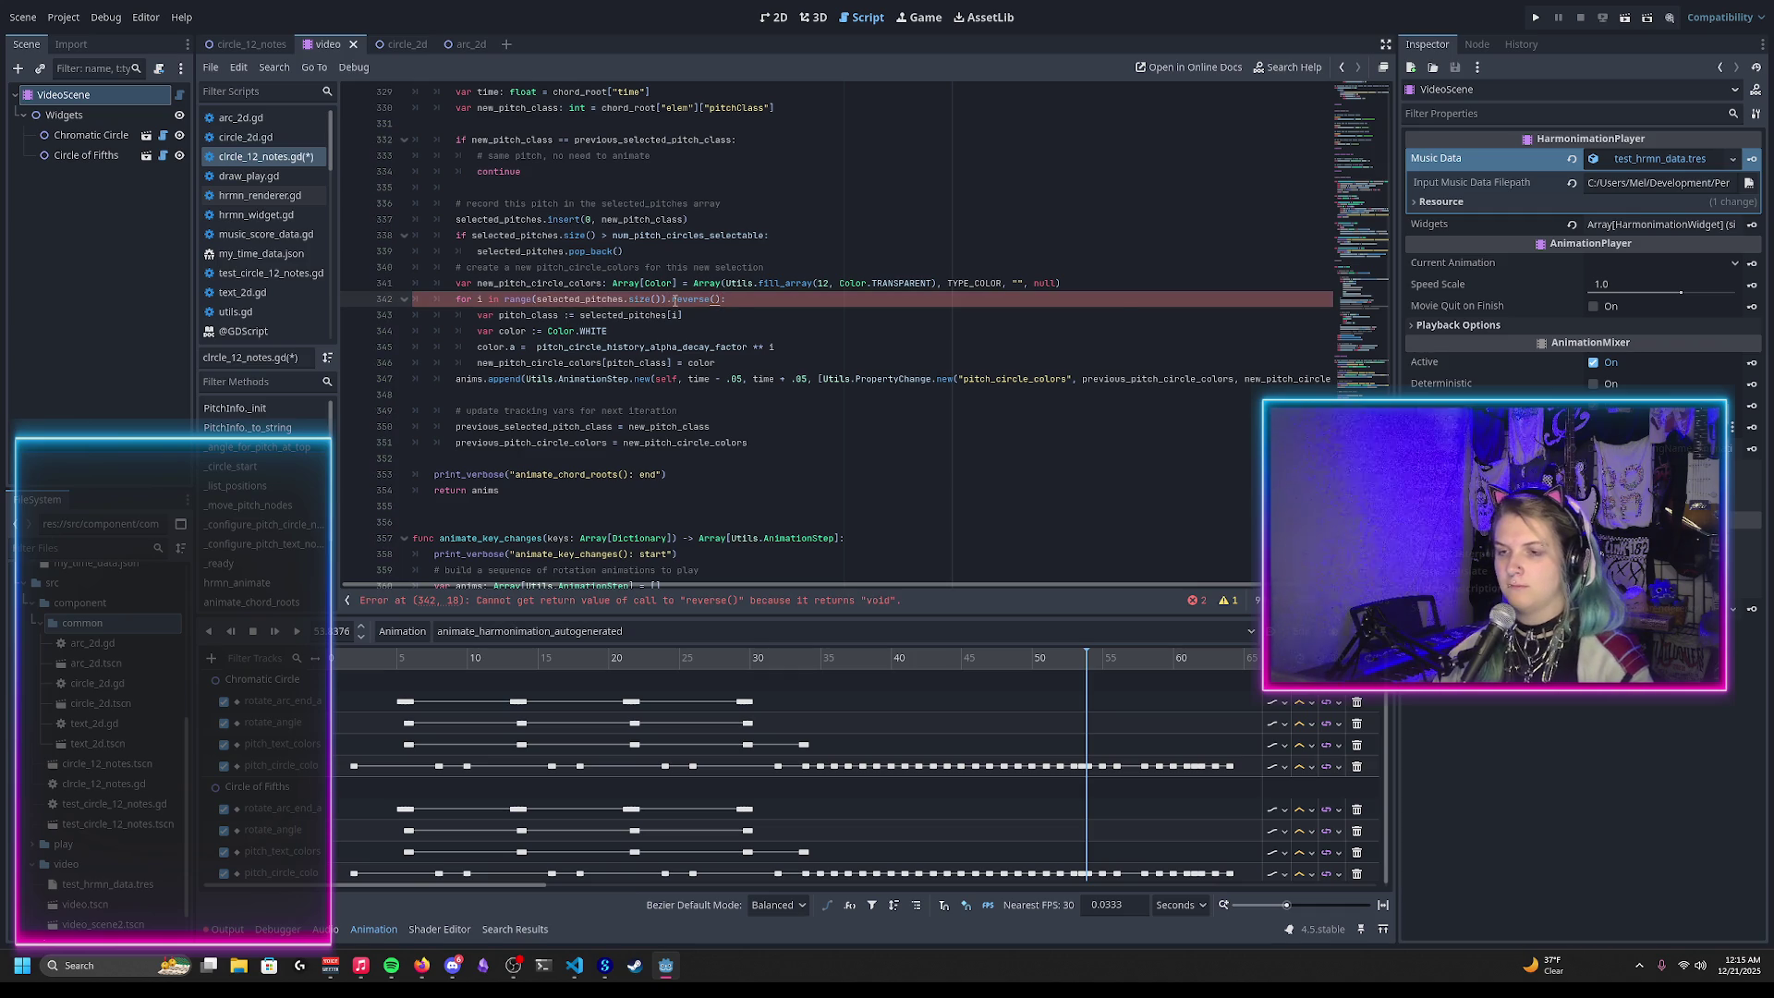
mouse_move(674, 299)
key(ctrl+z)
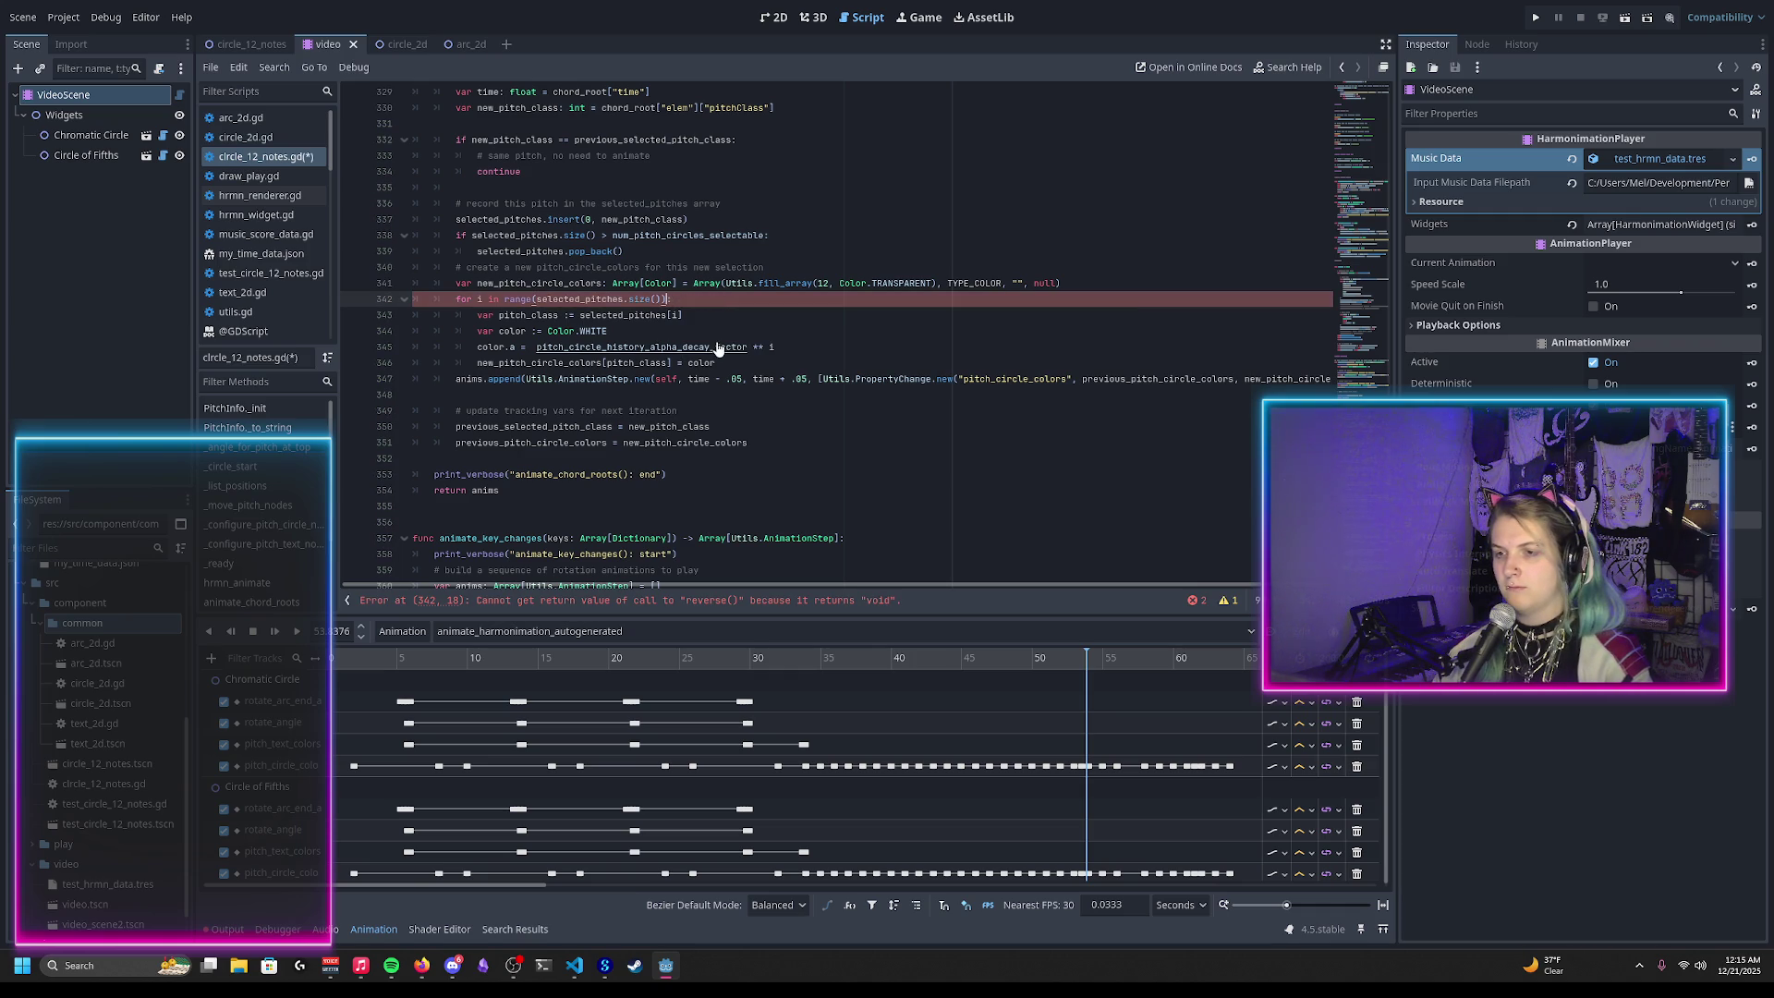
ctrl+click(525, 298)
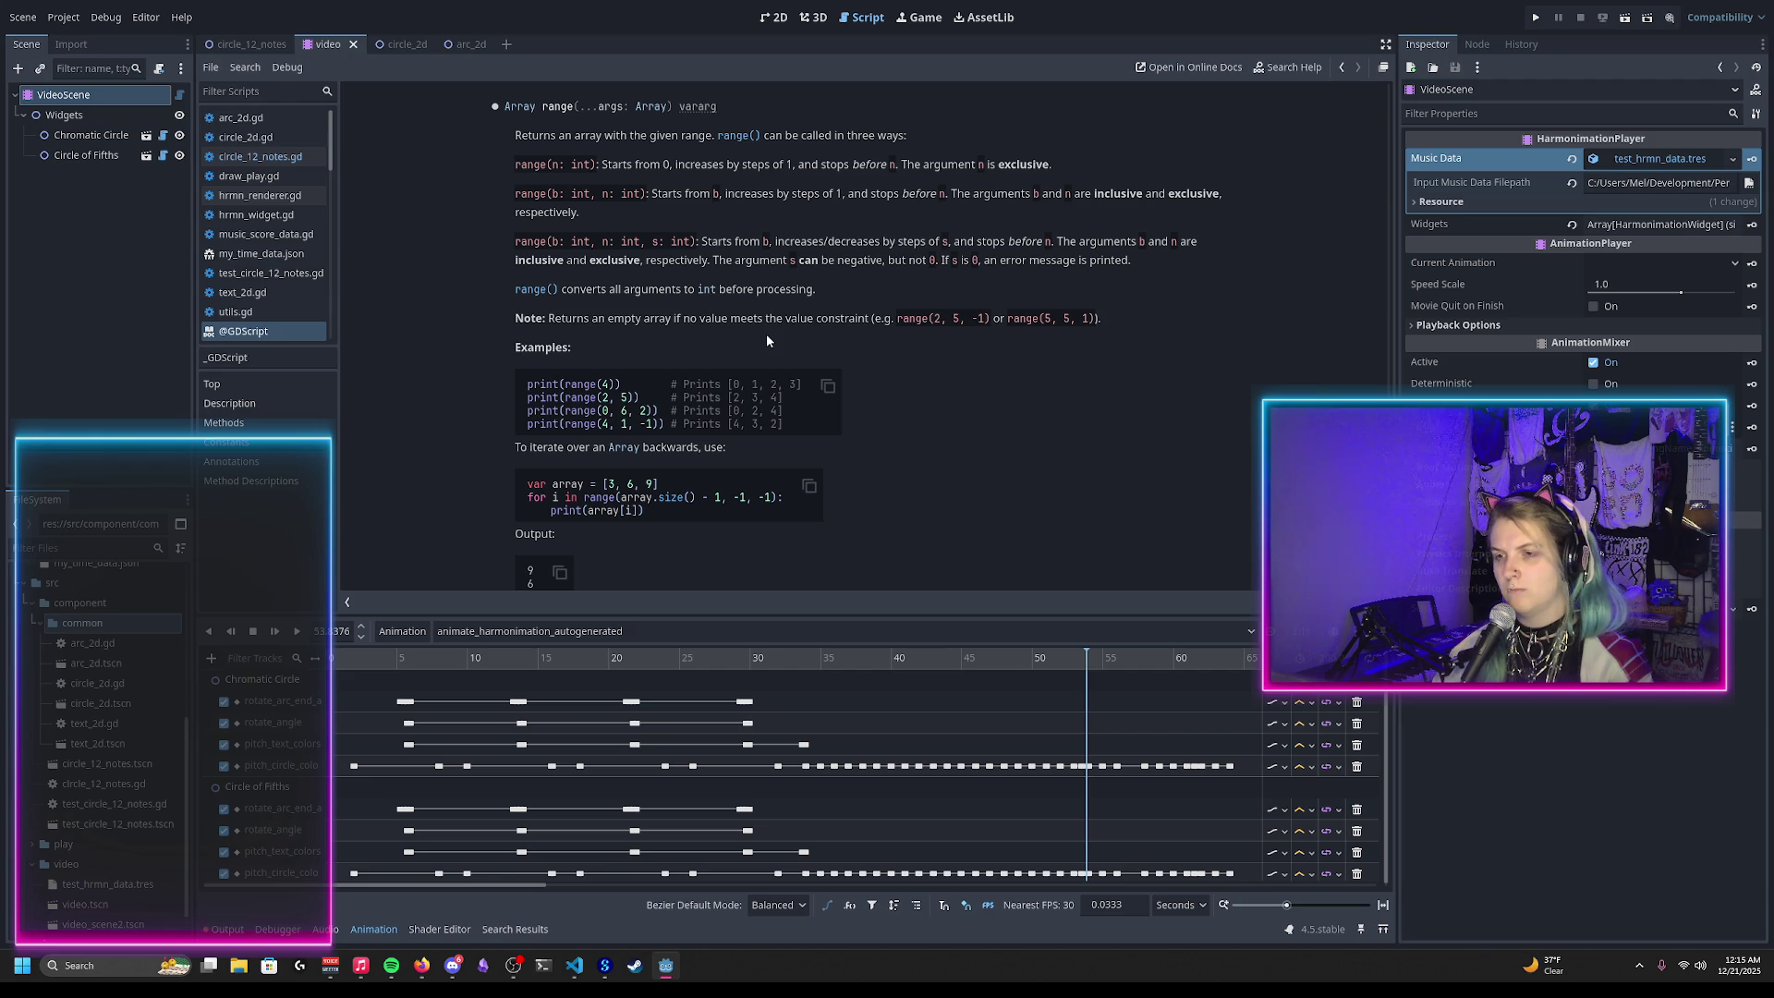
Step: Leave the range() docs, briefly try 'reverse' after in on line 342, then switch windows
key(alt+Left)
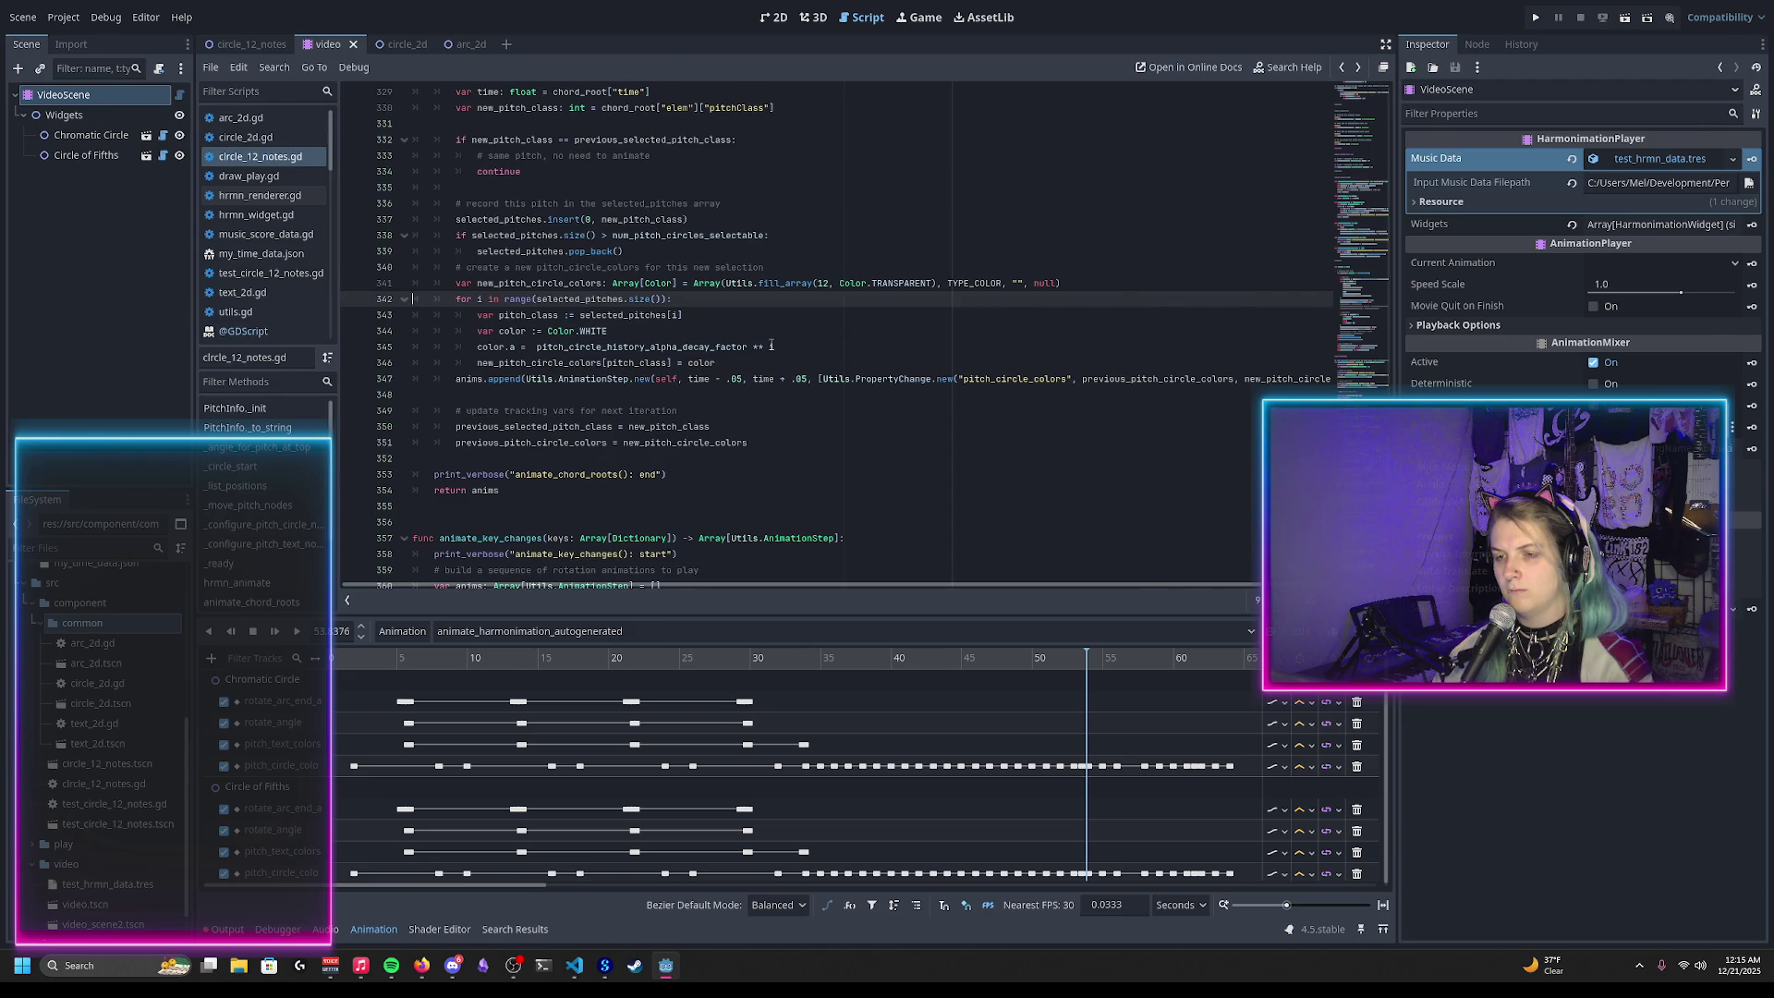
key(alt+Tab)
key(alt+Tab)
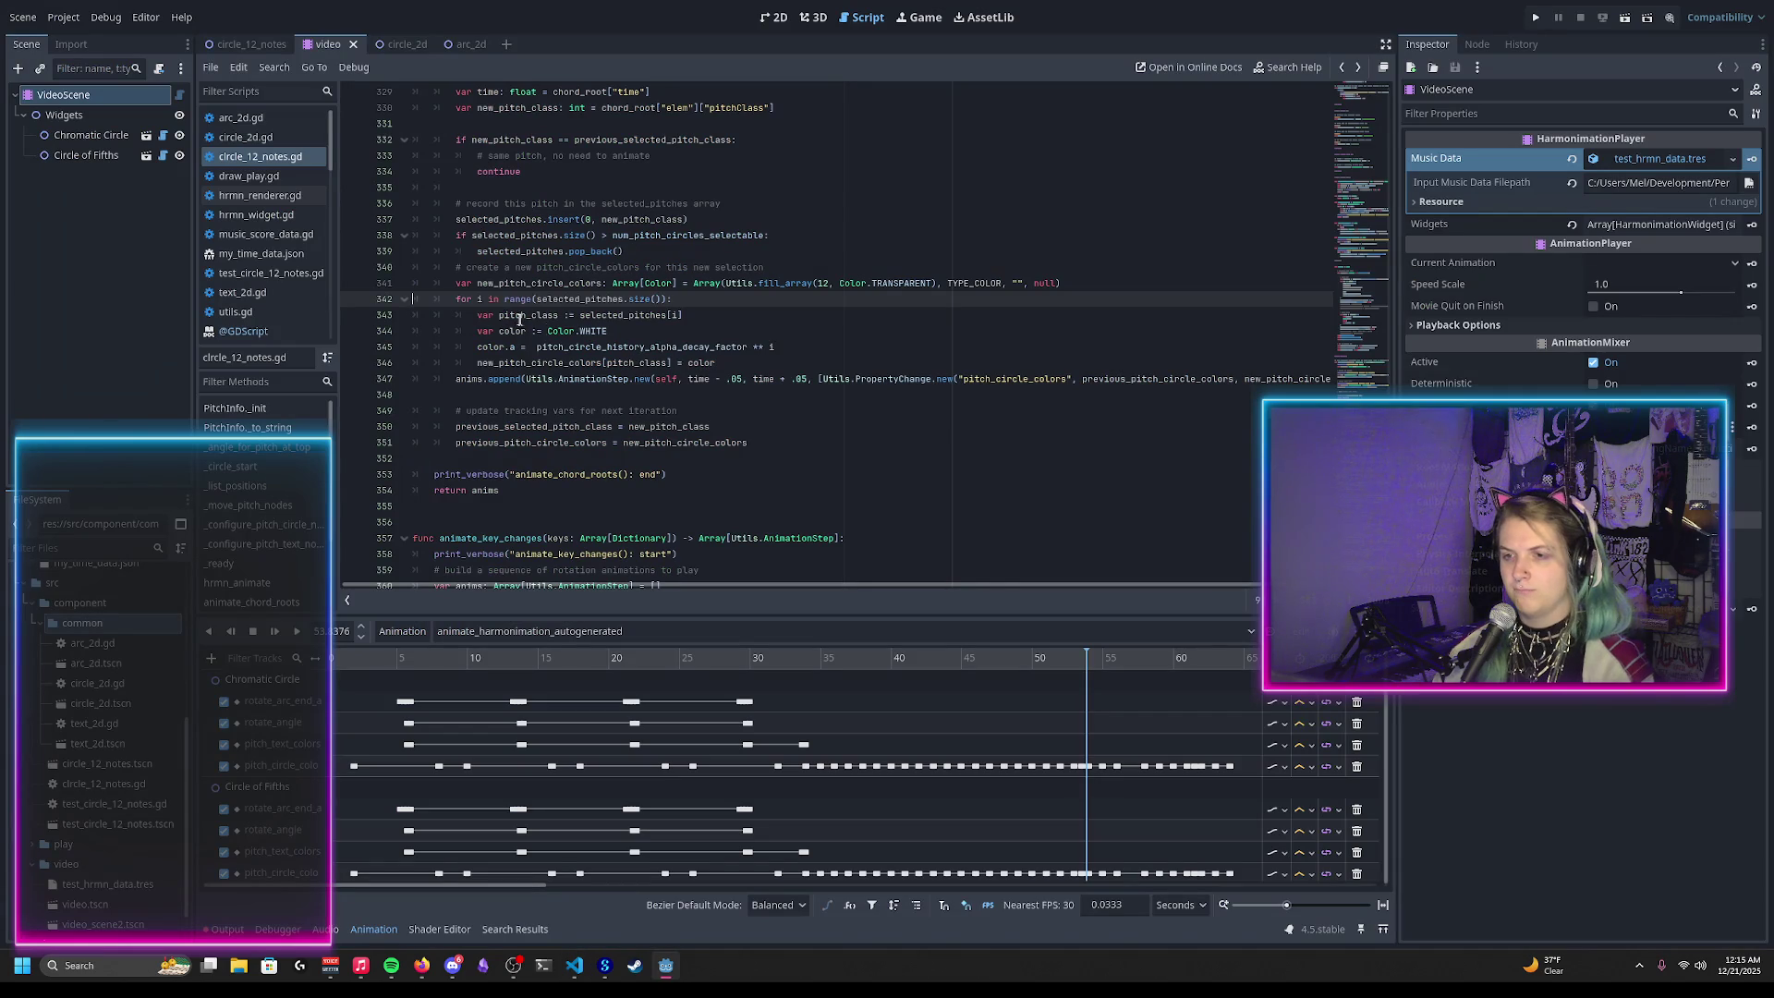
click(504, 300)
text(rever)
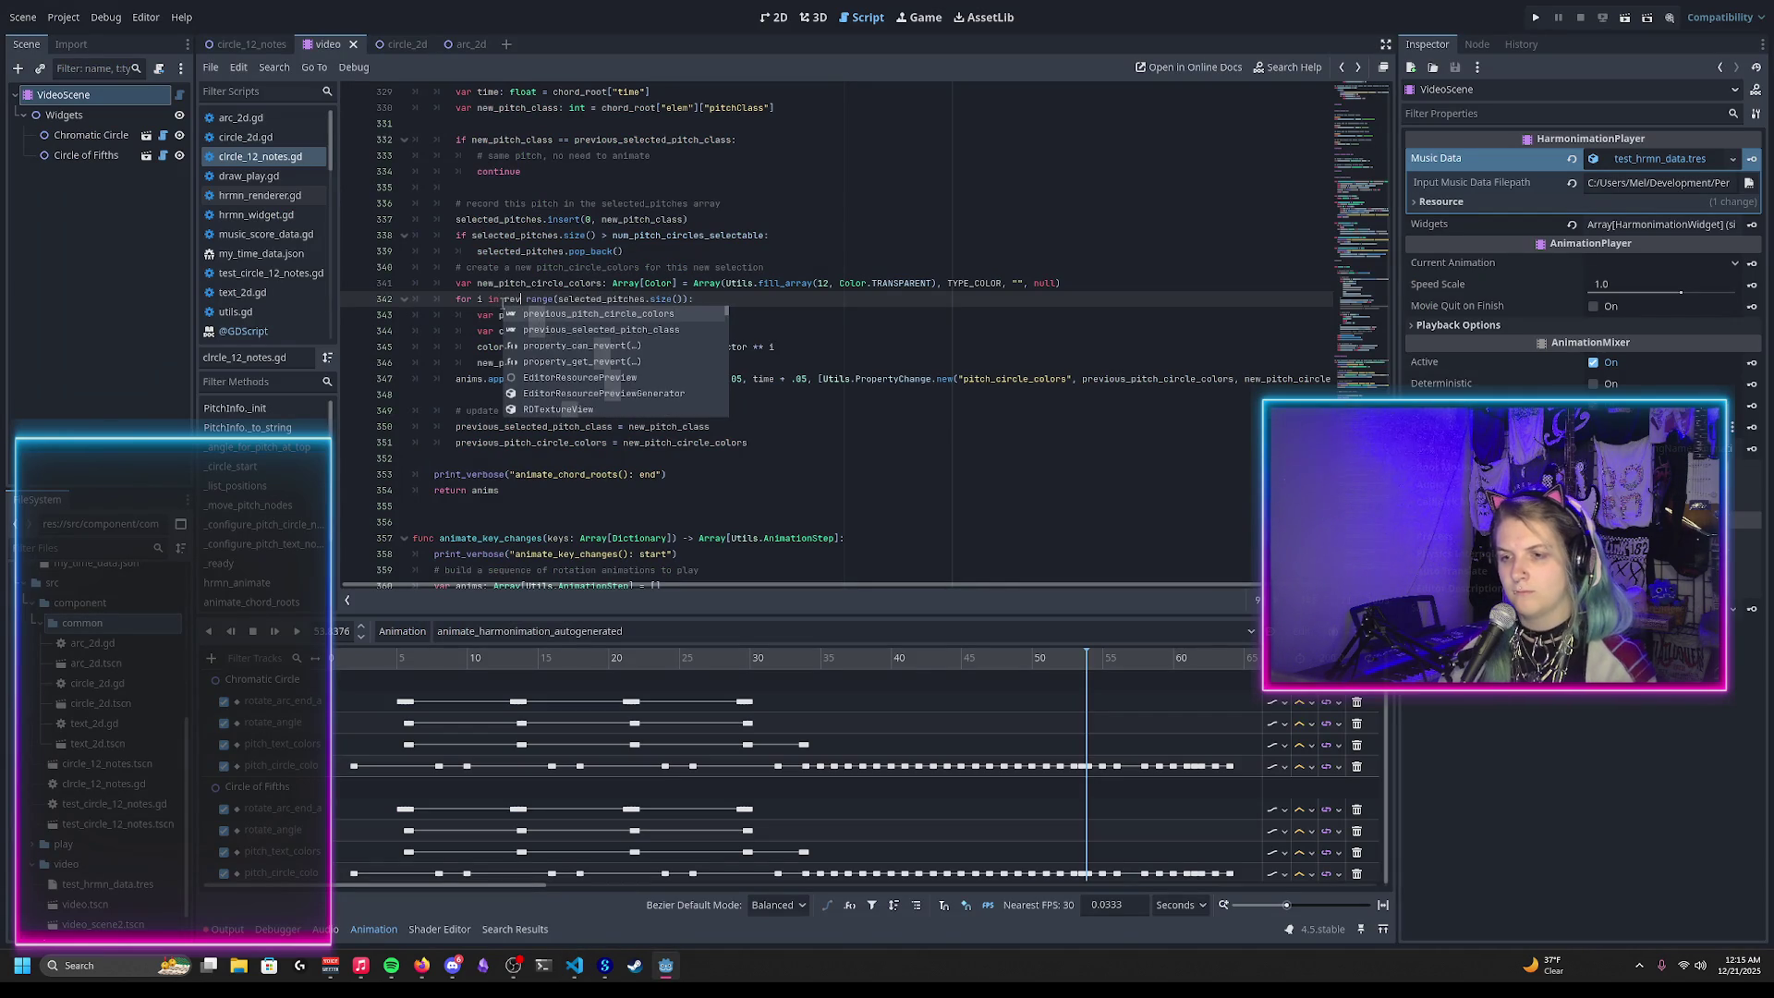
text(se)
key(BackSpace)
key(BackSpace)
key(BackSpace)
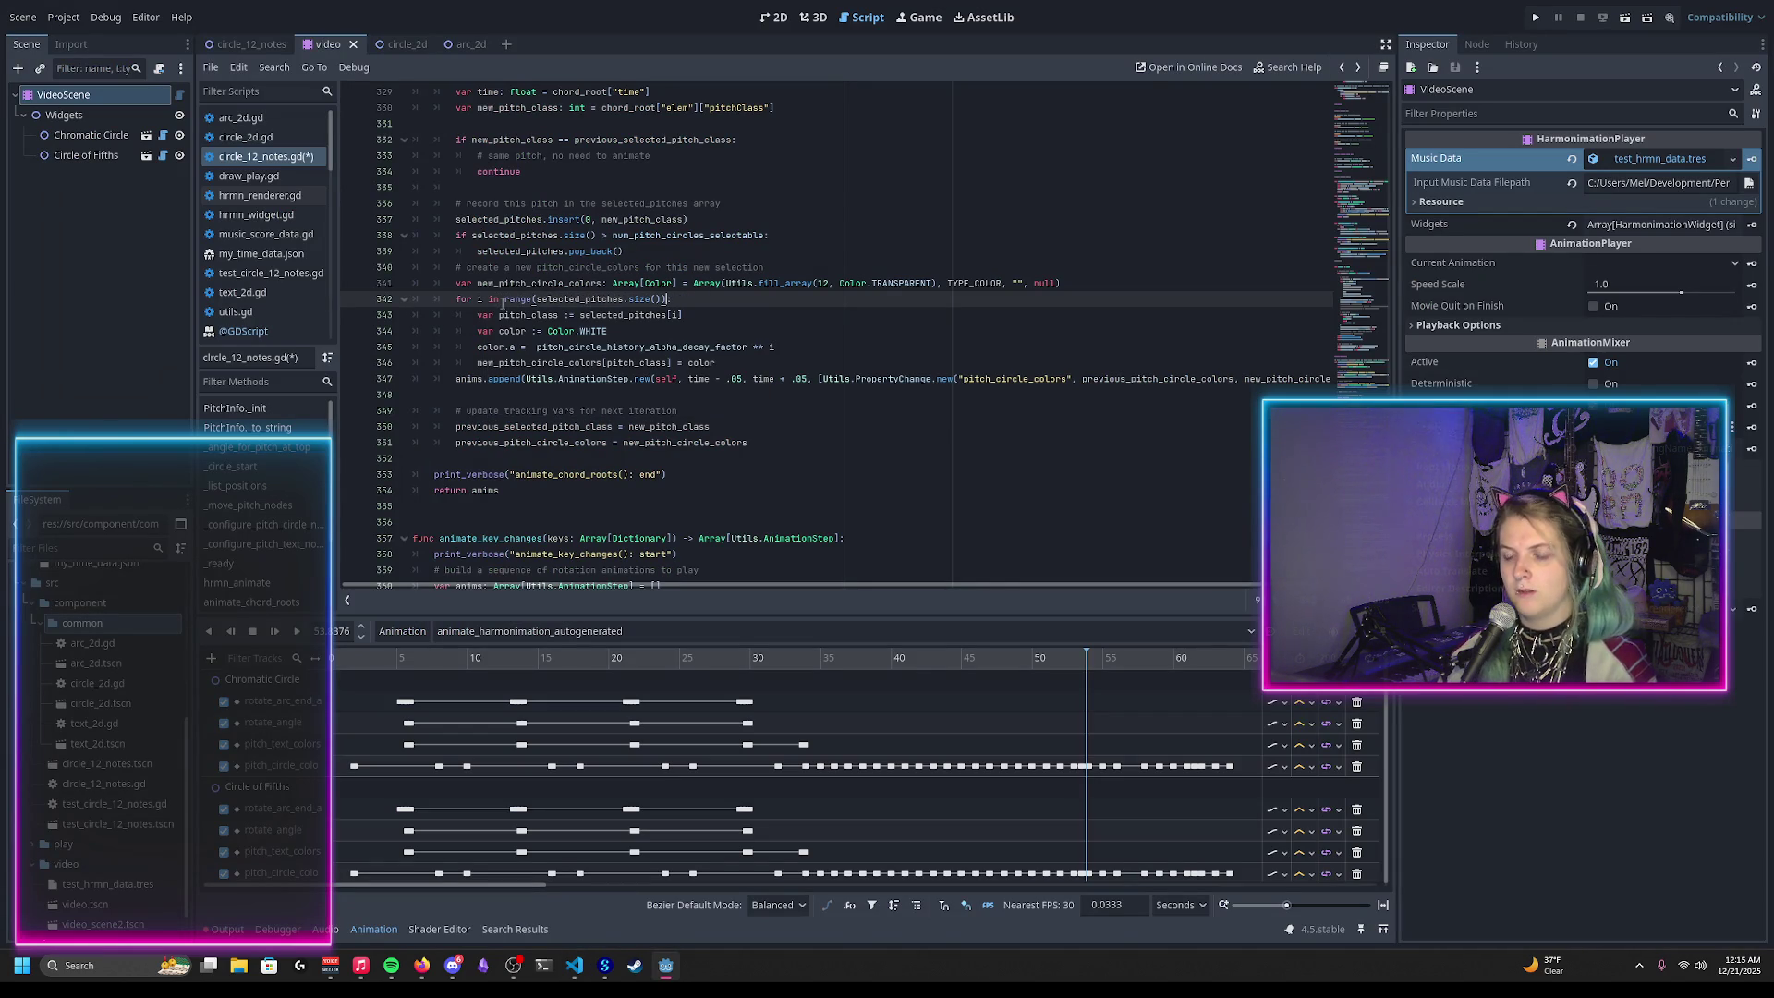
mouse_move(526, 299)
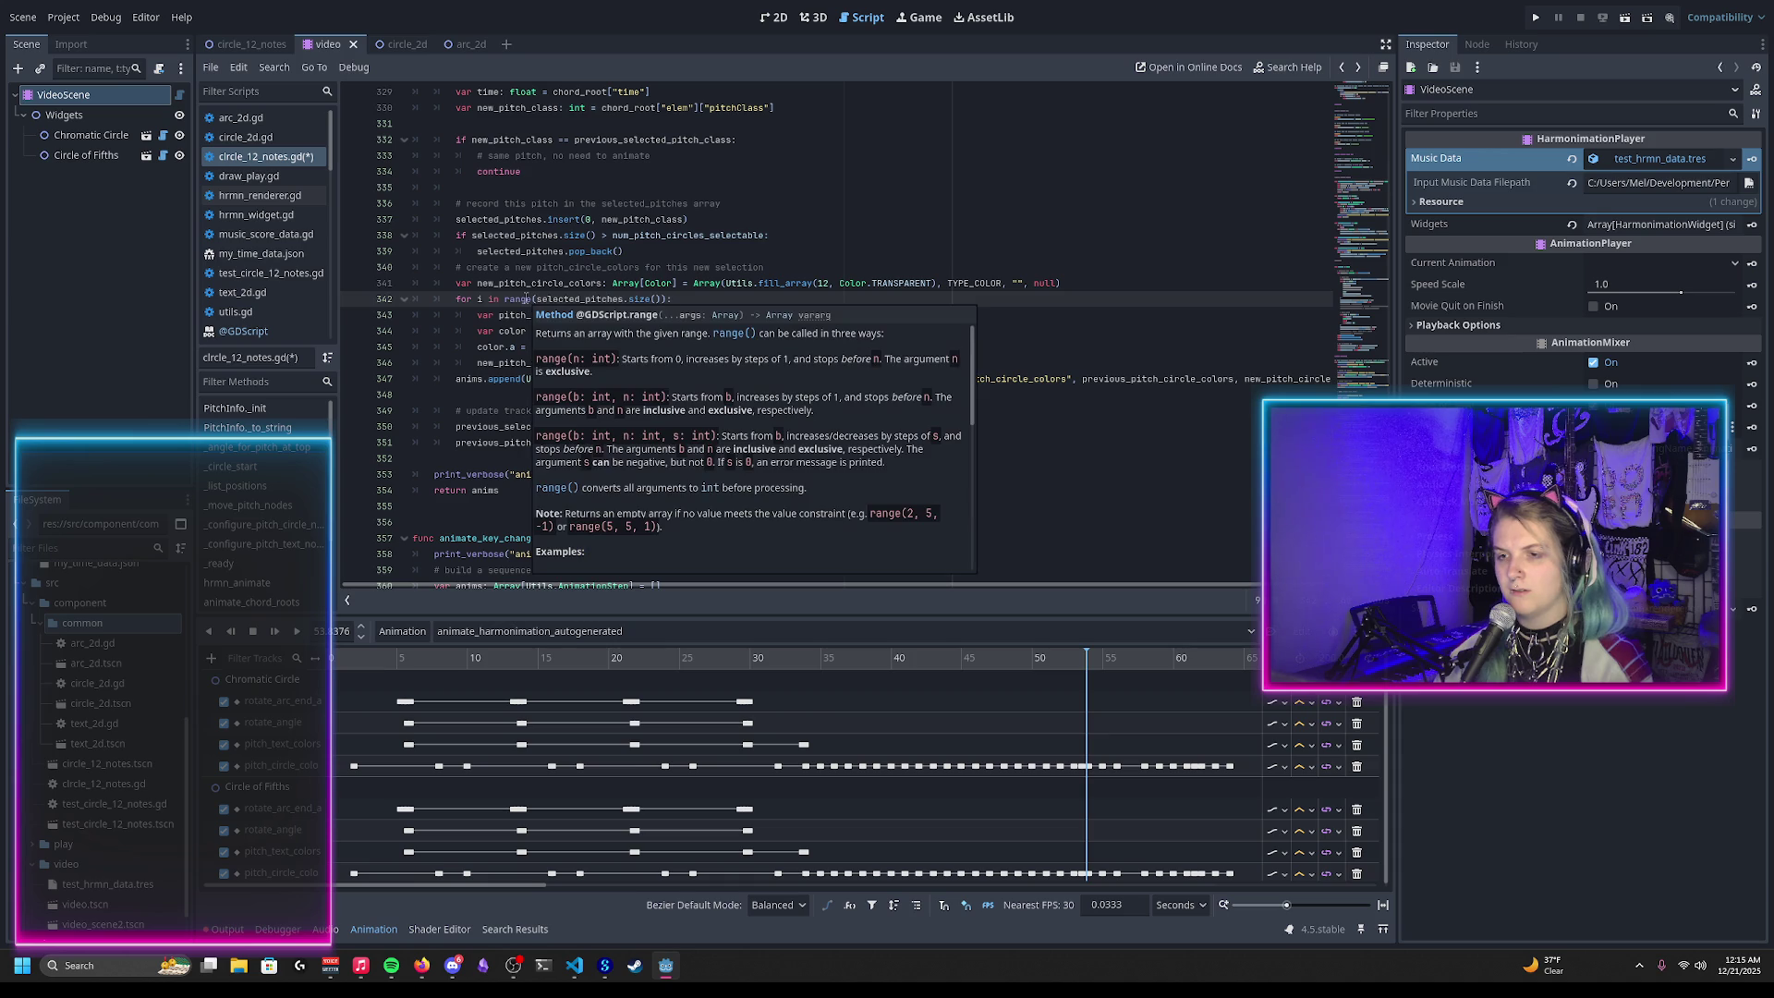
key(alt+Tab)
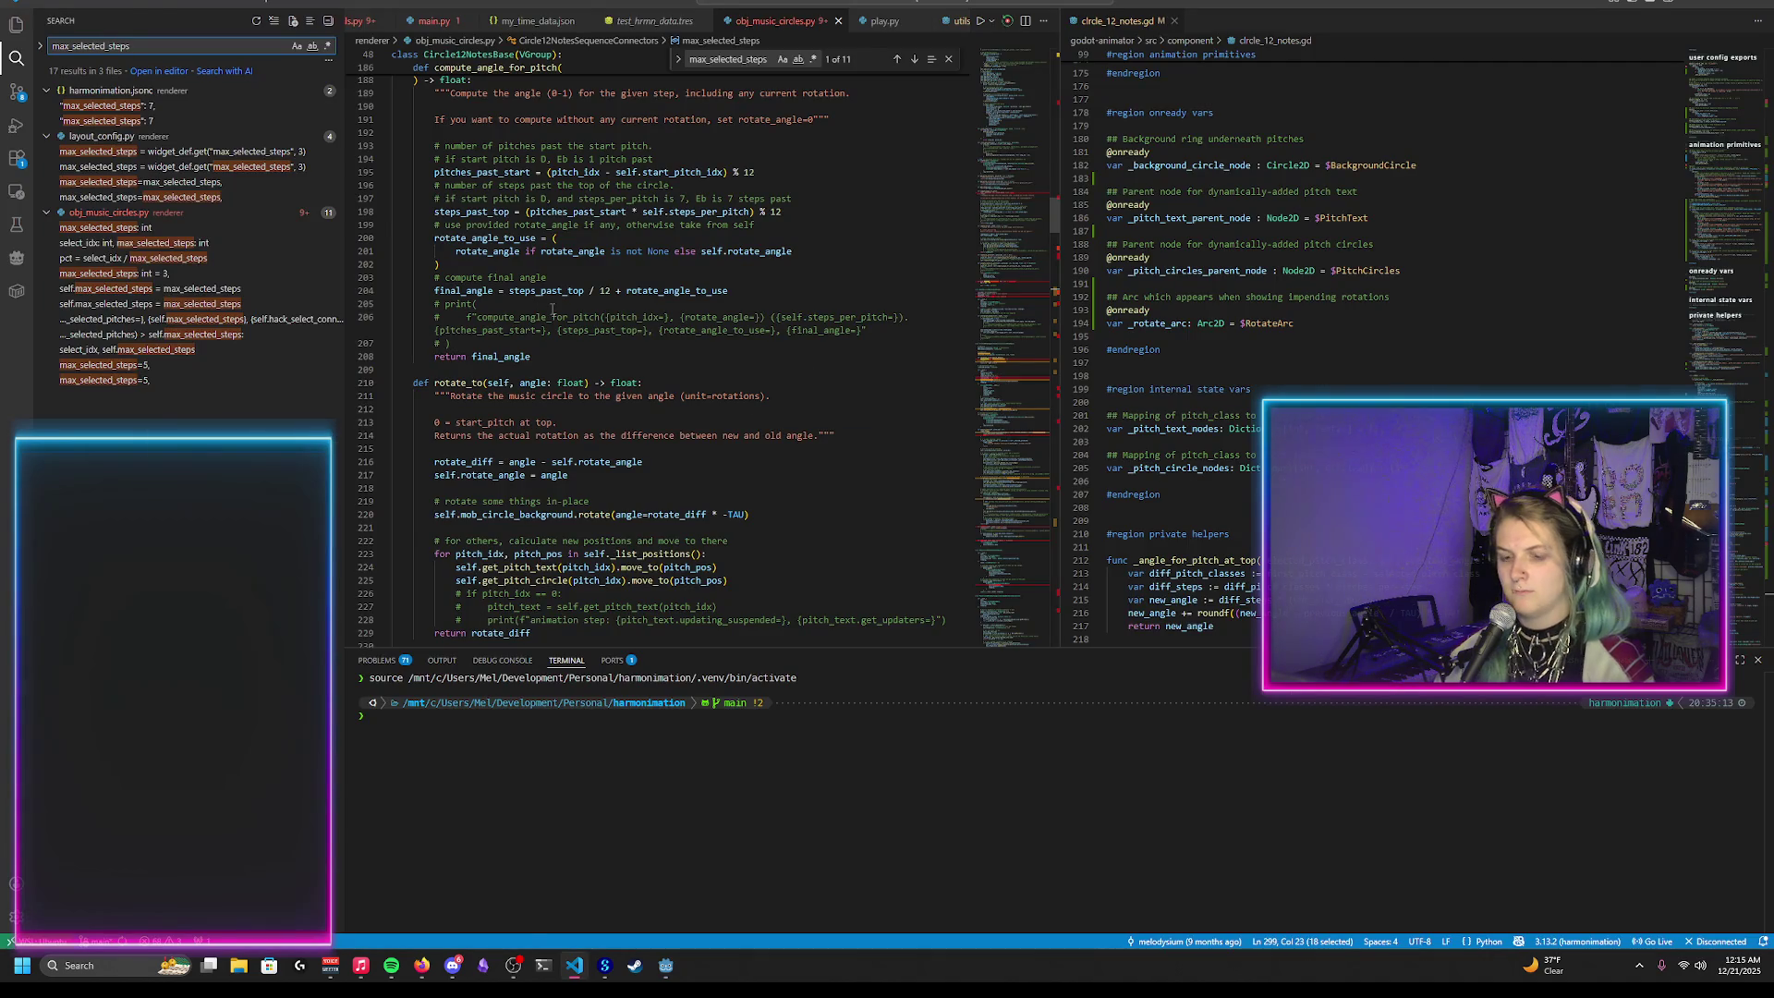
Step: Search Google for 'godot gdscript array reversed' in a new Firefox tab, then return to Godot and type '.inv.'
key(alt+Tab)
key(alt+Tab)
key(alt+Tab)
key(ctrl+t)
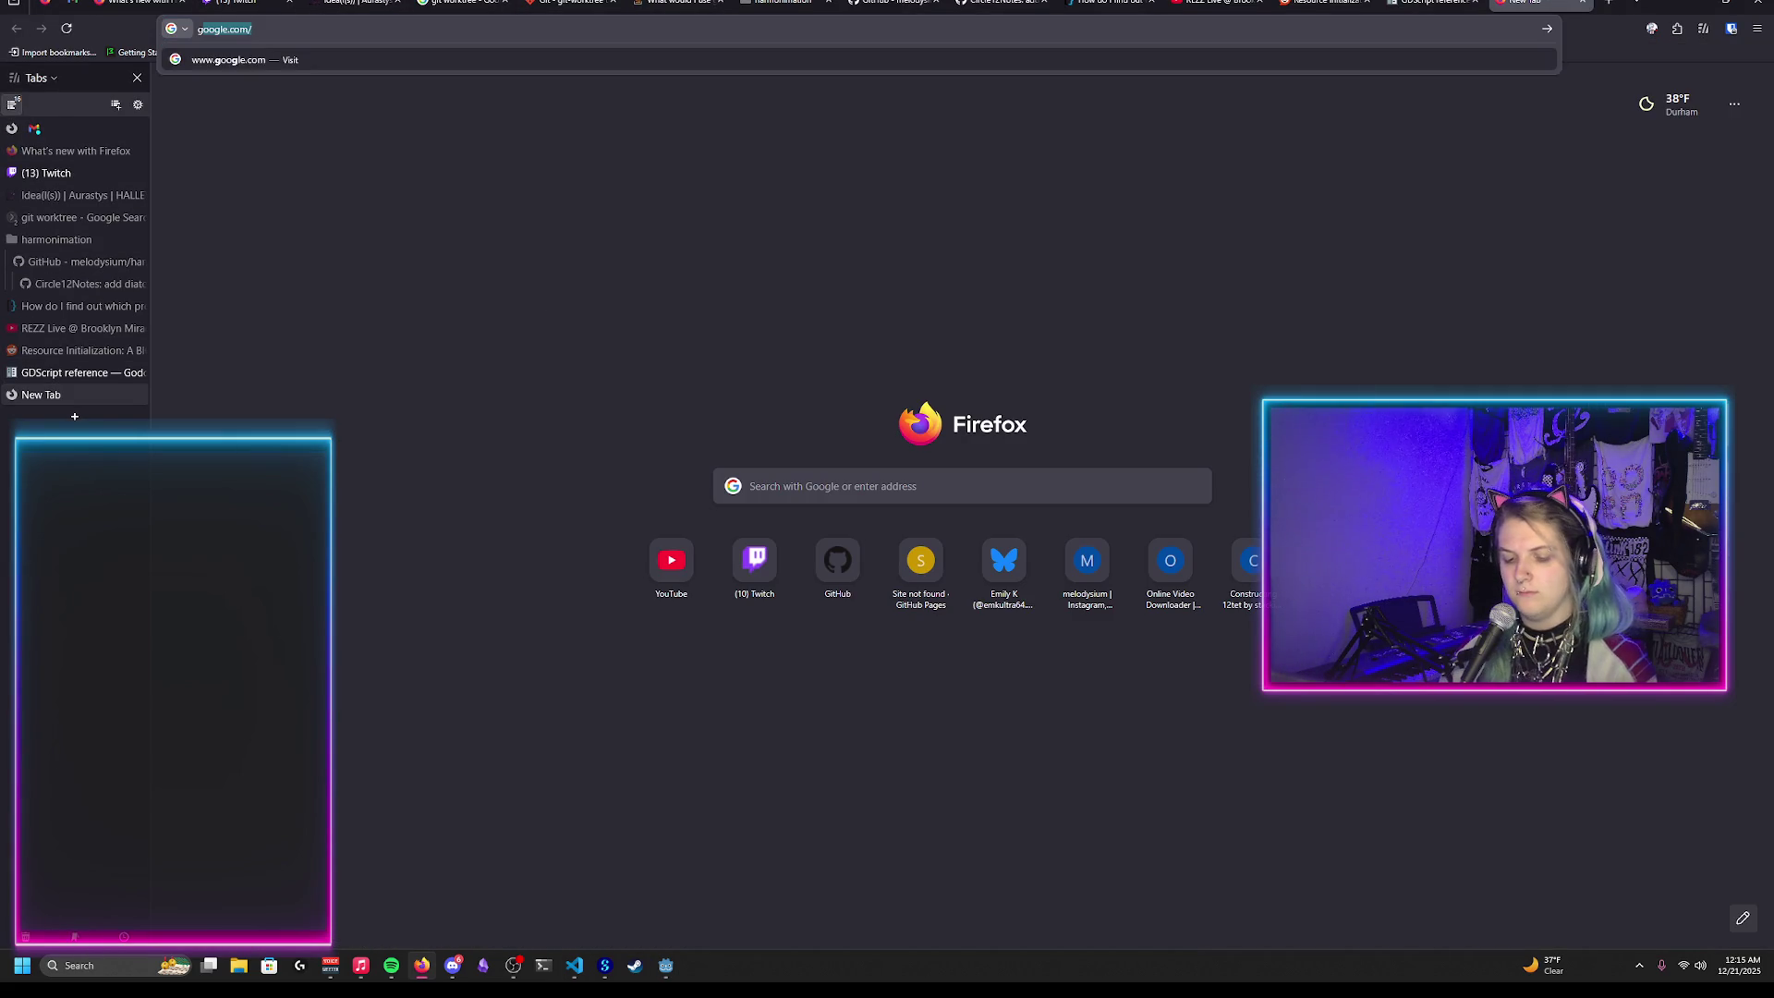
text(godot arra)
key(BackSpace)
key(BackSpace)
key(BackSpace)
text(gdscr)
text(ipt array revers)
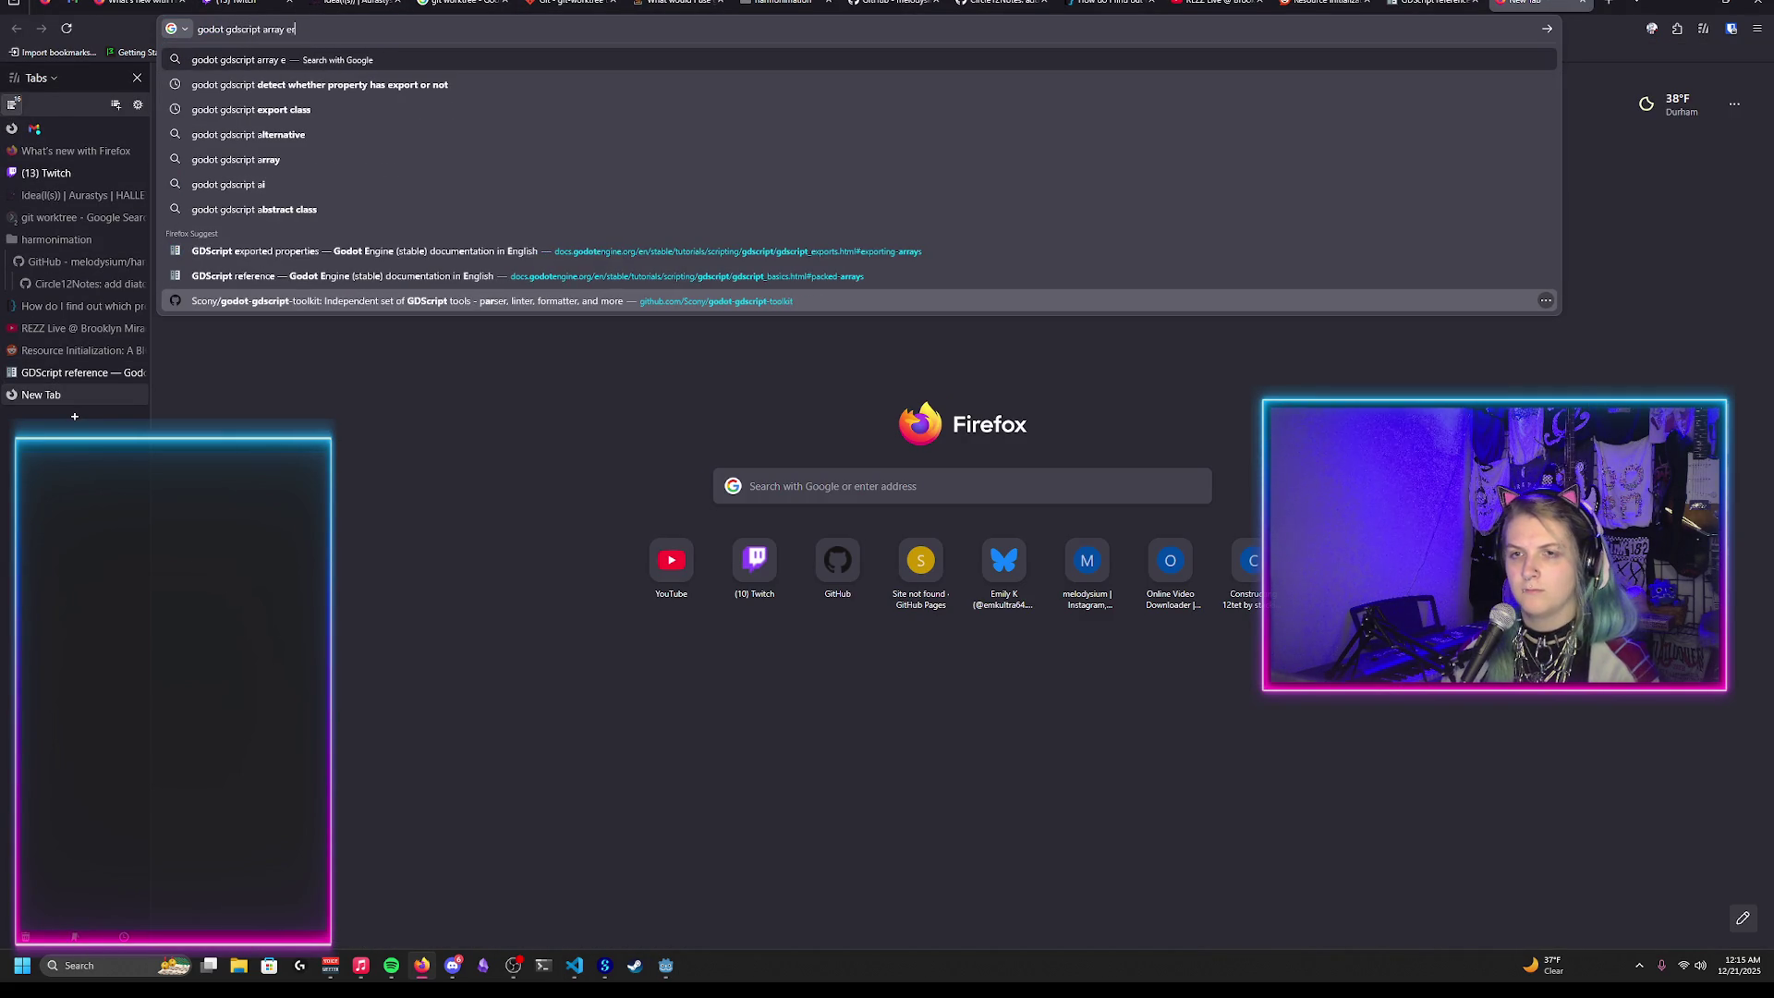
text(ed)
key(Return)
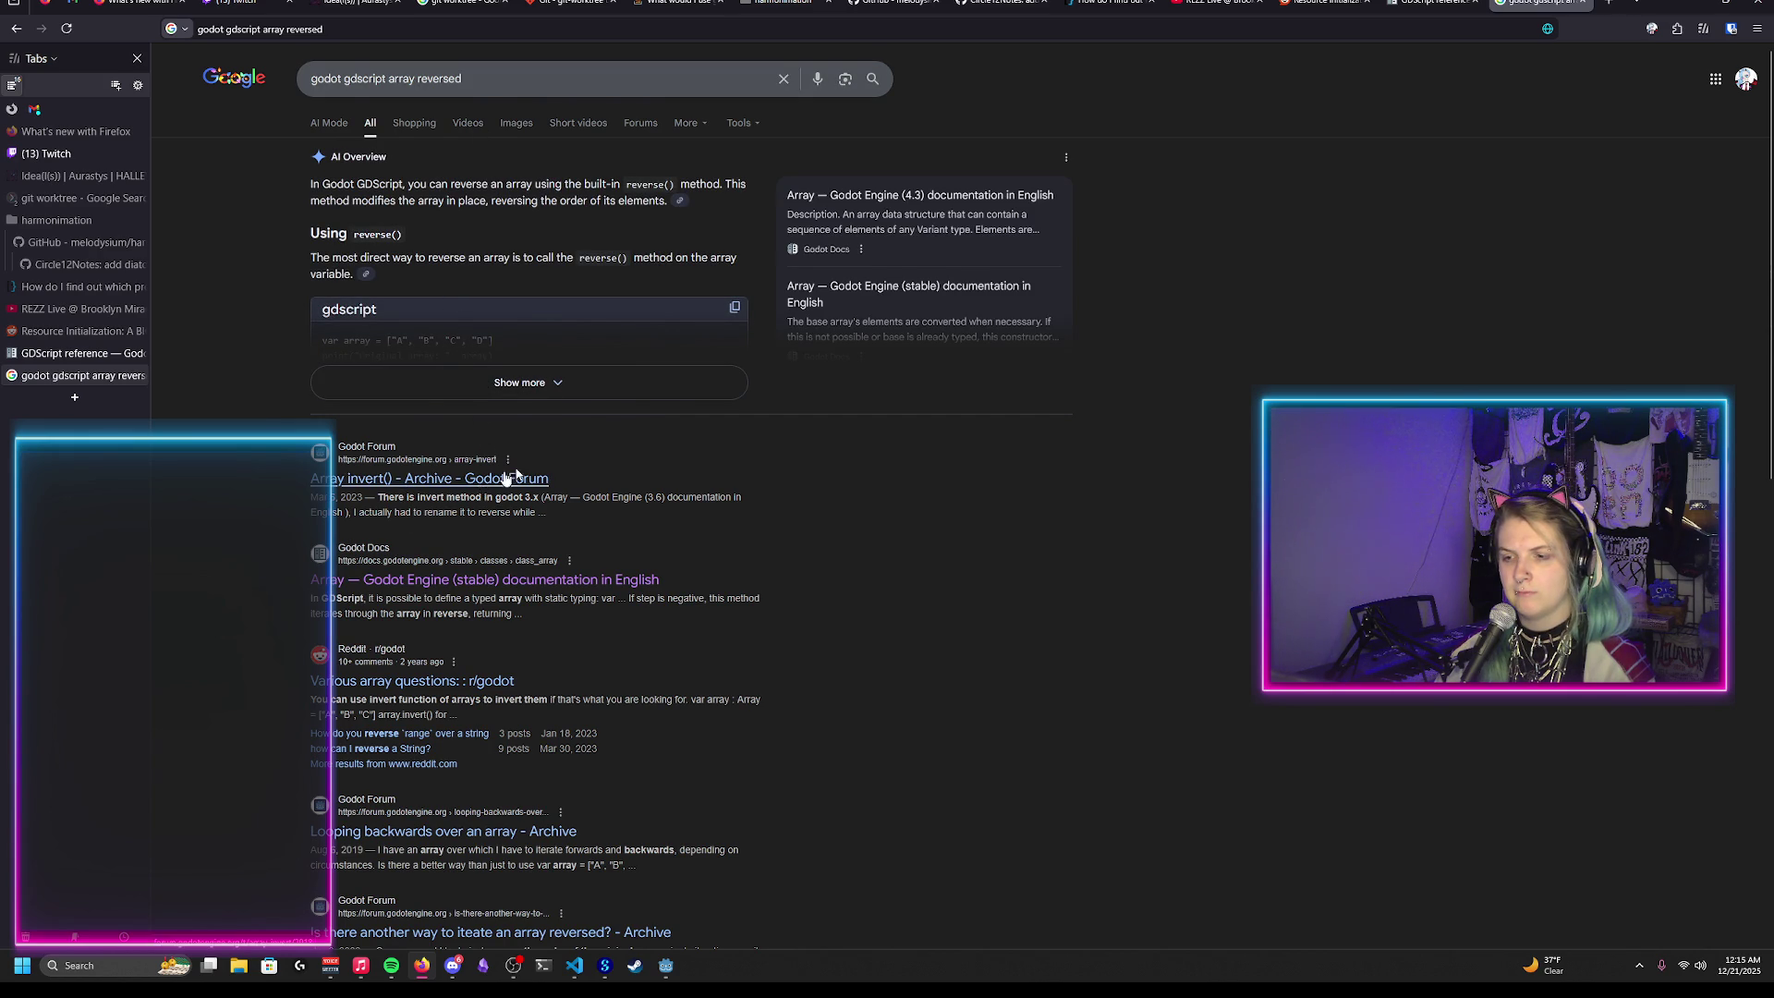
key(alt+Tab)
text(.i)
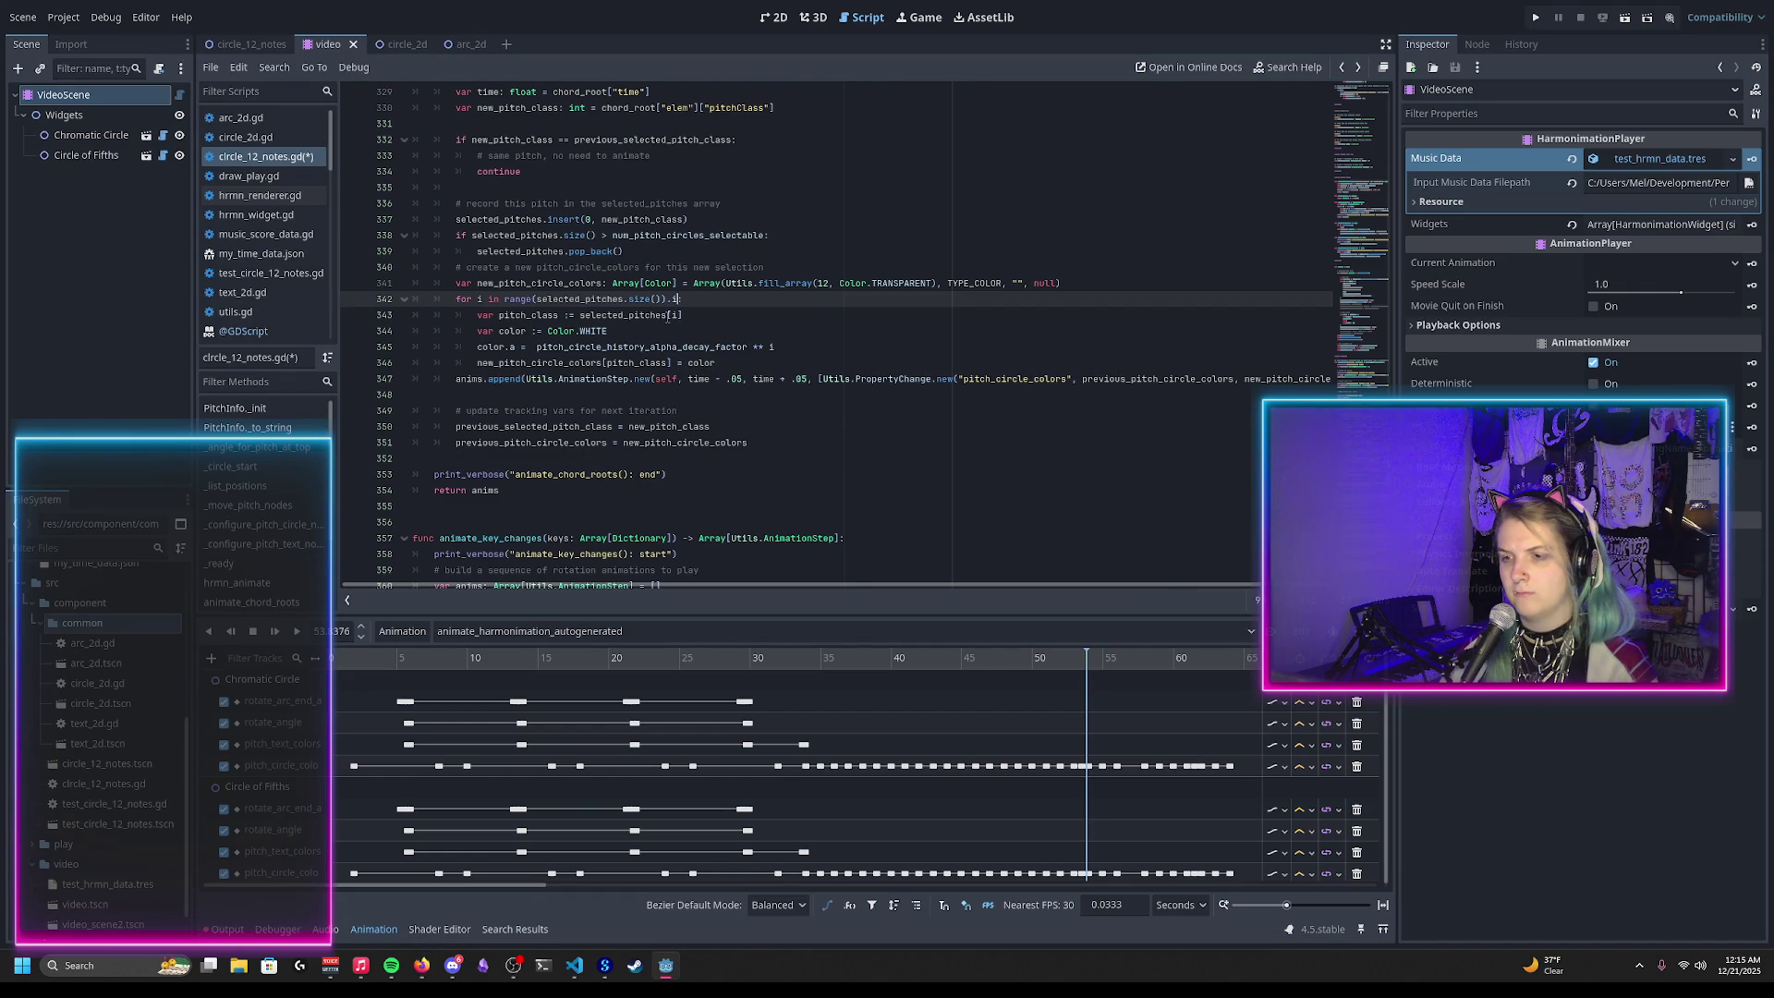
text(nv.)
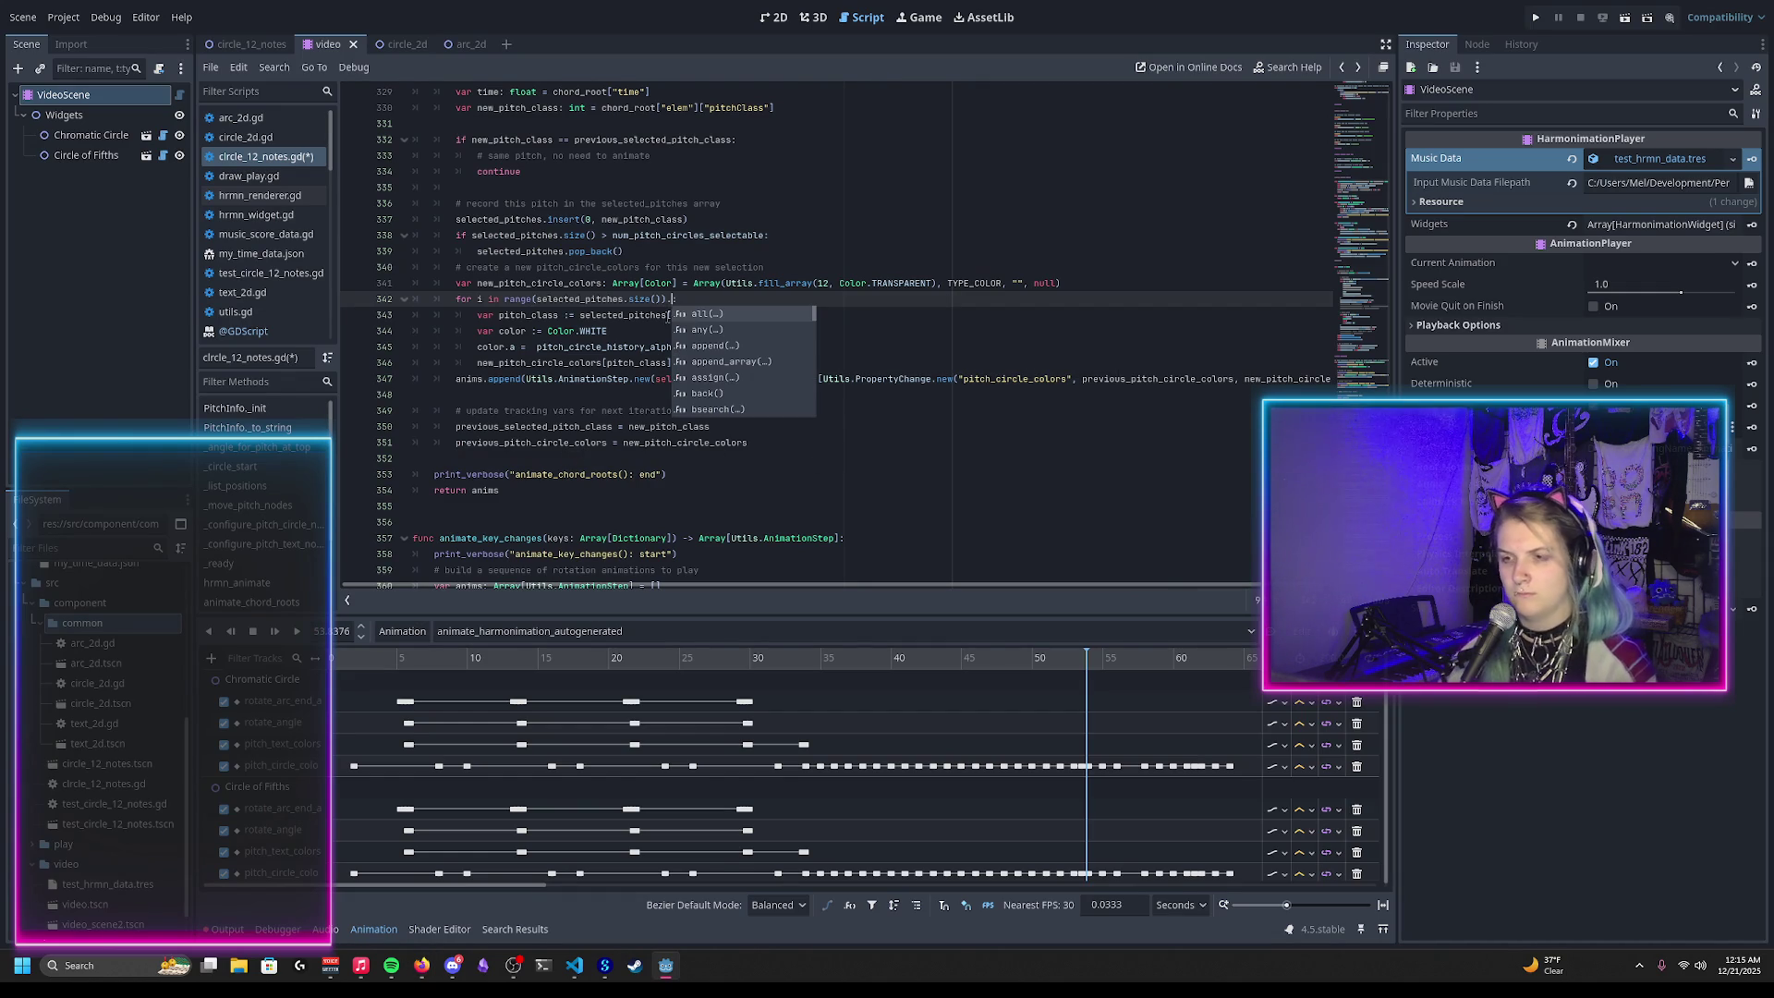
key(Down)
key(Down)
key(Down)
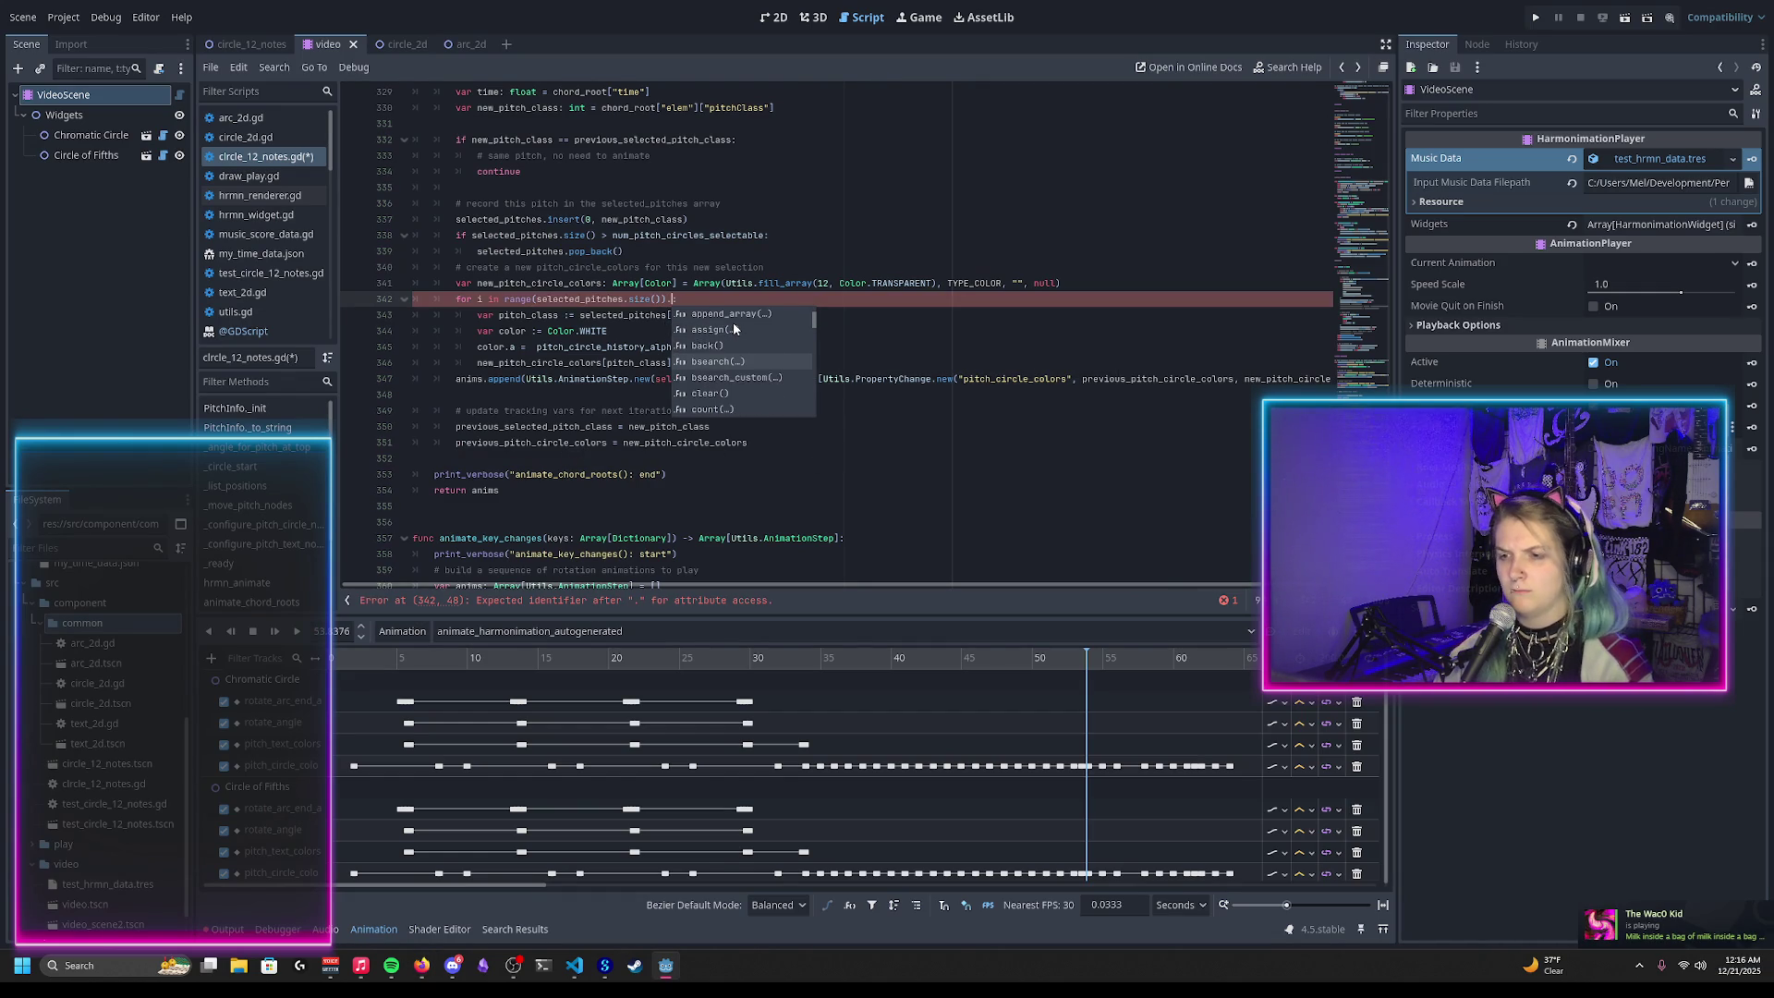
key(Down)
key(Down)
key(Down)
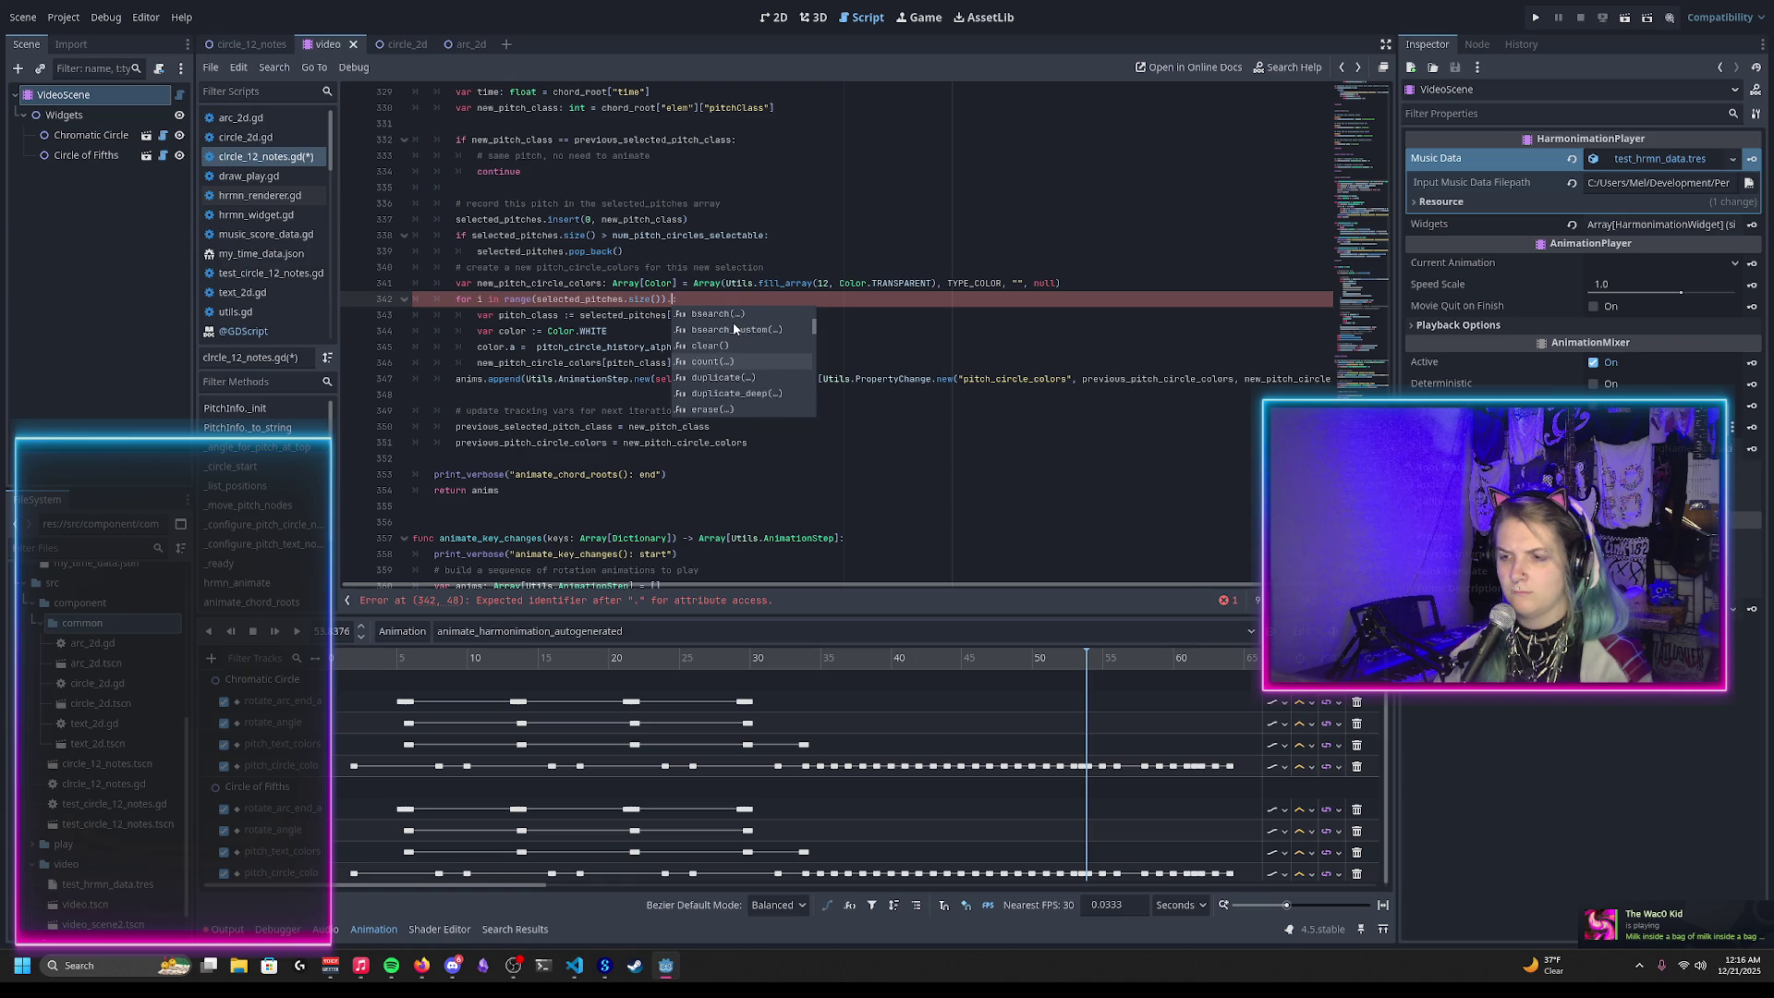
key(Down)
key(Down)
key(Down)
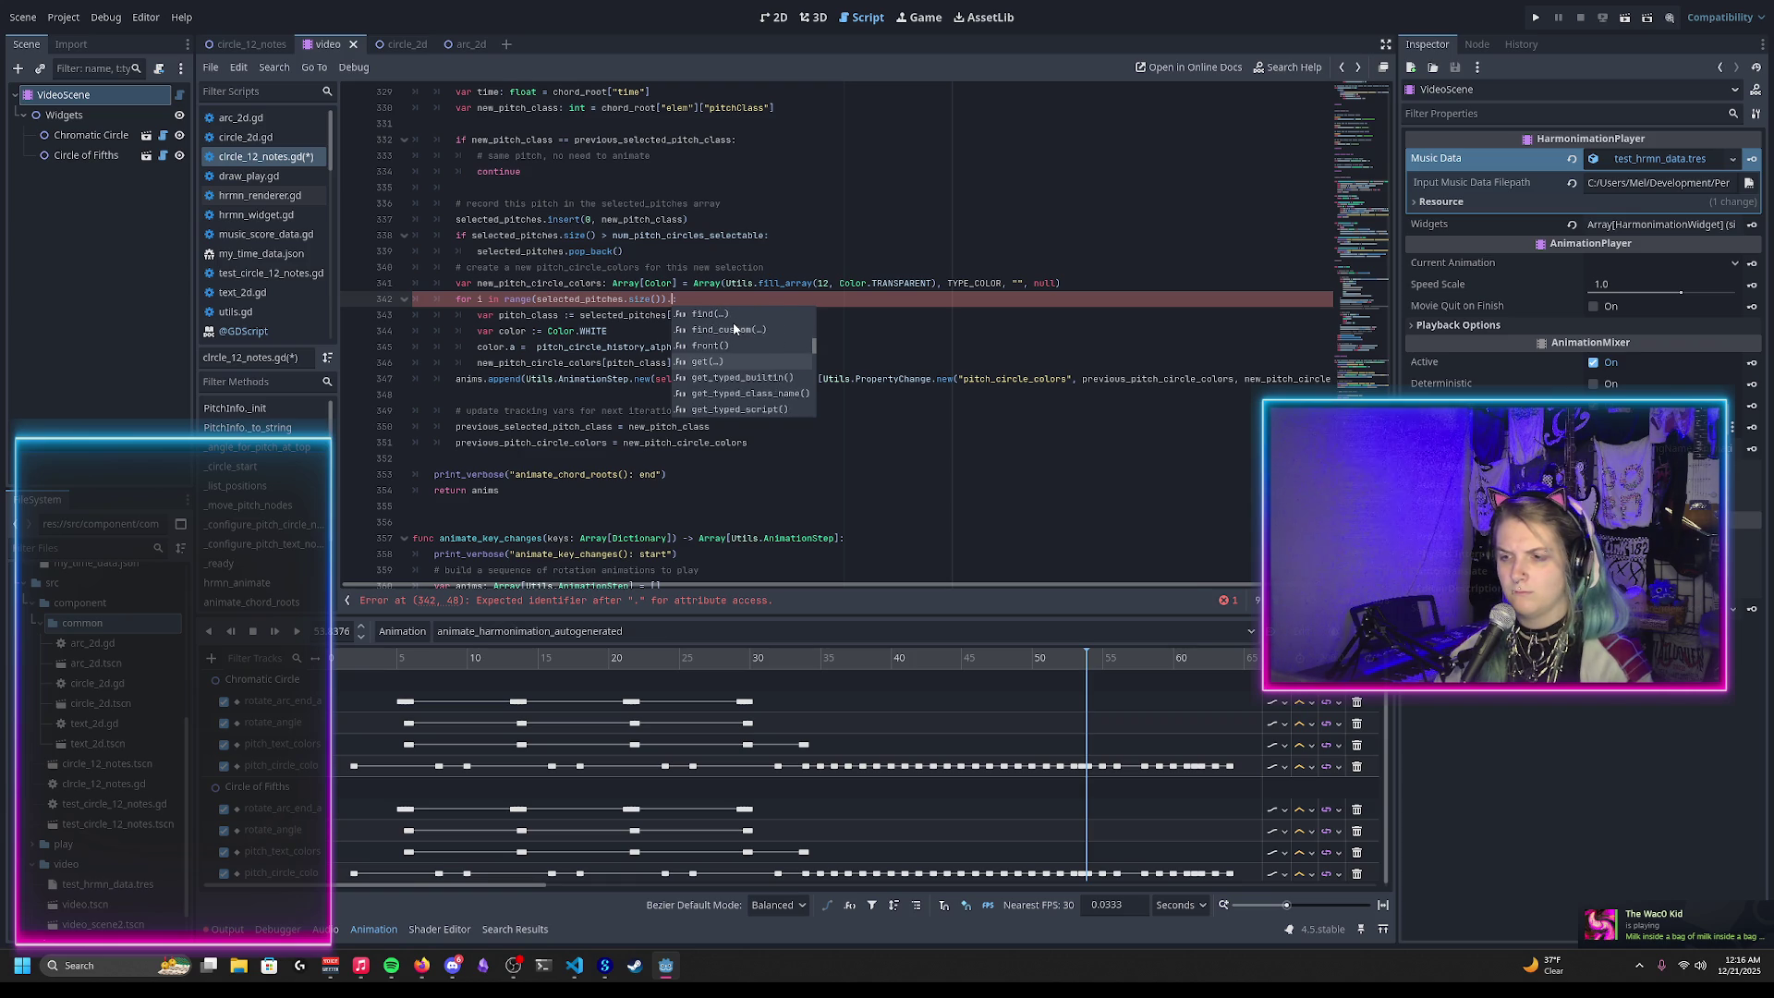
key(Down)
key(Down)
key(Down)
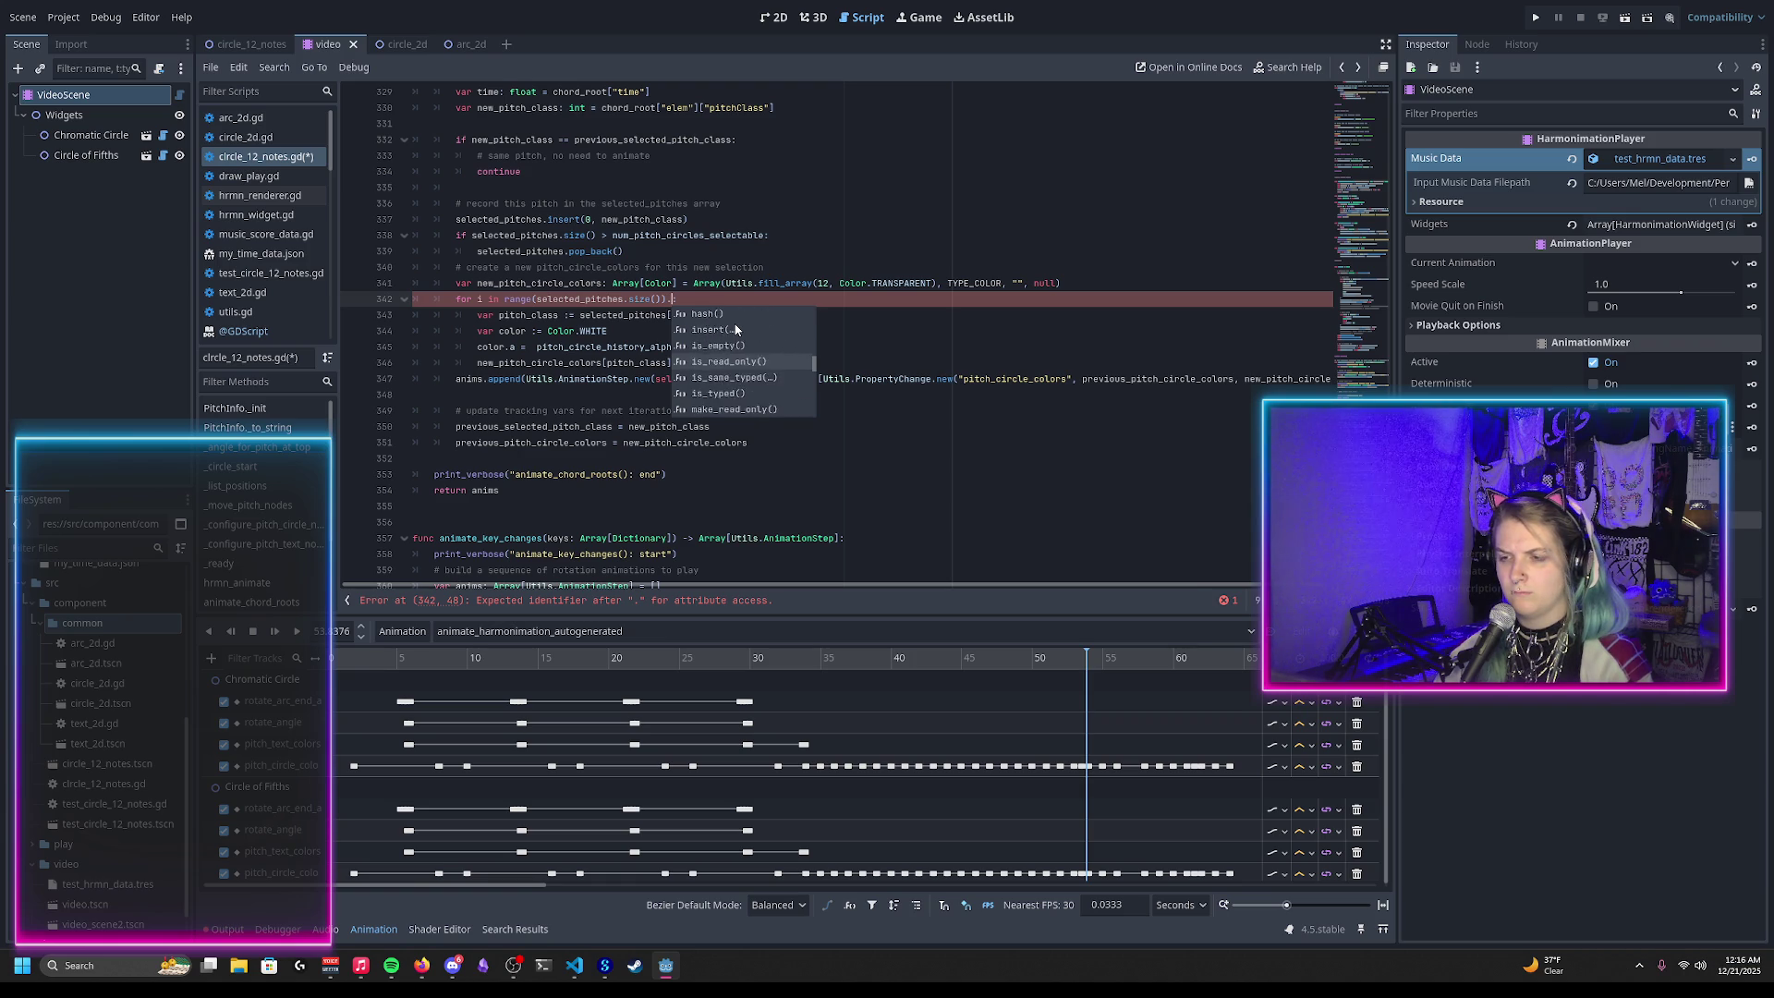
key(Down)
key(Down)
key(Down)
key(Down)
key(Down)
key(Down)
key(Down)
key(Down)
key(Down)
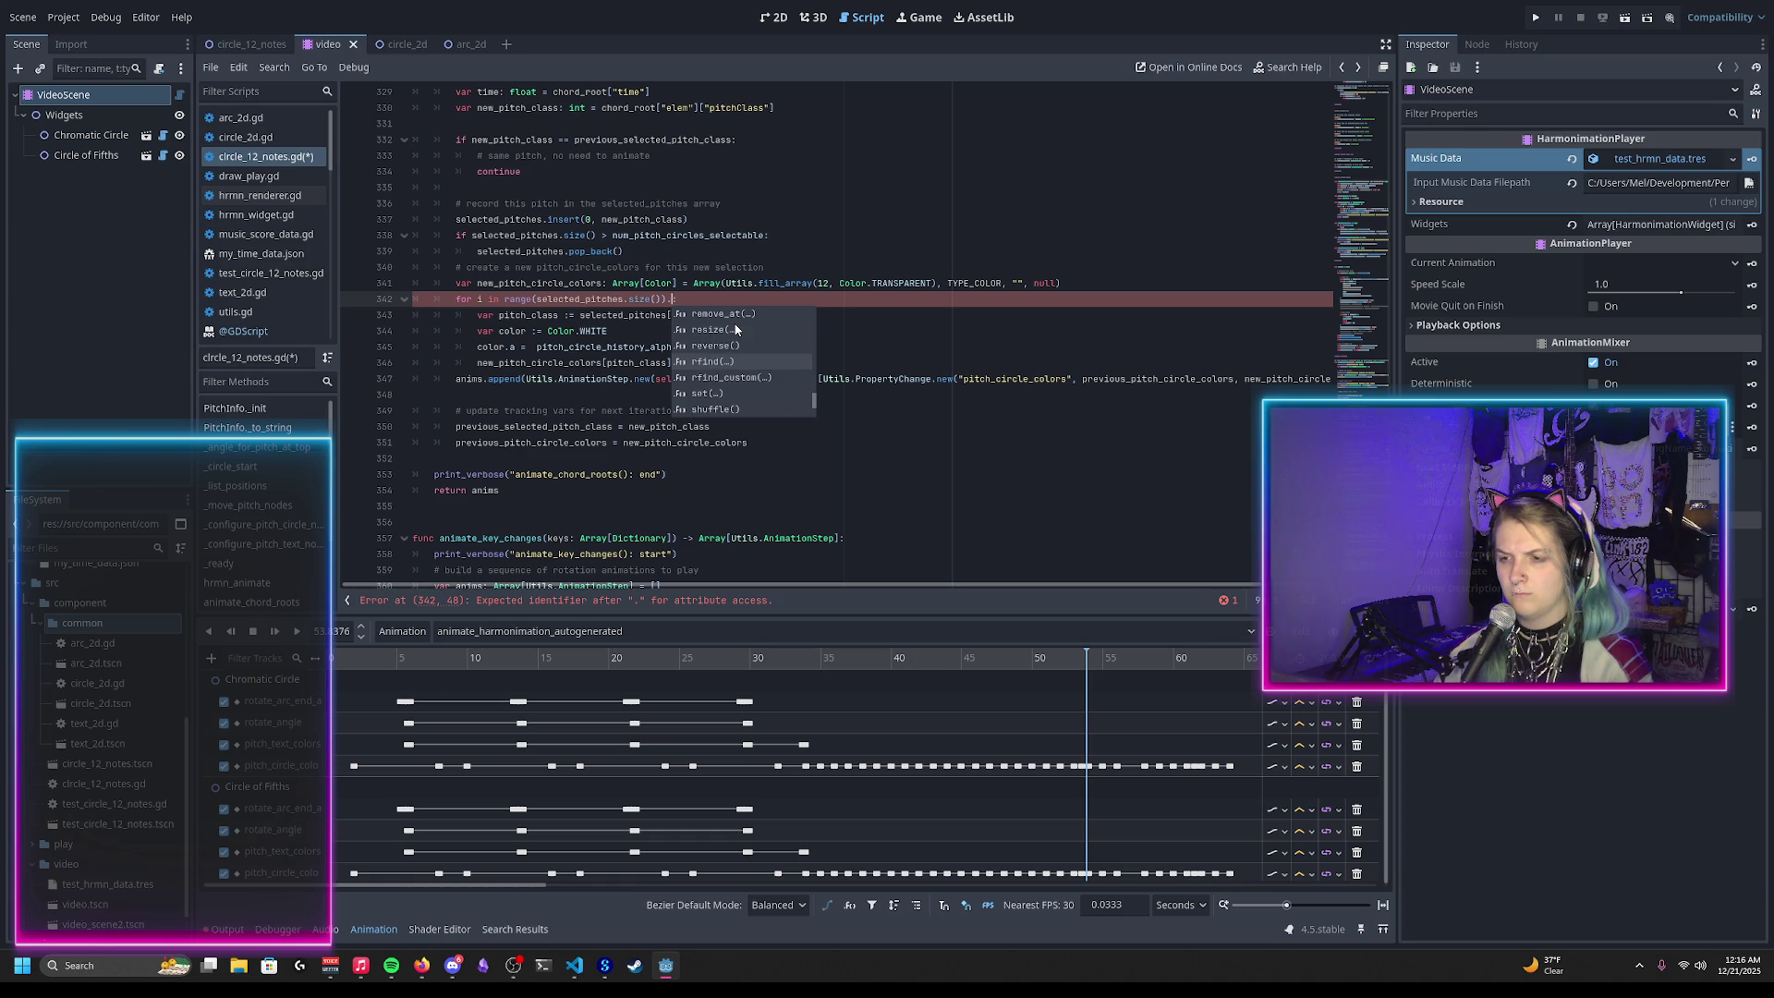
key(Down)
key(Down)
key(Down)
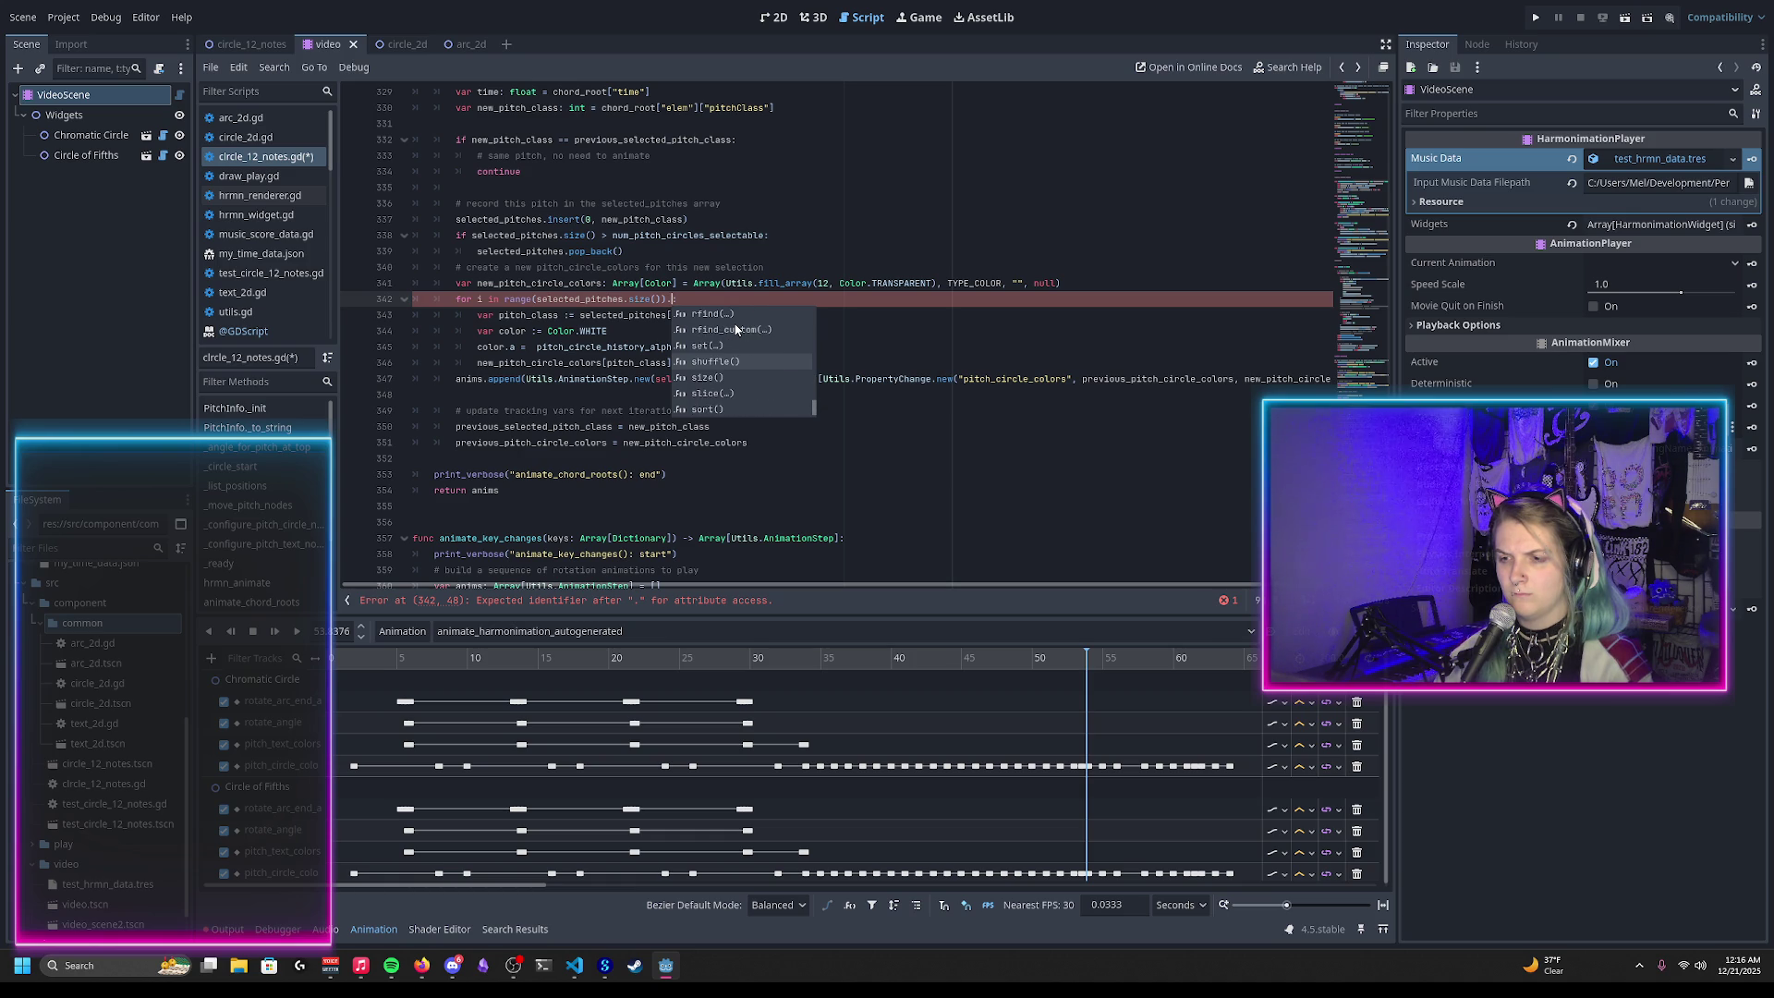
key(Down)
key(Down)
key(Down)
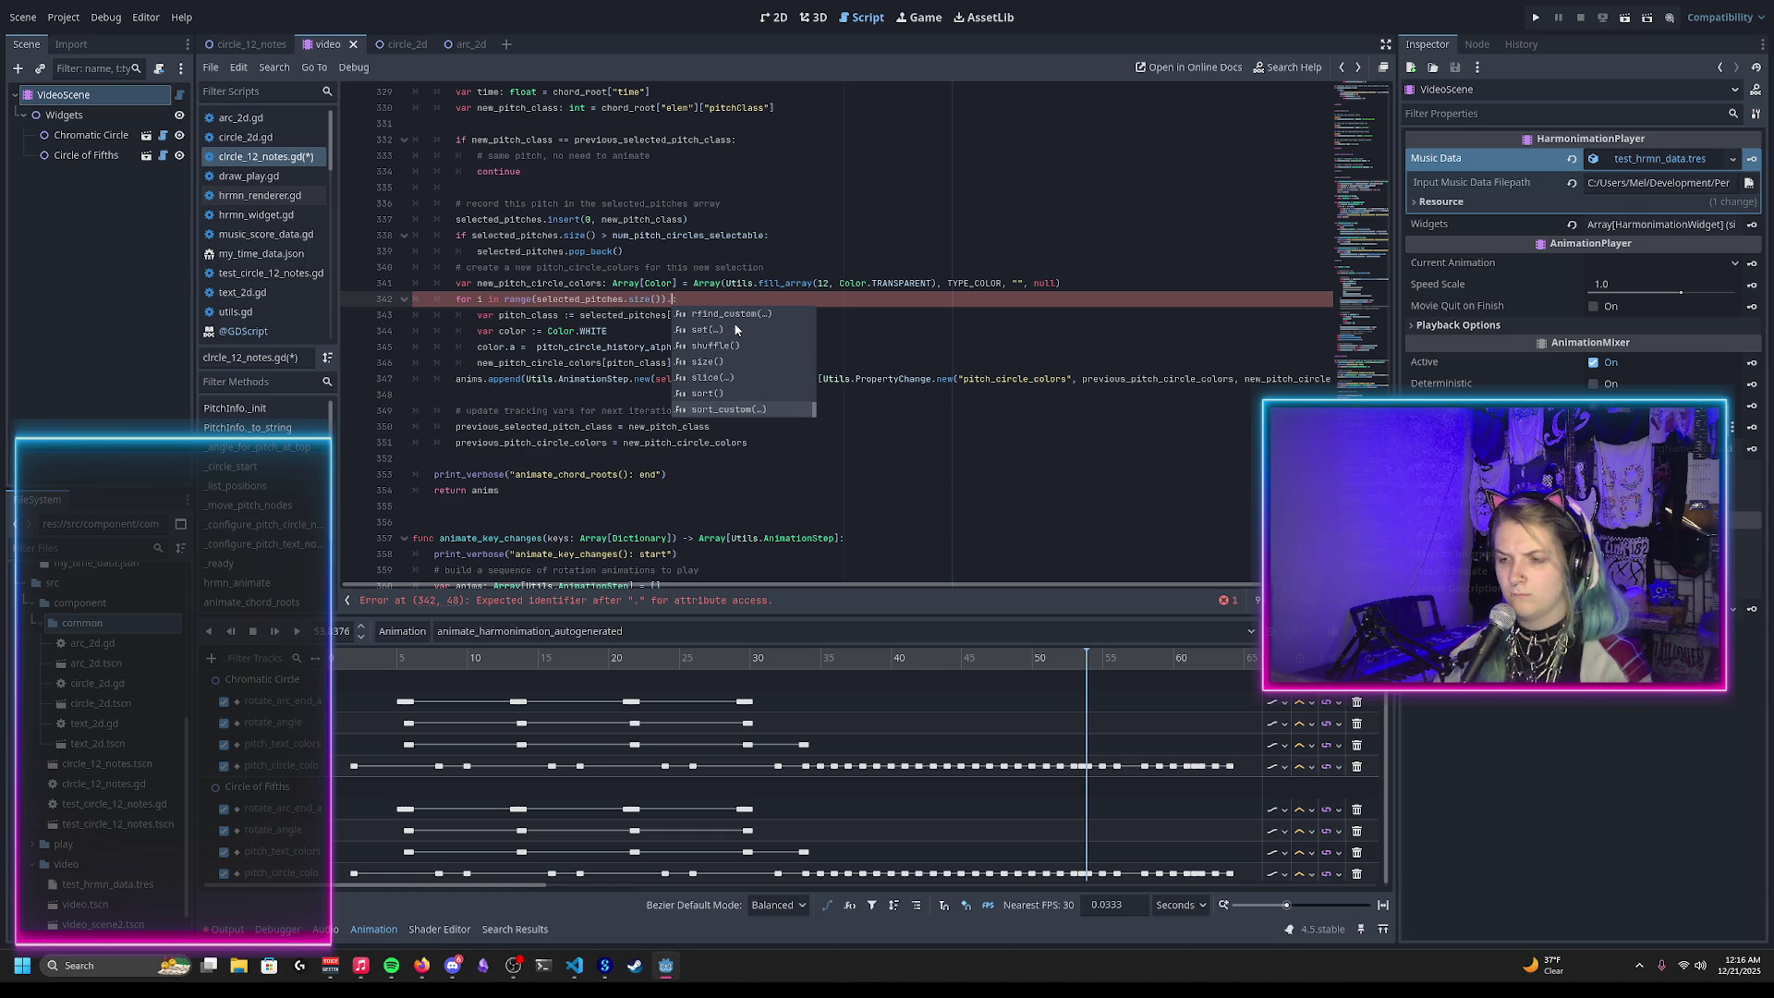
key(BackSpace)
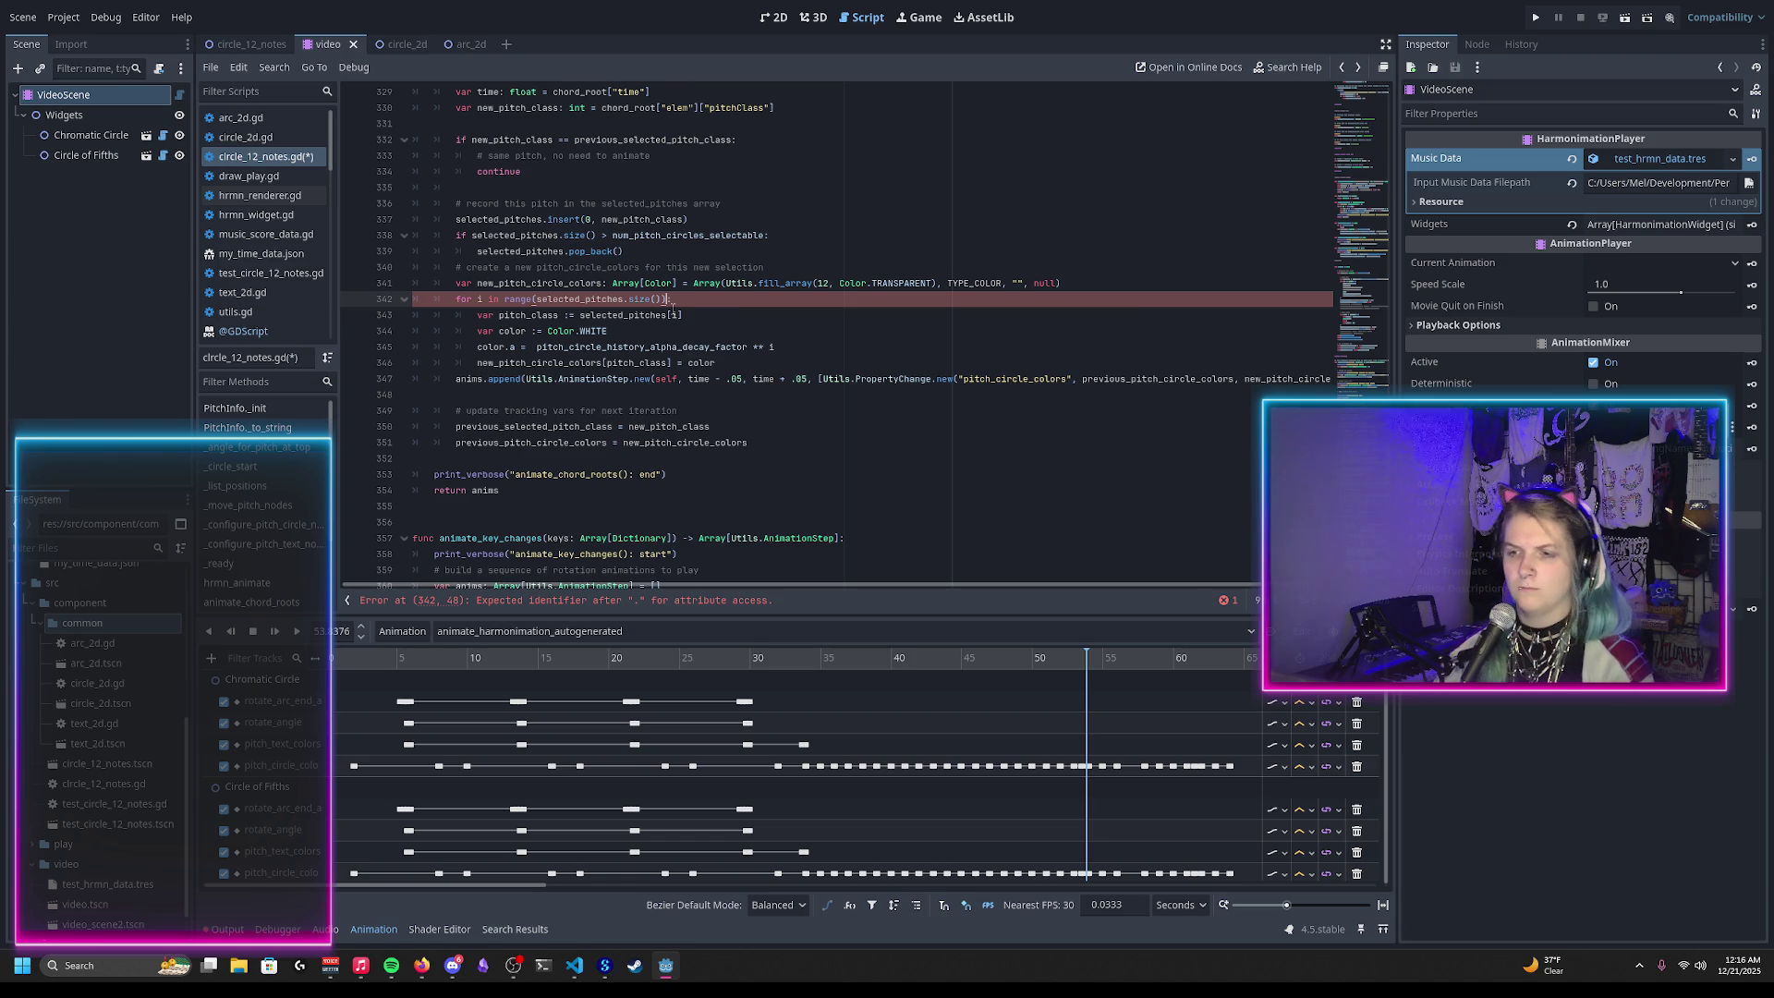
scroll(477, 407, down, 2)
click(478, 407)
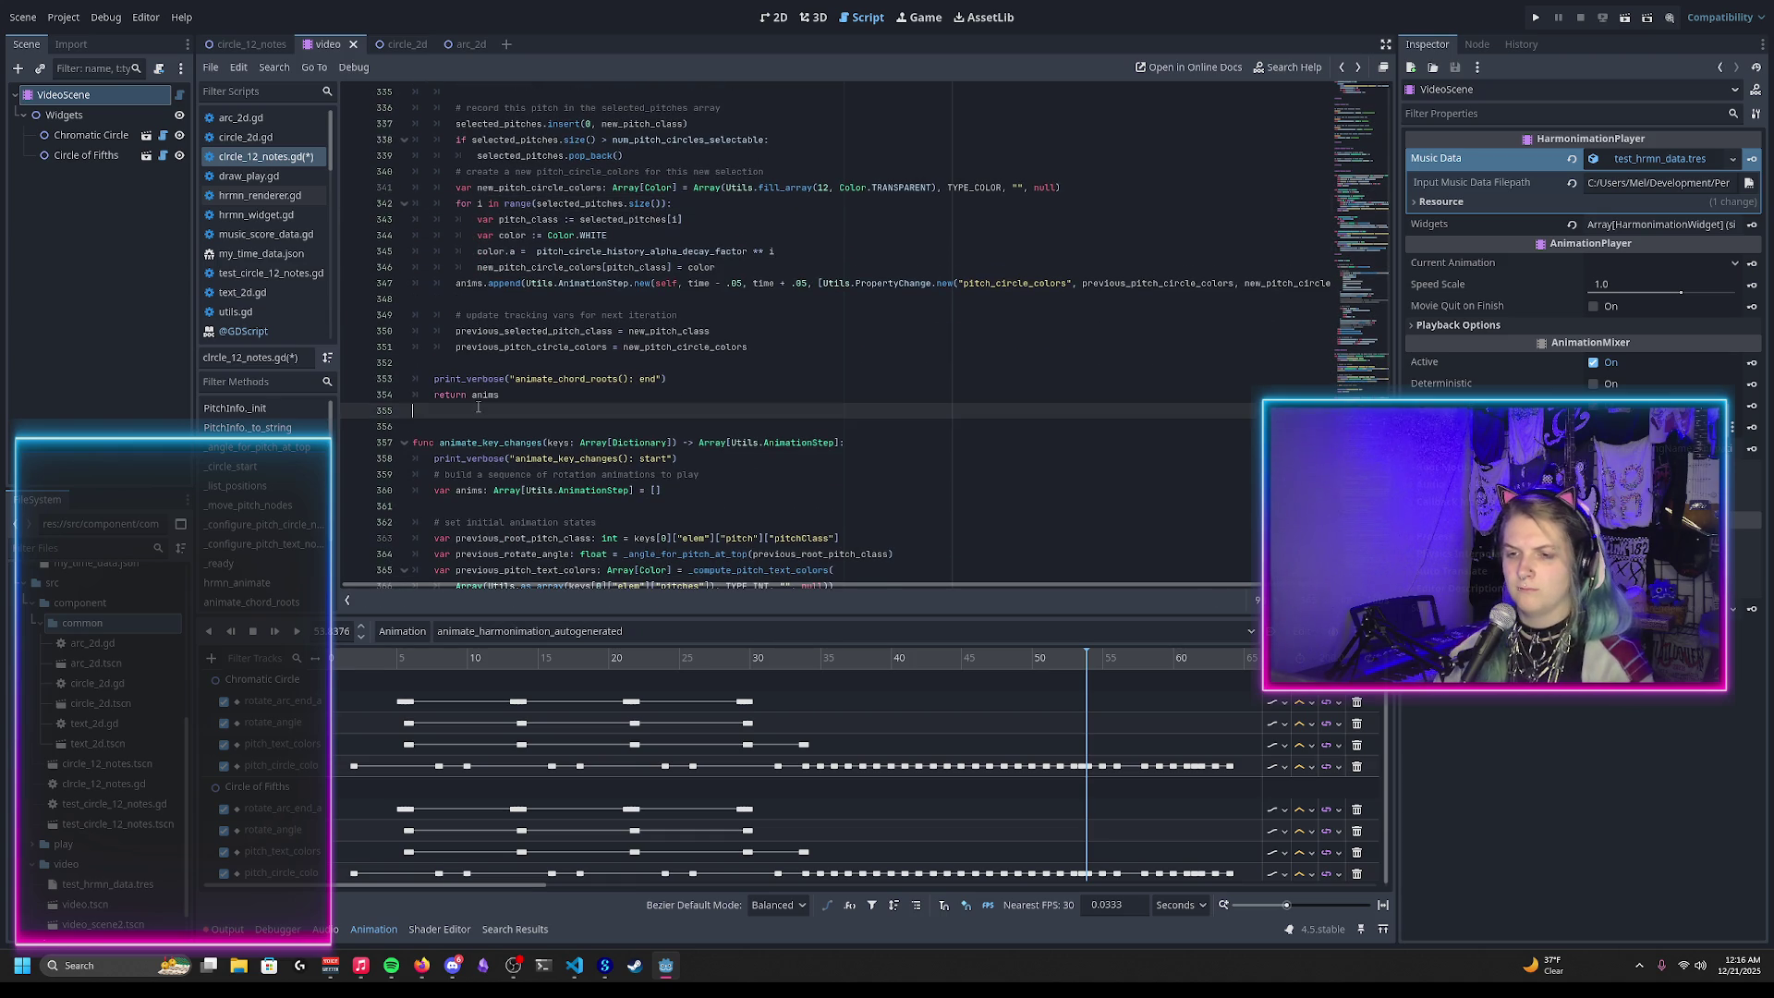
scroll(549, 317, up, 2)
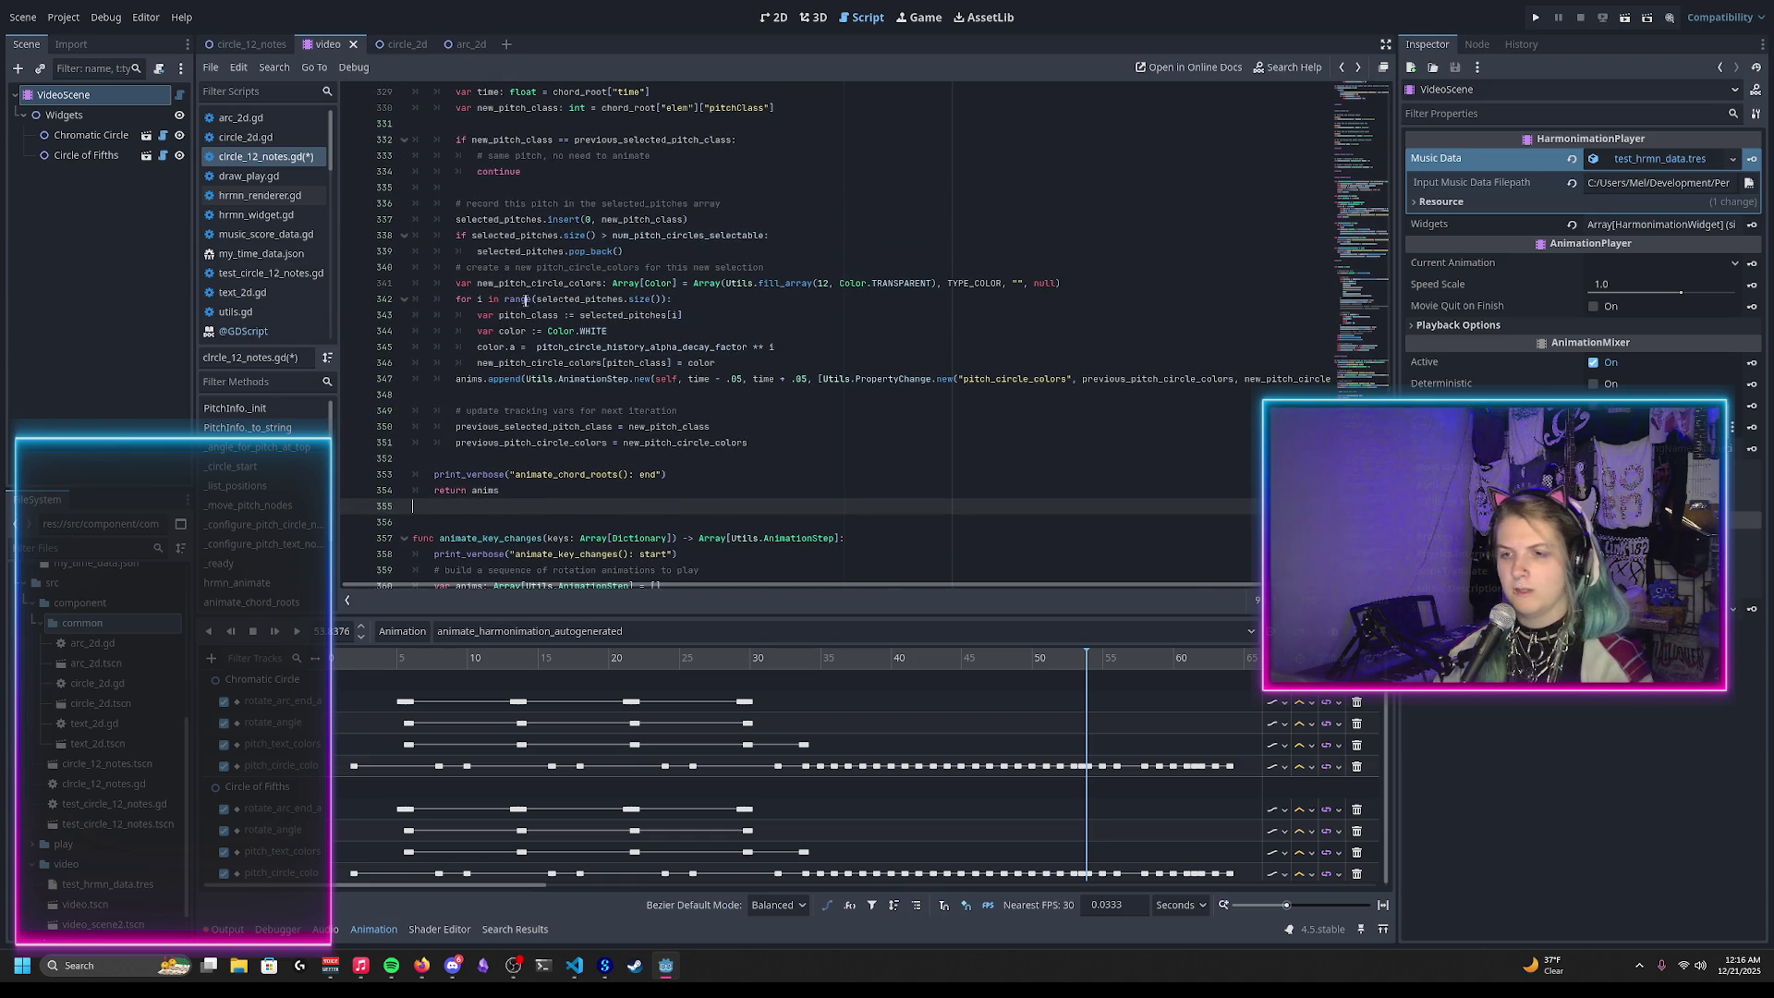
drag(504, 299, 668, 300)
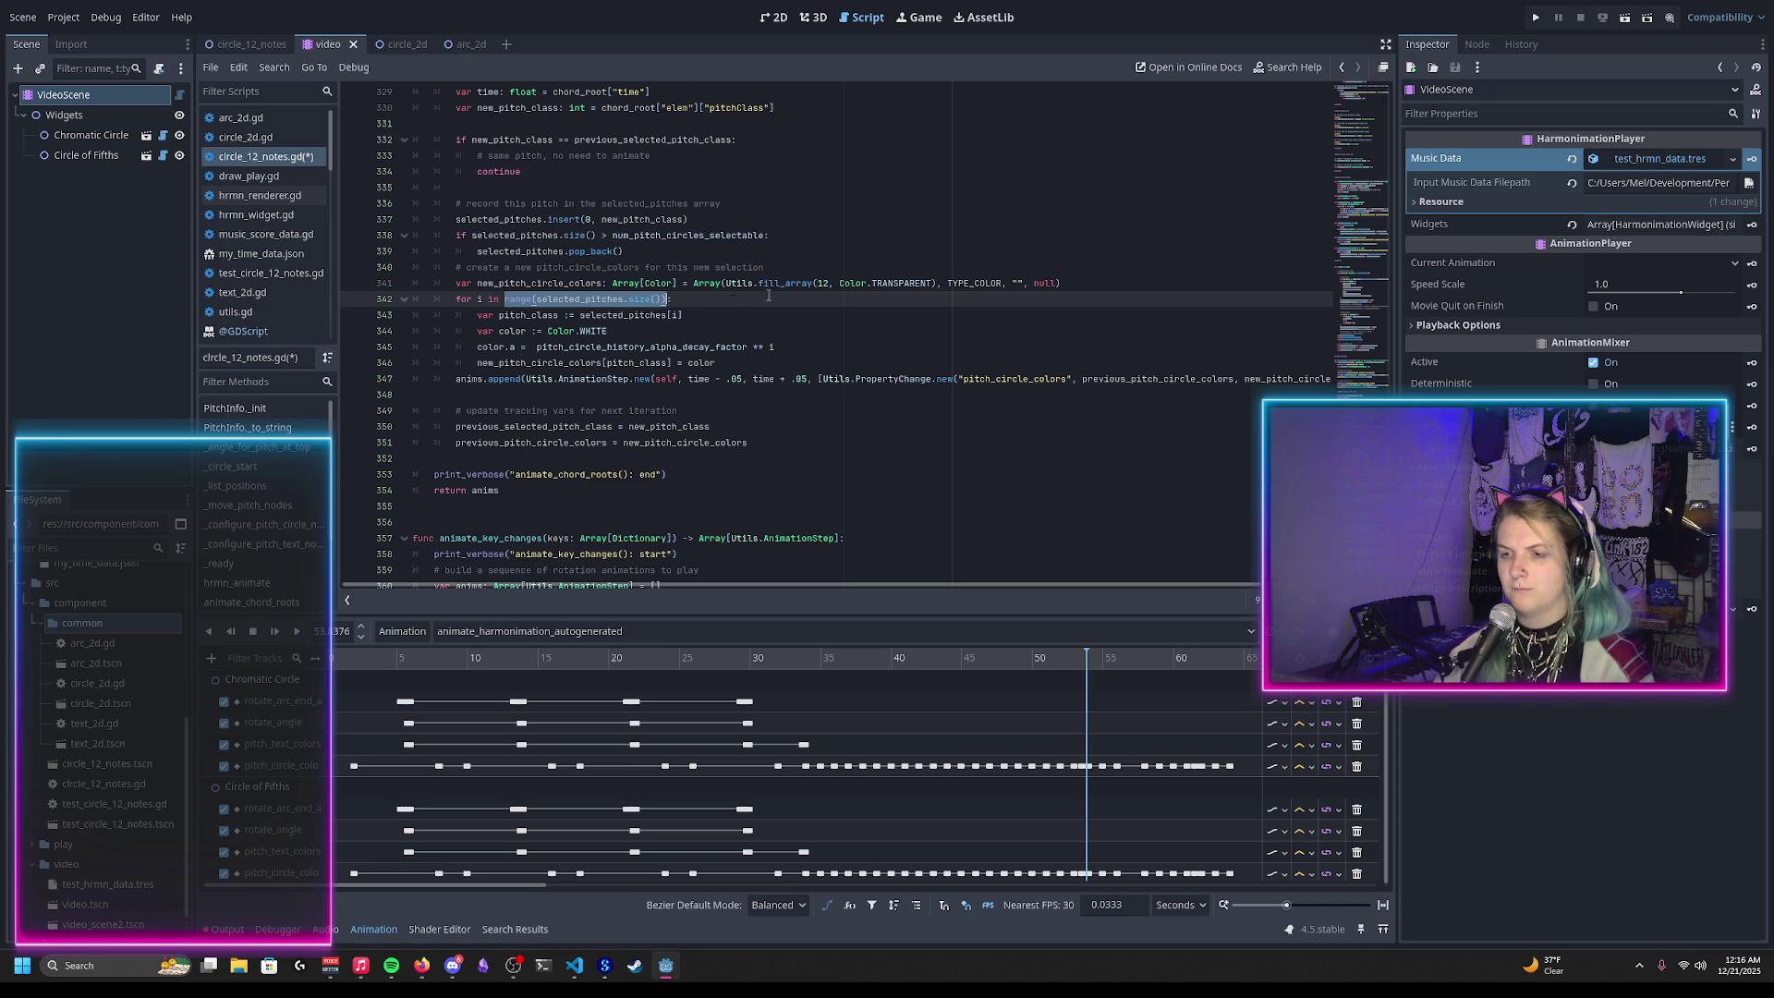
click(1081, 284)
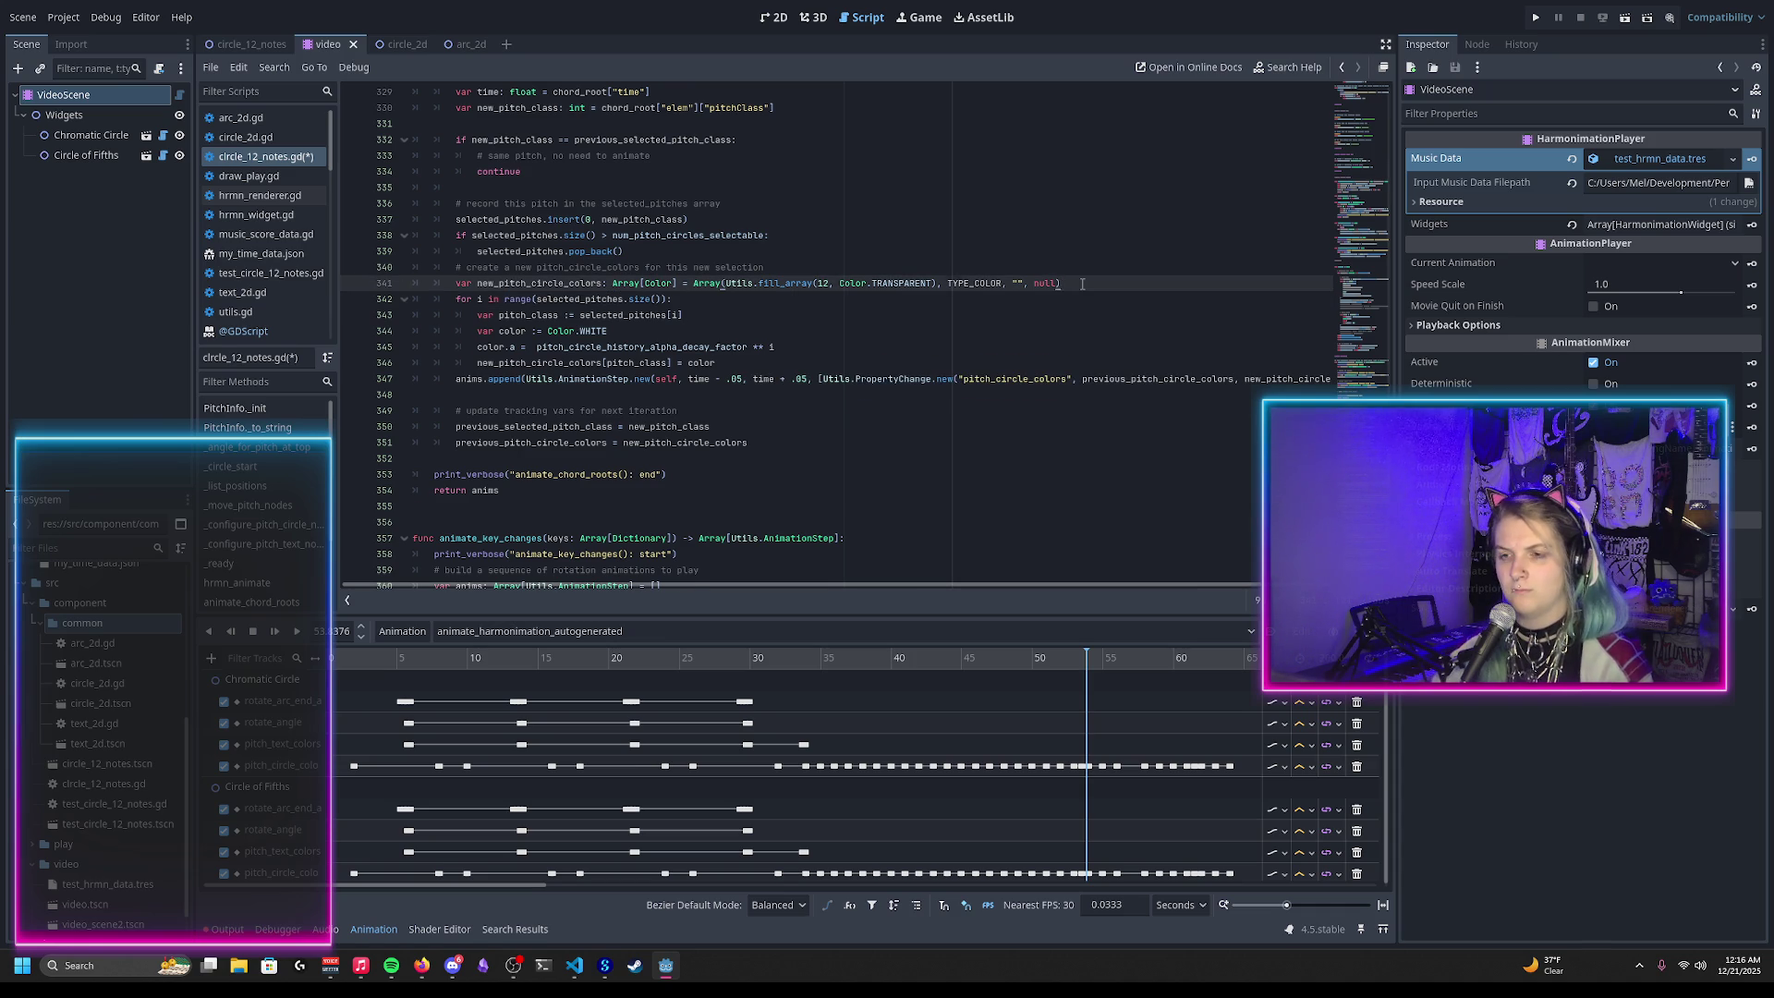
Step: Declare var selected_indexes_to_set := range(selected_pitches.size()) on a new line above the loop
key(Return)
text(var selected_in)
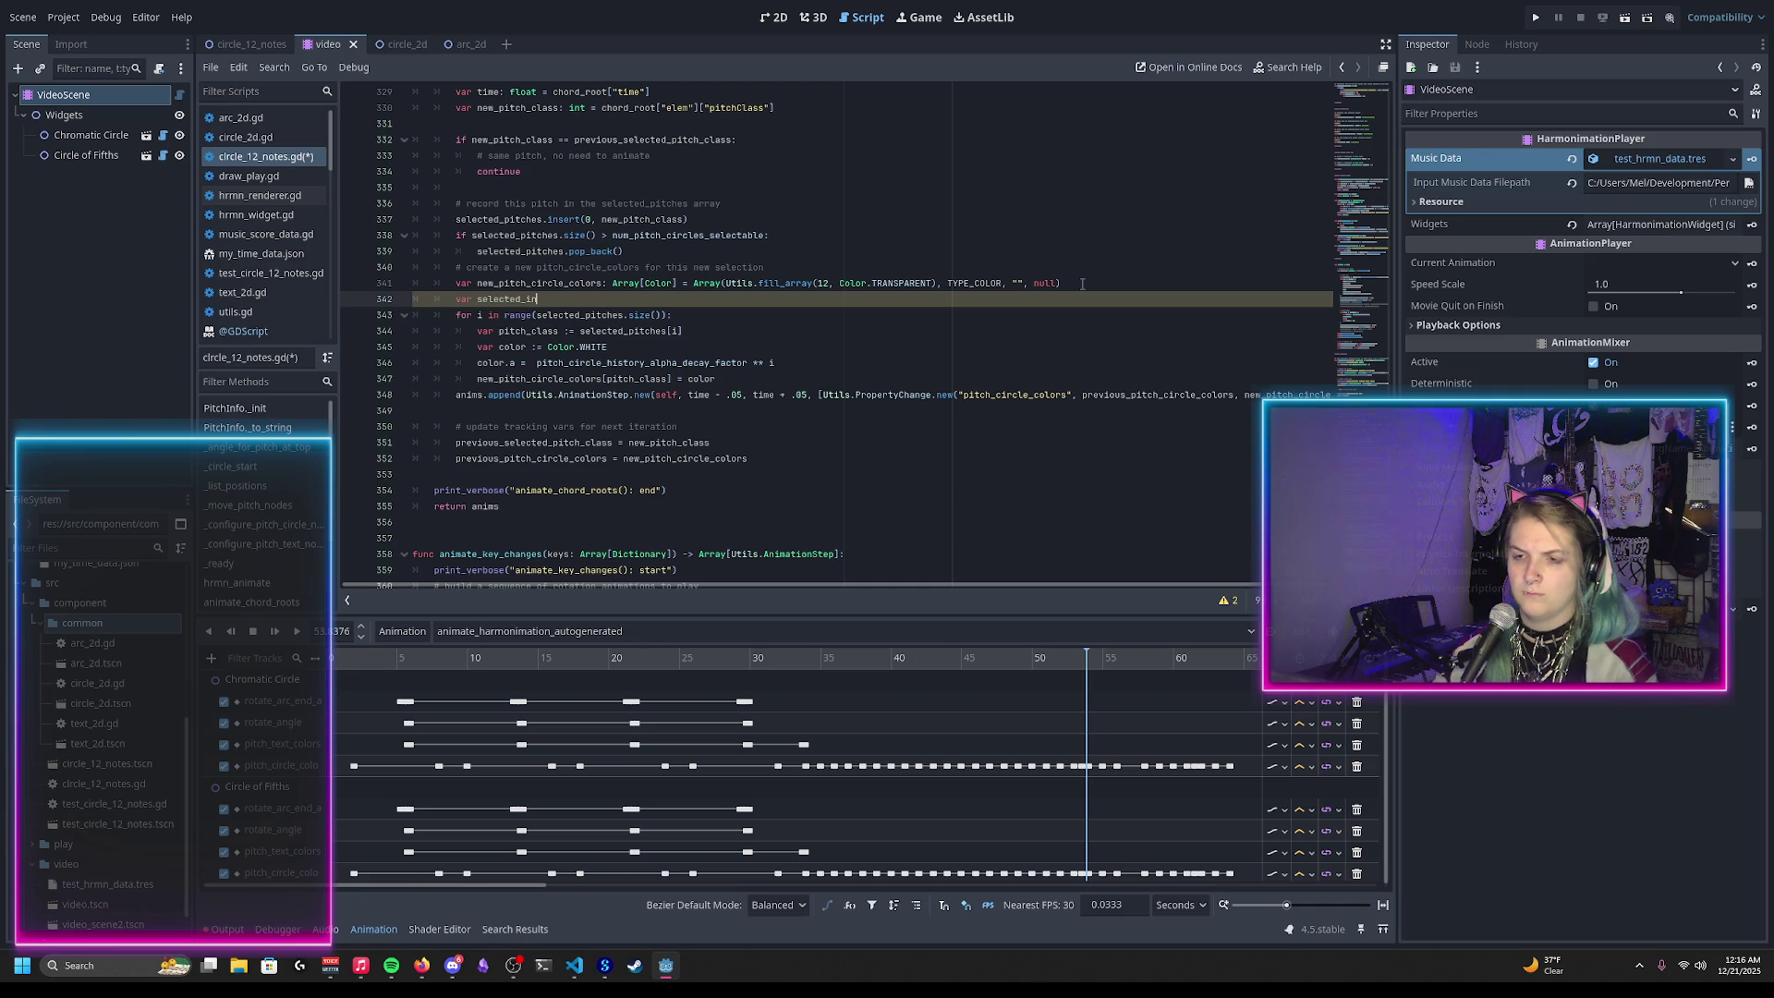
key(BackSpace)
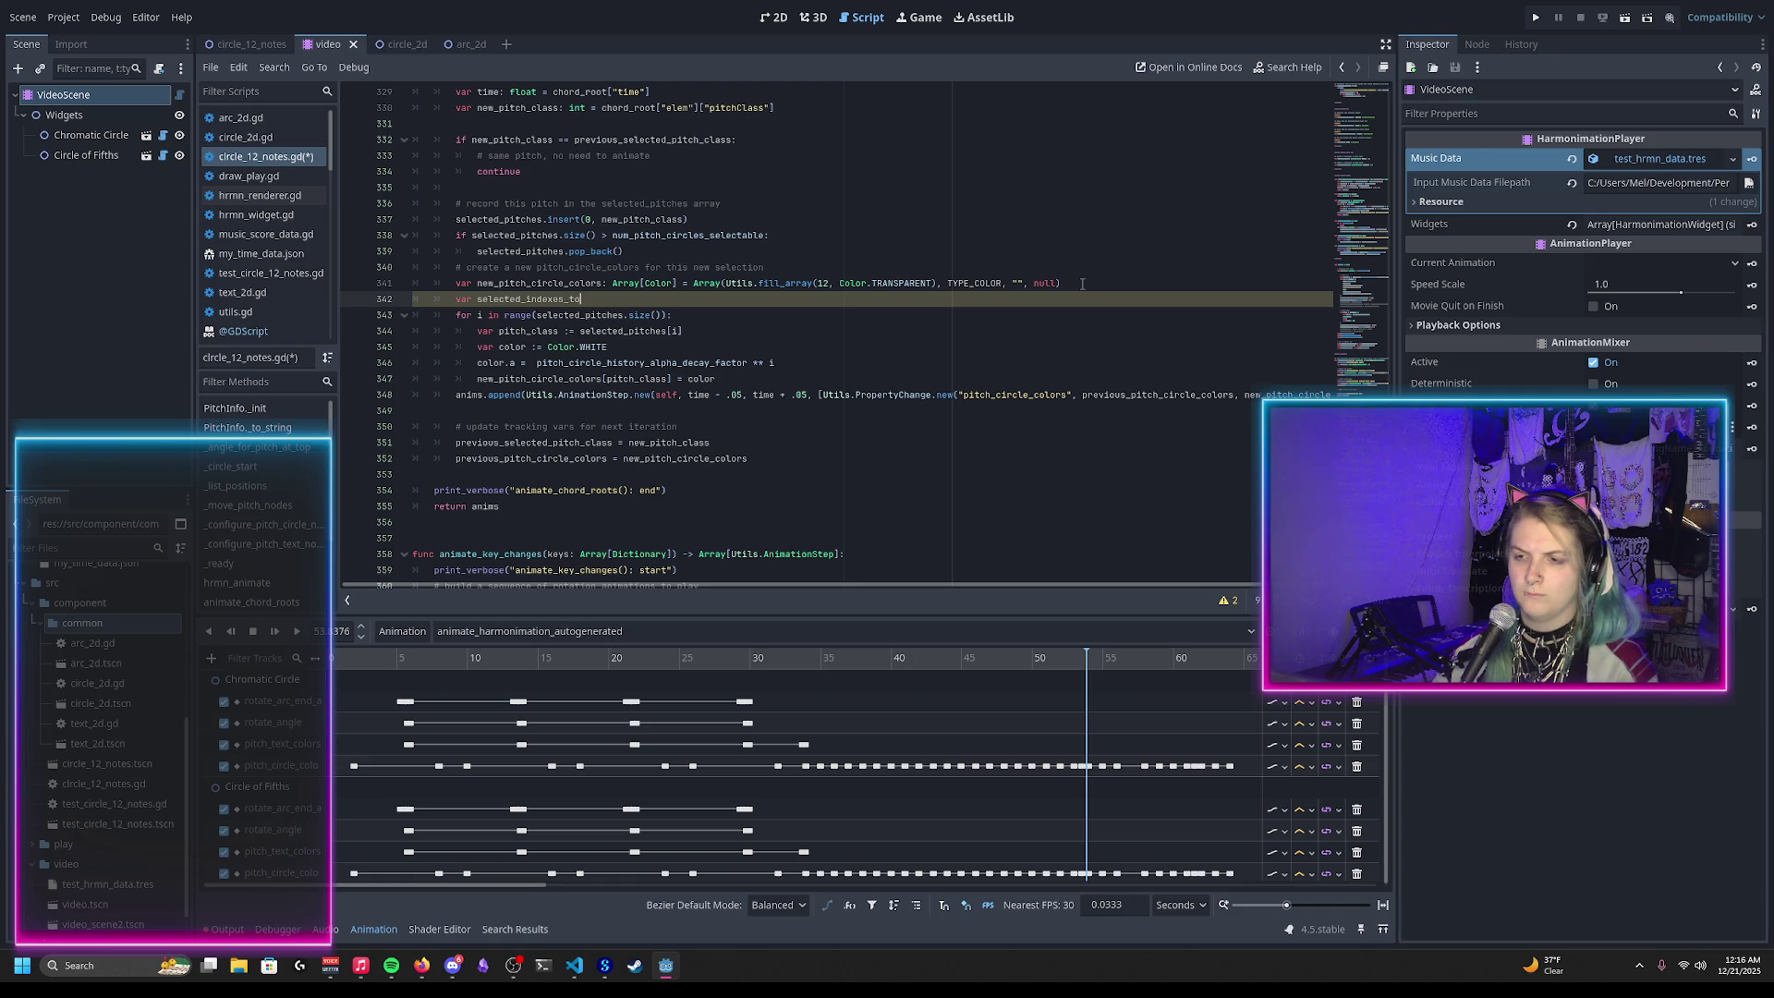
text(_set)
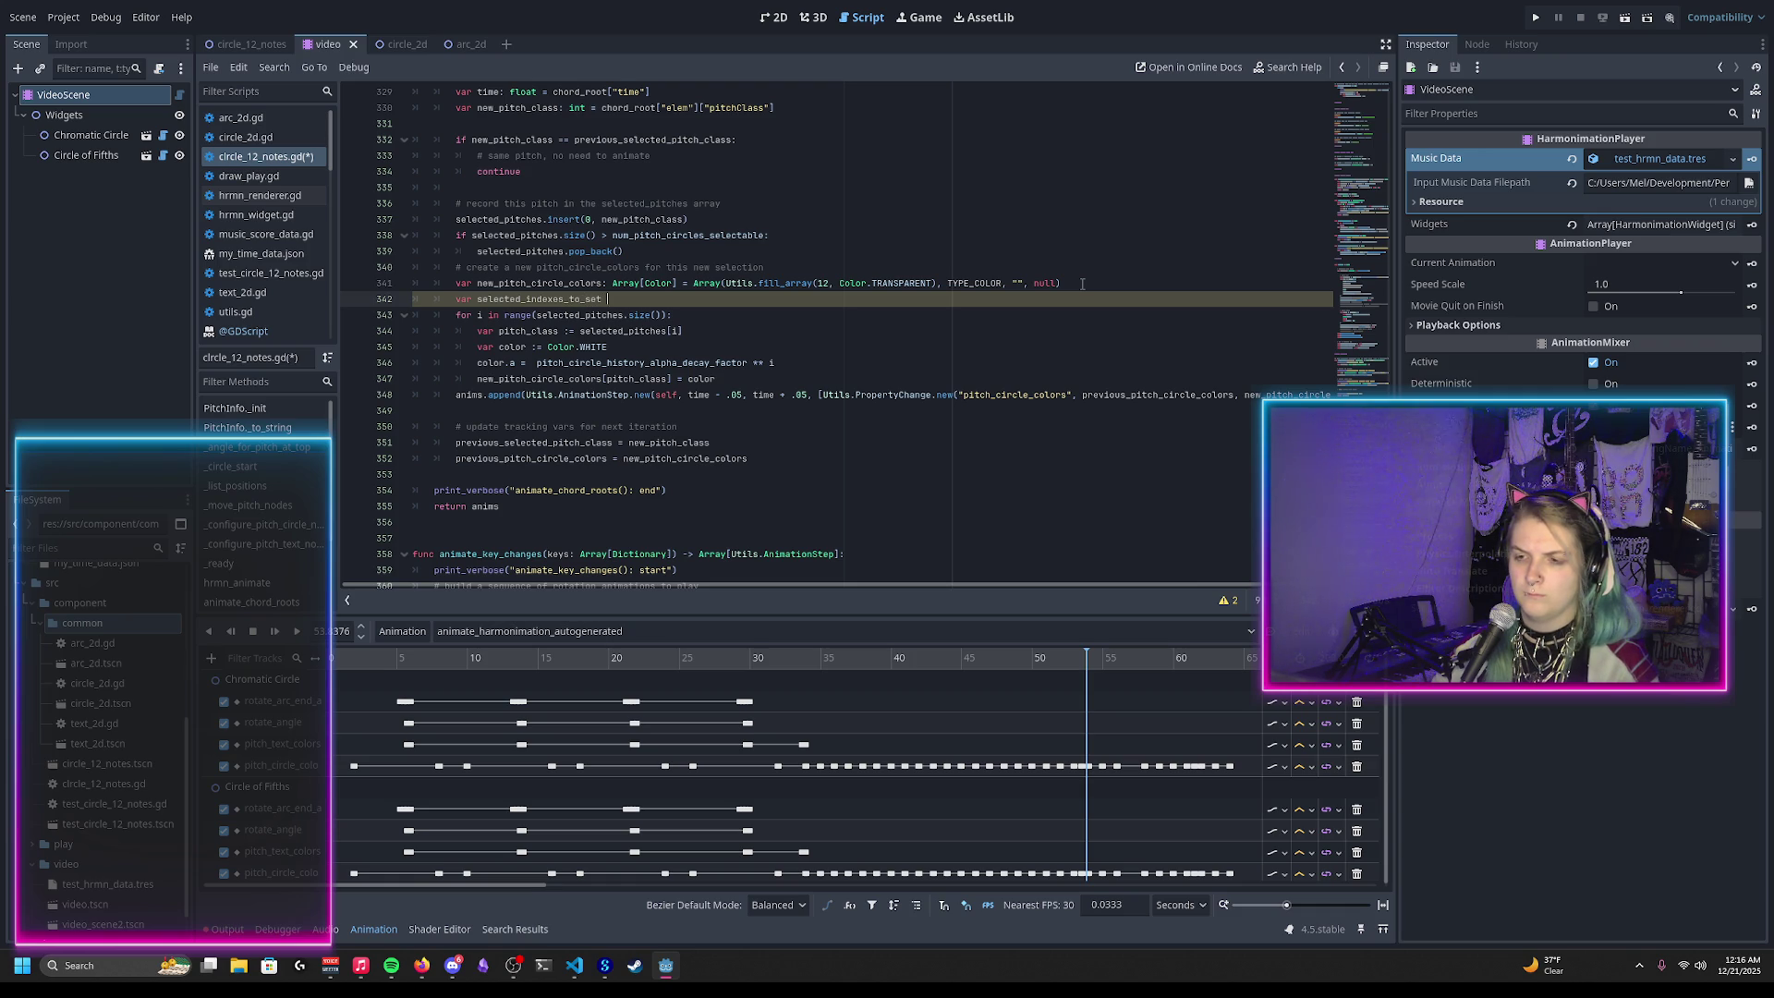
text( := range(selected_pitches.size()))
Step: Add selected_indexes_to_set.reverse() on the following line
key(Return)
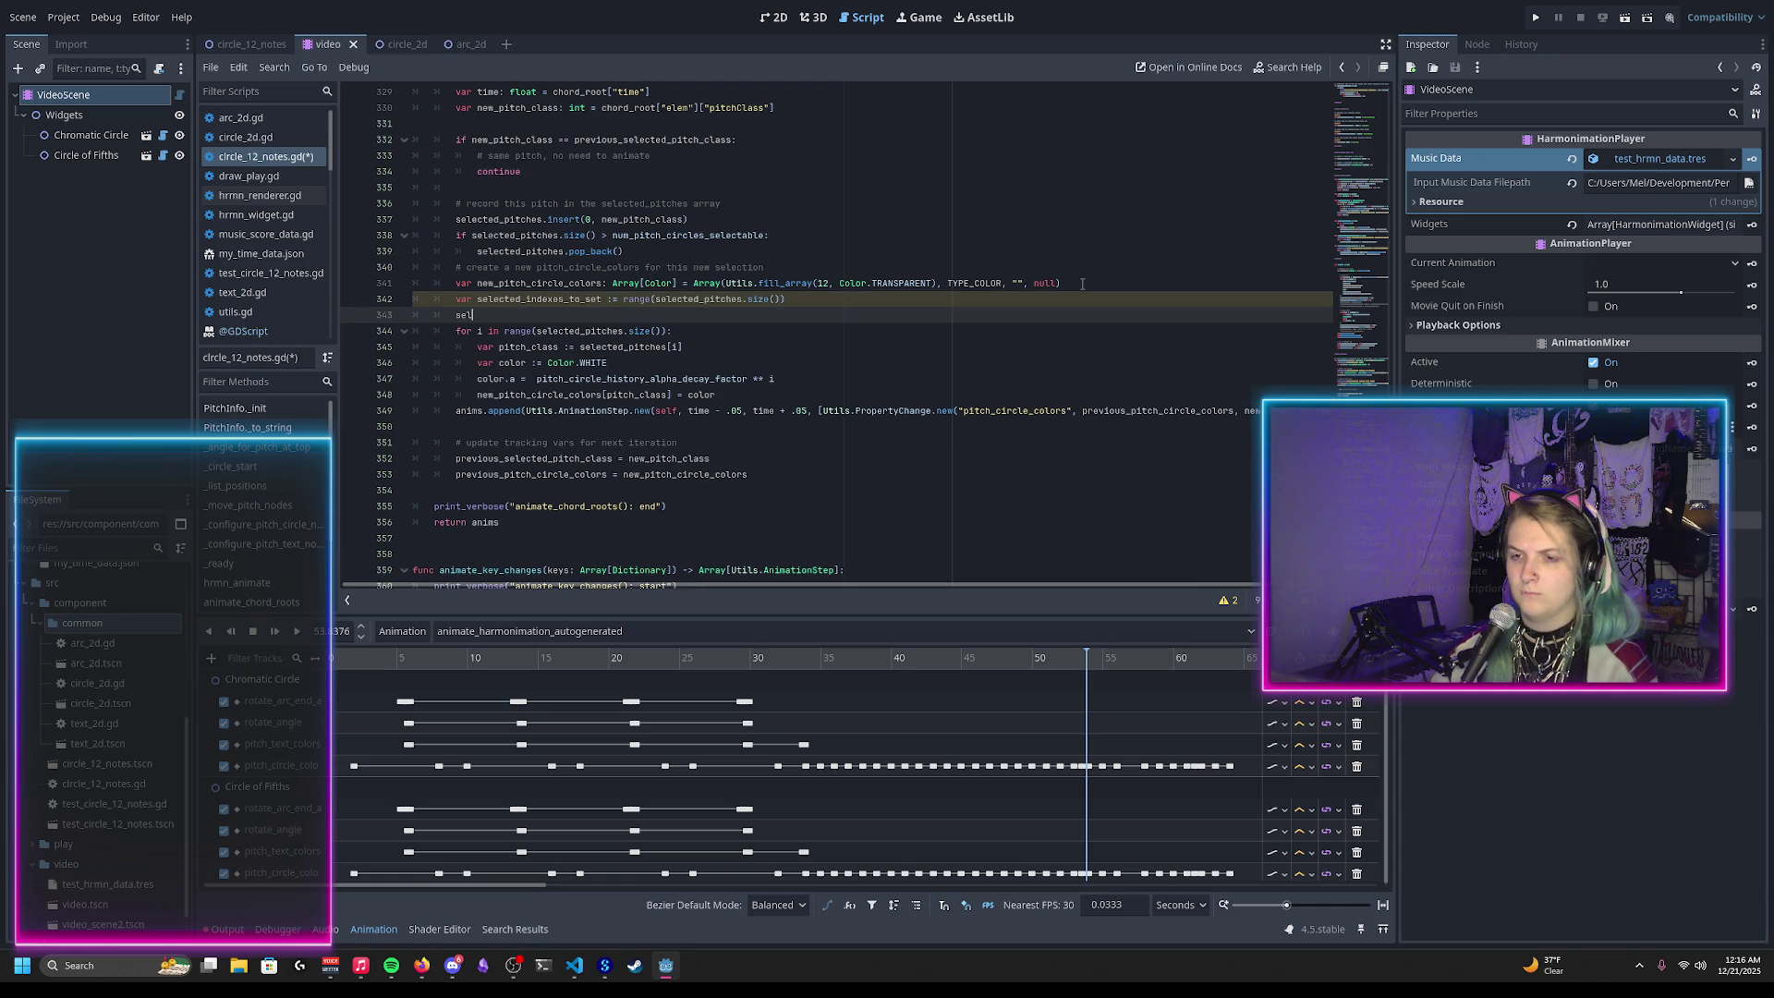
key(Return)
text(rev)
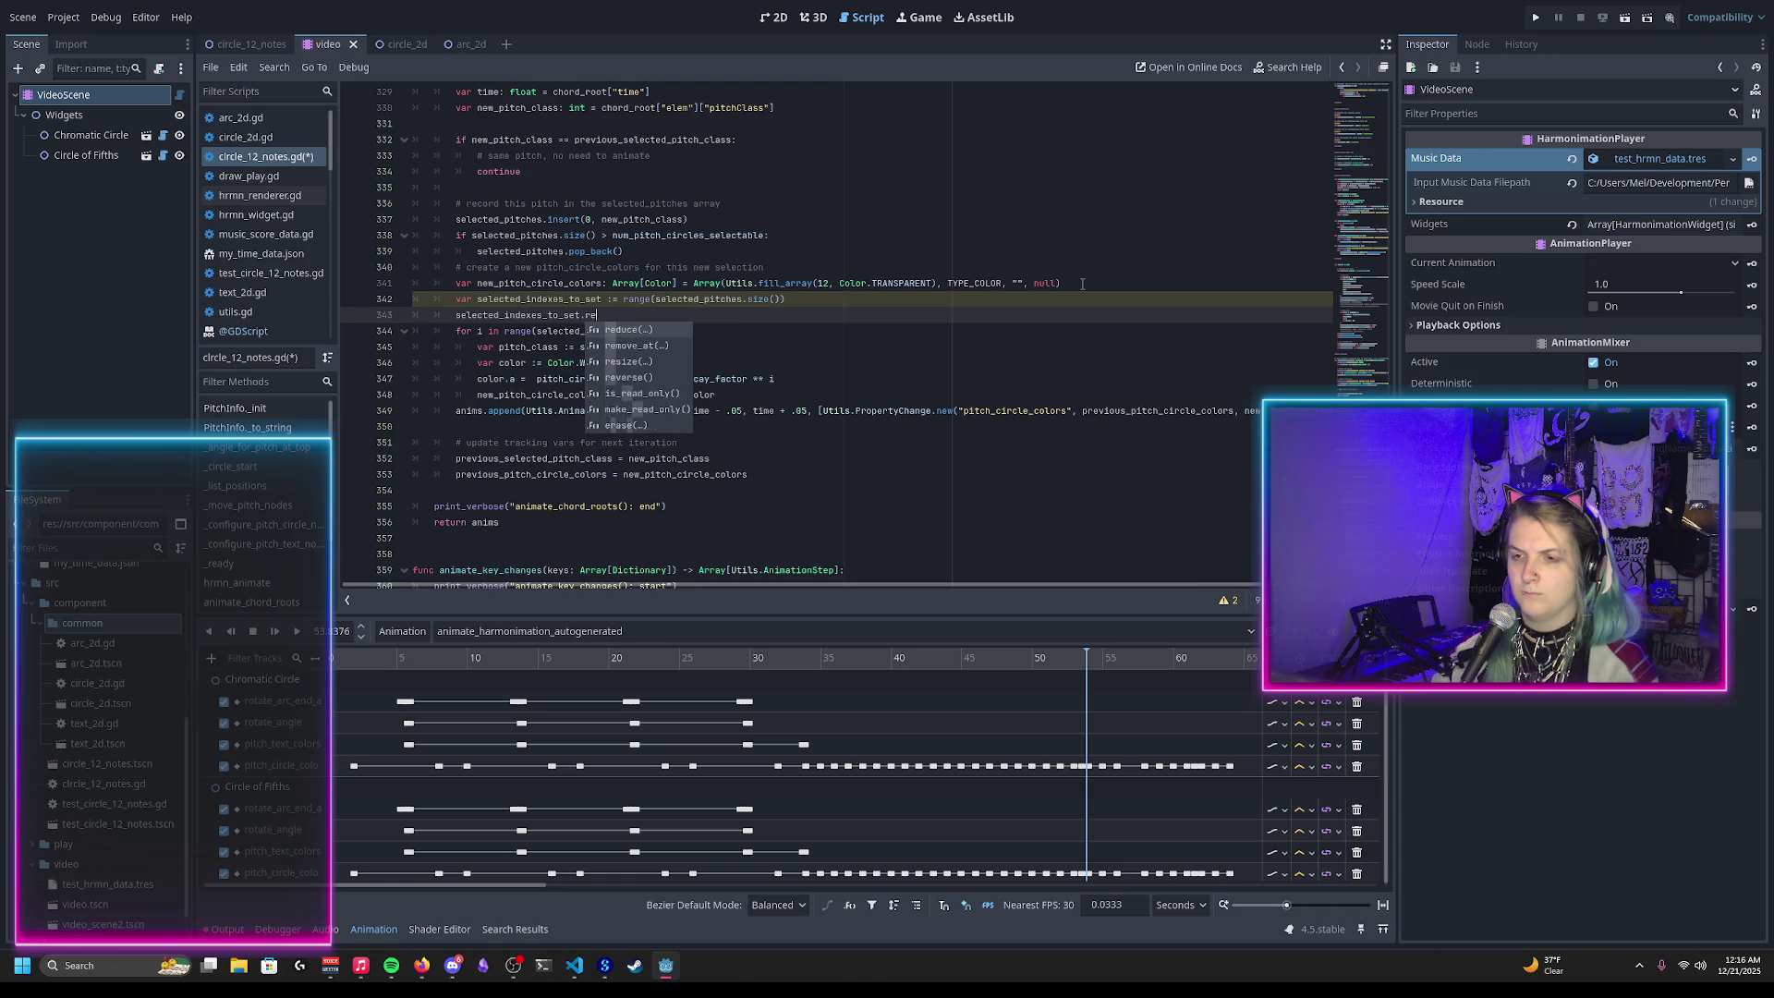
key(Return)
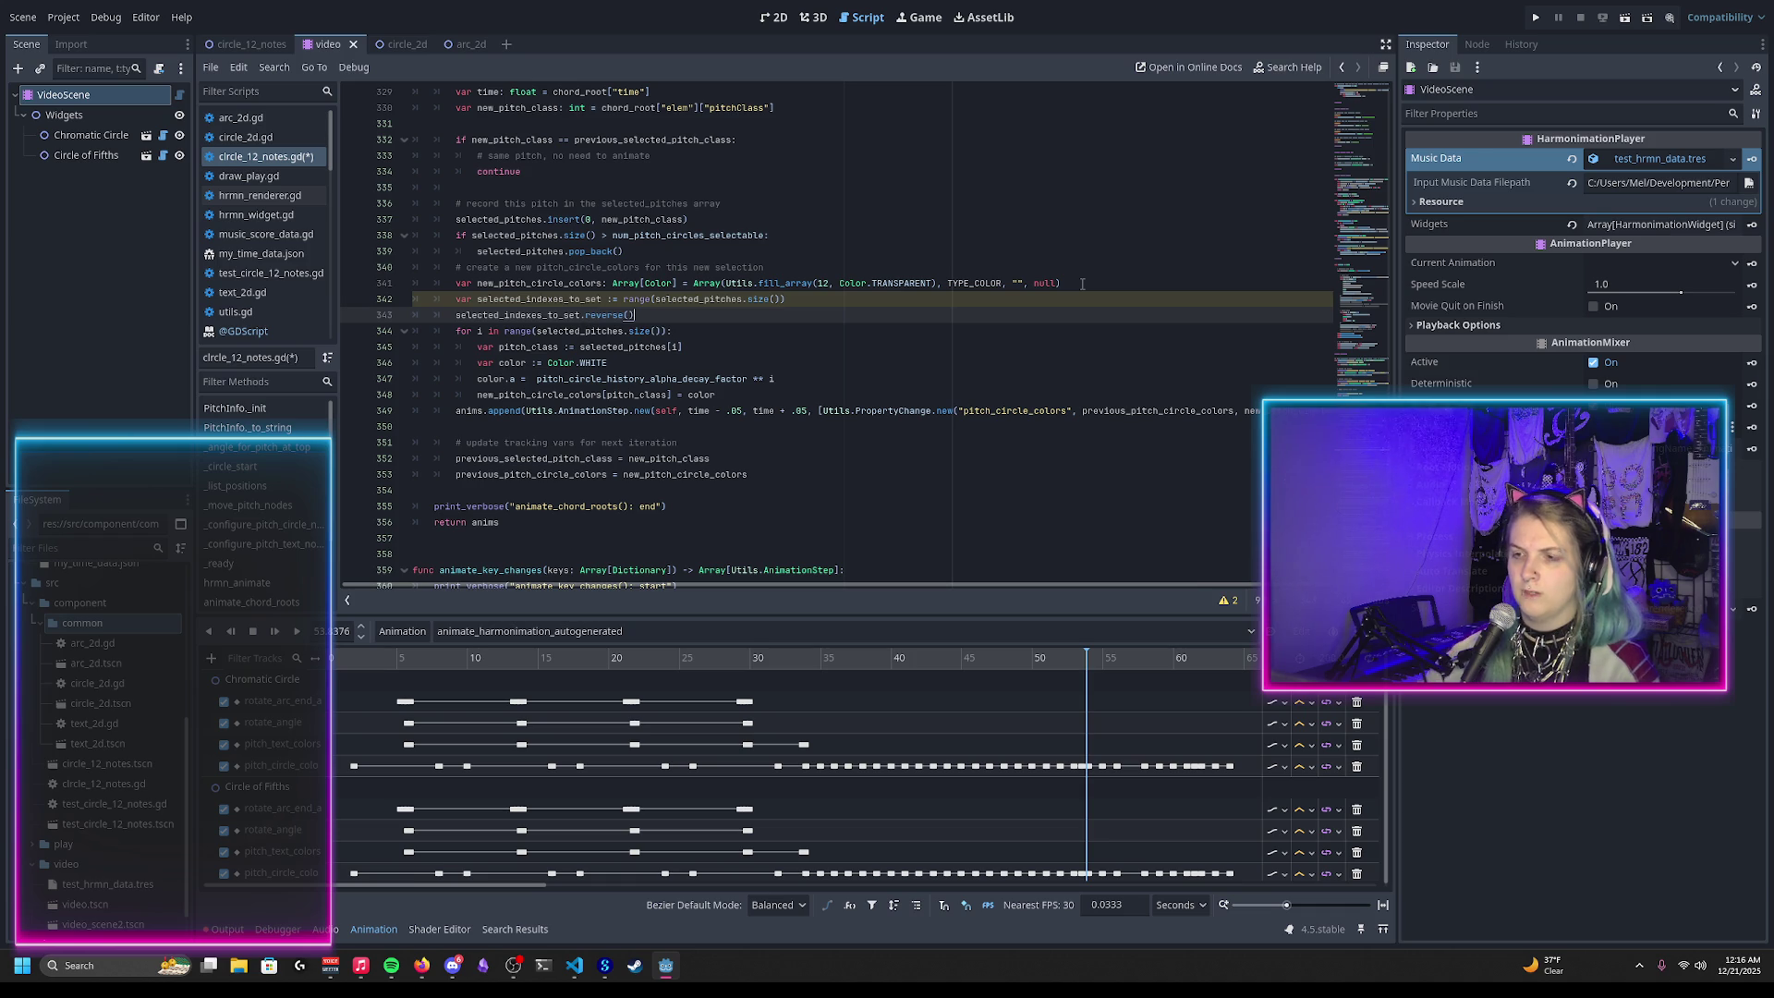
Step: Make the for loop iterate selected_indexes_to_set instead of the range call, then expand the warnings
click(478, 319)
drag(504, 331, 666, 330)
text(sel)
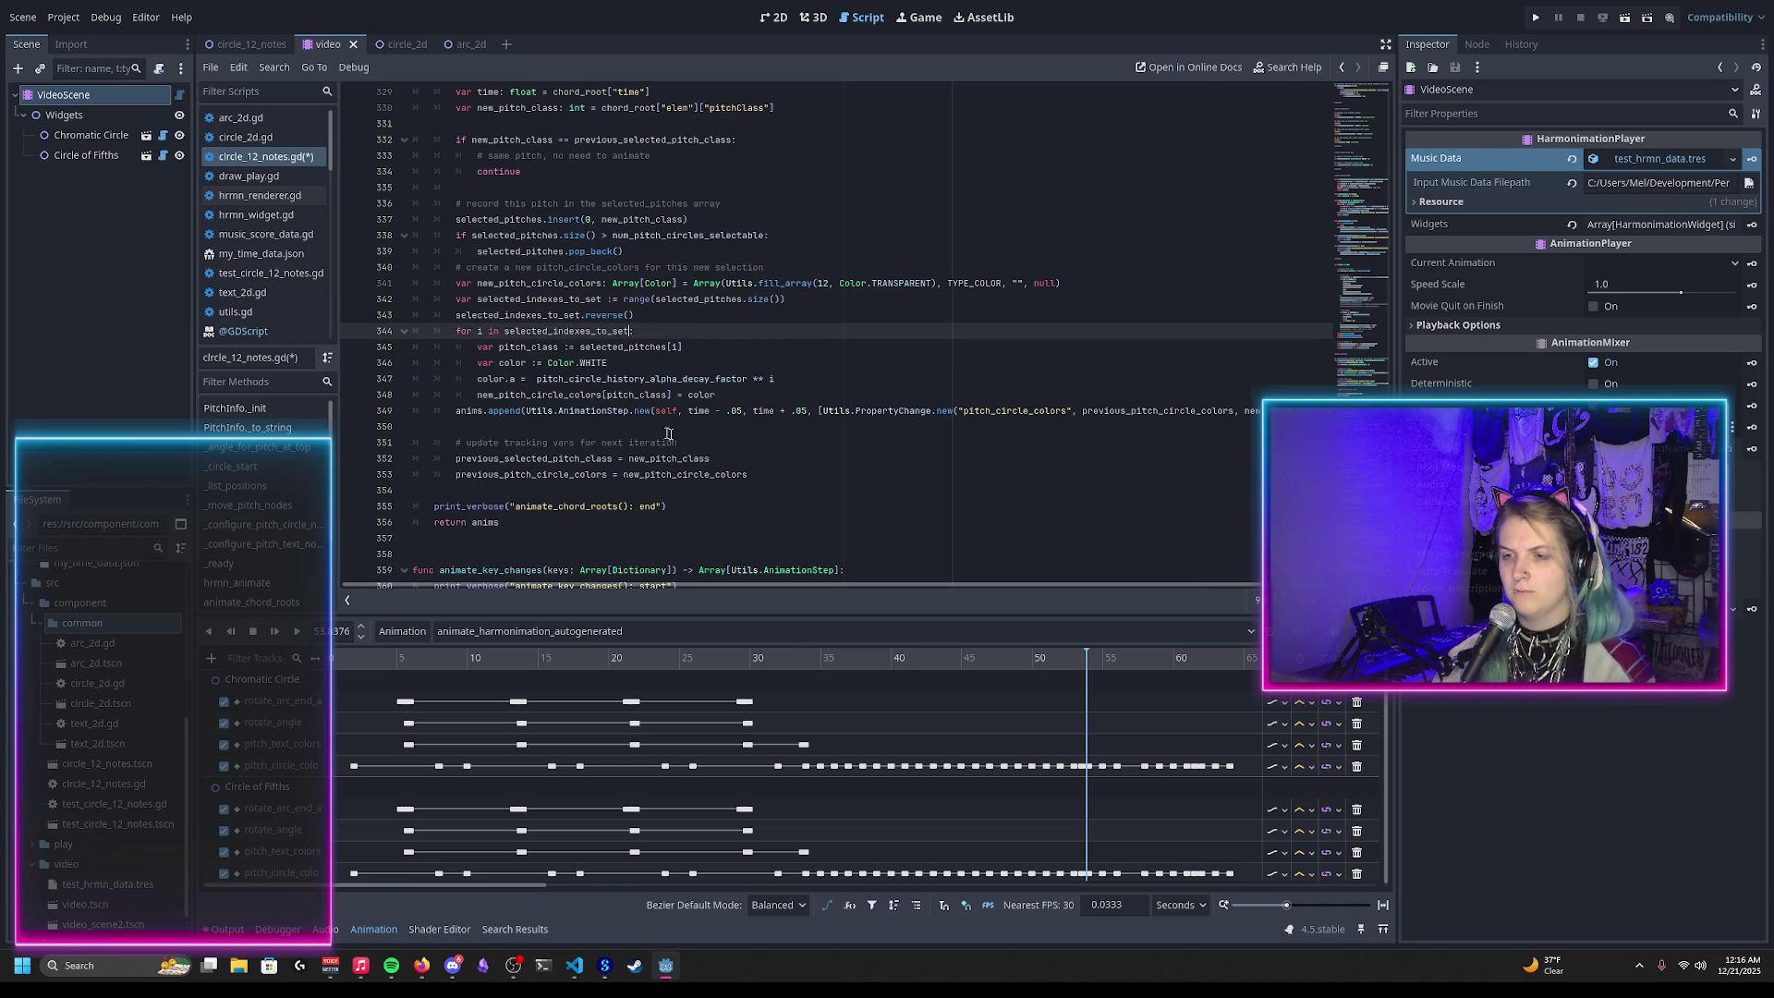
key(Return)
text(:)
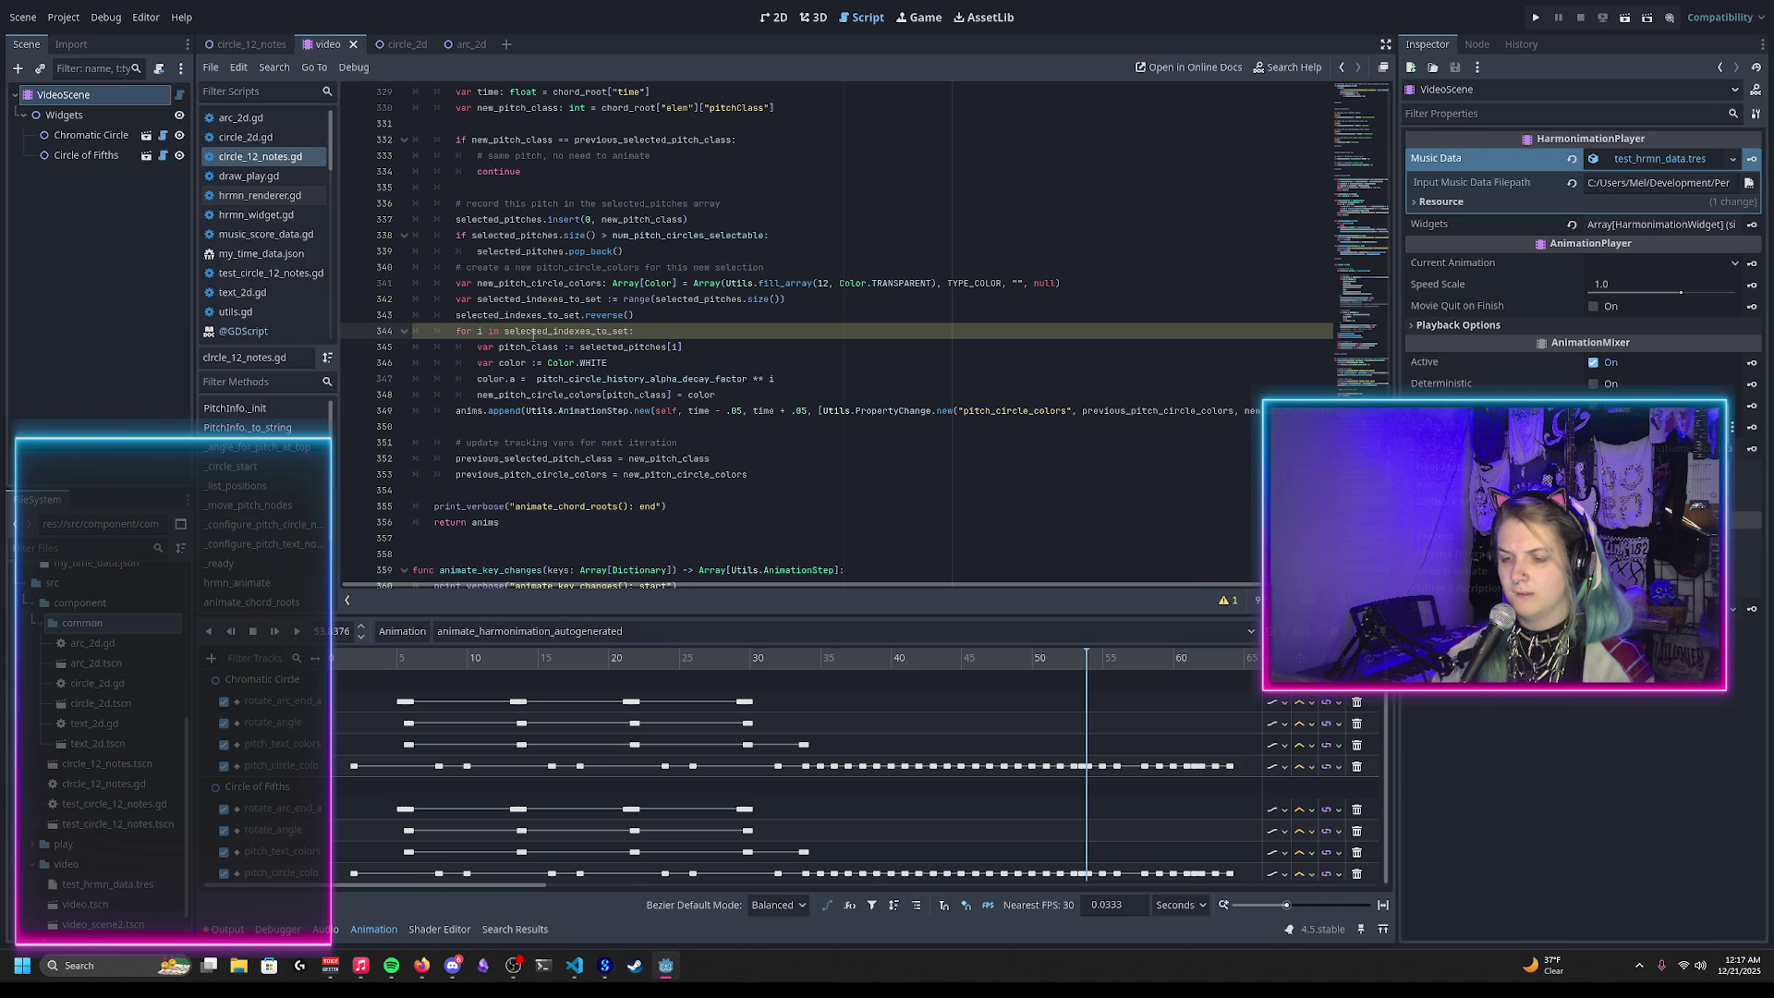
click(1229, 601)
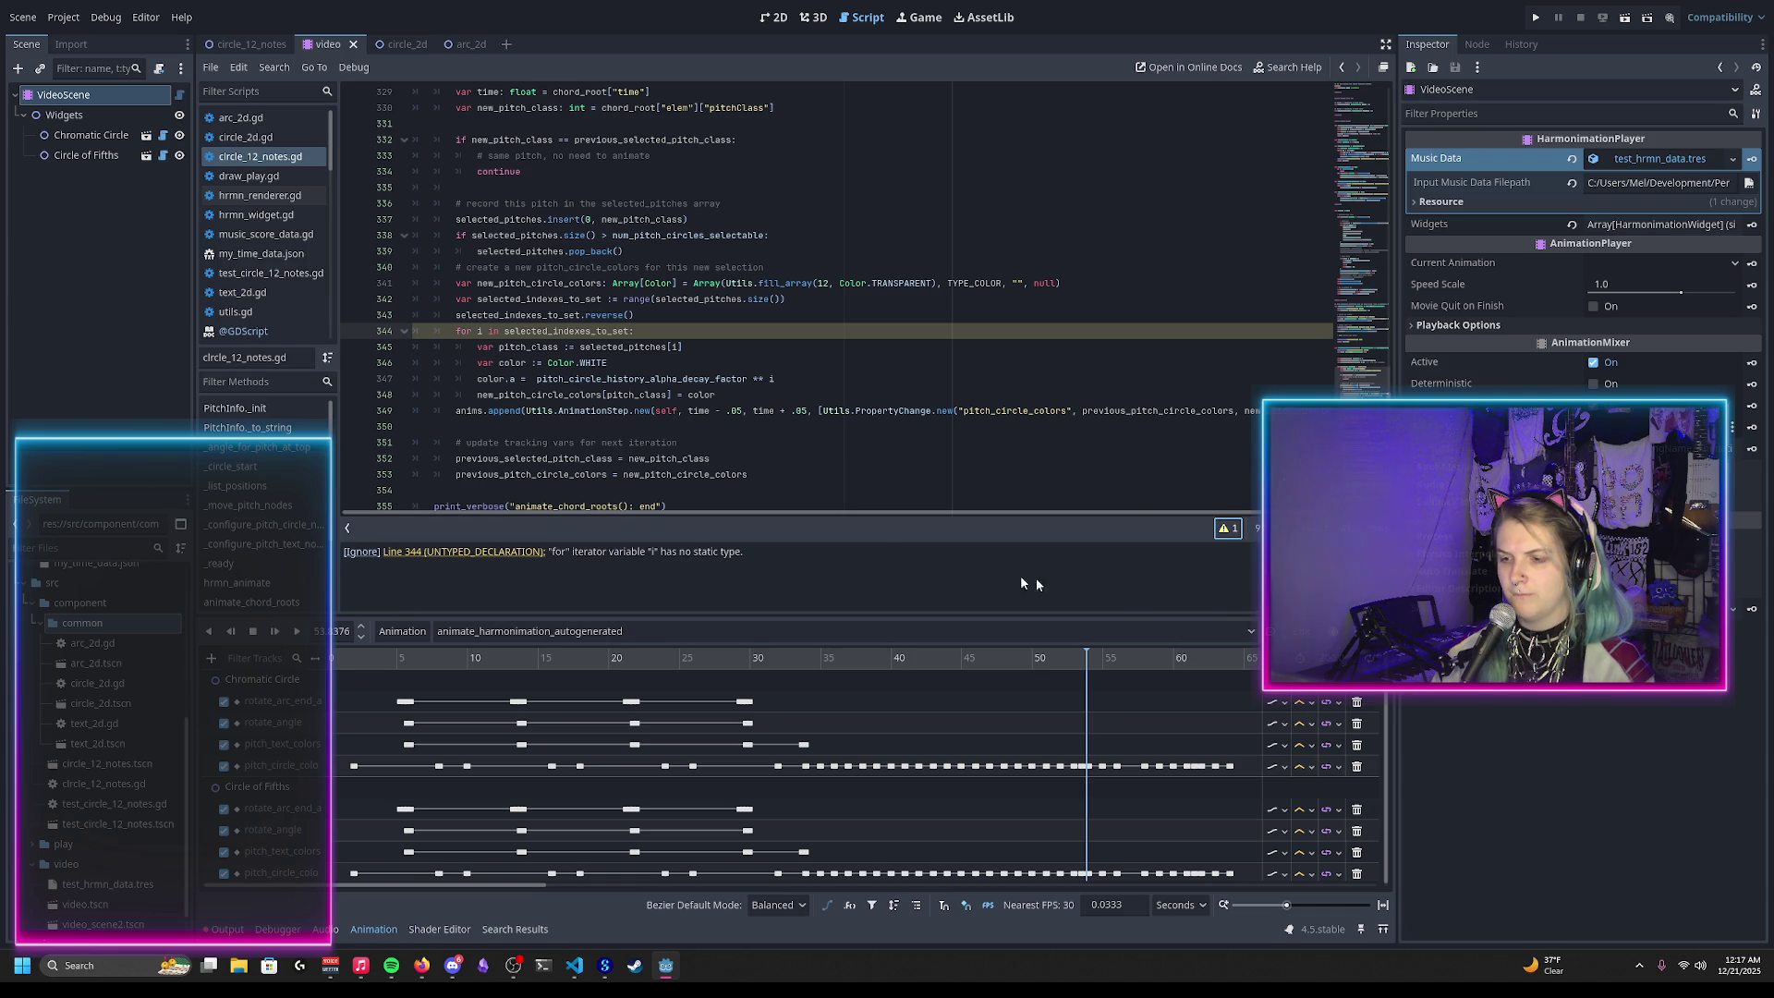
click(483, 330)
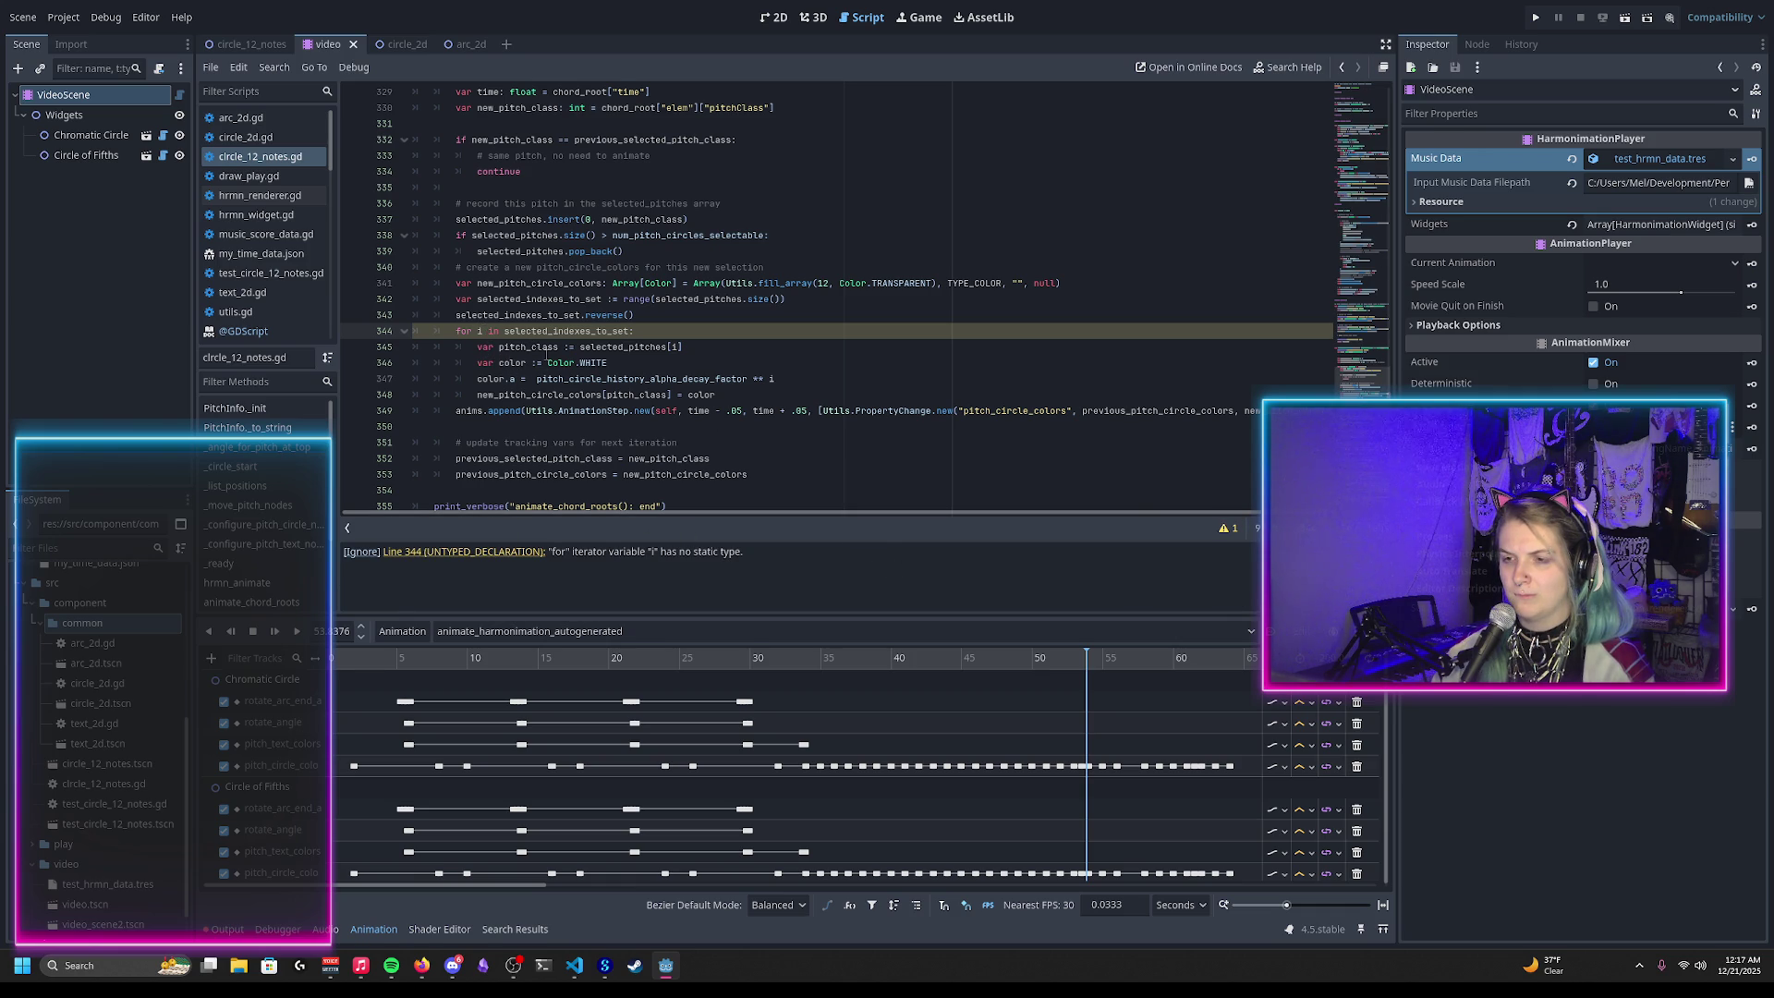
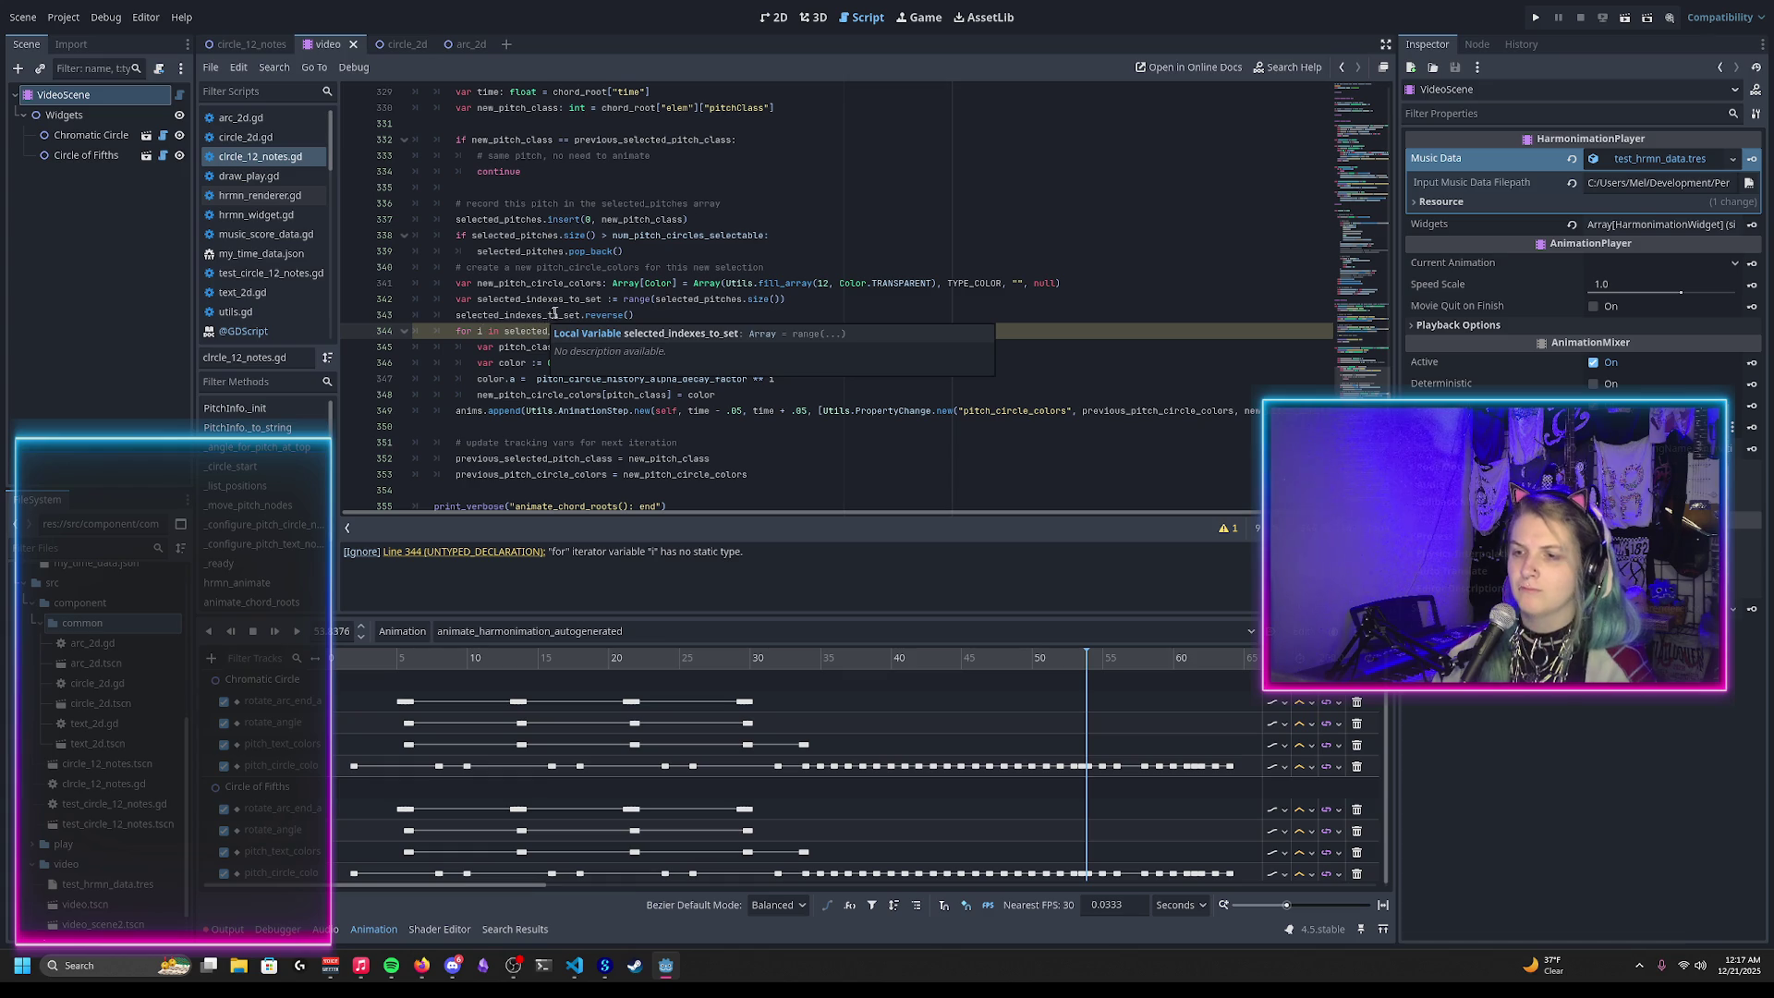
Step: Type selected_indexes_to_set on line 342 as Array[int], then view the 2D scene
click(611, 299)
key(BackSpace)
key(BackSpace)
text(Array[)
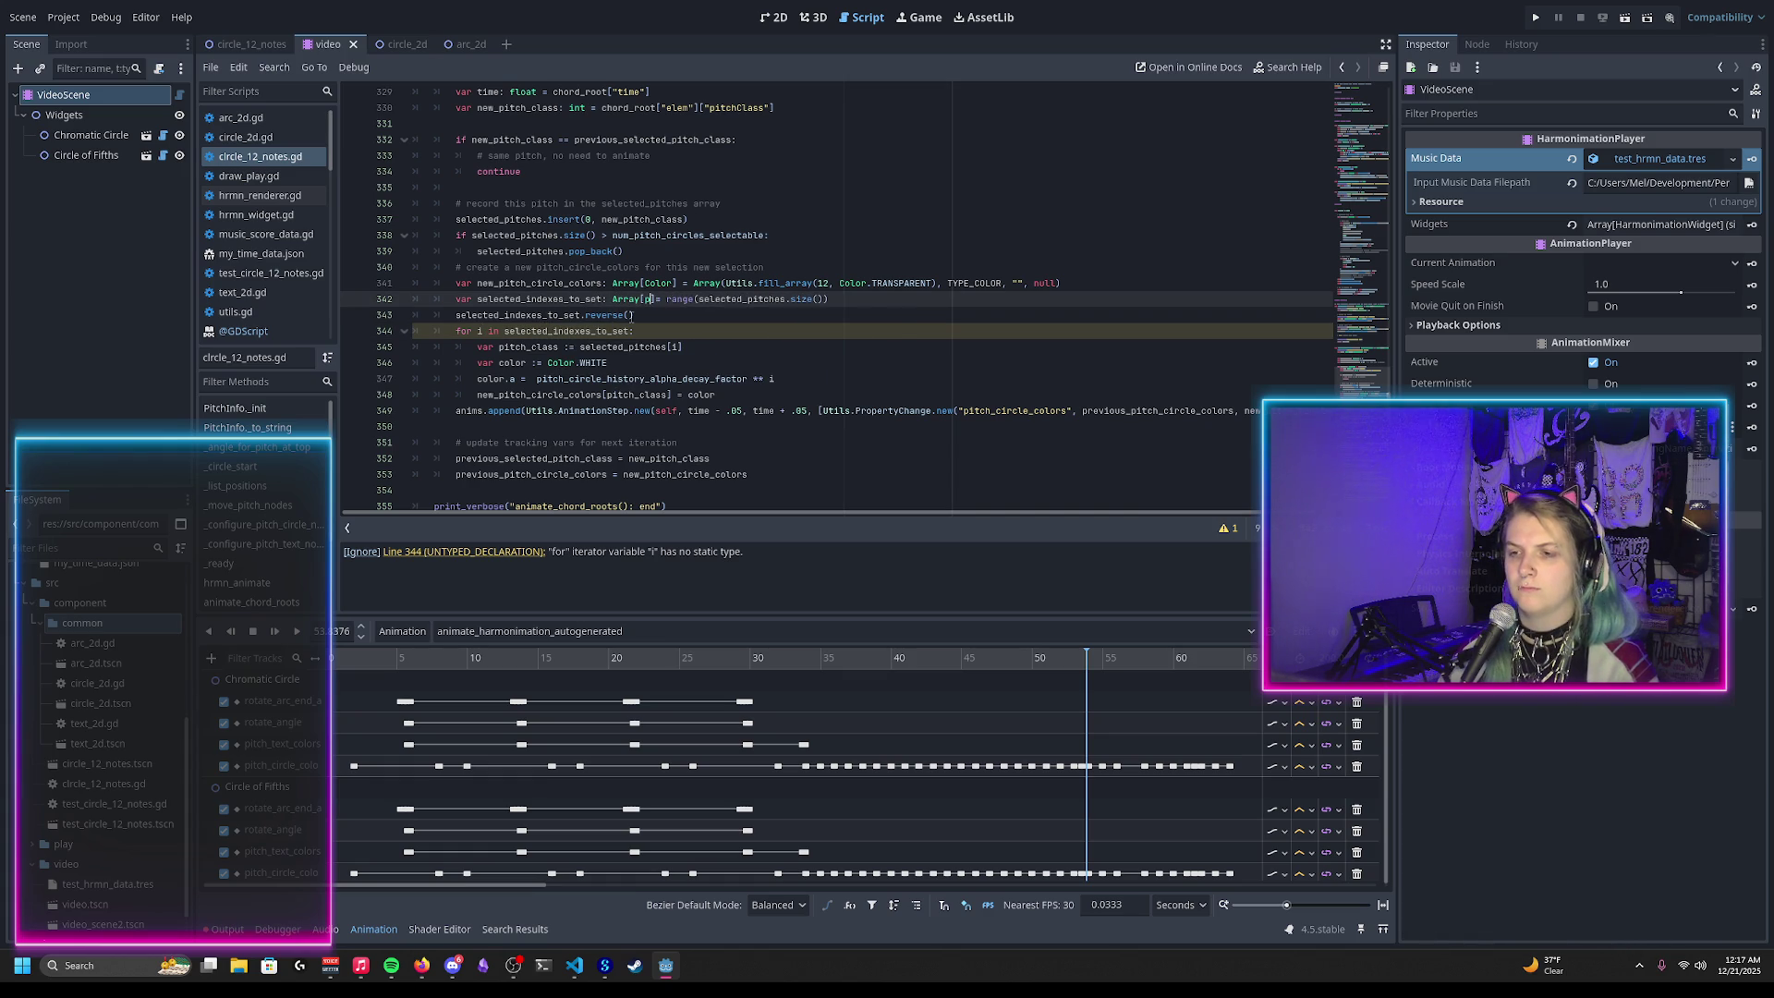
text(nt])
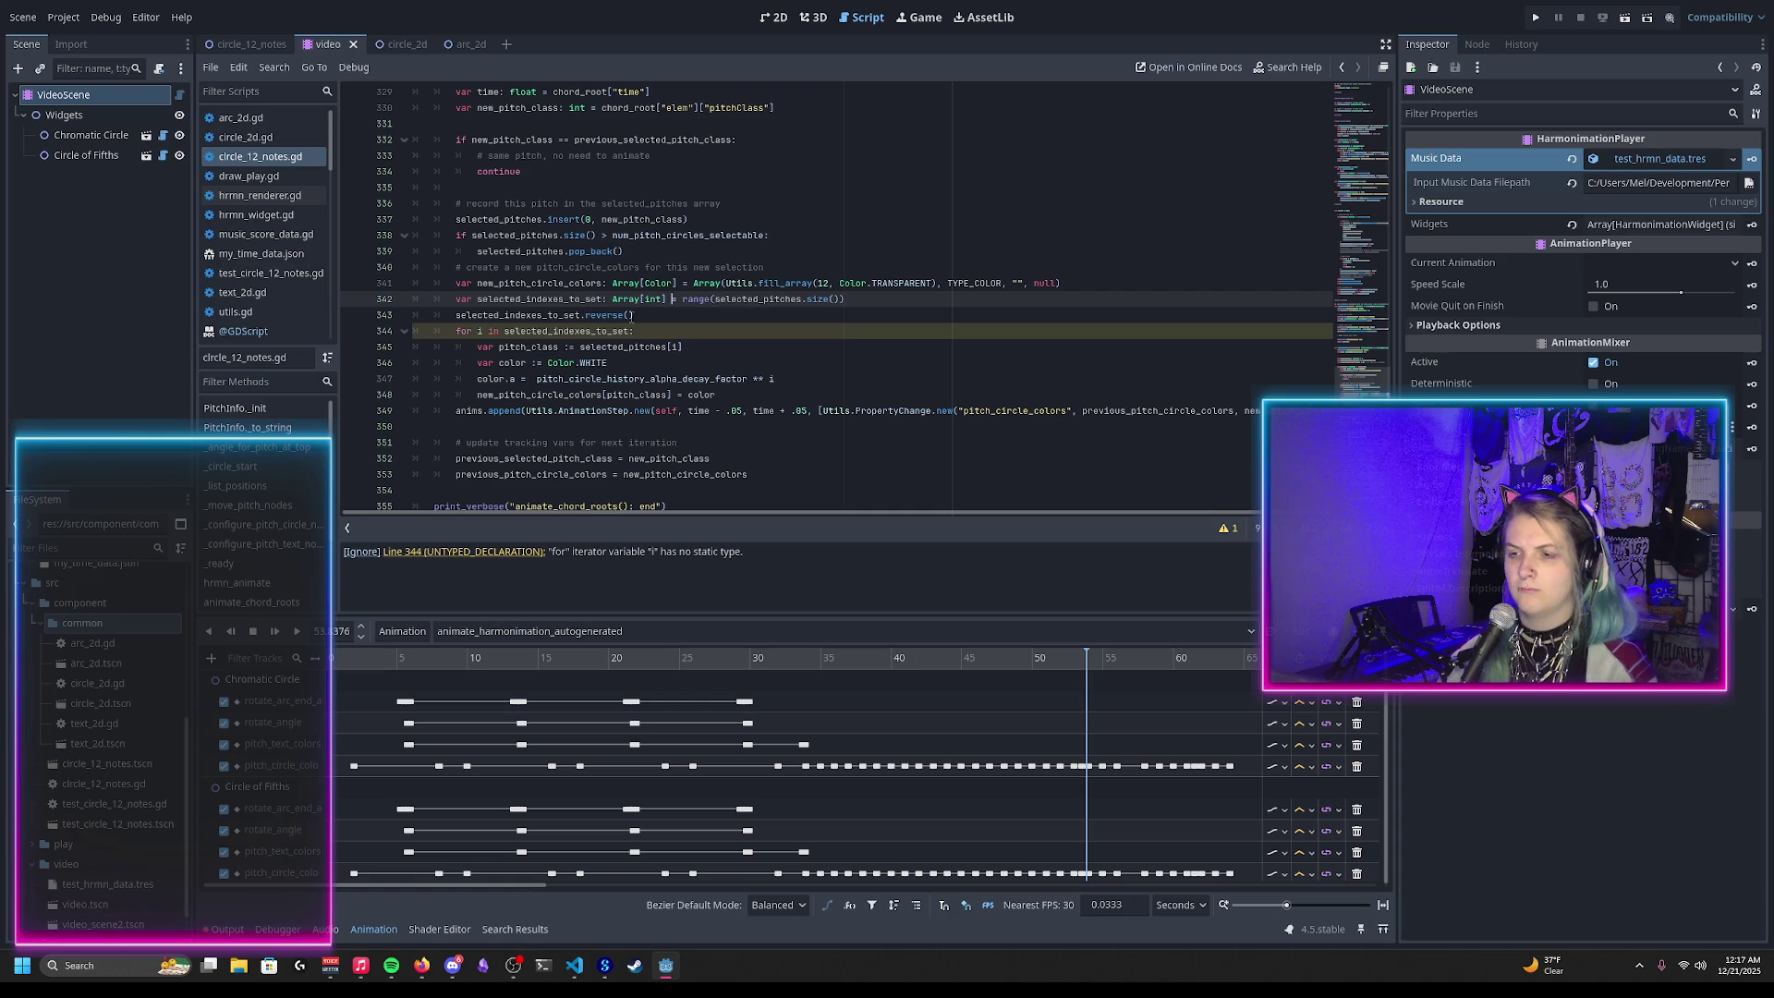
click(631, 315)
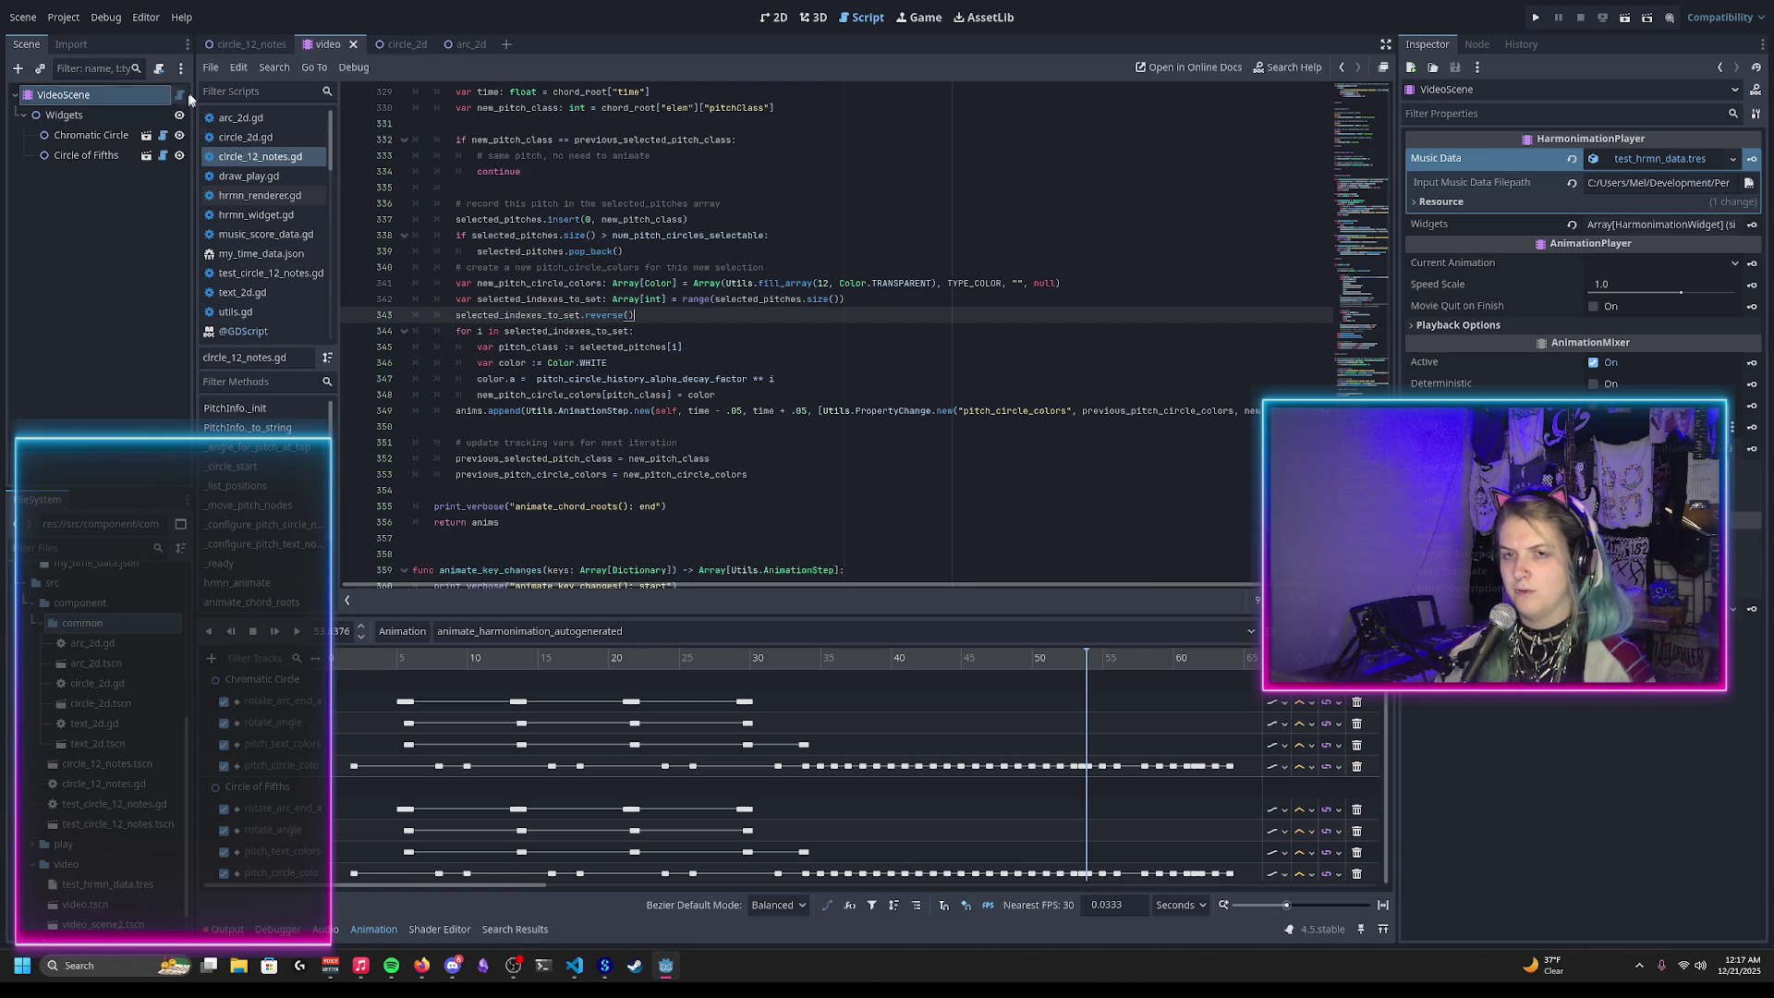
click(774, 20)
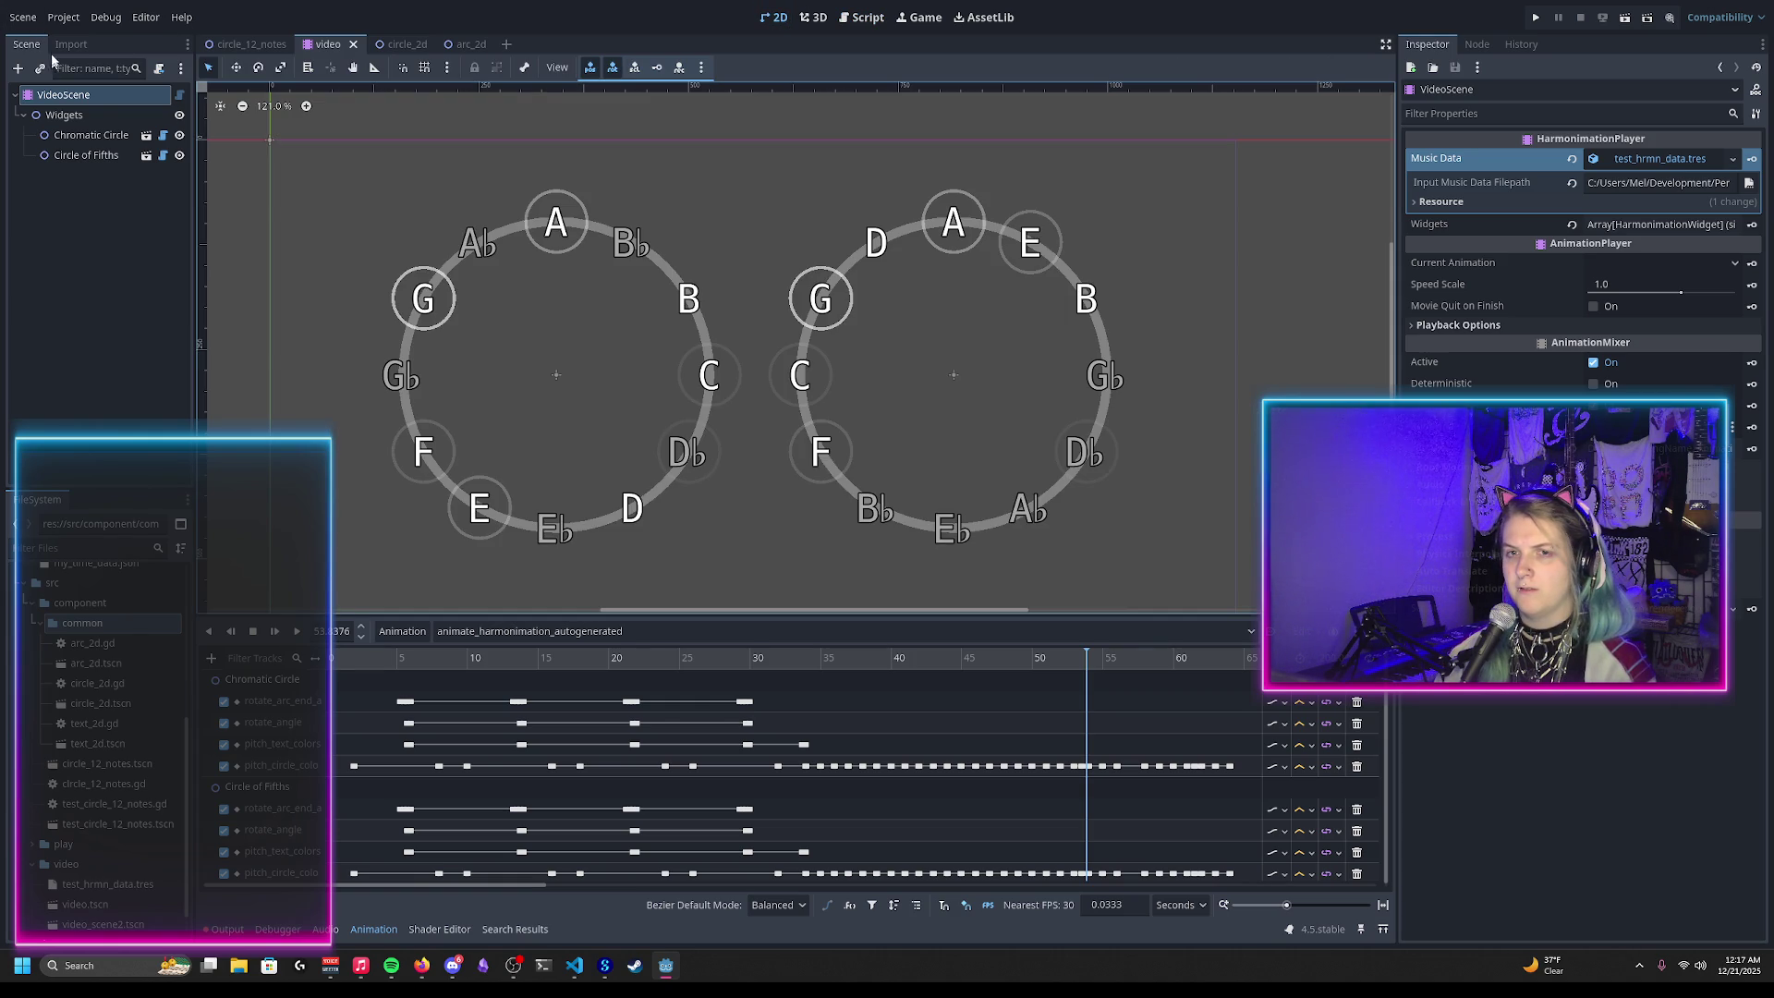
Step: Reload the scene, scrub animate_harmonimation_autogenerated to about 5.6 s, and check the rotate_angle output
click(23, 17)
click(83, 364)
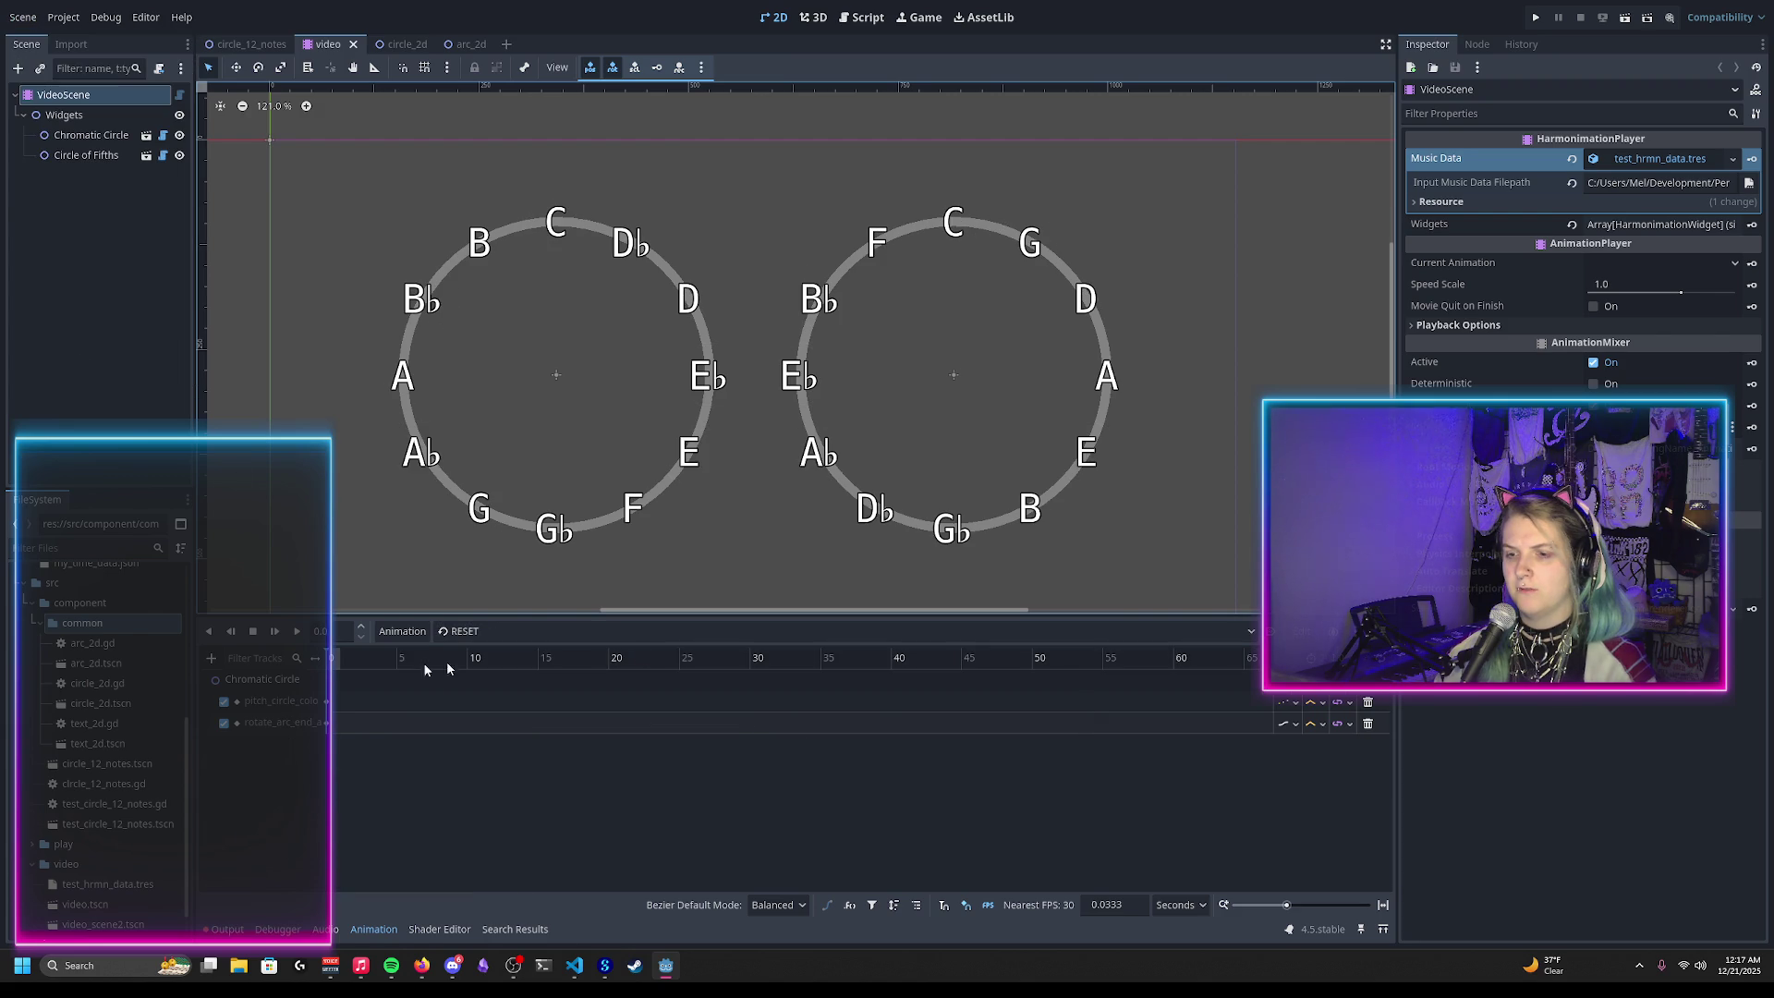
click(506, 632)
click(507, 666)
mouse_move(399, 662)
mouse_down()
mouse_move(445, 661)
mouse_move(379, 662)
mouse_move(438, 680)
mouse_up()
click(226, 930)
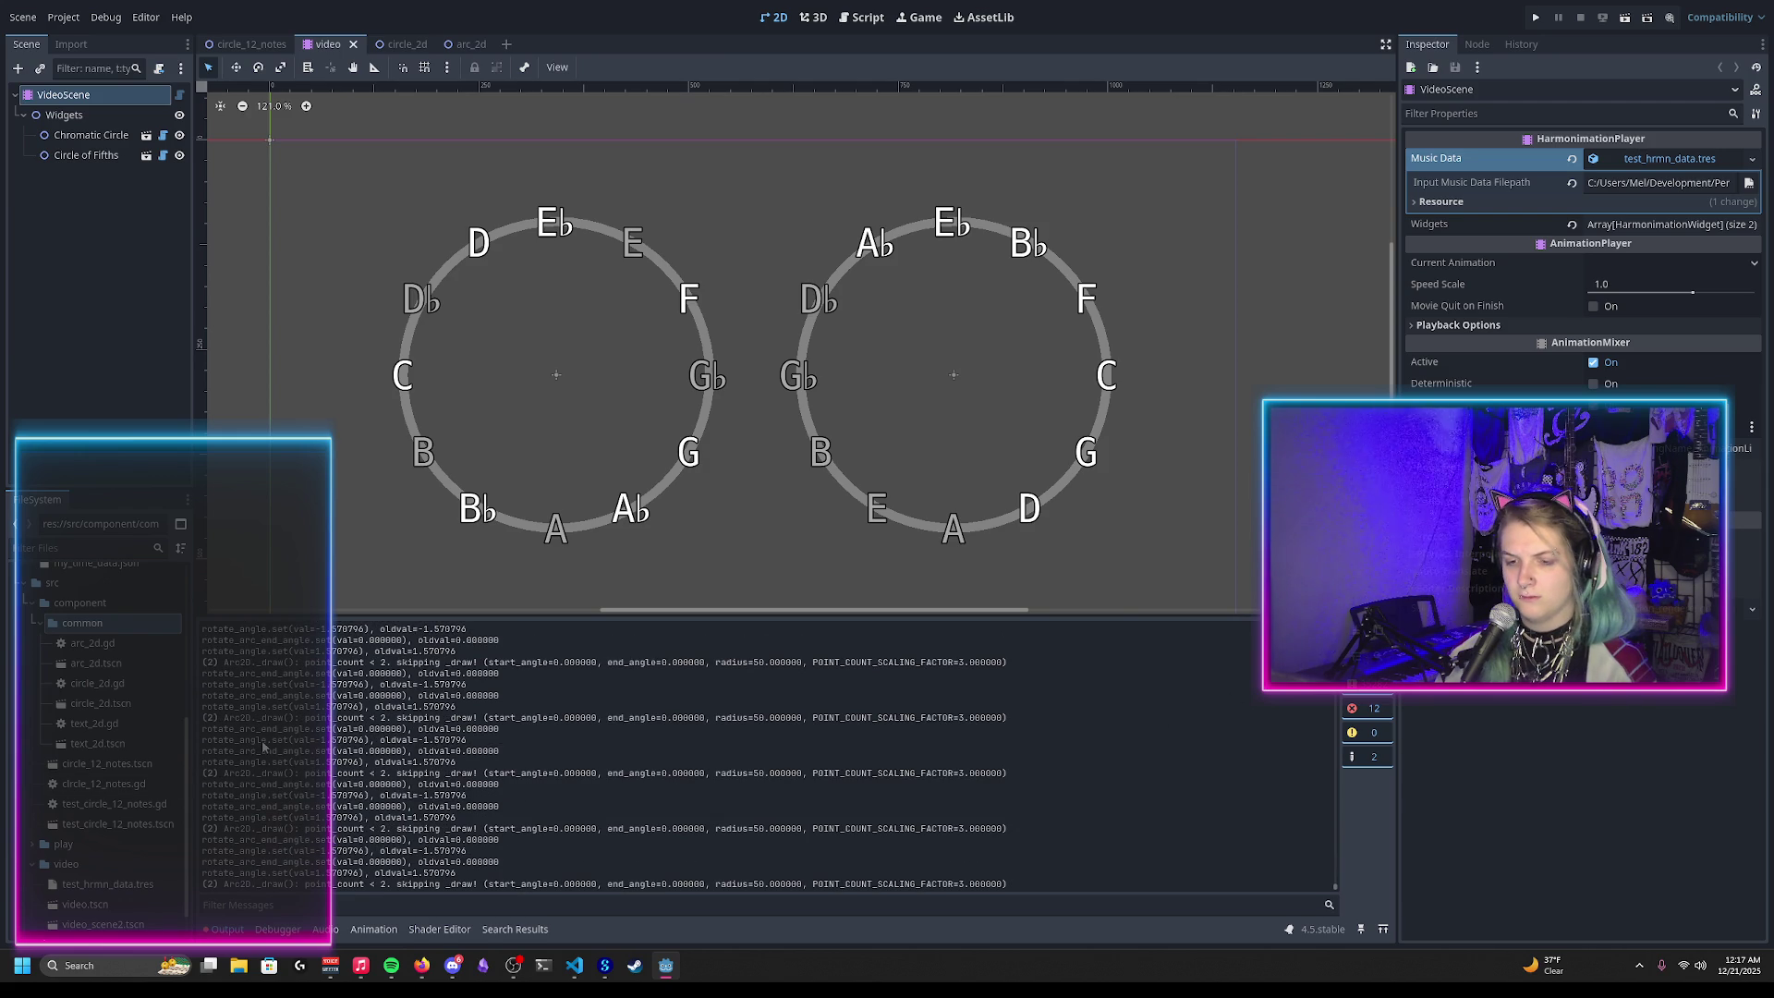
click(853, 23)
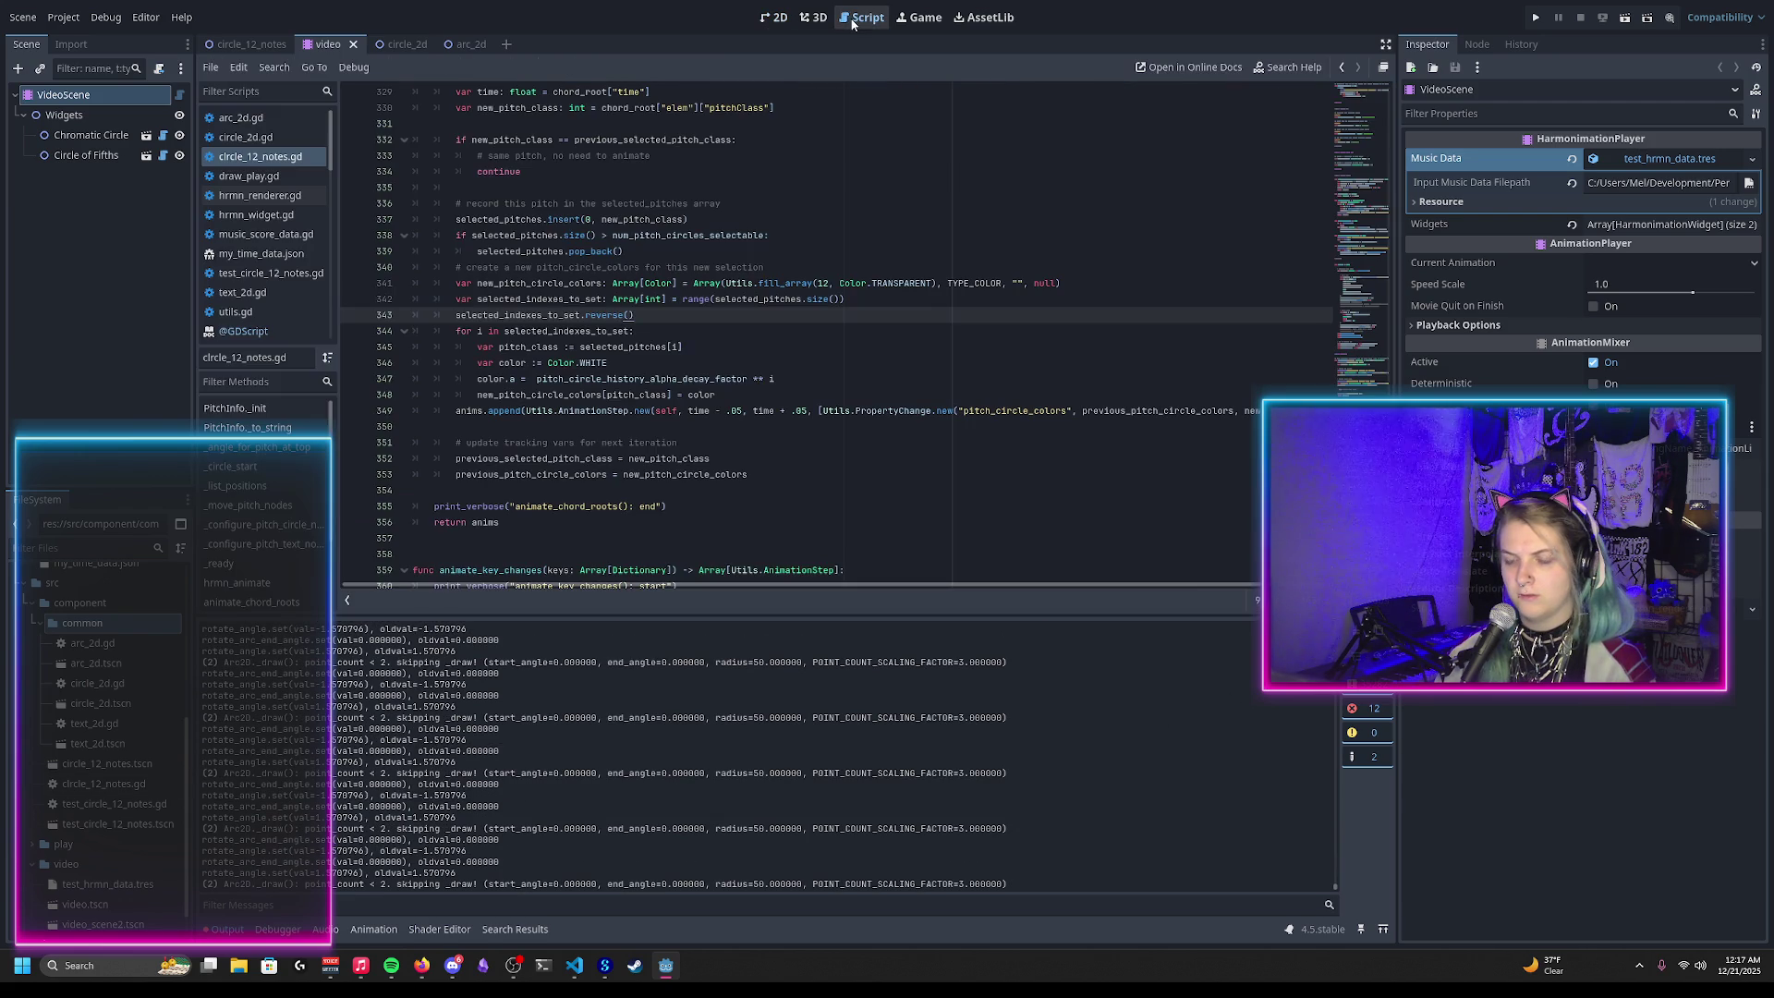
Step: Comment out the debug print in the rotate_angle setter with Ctrl+K
scroll(570, 324, up, 10)
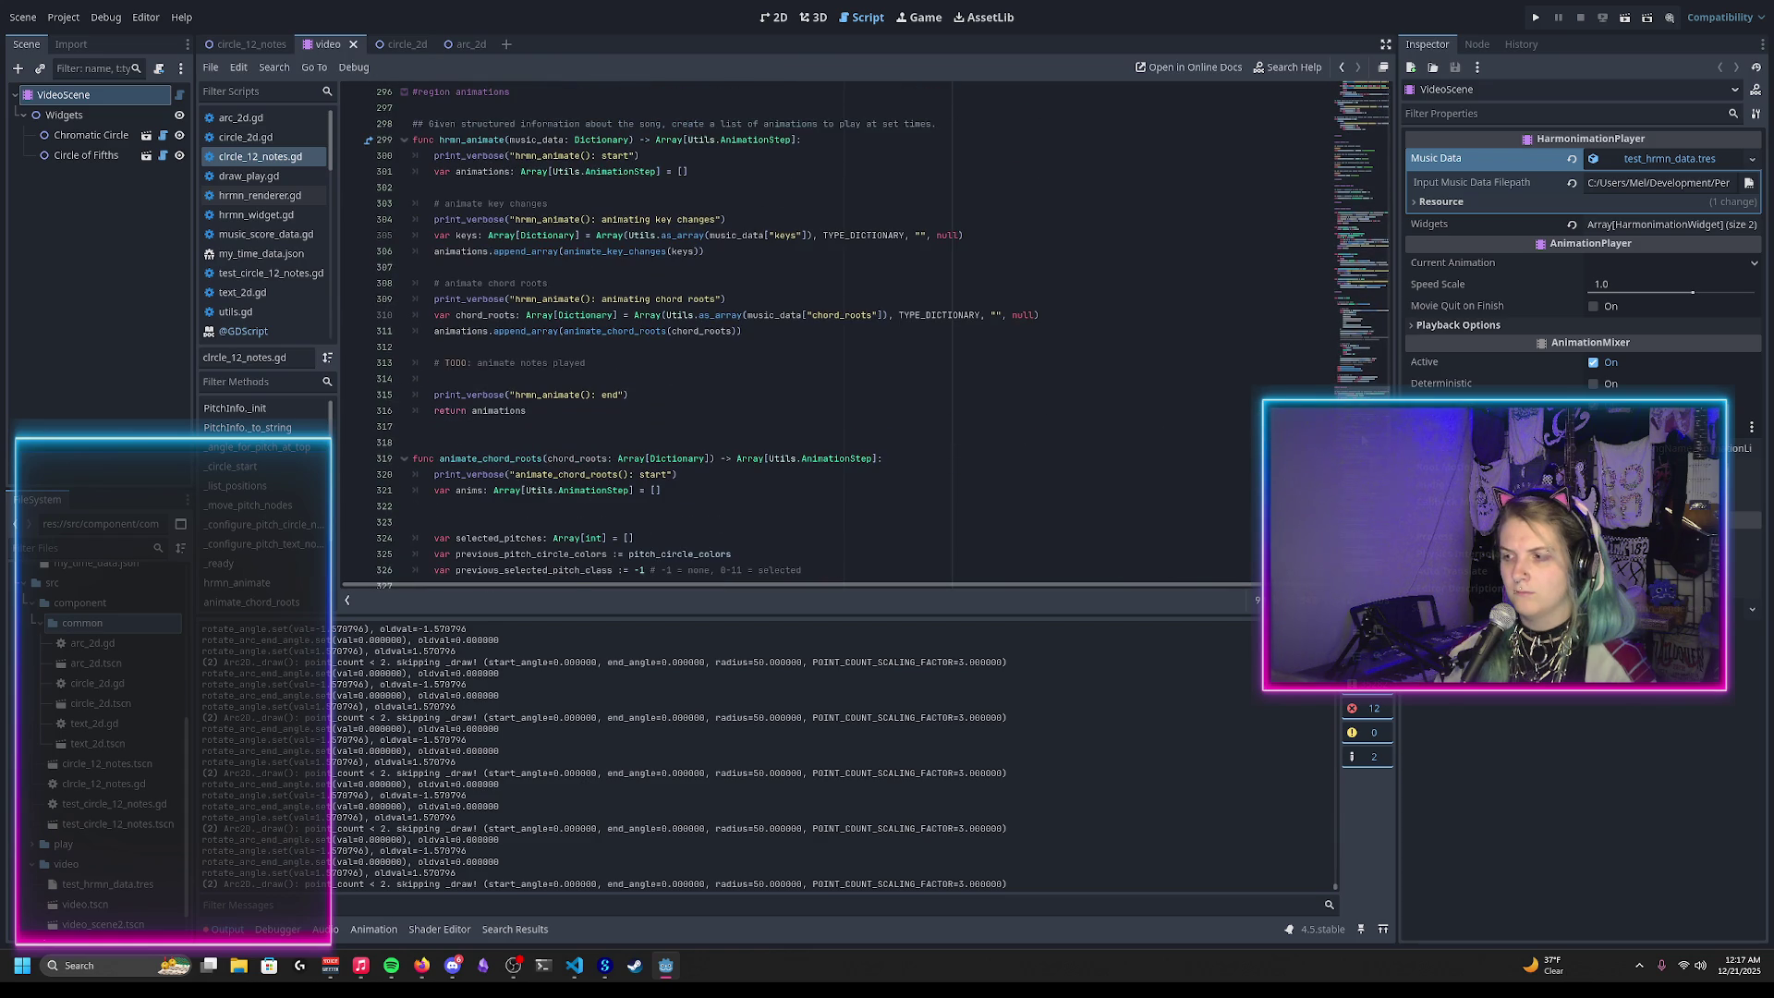
scroll(532, 334, up, 20)
scroll(532, 335, down, 11)
scroll(489, 292, down, 3)
scroll(489, 292, down, 10)
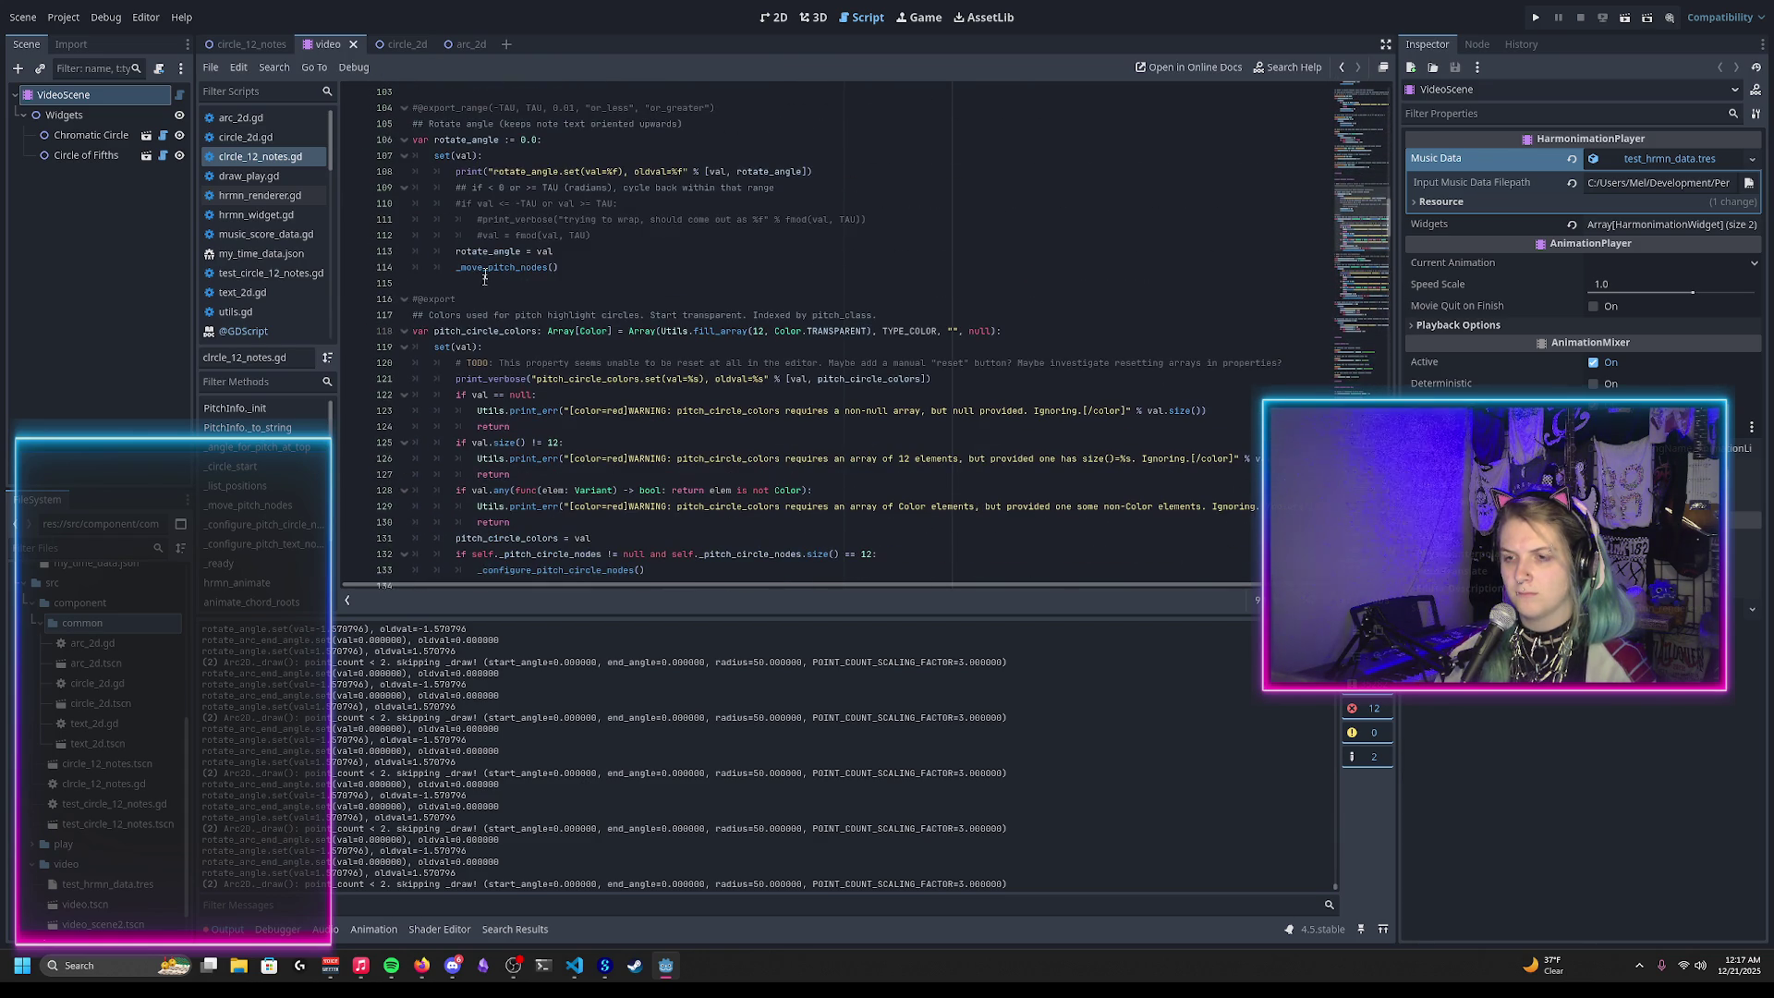
click(516, 172)
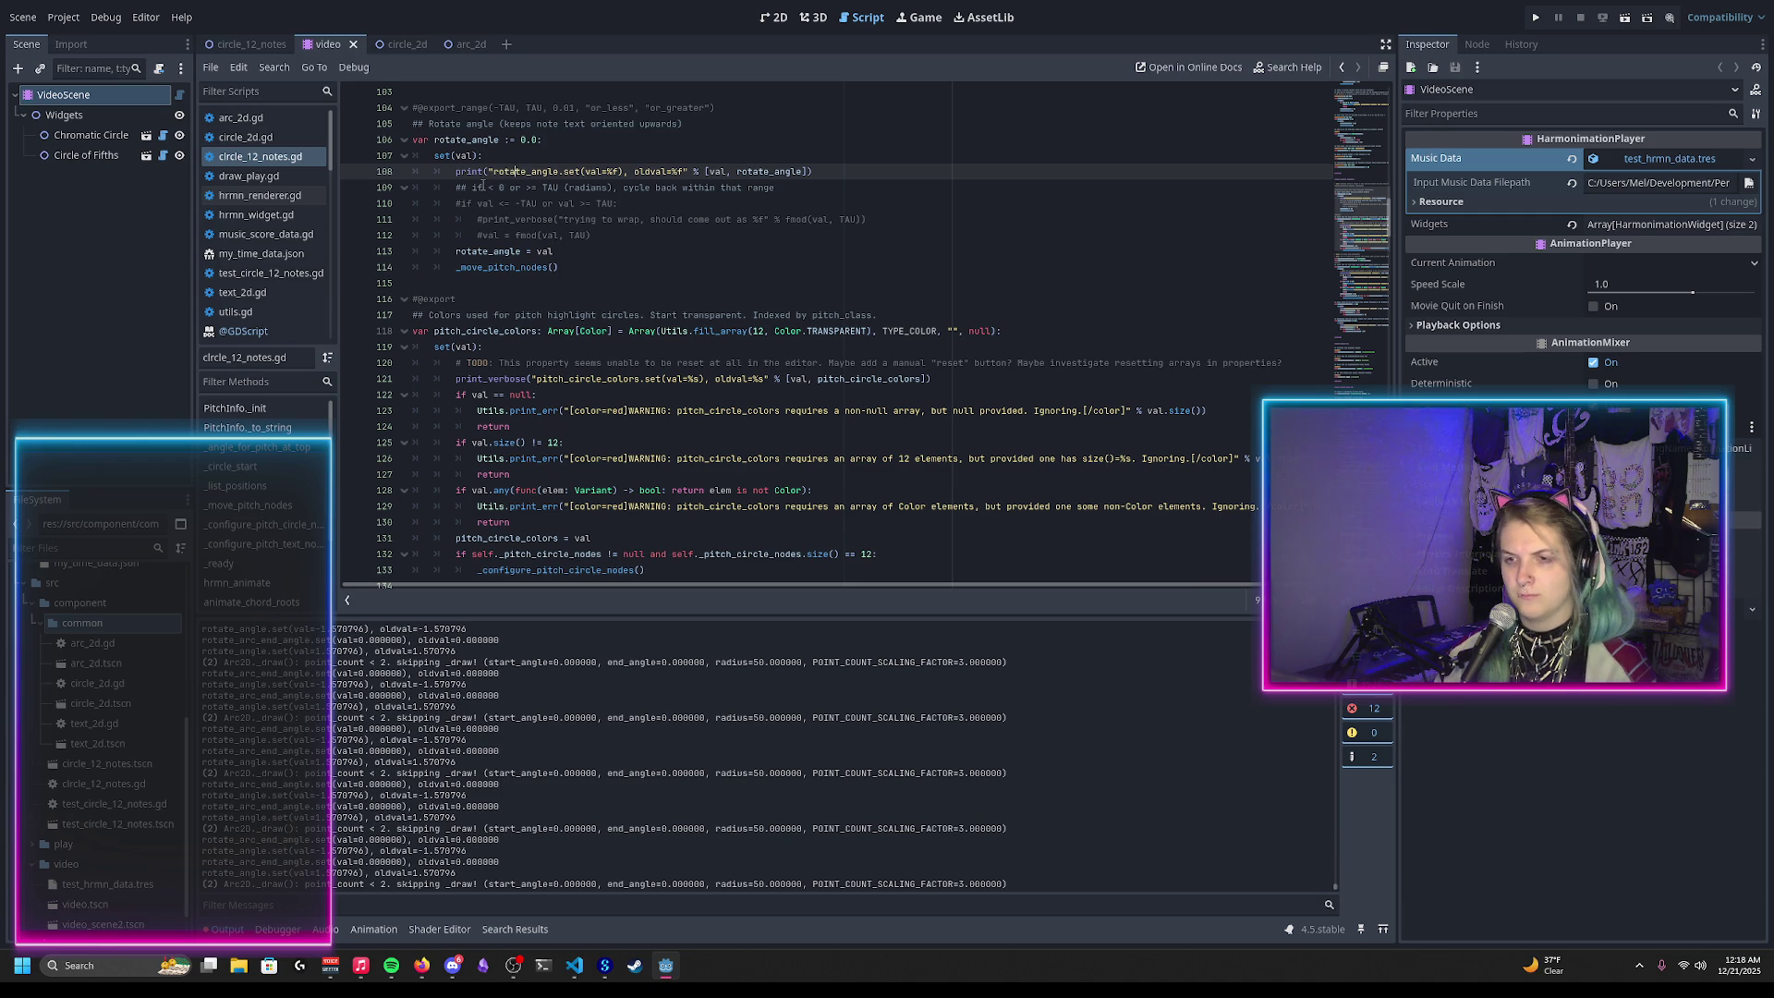
key(ctrl+k)
Step: Comment out the rotate_arc_start_angle and rotate_arc_end_angle debug prints, then run the project
scroll(490, 231, down, 10)
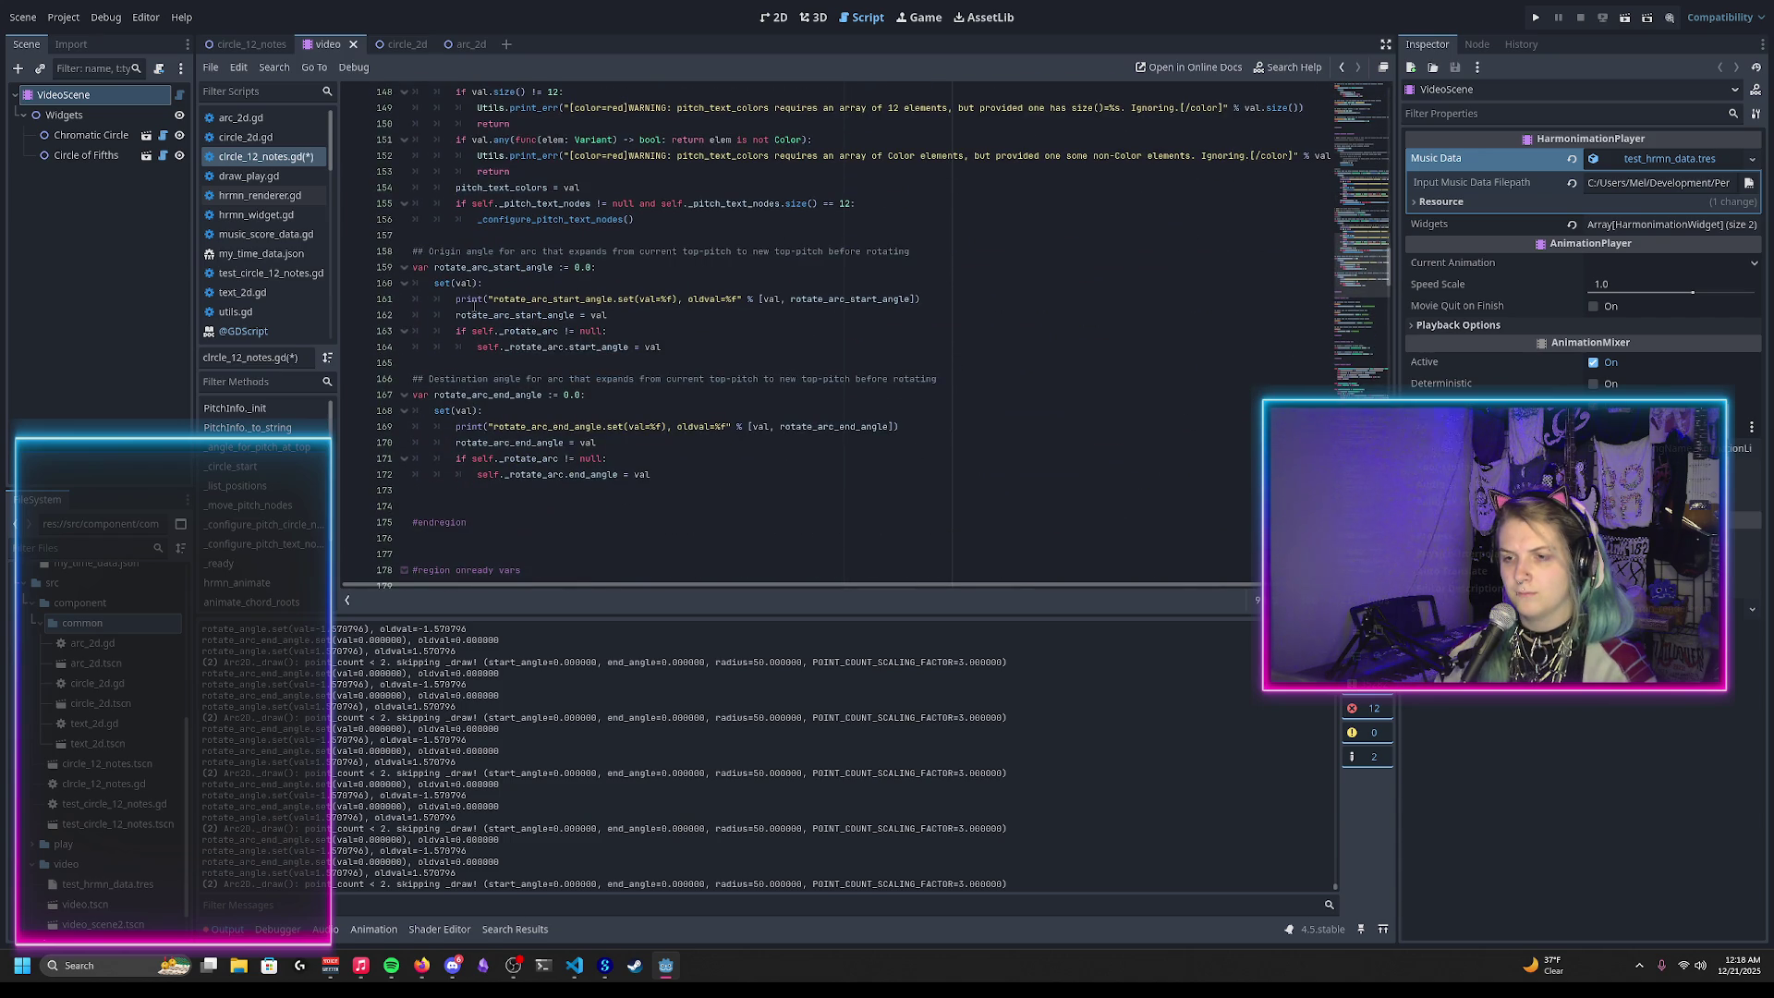
click(471, 299)
key(ctrl+k)
click(493, 426)
key(ctrl+k)
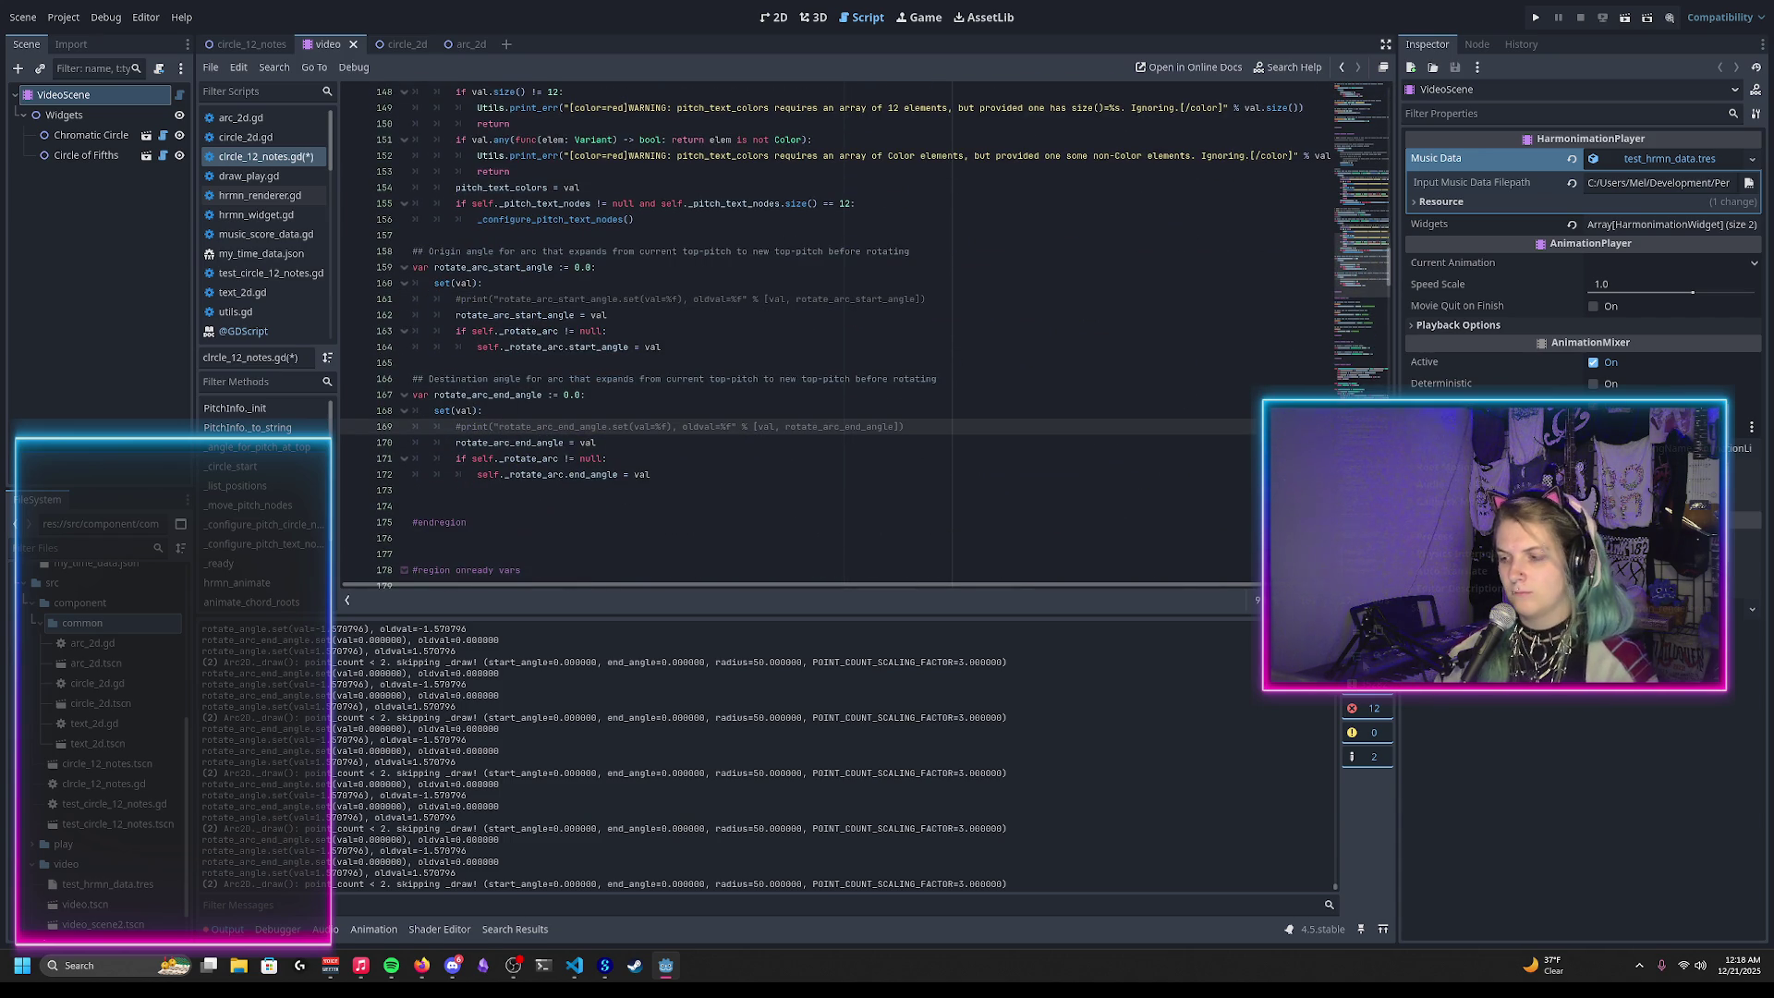
key(F5)
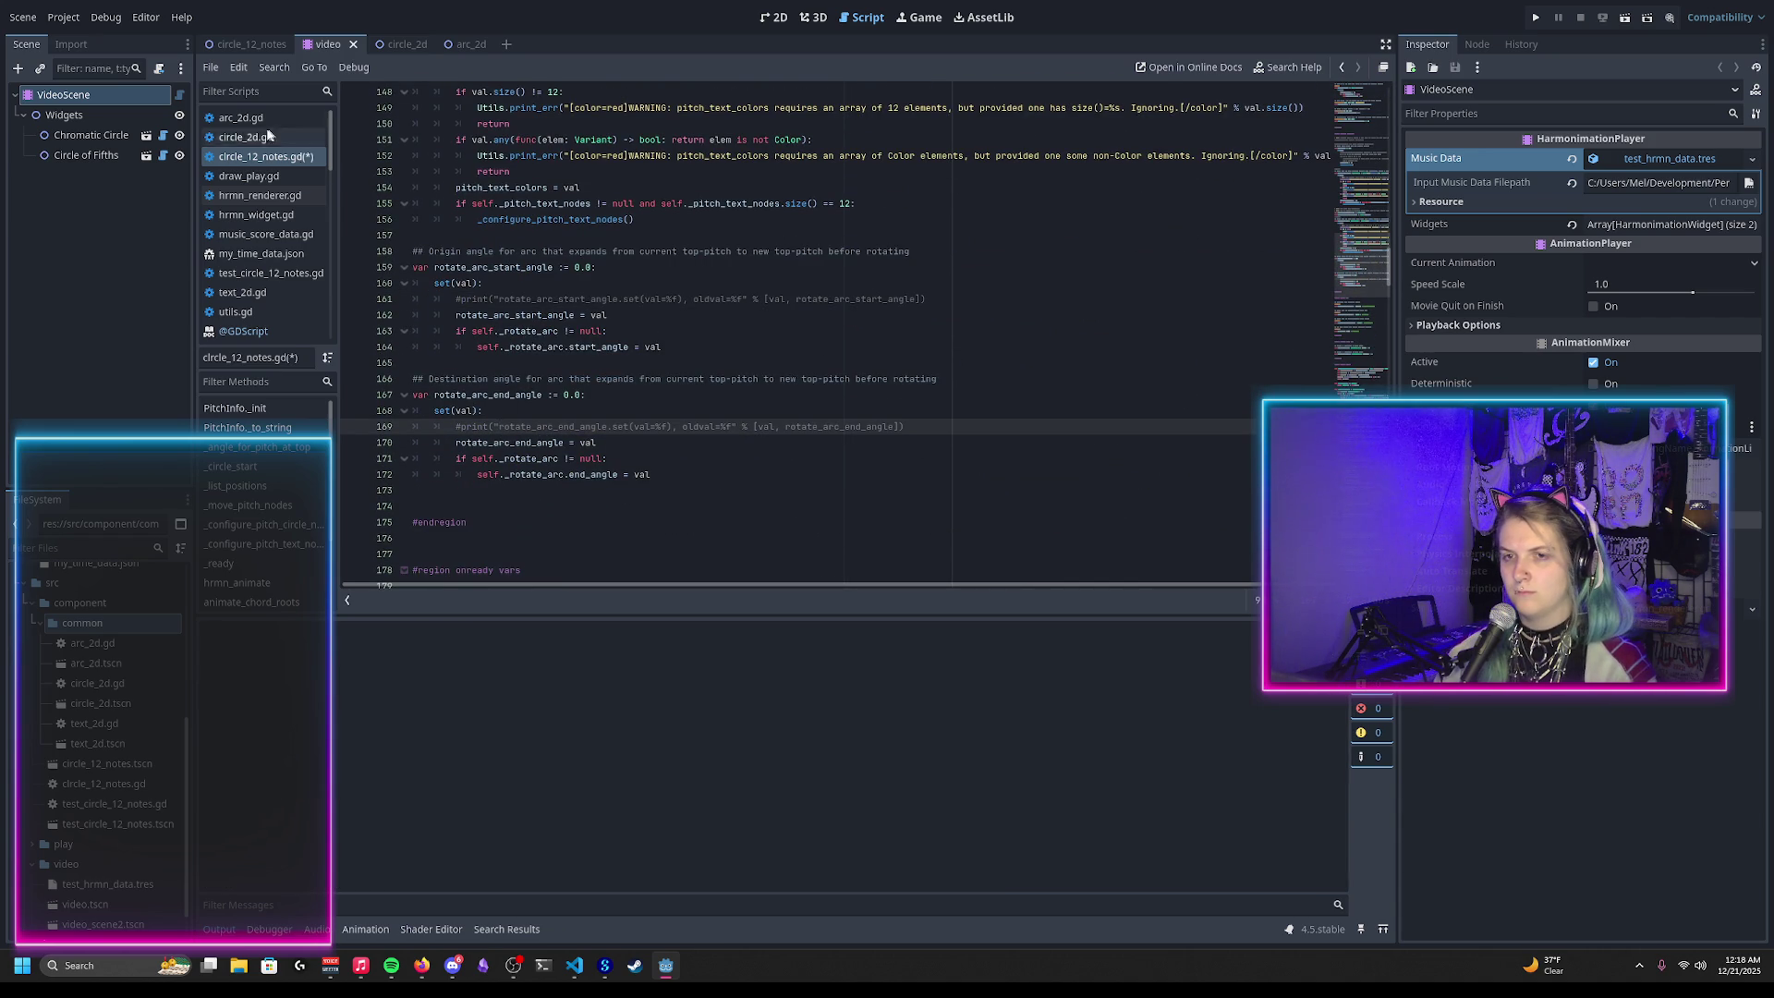
Step: In arc_2d.gd, turn line 100's point_count warning into a commented-out print_verbose call
click(242, 117)
click(483, 507)
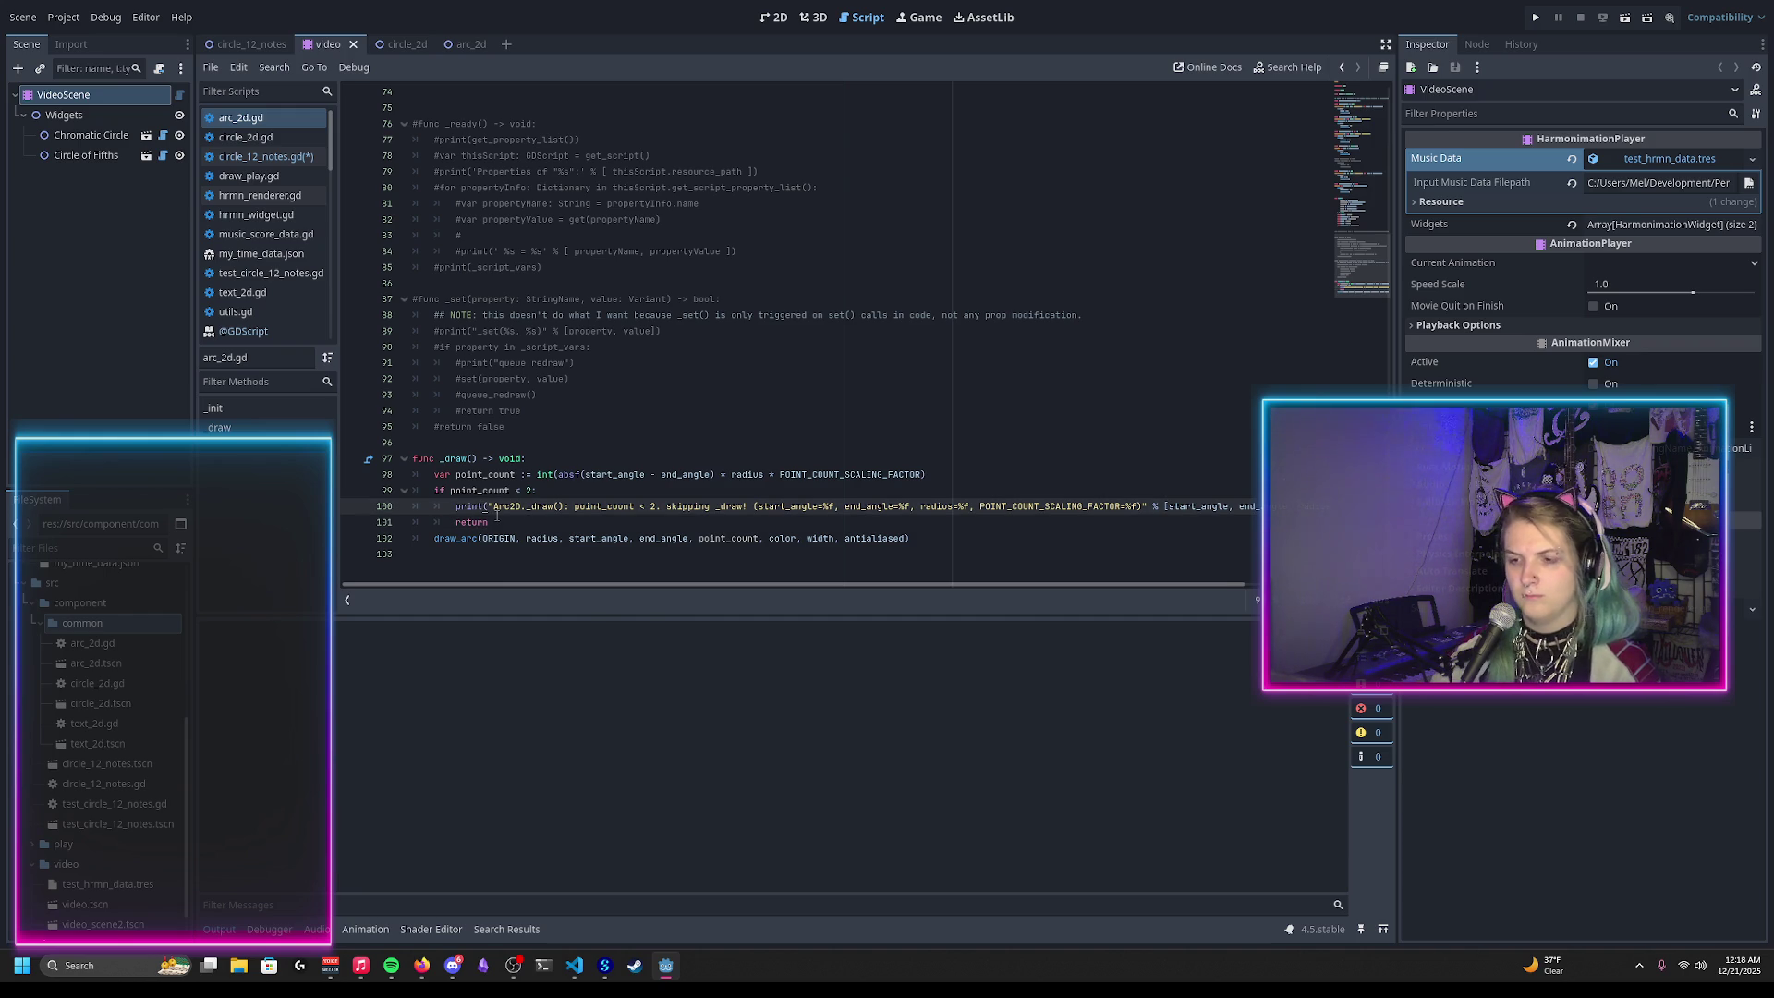
text(_verbose)
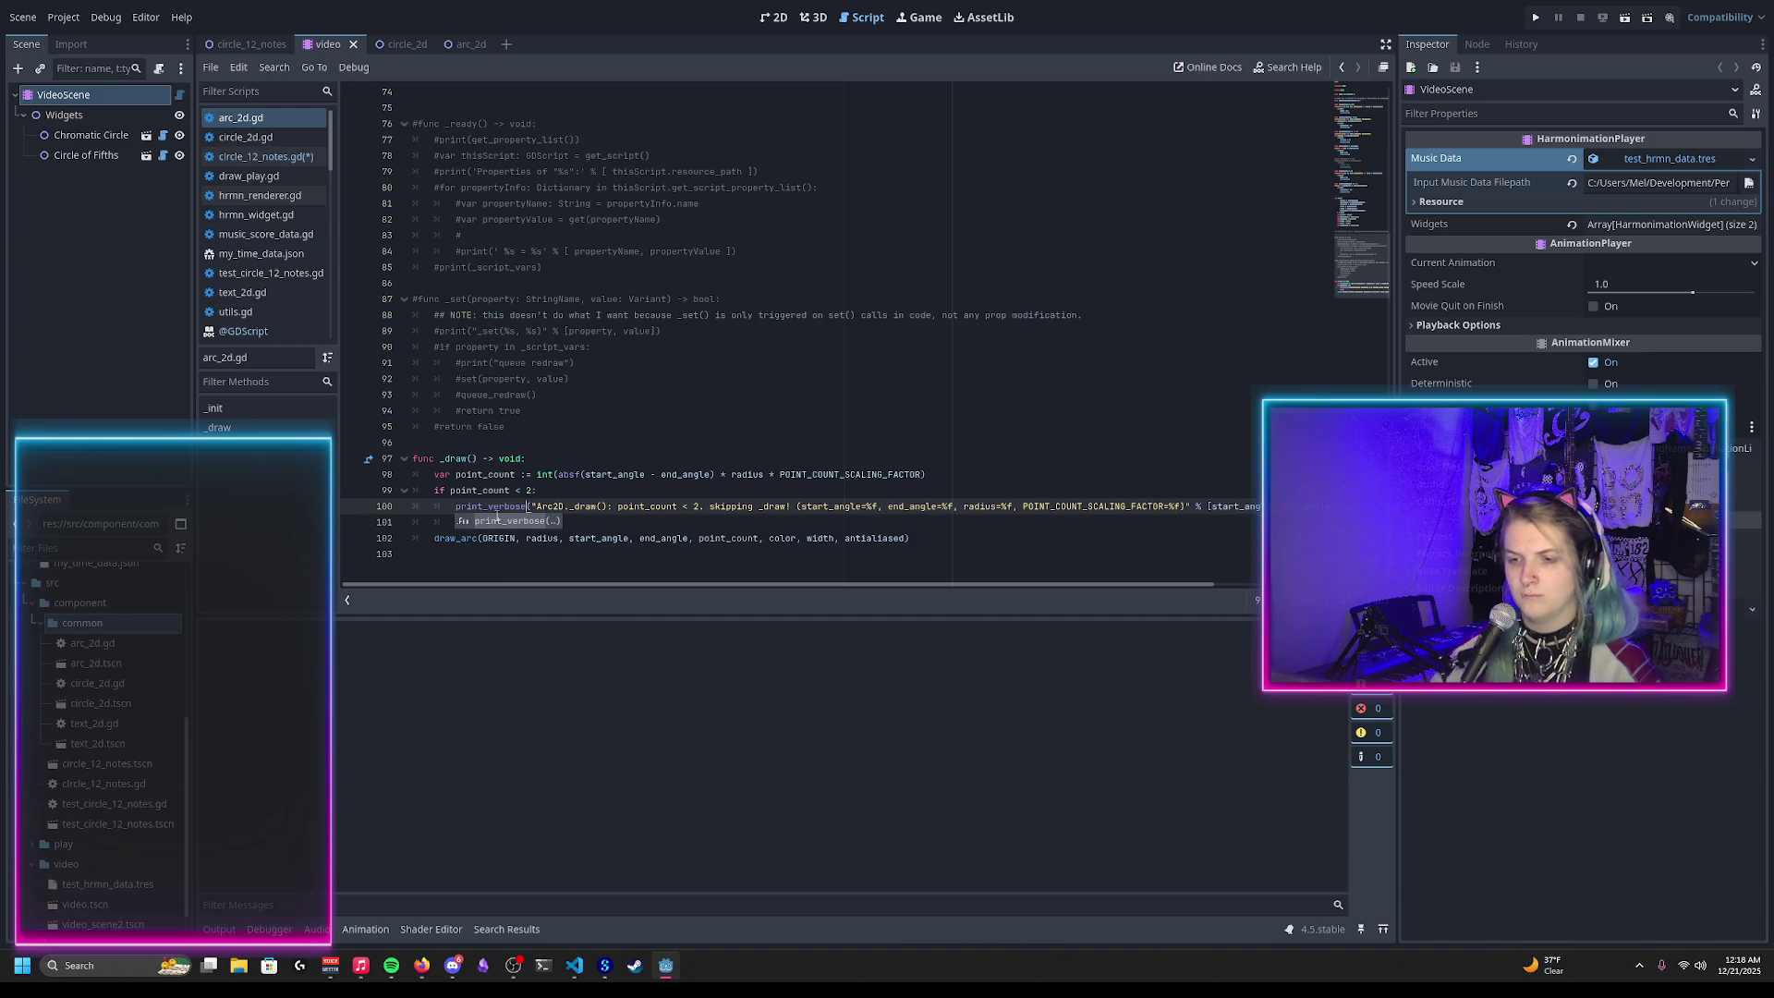
key(ctrl+k)
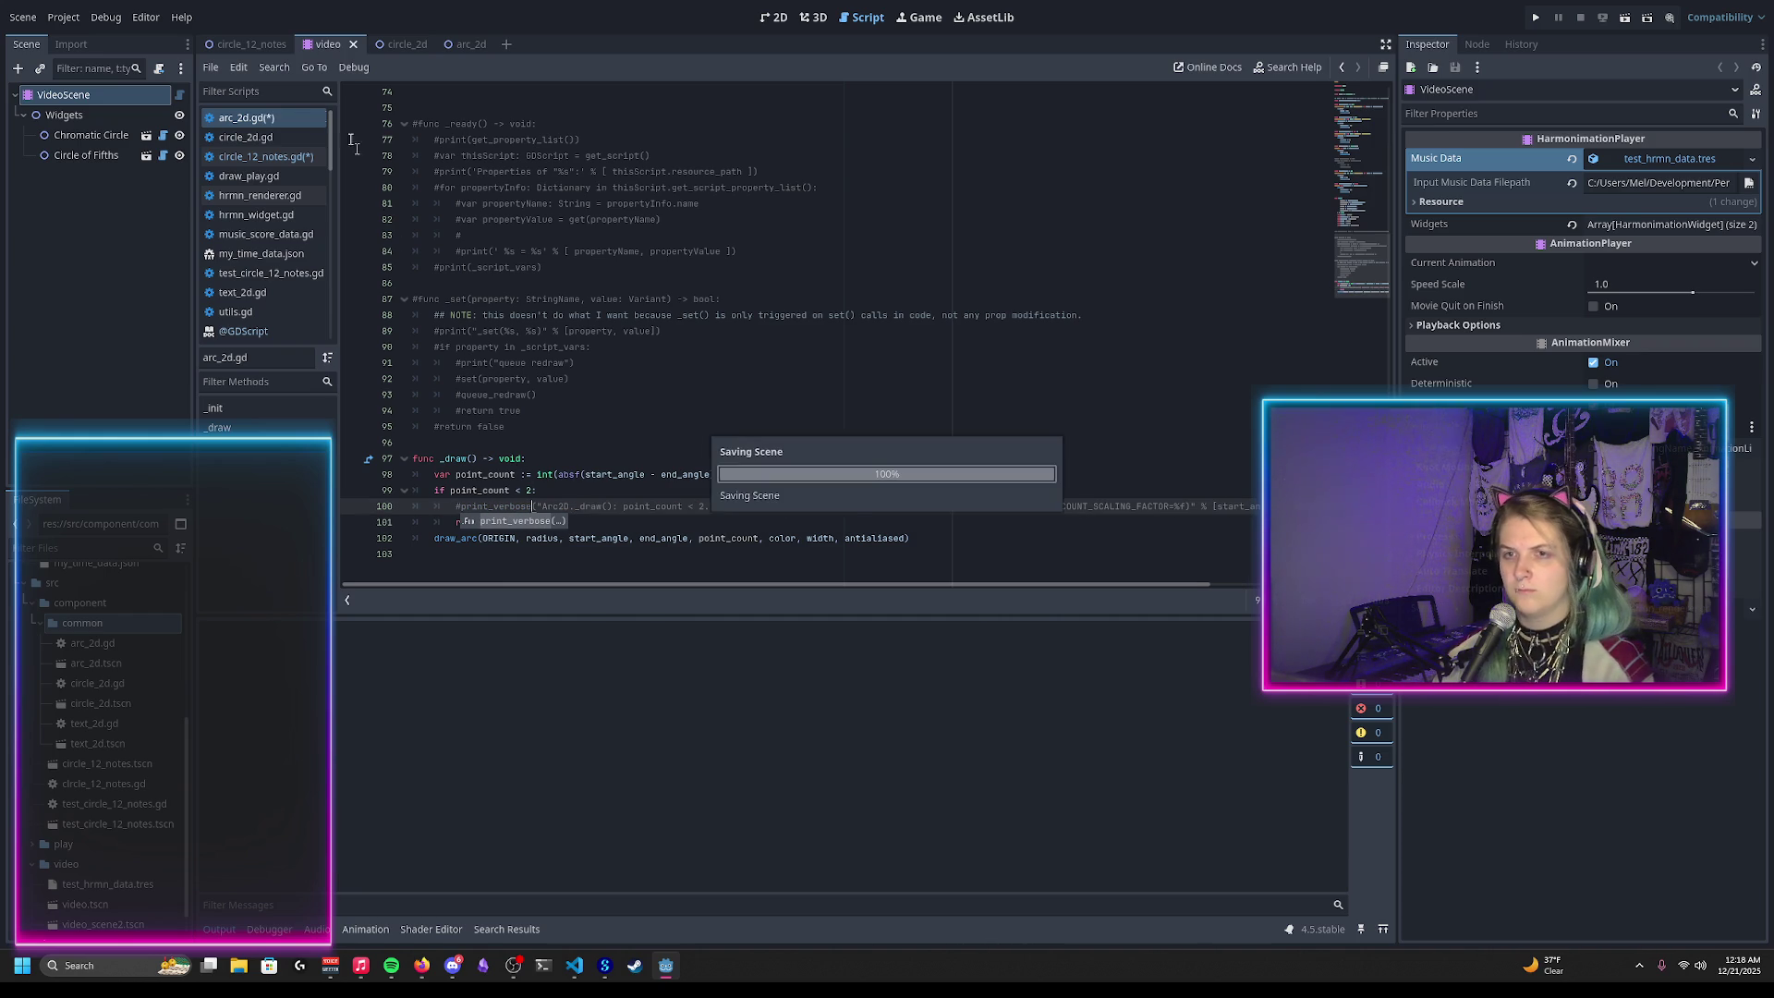
click(772, 17)
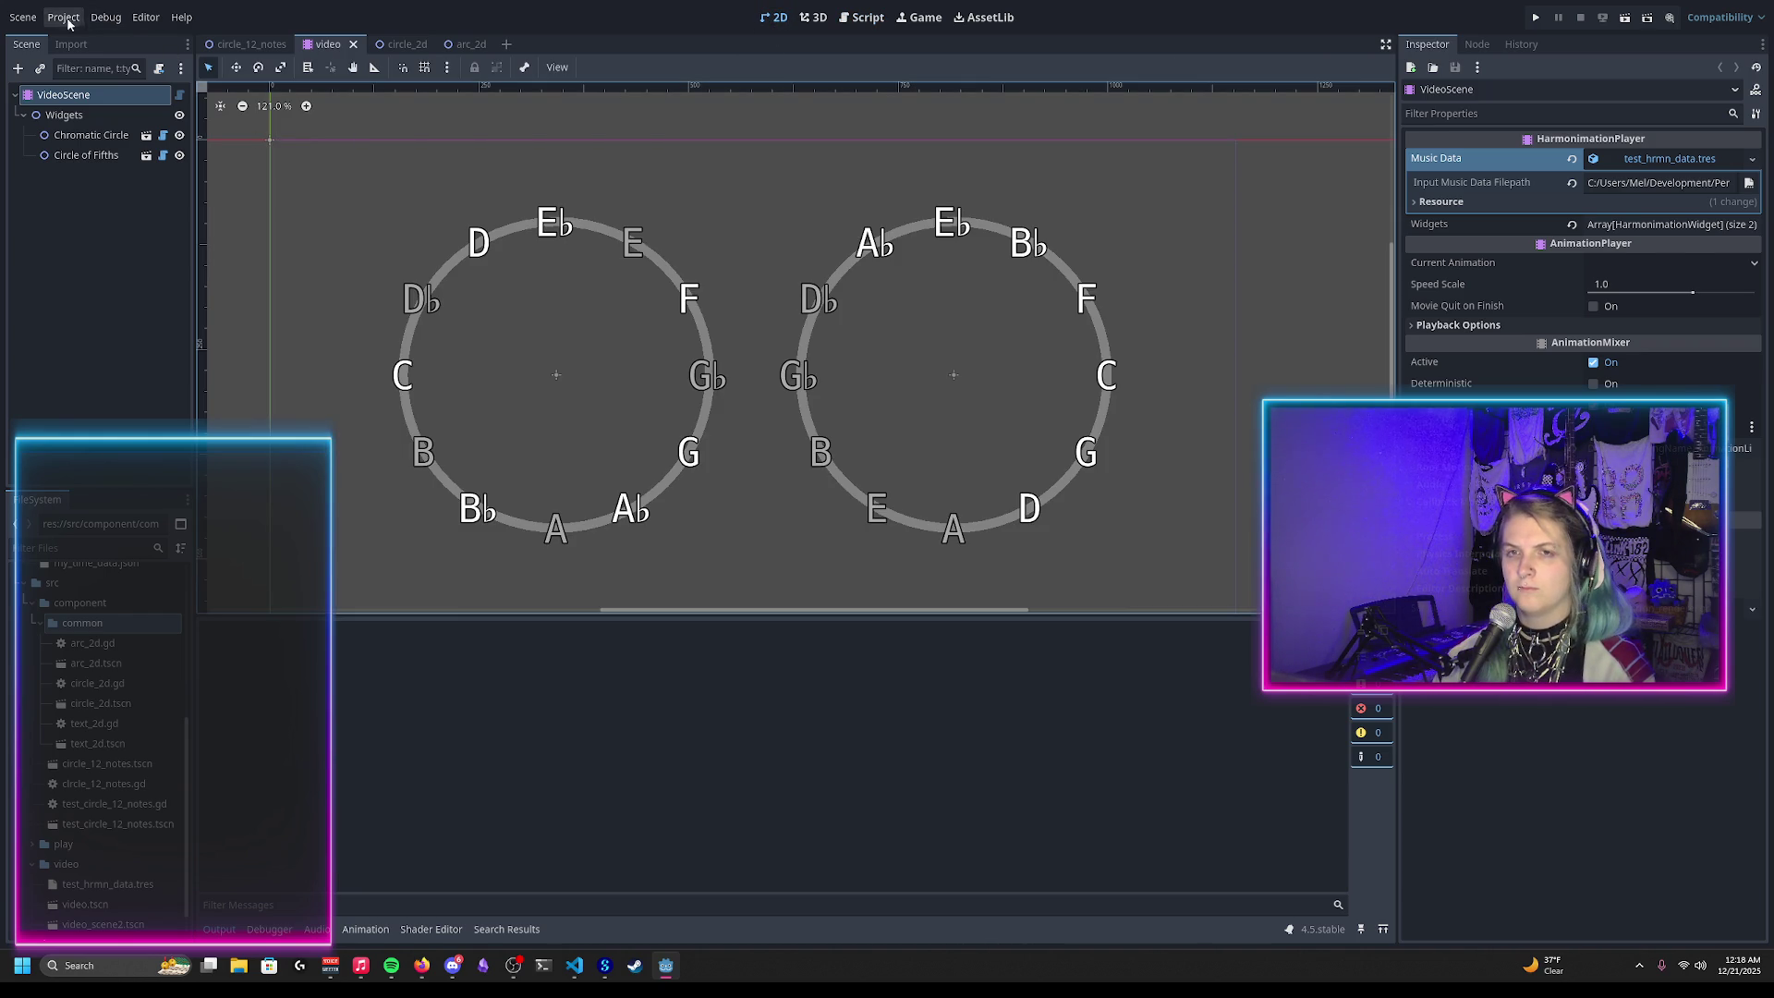
Step: Reload the saved scene, review the Output errors, and open circle_12_notes.gd
click(20, 17)
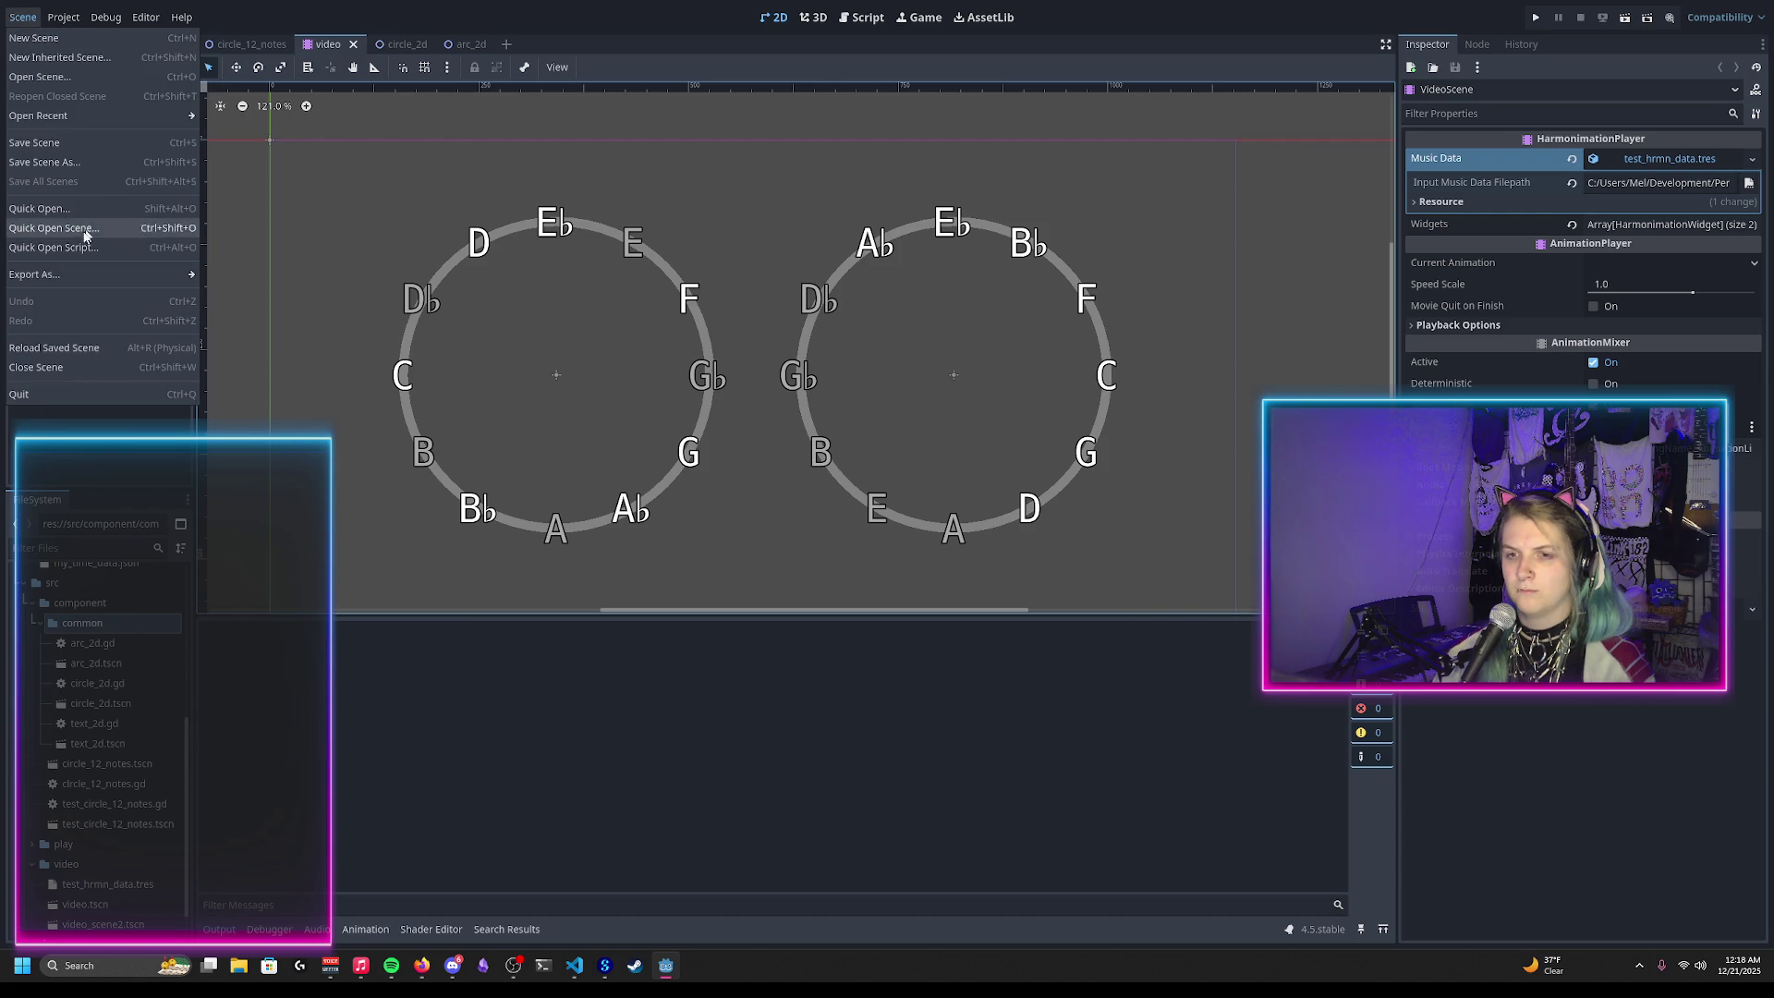
click(42, 348)
click(229, 929)
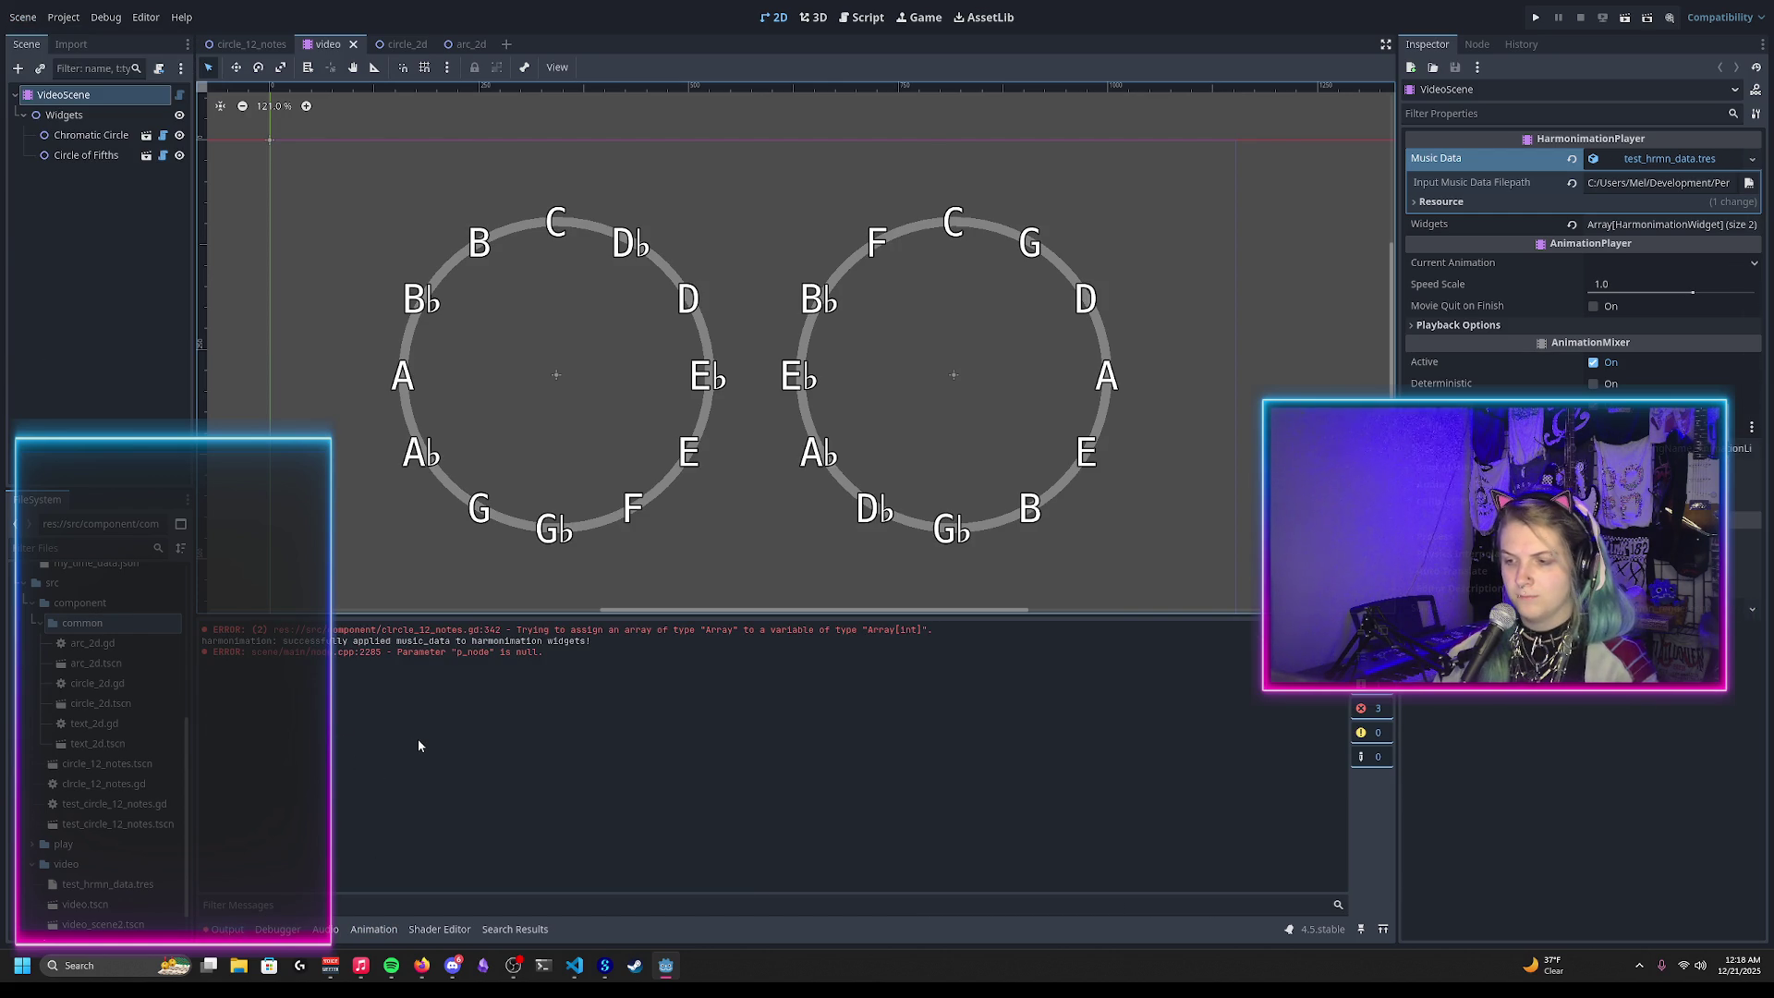
click(864, 17)
click(258, 156)
Step: Replace ': Array[int]' on line 342 with ':=' type inference and save
scroll(715, 403, down, 1)
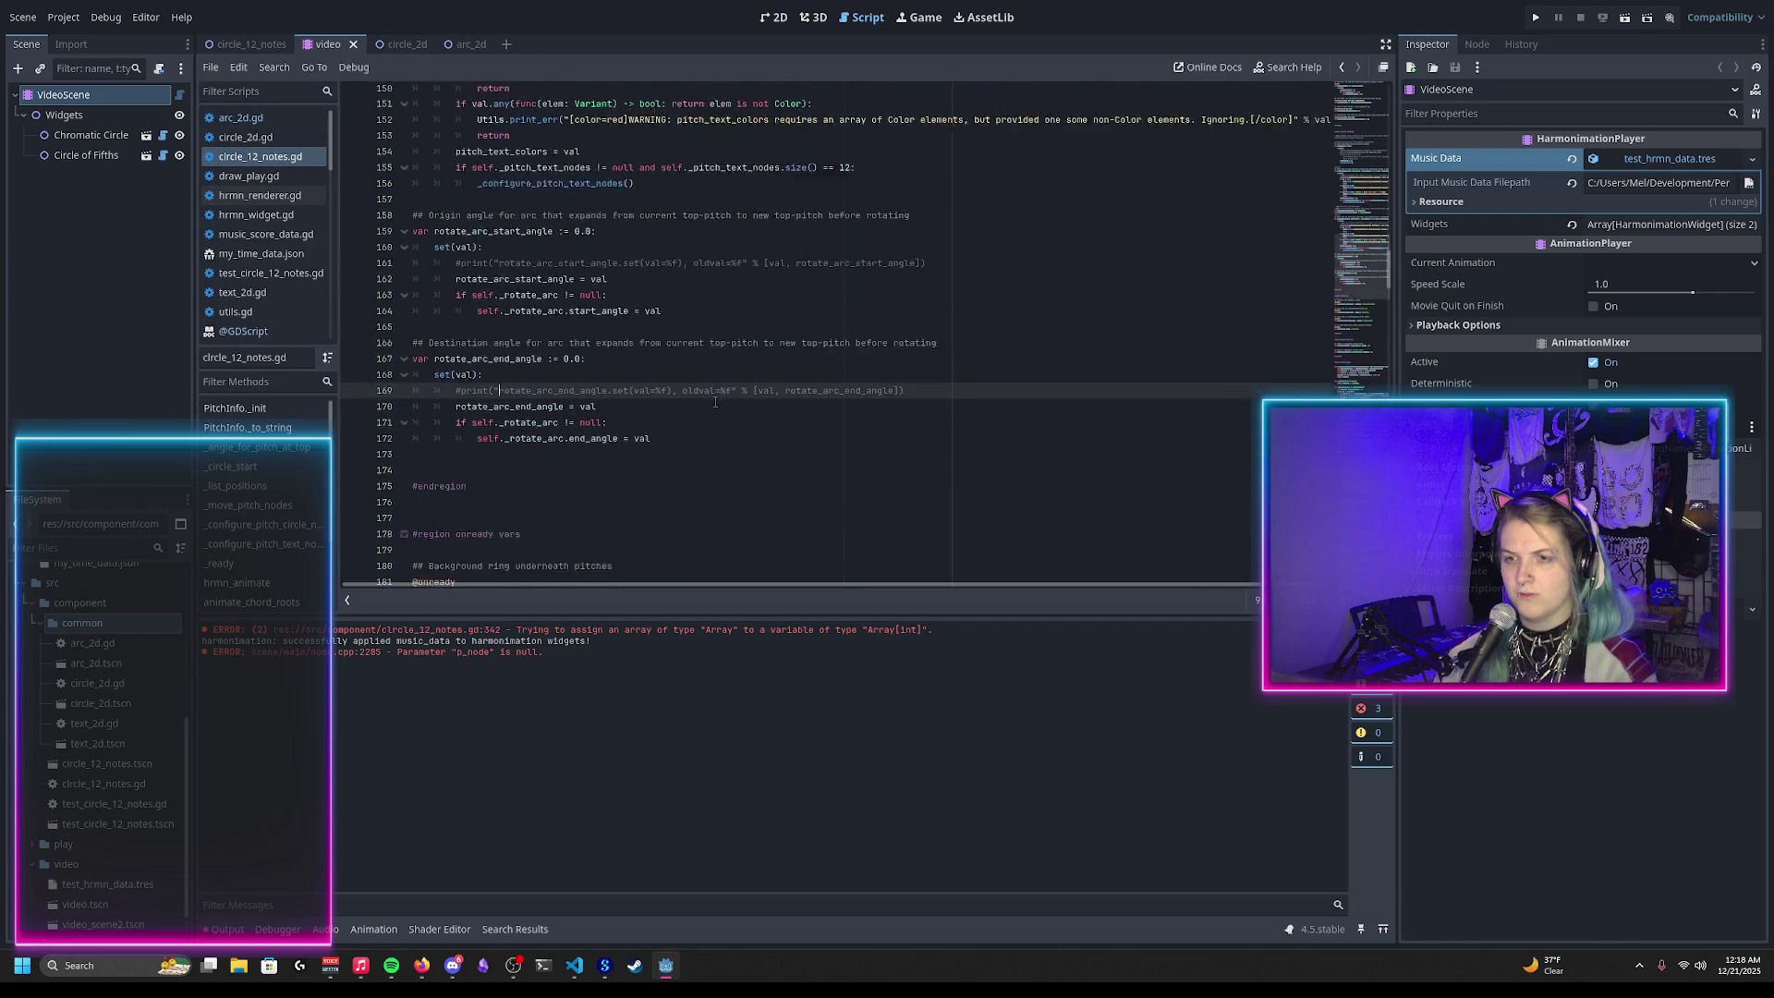
scroll(715, 403, down, 20)
scroll(712, 384, down, 3)
click(689, 435)
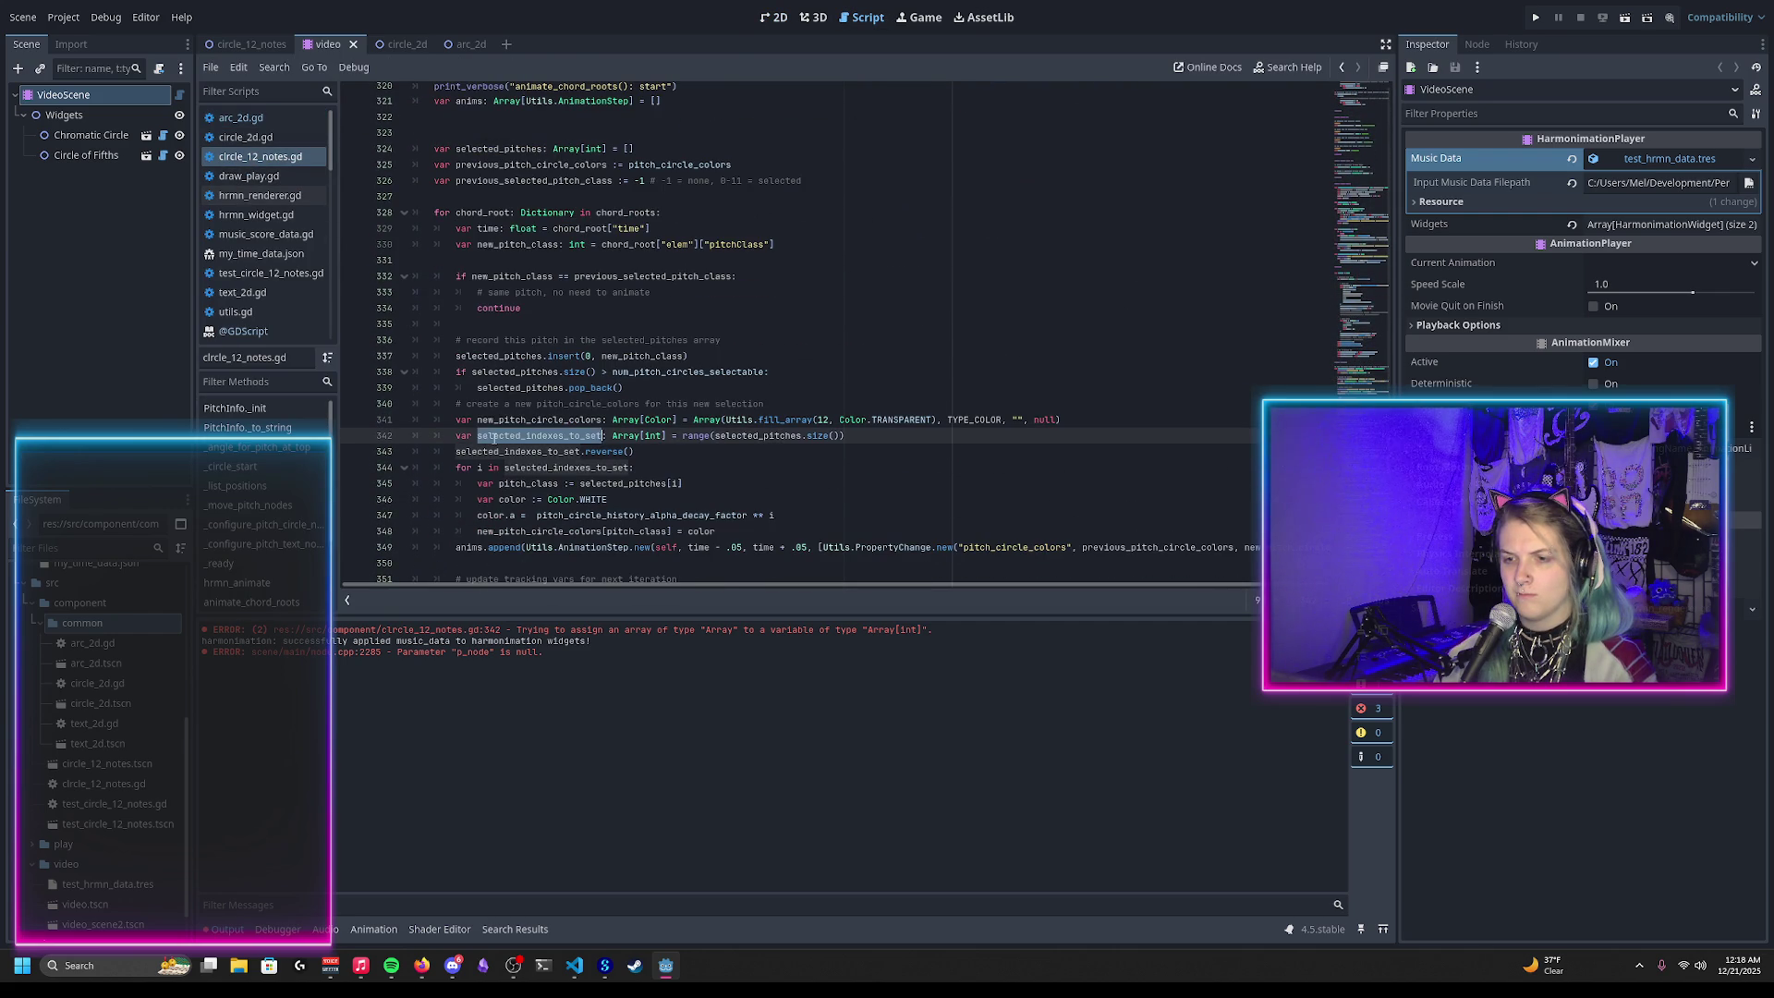
key(Down)
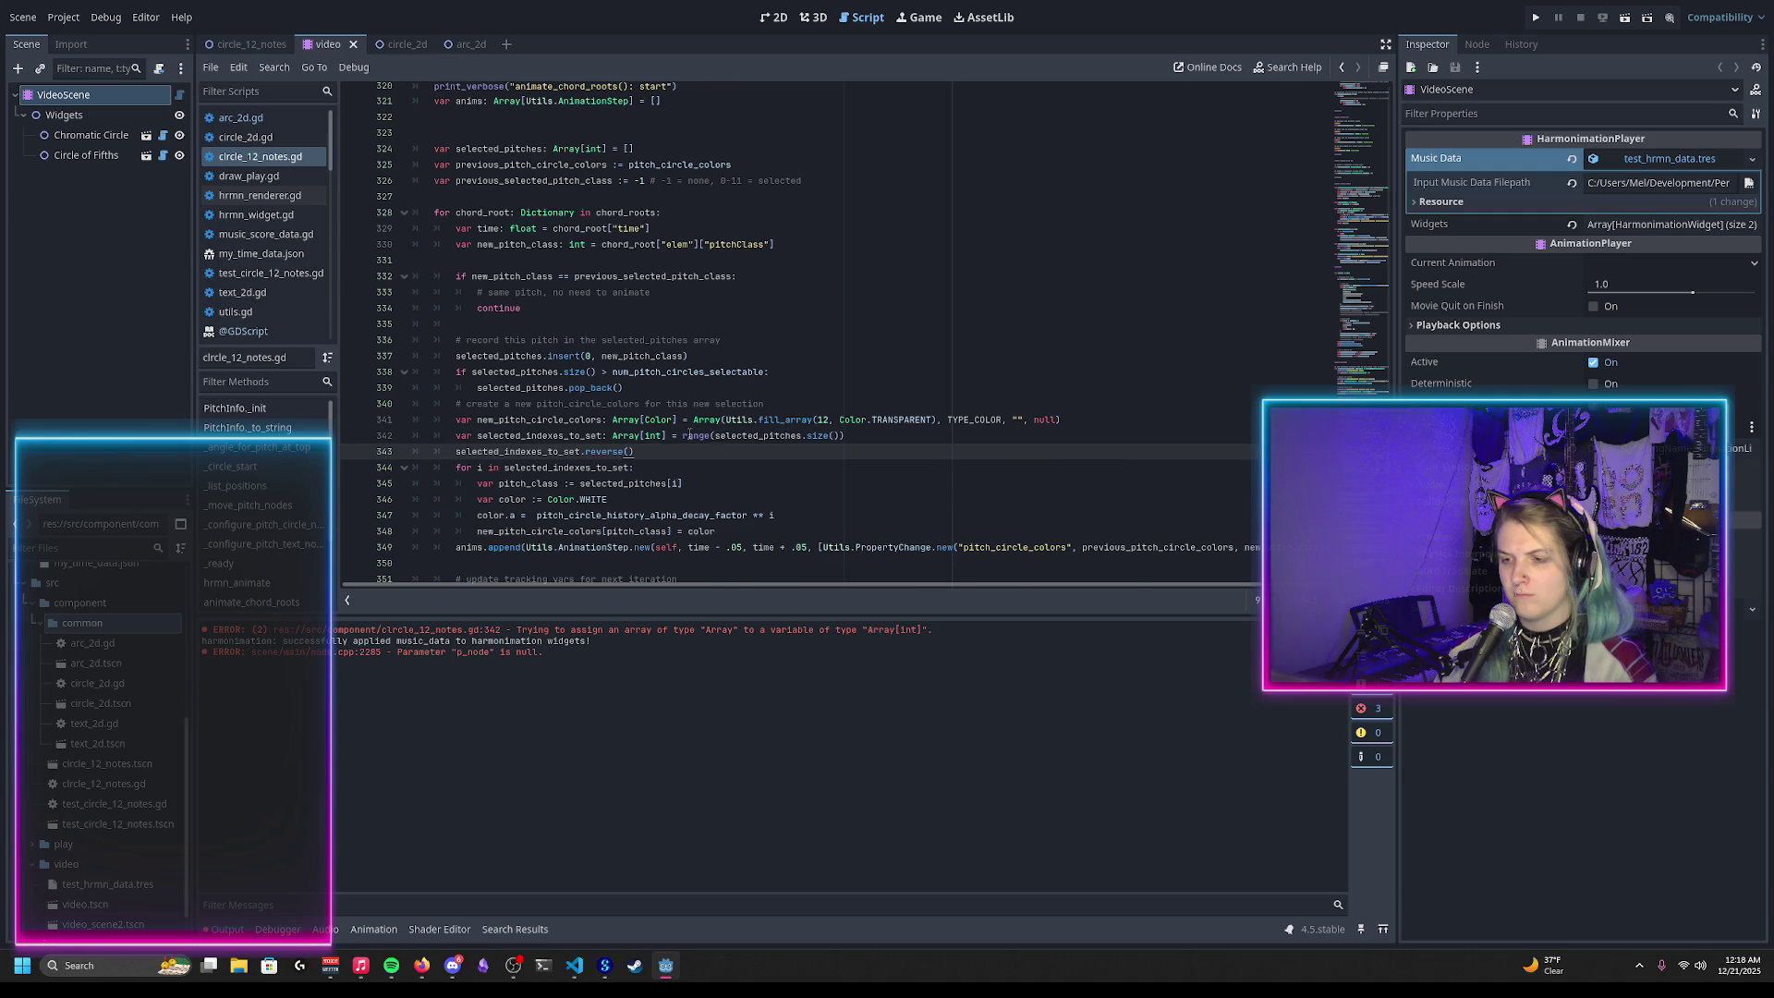
mouse_move(690, 435)
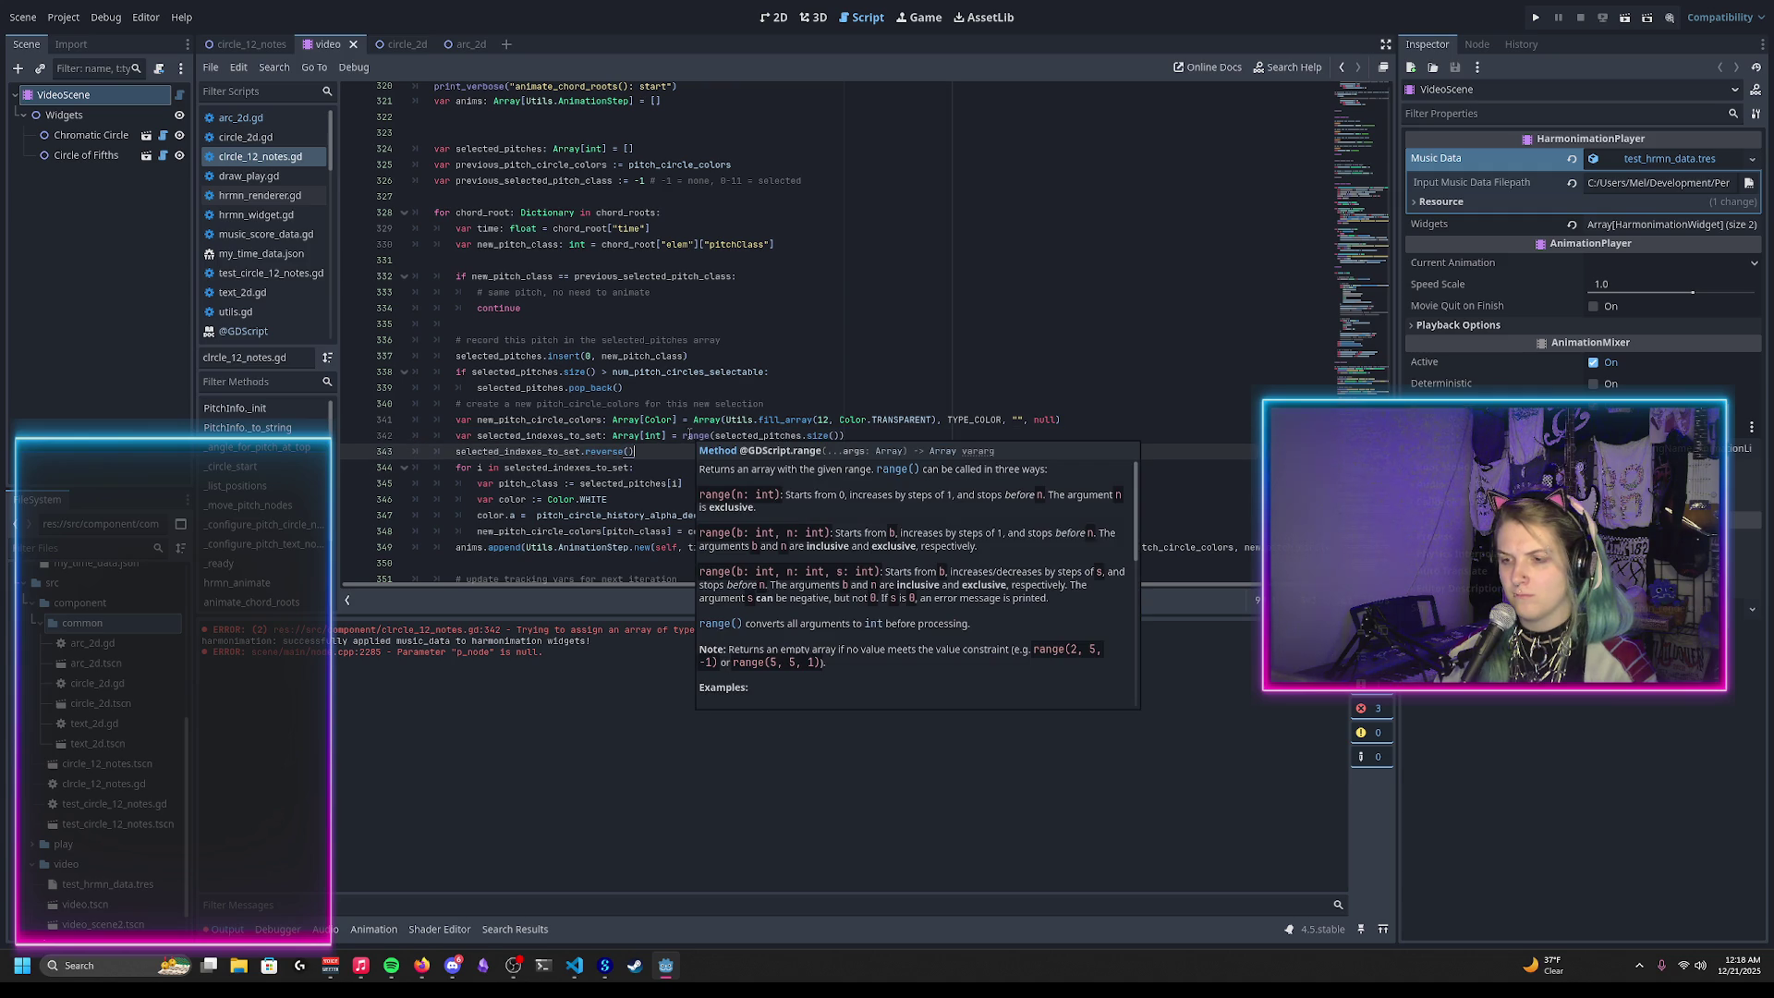
click(655, 435)
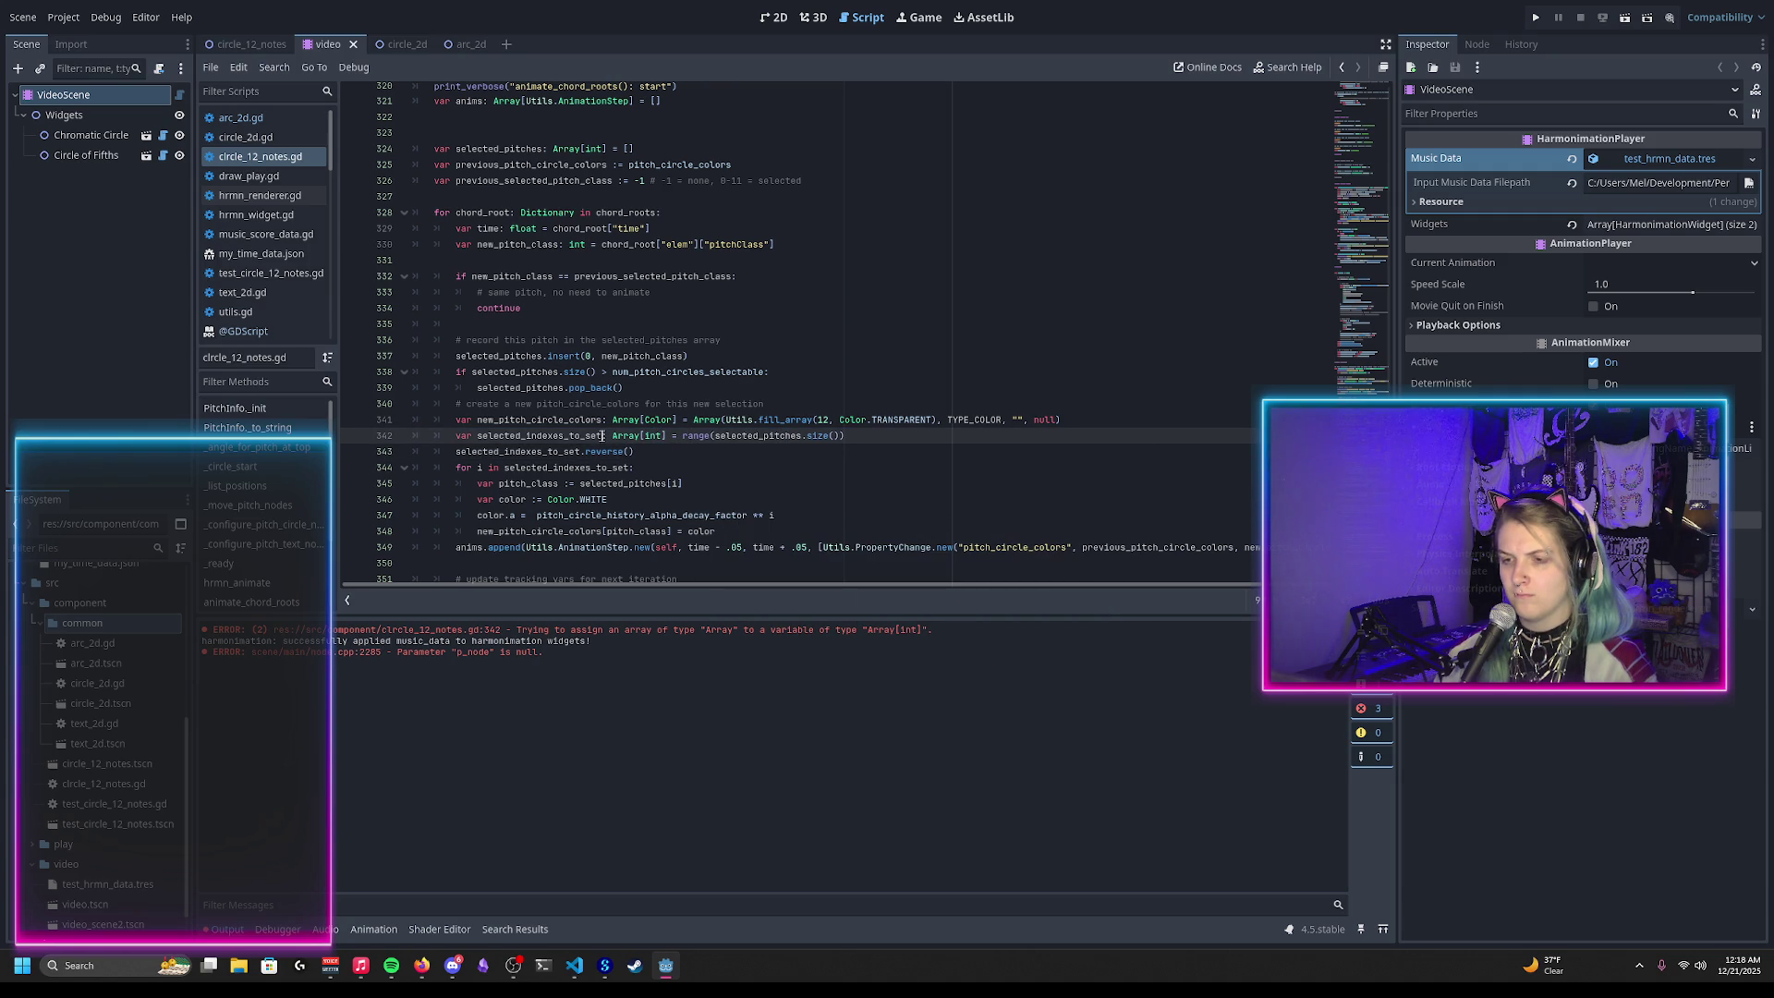
drag(655, 437, 668, 437)
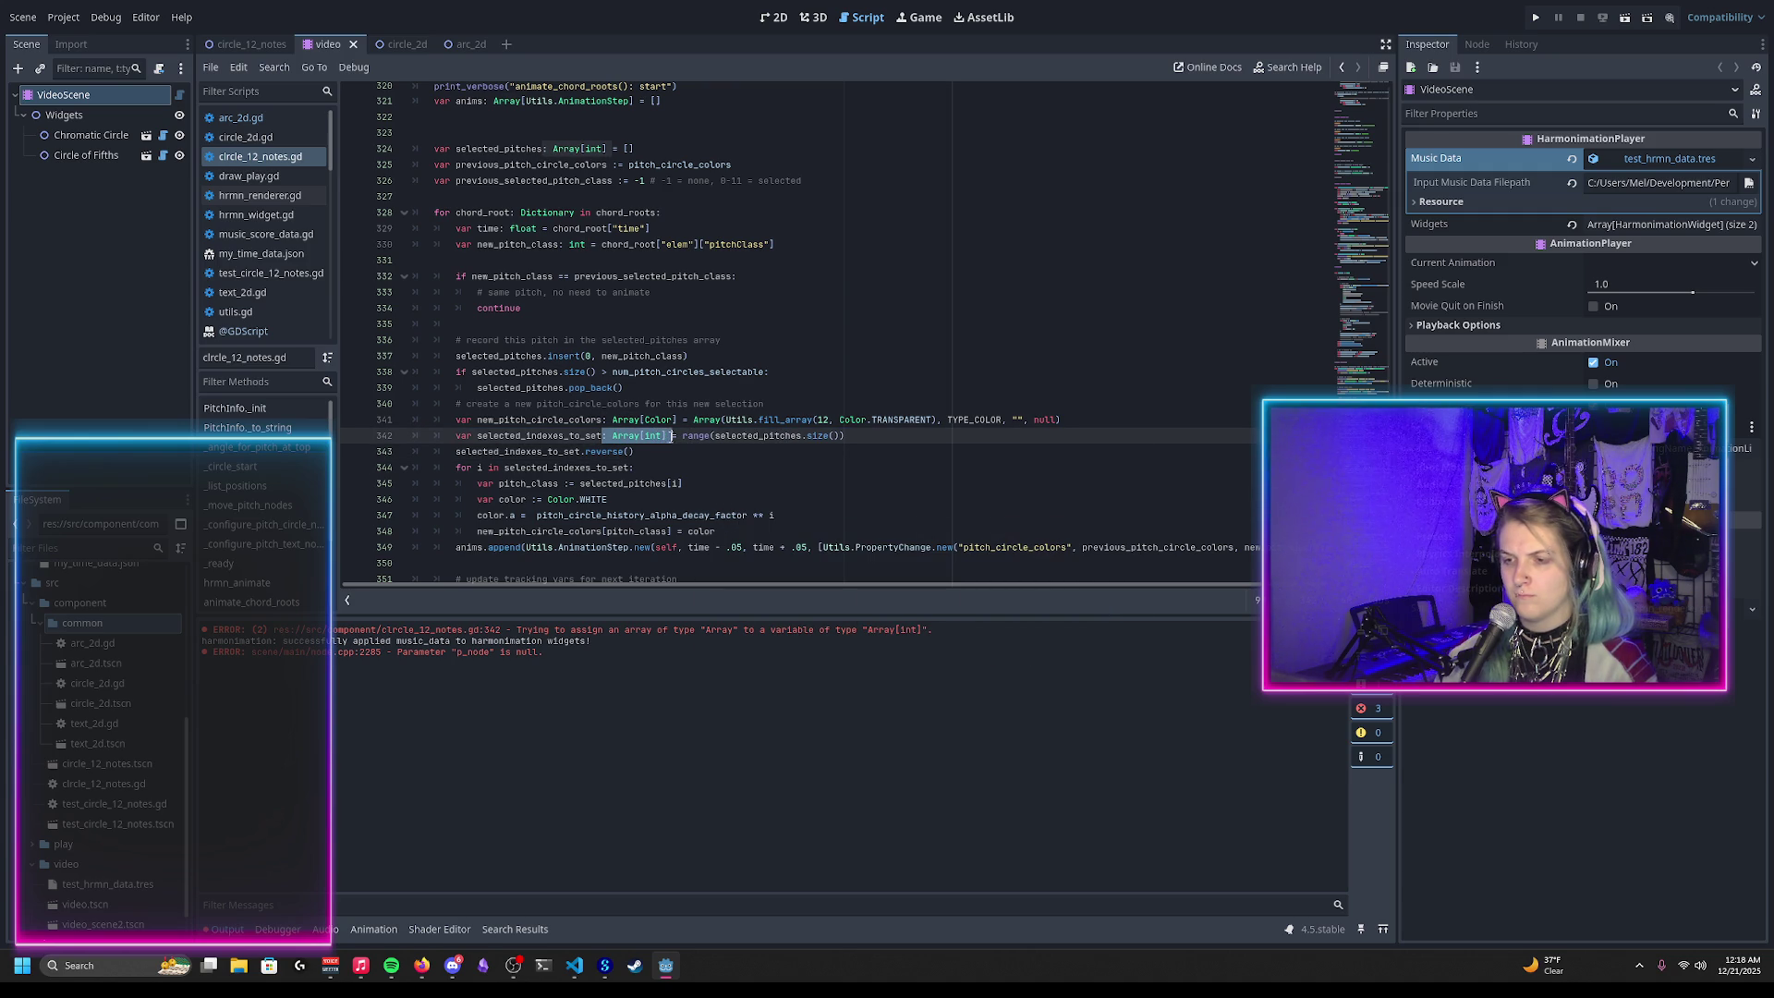
text(:)
key(ctrl+s)
Step: Type the line 344 loop variable i as int, save, and run the project
click(480, 470)
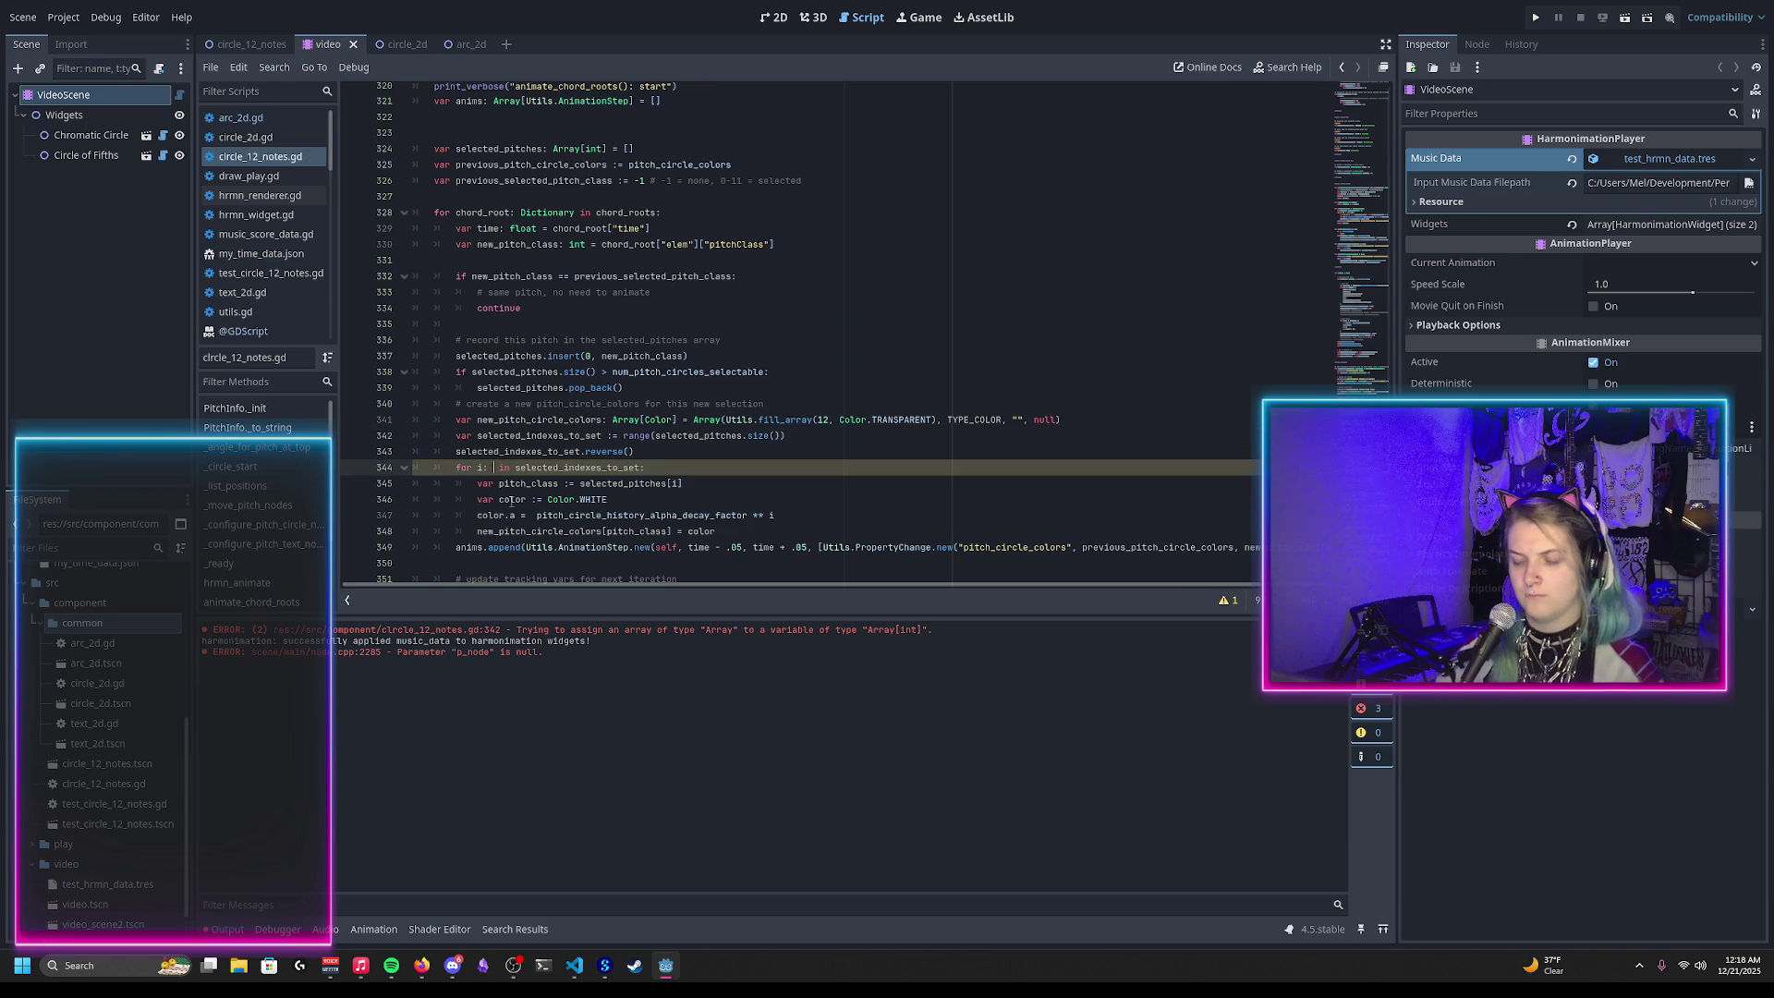
text(int)
key(ctrl+s)
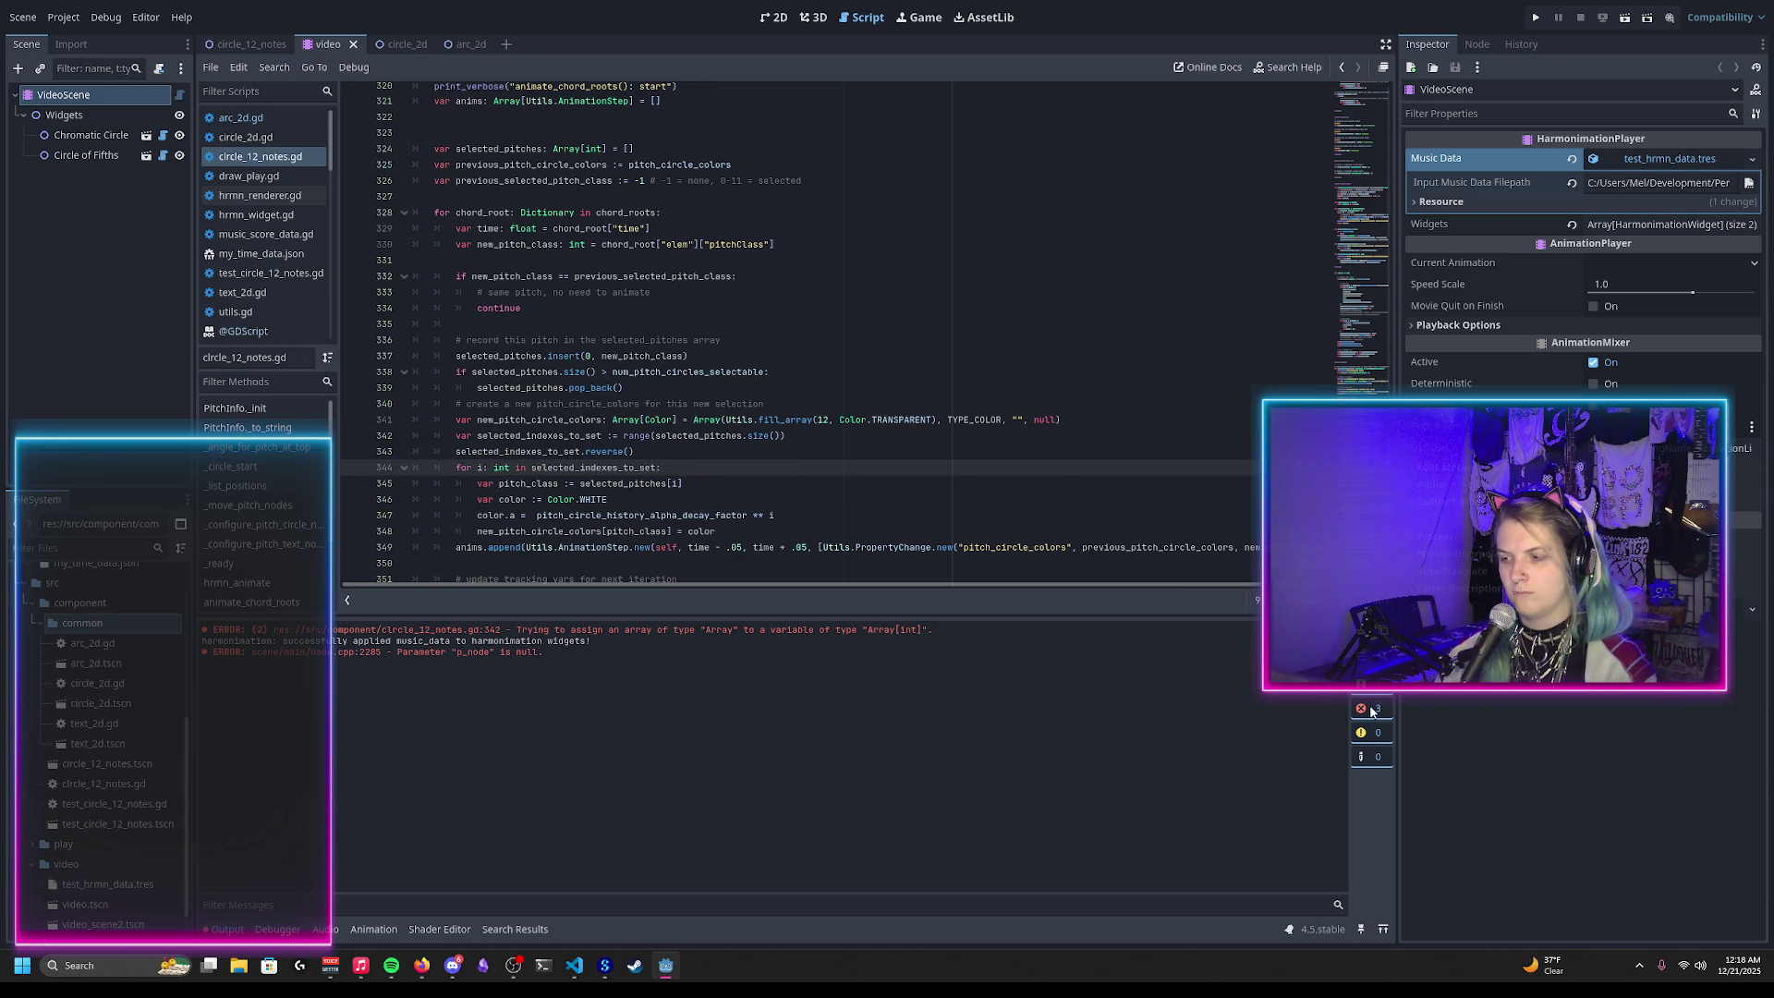
key(F6)
click(38, 22)
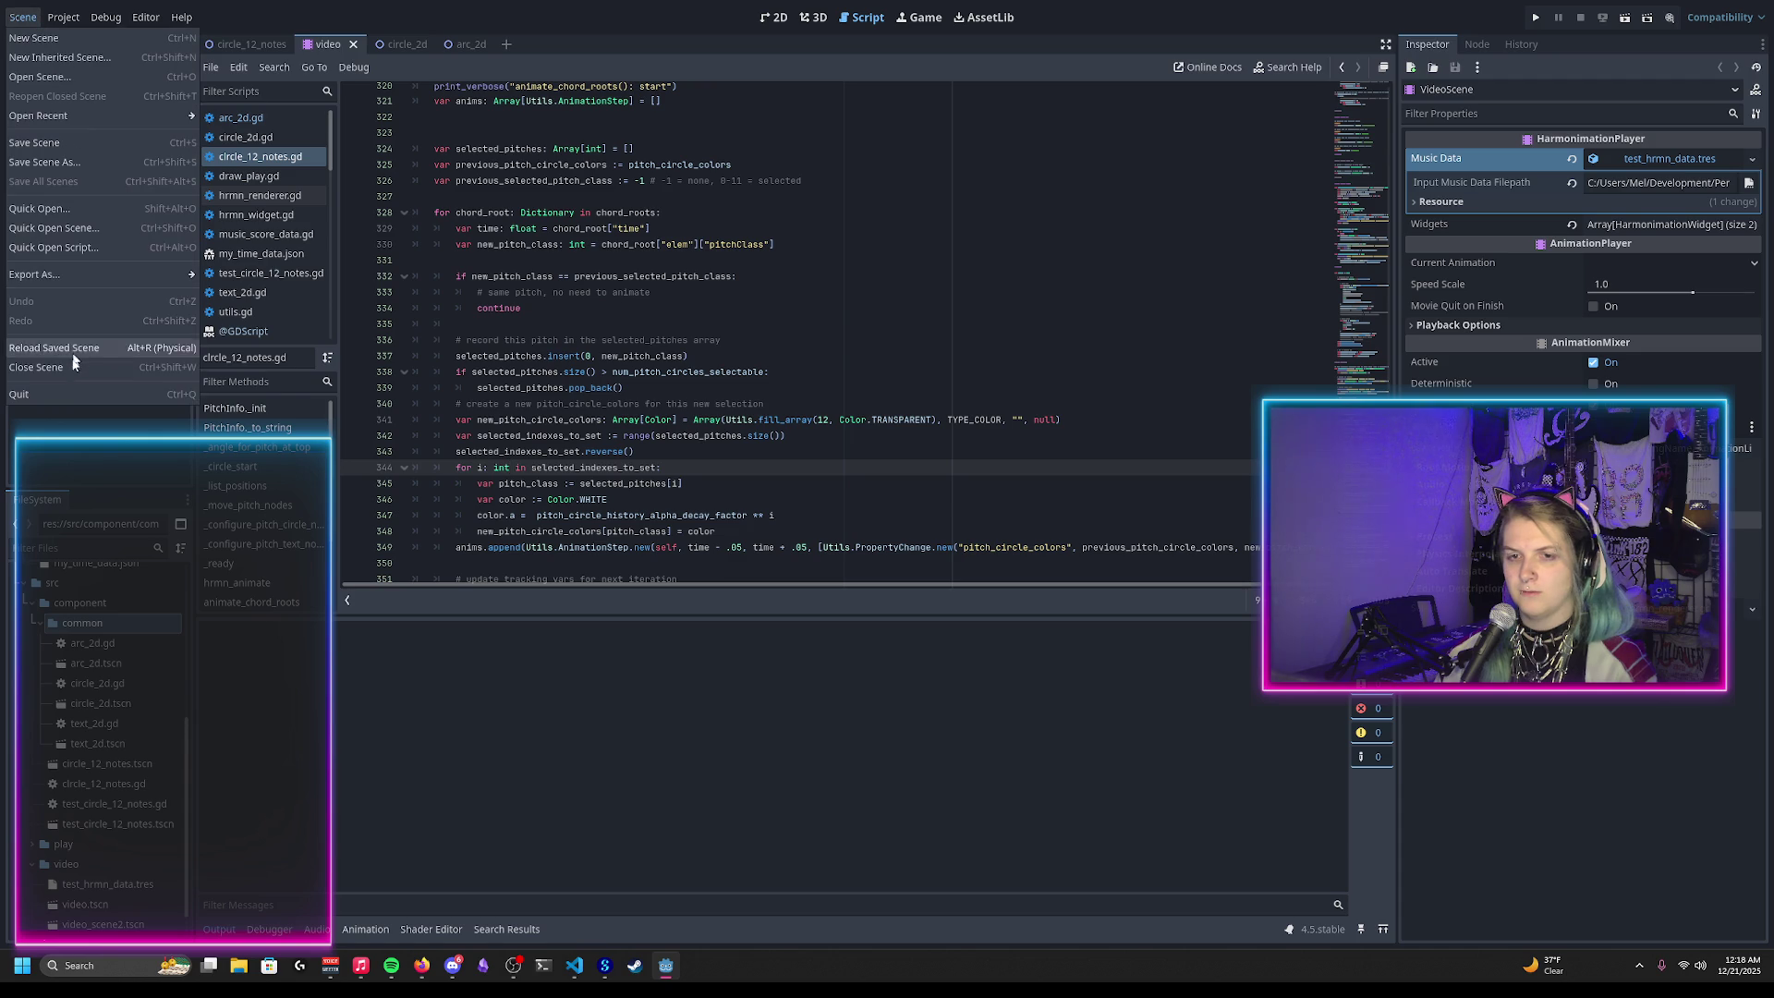
Step: Reload the scene, check the output, and load animate_harmonimation_autogenerated in the Animation panel
click(102, 356)
click(221, 930)
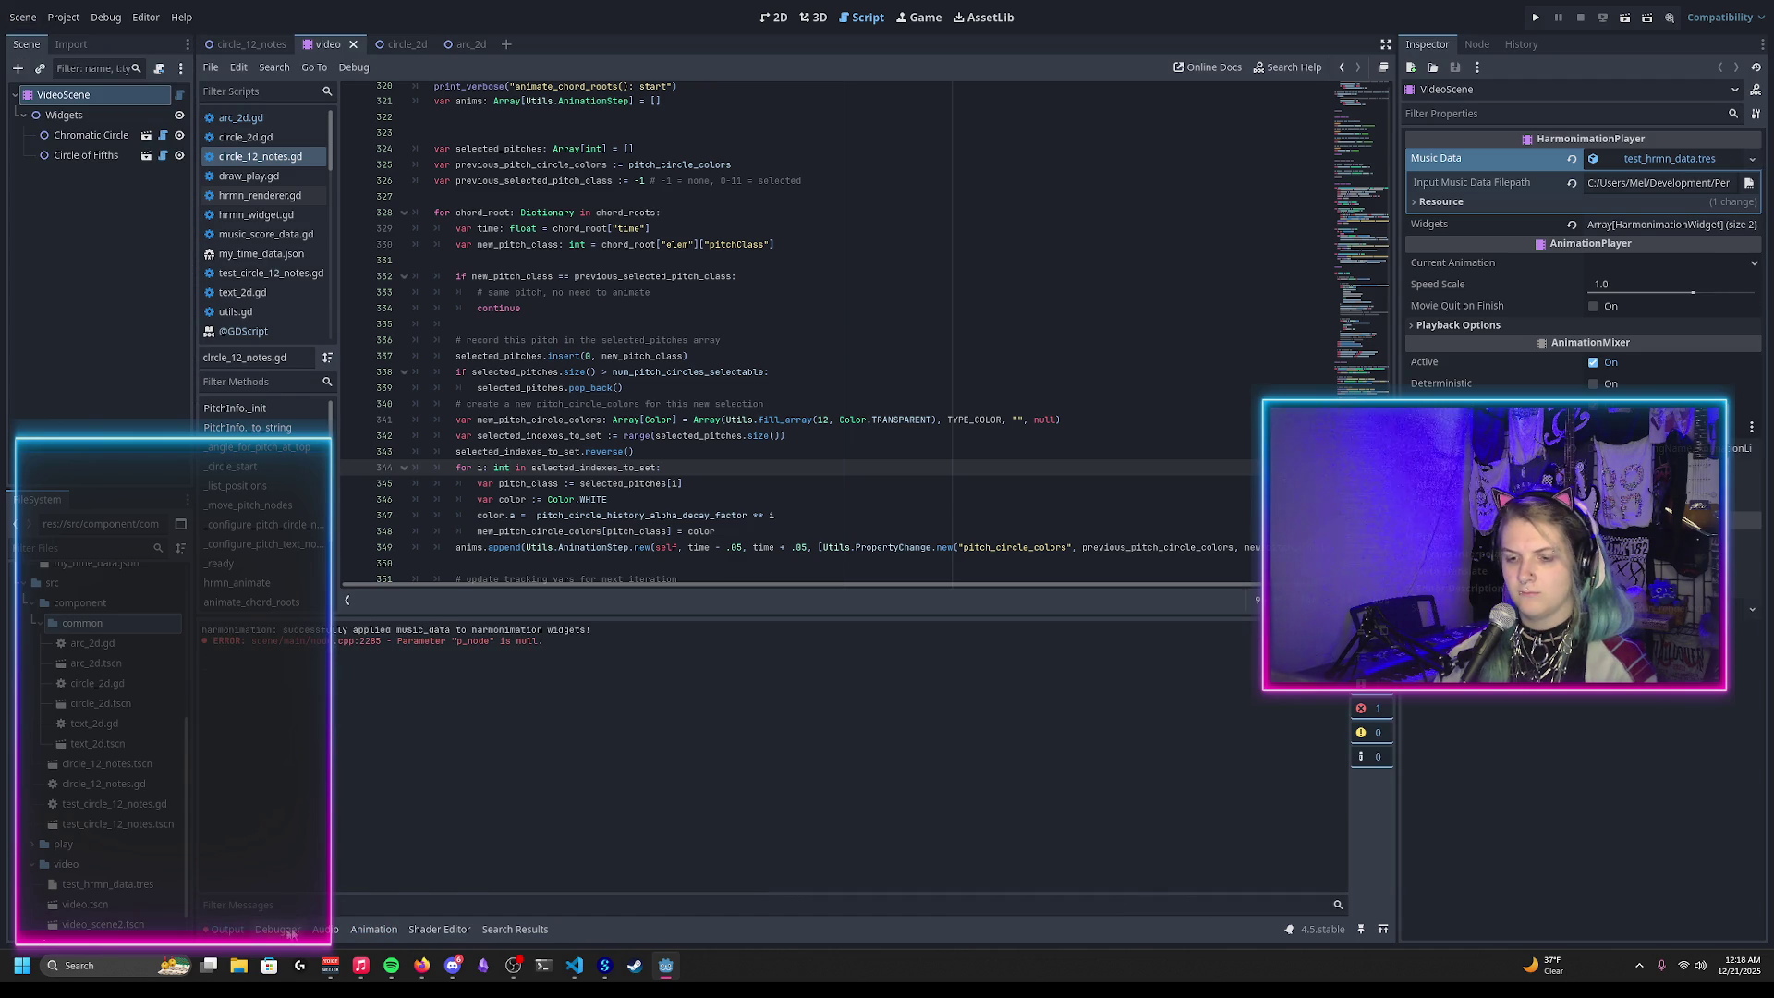
click(374, 929)
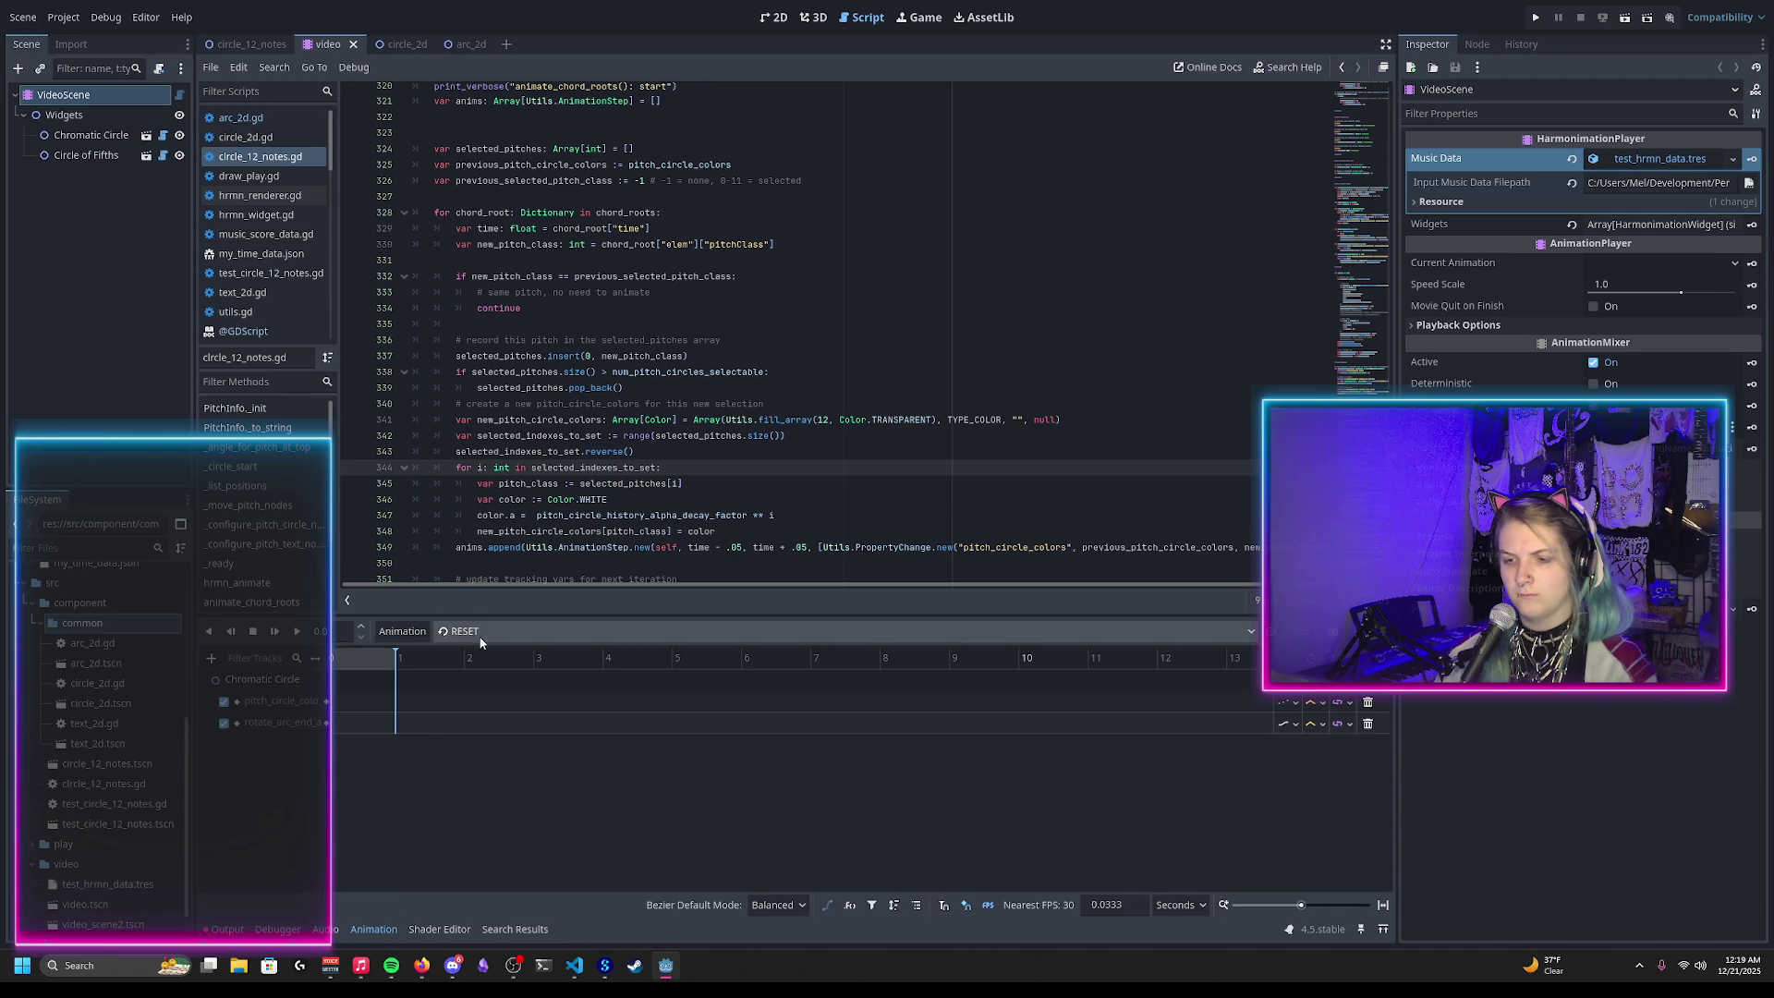
click(478, 632)
click(482, 673)
click(774, 17)
click(431, 658)
Step: Preview the animation to about 11 and then 48 seconds, and save the scene
drag(442, 662, 1256, 716)
scroll(626, 753, down, 3)
scroll(625, 753, down, 2)
mouse_move(559, 658)
mouse_down()
mouse_move(1209, 701)
mouse_move(1036, 688)
mouse_move(1168, 695)
mouse_move(1321, 727)
mouse_move(954, 675)
mouse_move(792, 678)
mouse_move(1133, 719)
mouse_move(338, 716)
mouse_up()
key(ctrl+s)
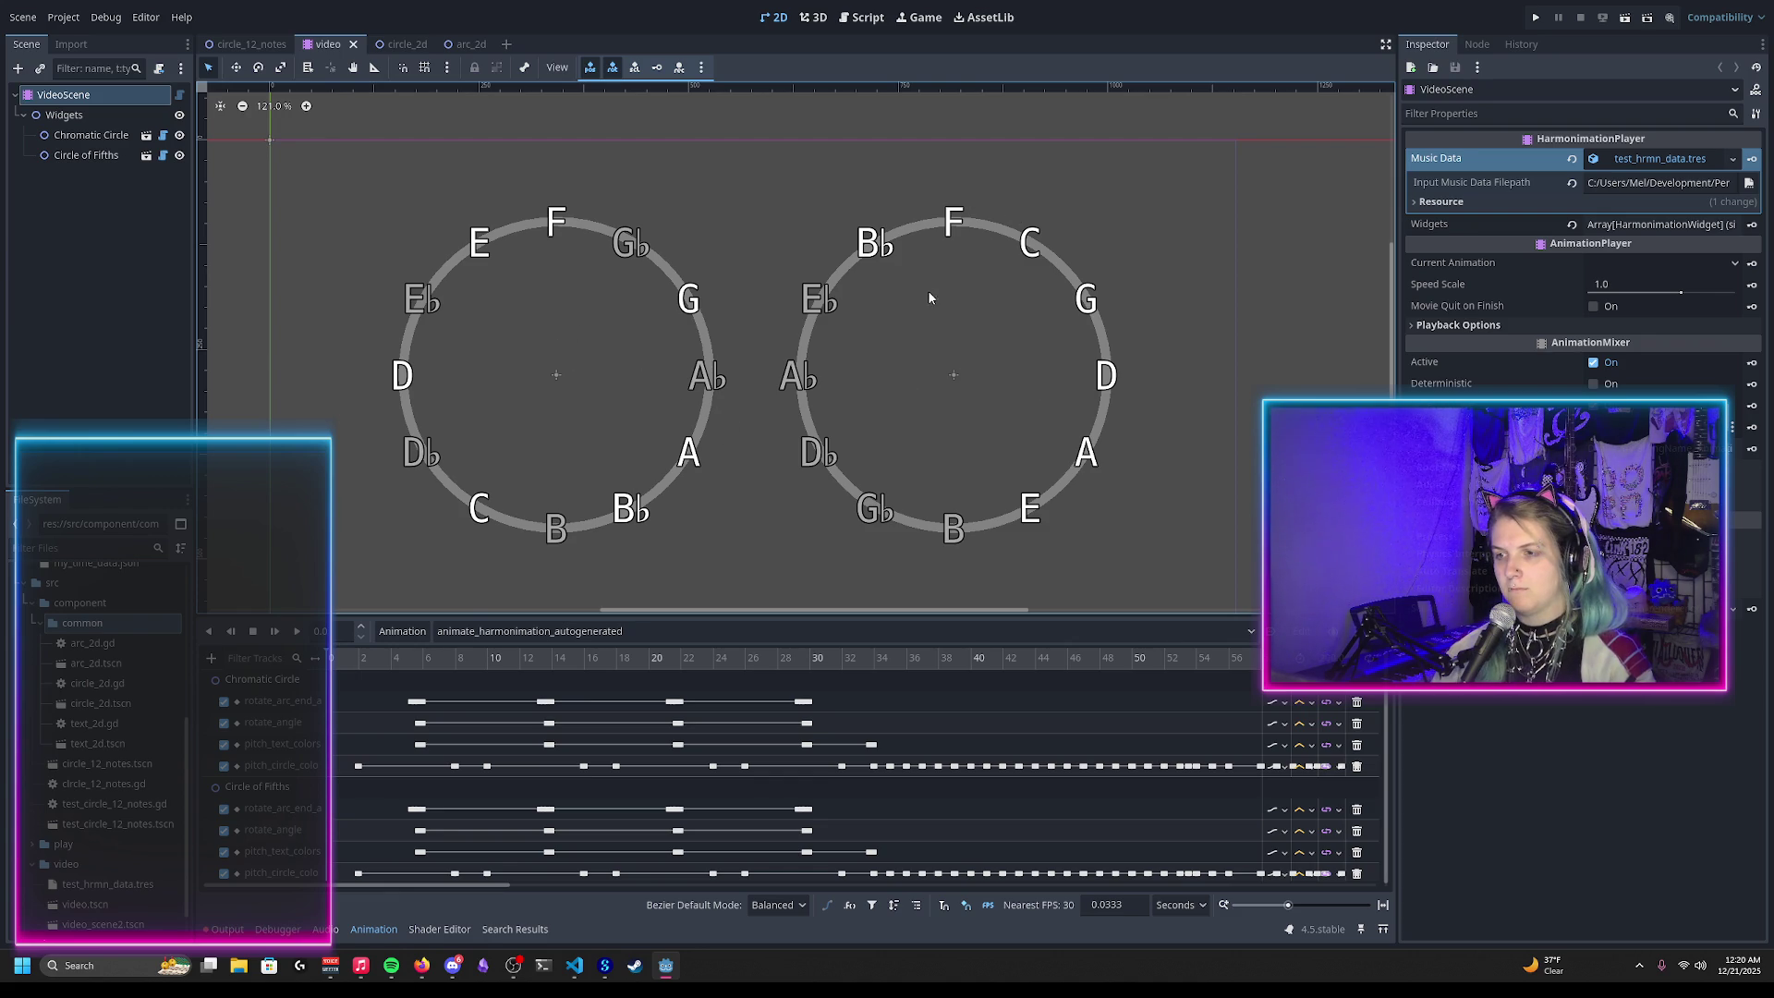
Step: Set Circle of Fifths' Pitches per Step to 5 and save the scene
click(70, 159)
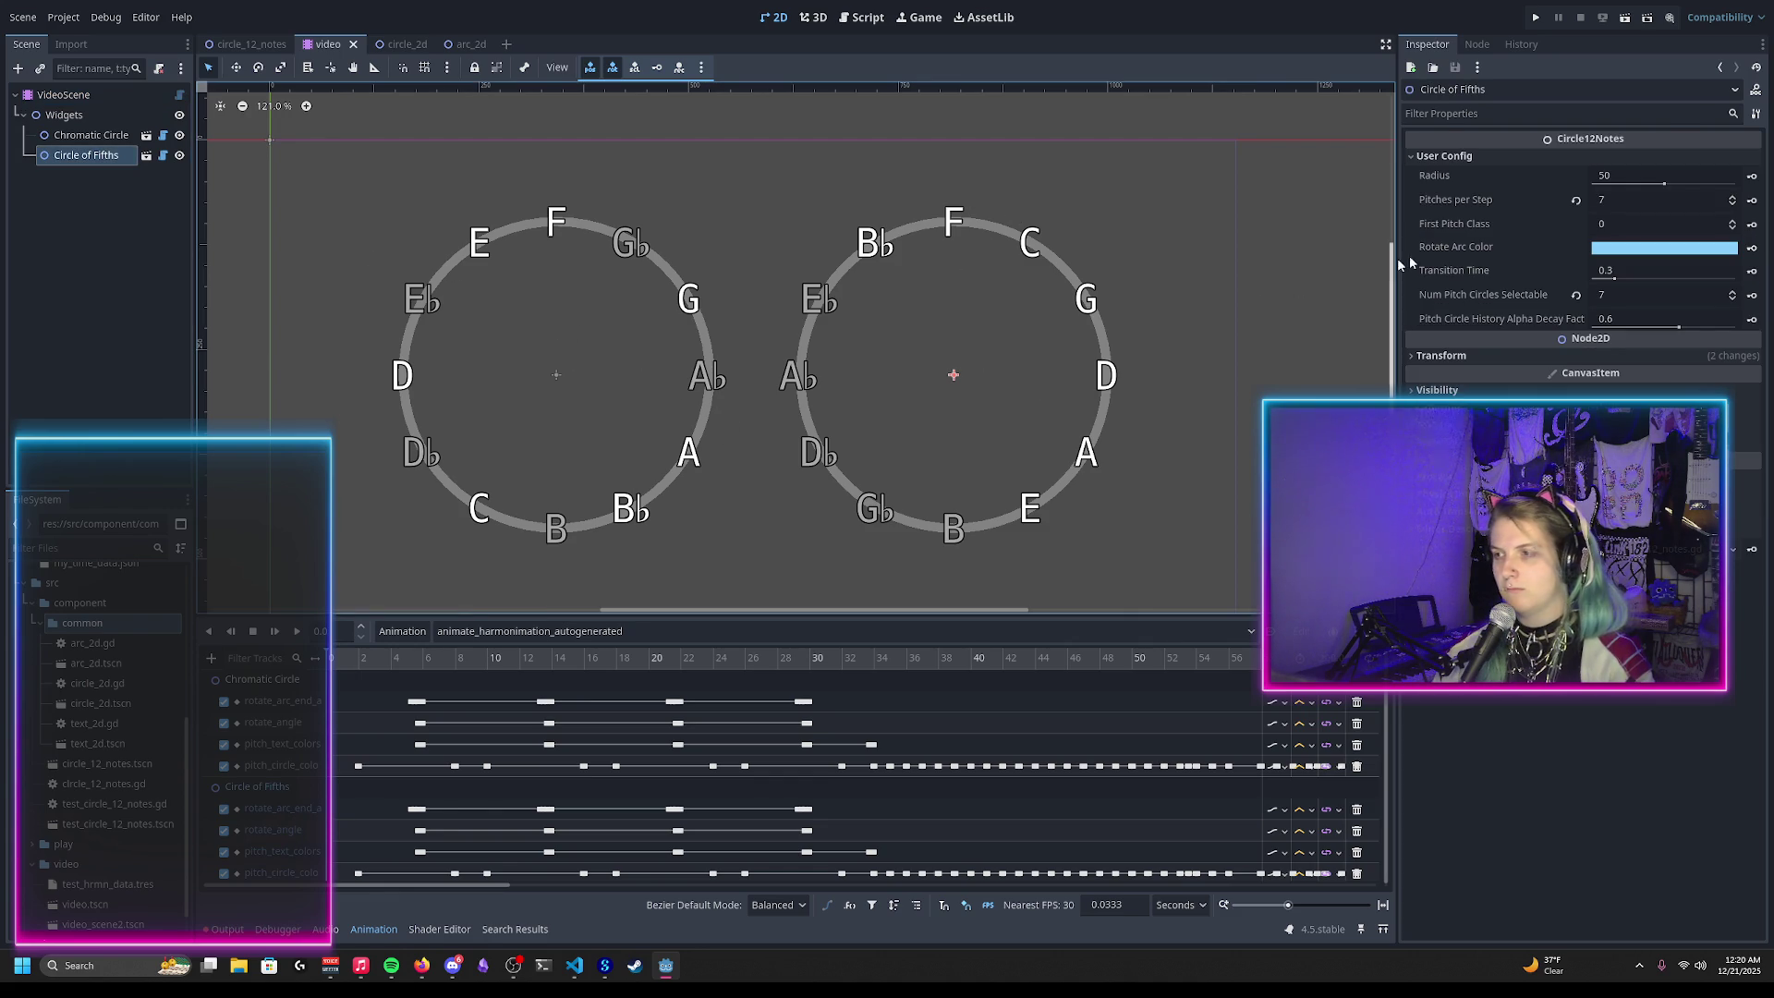
click(1615, 201)
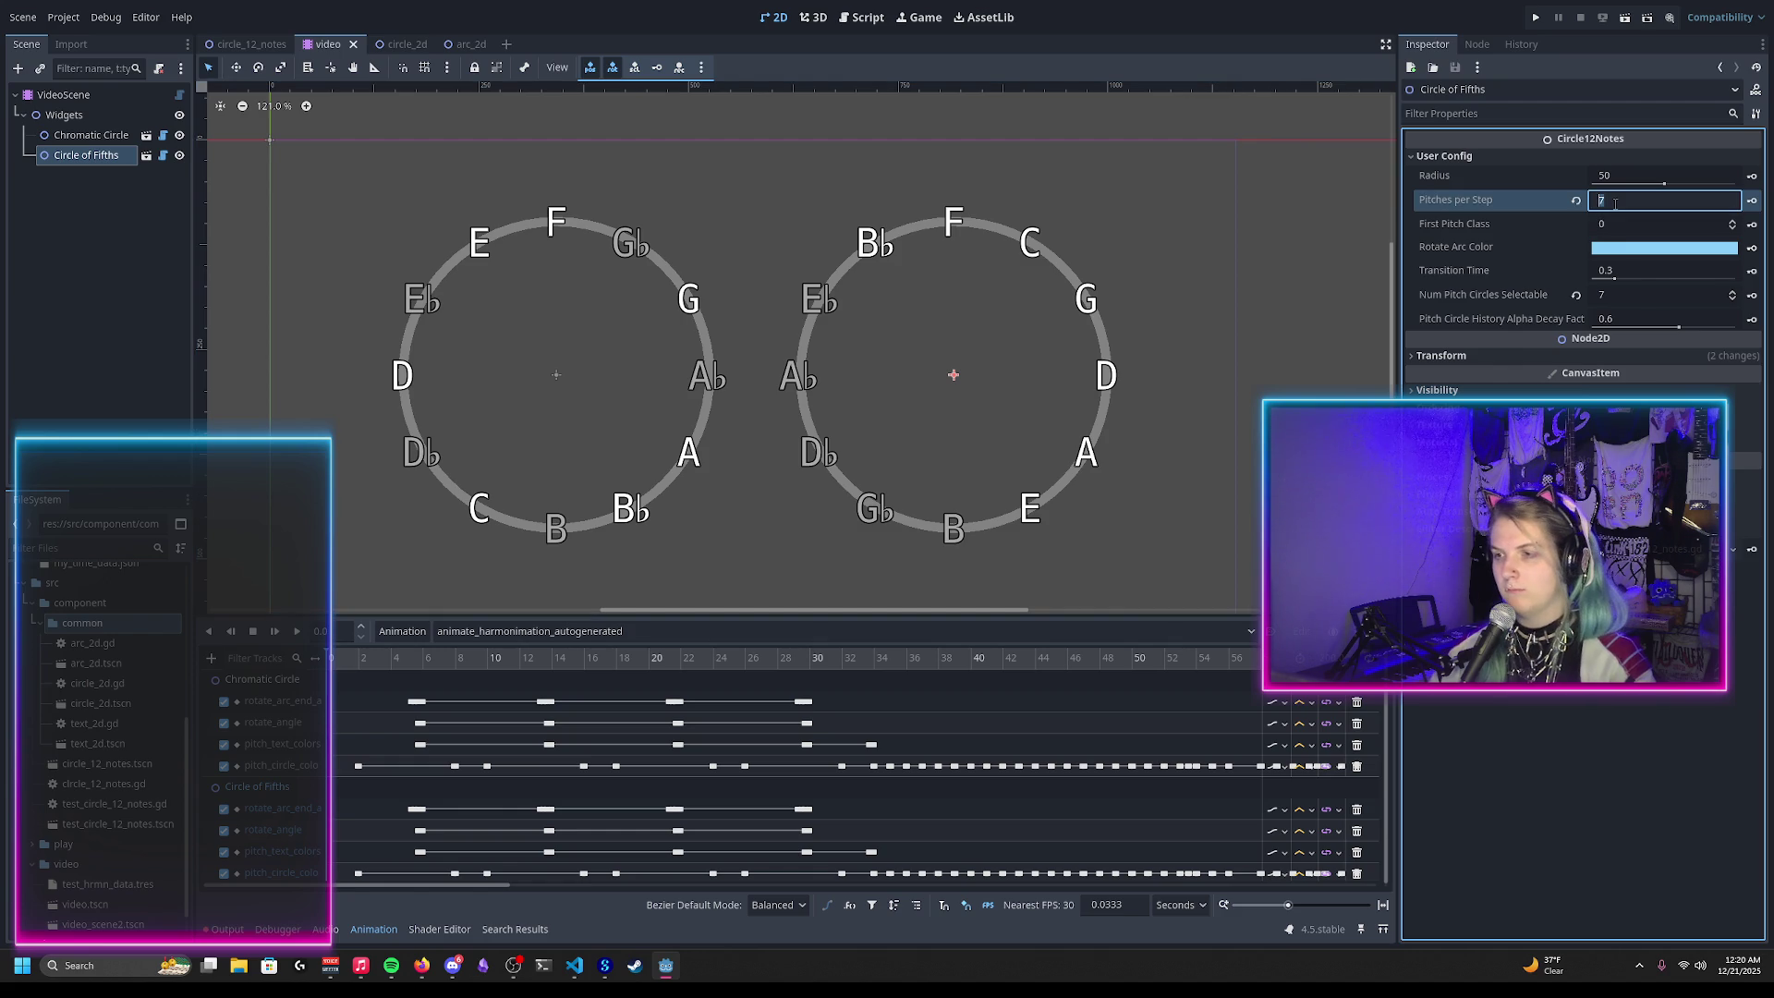
text(5)
key(Return)
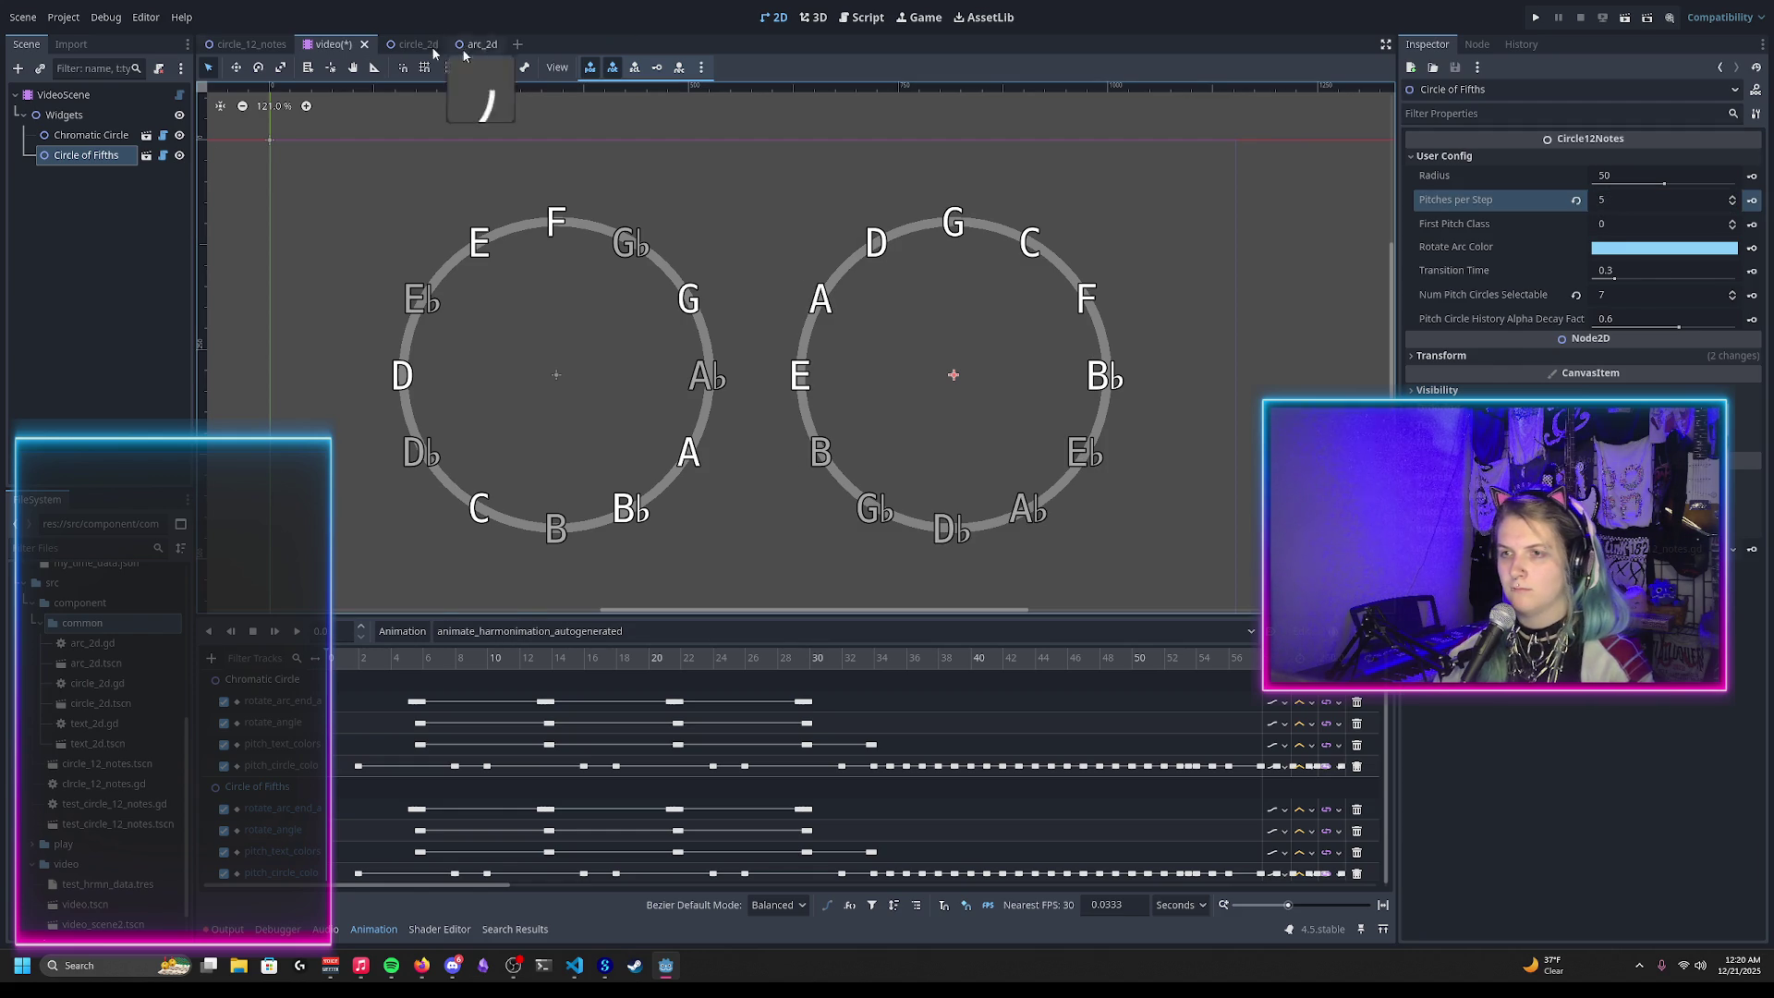
click(35, 16)
key(ctrl+s)
Step: Reload the saved scene, select VideoScene, and list its animations
click(23, 17)
click(72, 361)
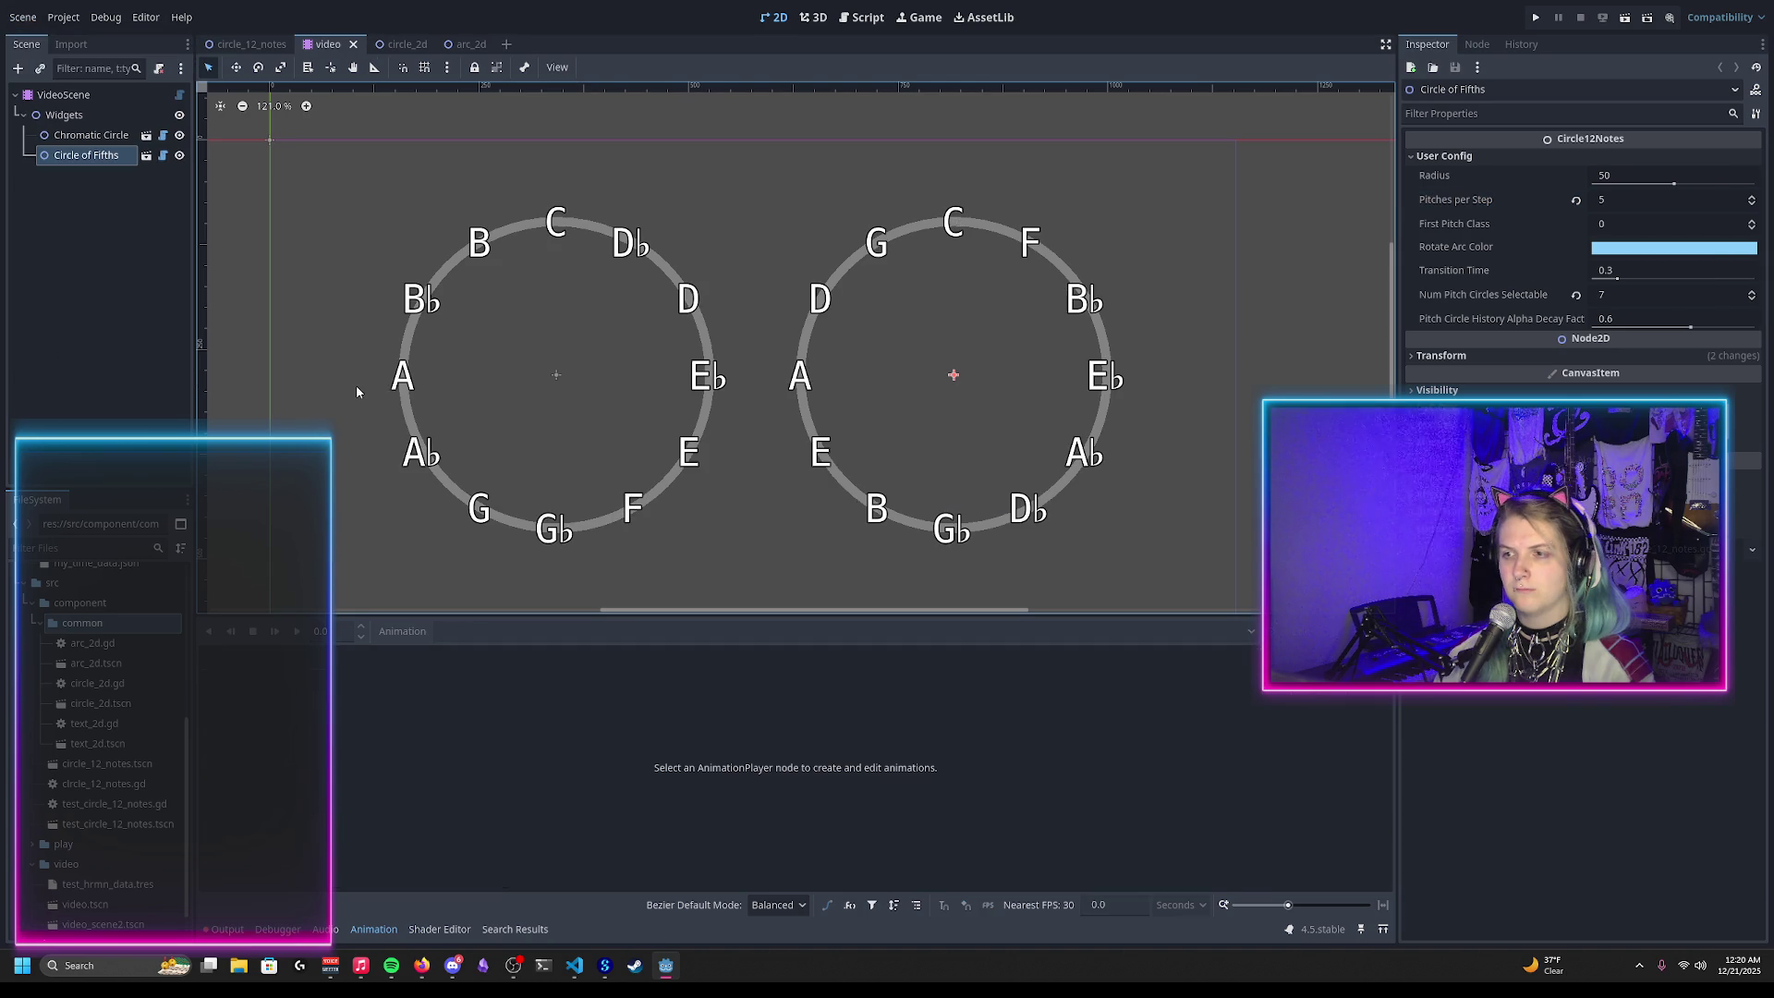
click(63, 94)
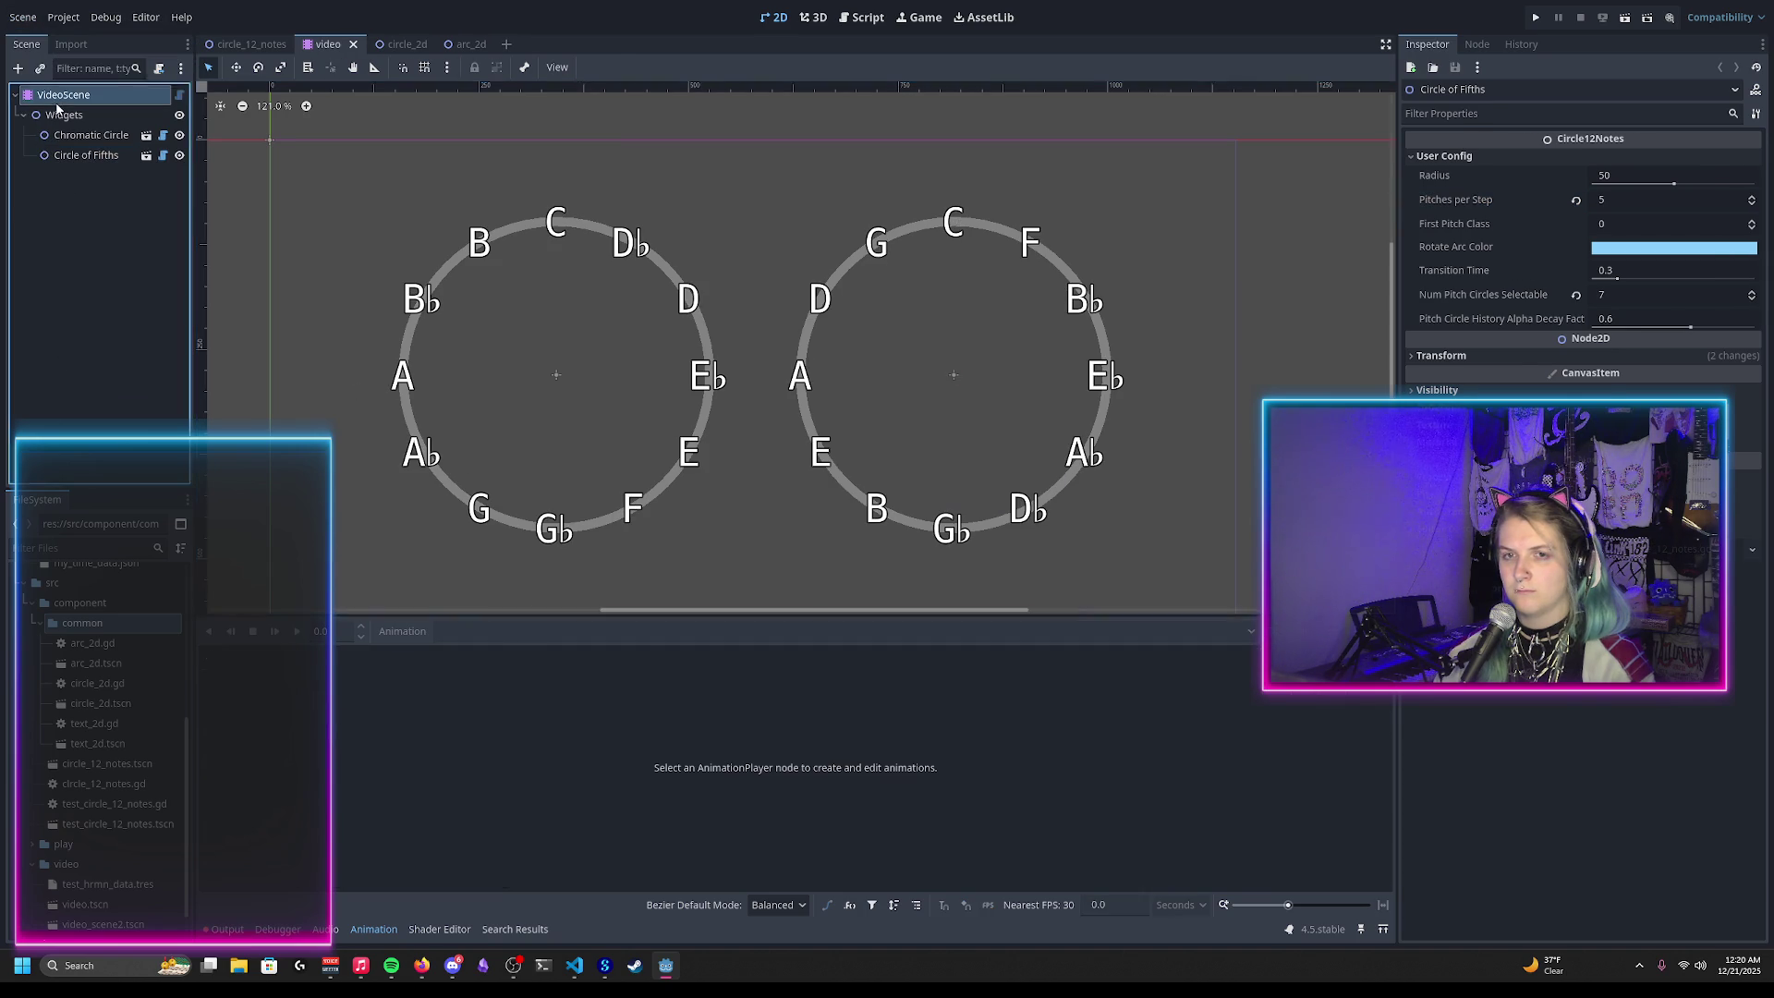
click(540, 632)
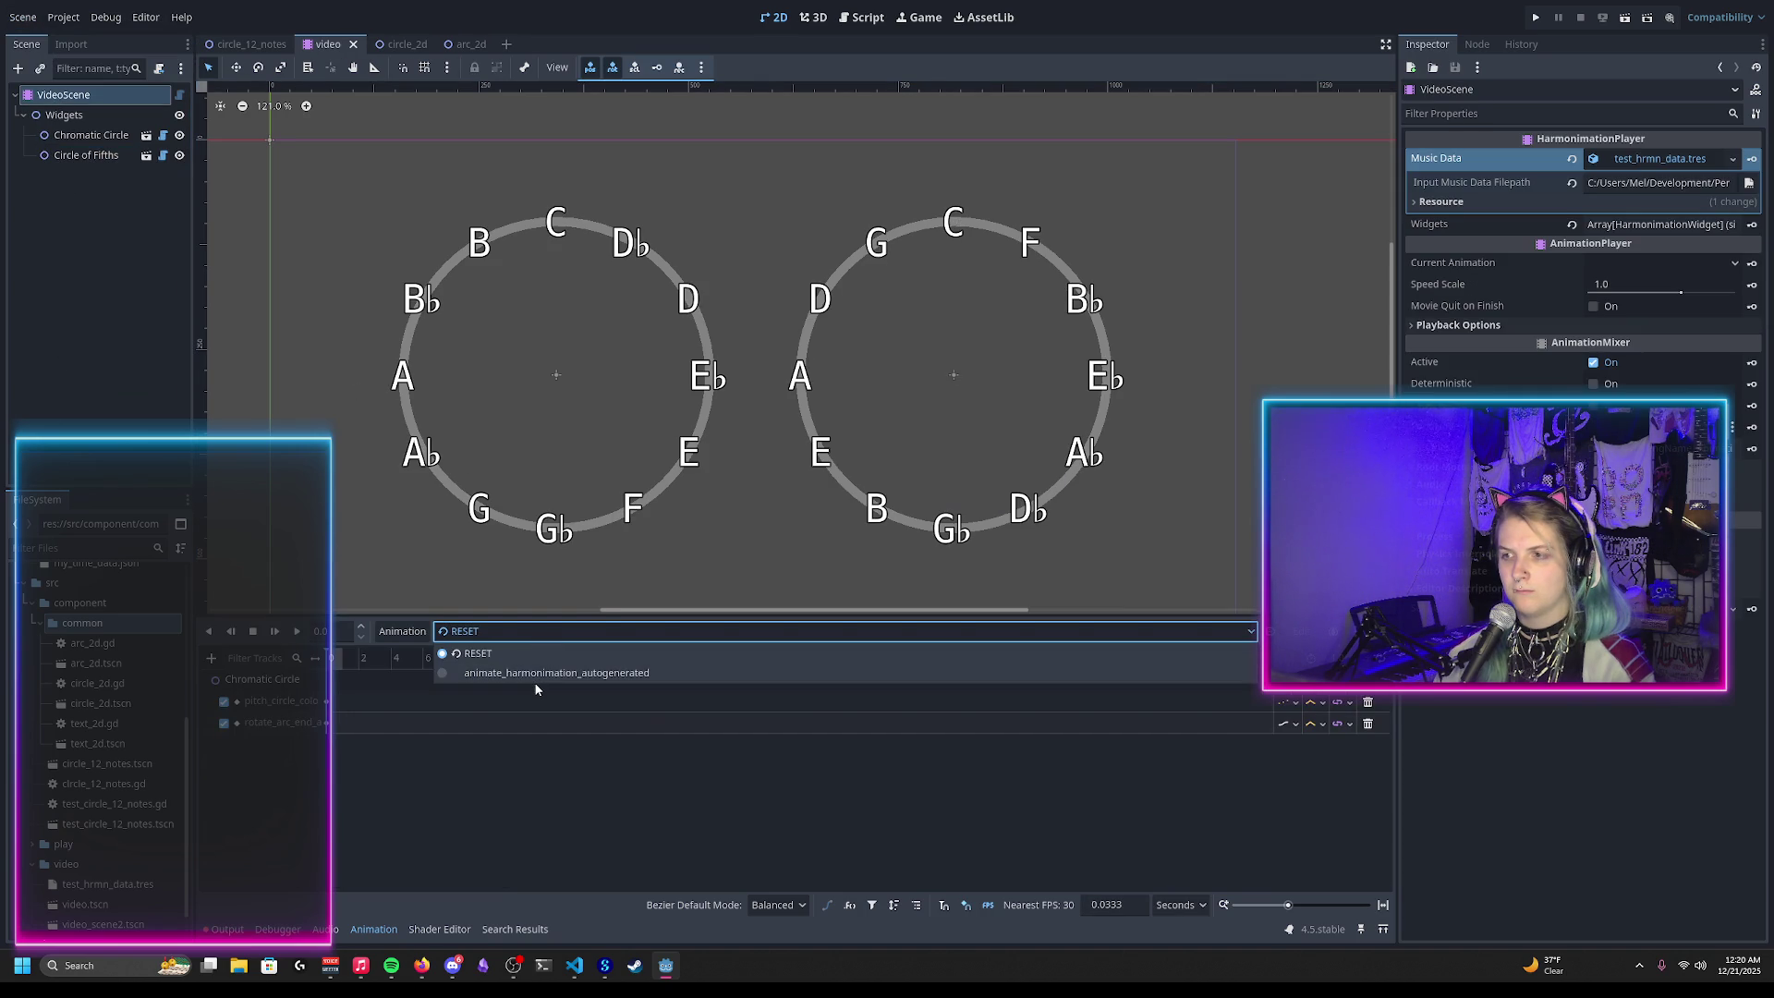
Step: Load animate_harmonimation_autogenerated, preview it around 7 seconds, then switch to the browser
click(536, 672)
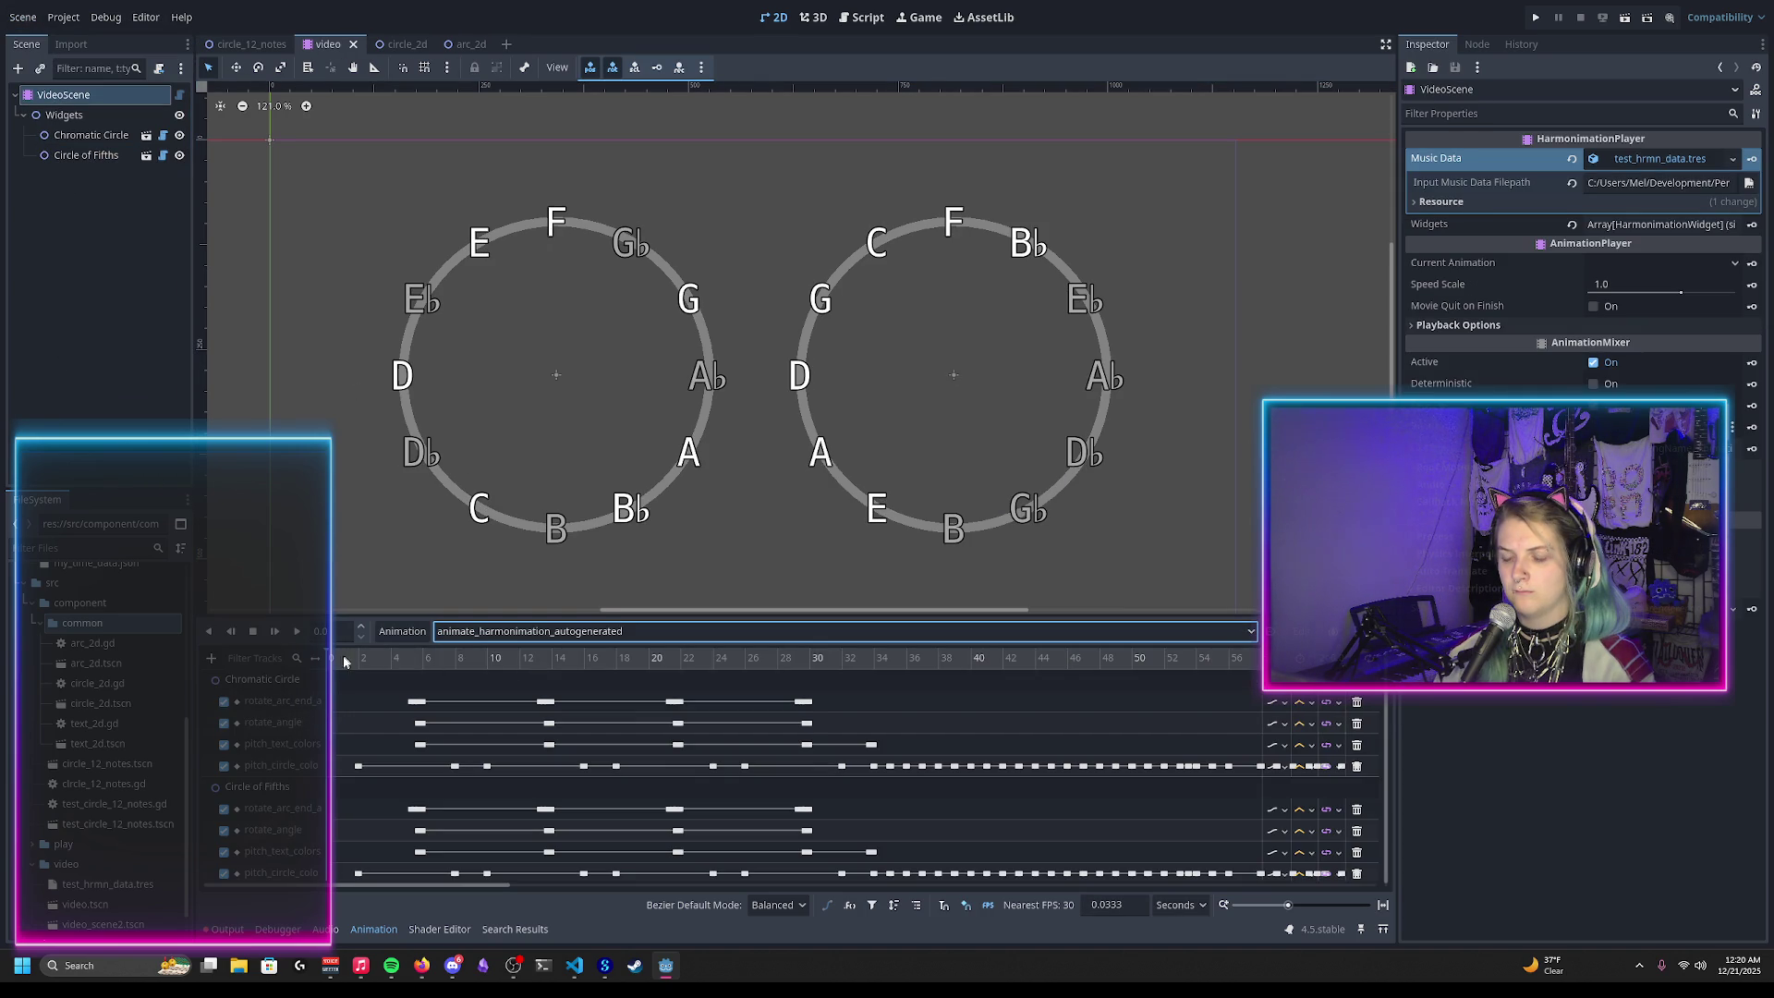
mouse_move(329, 658)
mouse_down()
mouse_move(1230, 745)
mouse_move(260, 695)
mouse_up()
click(422, 965)
Step: In a new tab, search YouTube for the harmonimation creator's channel
key(ctrl+t)
text(youtube.com)
key(Return)
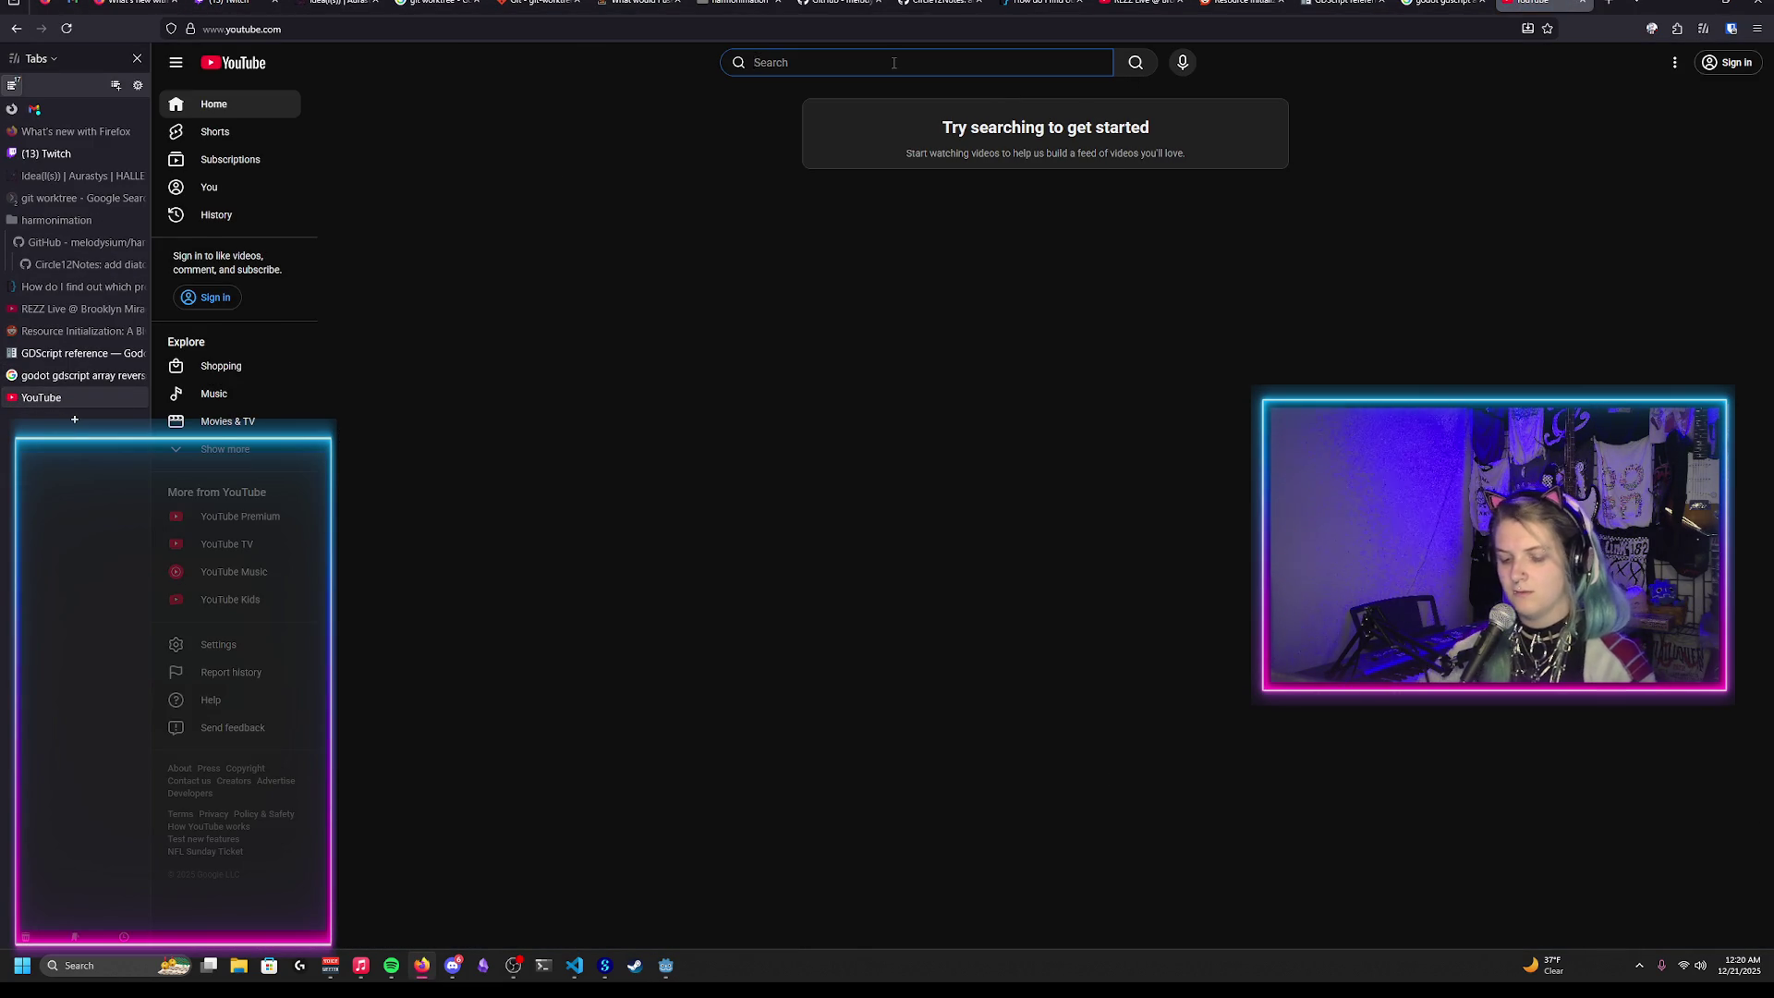
text(melodysium)
key(Return)
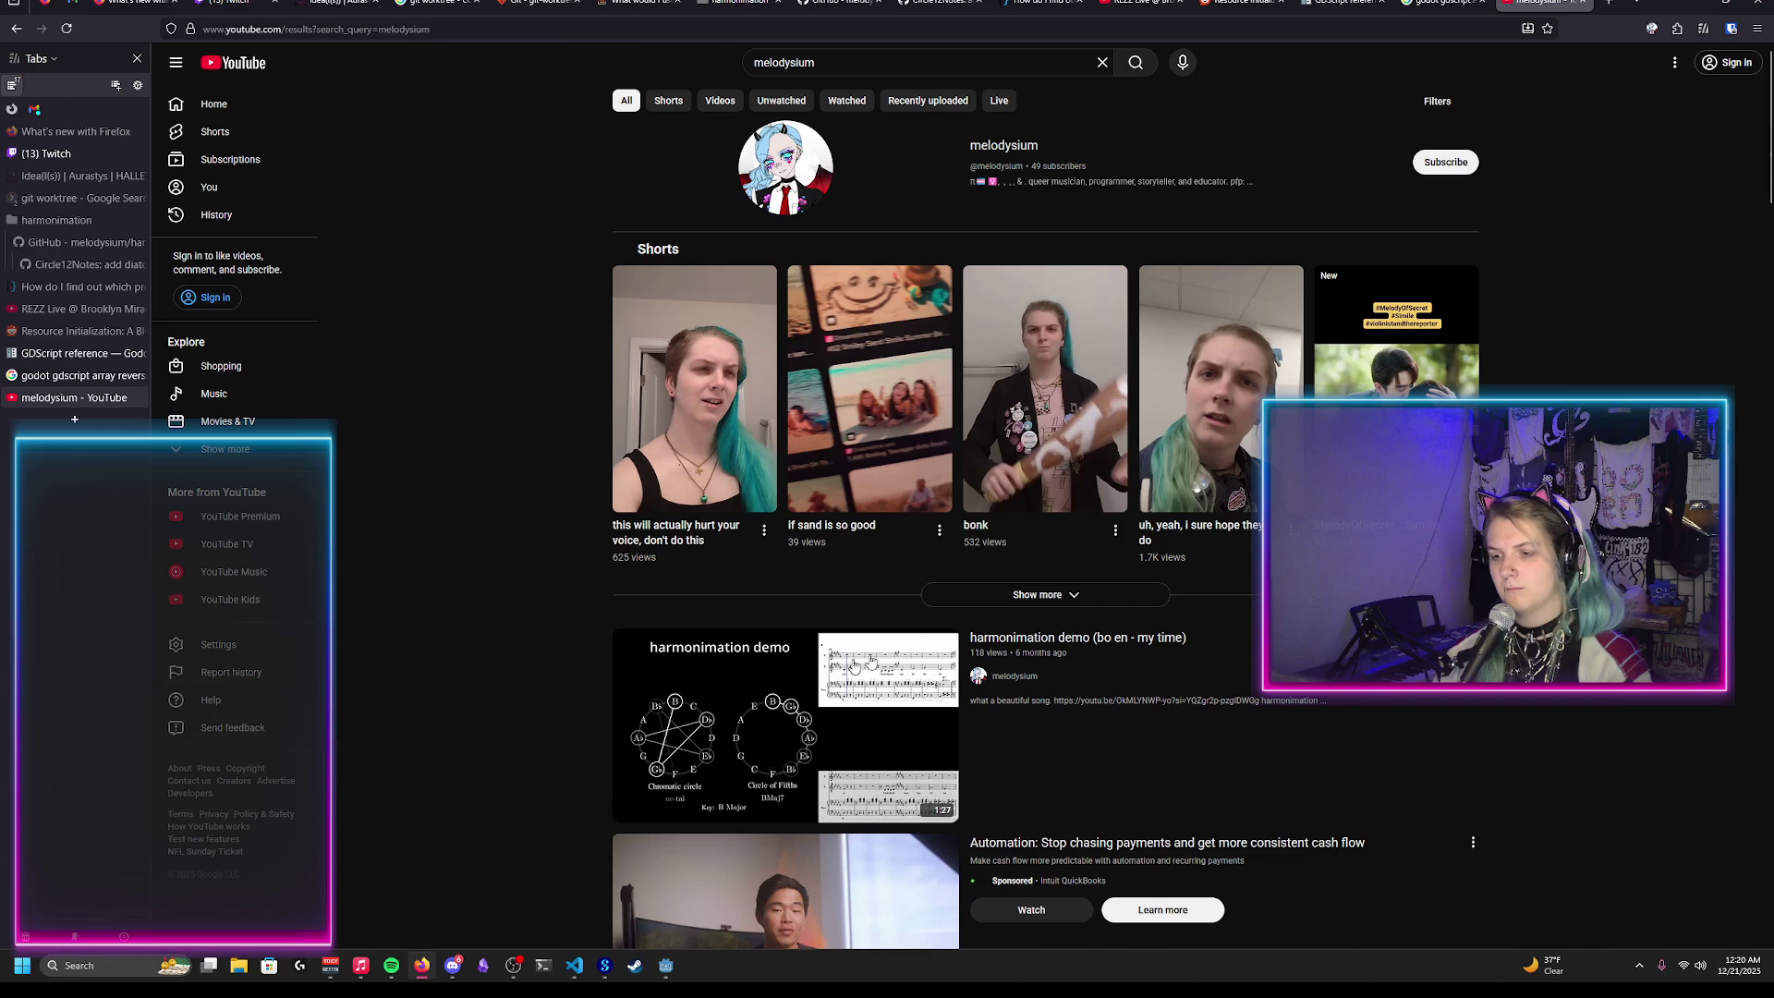
Step: Play the harmonimation demo video, pause it near the start, and return to Godot
click(1049, 647)
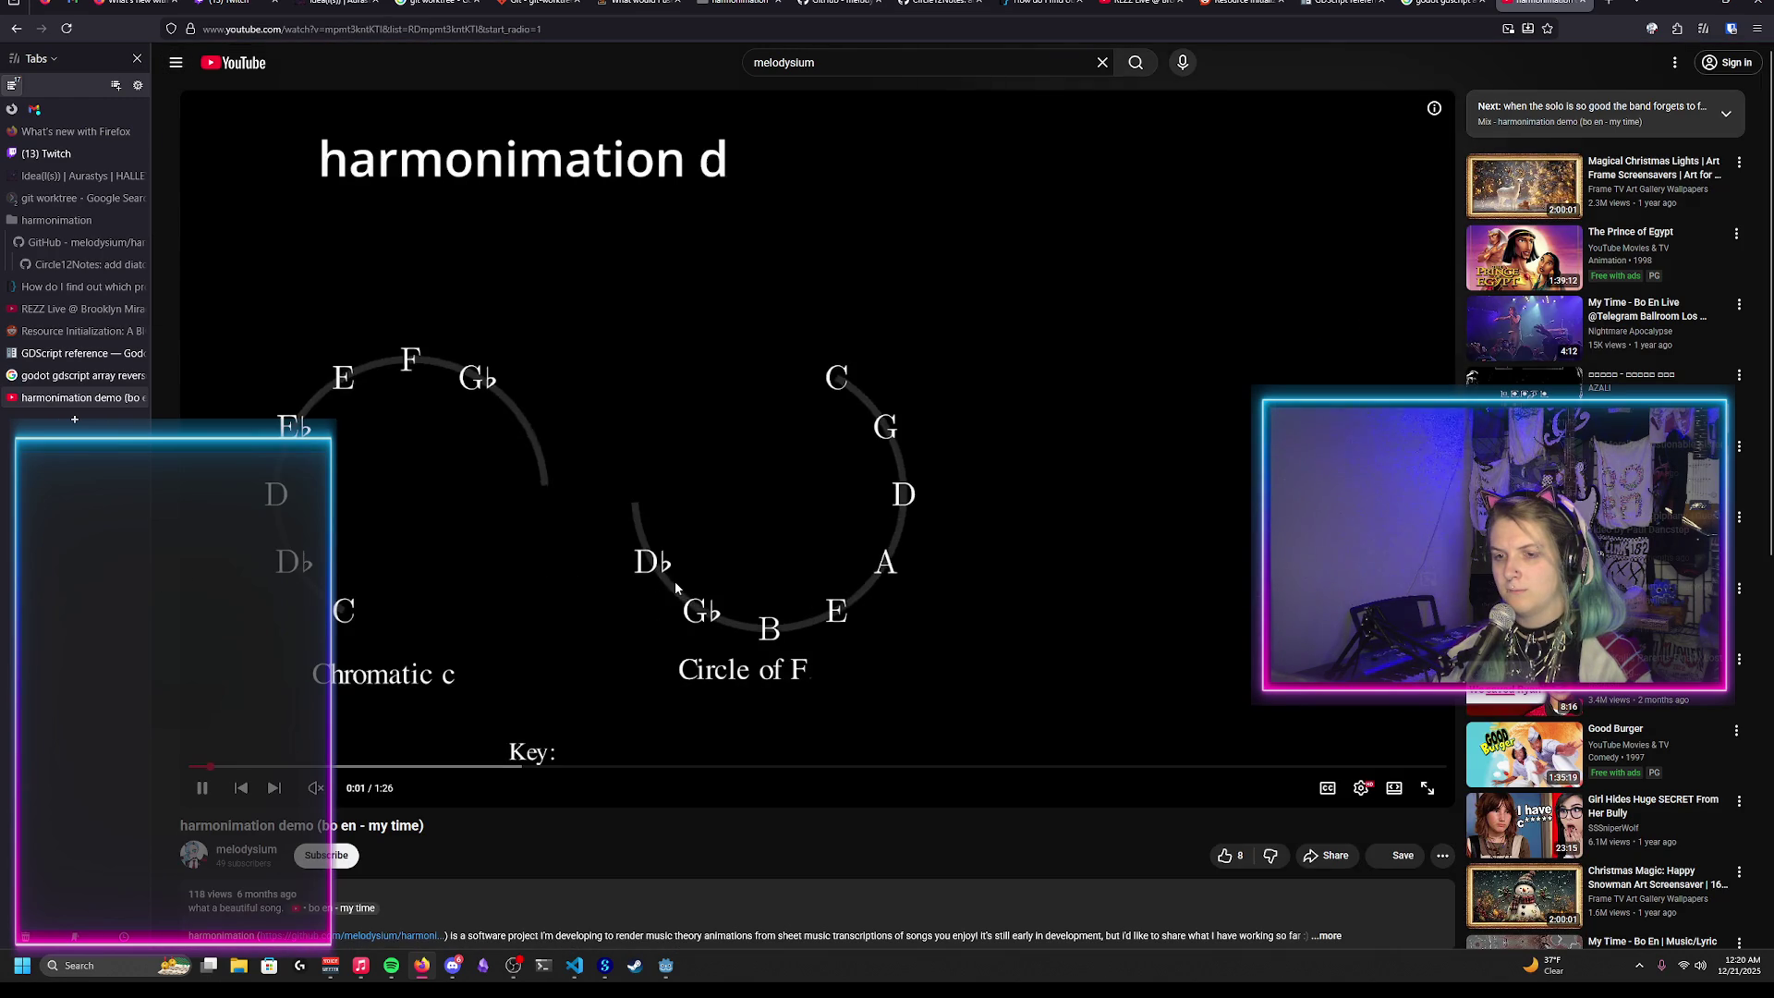
click(864, 635)
key(alt+Tab)
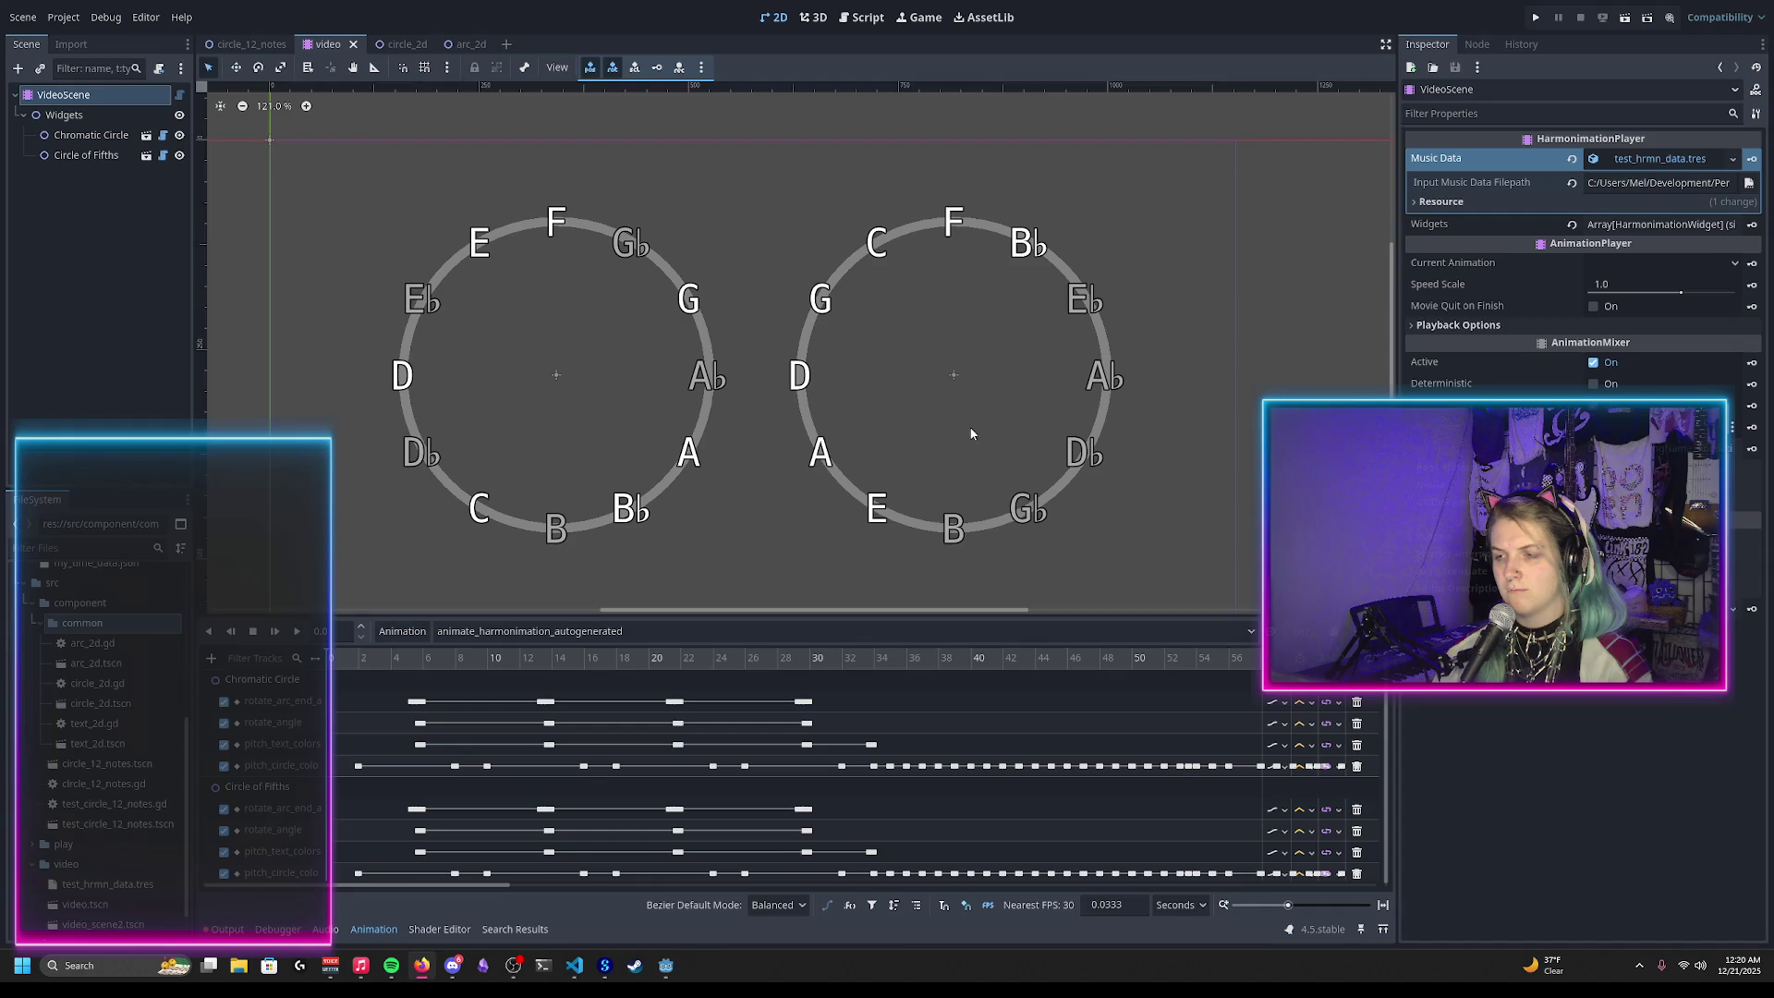
Step: Set Circle of Fifths' Pitches per Step to 7
click(90, 135)
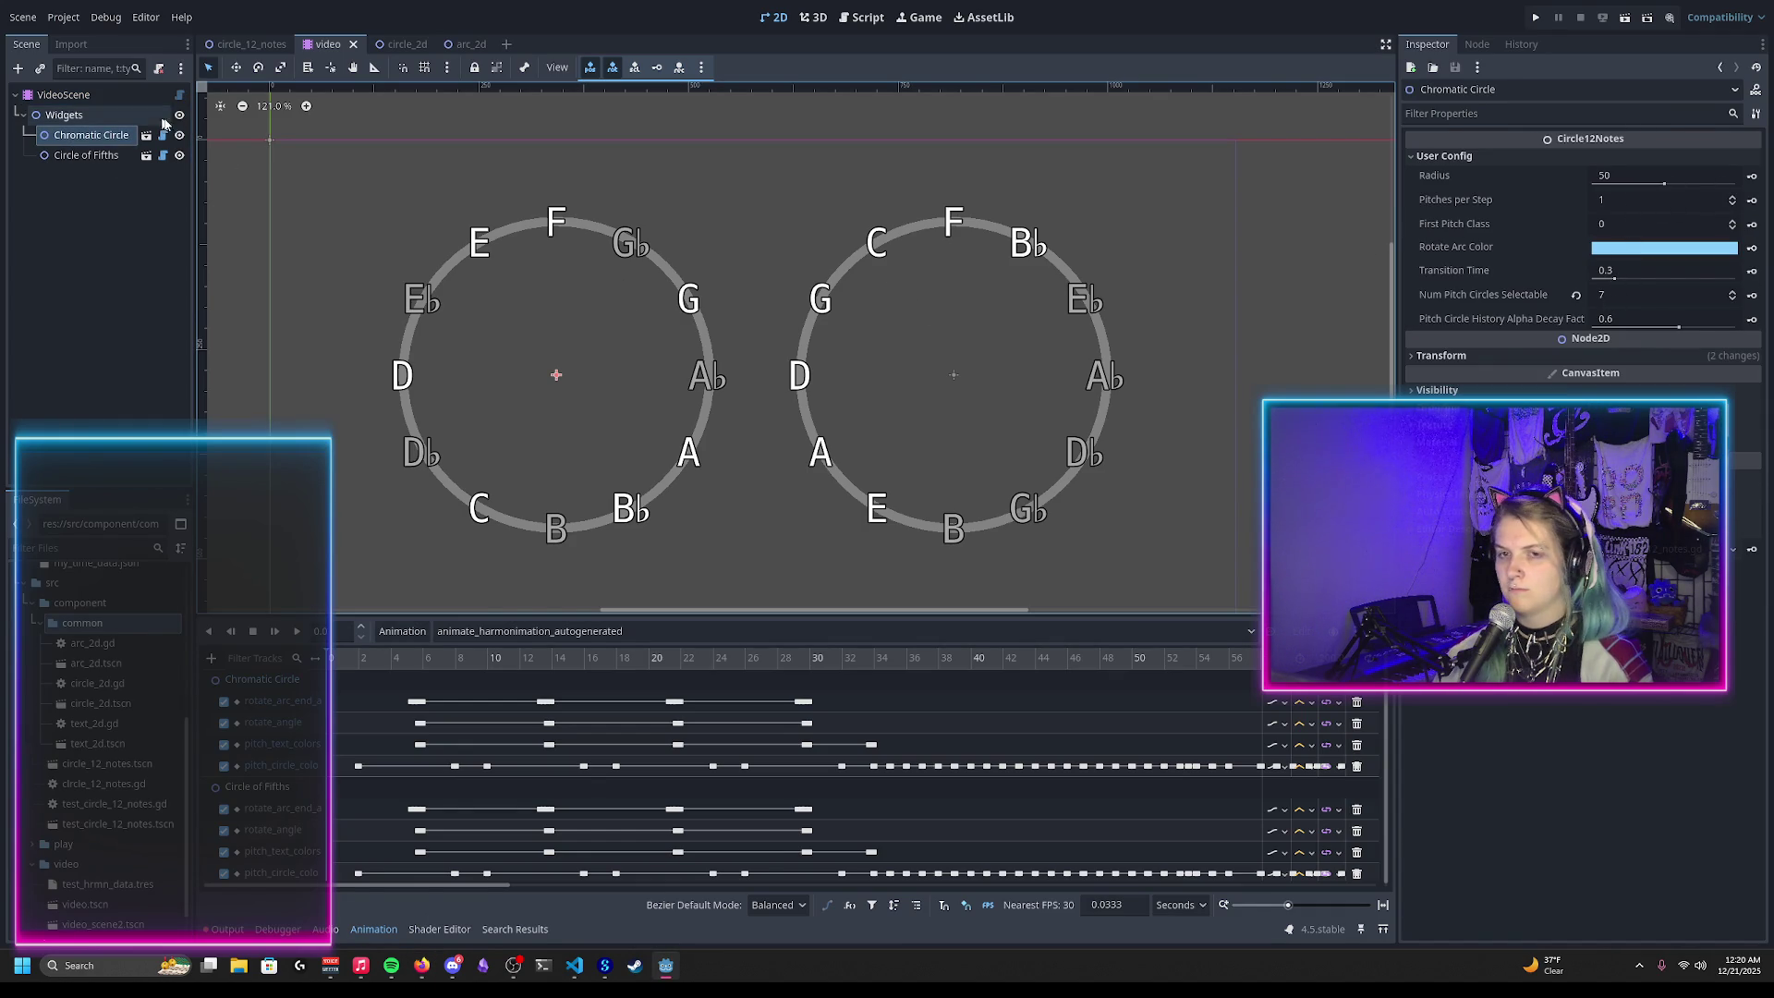
click(86, 155)
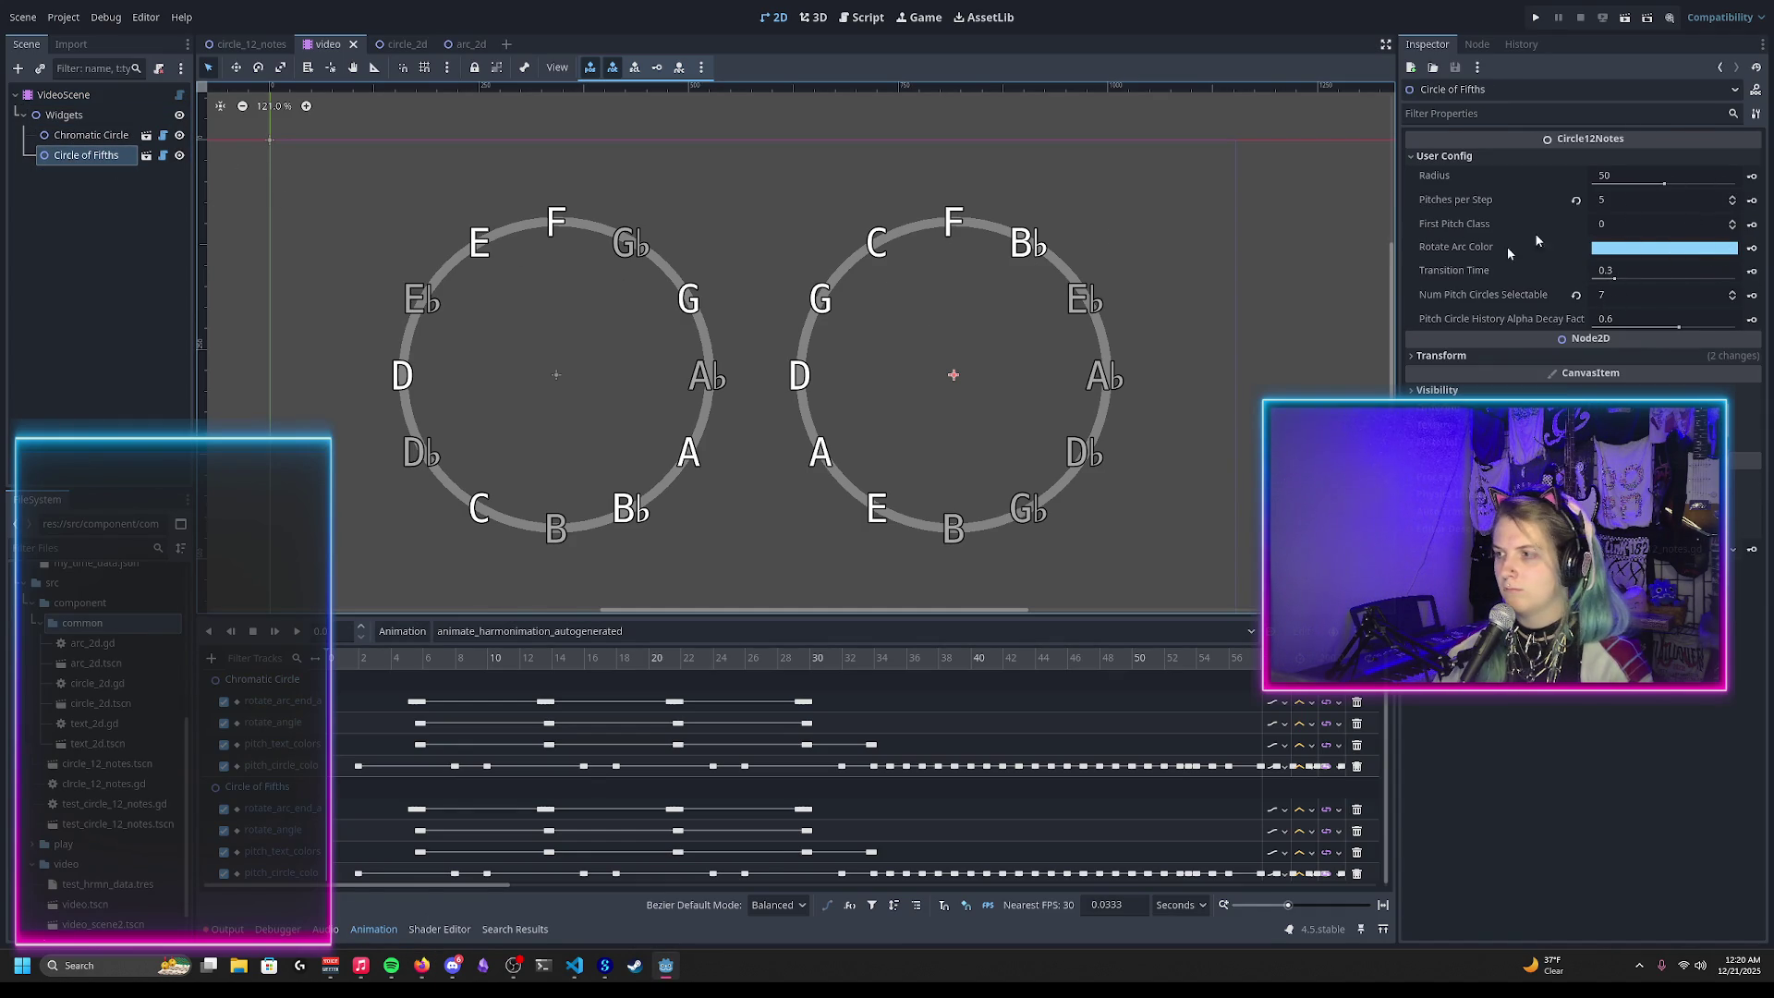
click(1670, 200)
key(Return)
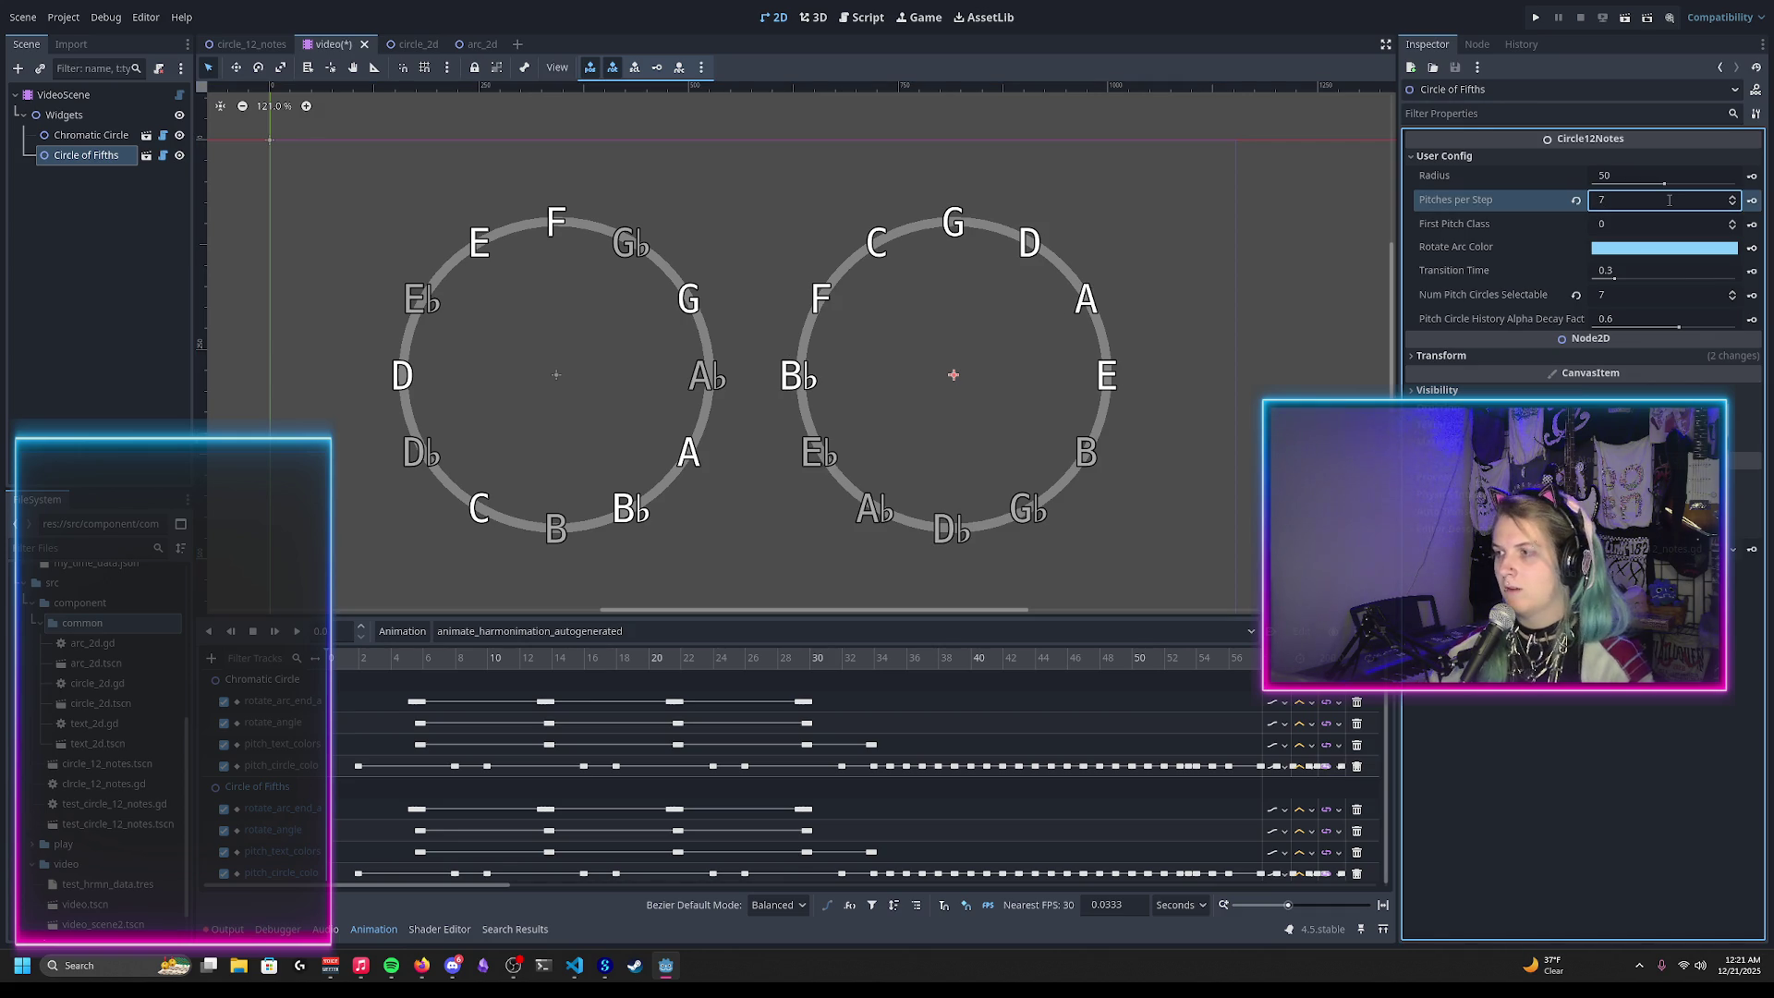
Step: Reload the saved scene, check the Output log, and switch to the YouTube demo
click(24, 17)
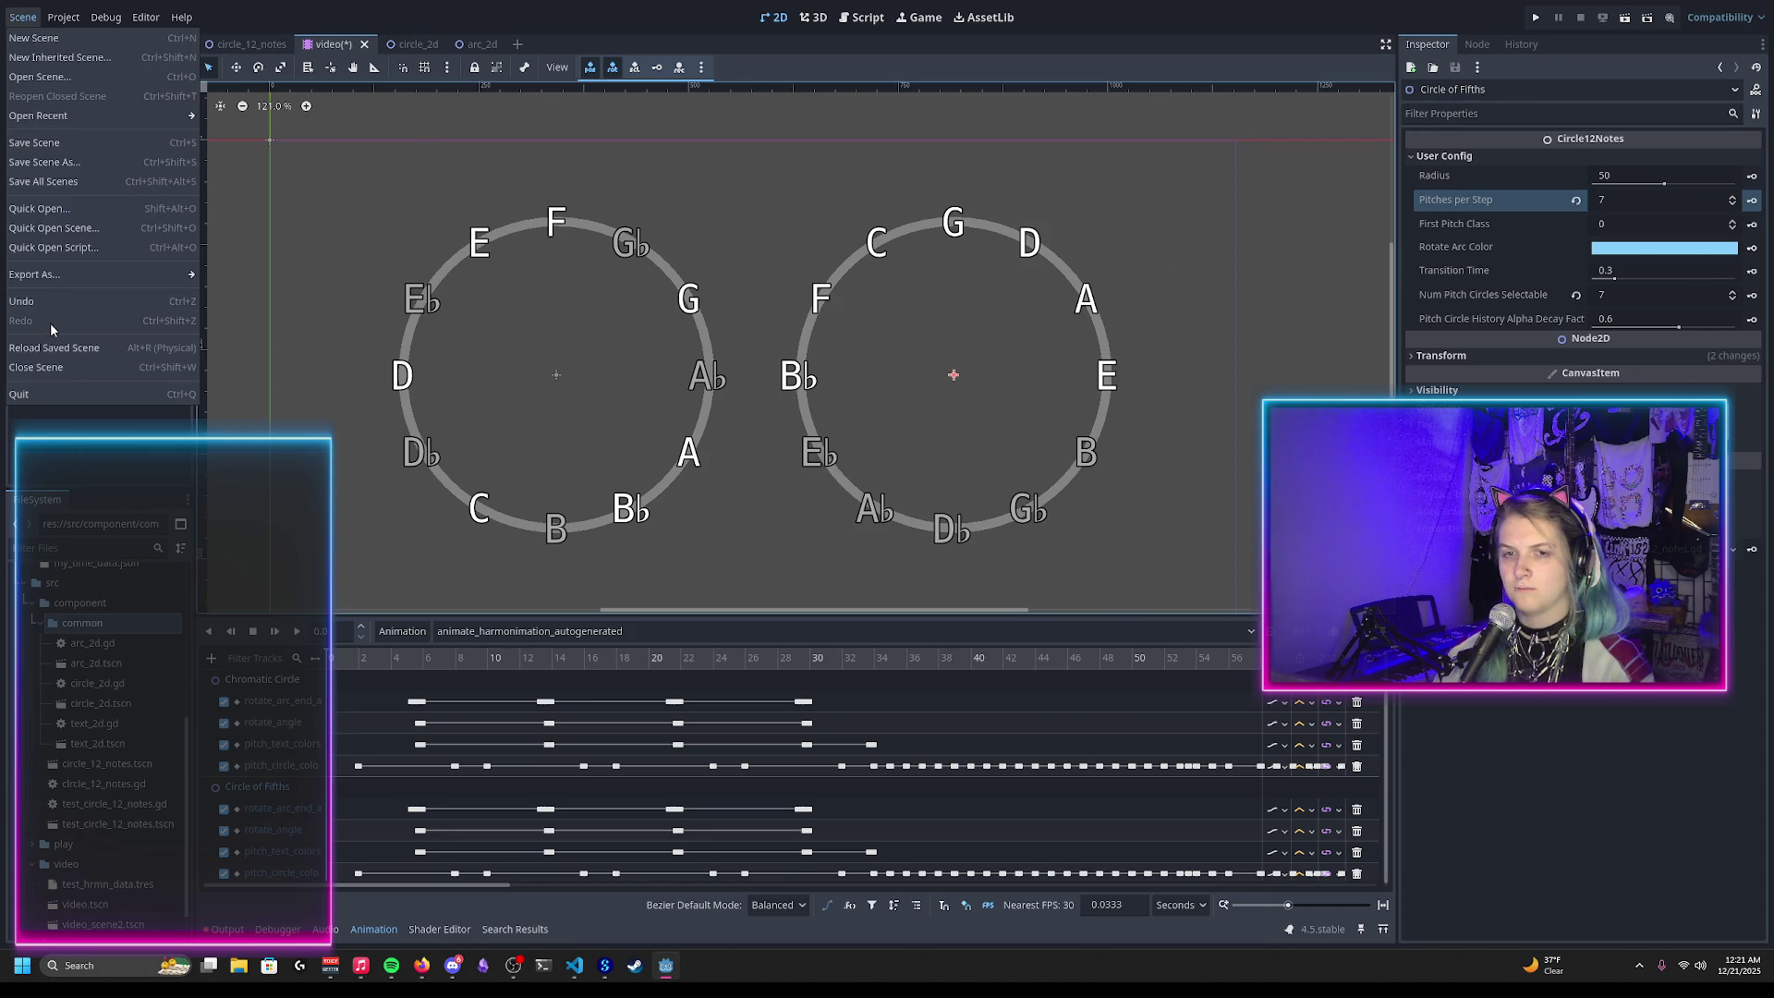
click(74, 458)
click(24, 18)
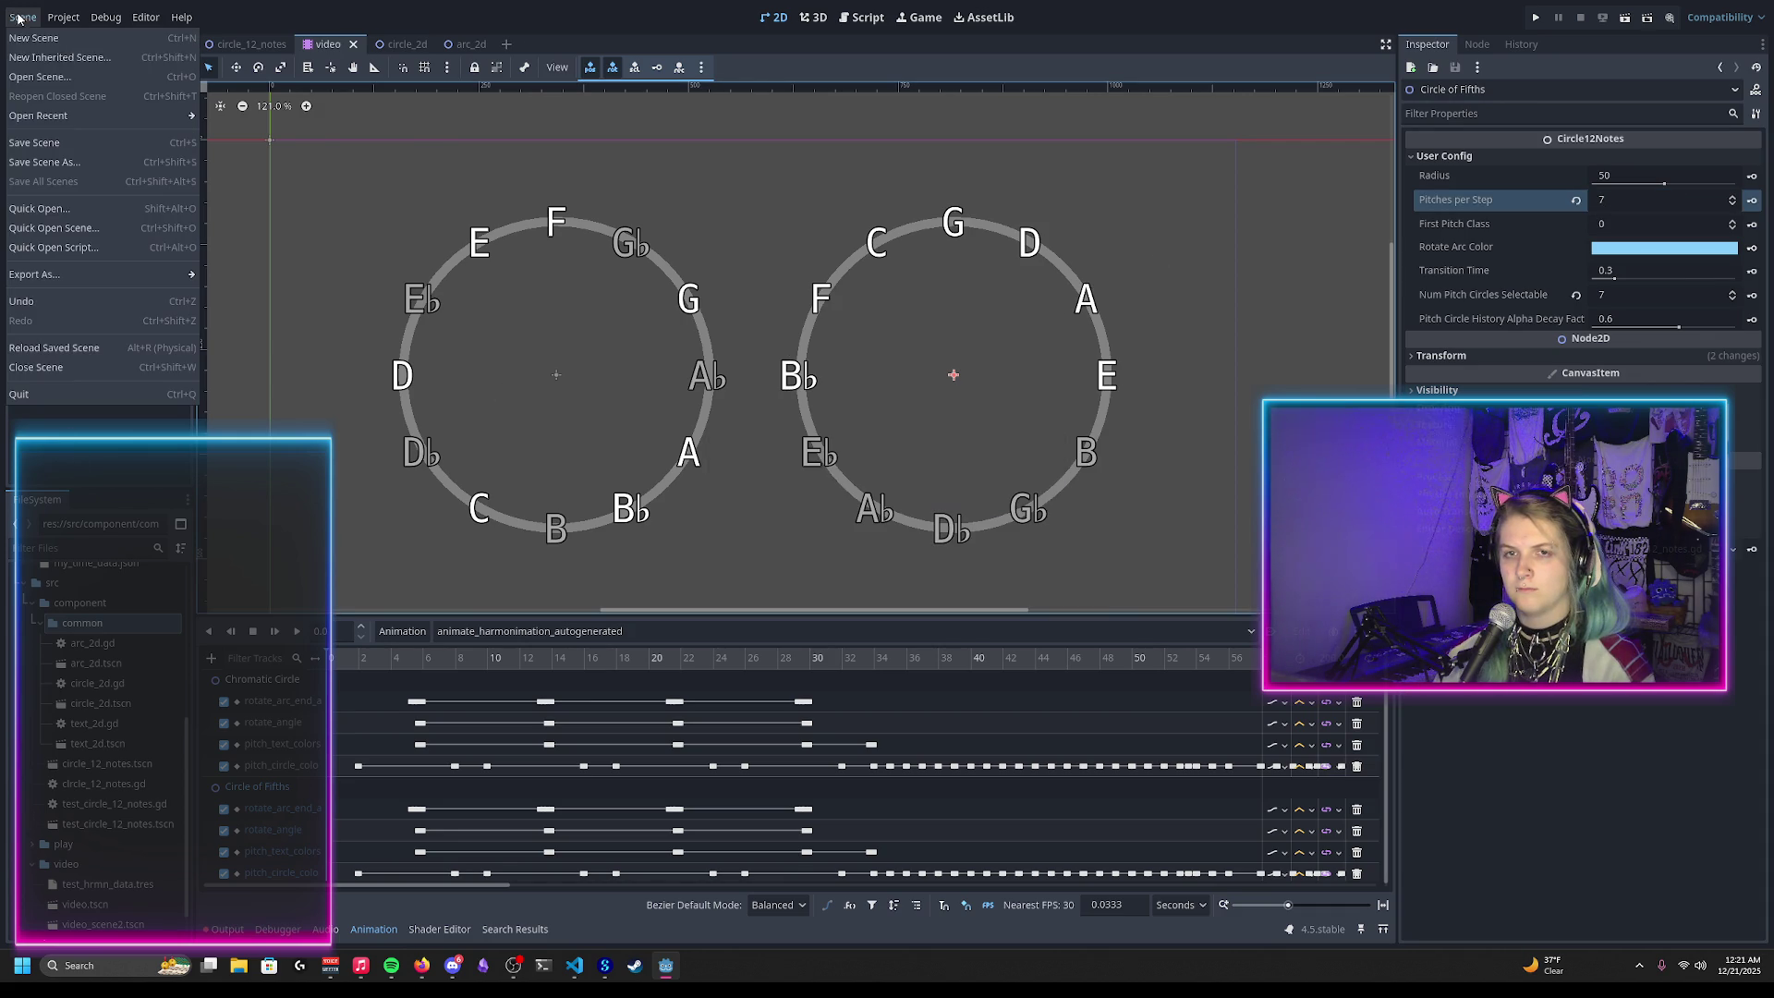
click(55, 348)
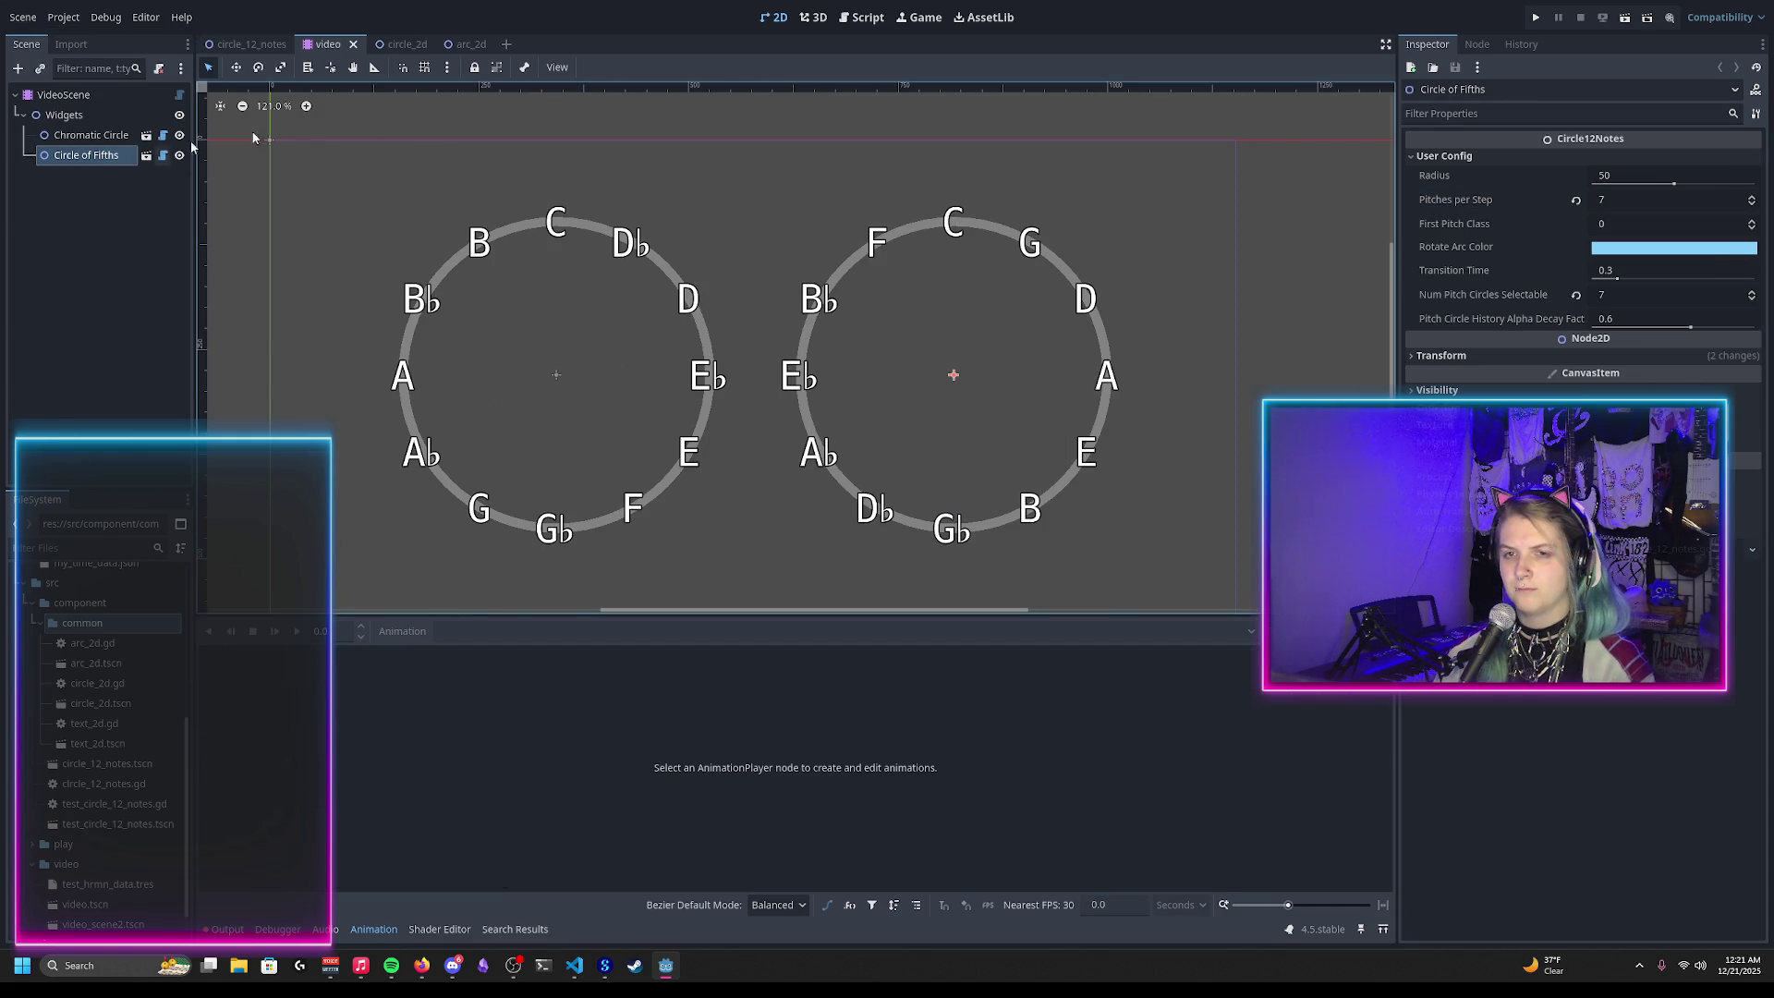
click(227, 931)
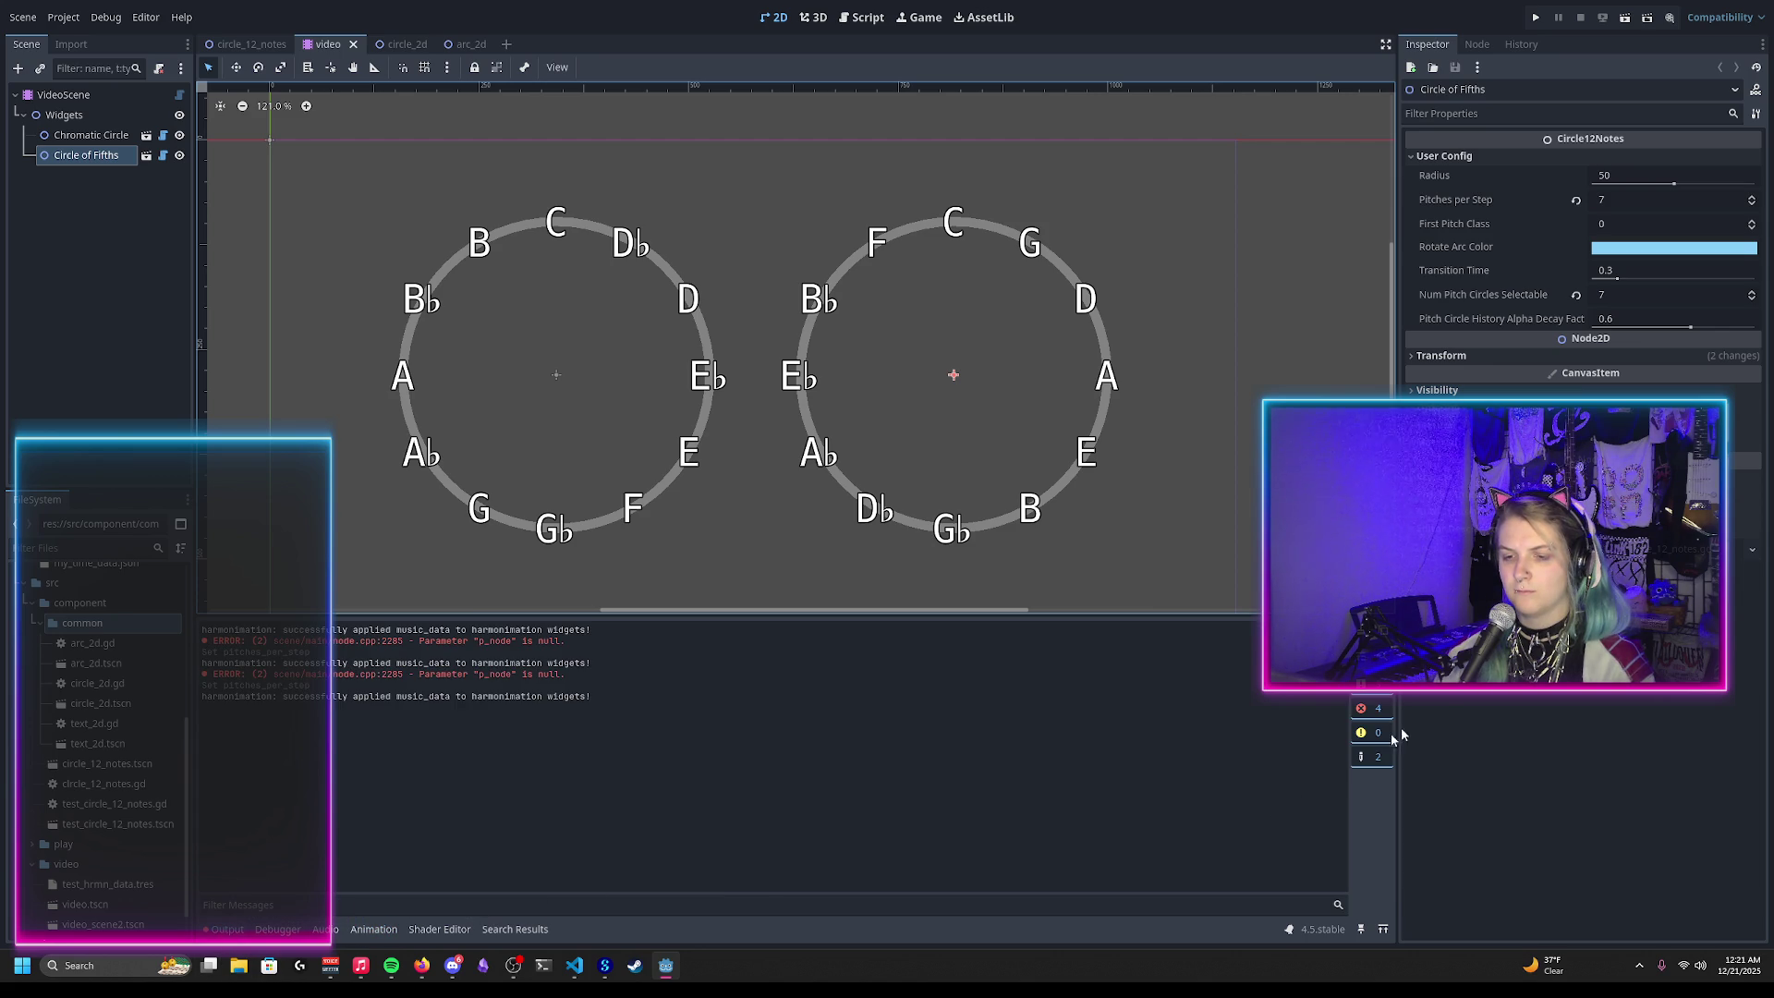
click(373, 929)
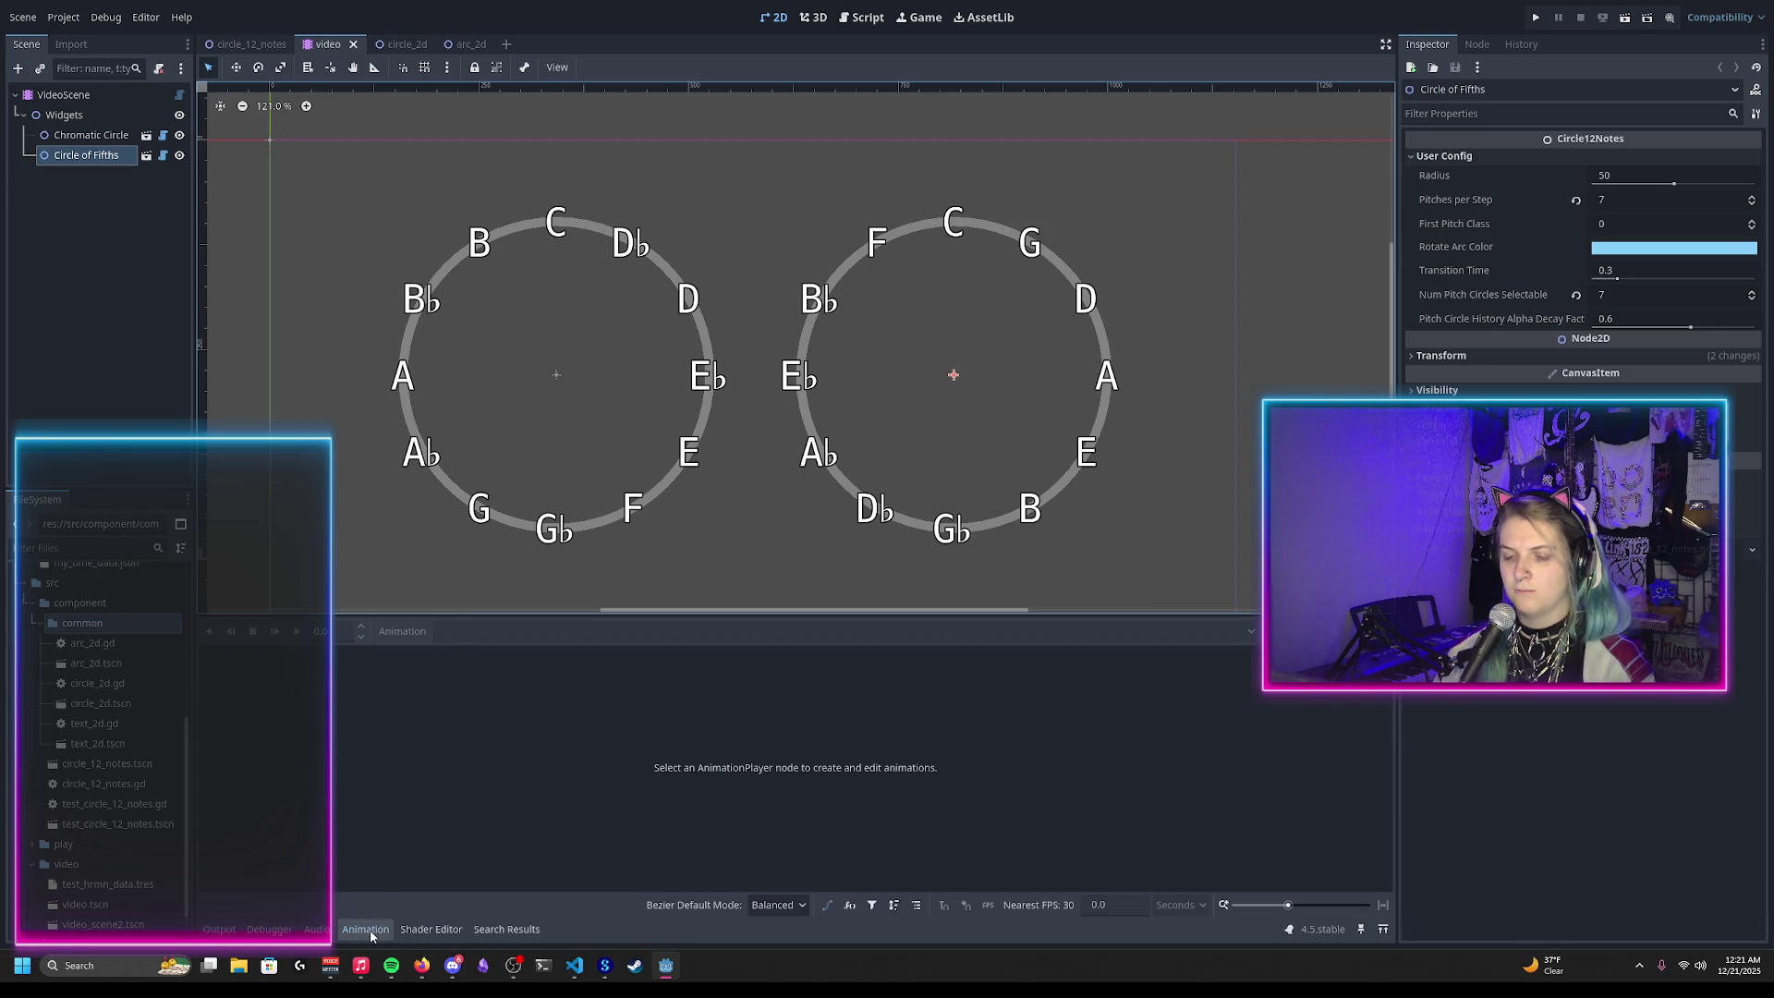
key(alt+Tab)
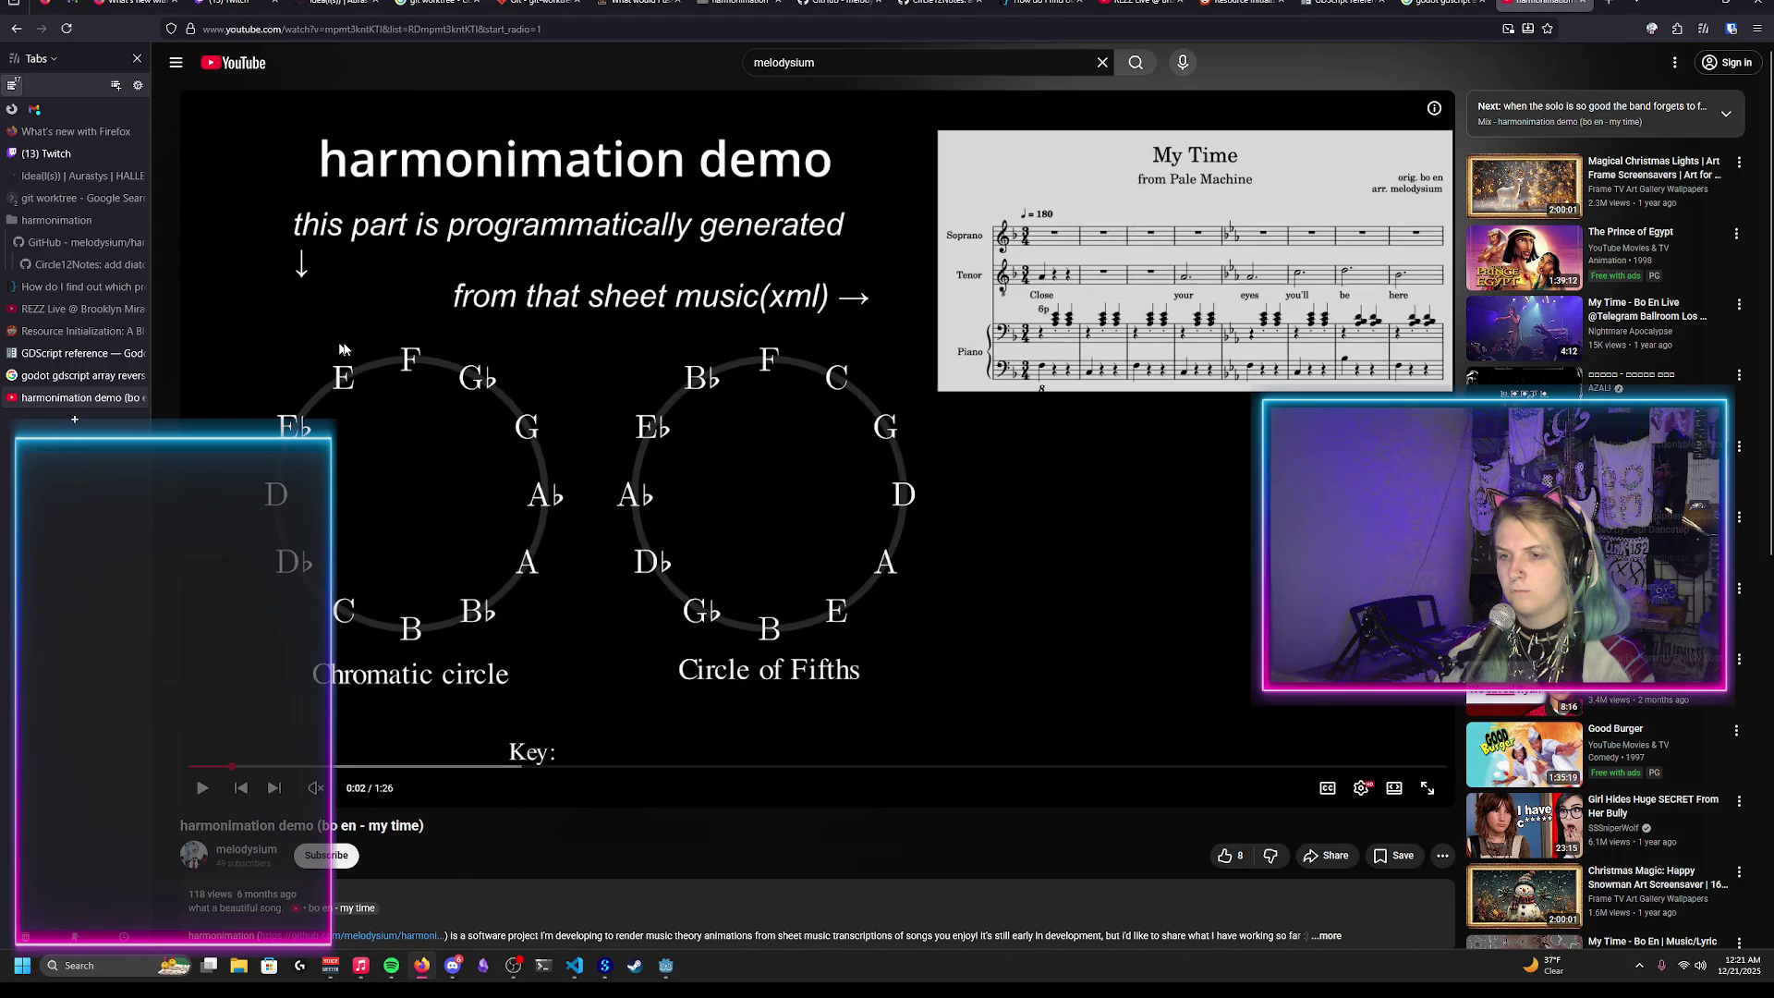
Step: Load the animate_harmonimation_autogenerated animation on the VideoScene root node
key(alt+Tab)
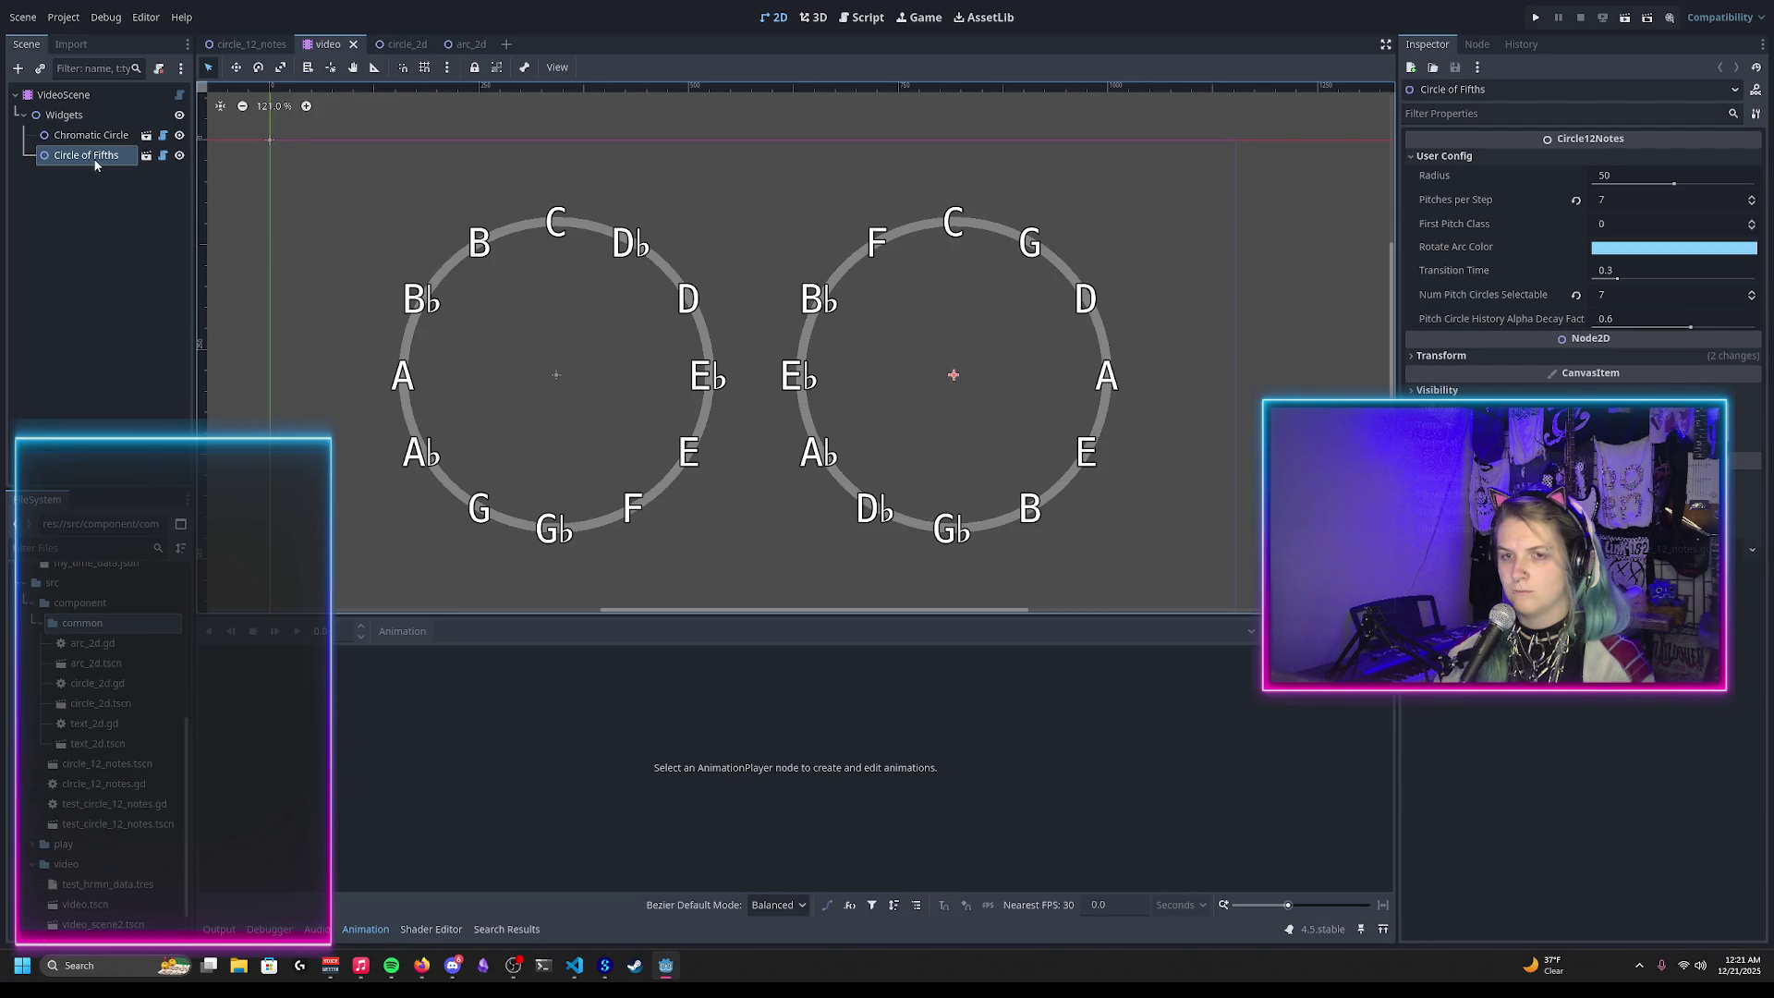
click(65, 94)
click(519, 631)
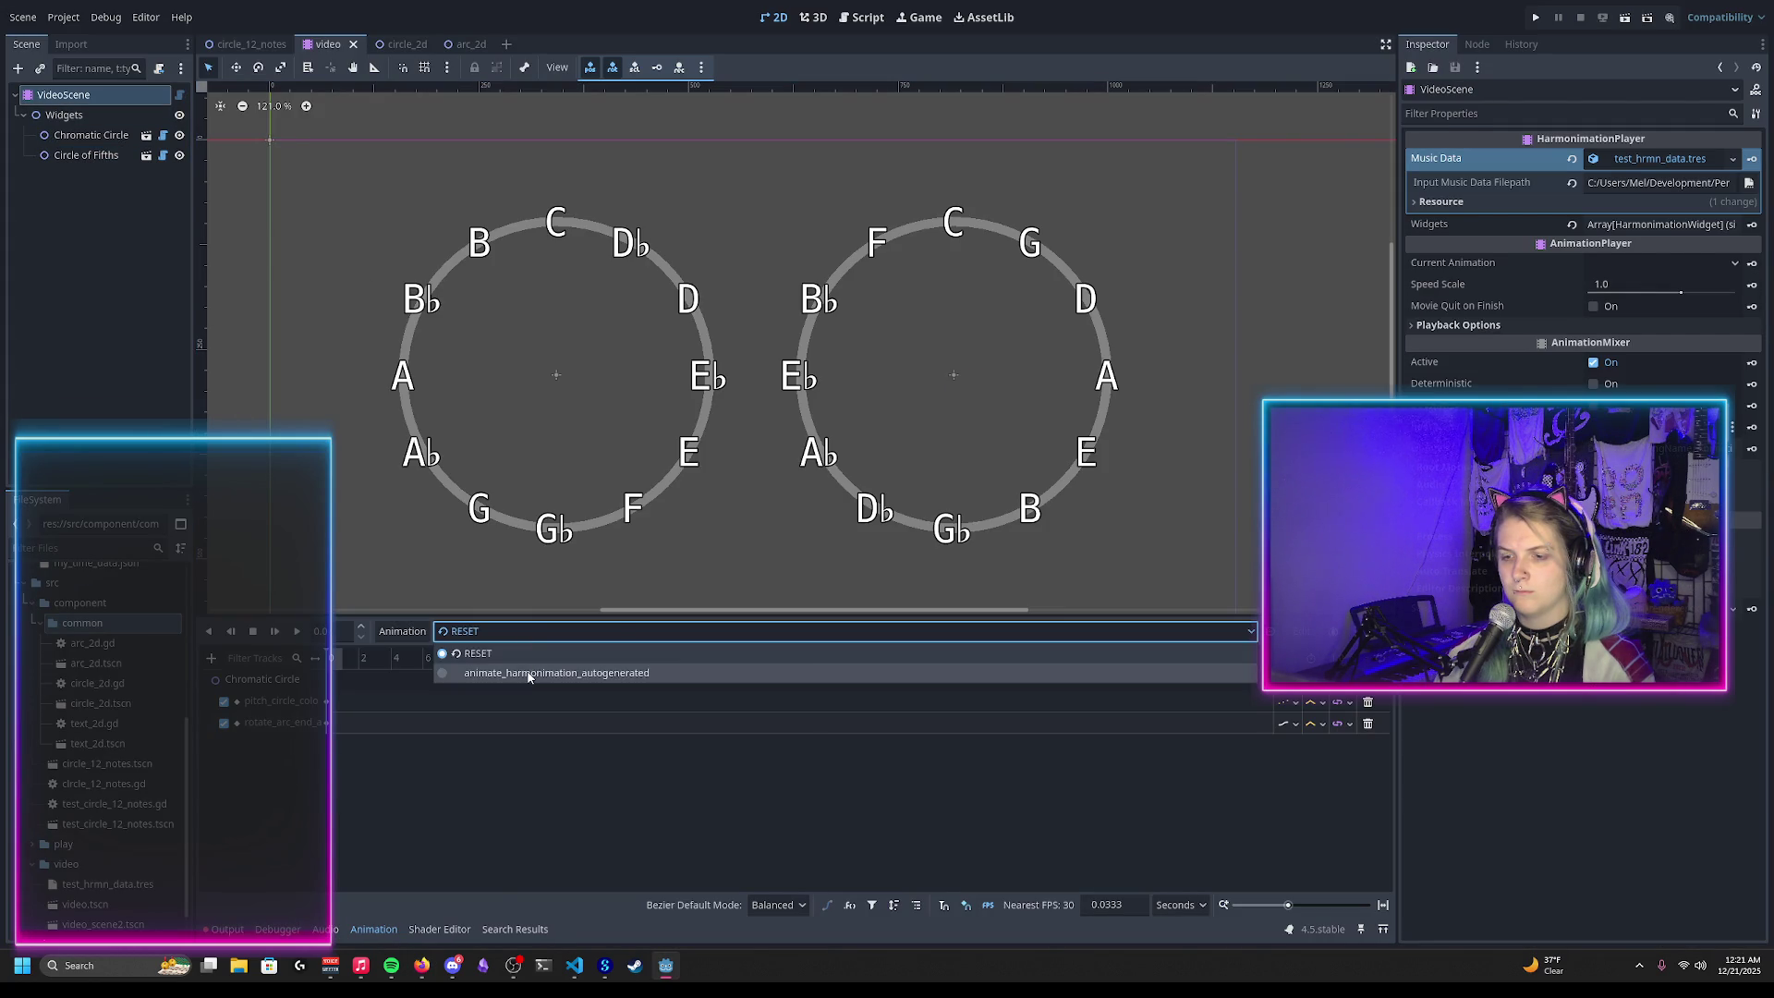
click(532, 674)
Step: Scrub the animation preview further along, comparing it against the YouTube demo
key(alt+Tab)
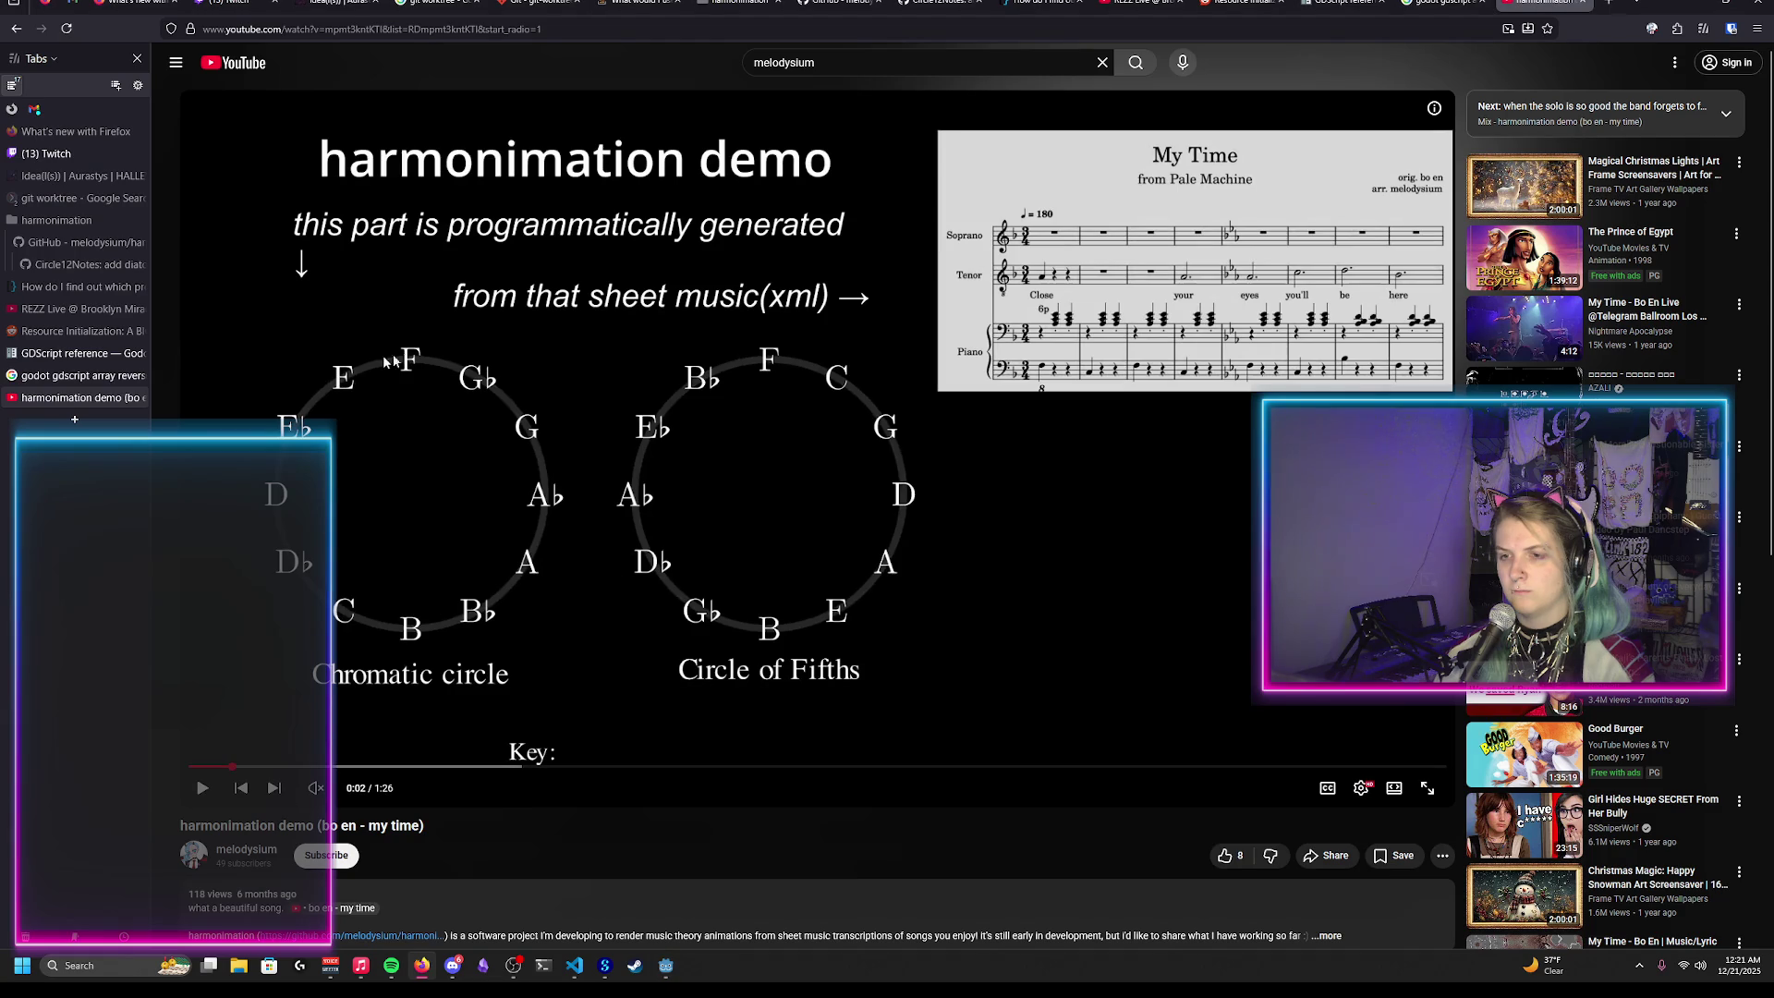
key(alt+Tab)
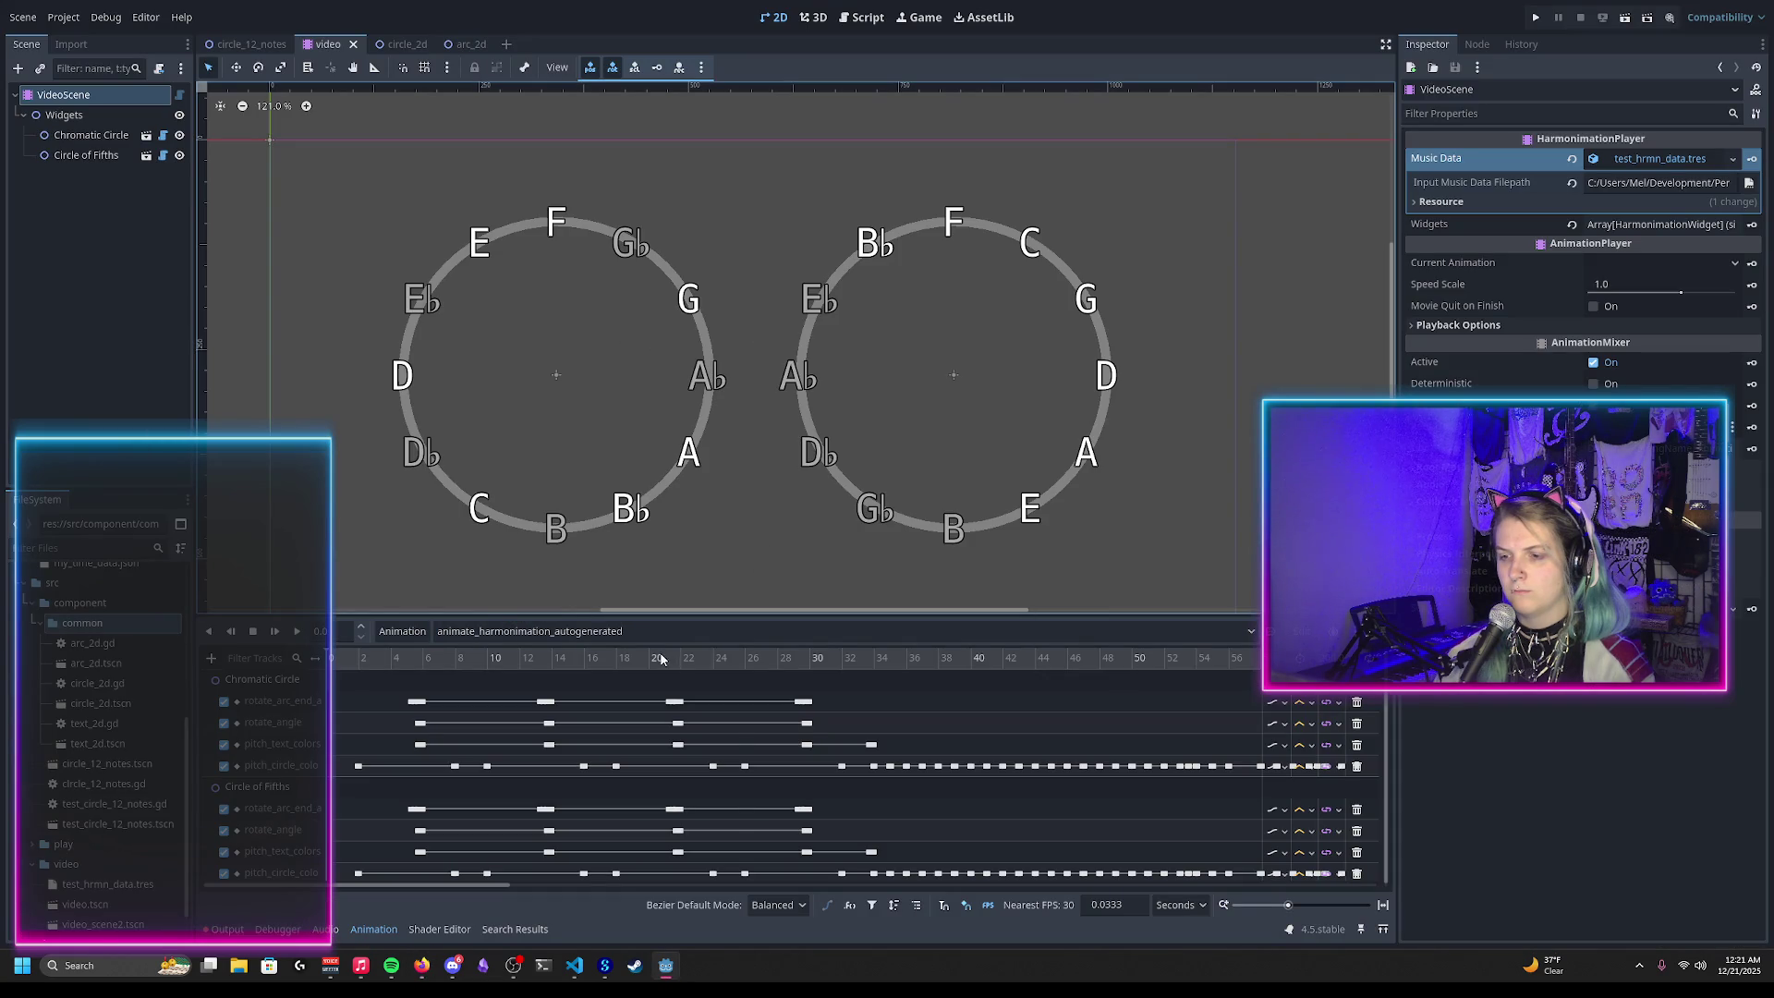
click(827, 658)
mouse_move(829, 677)
mouse_down()
mouse_move(1056, 684)
mouse_move(1255, 720)
mouse_up()
Step: Jump the YouTube demo to 1:00, then go to the script editor in Godot
key(alt+Tab)
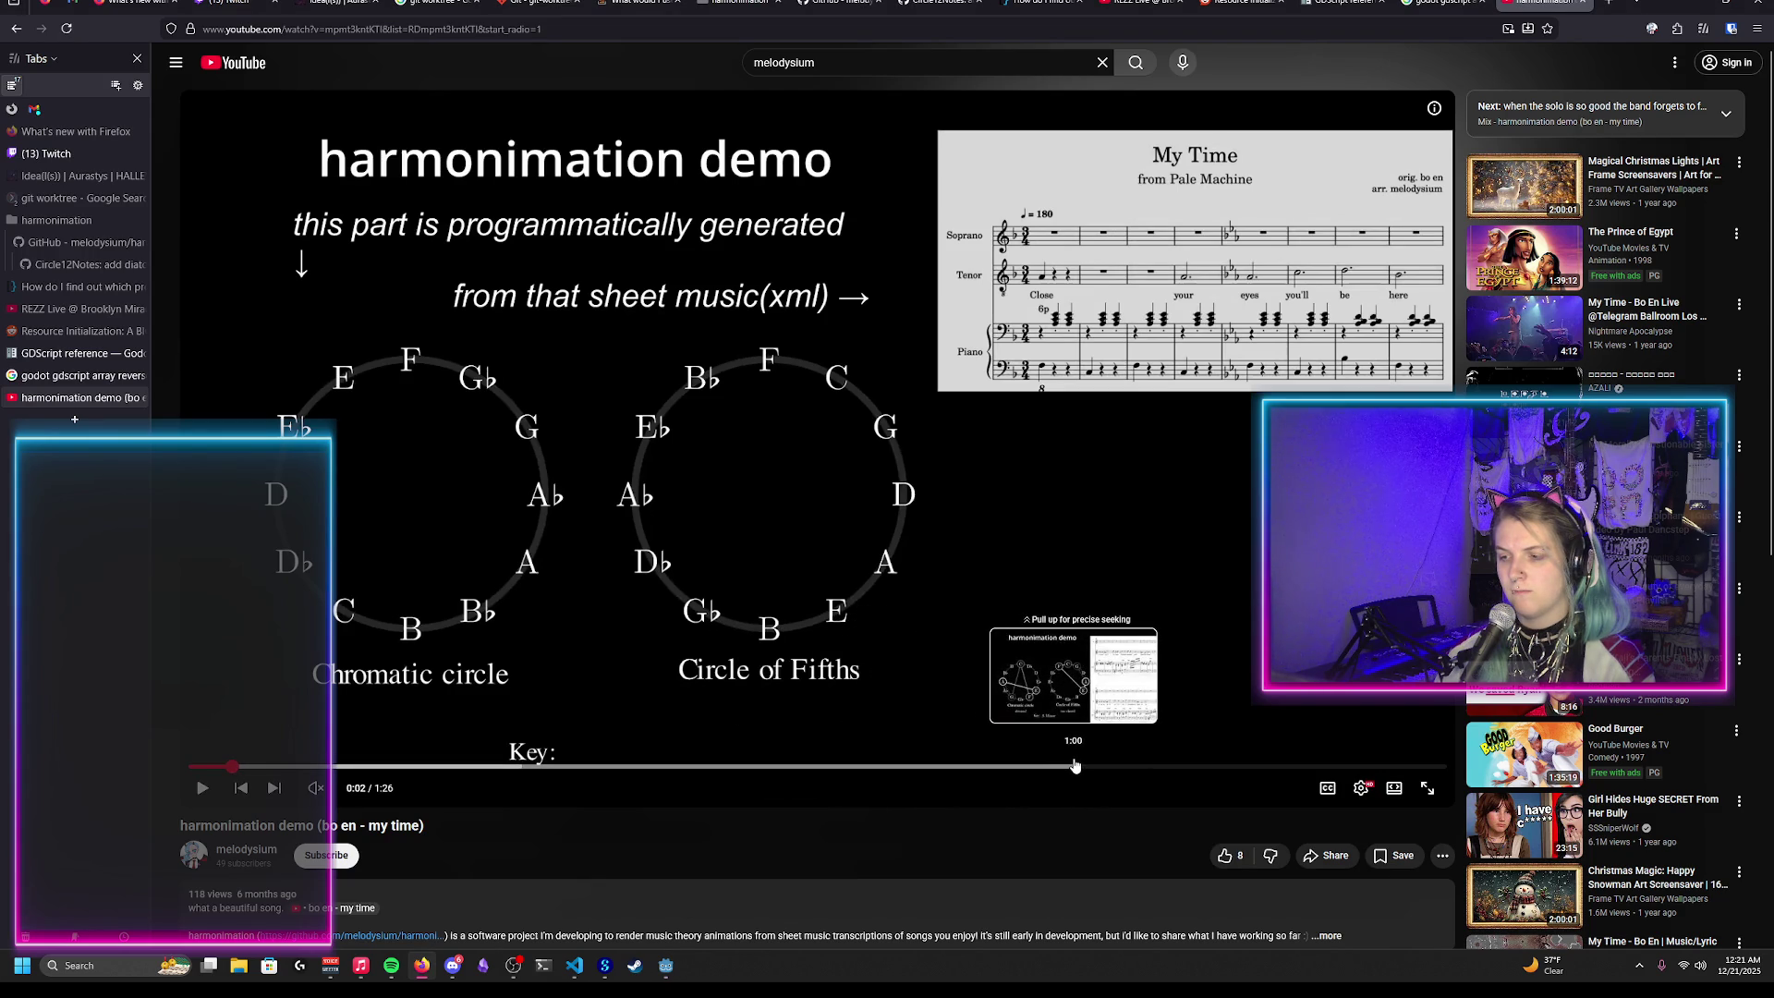
click(1073, 766)
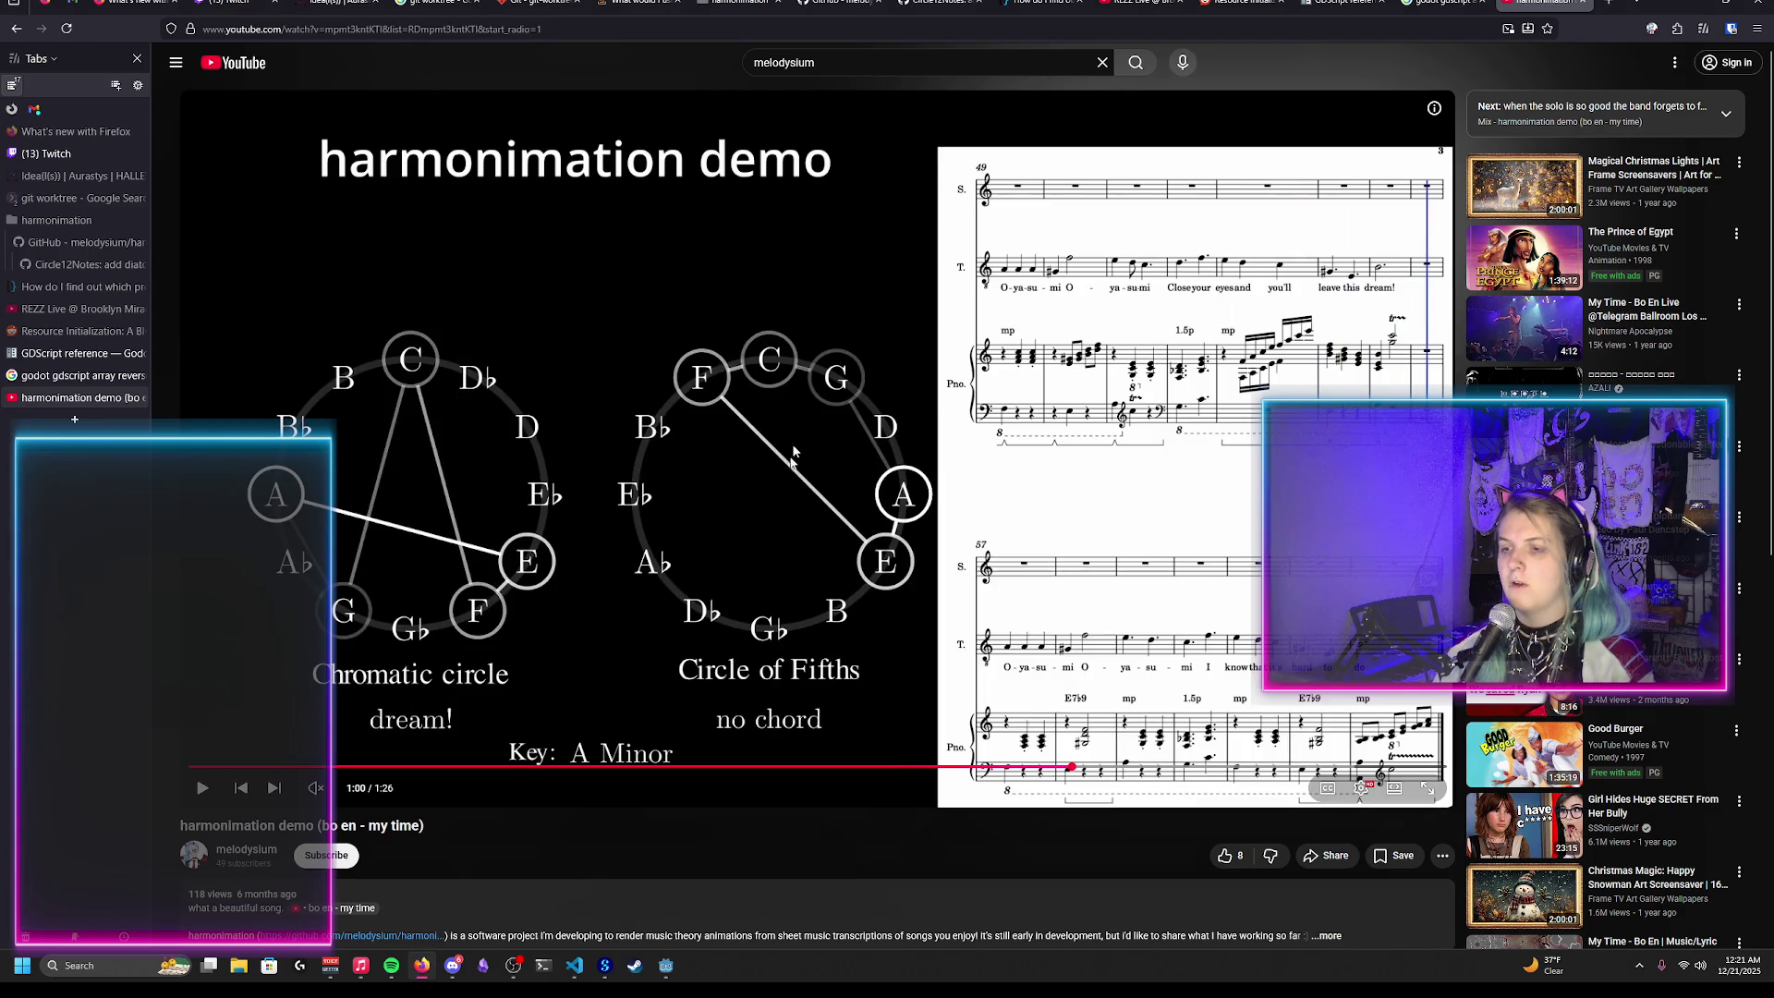
key(alt+Tab)
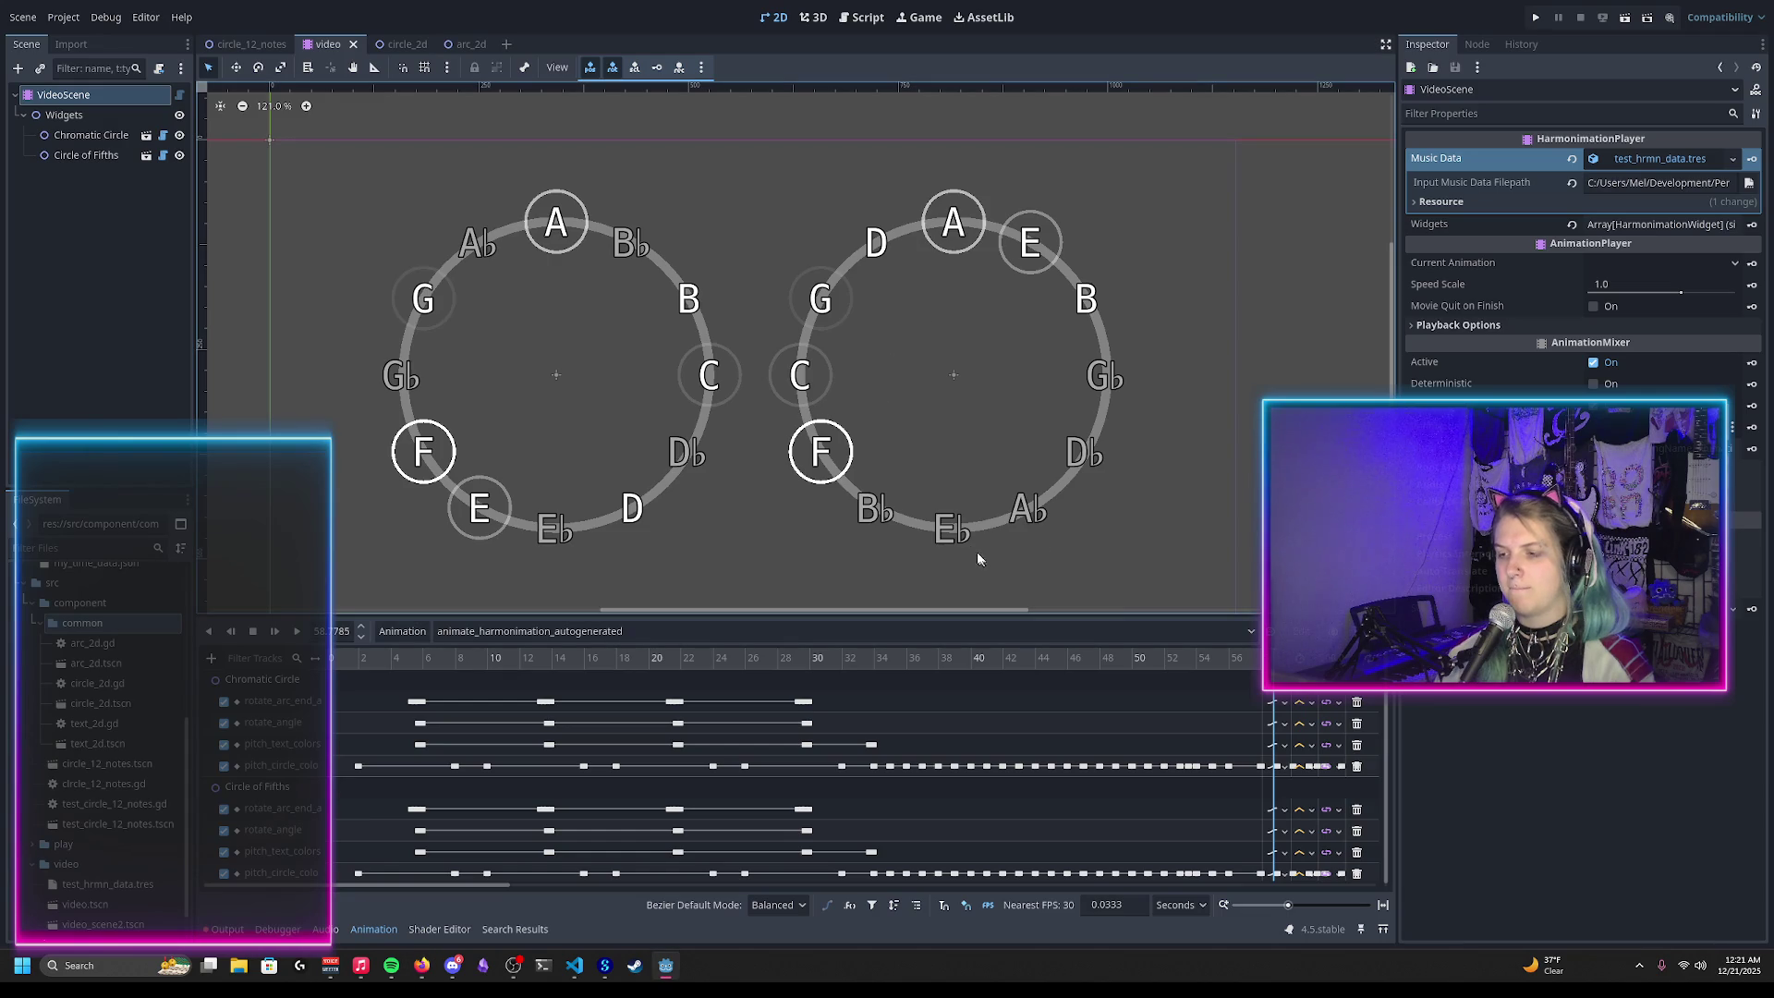
key(alt+Tab)
key(alt+Tab)
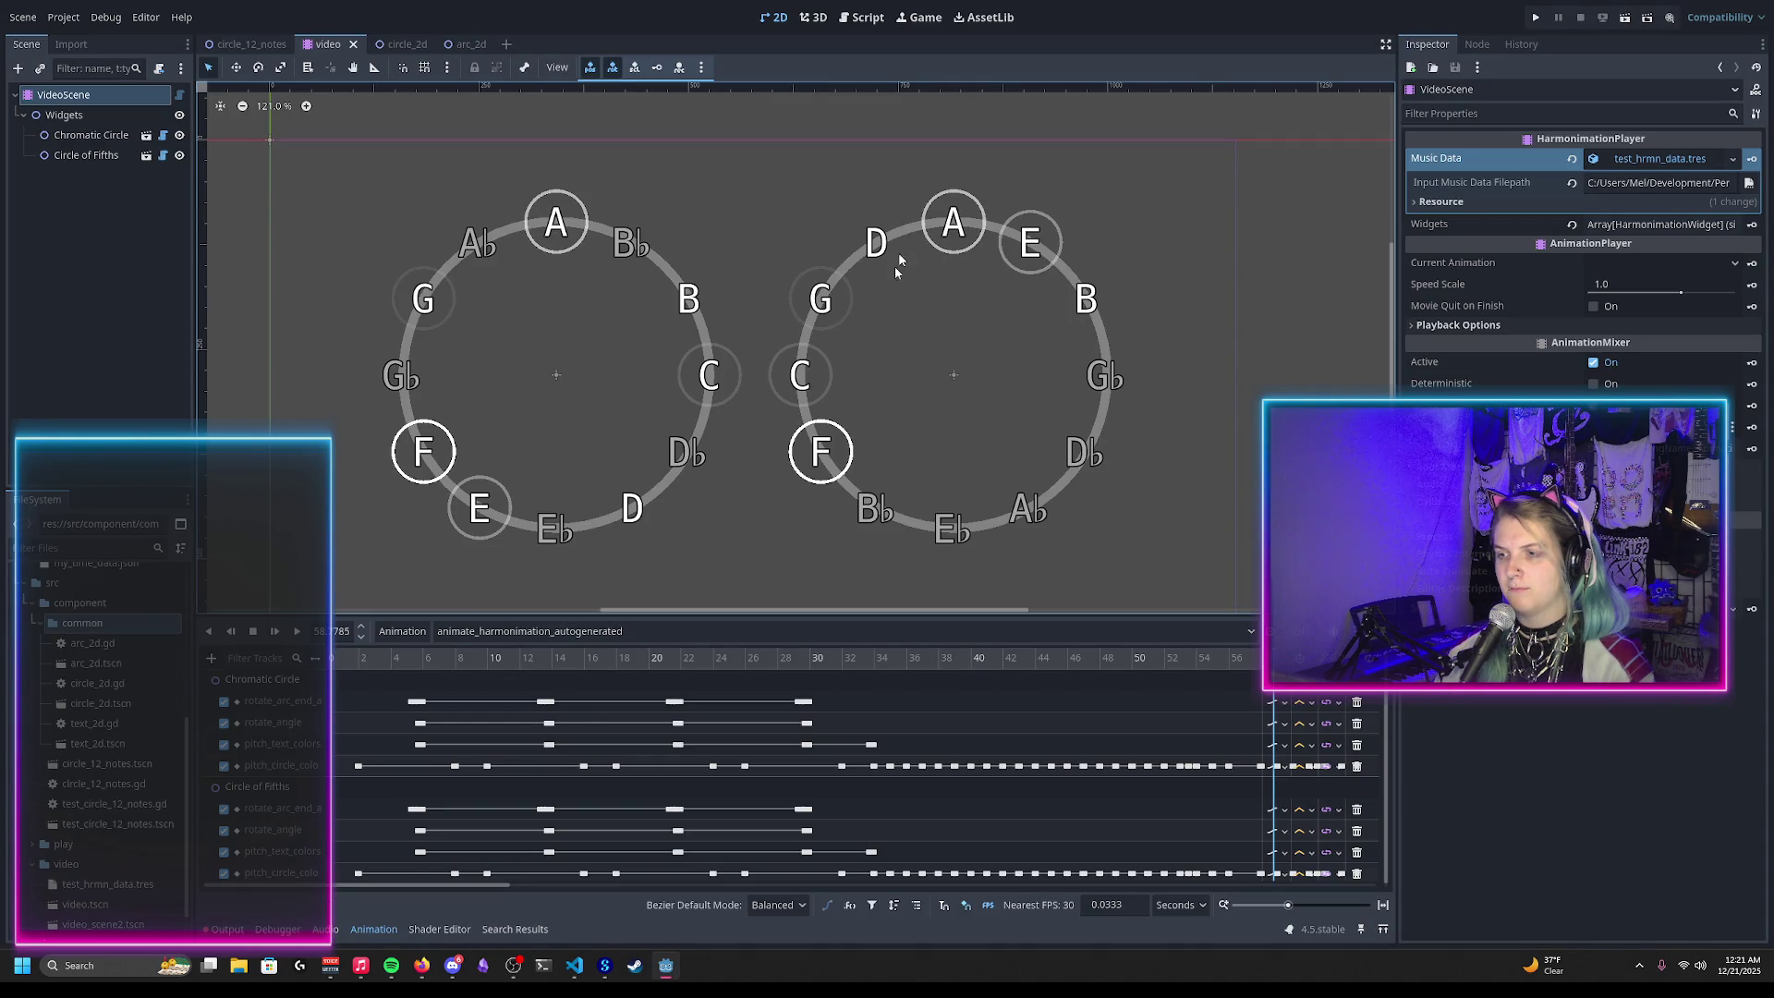
click(864, 18)
Step: Review circle_12_notes.gd, then show the harmonimation project's Explorer file tree in VS Code
scroll(672, 429, up, 5)
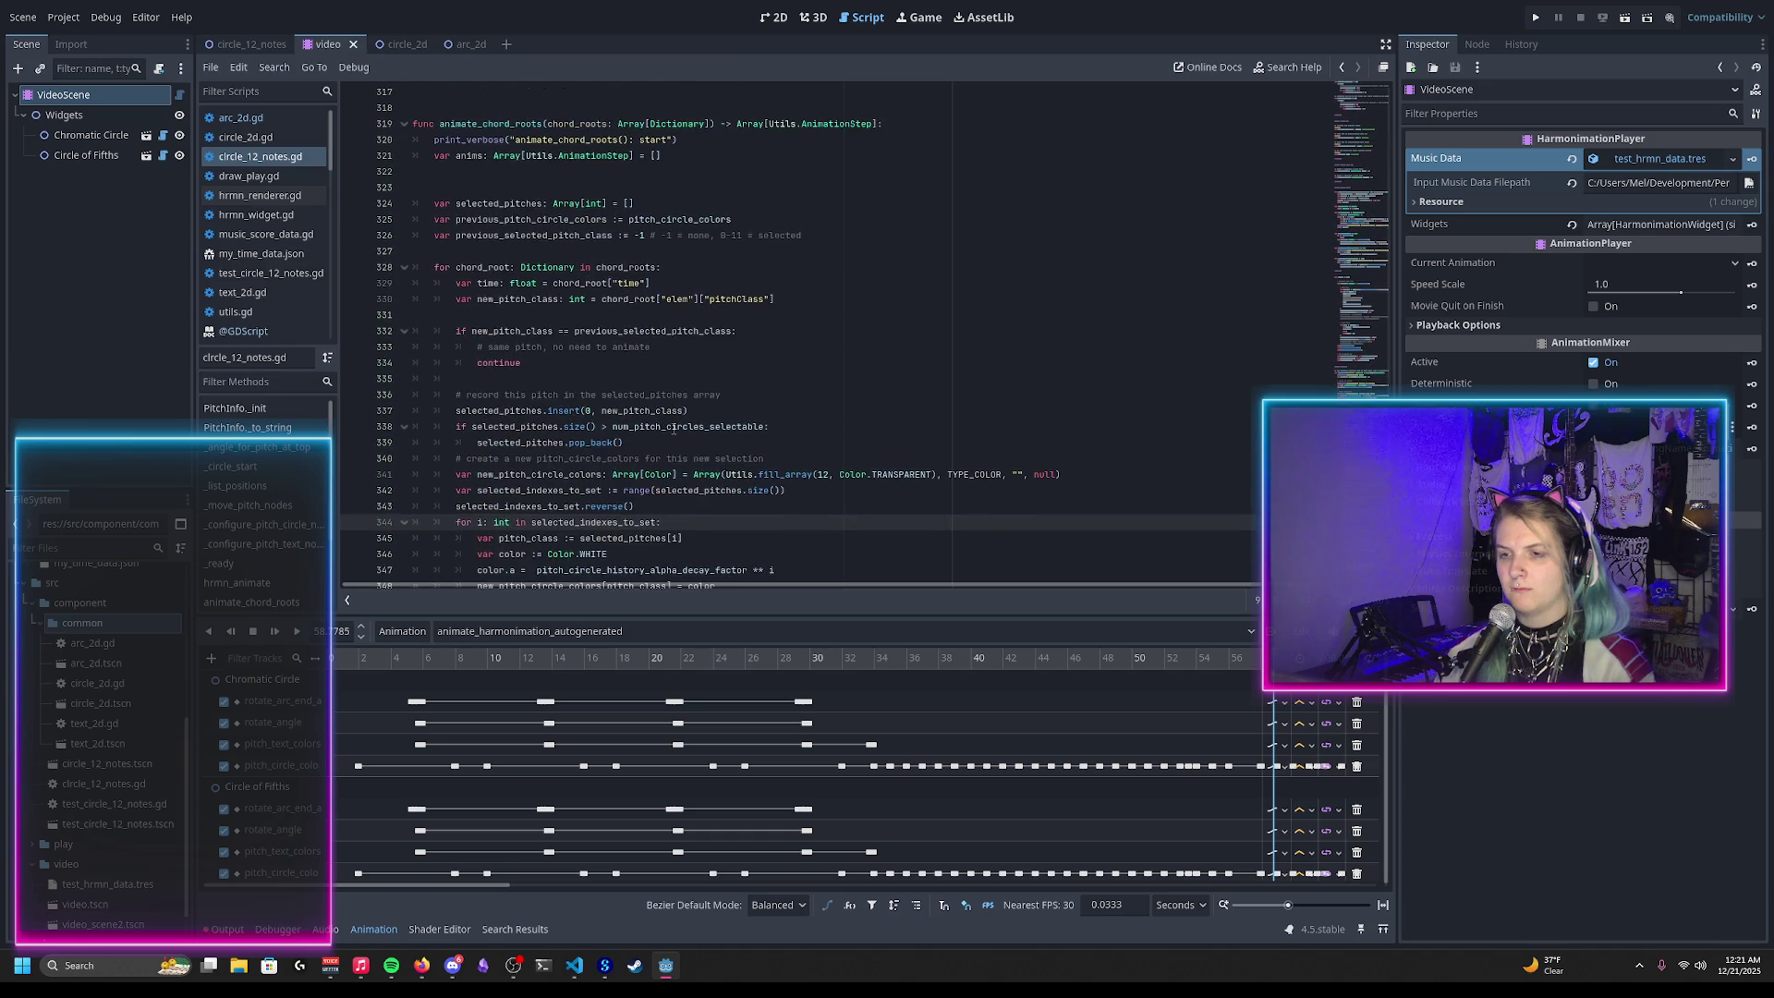
scroll(673, 430, down, 3)
scroll(673, 429, up, 9)
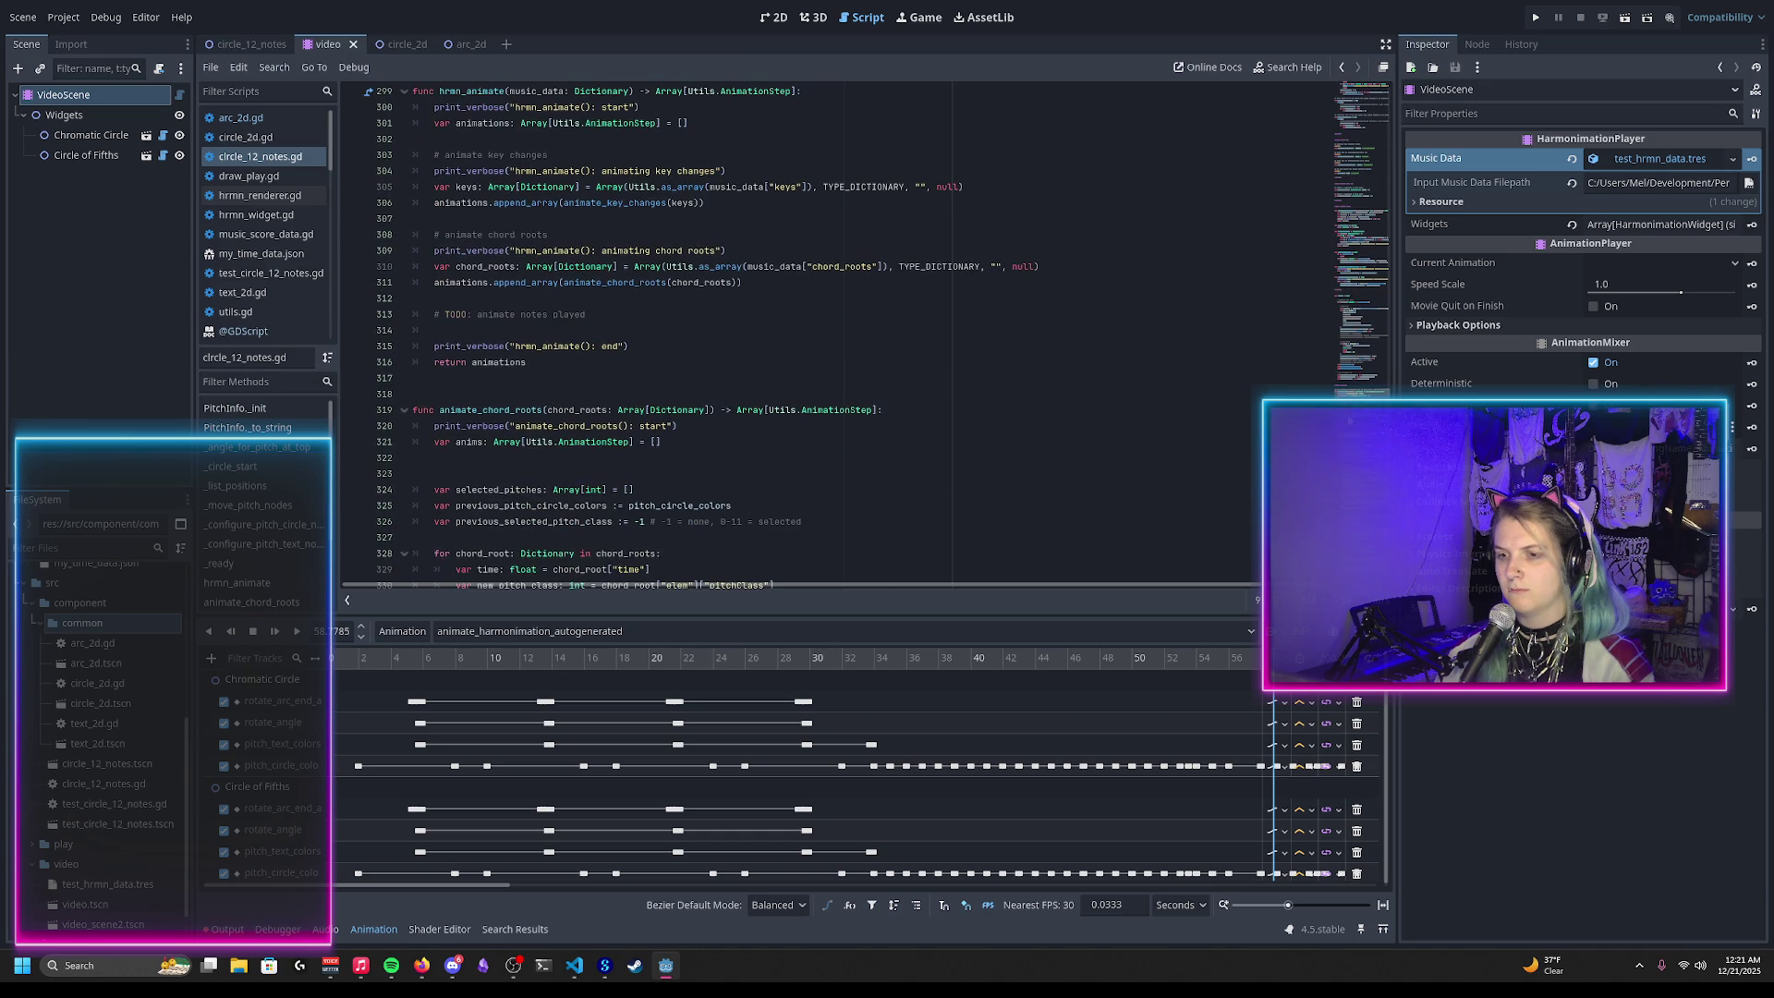
scroll(116, 892, down, 2)
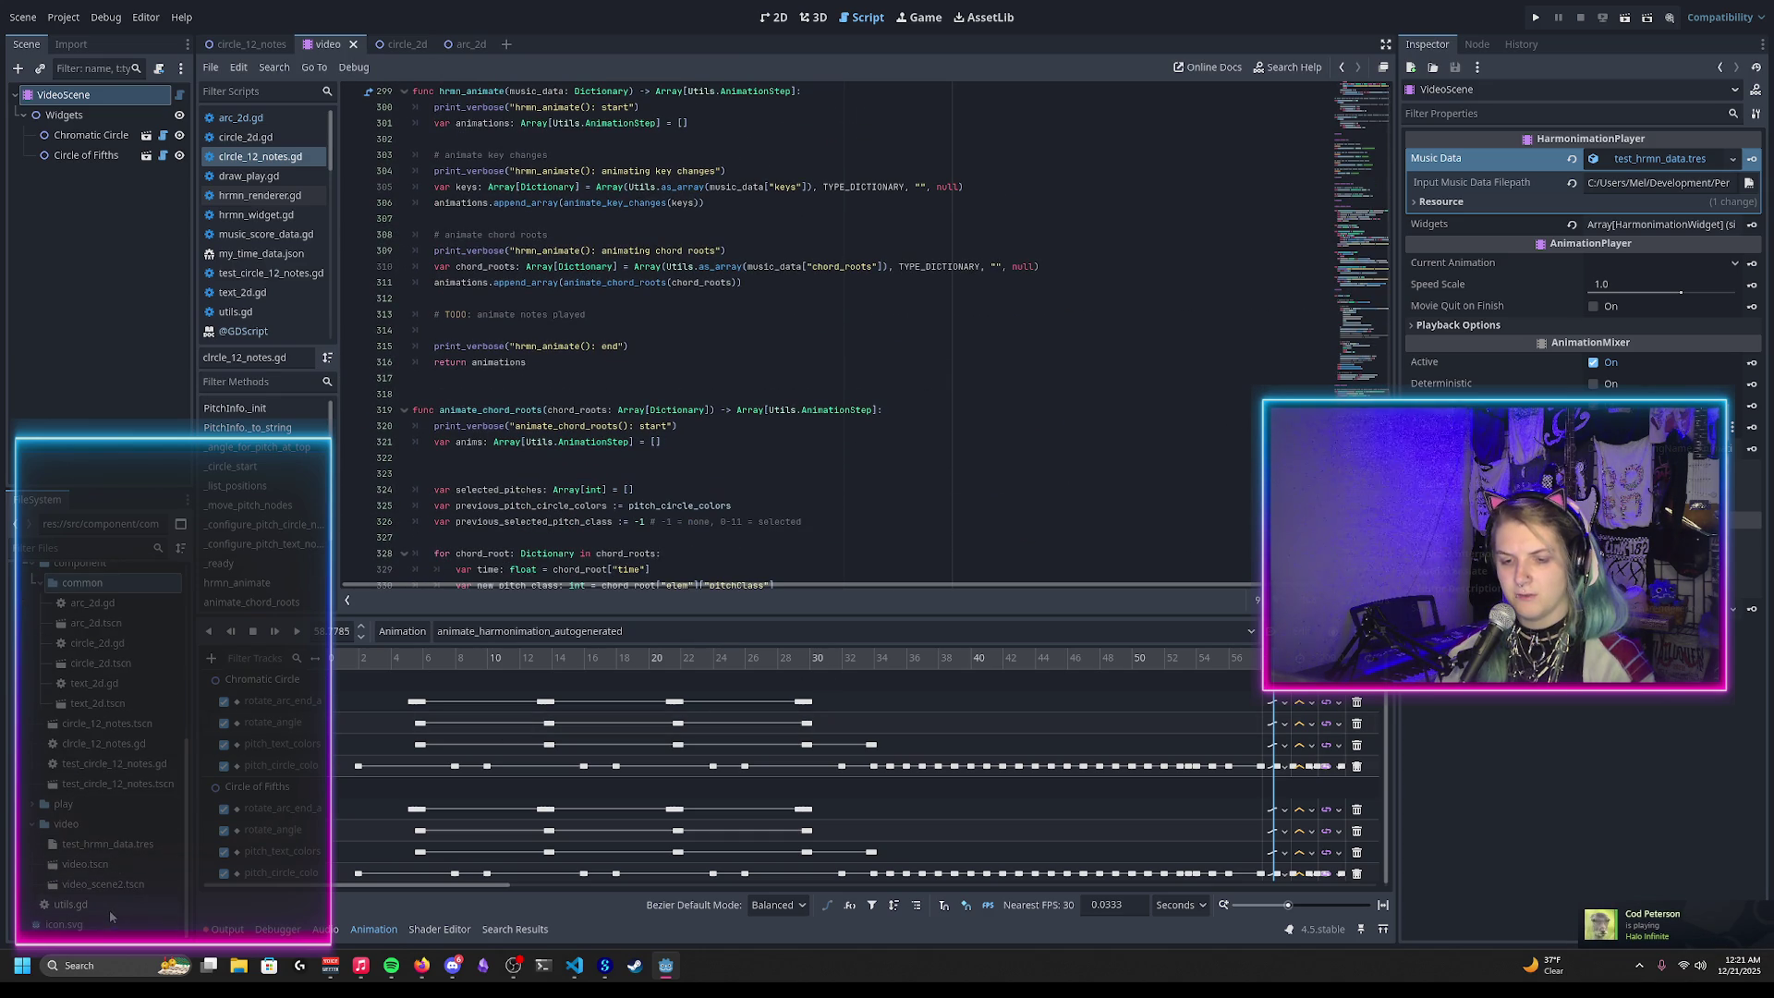
scroll(83, 827, up, 8)
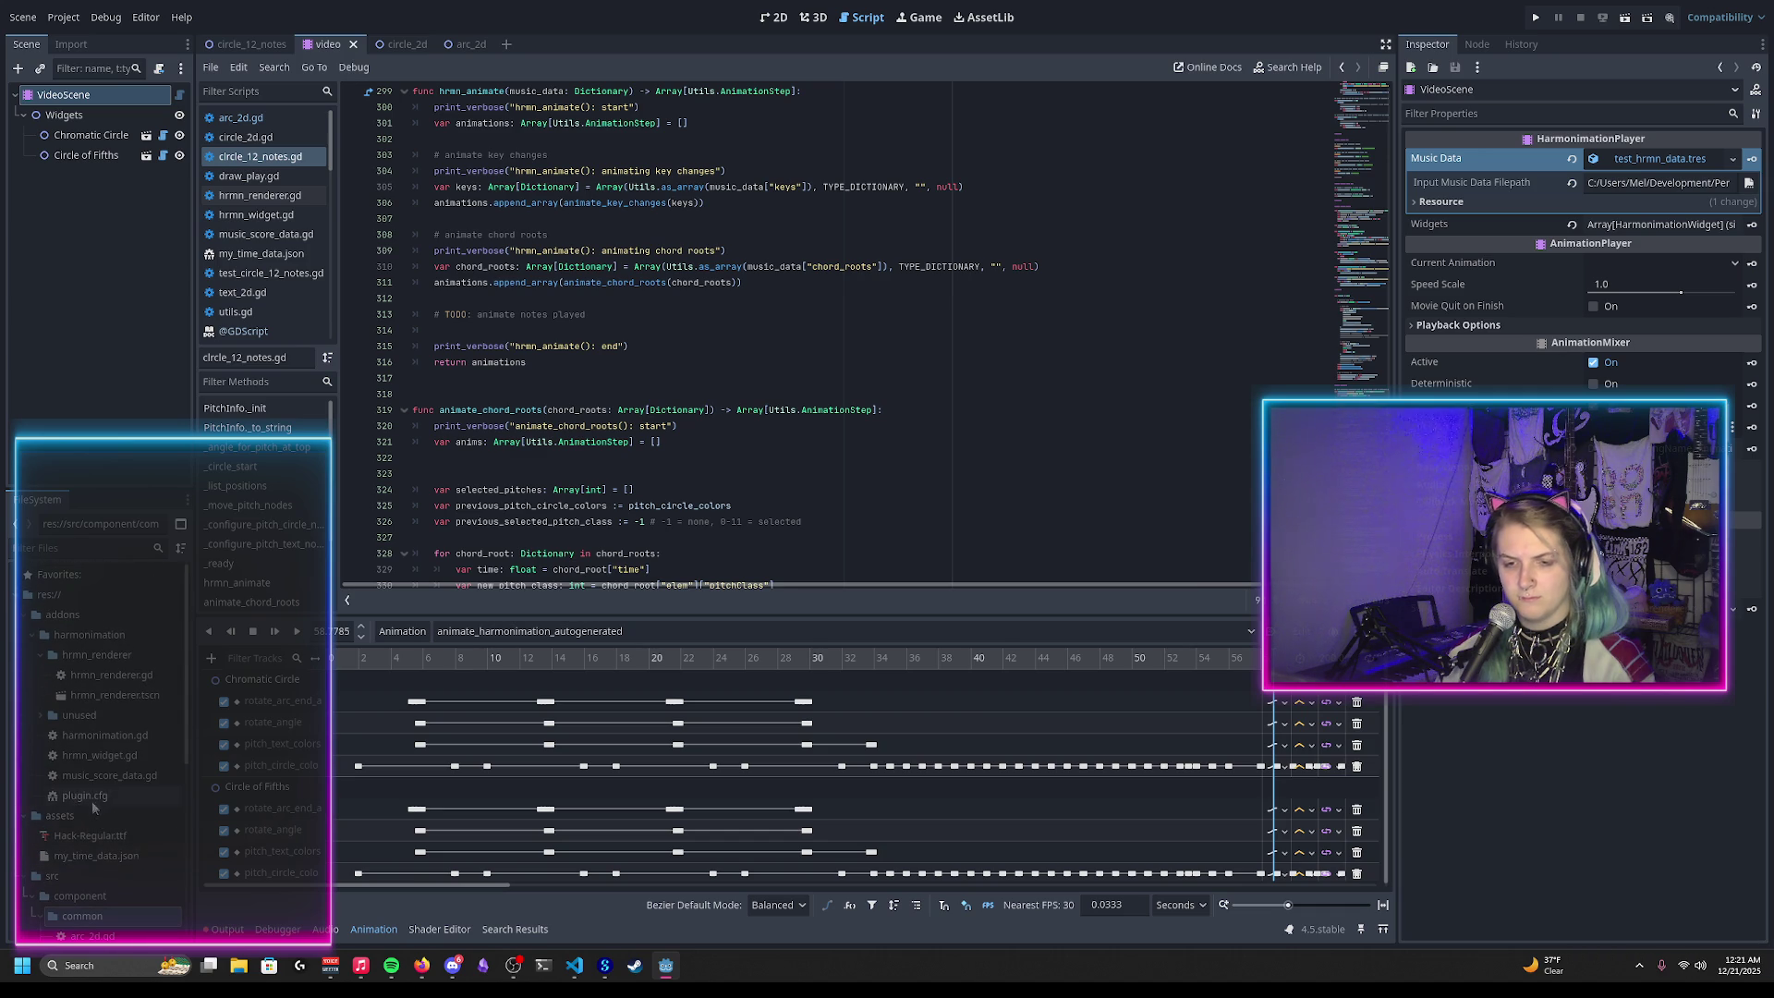
scroll(93, 809, down, 8)
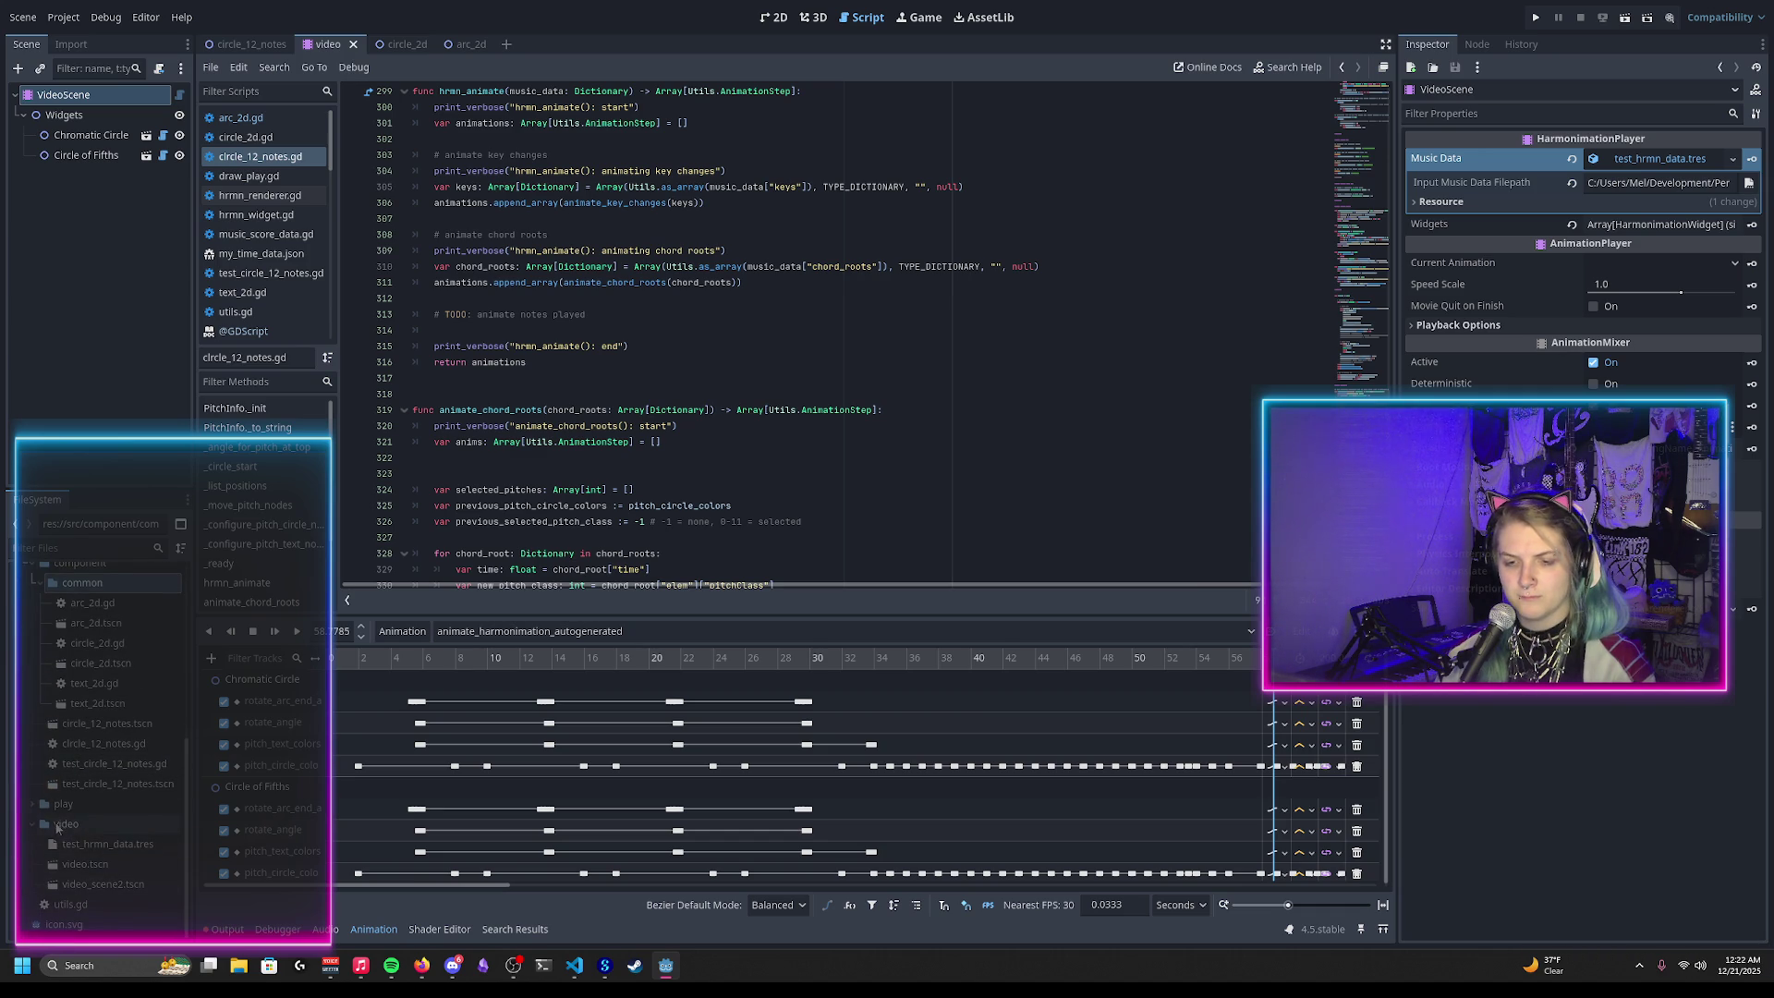
click(574, 965)
click(16, 25)
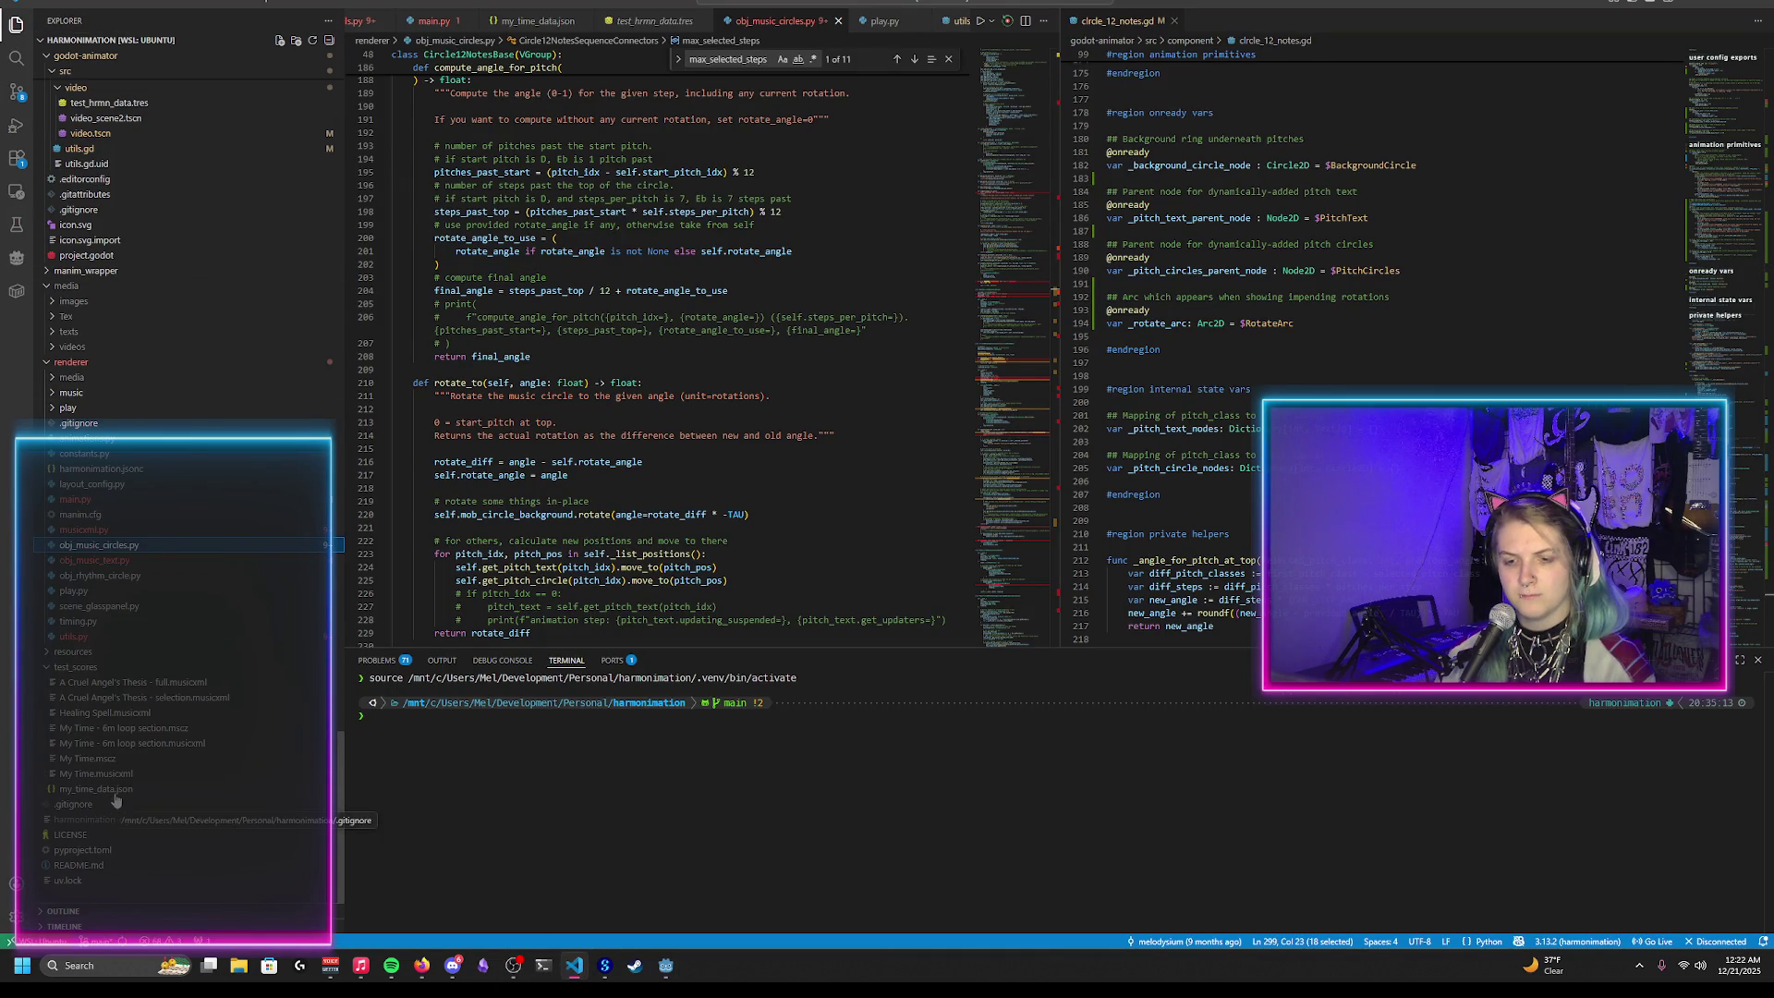
Step: Open my_time_data.json and select a "quality": "major" key entry
click(111, 790)
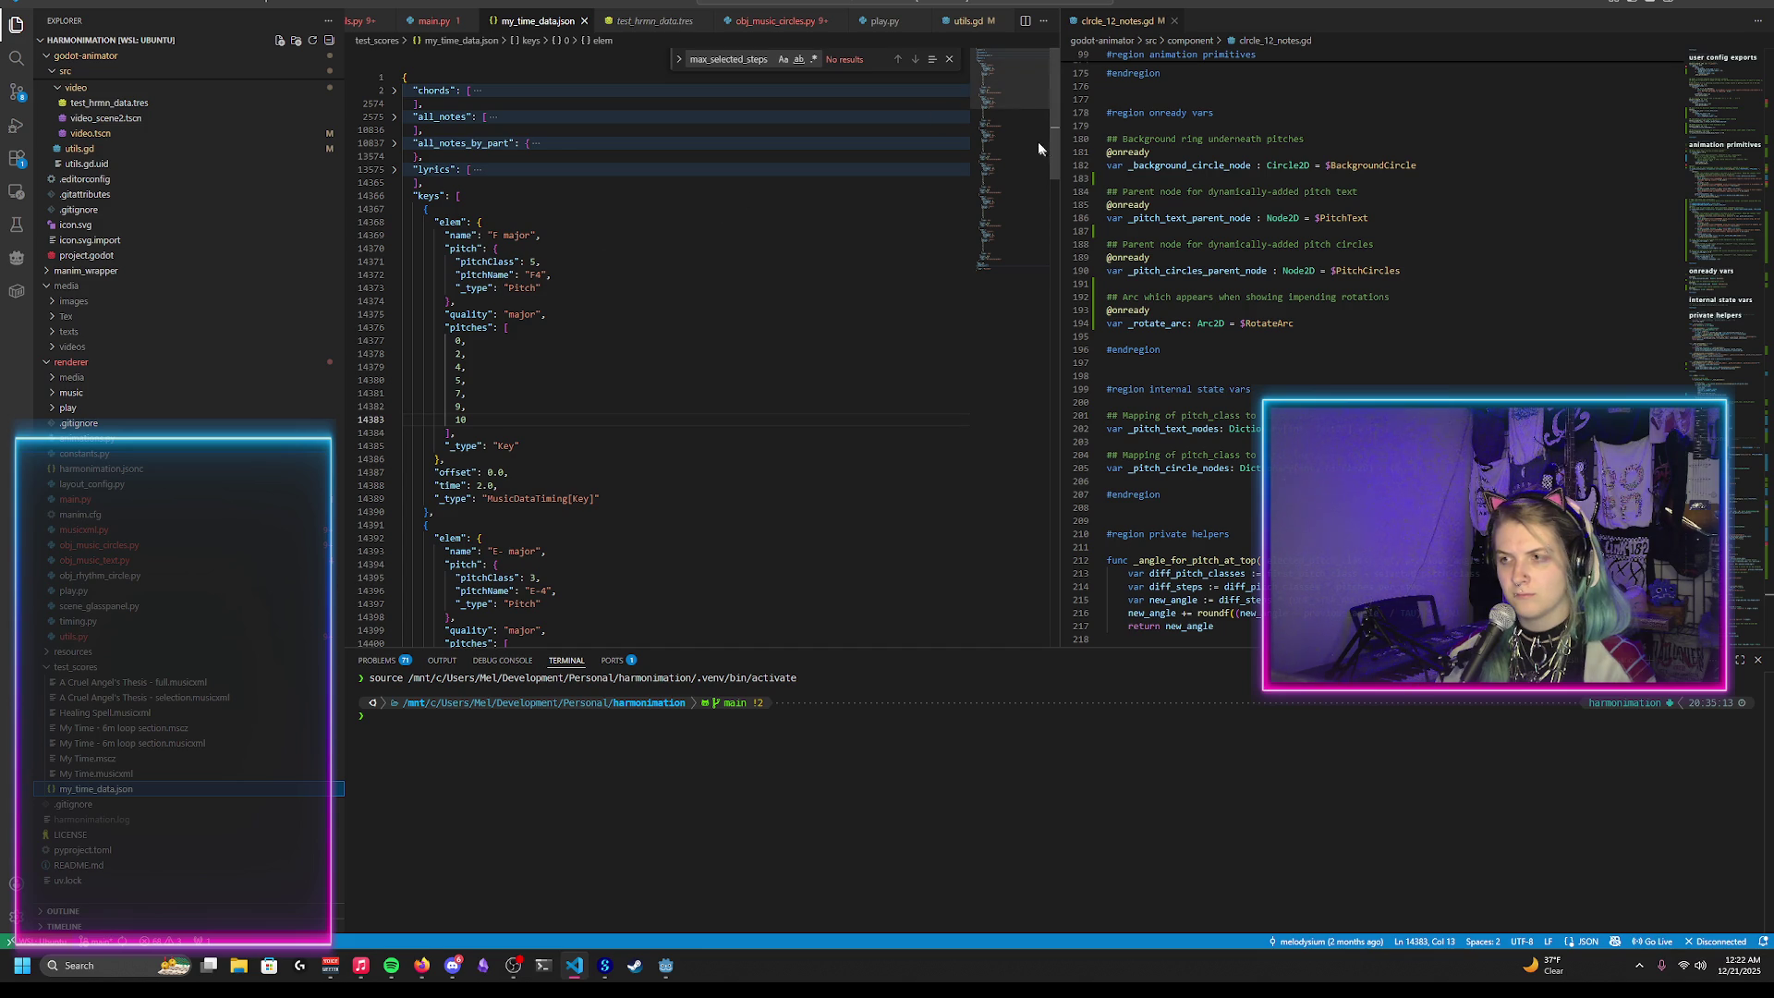
scroll(1001, 96, down, 2)
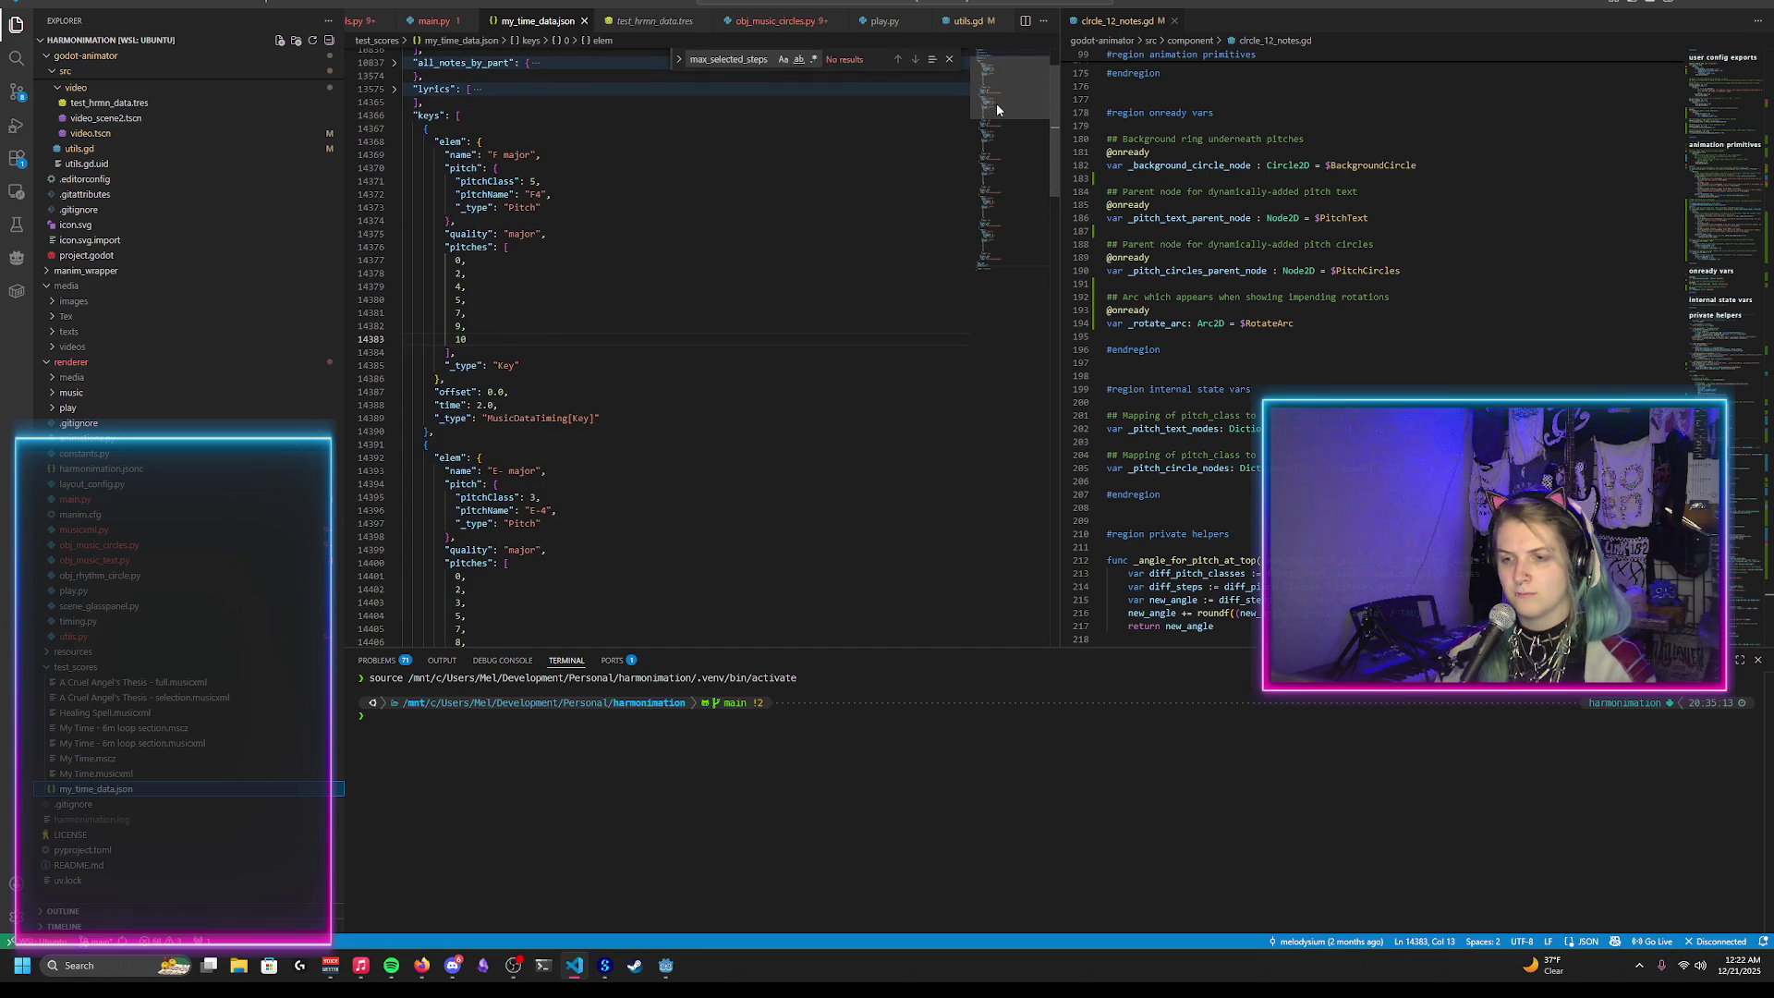
scroll(998, 106, up, 2)
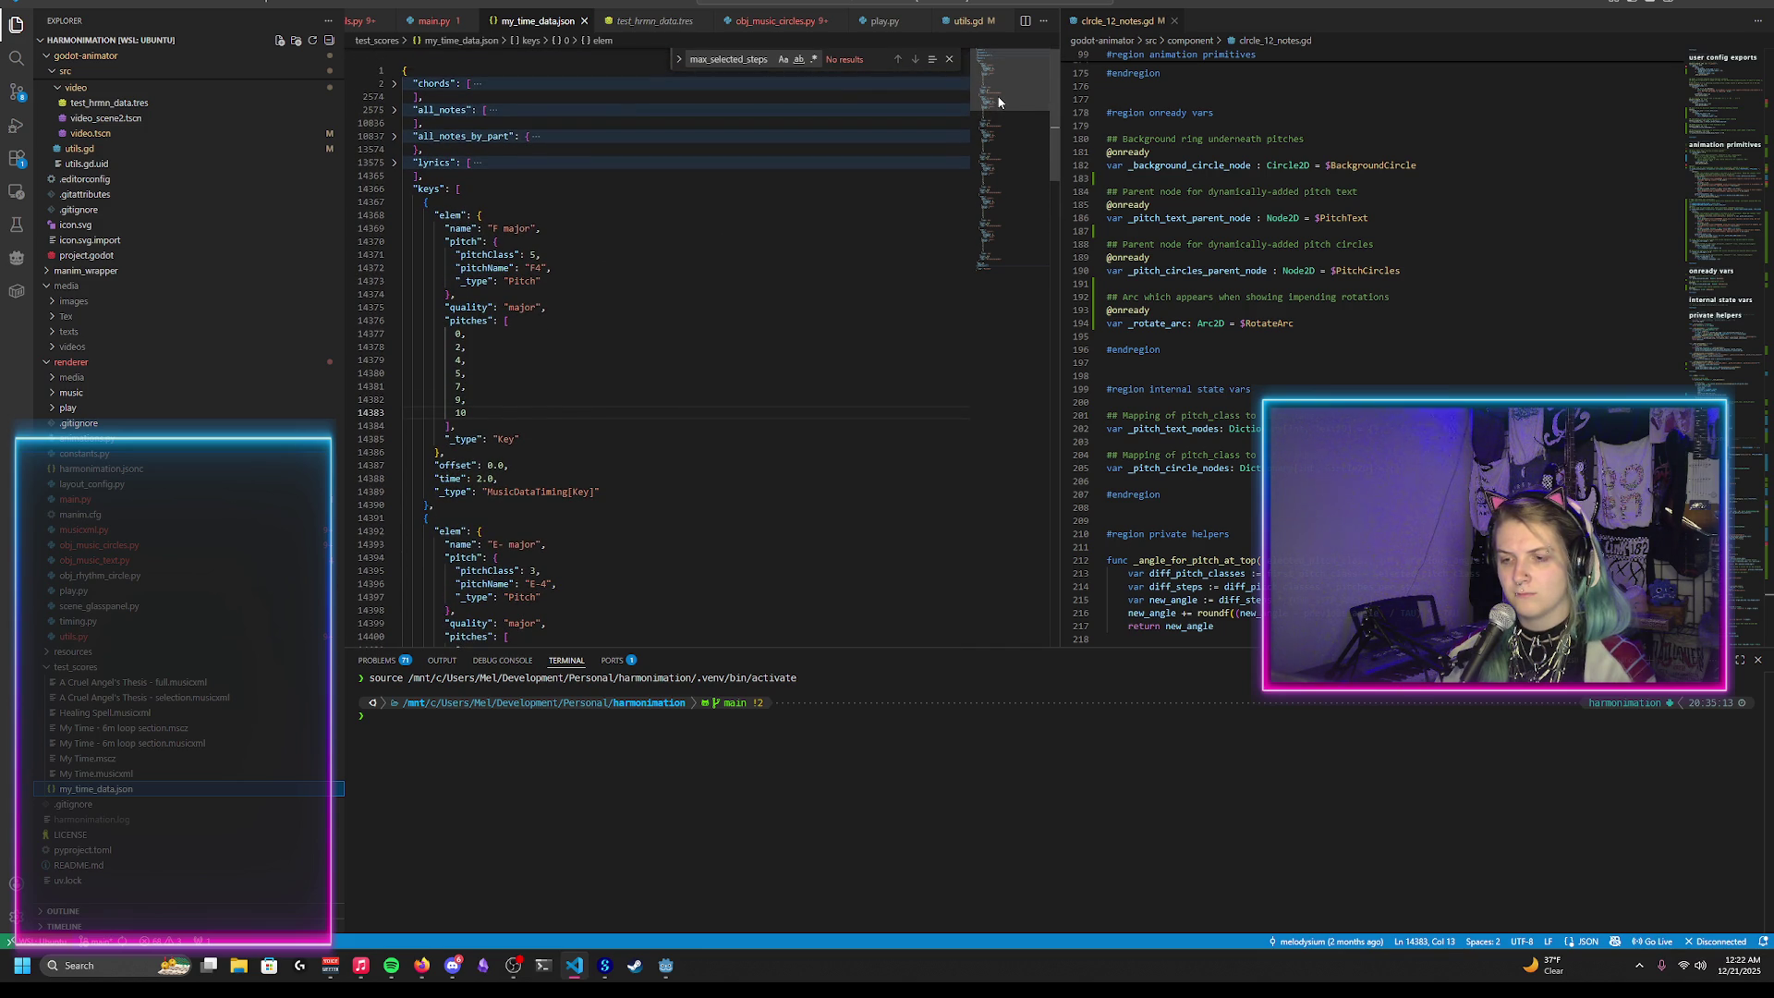
scroll(999, 101, down, 2)
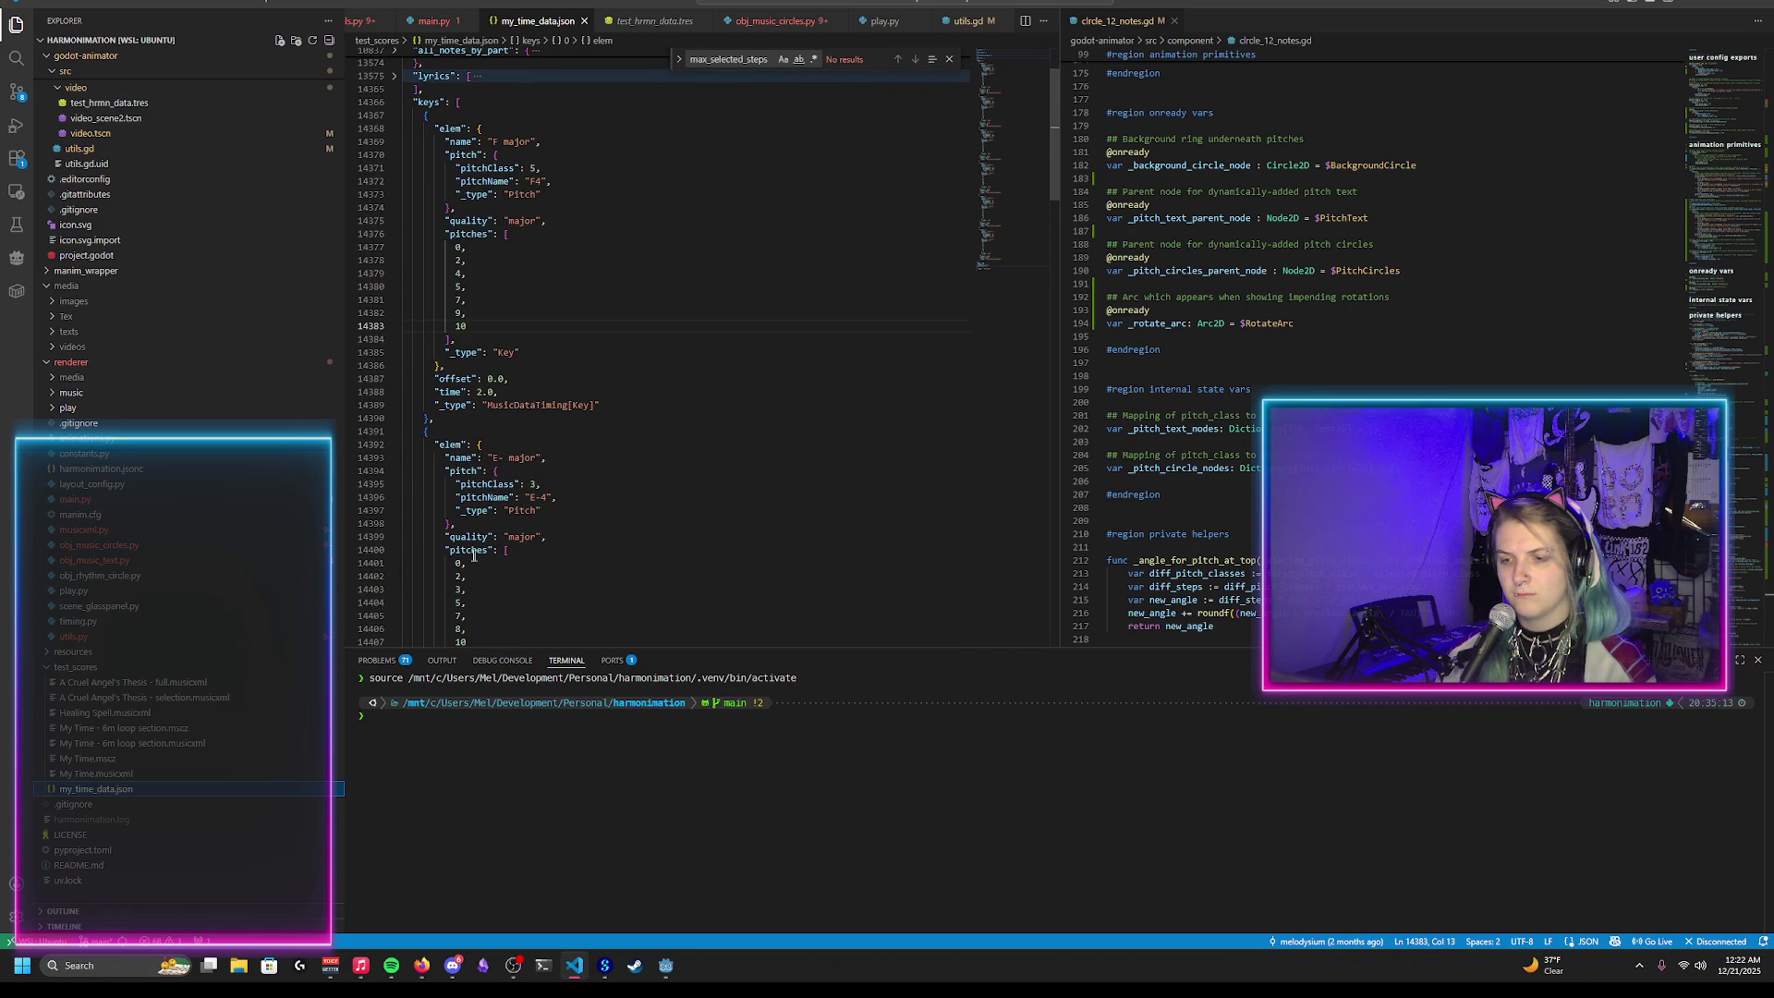
drag(446, 537, 544, 537)
Step: Search the file for "quality": "minor", finding only A minor, then return to Godot
key(ctrl+f)
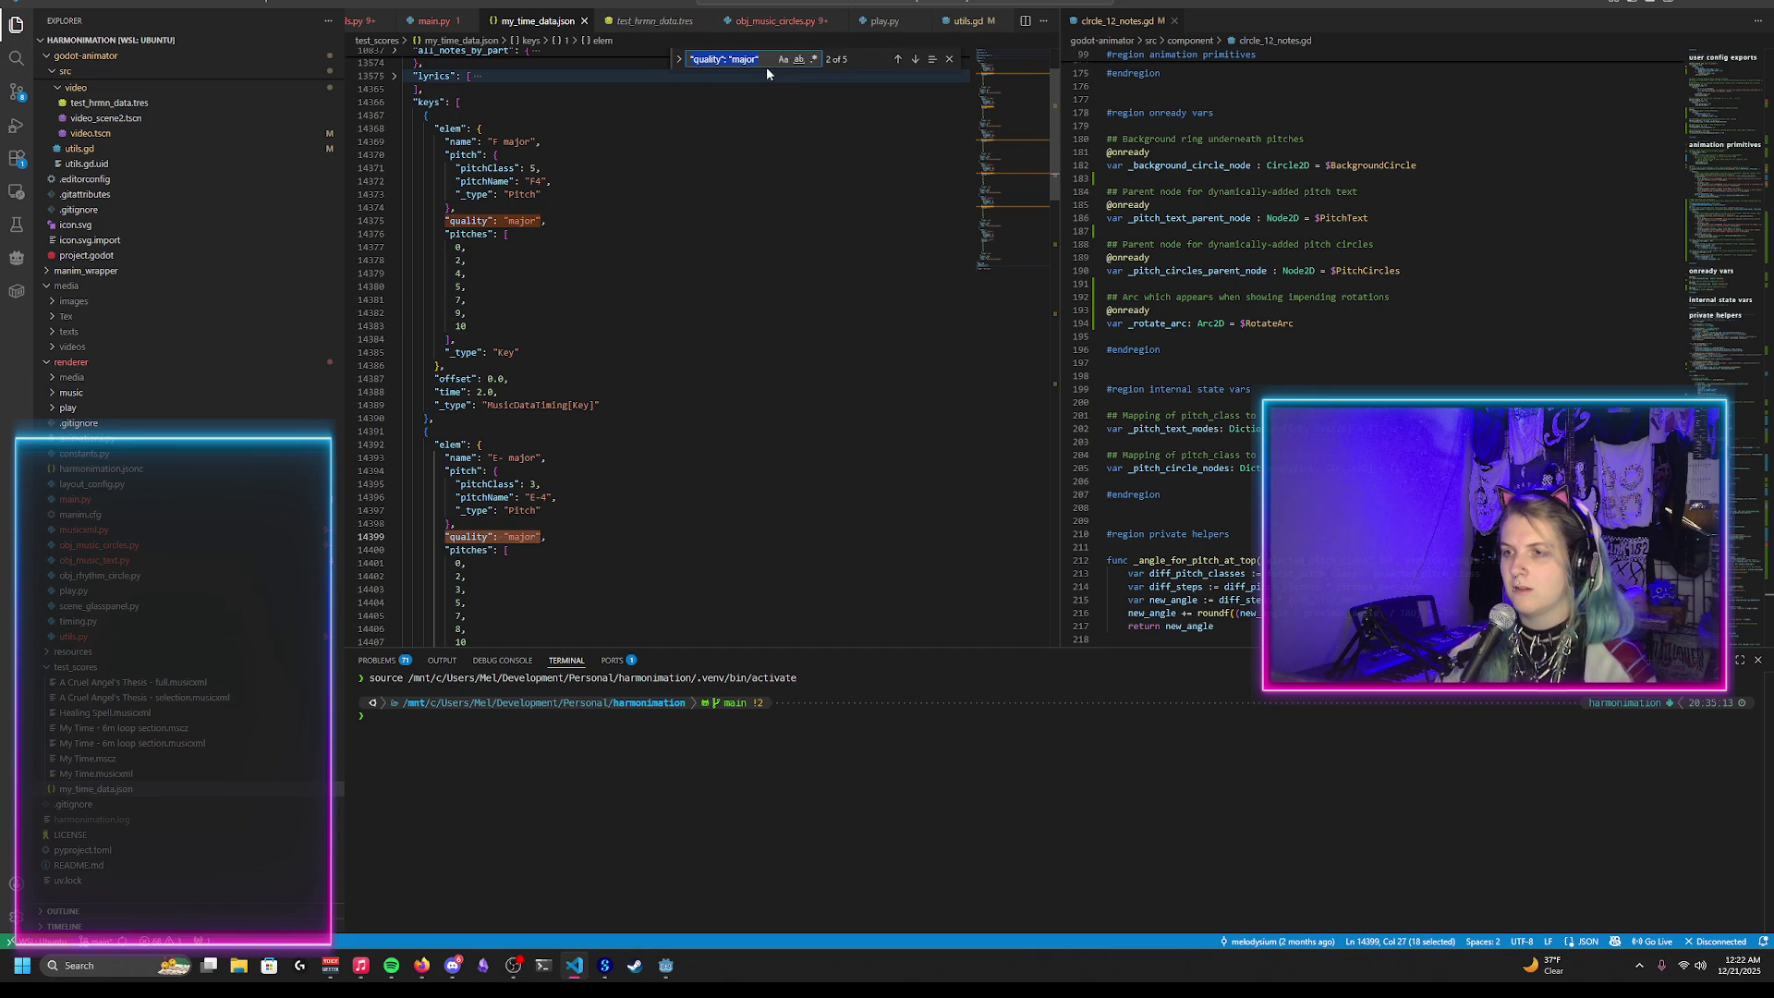
double_click(741, 59)
text(minor)
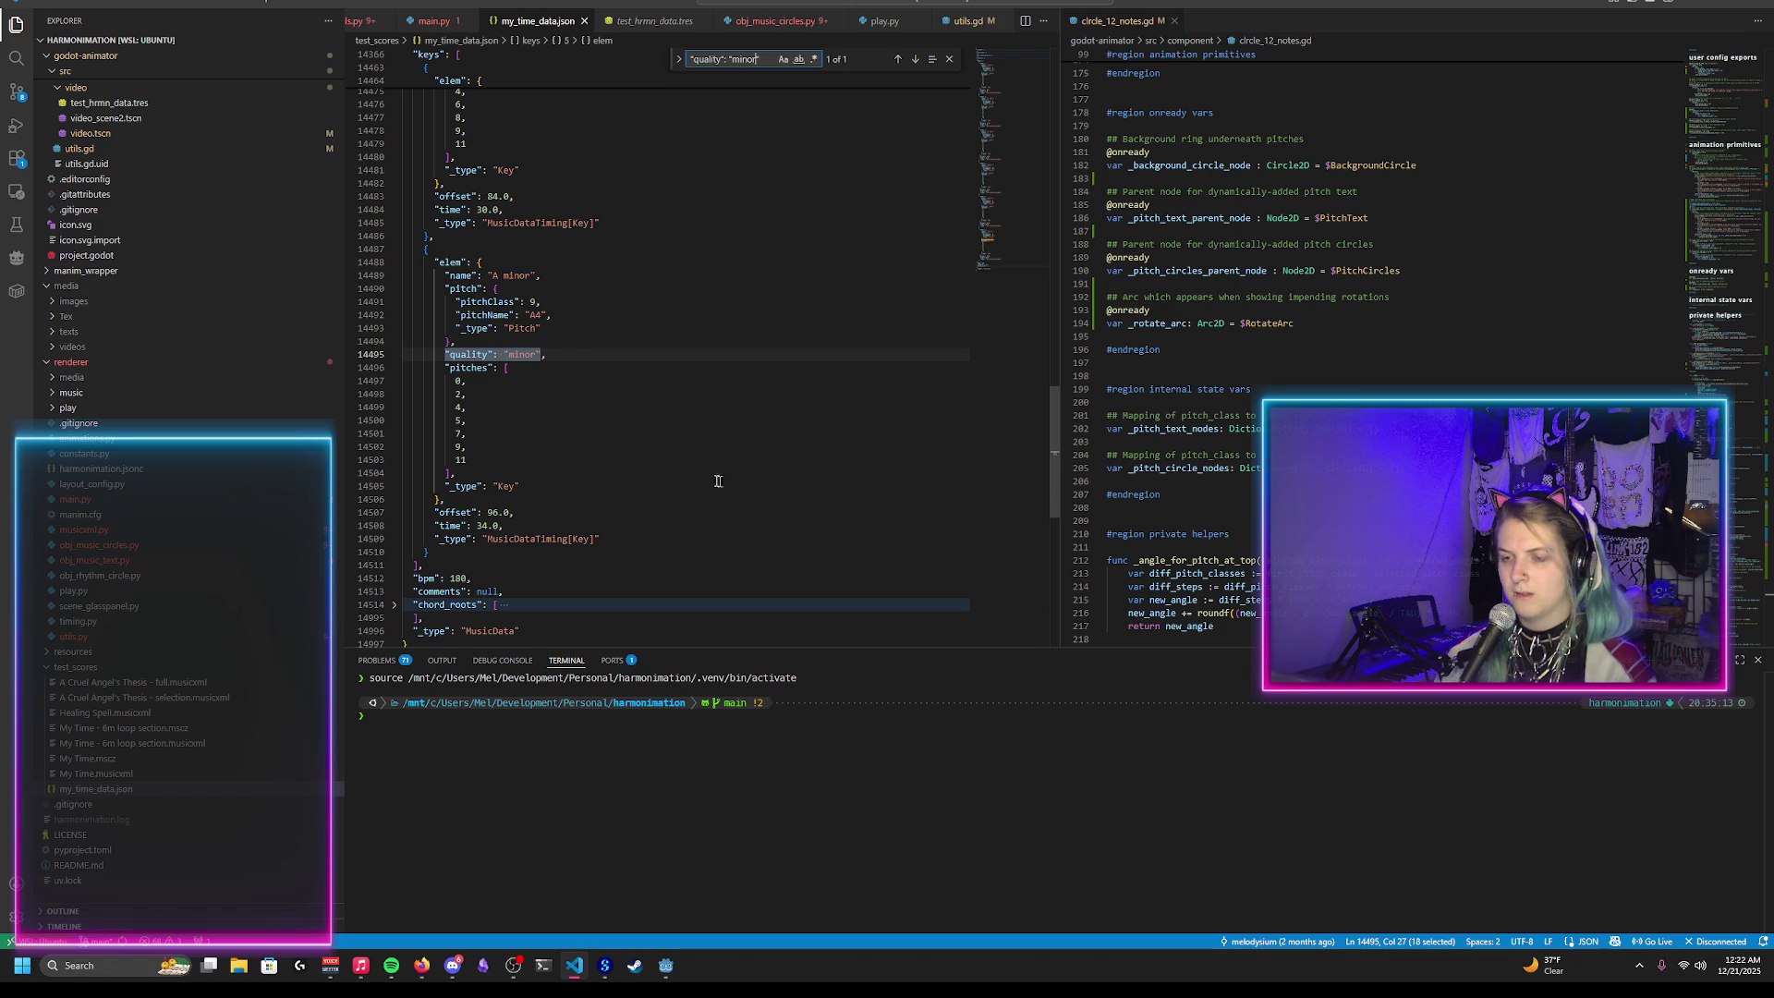
key(alt+Tab)
scroll(430, 145, down, 5)
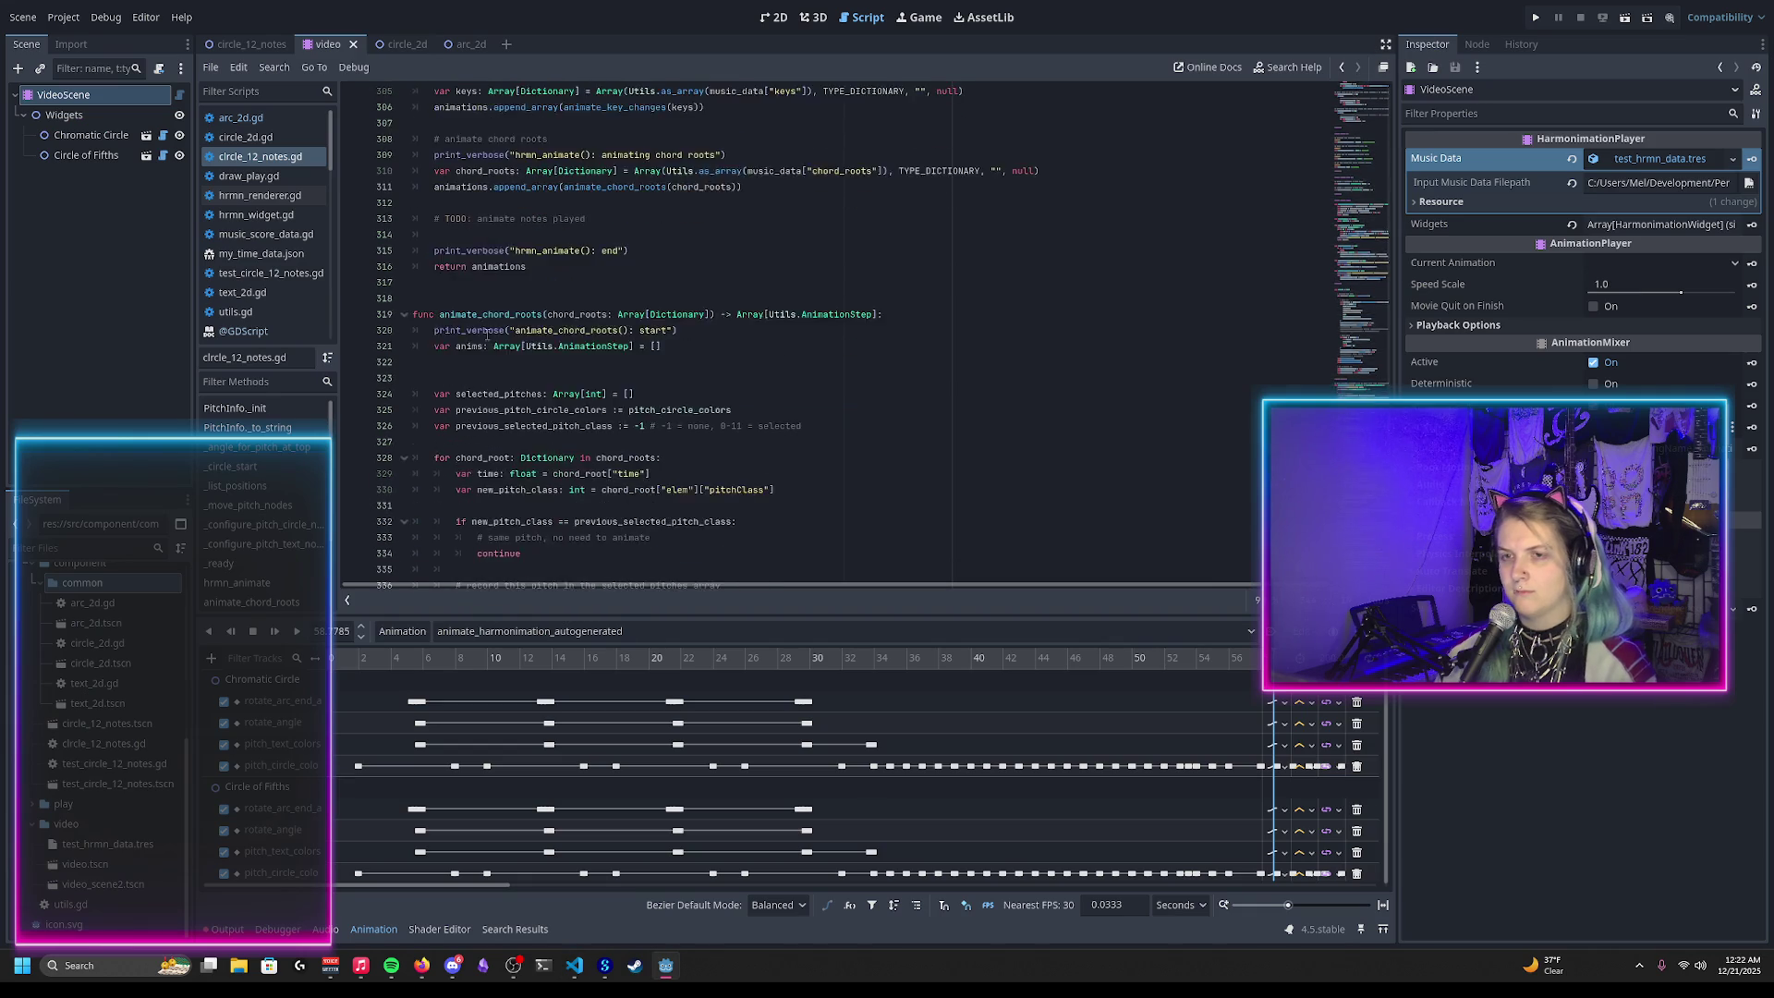
Step: In circle_12_notes.gd, start a new line below the root_pitch_class assignment
click(258, 44)
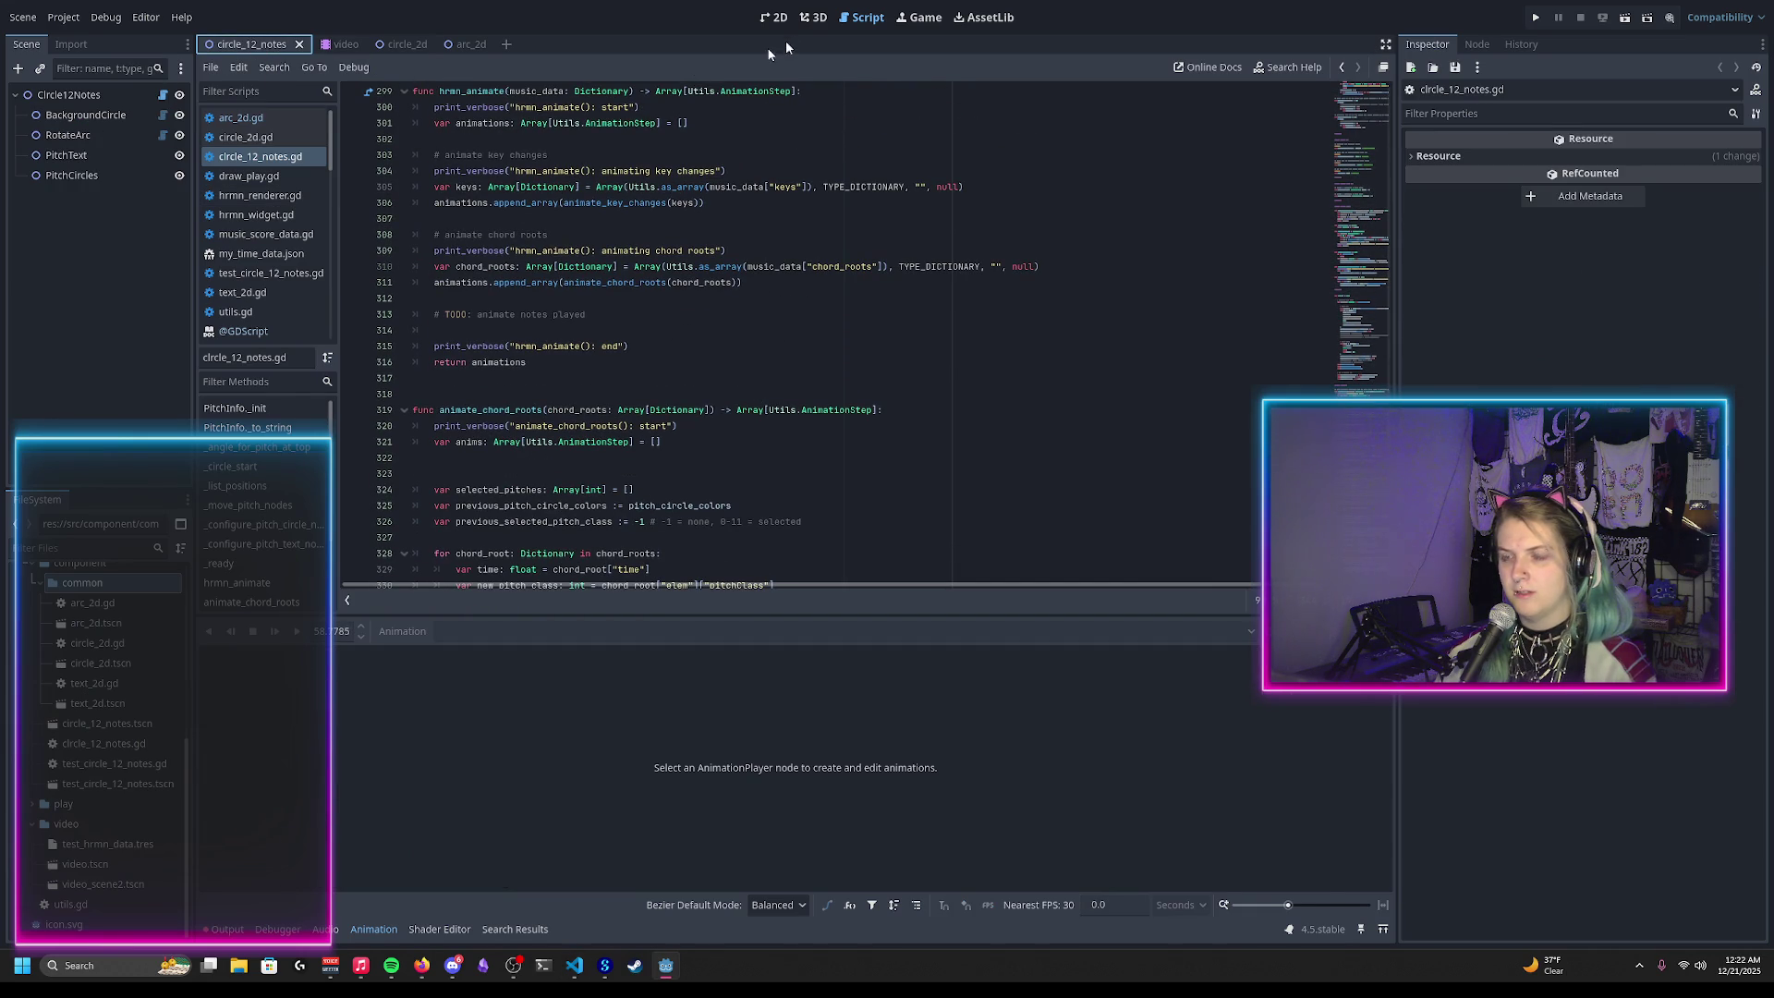
scroll(751, 371, down, 2)
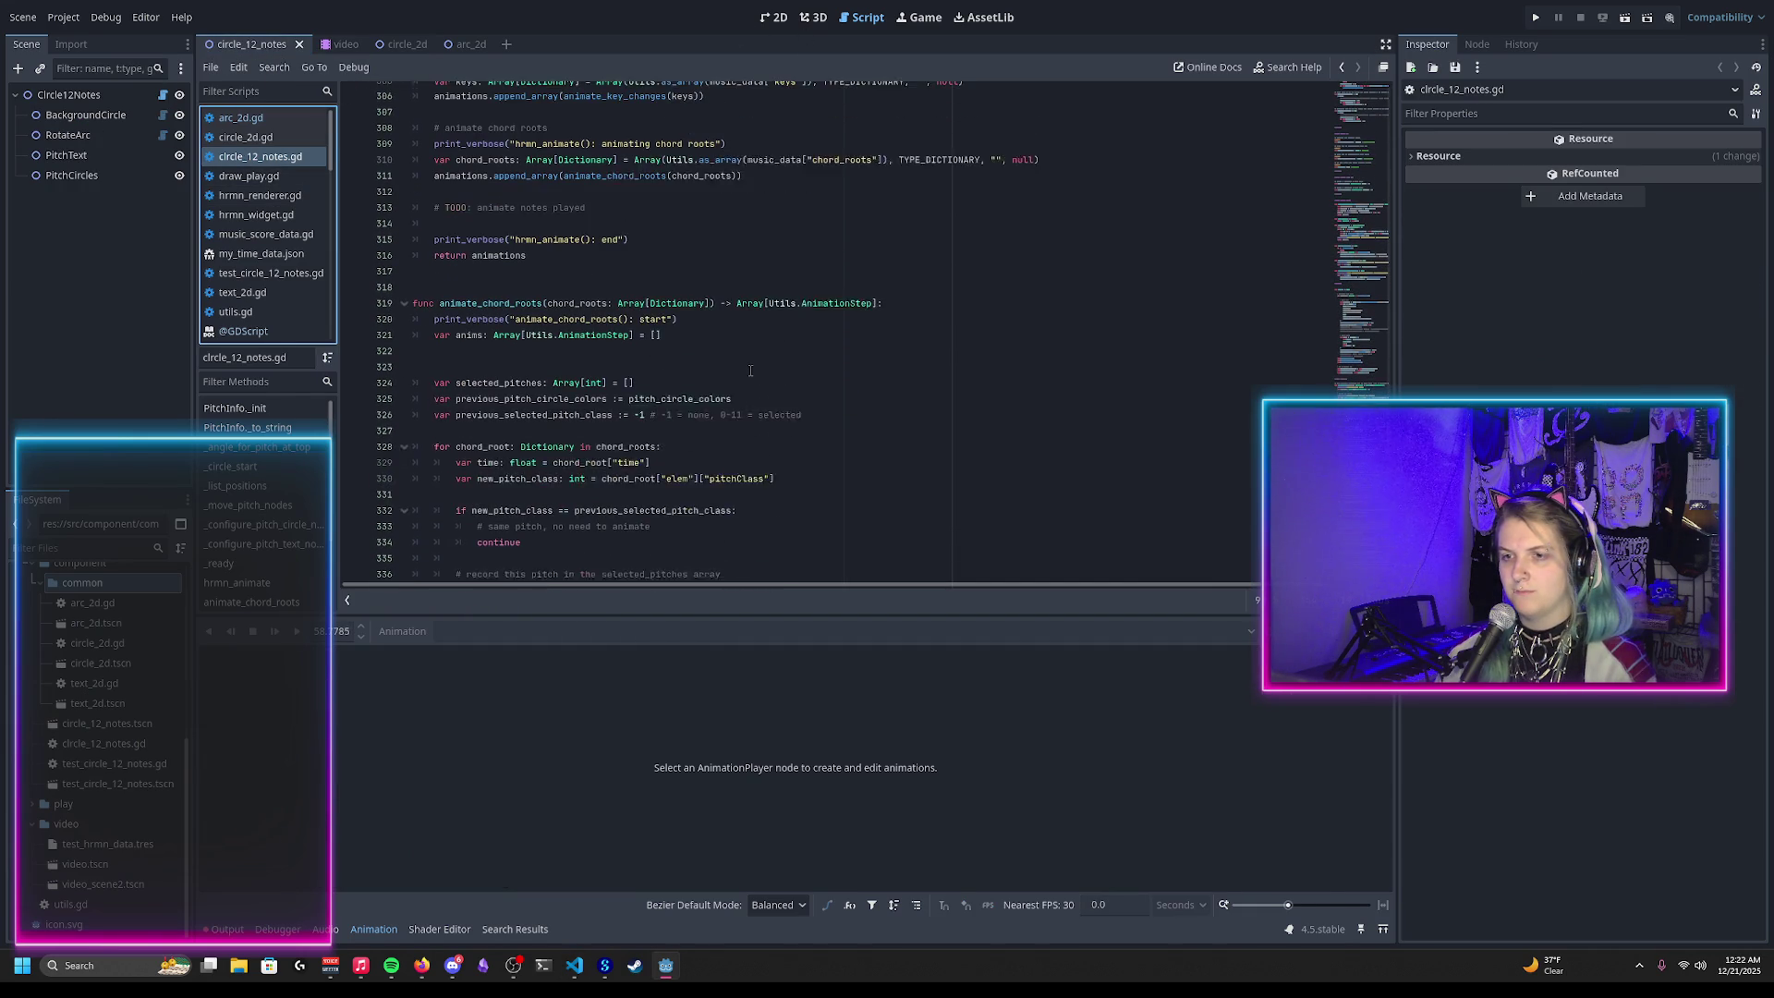
scroll(750, 370, down, 15)
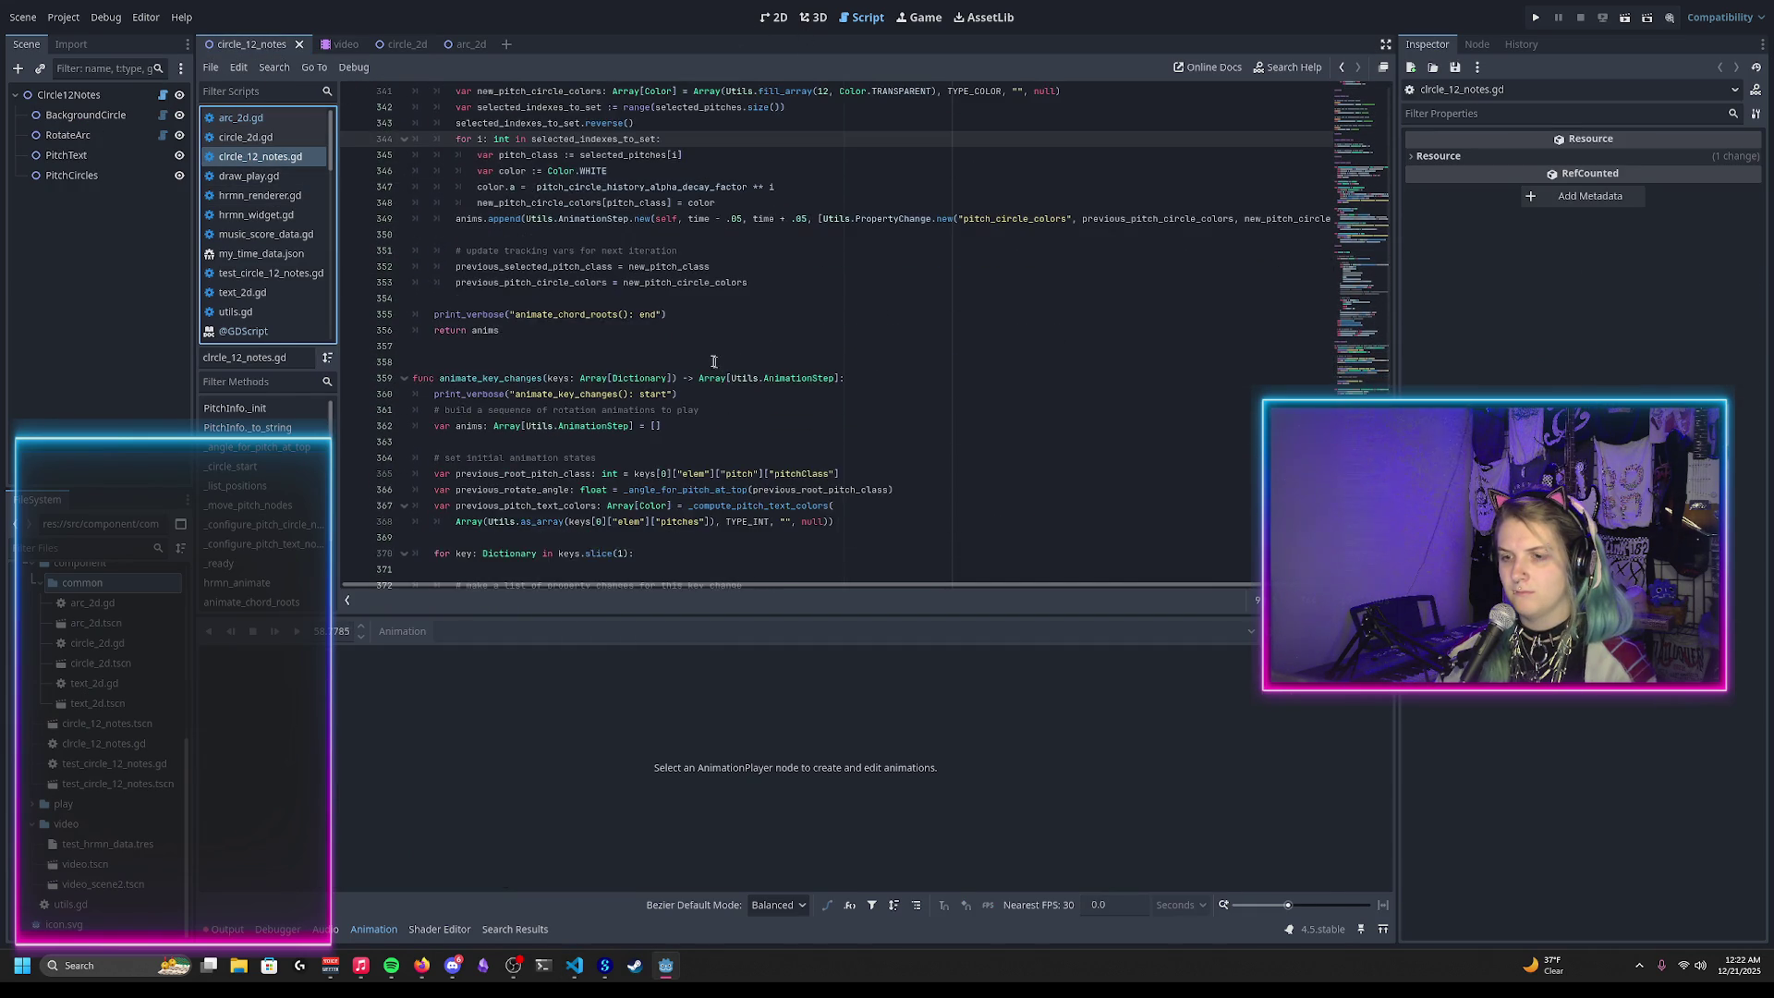
scroll(680, 352, down, 2)
scroll(587, 338, up, 2)
scroll(528, 345, down, 2)
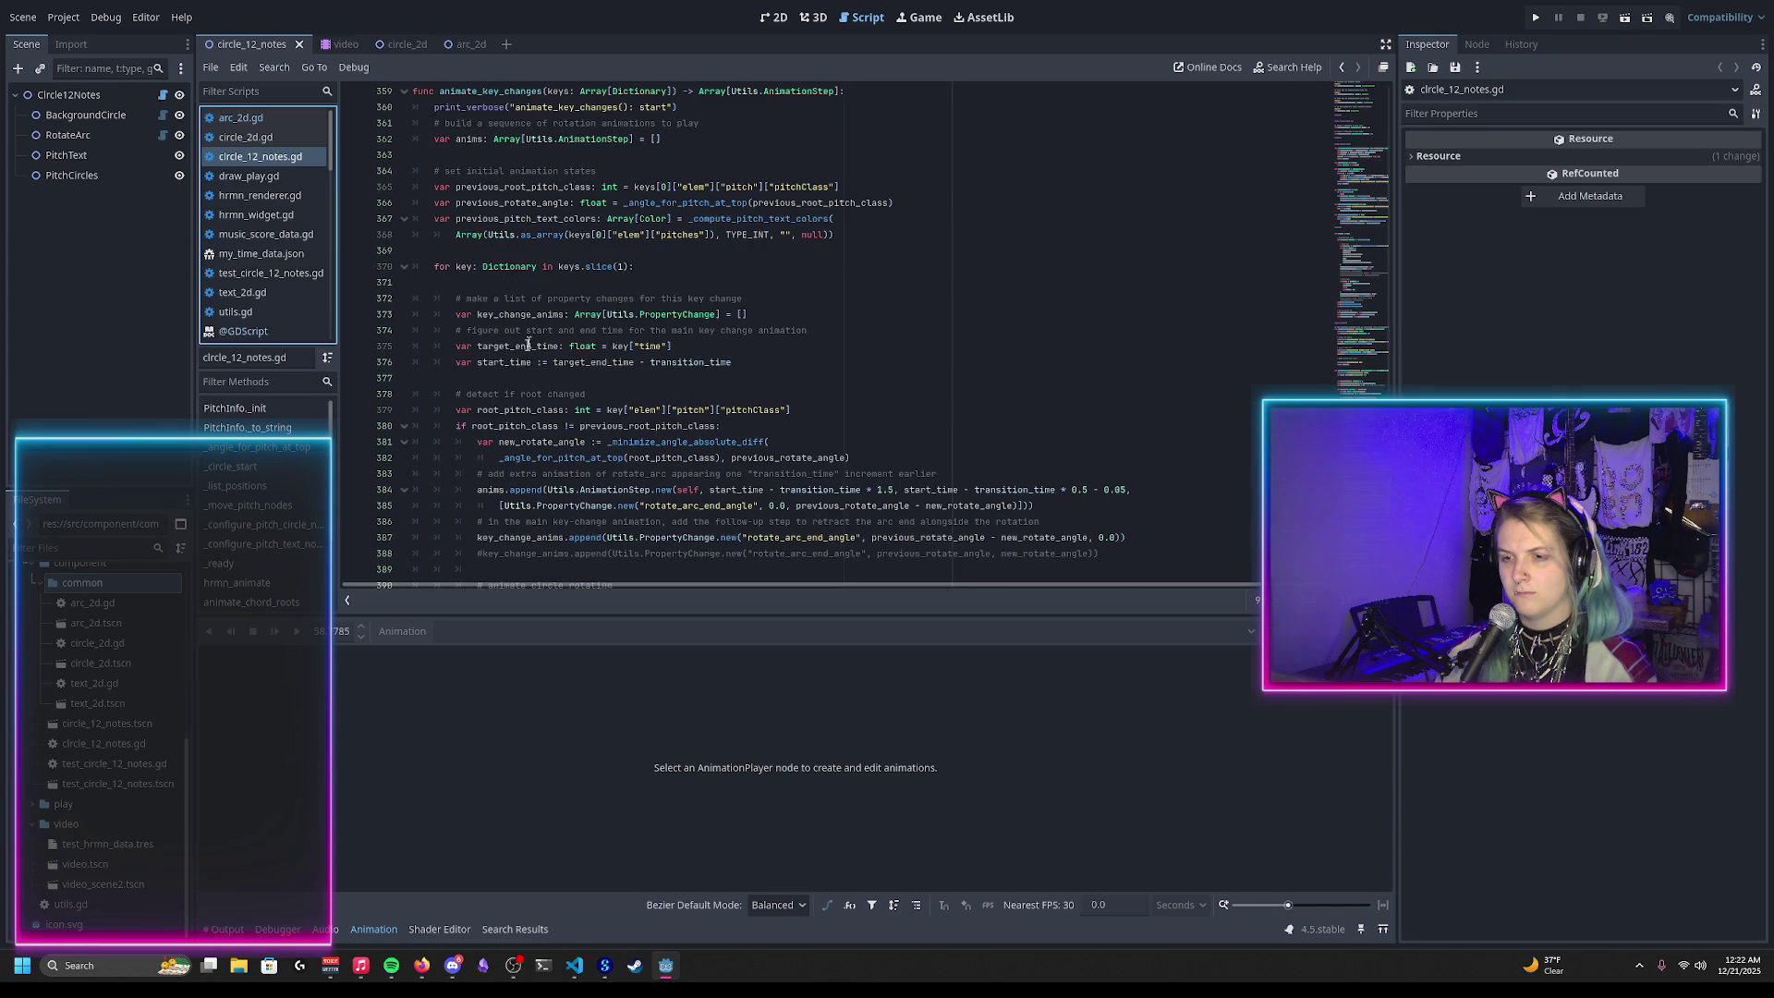
click(514, 410)
click(807, 408)
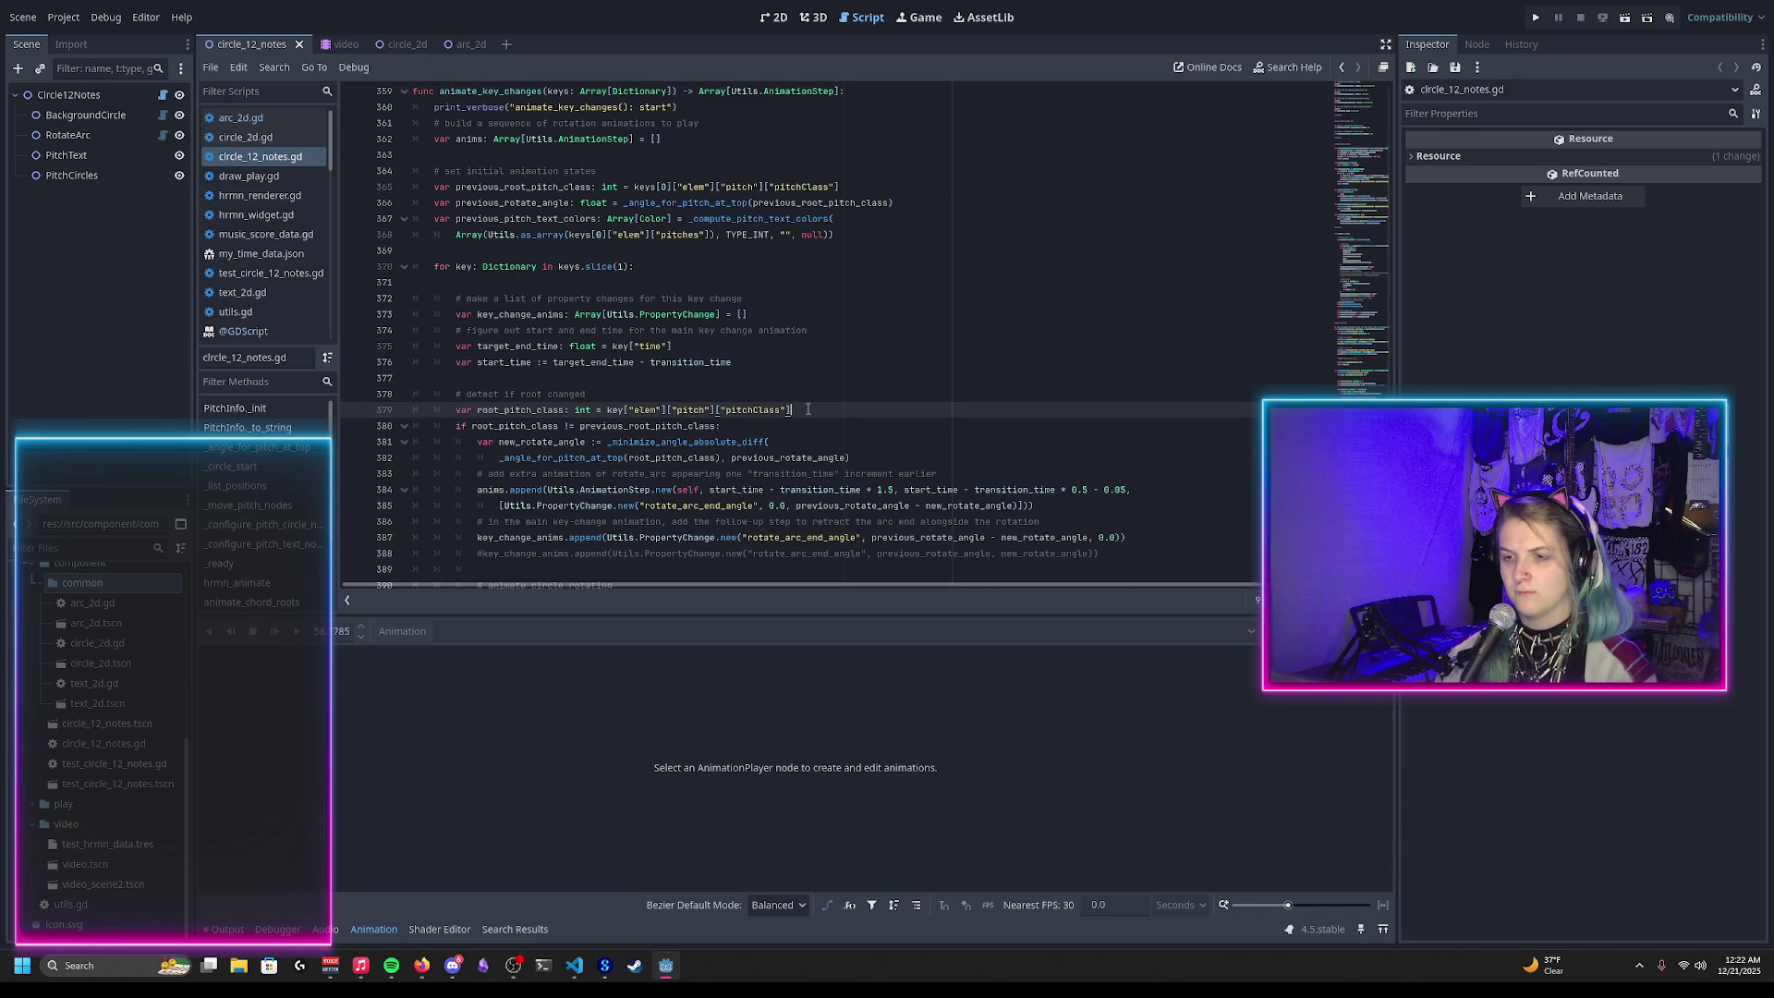
key(Return)
Step: Add the condition if key["elem"]["quality"] == "minor": while checking the key data
text(if)
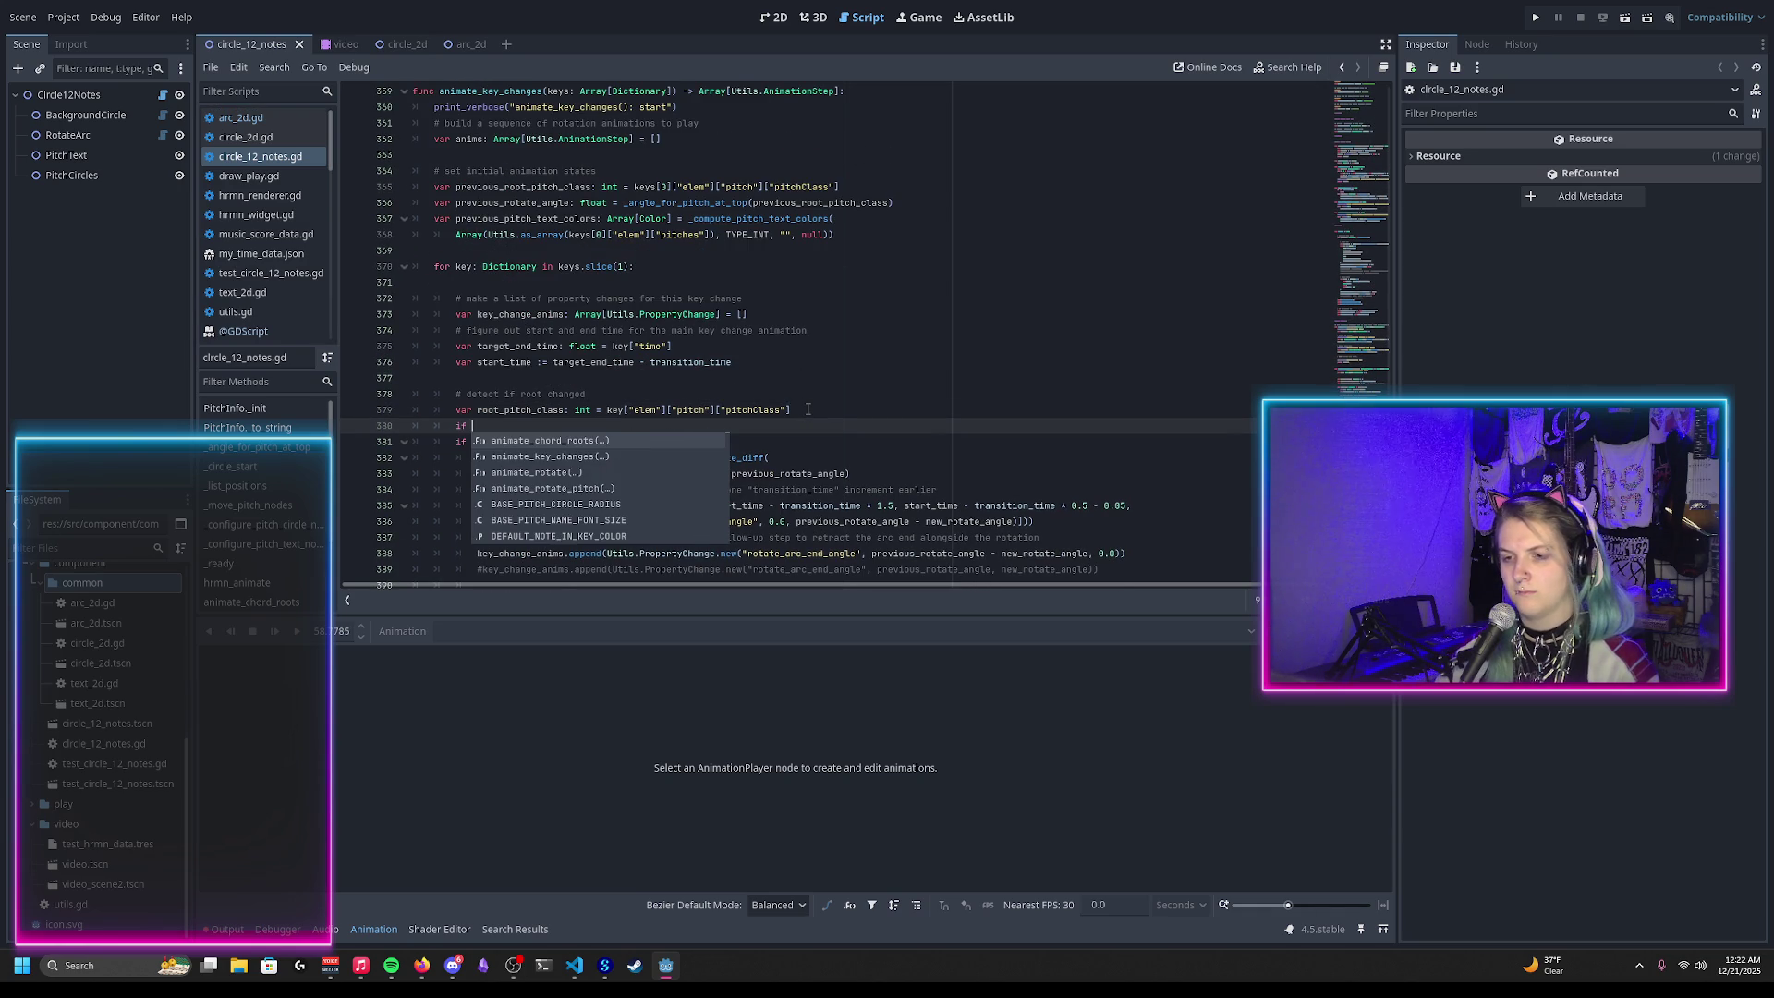
key(alt+Tab)
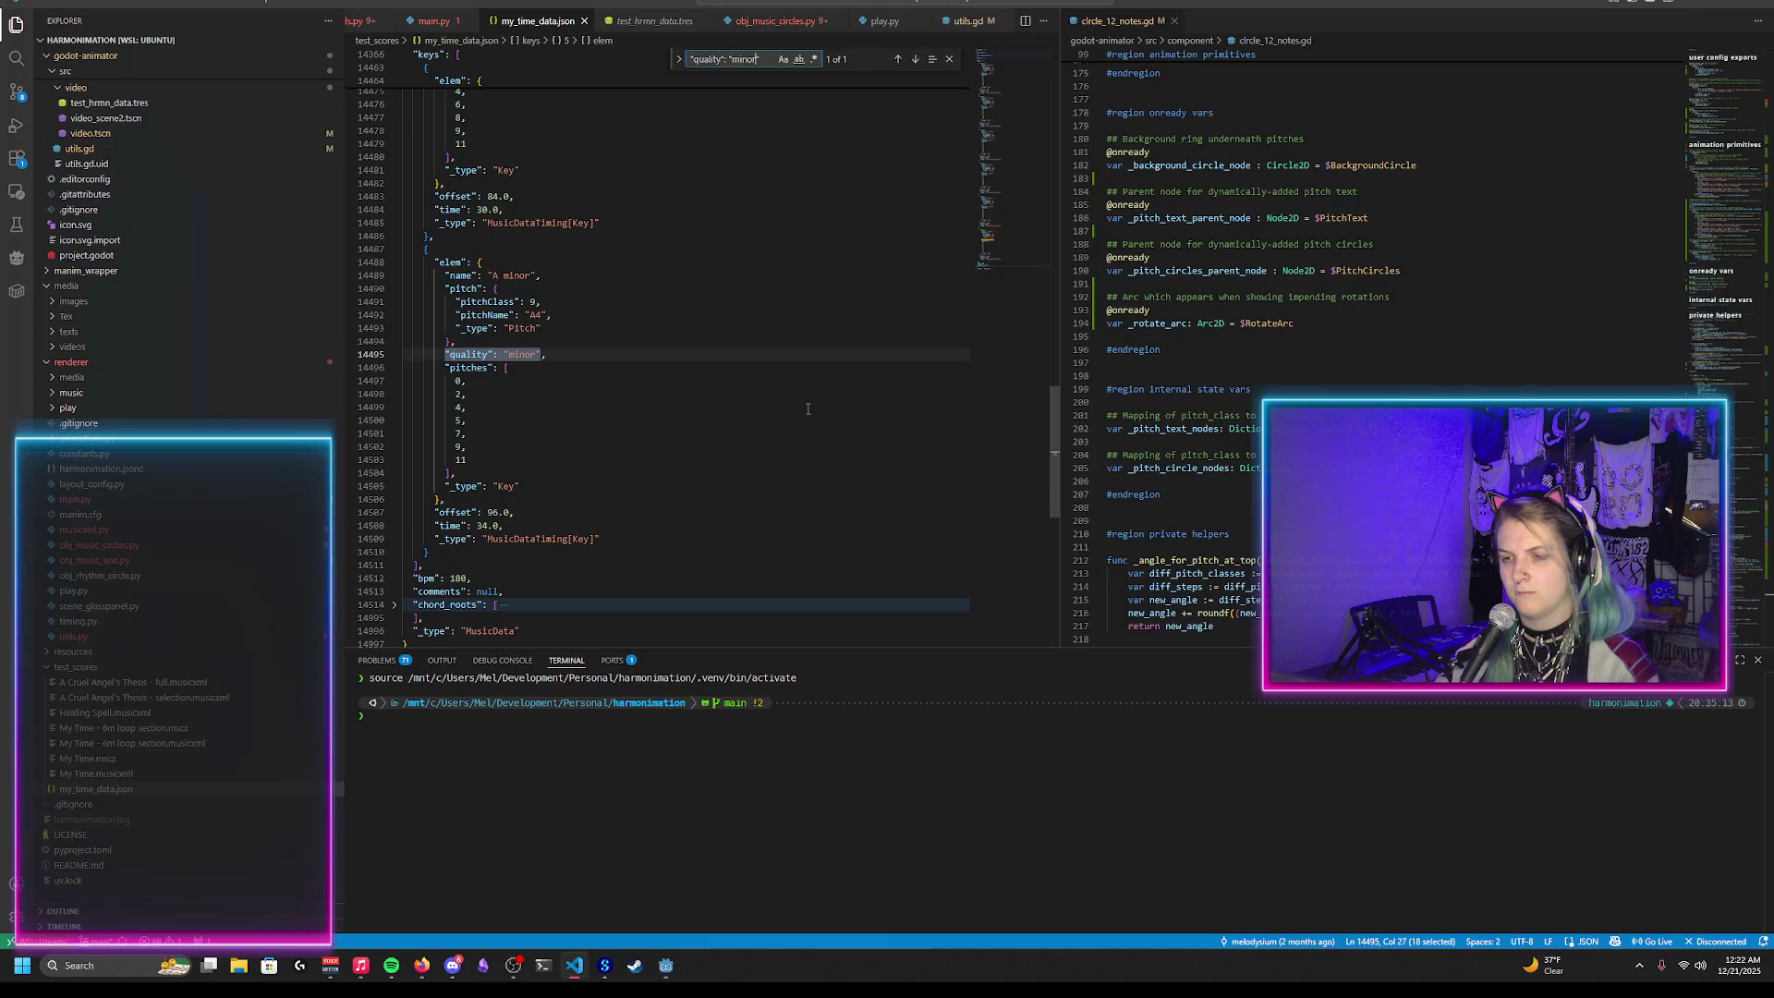
key(alt+Tab)
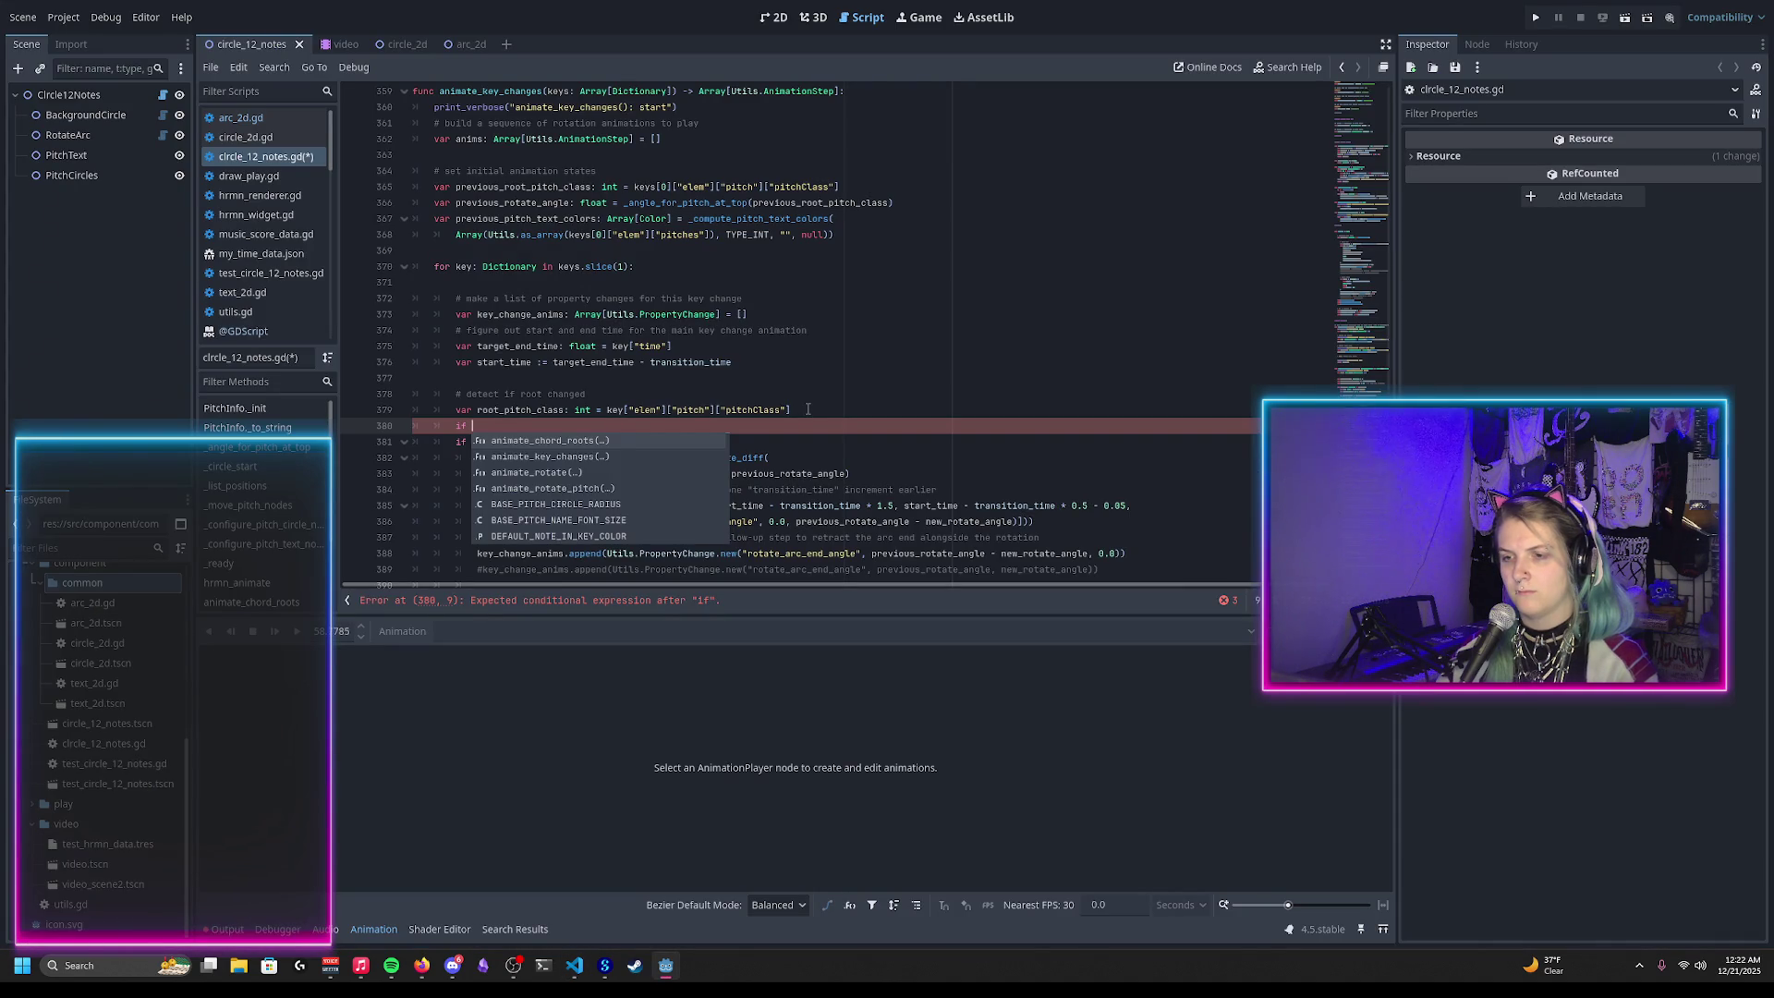
text(key["elem"][)
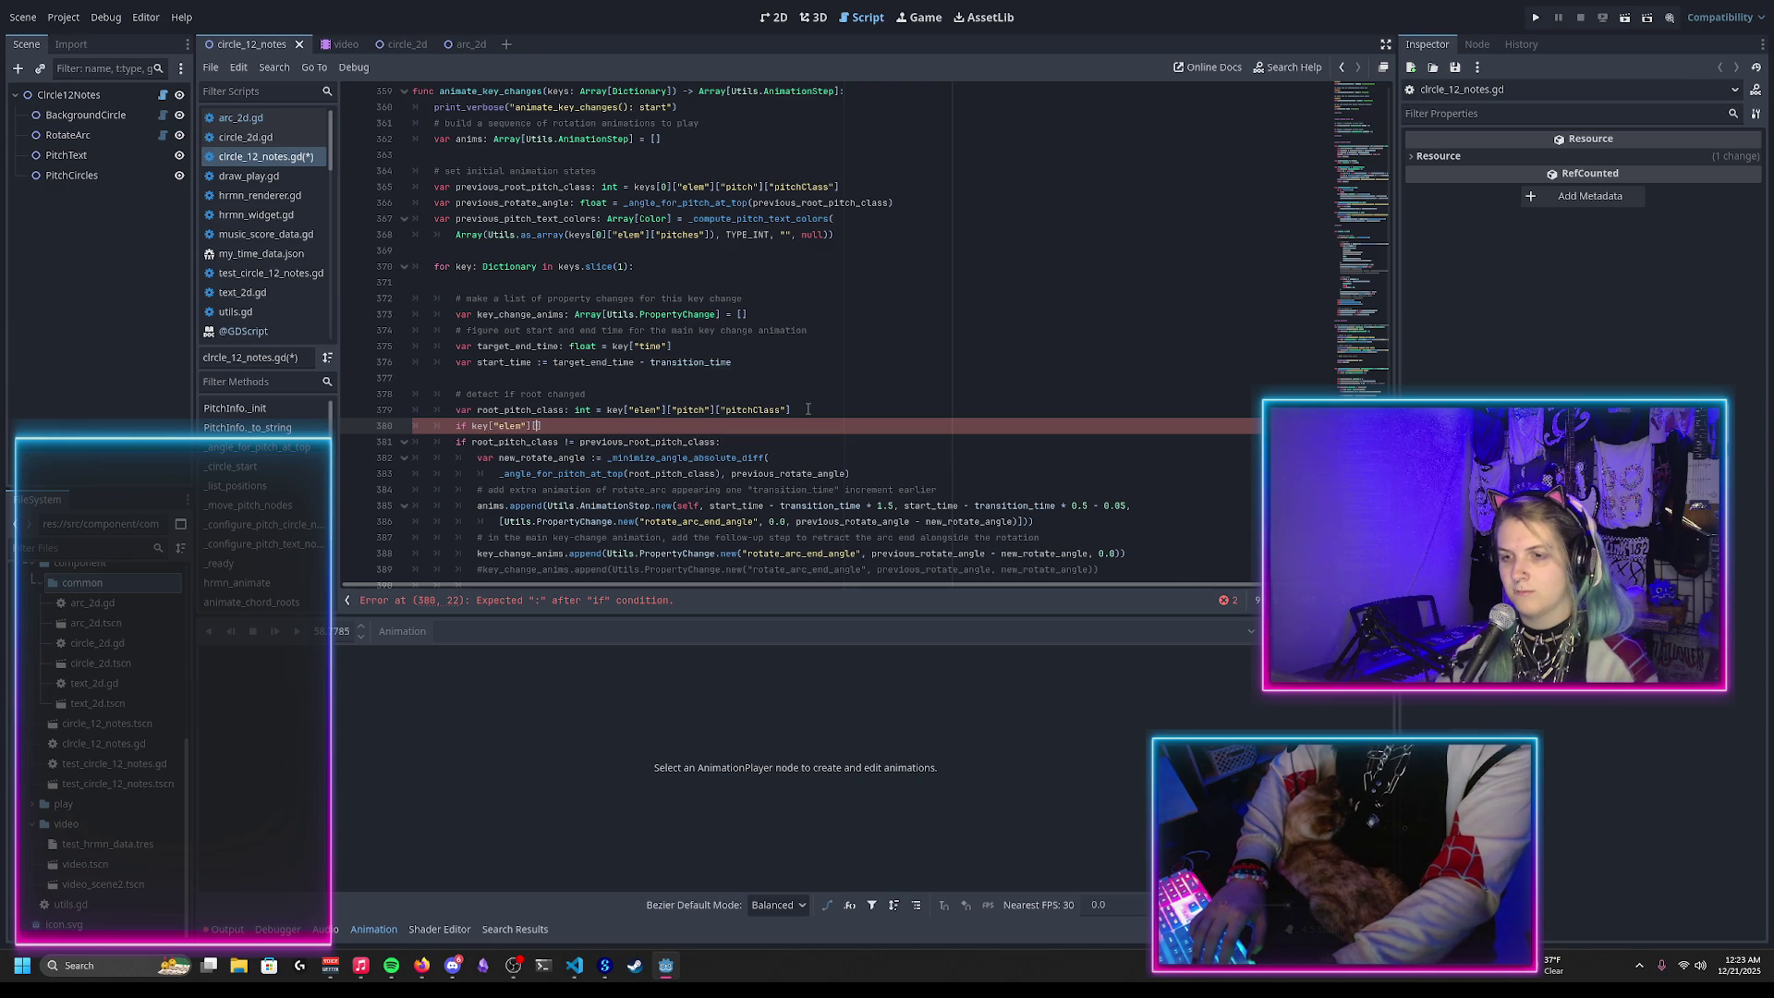
key(alt+Tab)
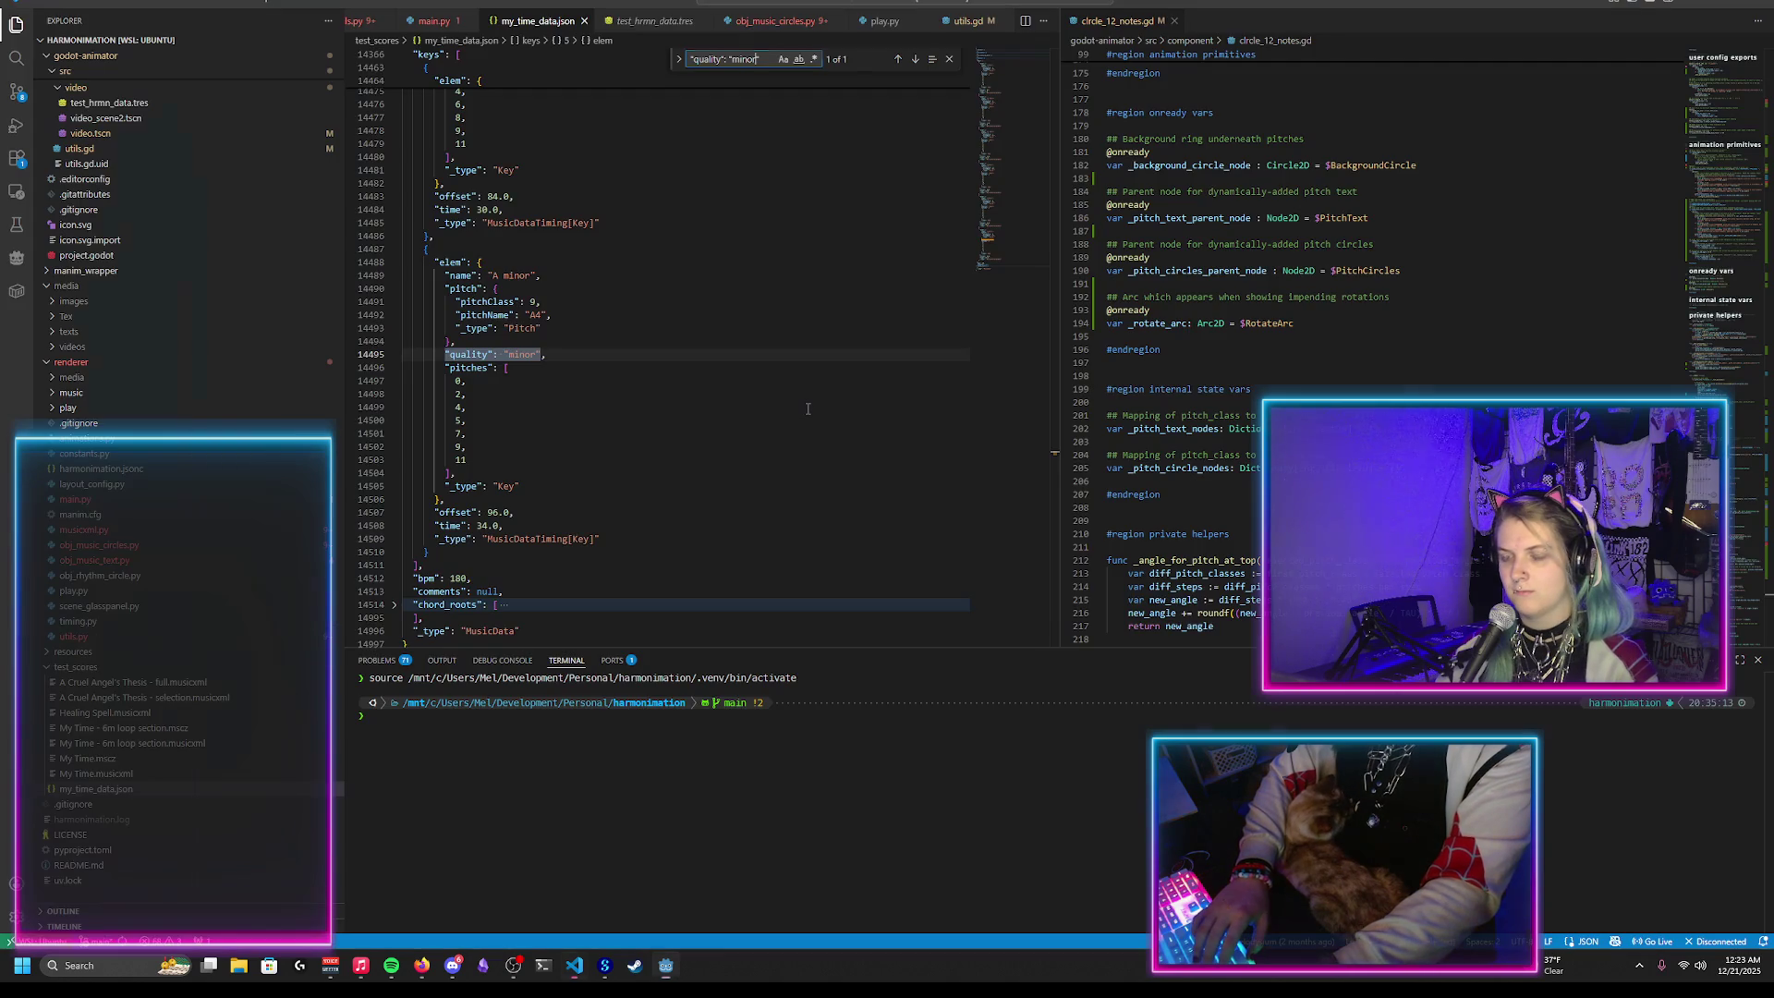
key(alt+Tab)
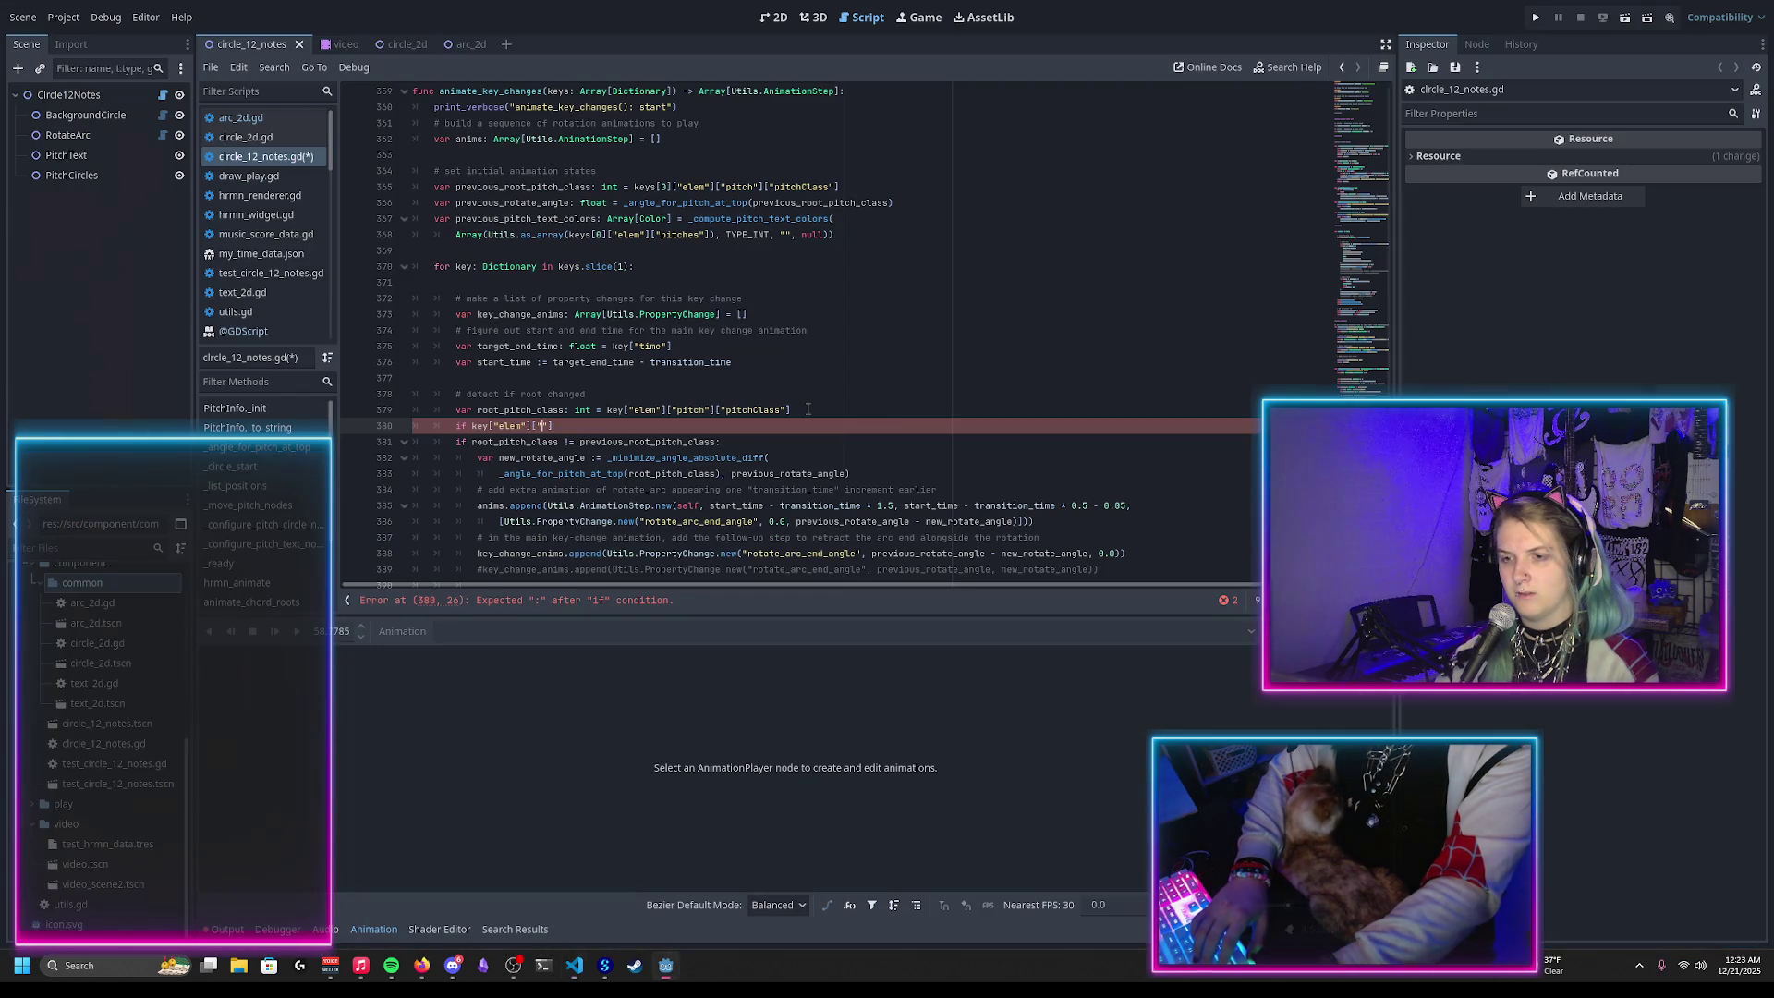
text(quality)
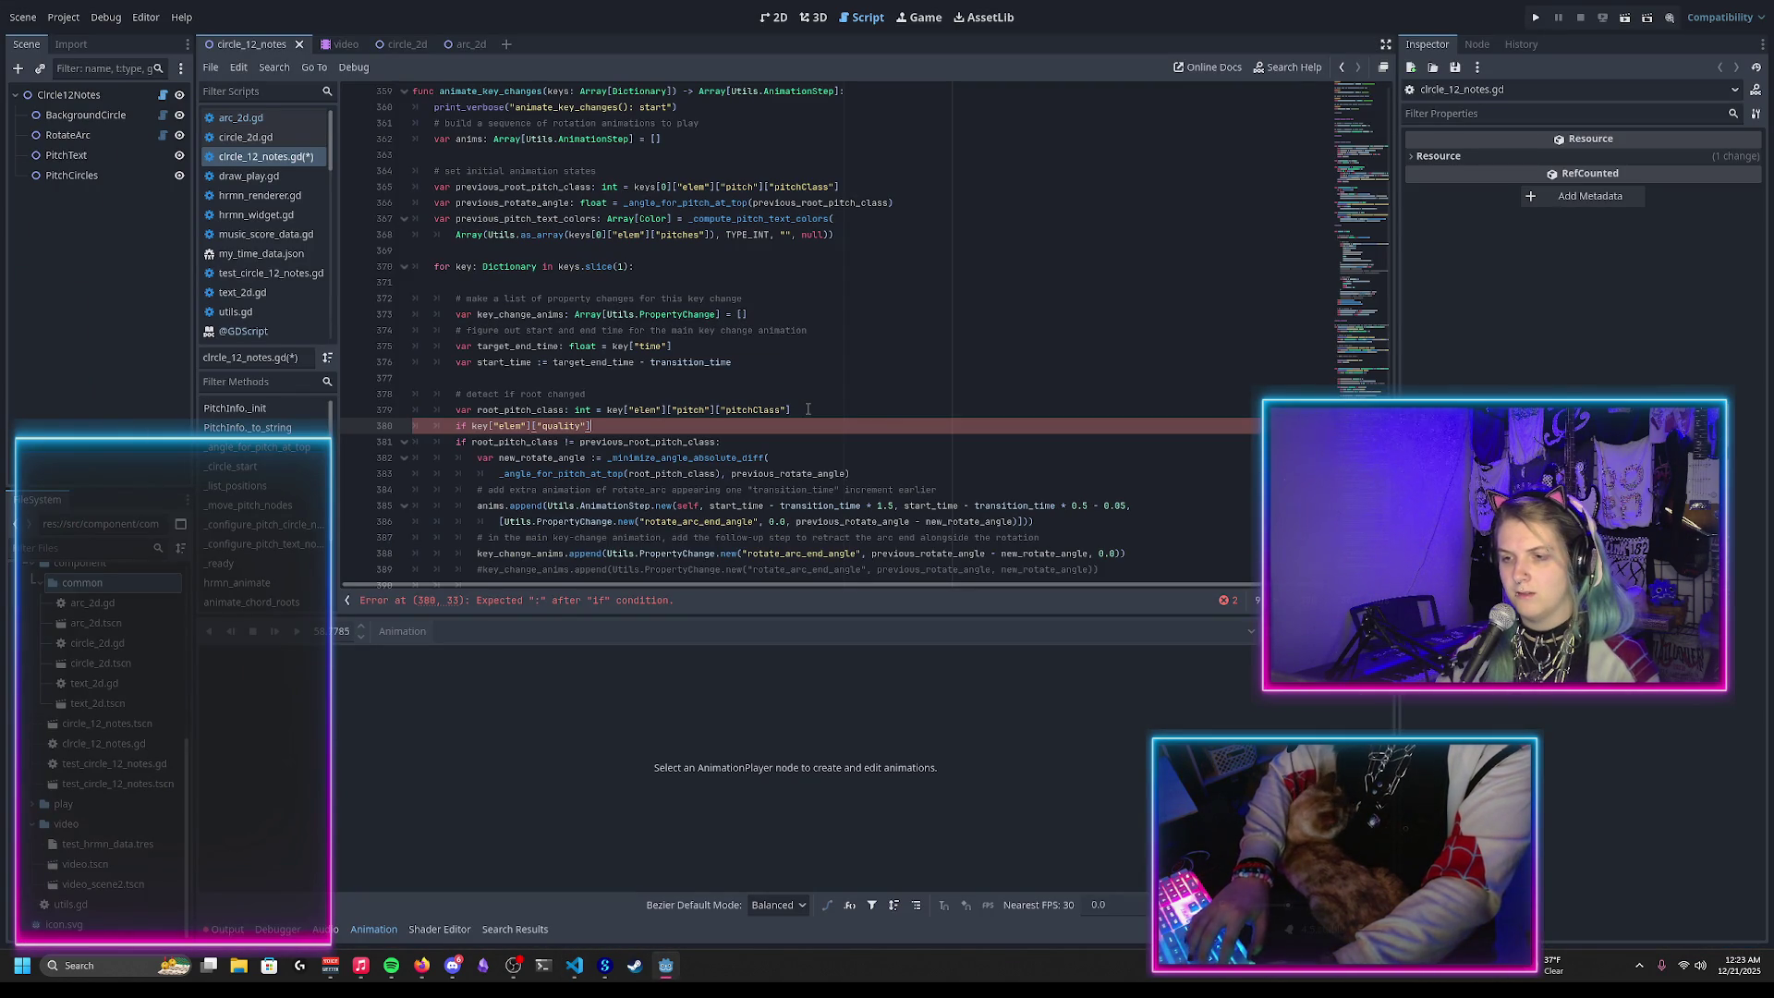
text("] == "minor":)
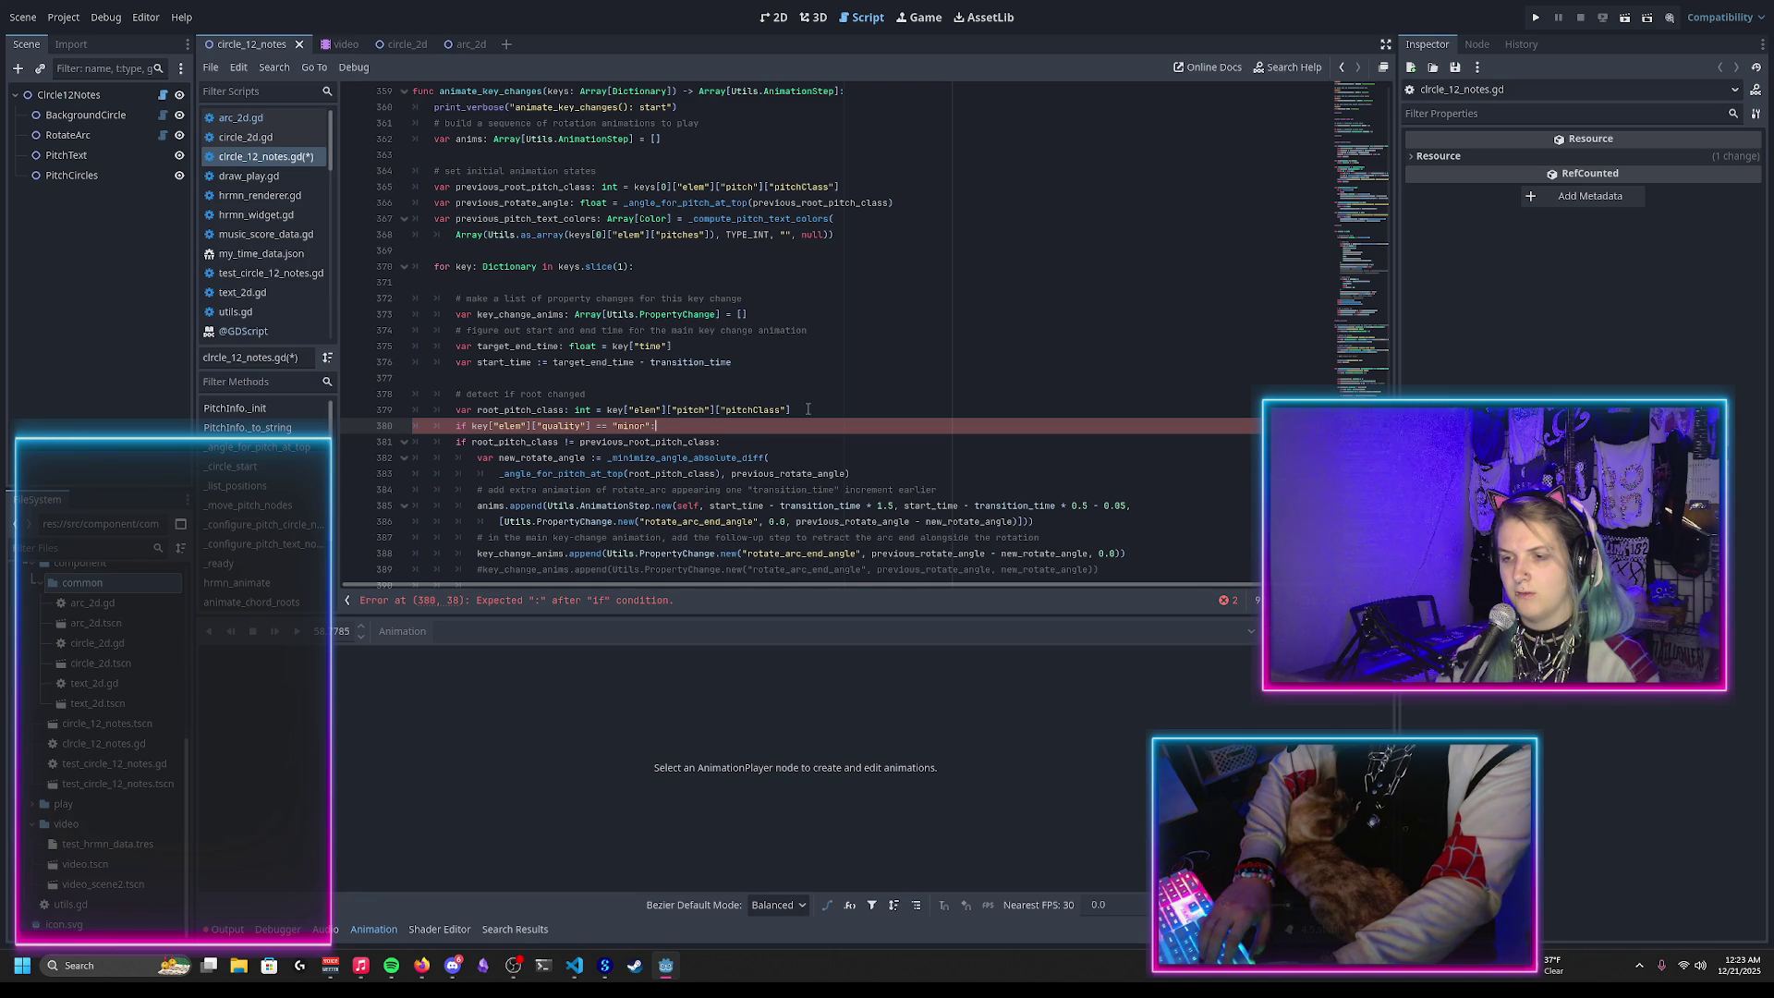
key(Return)
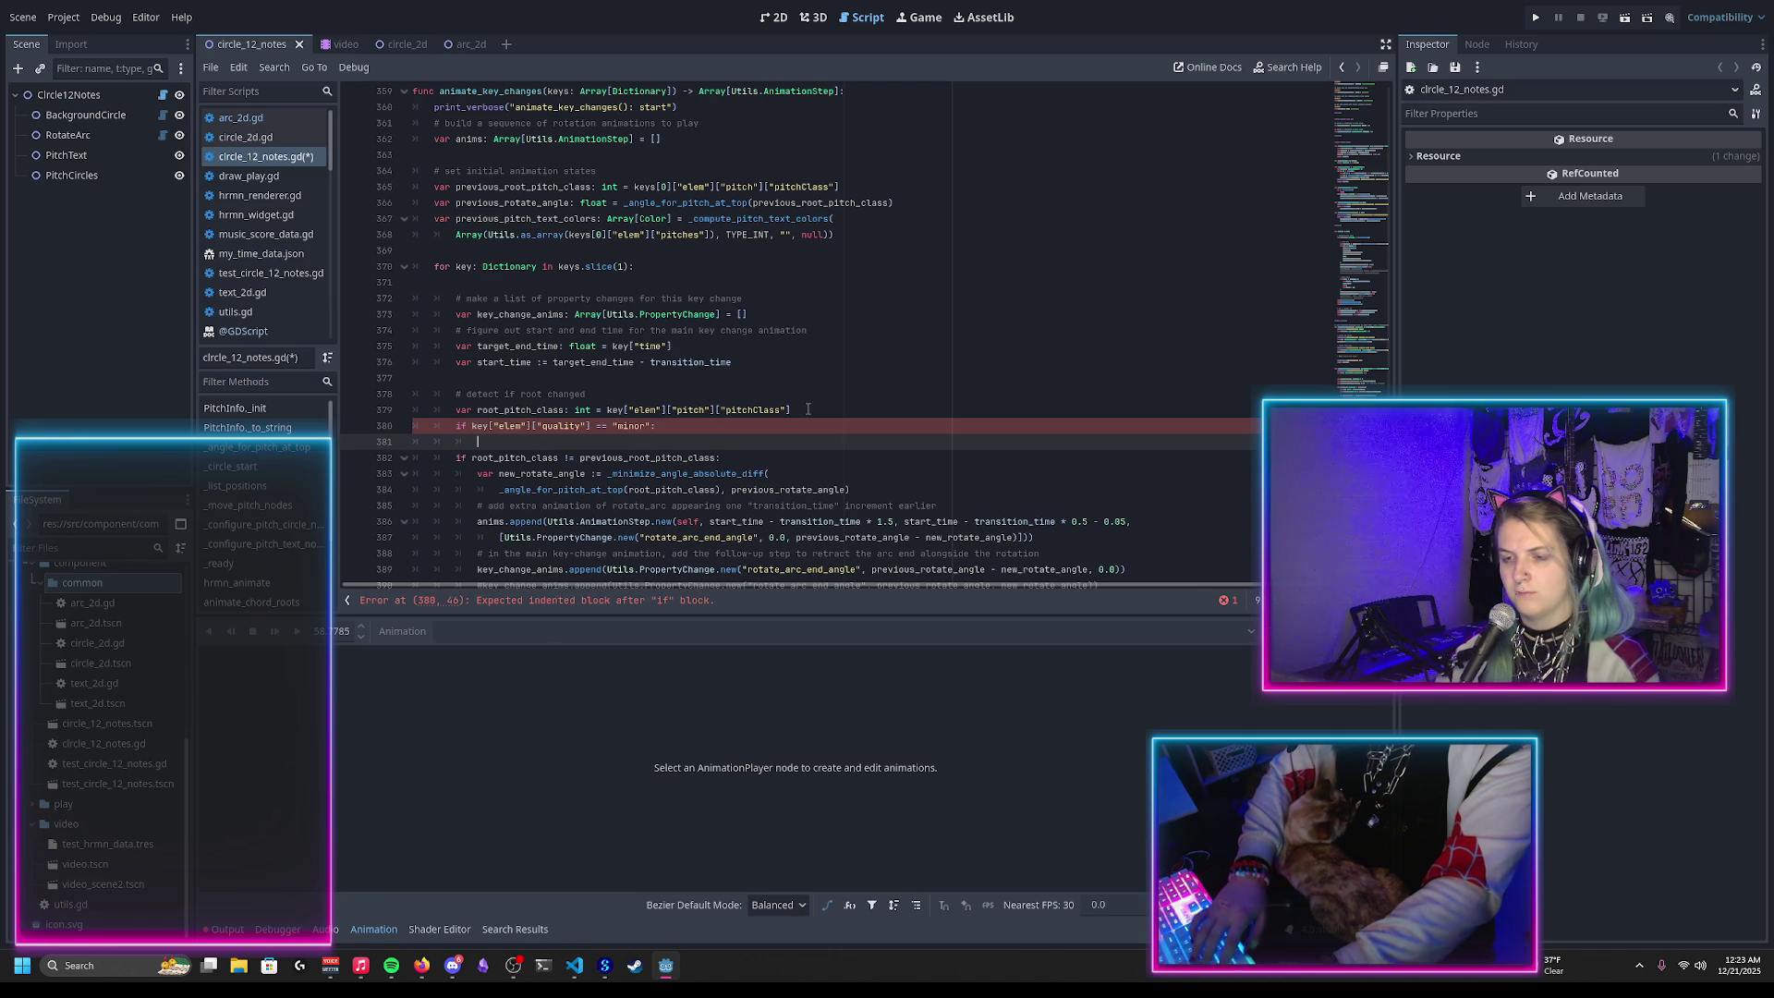
Step: Add root_pitch_class = (root_pitch_class + 3) % 12 under the condition and save the script
text(root_pitch_)
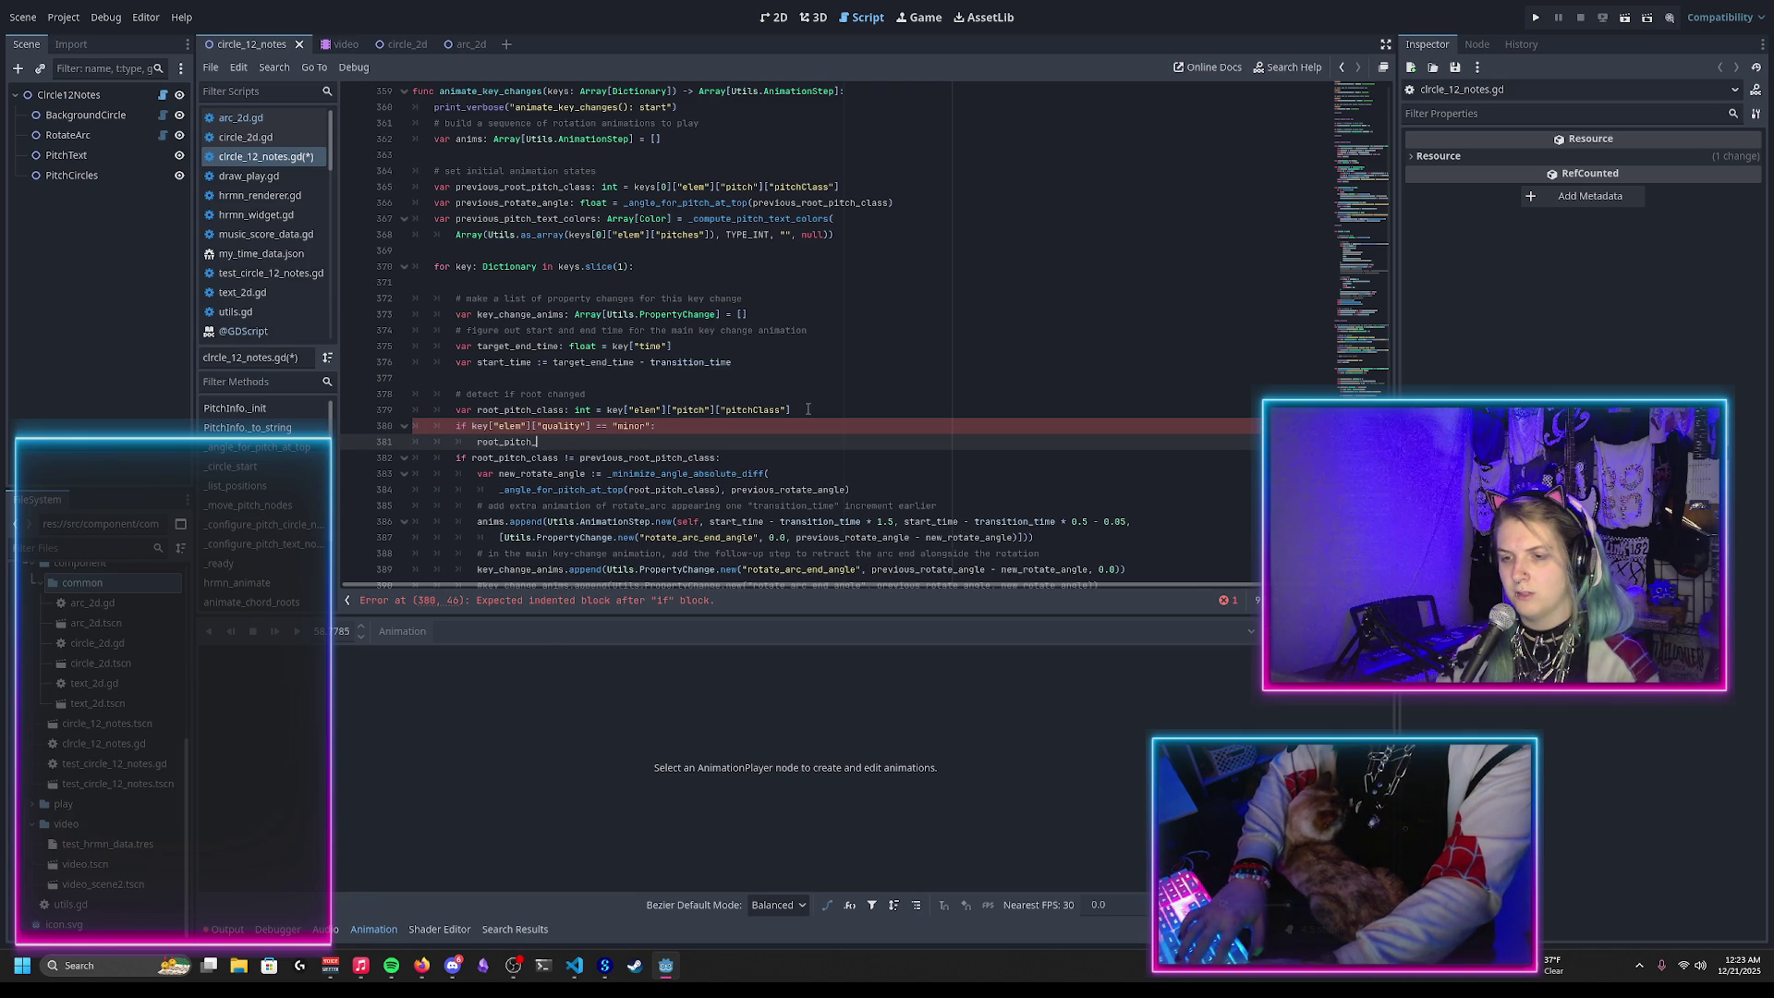
text(class)
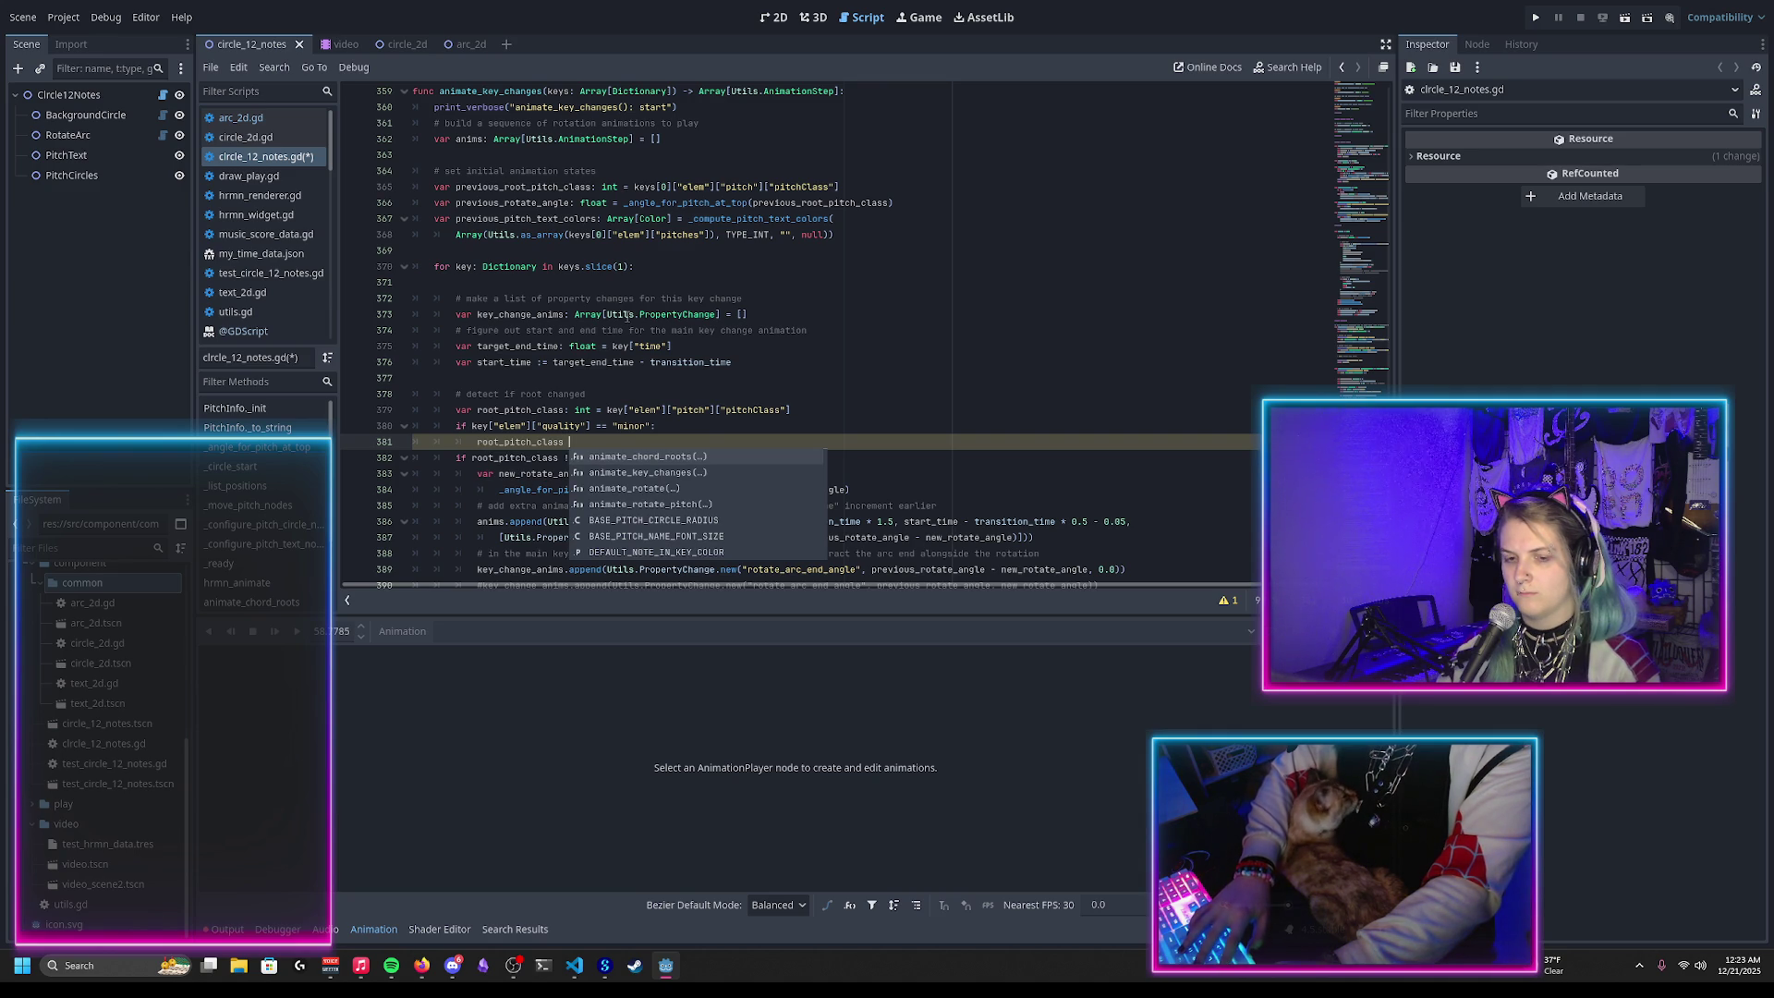
text(= )
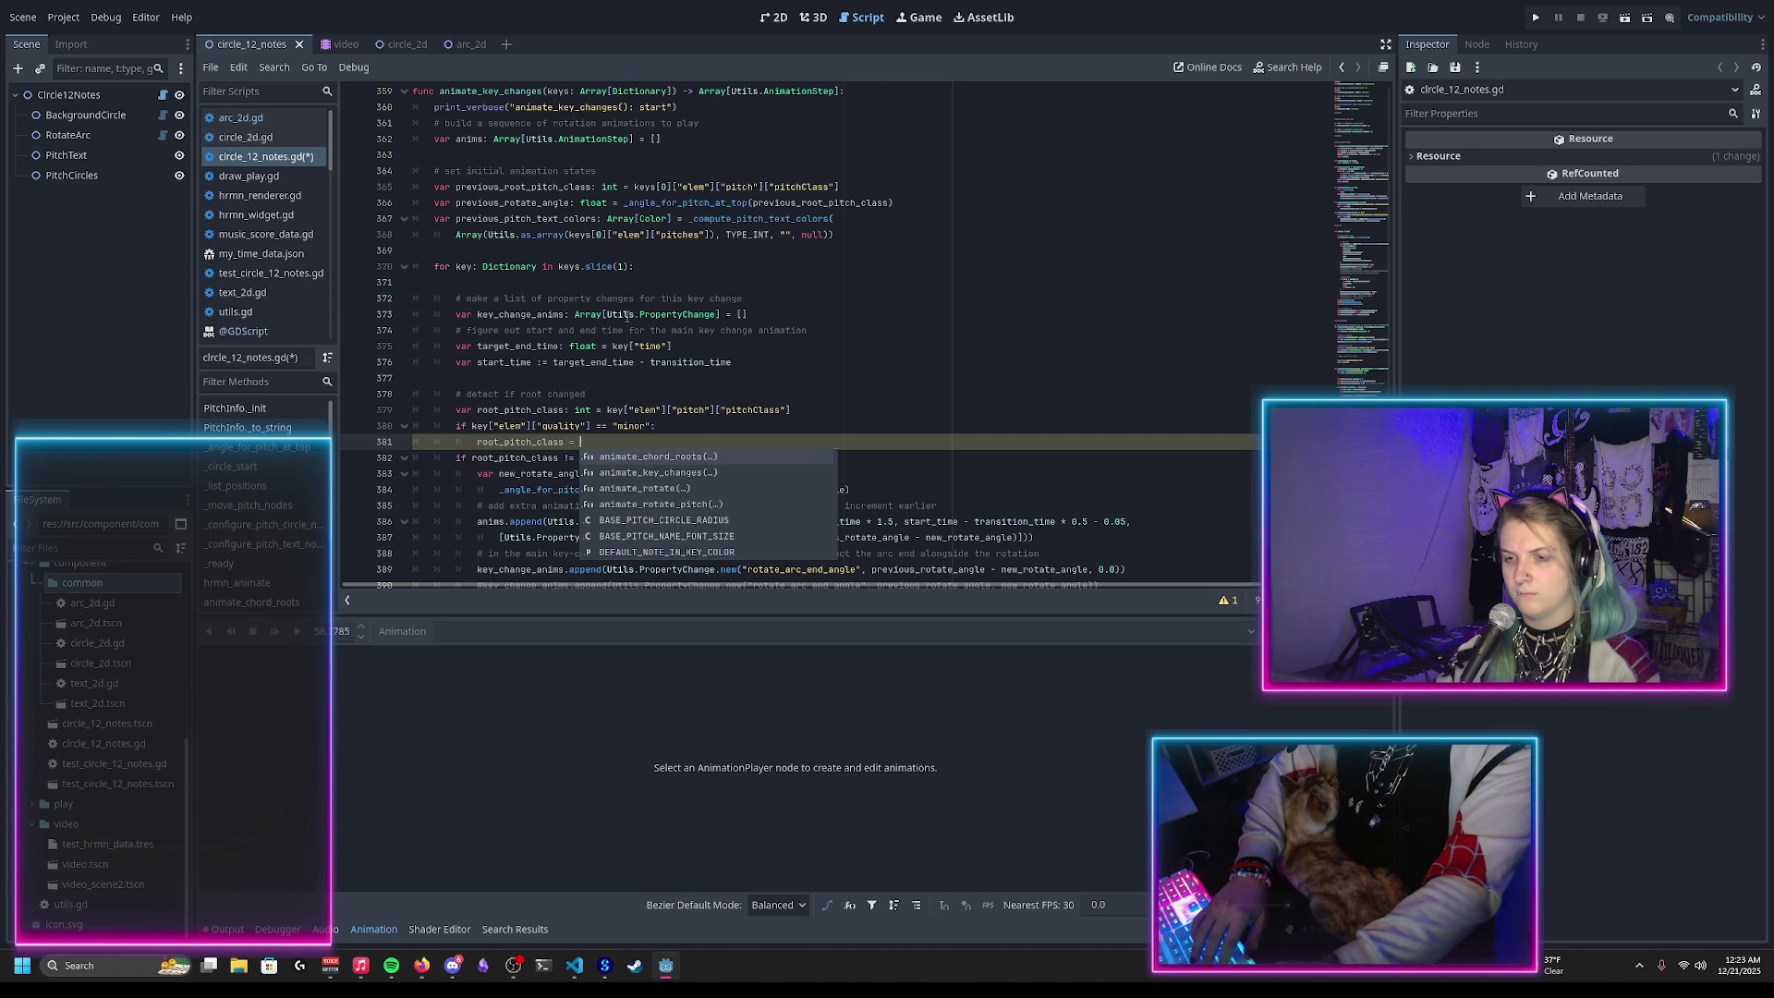
text((root_pitch_class)
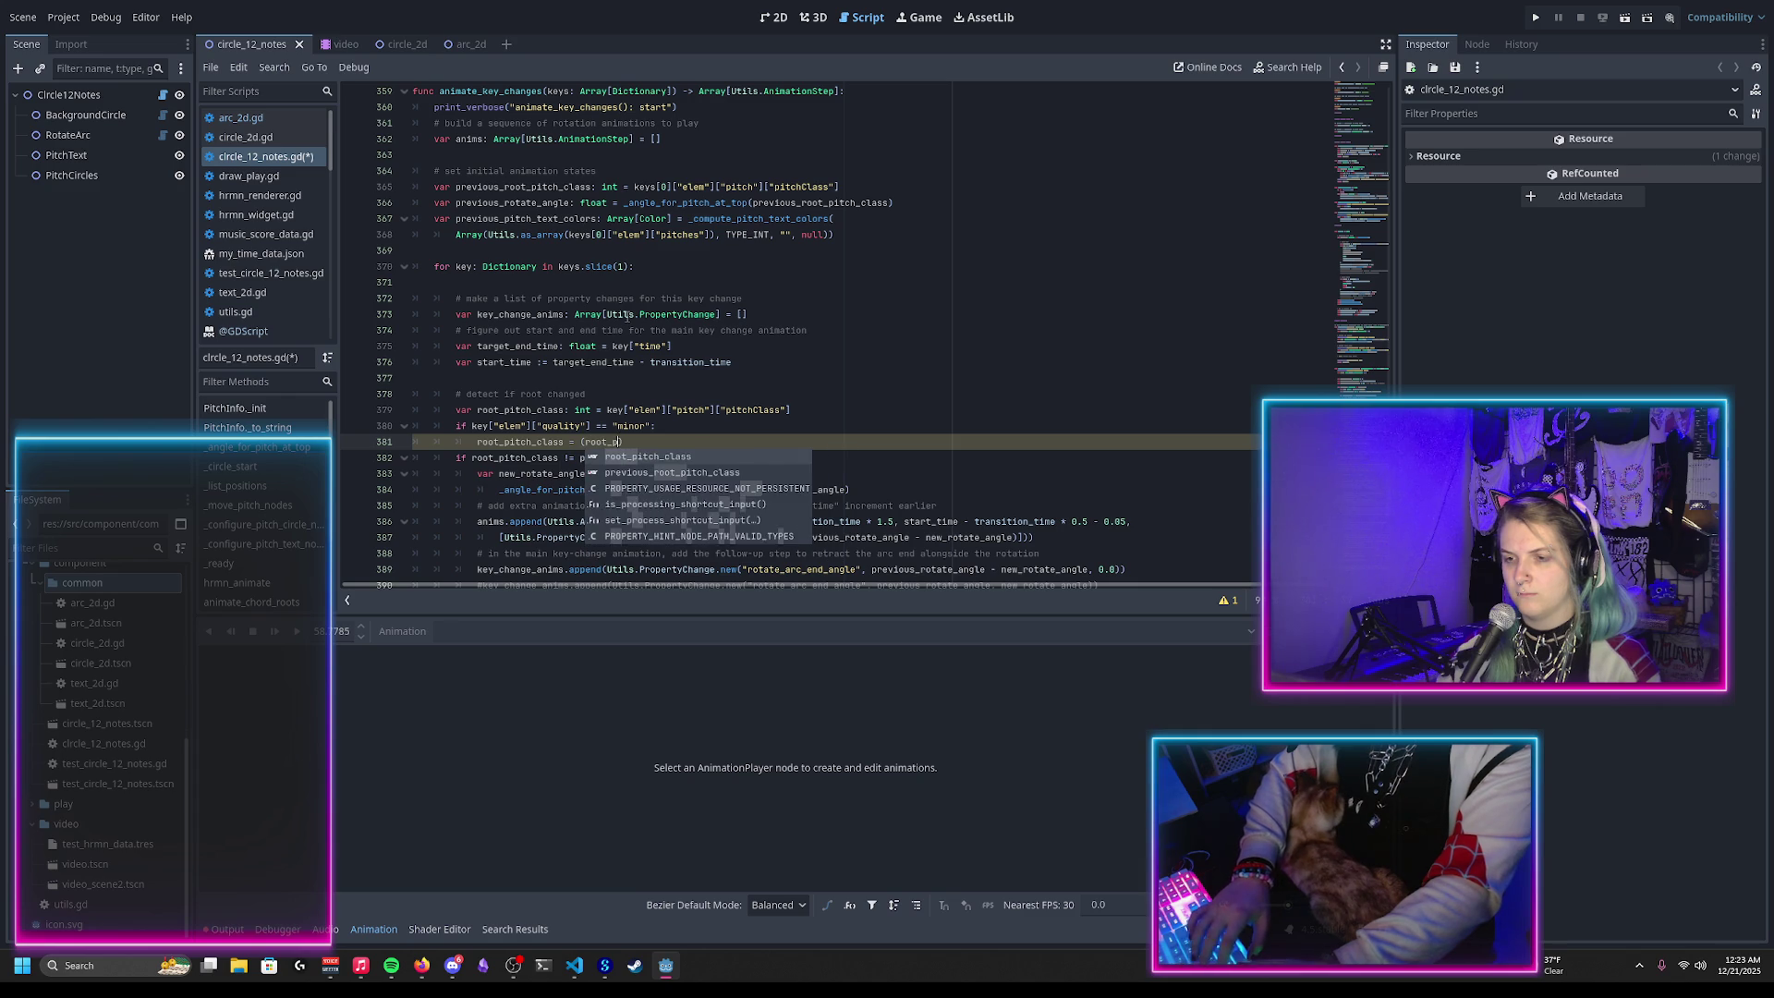
text( + 3)
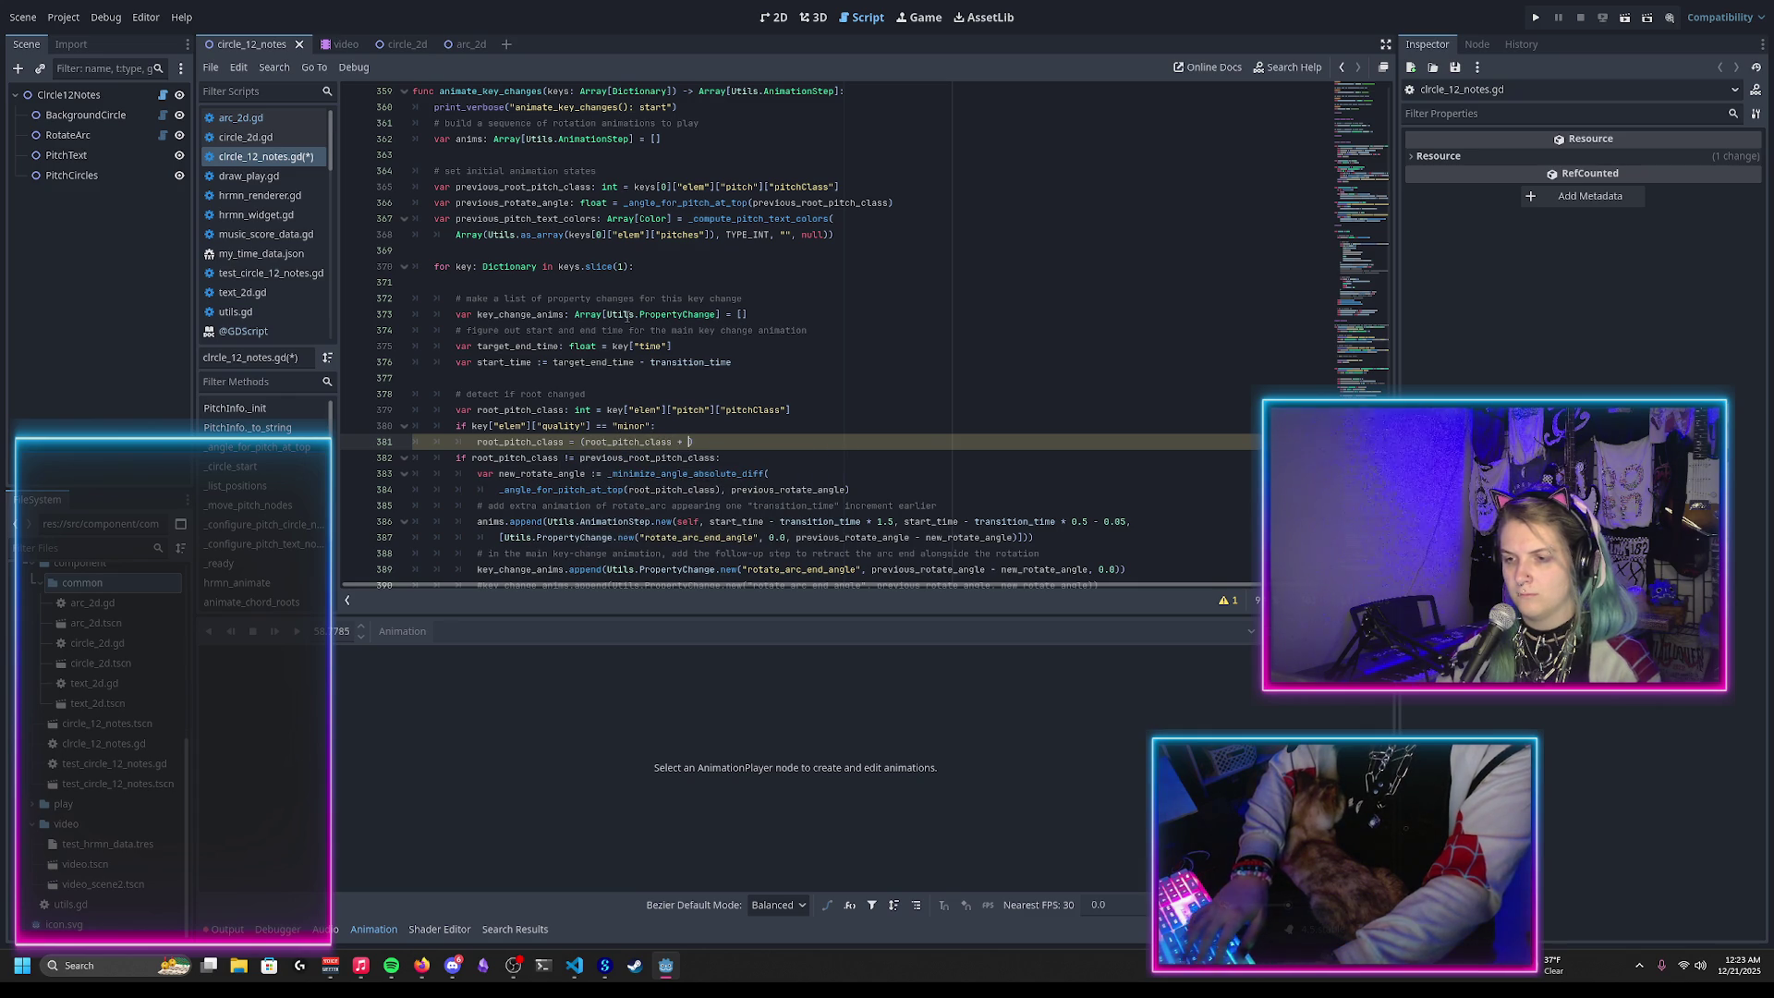
text() % 12)
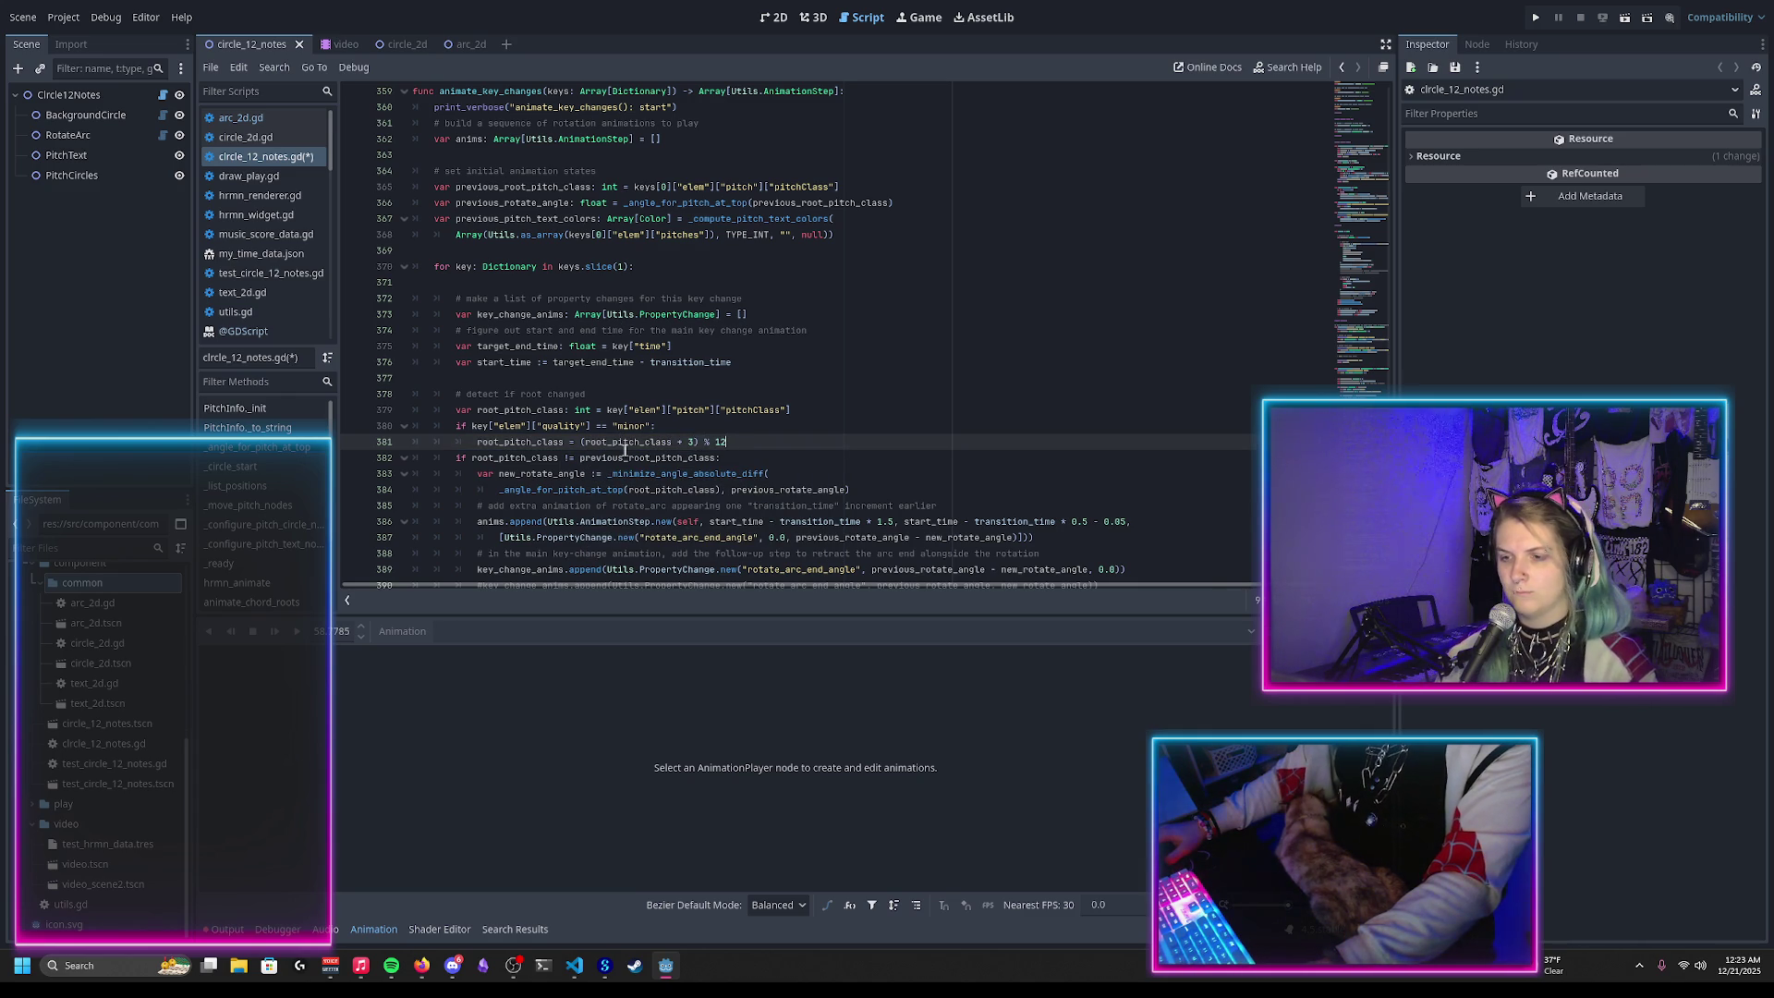
key(ctrl+s)
double_click(623, 442)
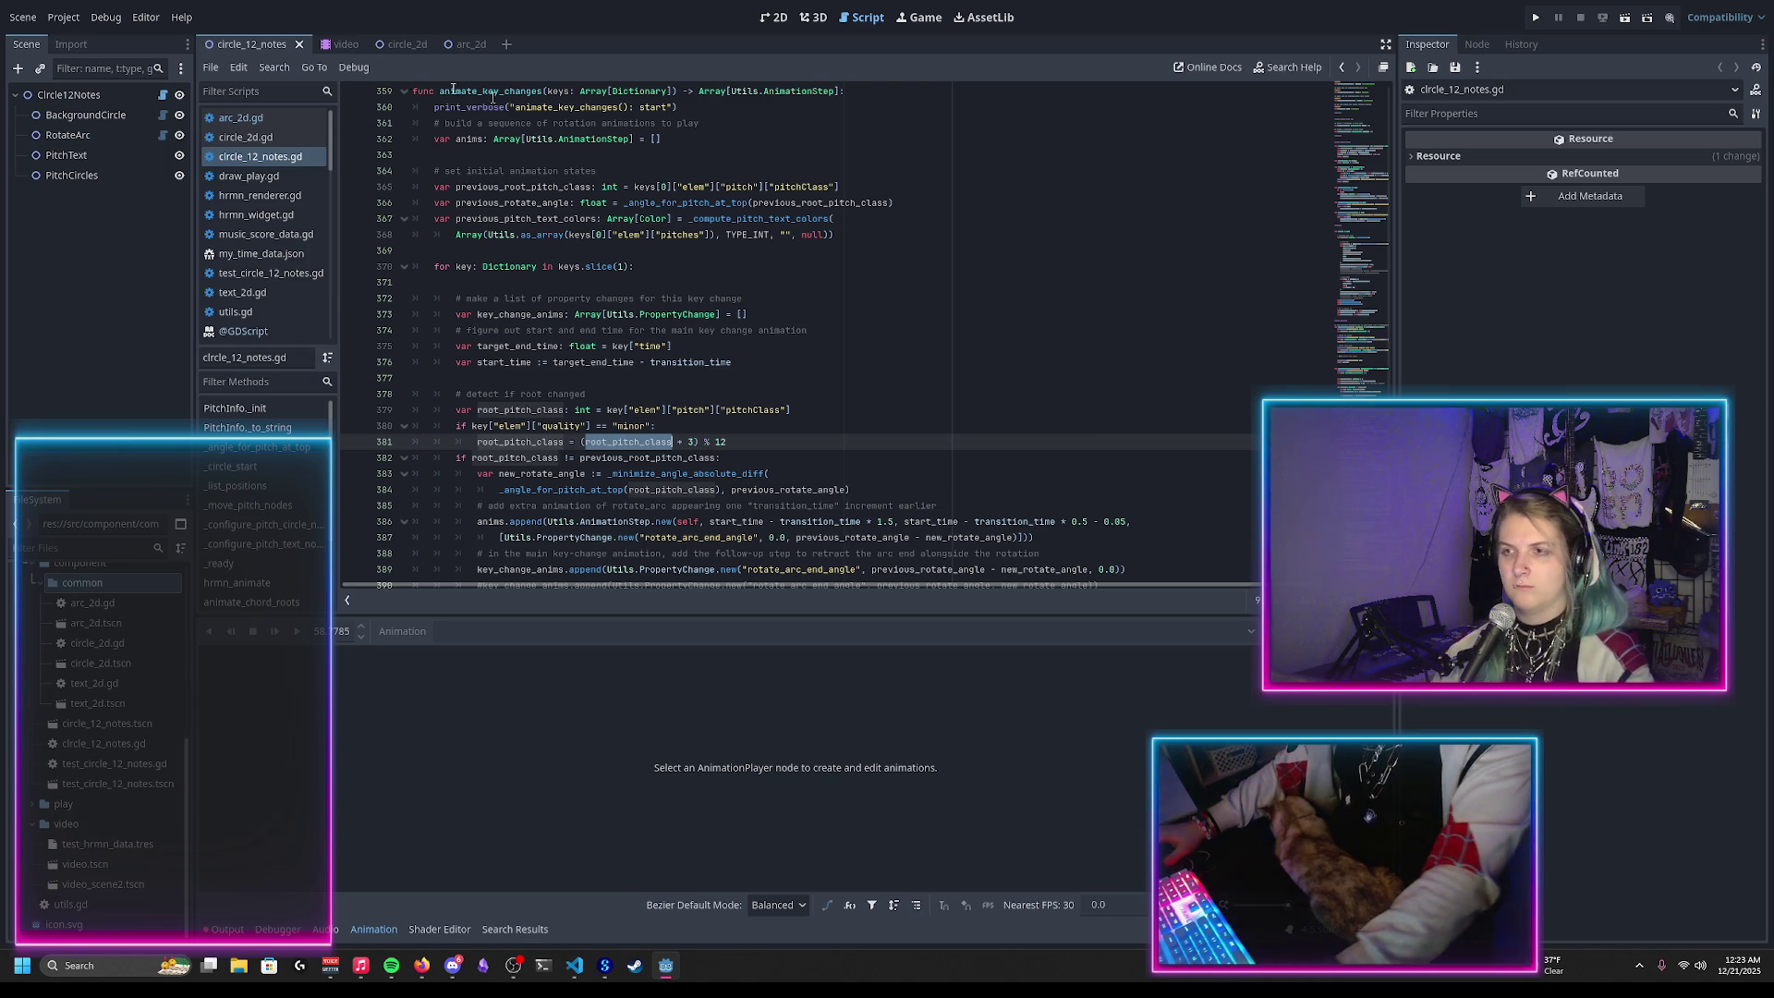
click(18, 17)
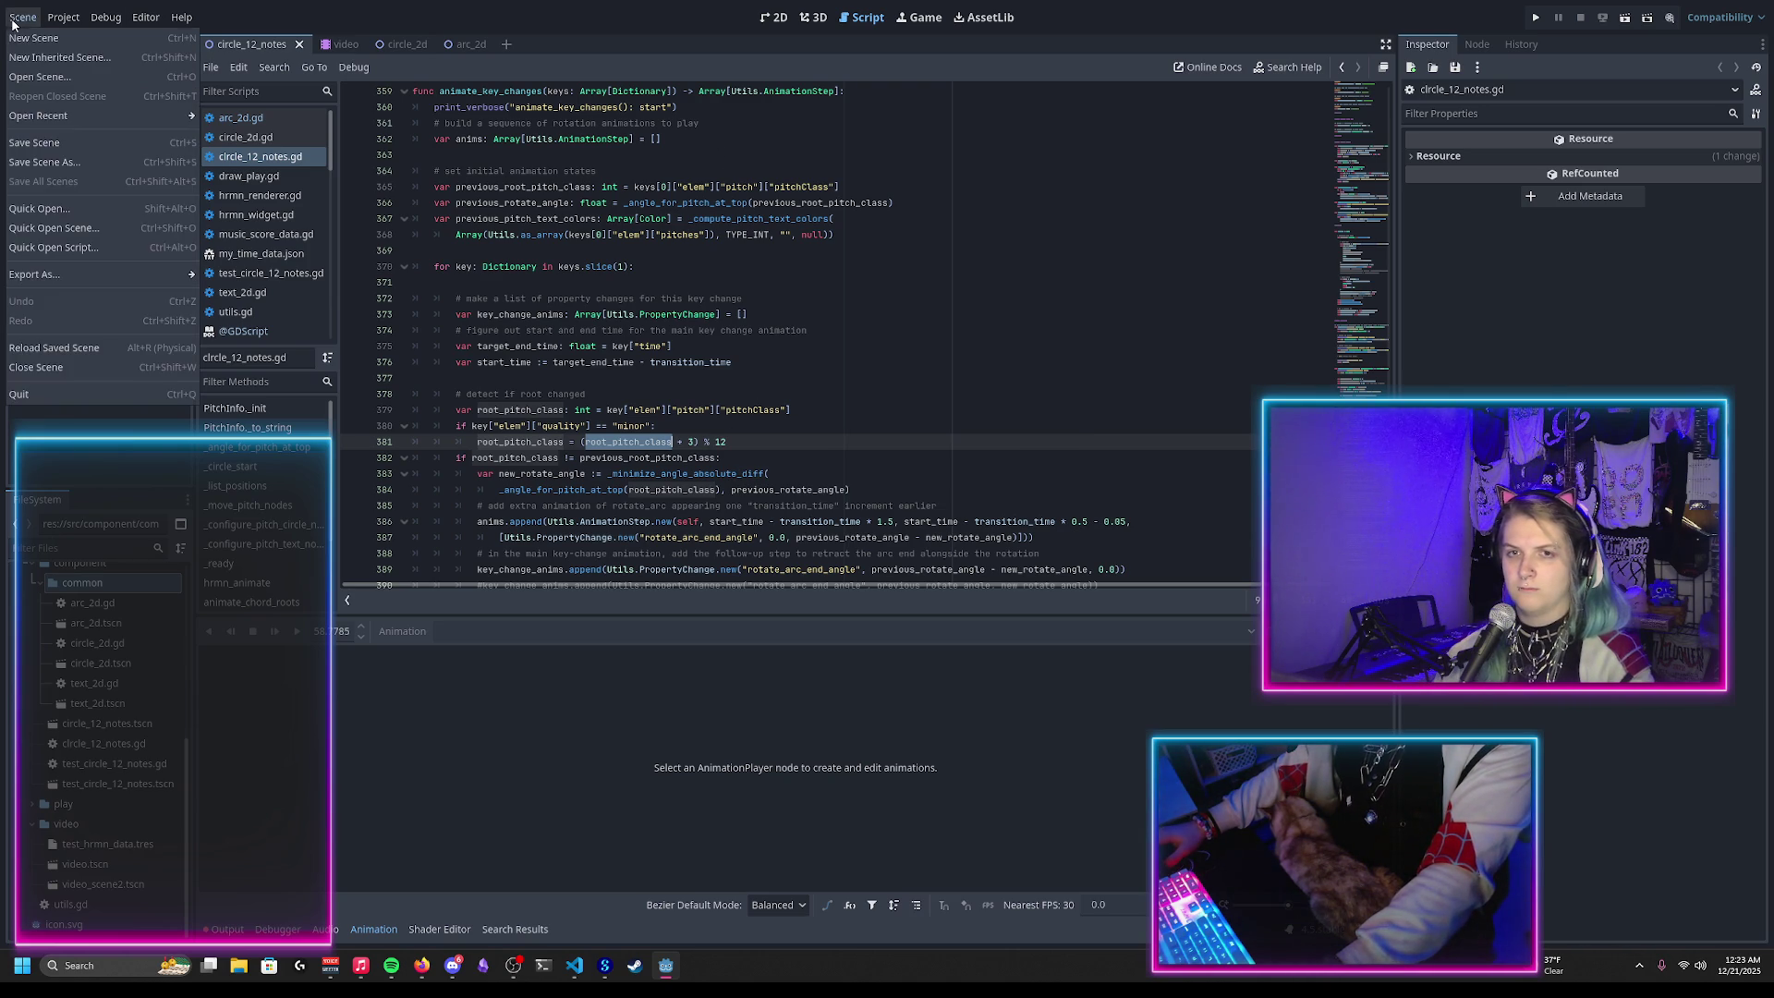
Step: Reload the saved scene and run the project with F5 to test the change
click(54, 347)
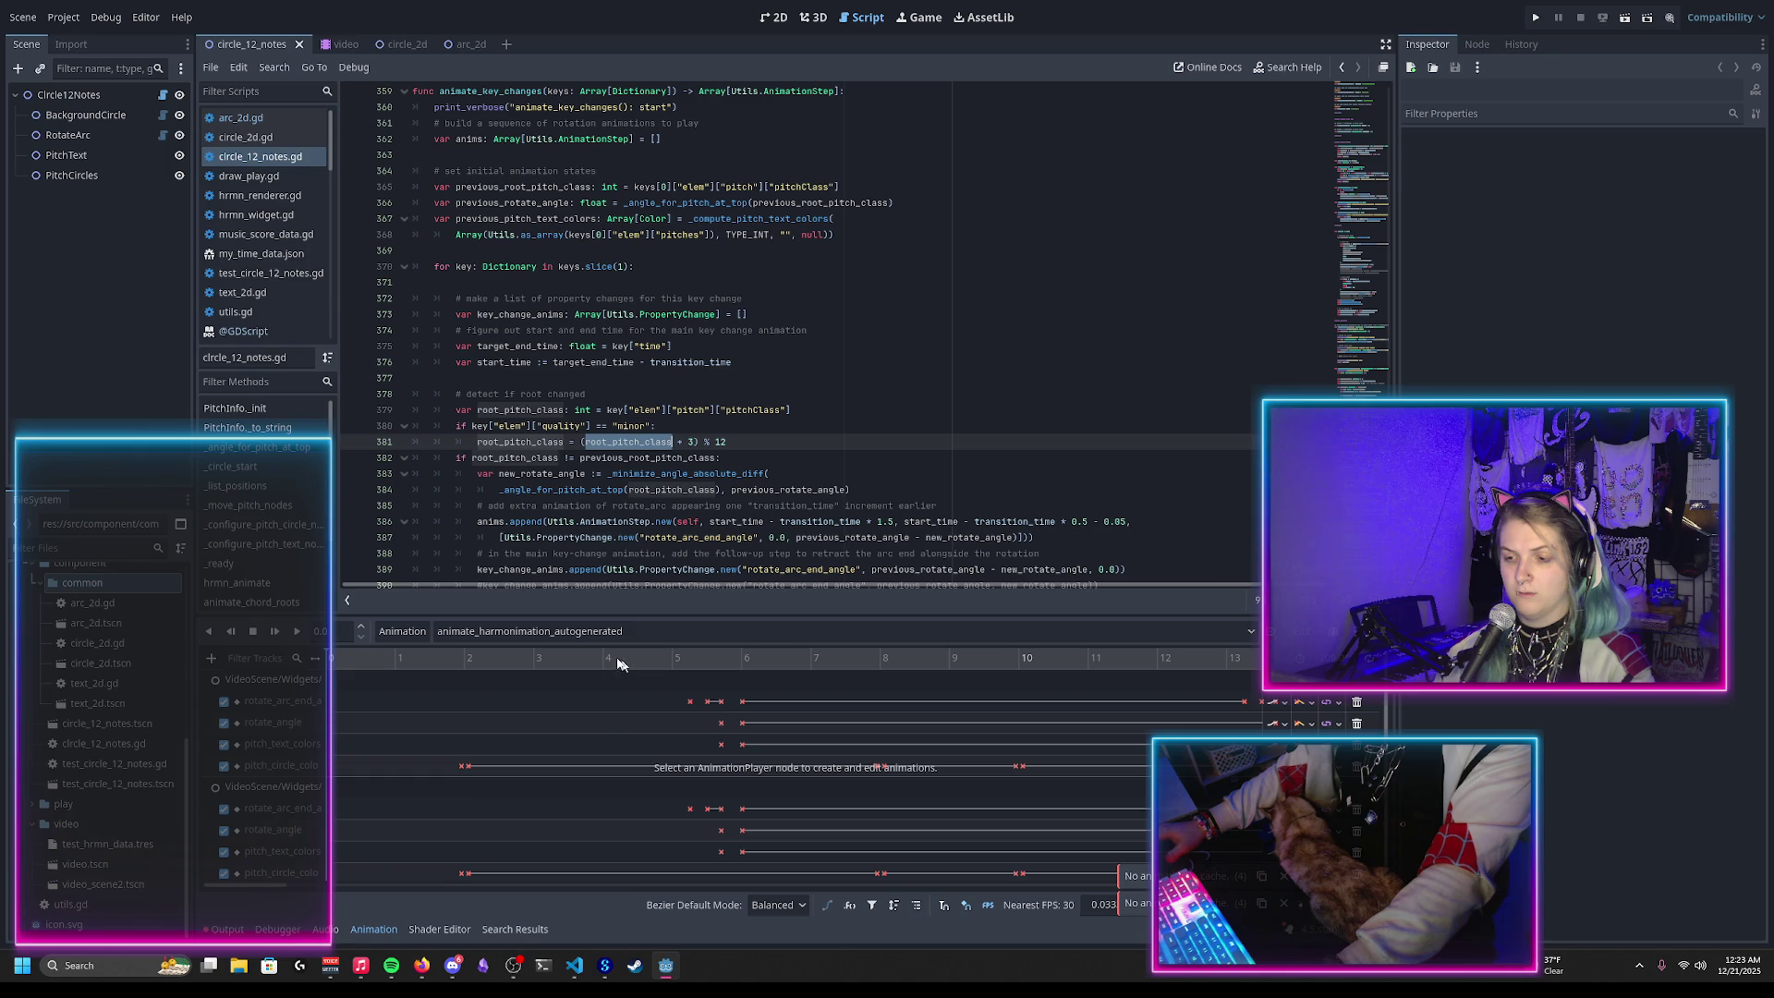
scroll(545, 500, down, 1)
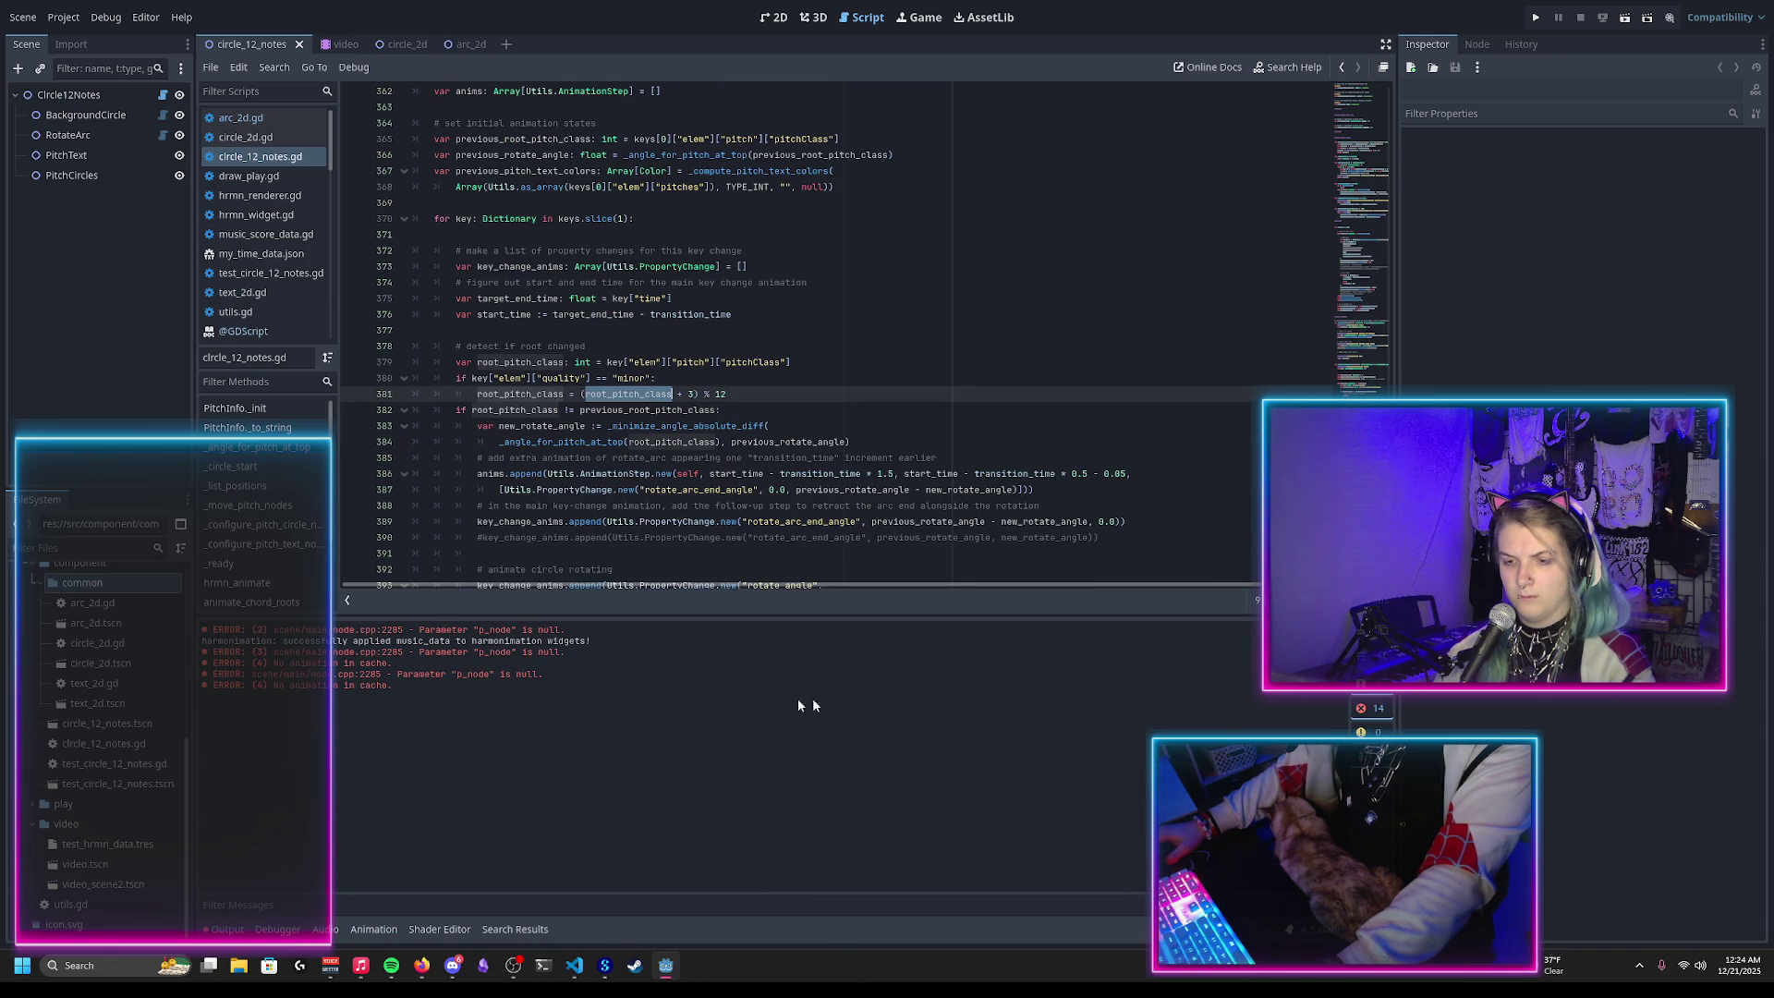
key(F5)
click(22, 17)
click(74, 349)
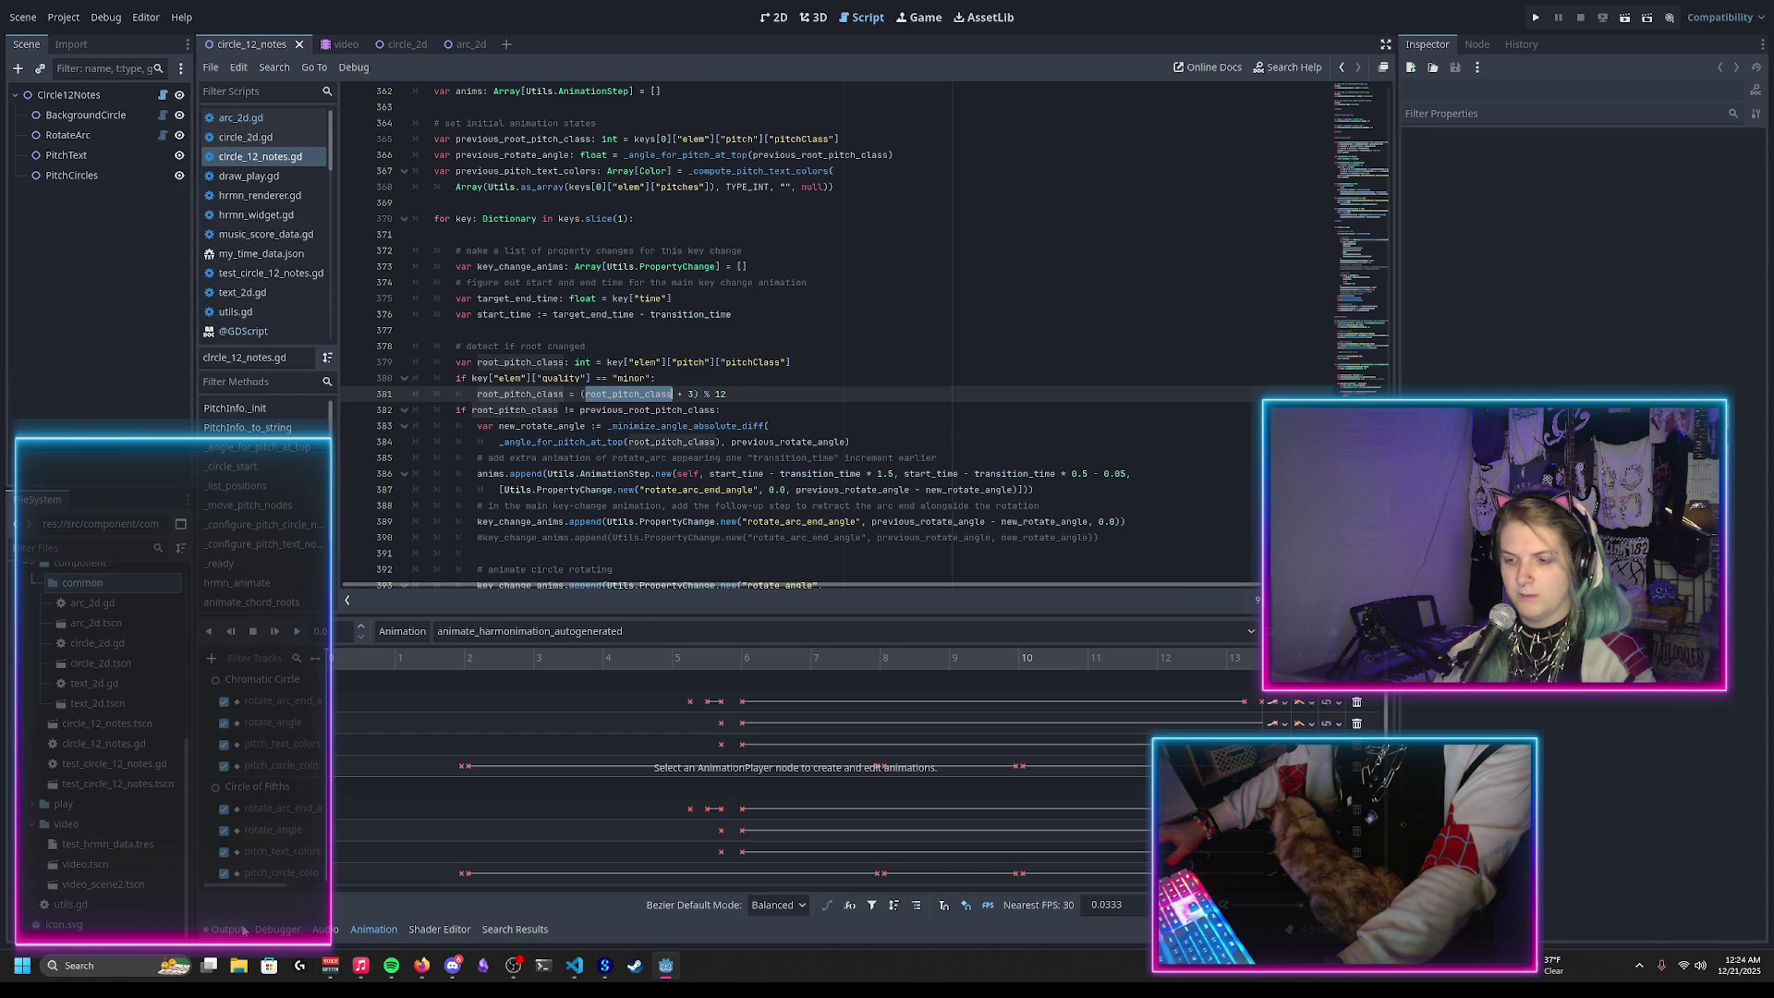
Step: Open the video scene in the 2D view and reload it from its saved file
click(774, 16)
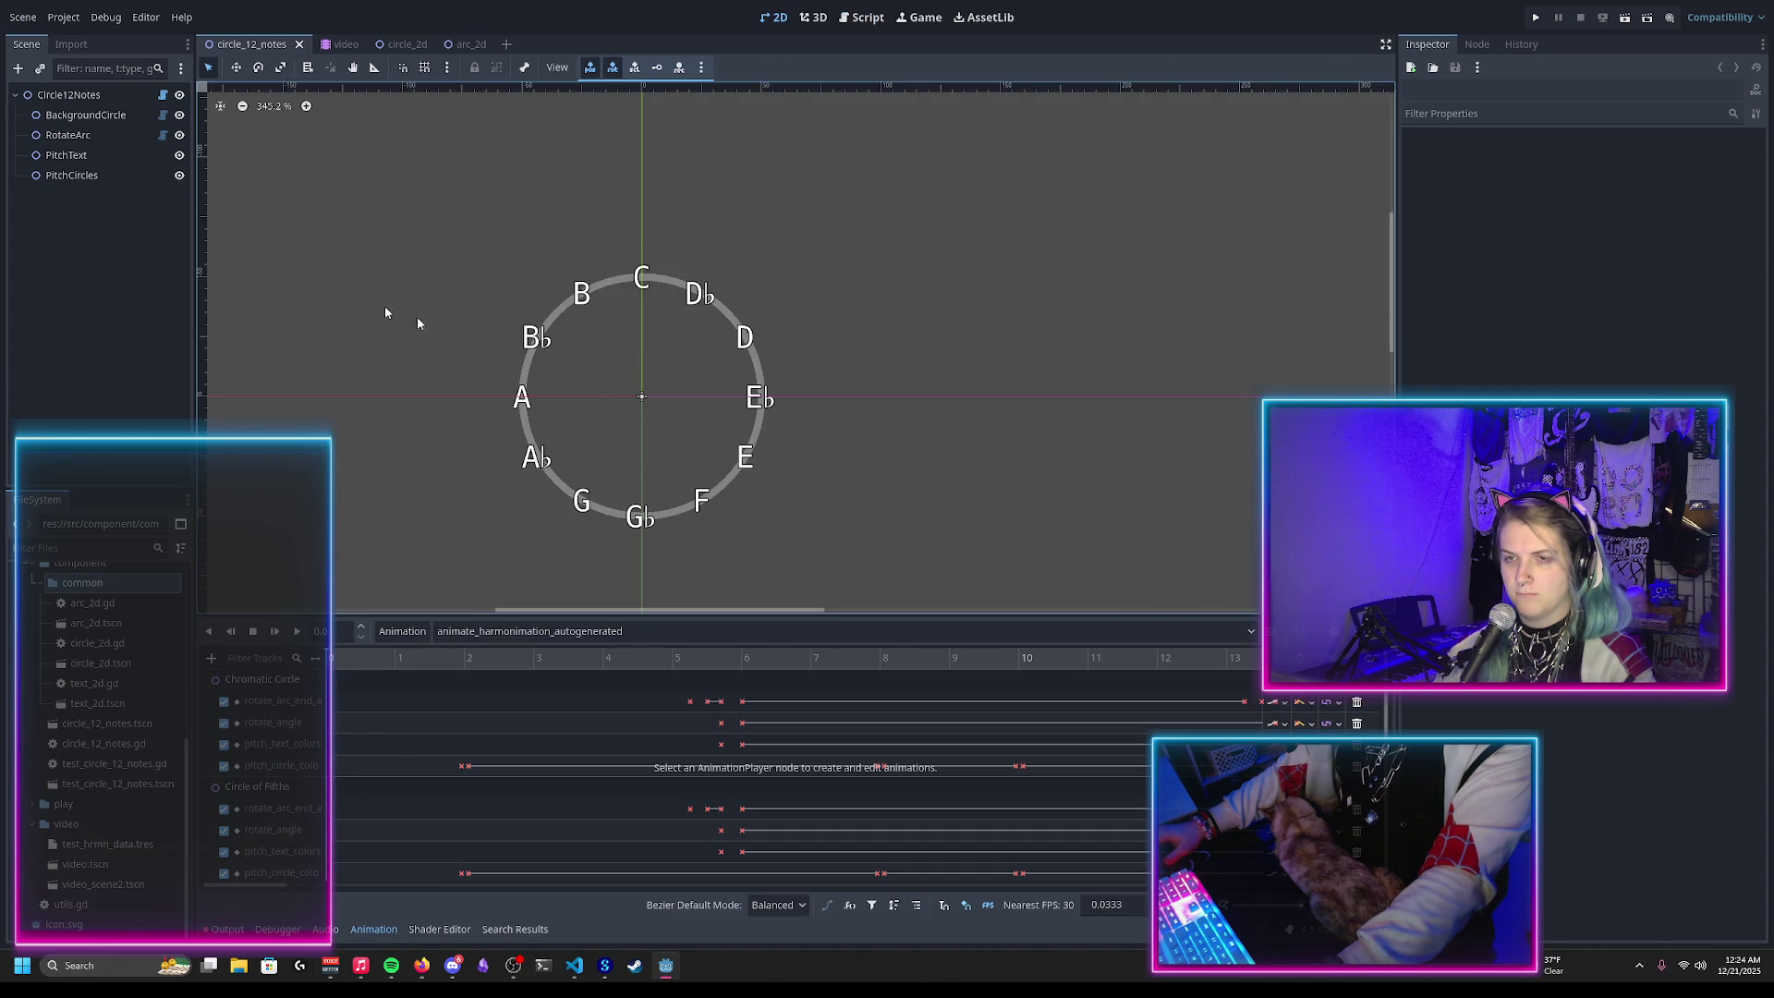
click(347, 45)
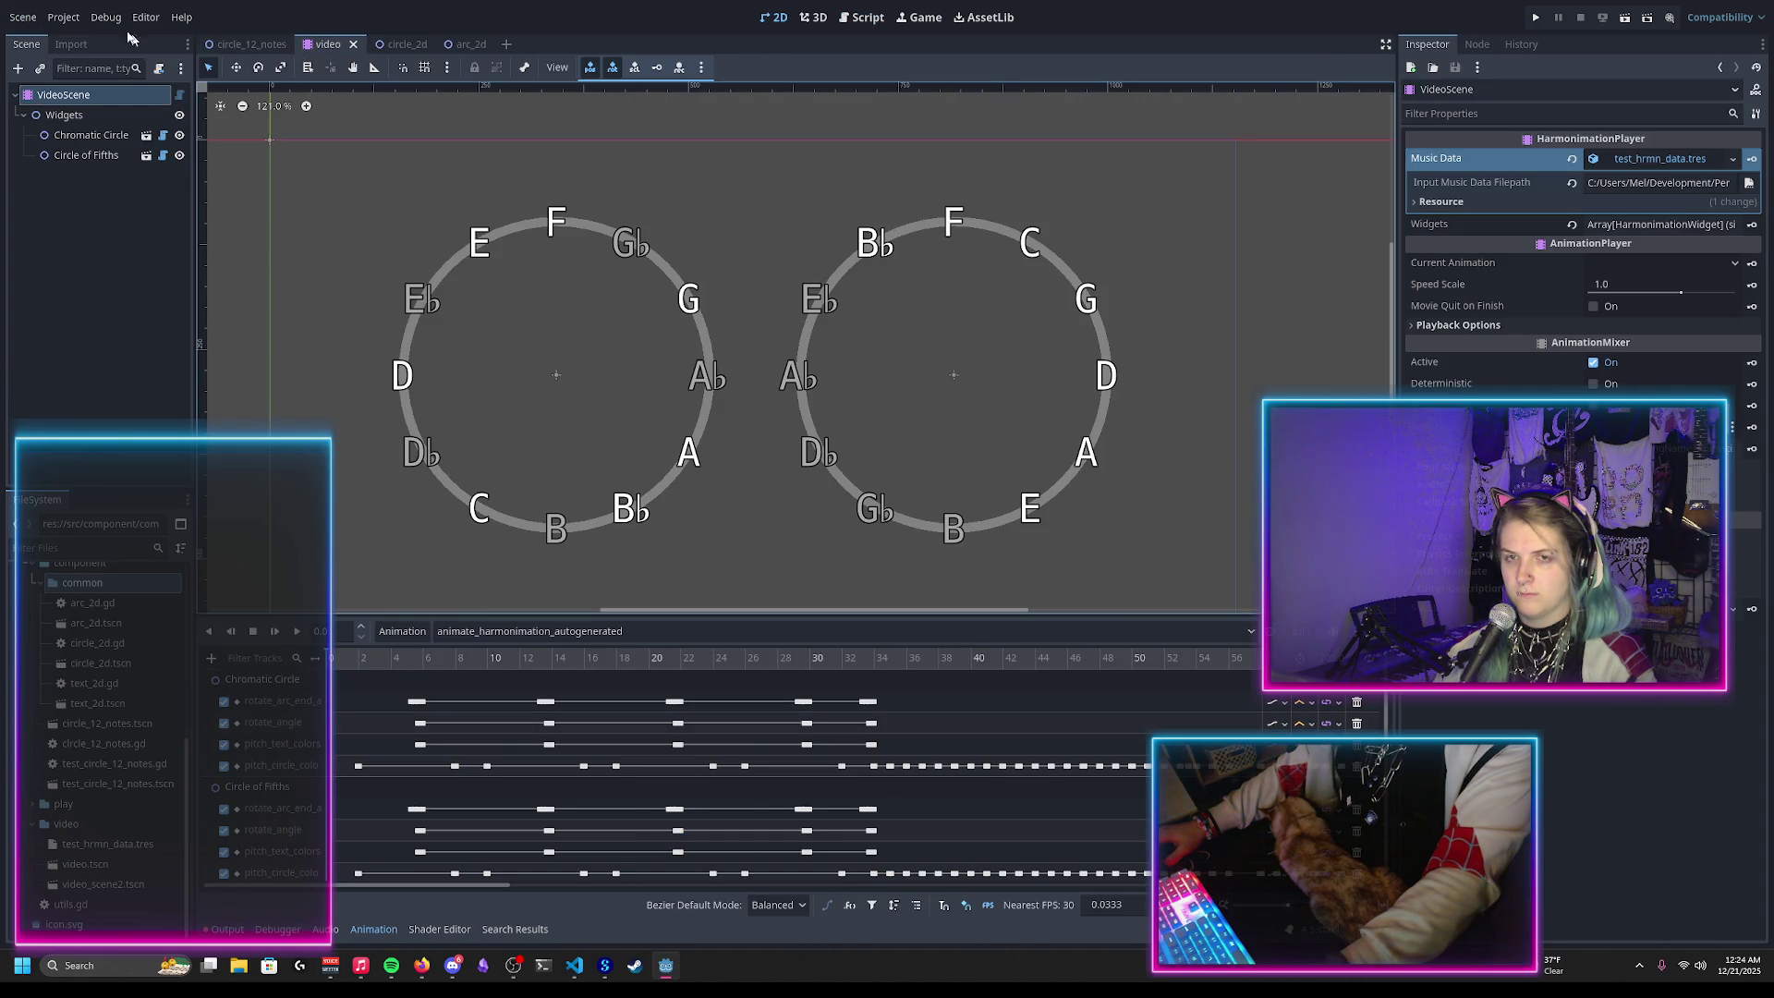
click(22, 17)
click(74, 348)
click(22, 17)
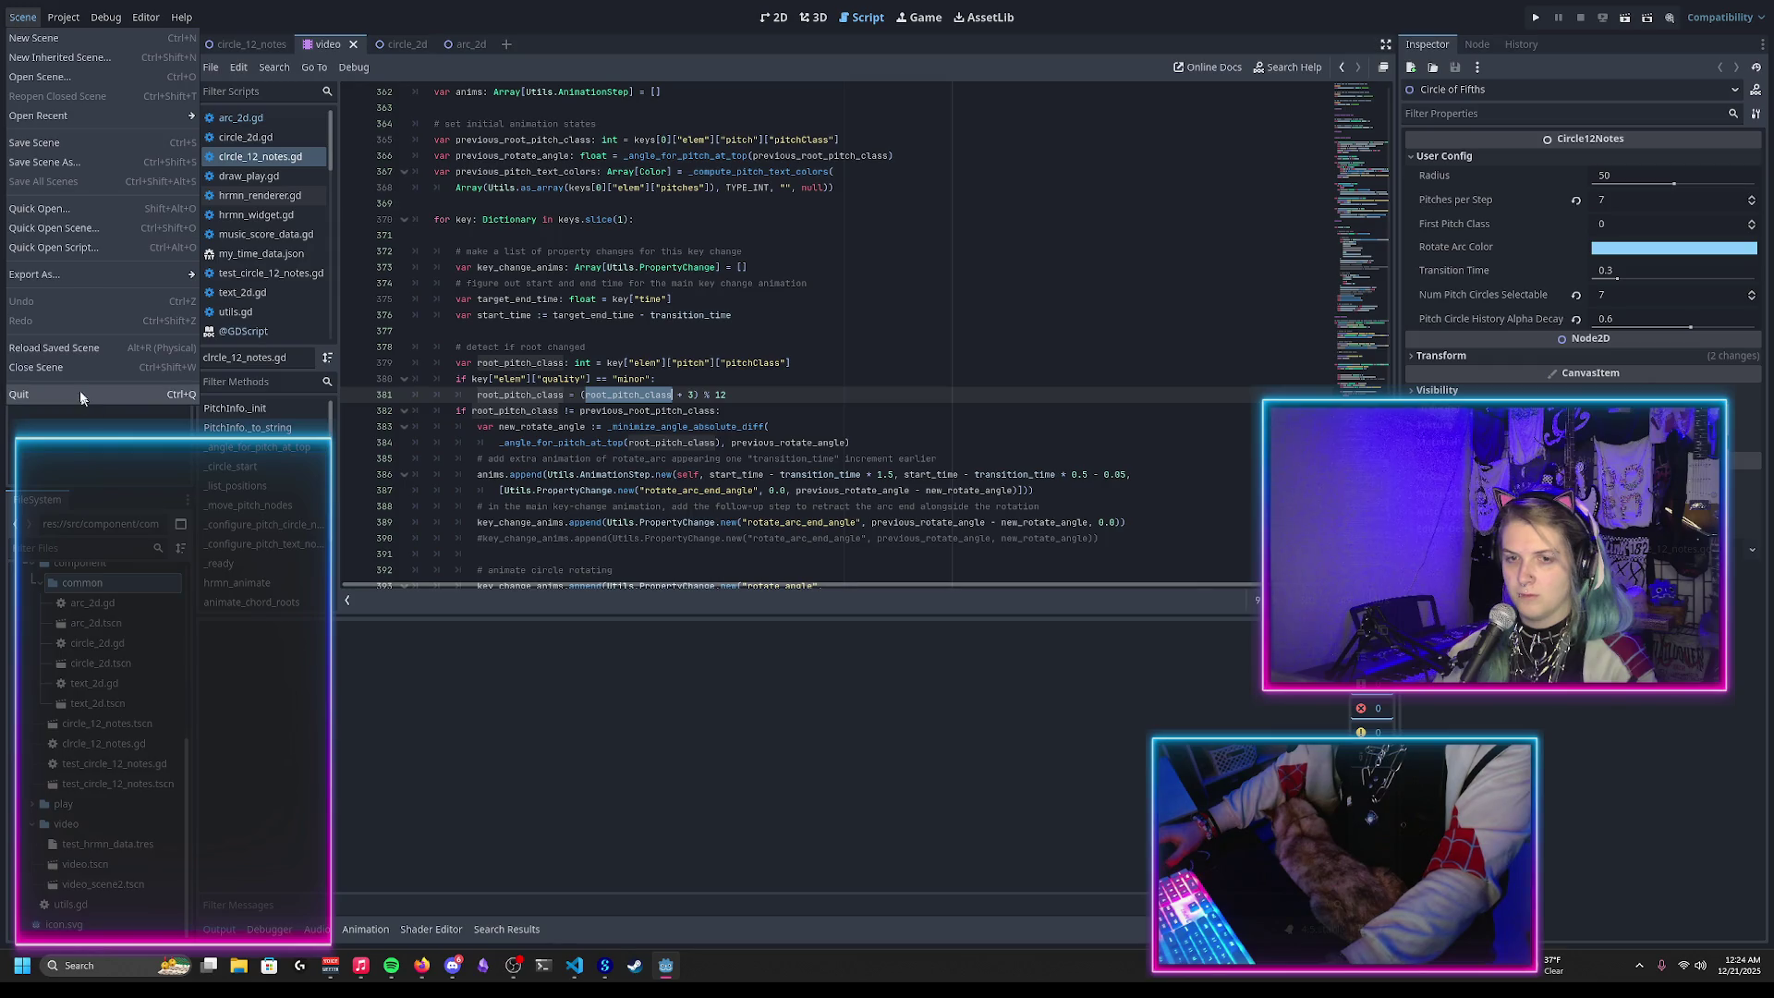
click(64, 348)
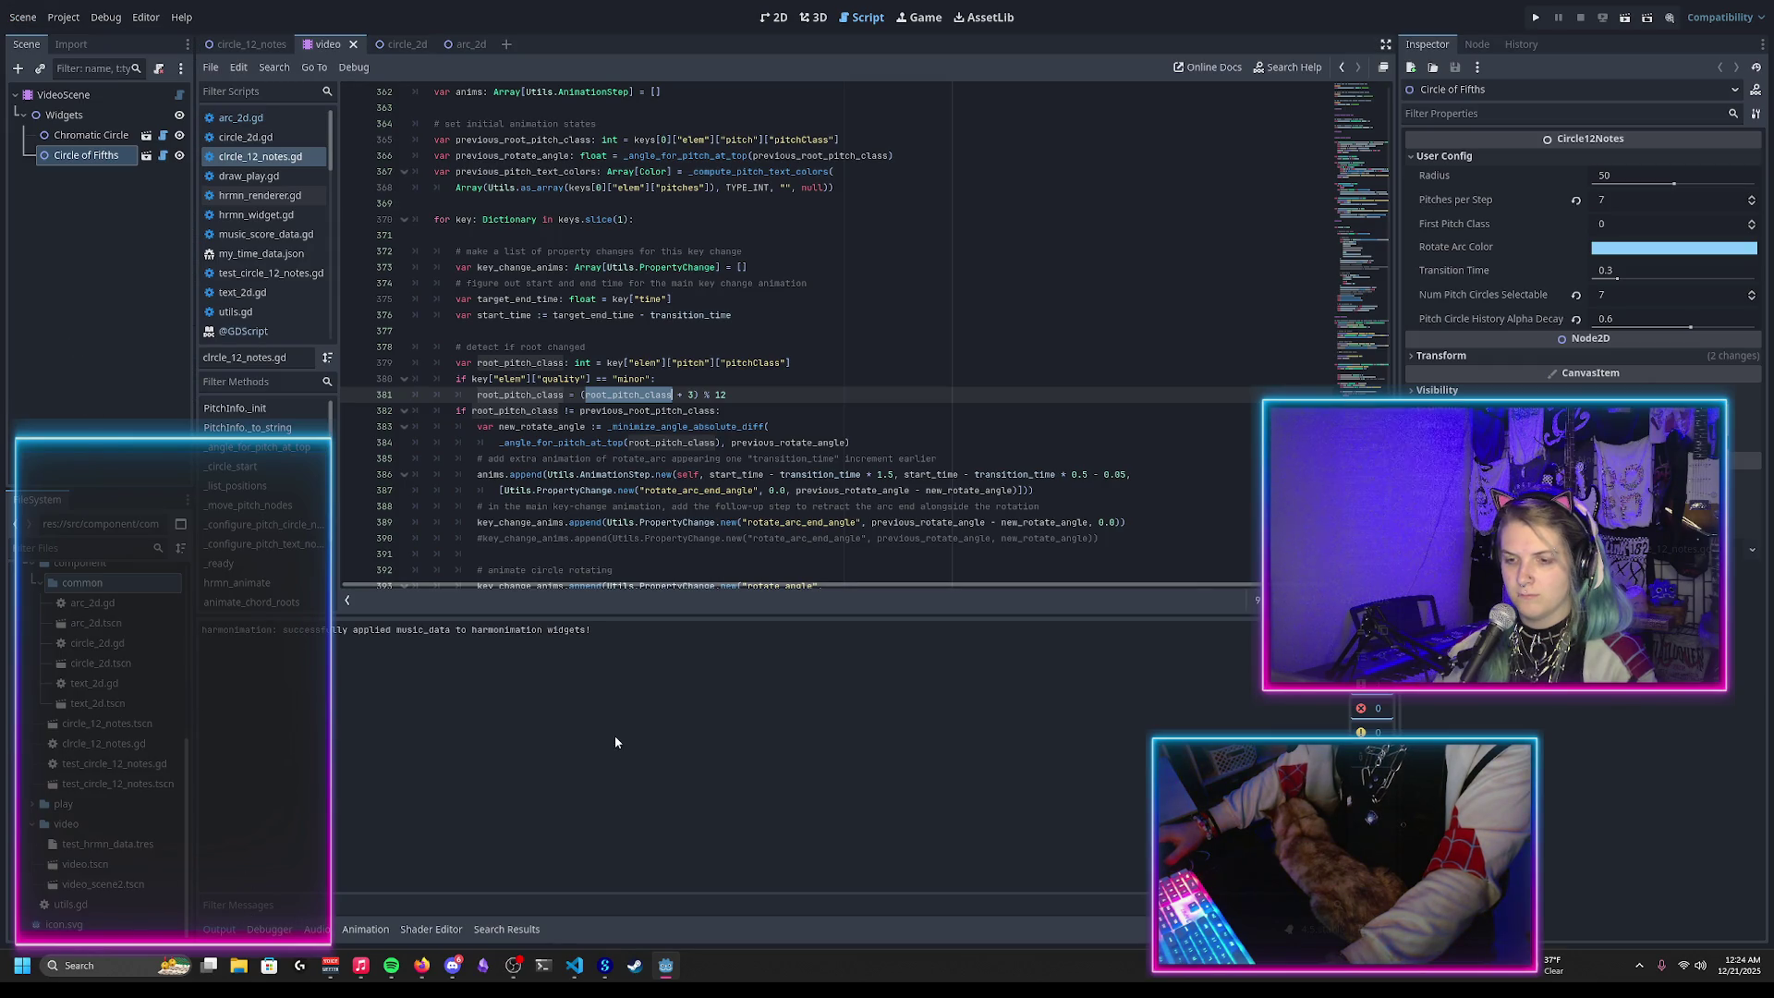
Step: Show the Animation panel for VideoScene and list its available animations
click(774, 16)
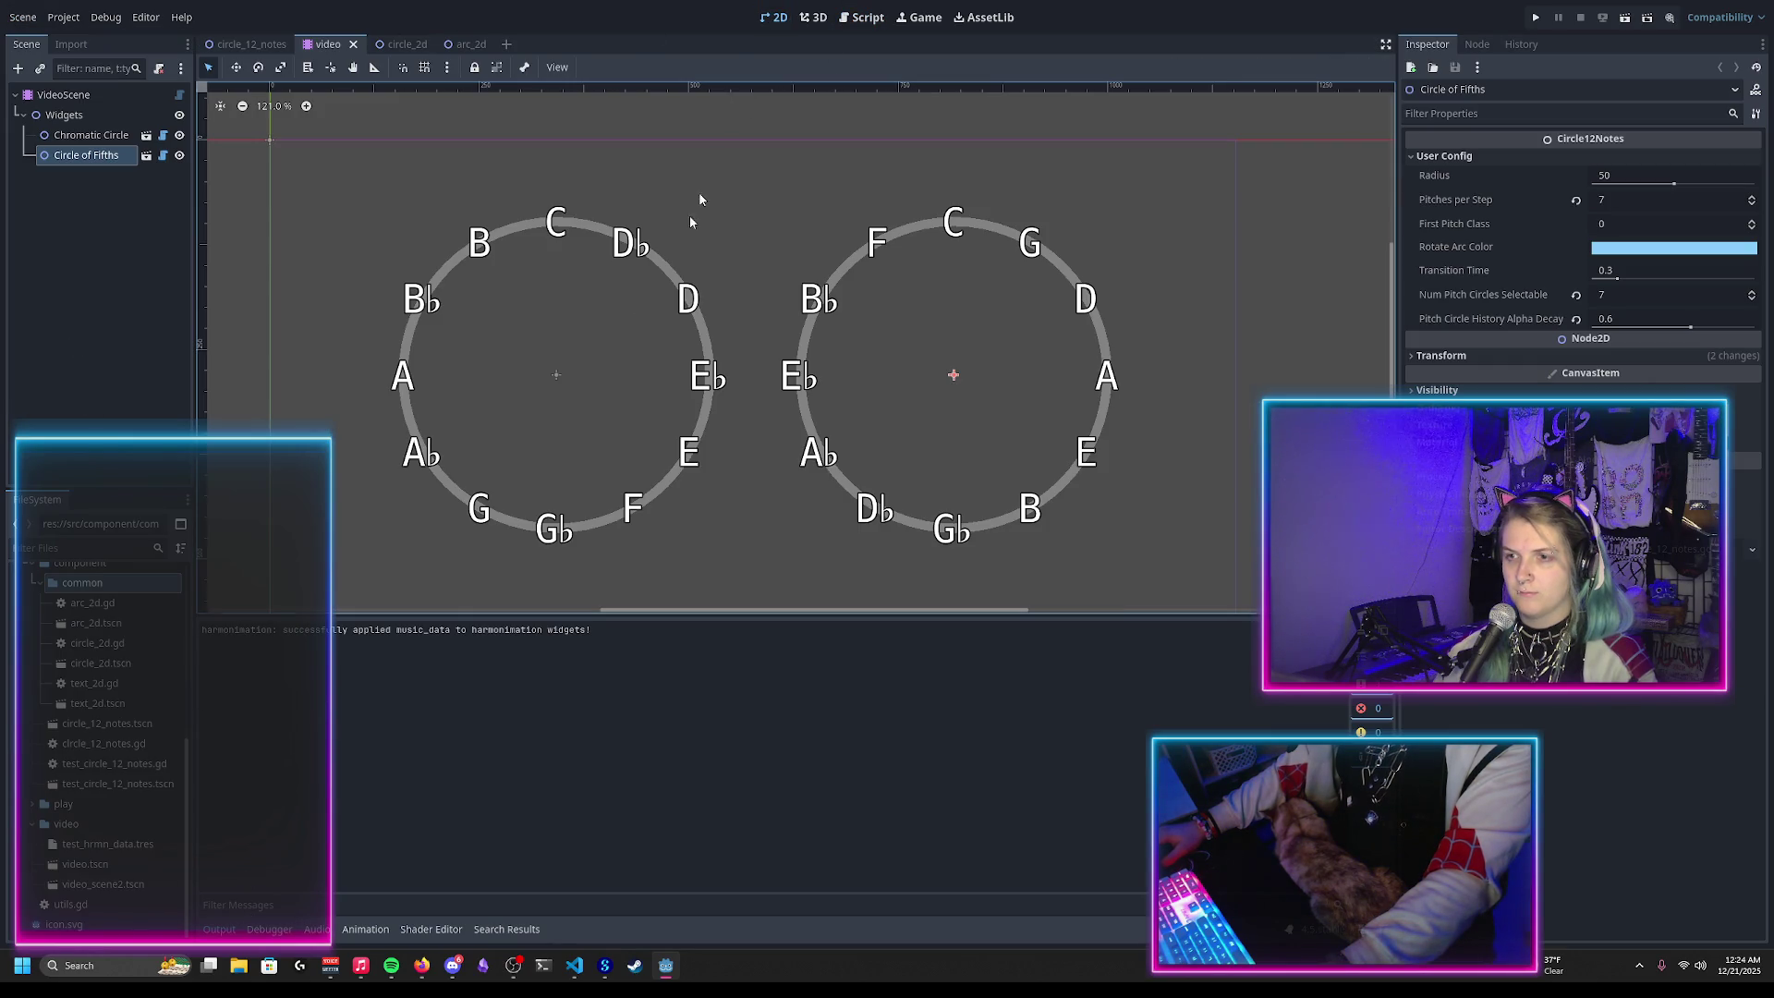
click(367, 930)
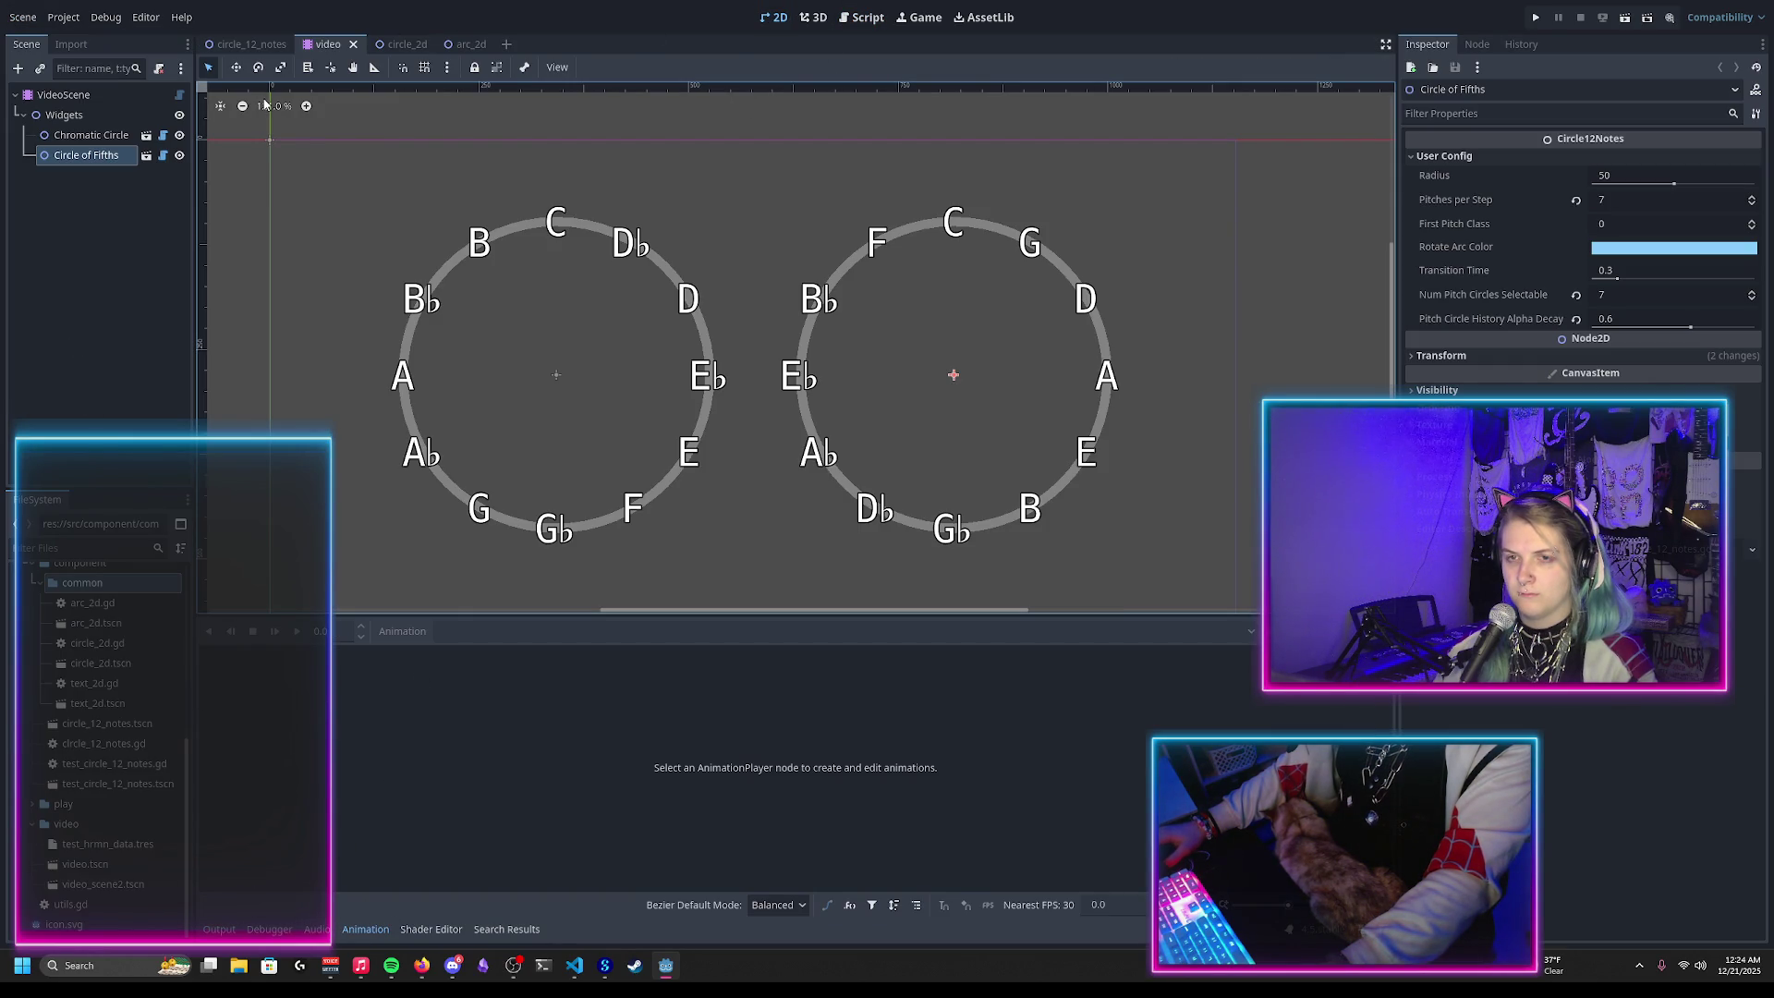
click(102, 94)
click(490, 630)
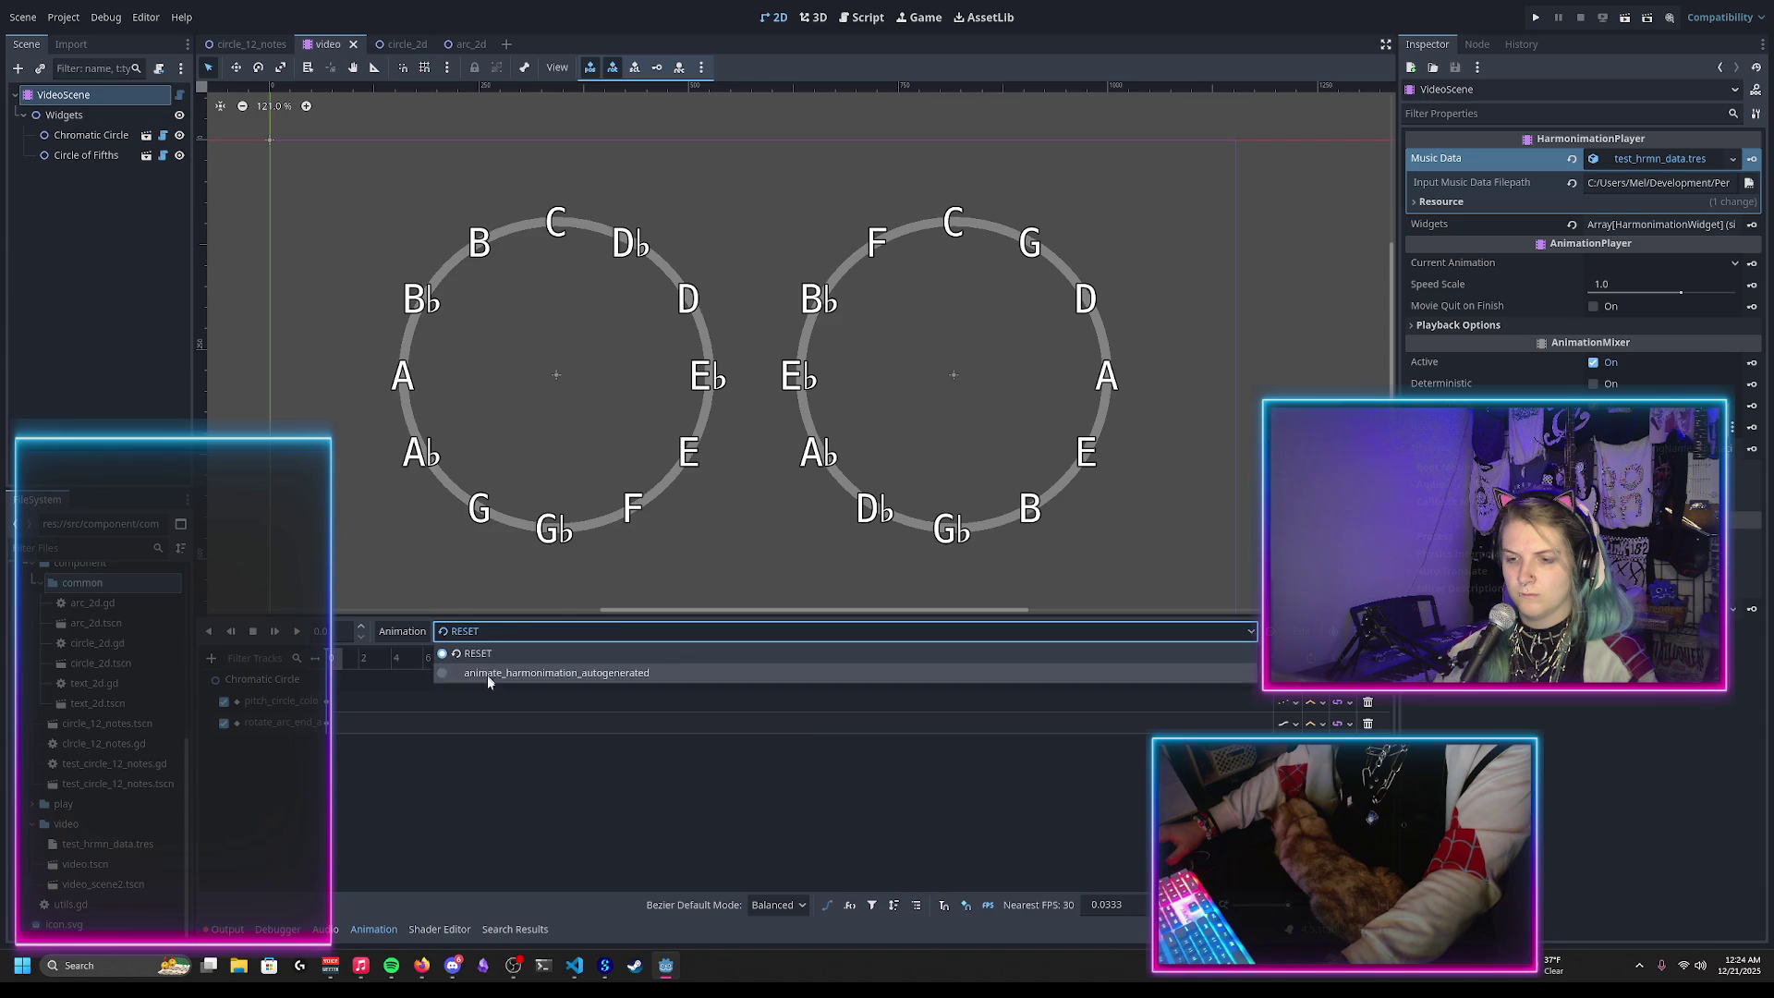
Step: Load animate_harmonimation_autogenerated and scrub to about 10.9 s, then 53.6 s, comparing with the YouTube demo
click(472, 666)
click(432, 658)
mouse_move(437, 679)
mouse_down()
mouse_move(1116, 767)
mouse_move(1329, 774)
mouse_move(885, 774)
mouse_move(955, 753)
mouse_move(1185, 769)
mouse_move(939, 767)
mouse_move(1040, 767)
mouse_up()
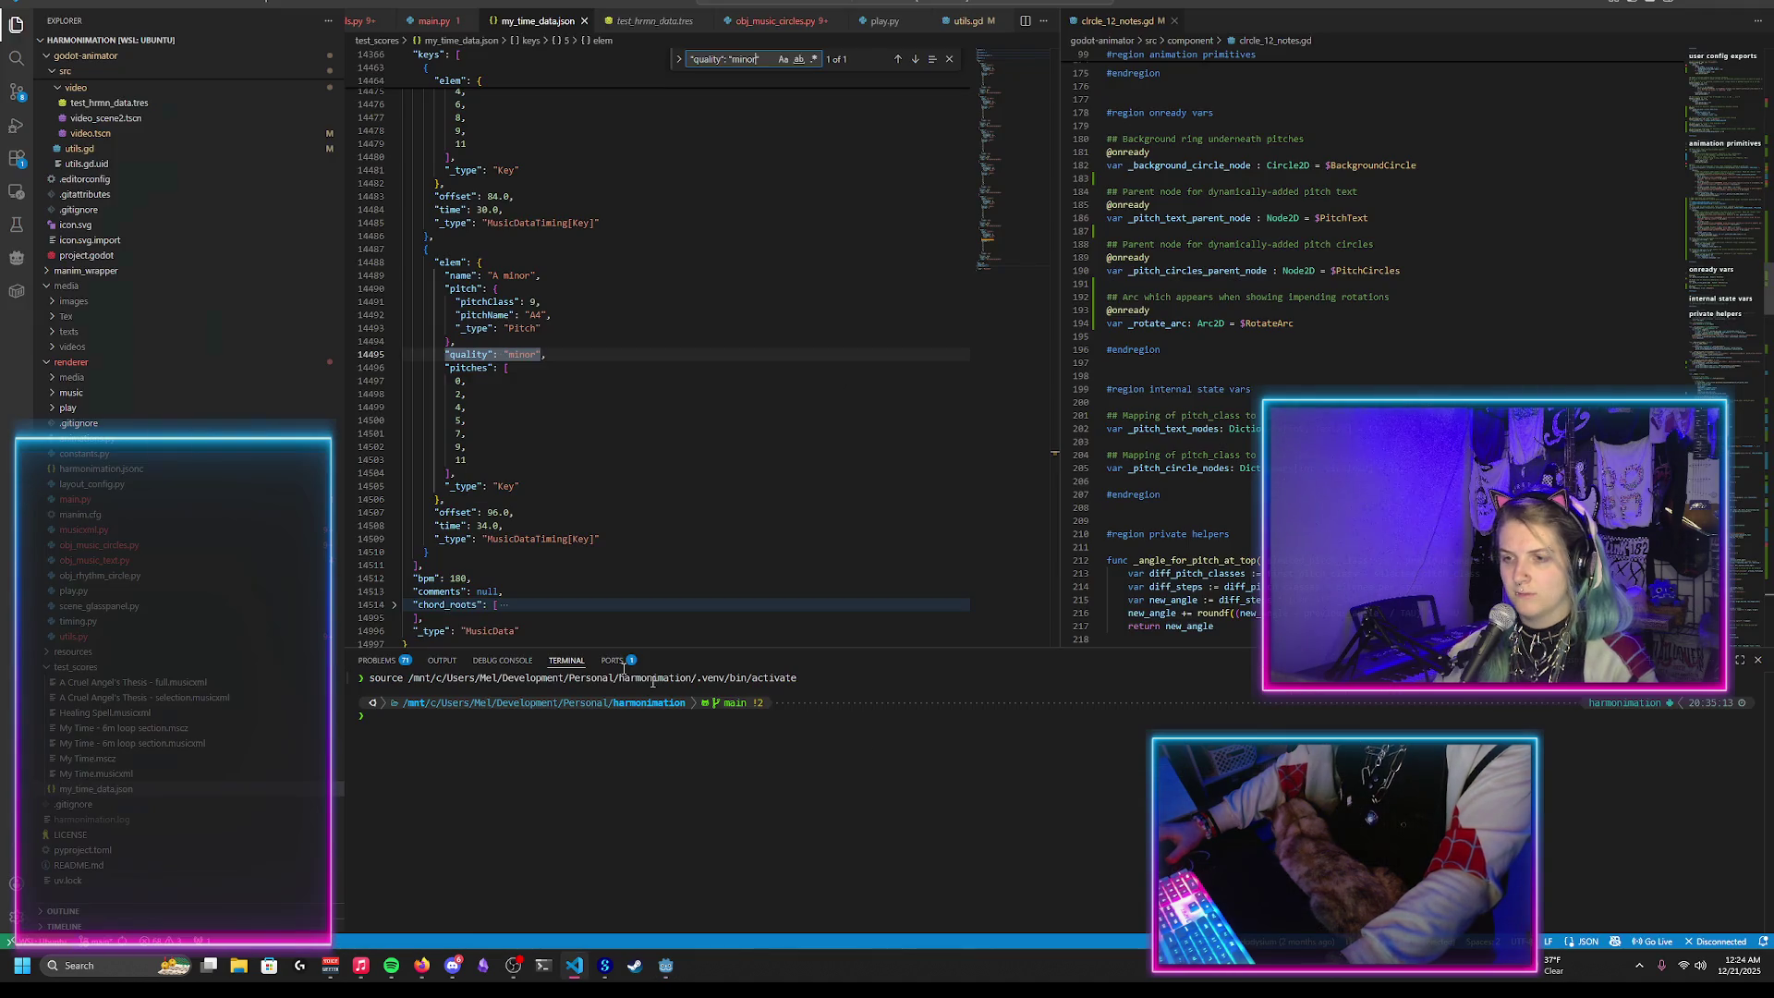
key(alt+Tab)
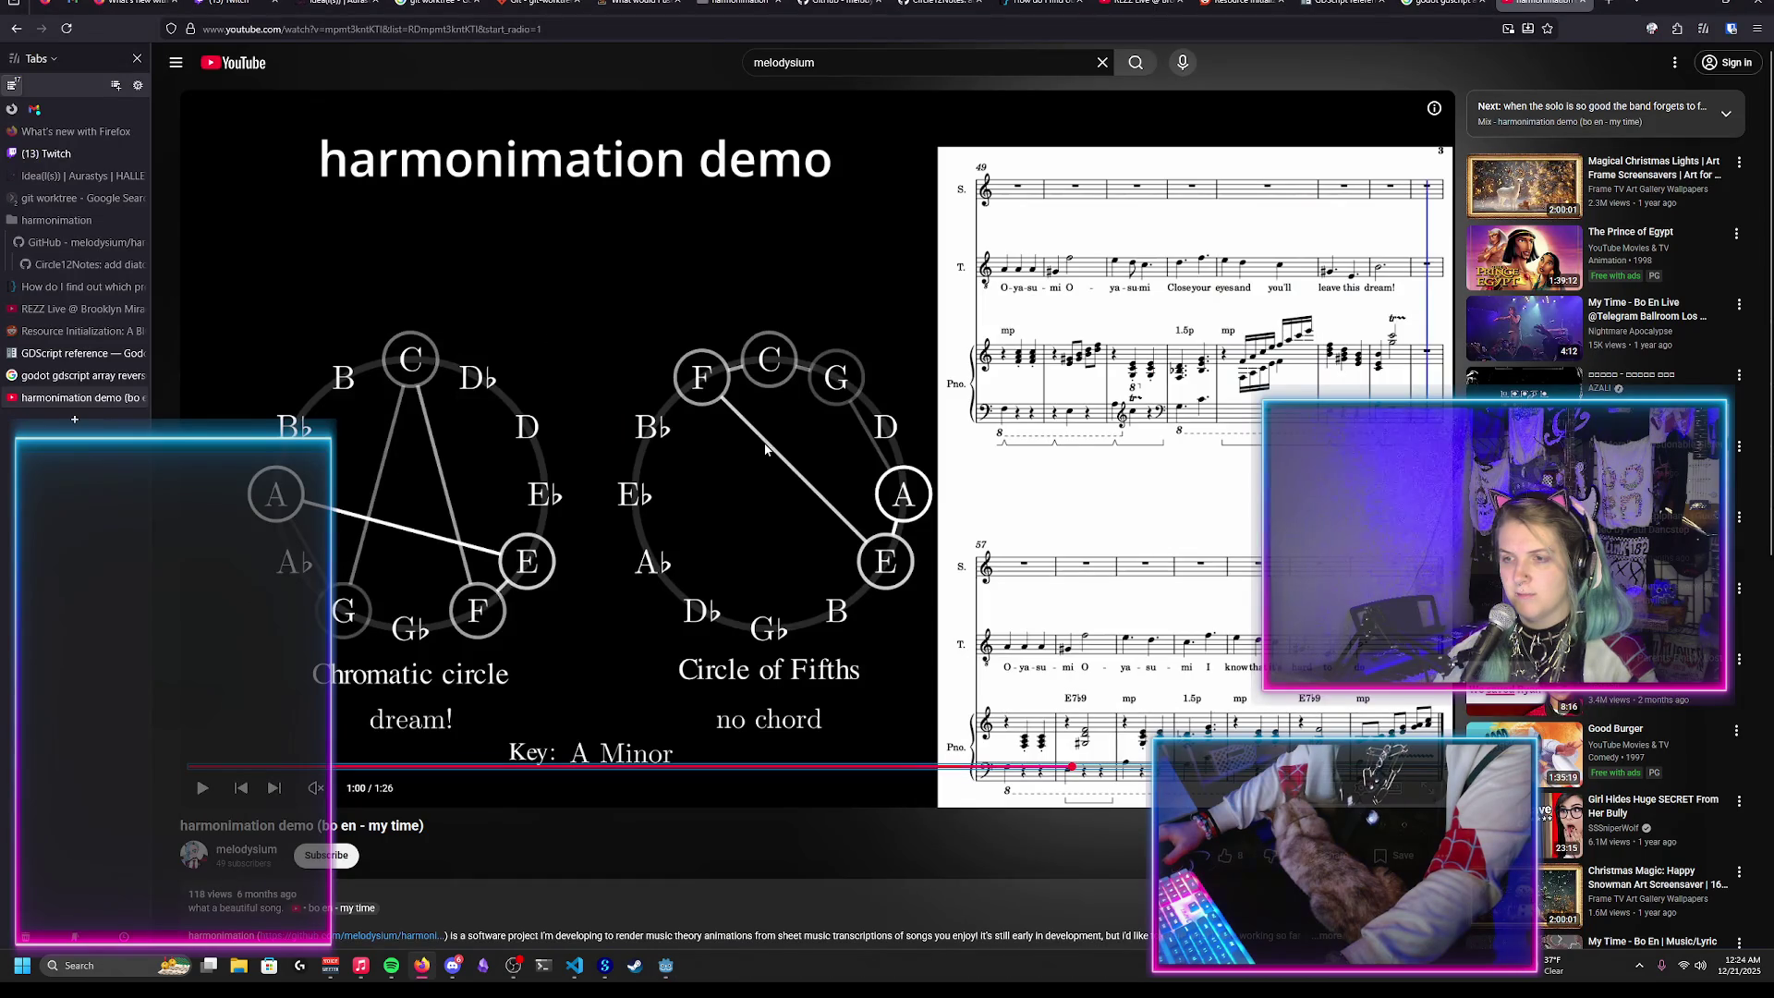
key(alt+Tab)
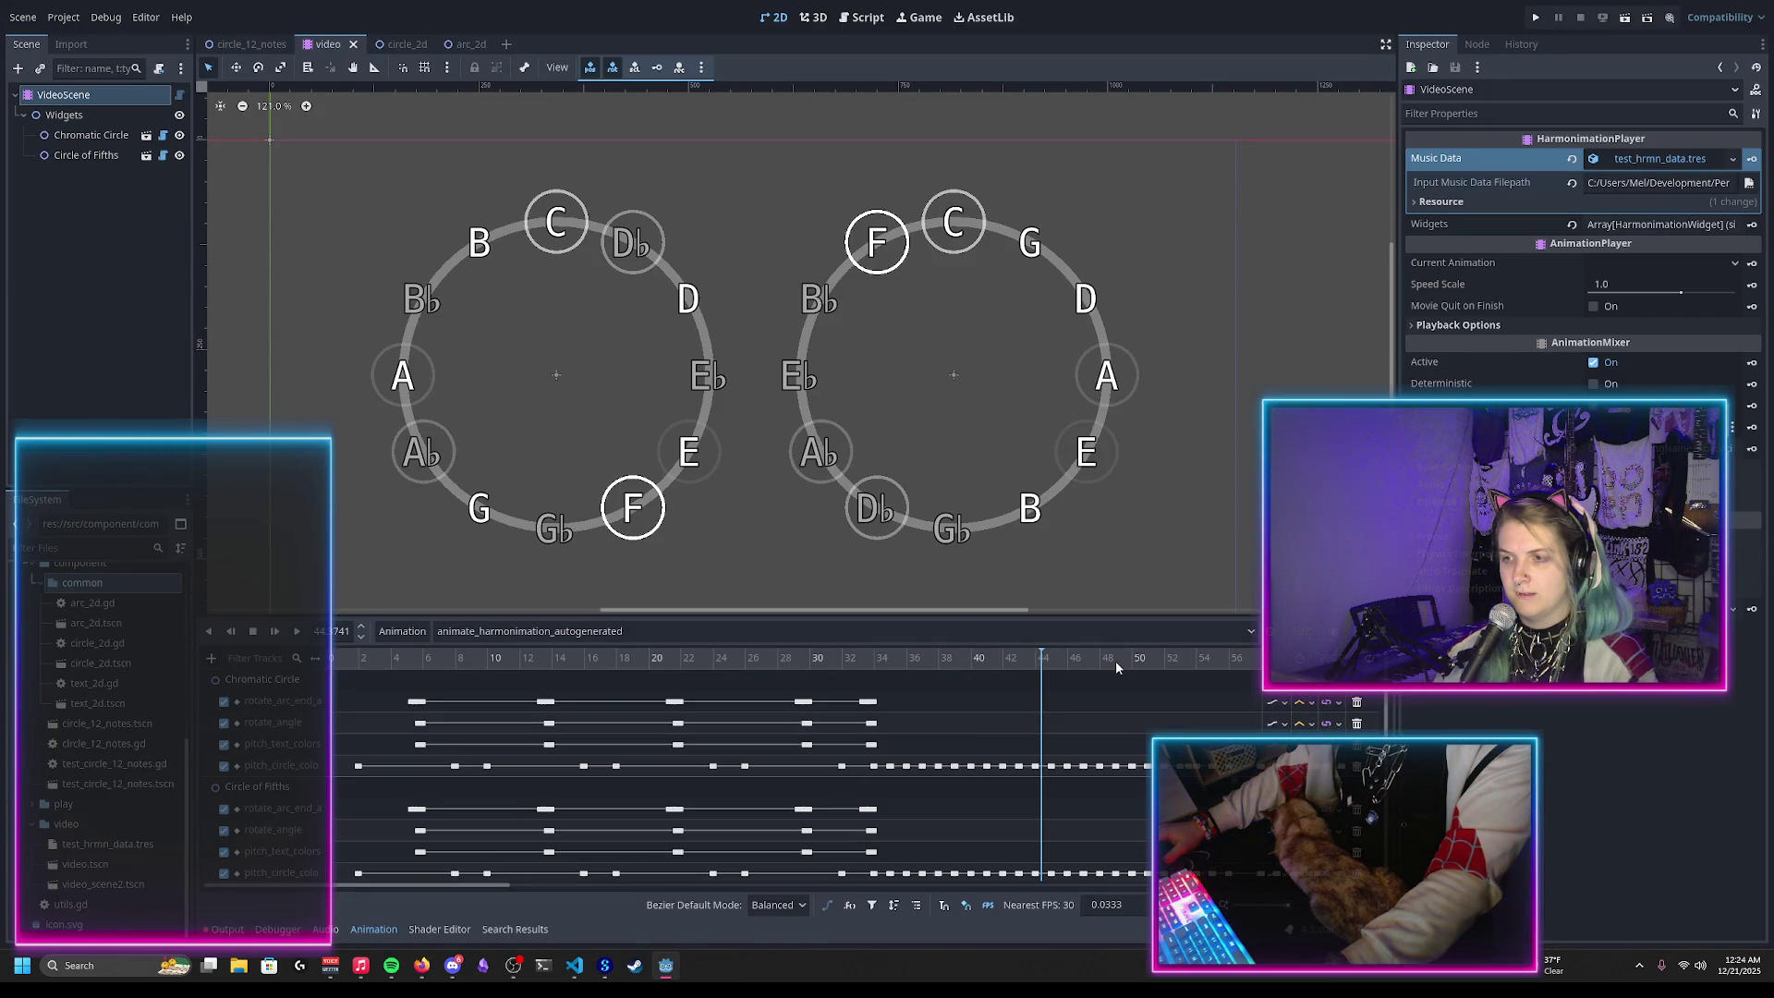
drag(1038, 667, 1192, 683)
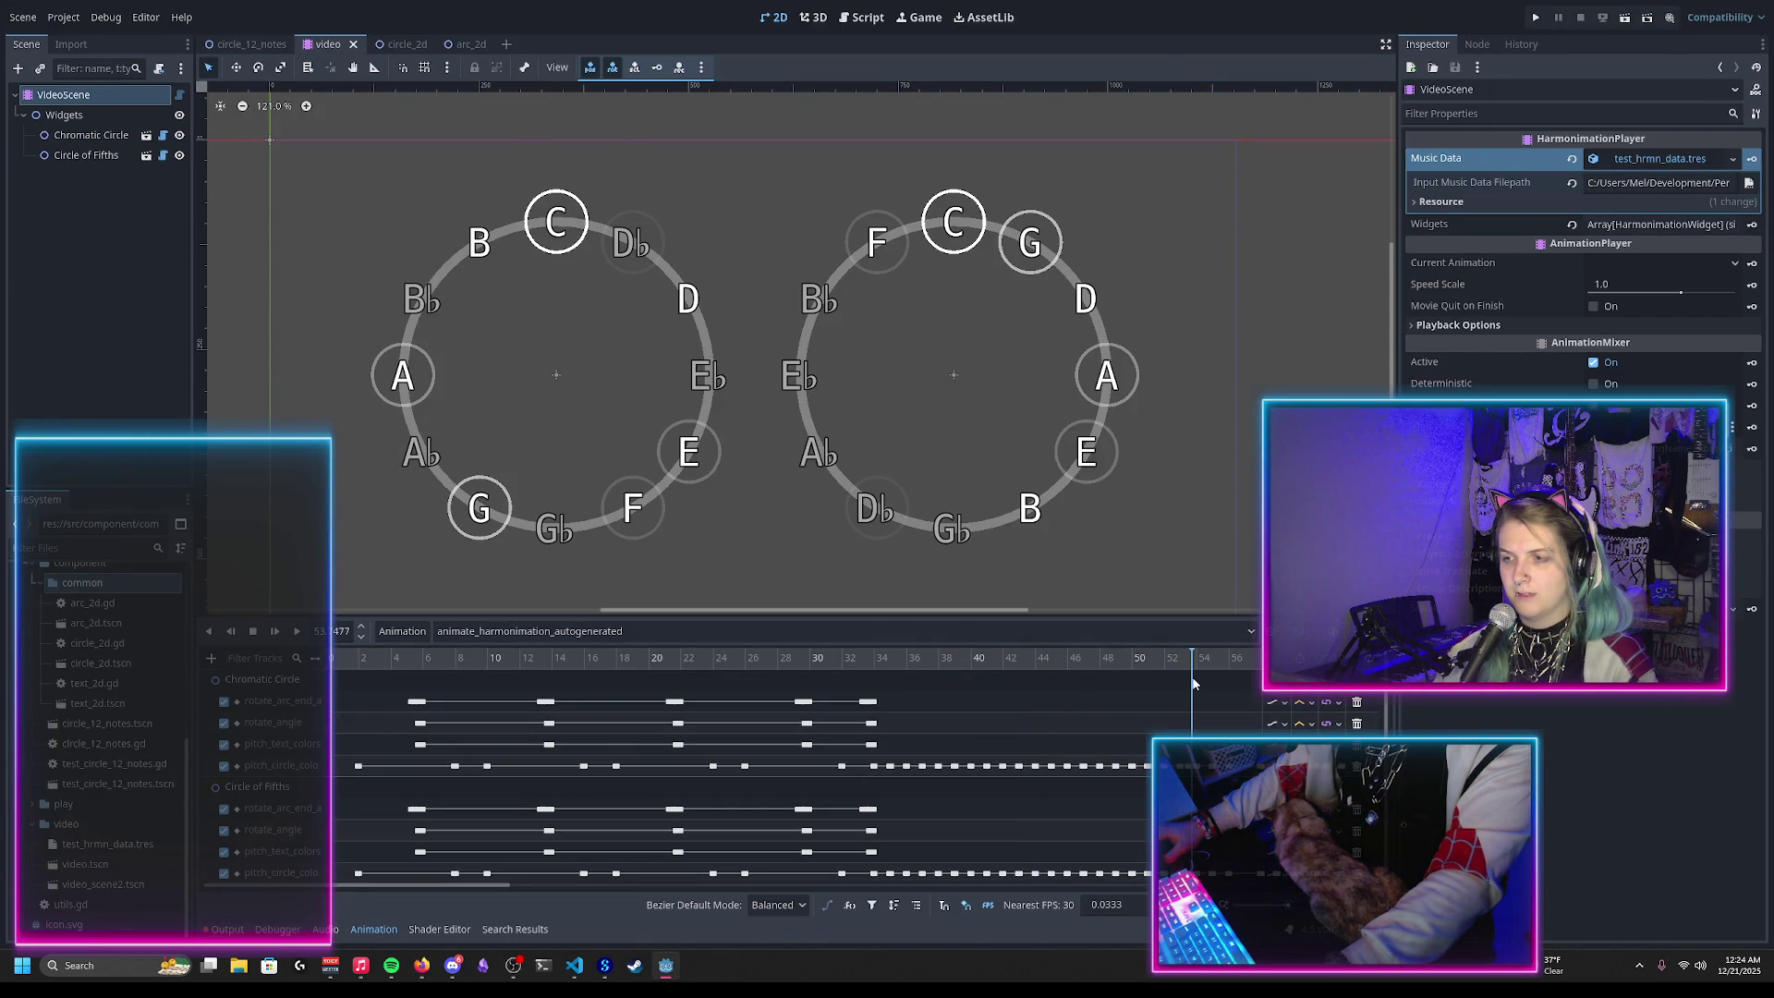
key(alt+Tab)
key(alt+Tab)
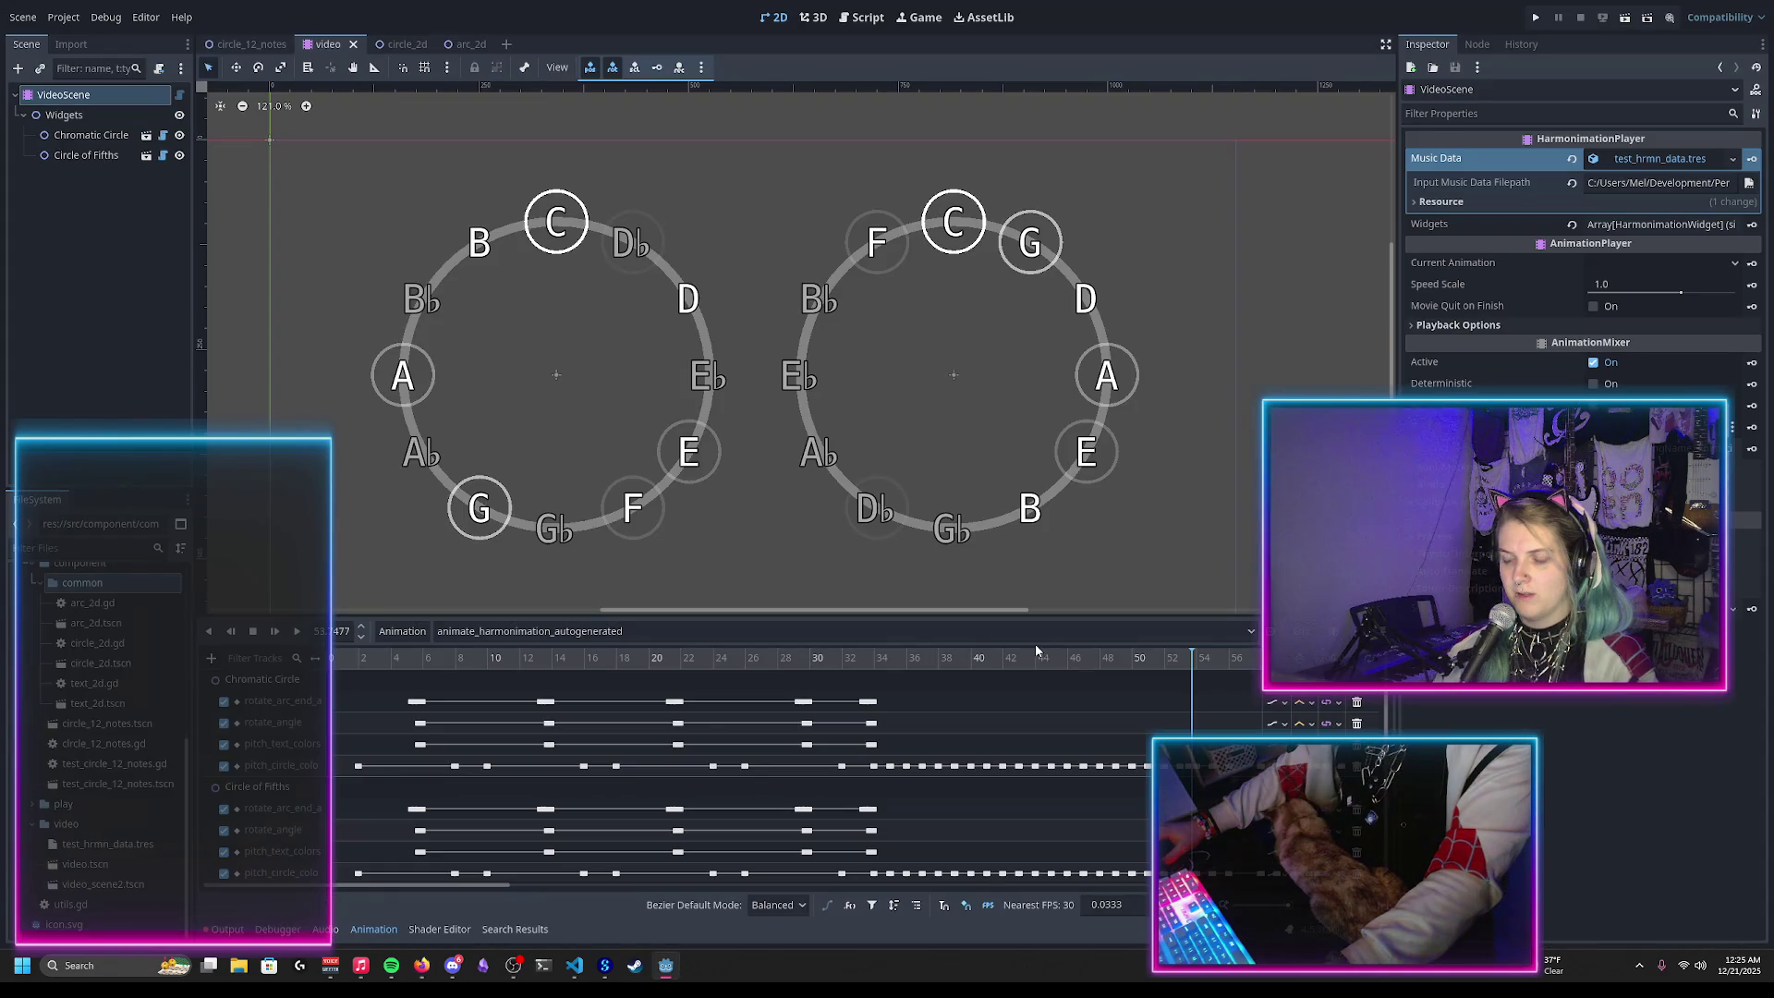